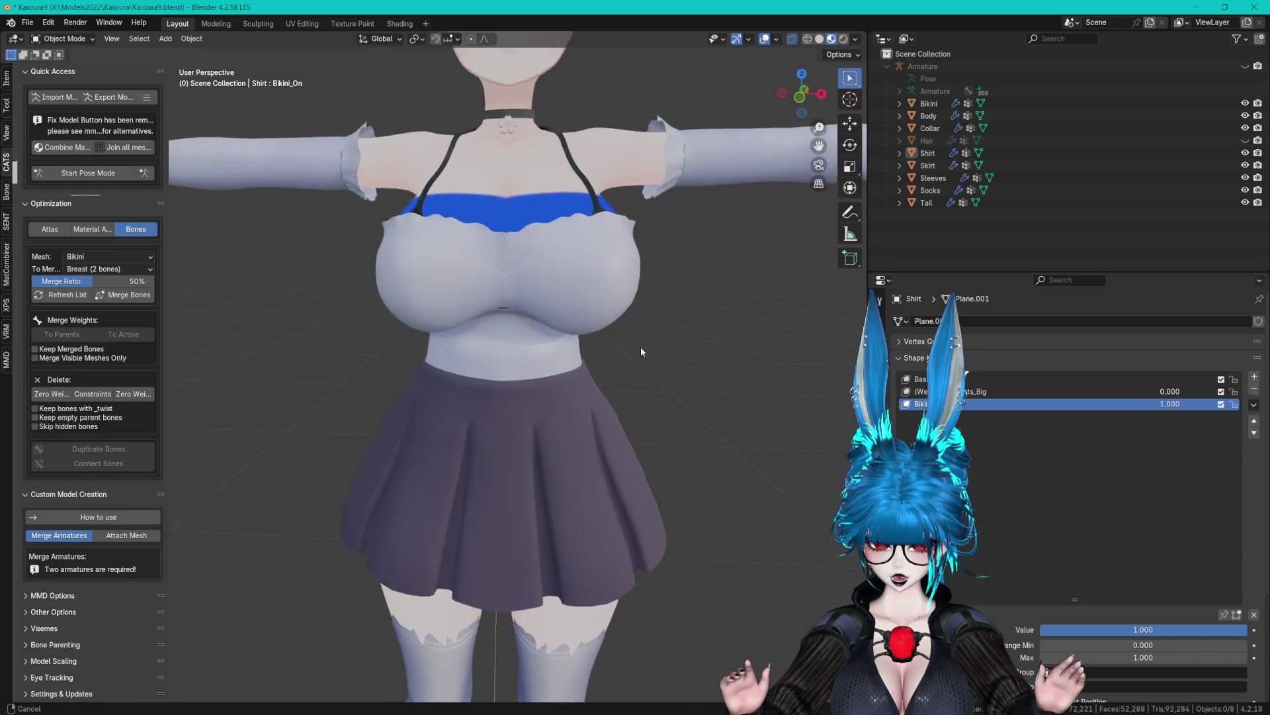
# Nudge a Shirt vertex slightly downward, select all Shirt vertices and leave its Edit Mode.
pyautogui.click(489, 334)
pyautogui.scroll(3, 489, 335)
pyautogui.moveTo(567, 222)
pyautogui.mouseDown()
pyautogui.moveTo(664, 374)
pyautogui.moveTo(569, 323)
pyautogui.mouseUp()
pyautogui.scroll(-4, 568, 229)
pyautogui.press('a')
pyautogui.press('Tab')
pyautogui.scroll(-2, 569, 323)
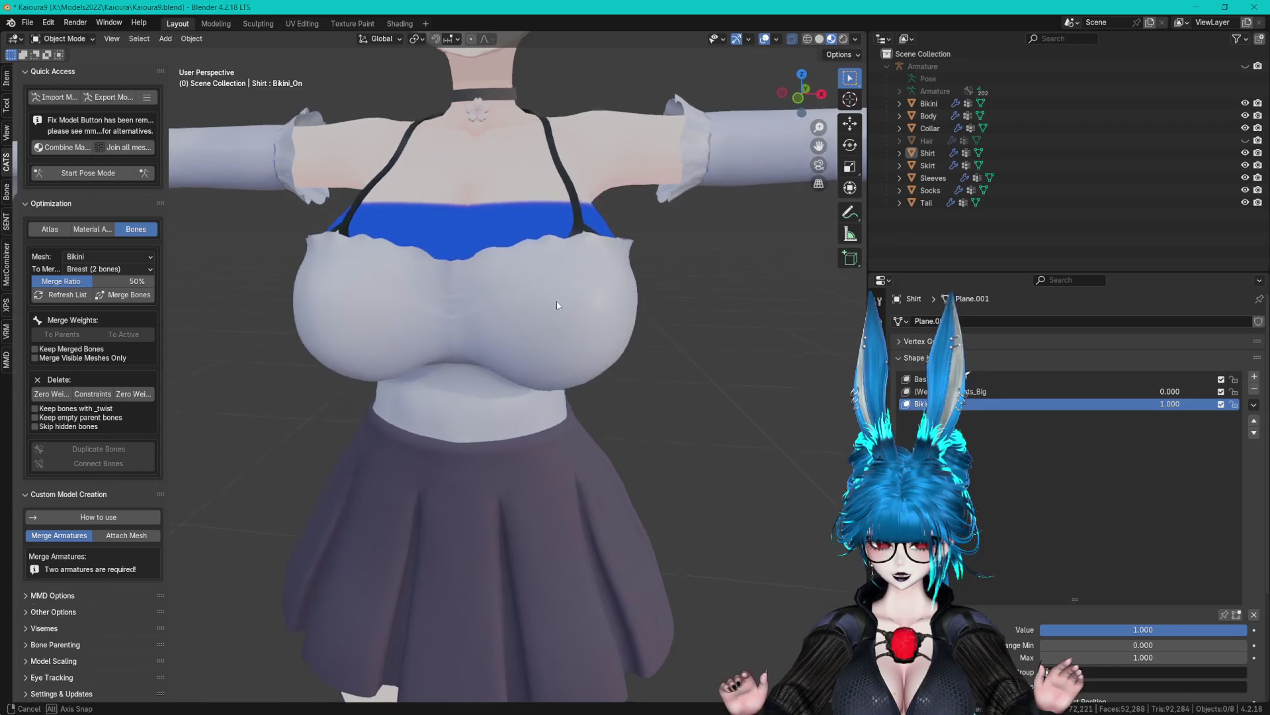
# Add a Skirt_On shape key to the Bikini and enter Edit Mode on it.
pyautogui.click(929, 104)
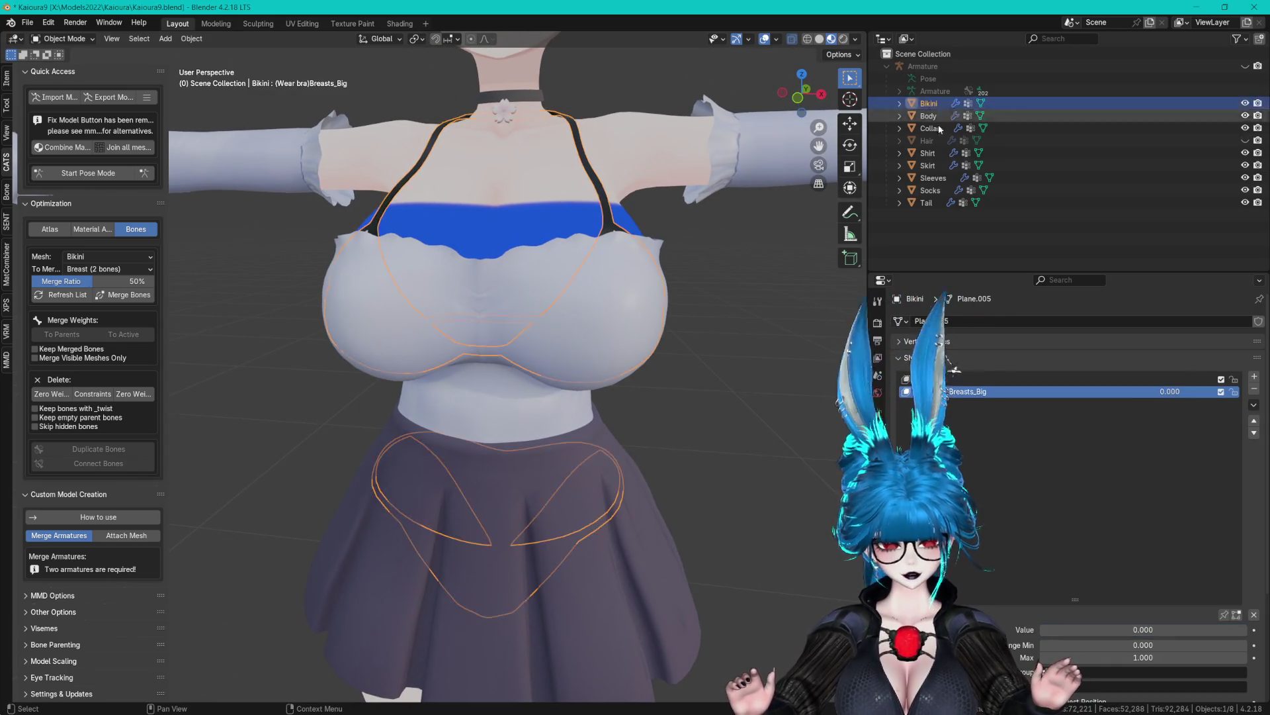
pyautogui.click(1254, 376)
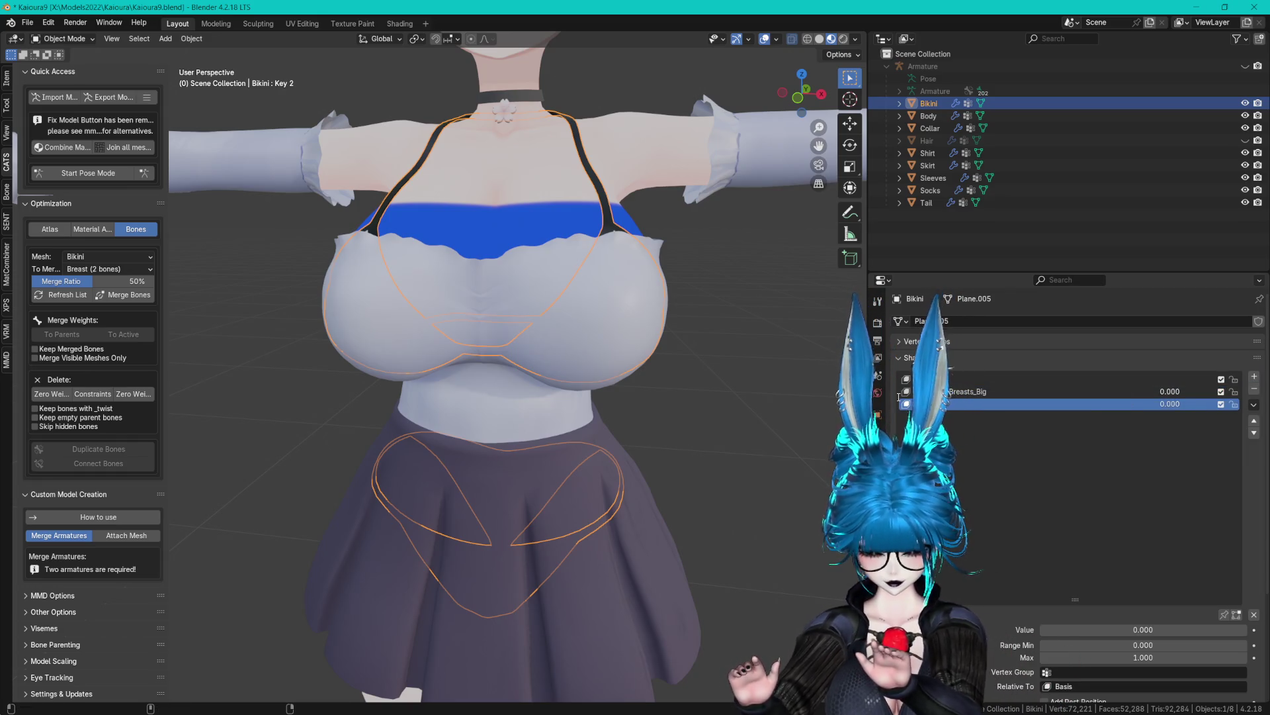
pyautogui.scroll(2, 582, 278)
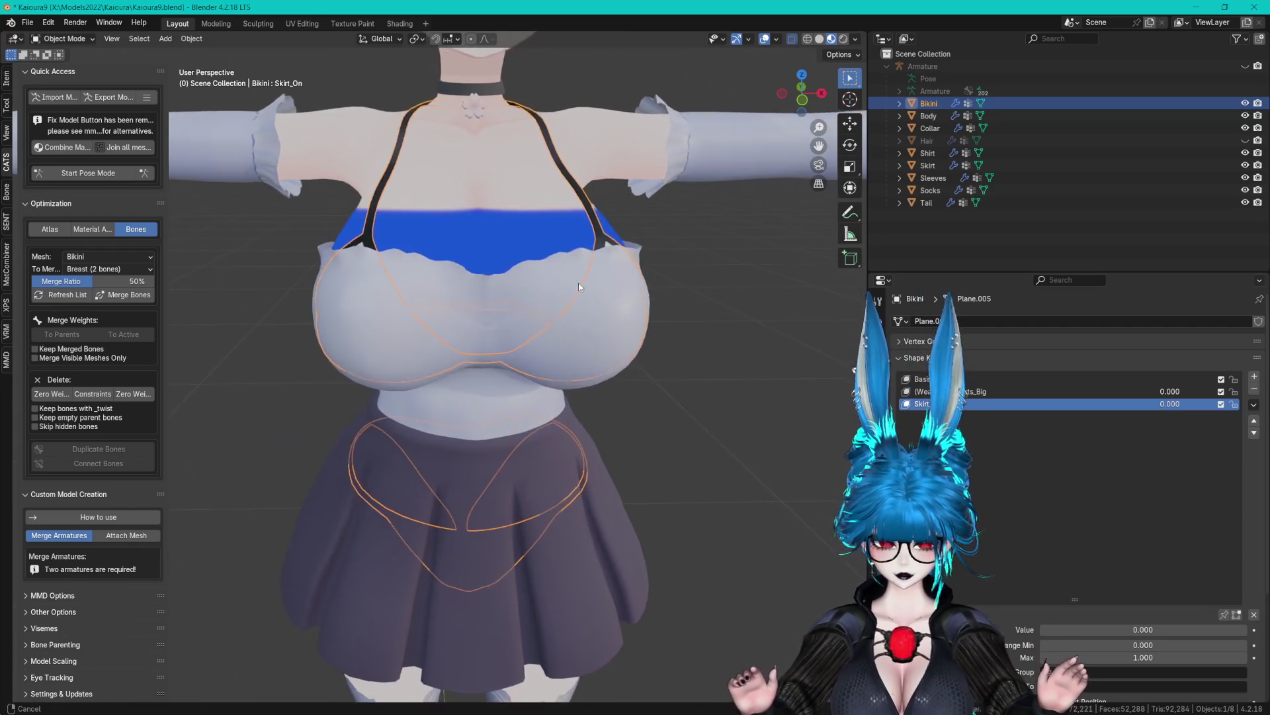
pyautogui.press('Tab')
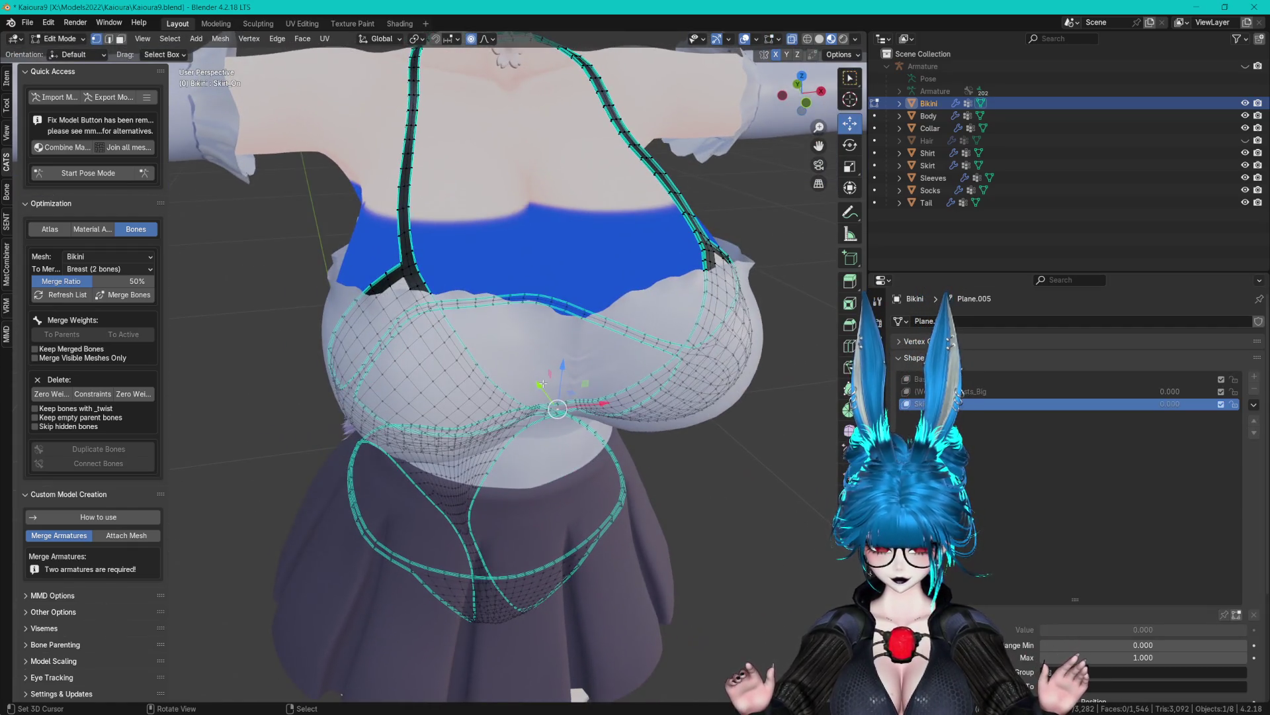
# Leave the Bikini mesh and frame the Body mesh's face for editing.
pyautogui.hotkey('alt', 'q')
pyautogui.press('KP_Decimal')
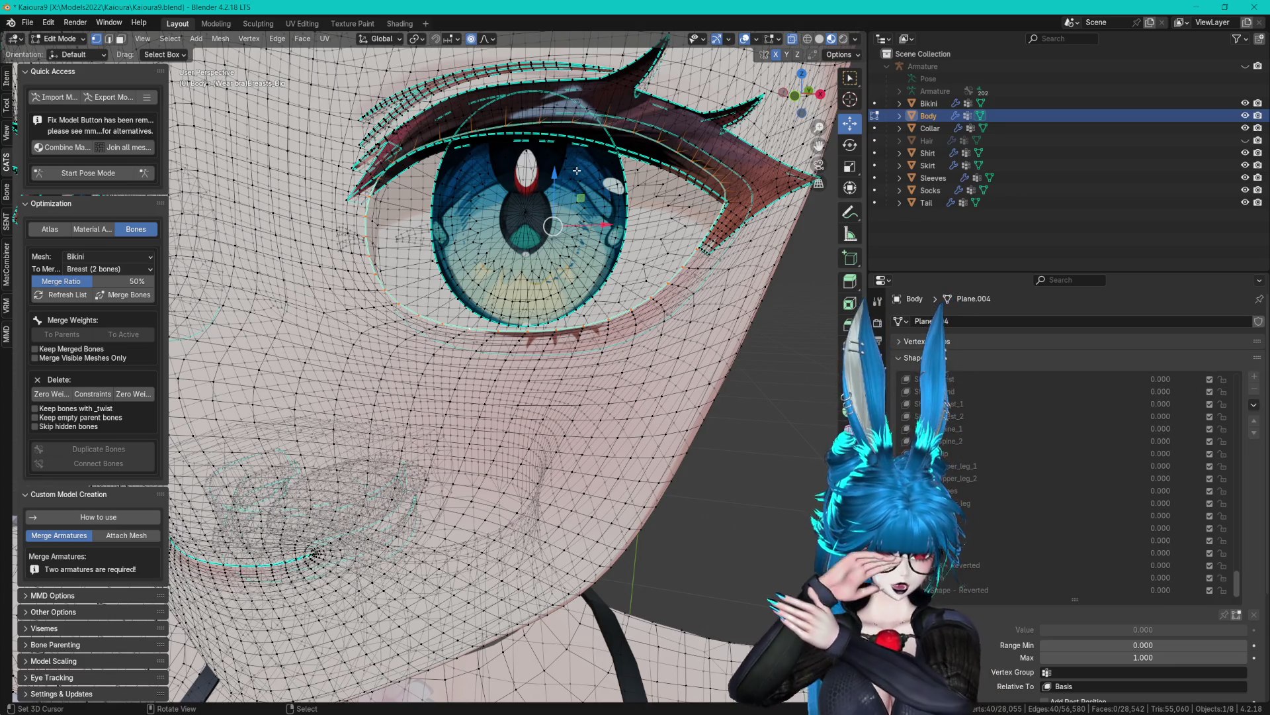
pyautogui.scroll(-3, 609, 229)
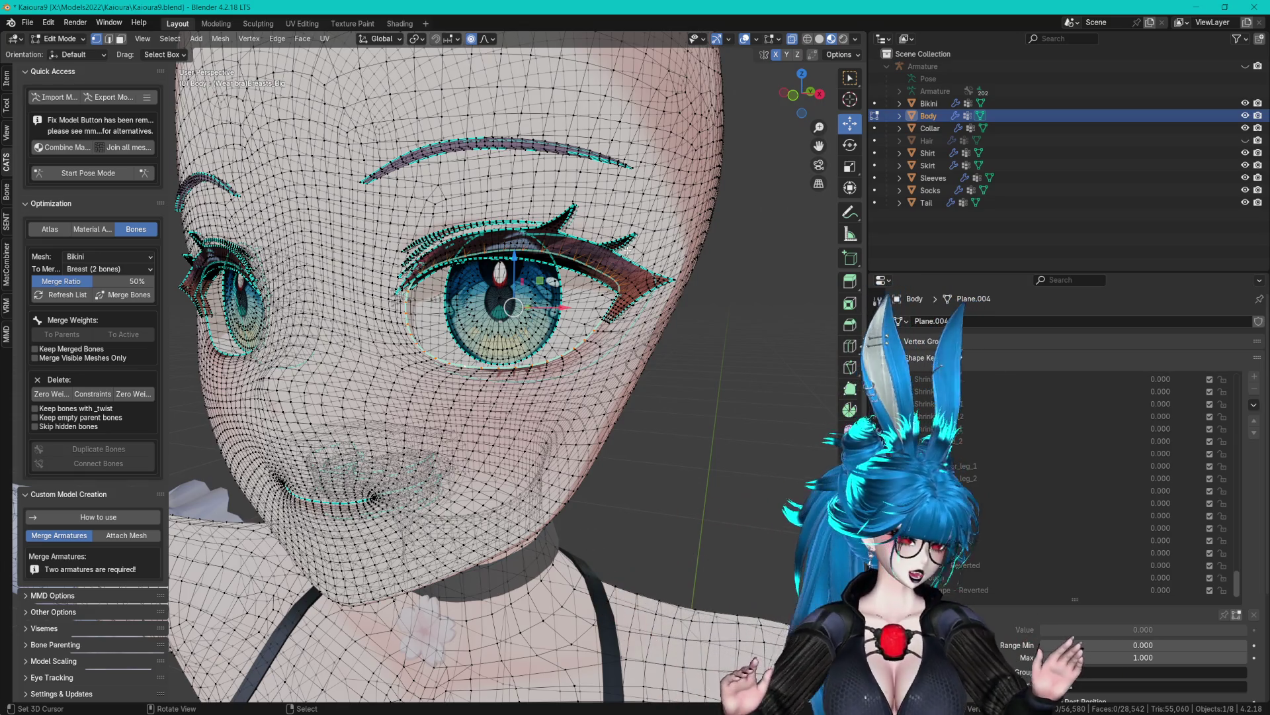
pyautogui.moveTo(653, 217); pyautogui.dragTo(662, 214)
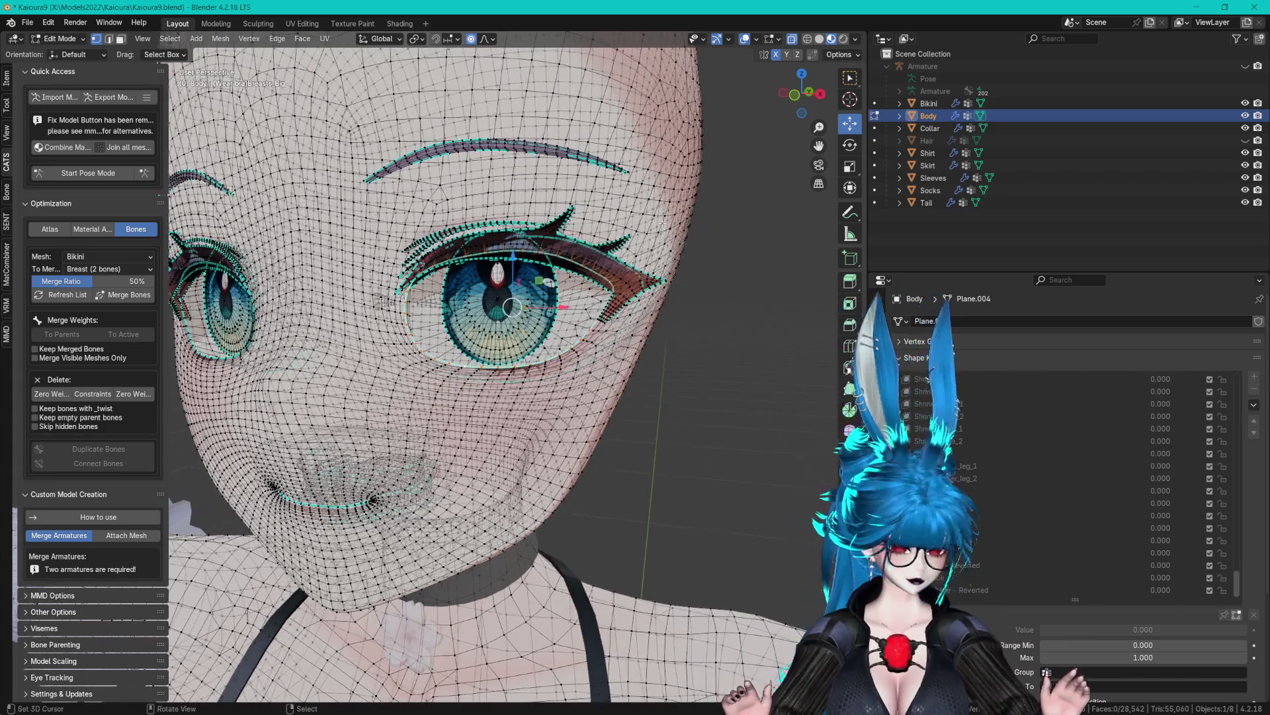
pyautogui.scroll(2, 662, 223)
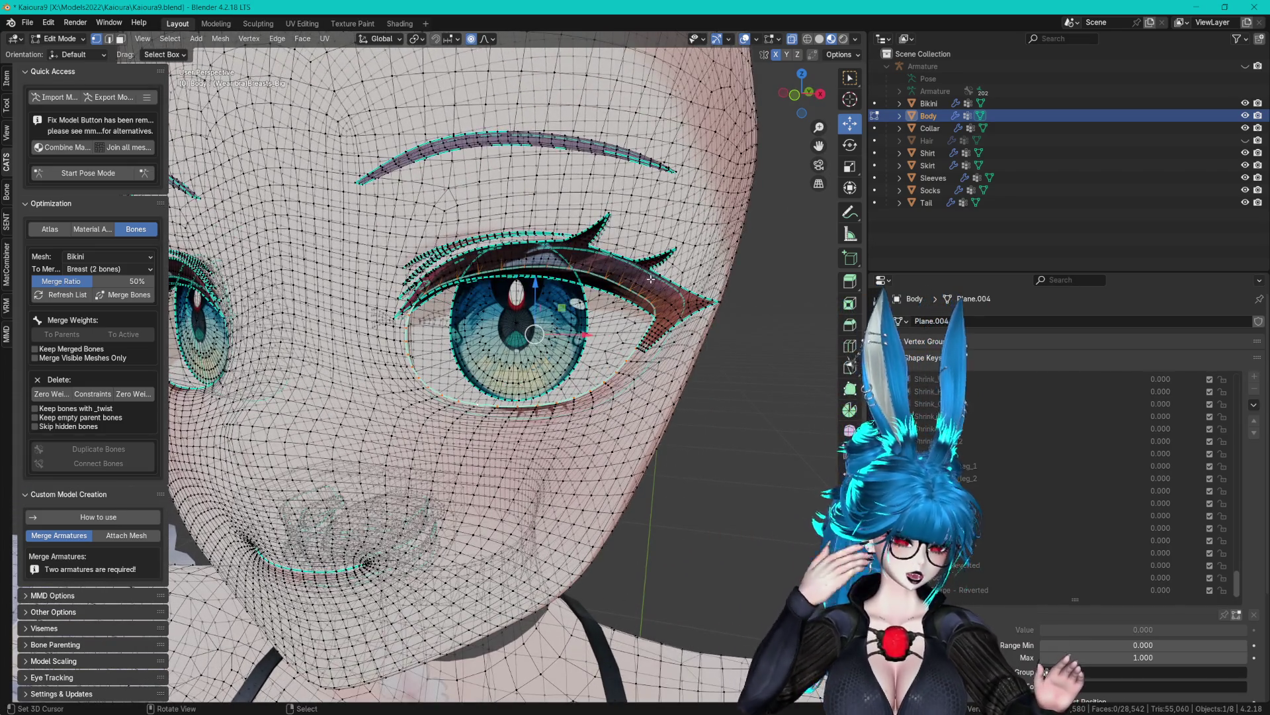
pyautogui.scroll(5, 651, 279)
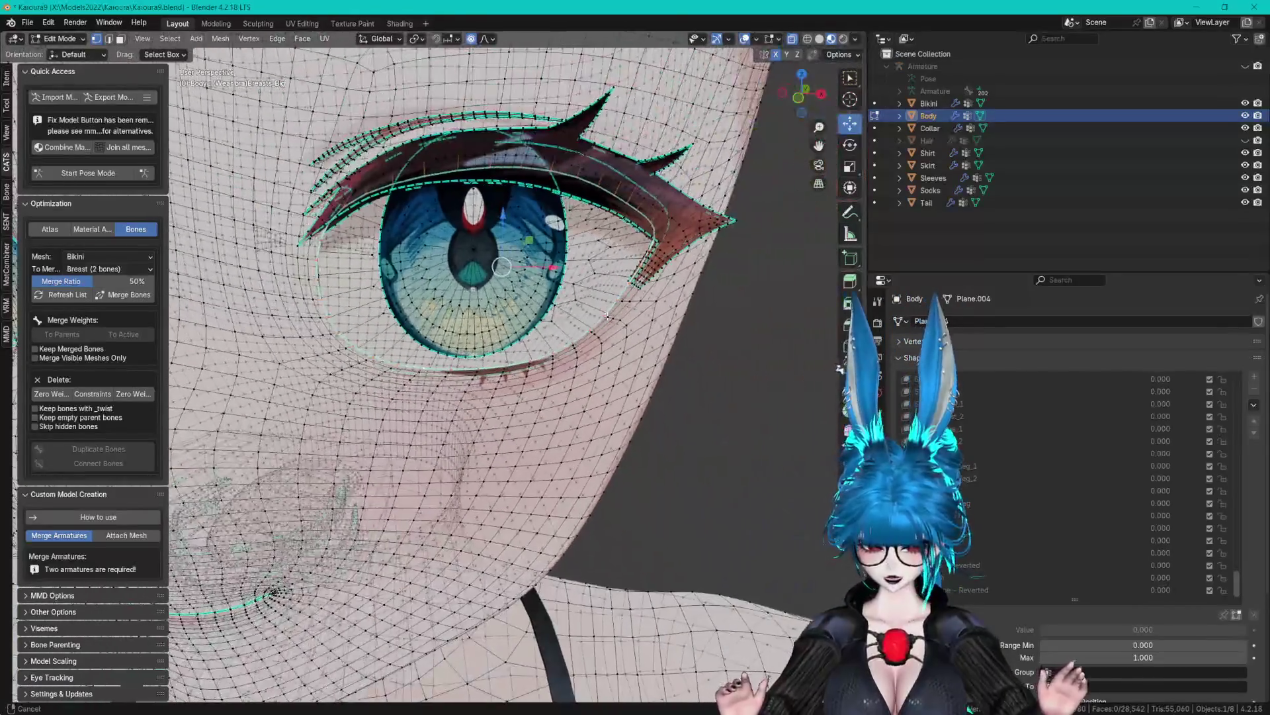
pyautogui.scroll(-5, 607, 316)
# Mirror the eye outline selection to the other eye with Extend, and turn off X-ray.
pyautogui.press('F3')
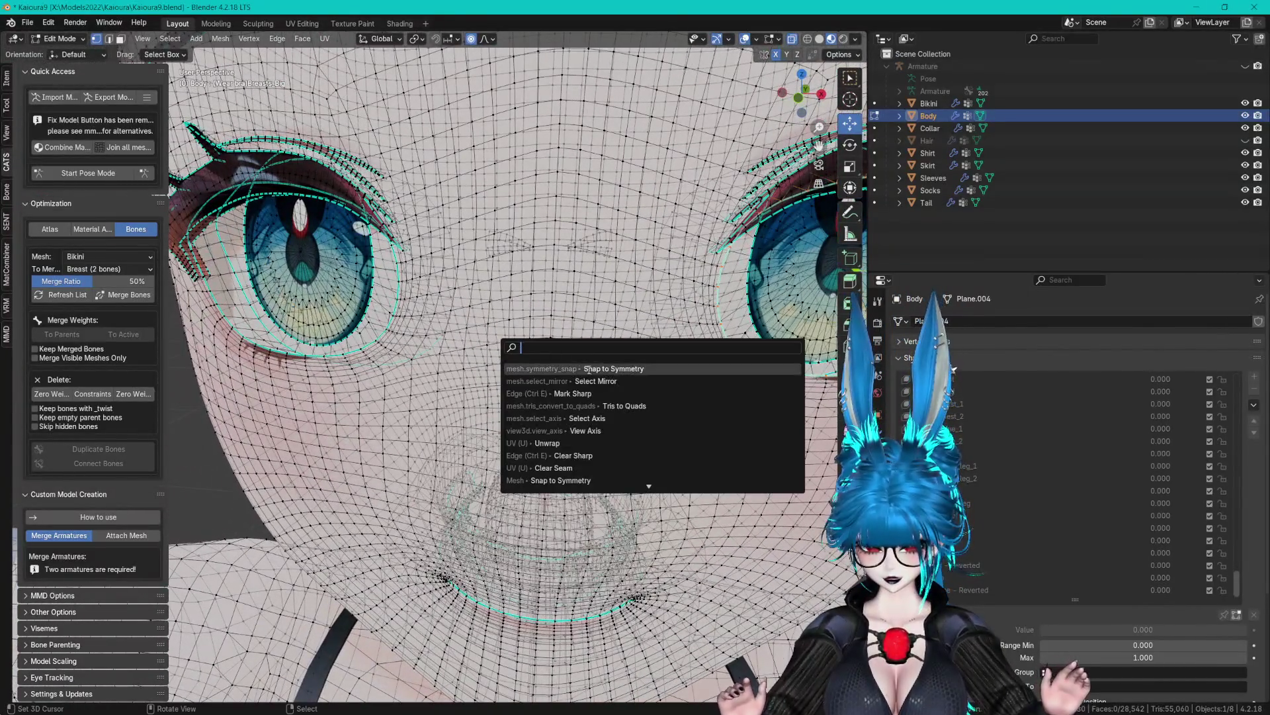
pyautogui.click(585, 381)
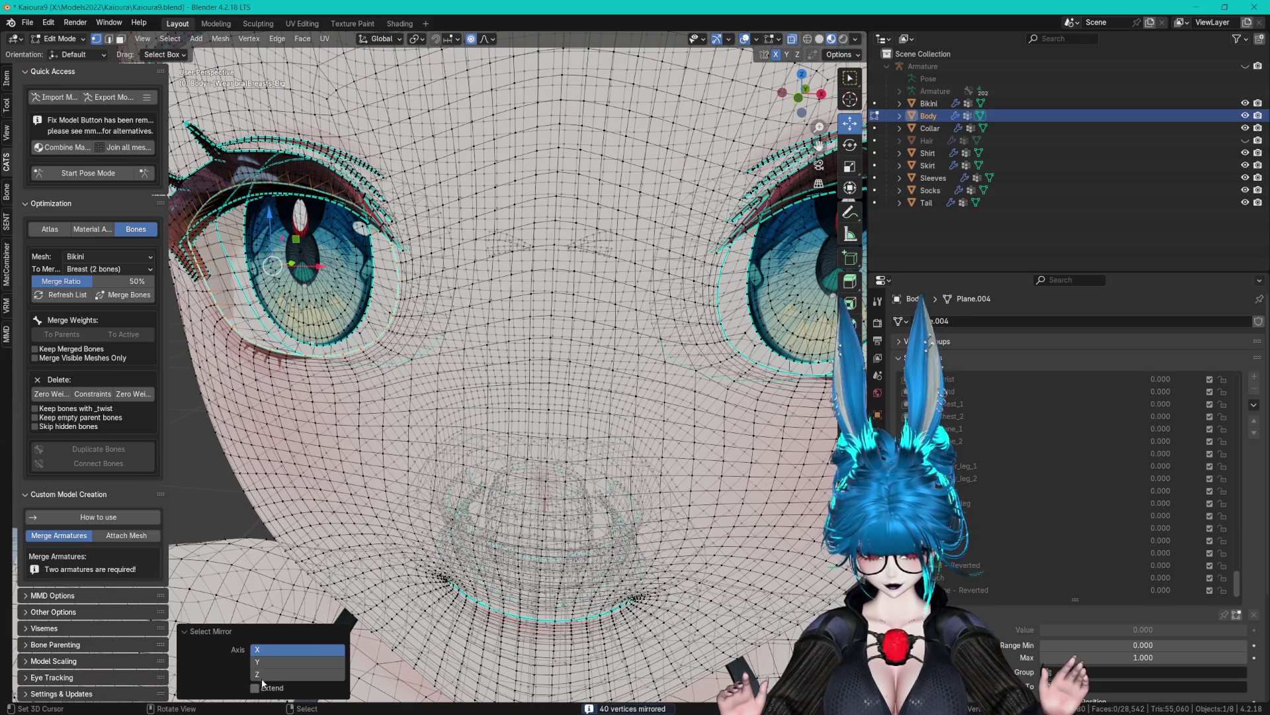
pyautogui.click(262, 685)
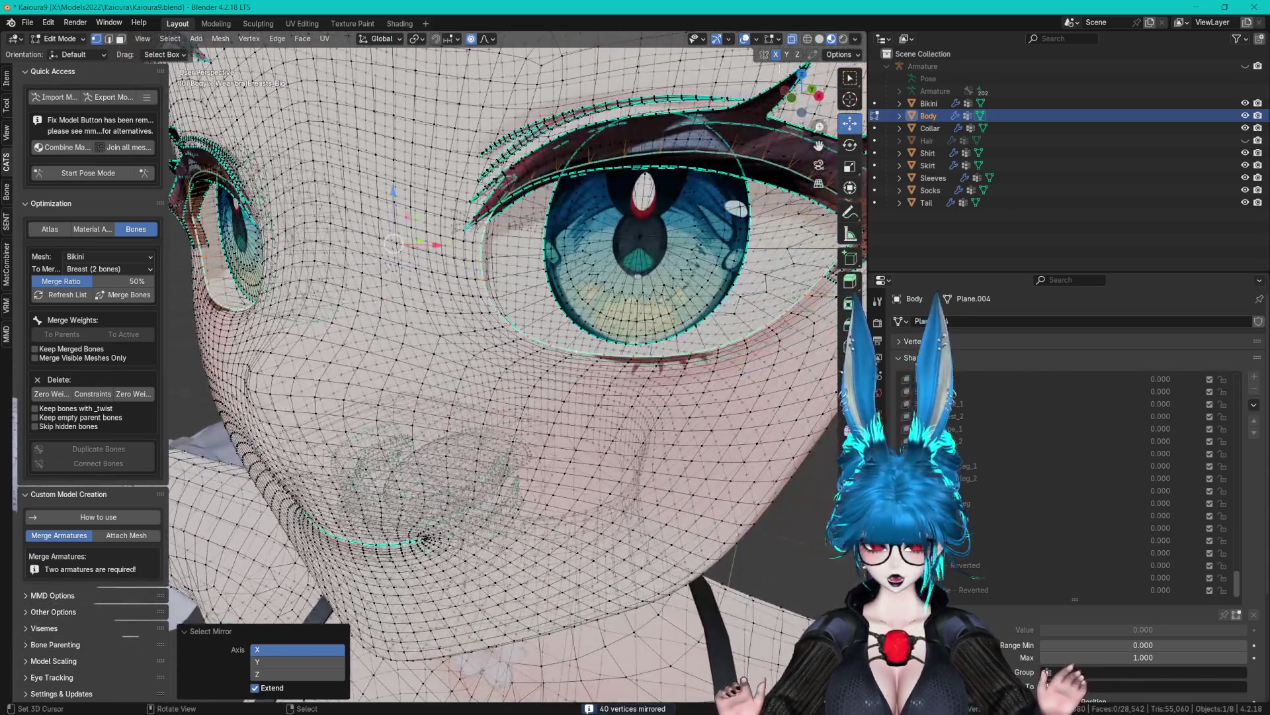
pyautogui.hotkey('alt', 'z')
# Separate the selected eye outlines into a new Body.001 object and return to Object Mode.
pyautogui.scroll(-3, 581, 250)
pyautogui.scroll(3, 581, 250)
pyautogui.press('g')
pyautogui.click(581, 250)
pyautogui.press('p')
pyautogui.click(568, 255)
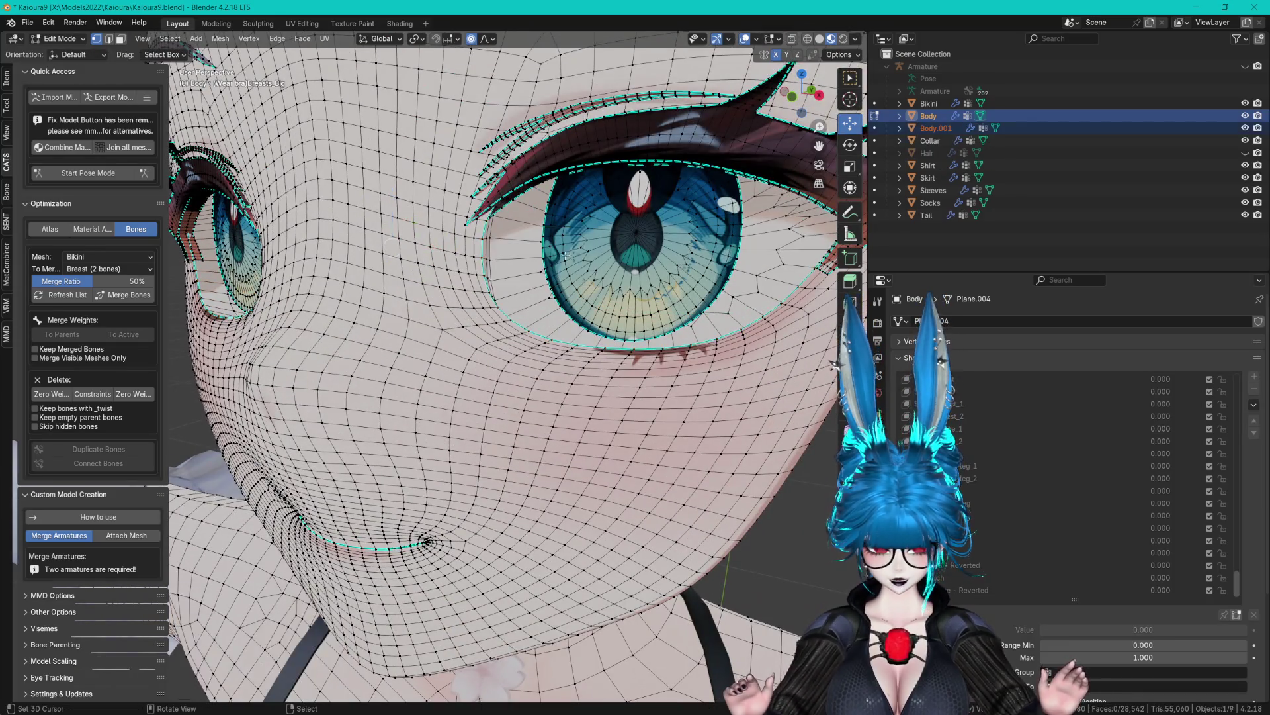
pyautogui.press('Tab')
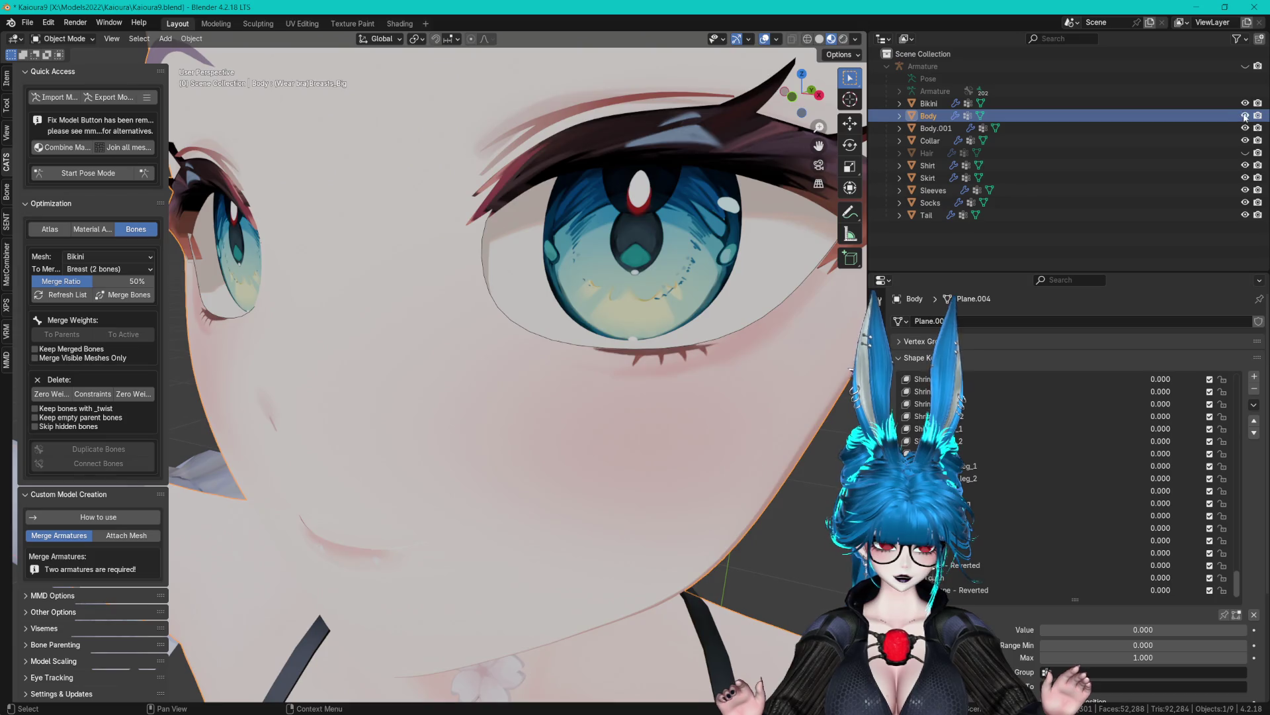
# Hide Body, then fill both Body.001 eye outlines and triangulate the new faces.
pyautogui.click(1246, 116)
pyautogui.click(946, 128)
pyautogui.press('Tab')
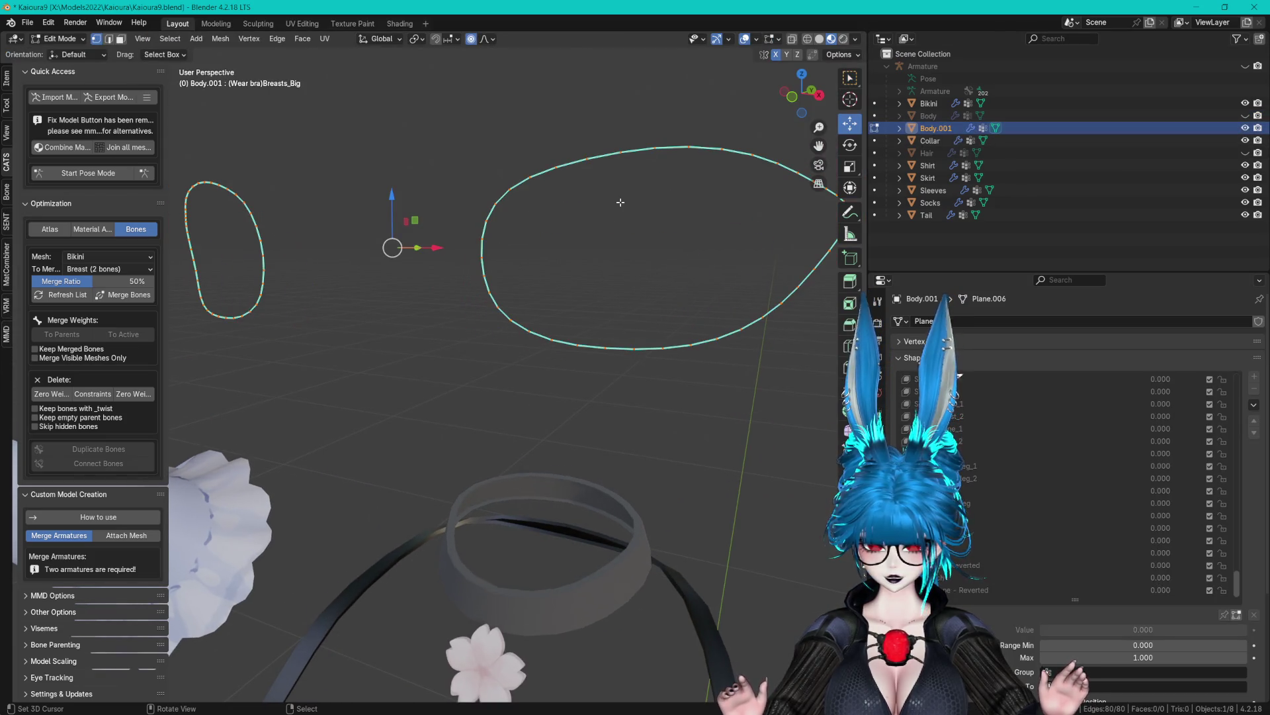
pyautogui.press('f')
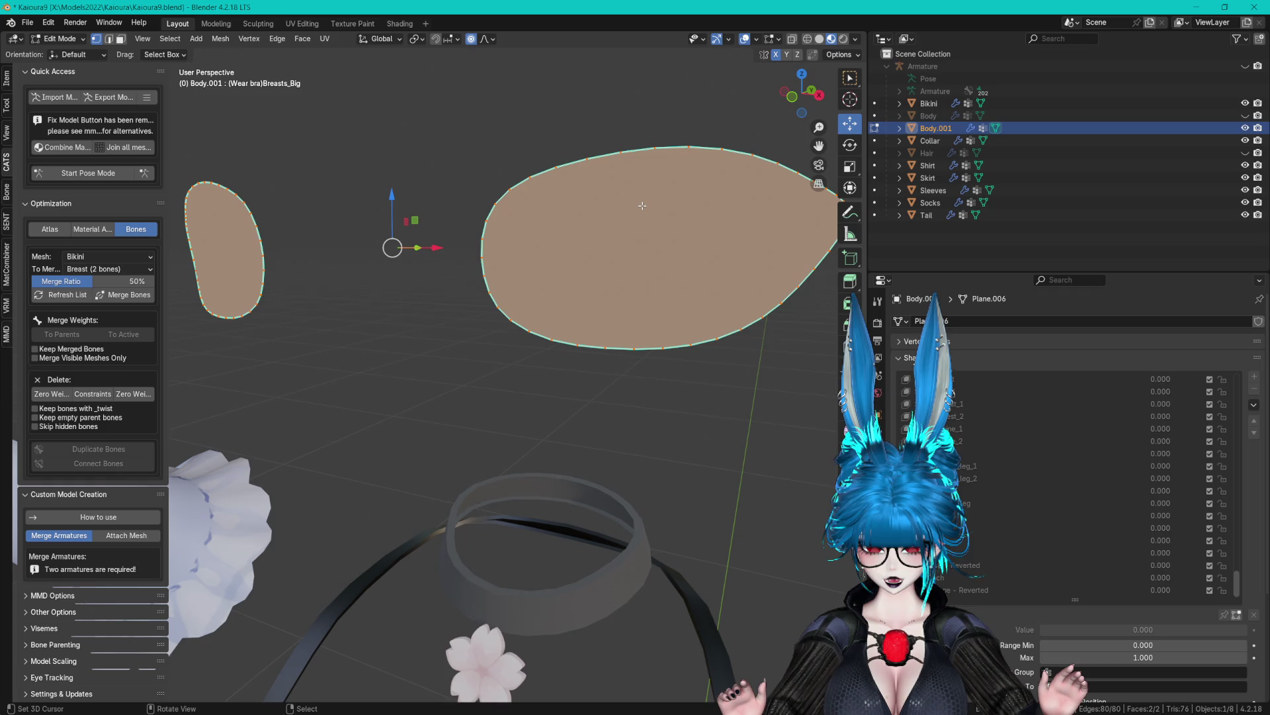
pyautogui.press('F3')
pyautogui.write('tri')
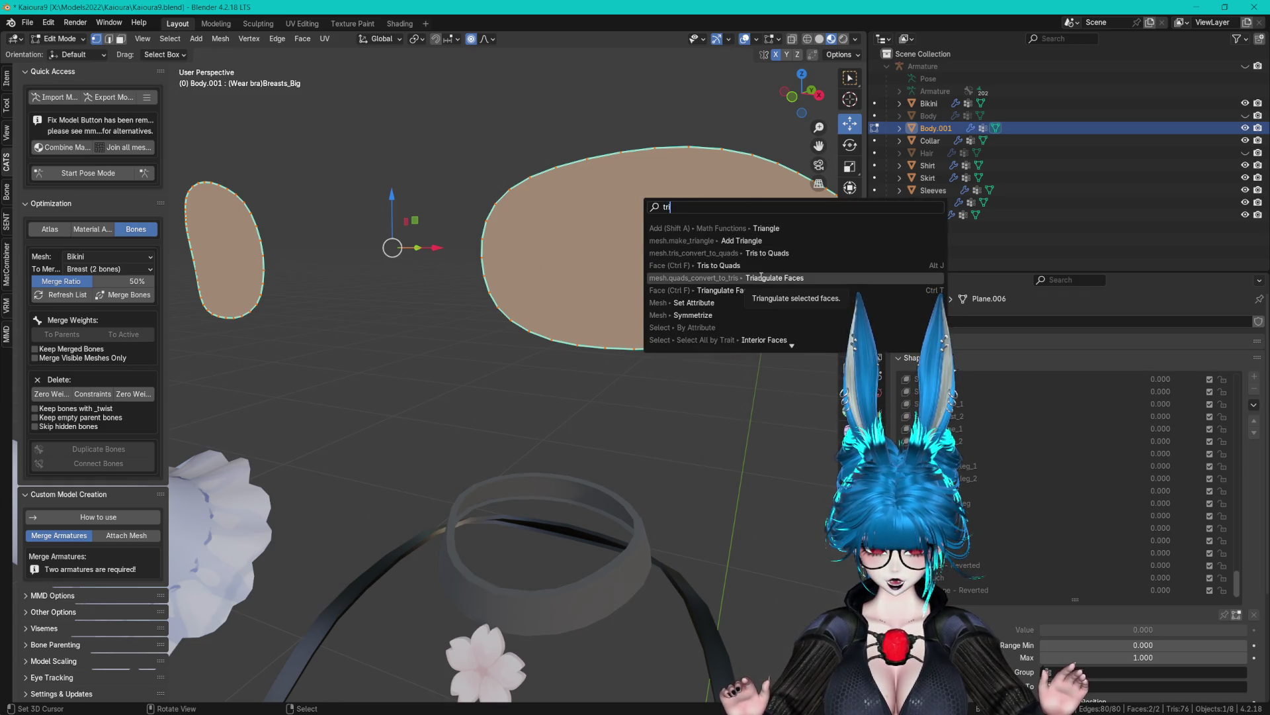
pyautogui.click(761, 277)
# Inspect the triangulated patches and switch to the UV Editing workspace.
pyautogui.moveTo(659, 276)
pyautogui.mouseDown()
pyautogui.moveTo(665, 337)
pyautogui.moveTo(670, 282)
pyautogui.moveTo(499, 143)
pyautogui.mouseUp()
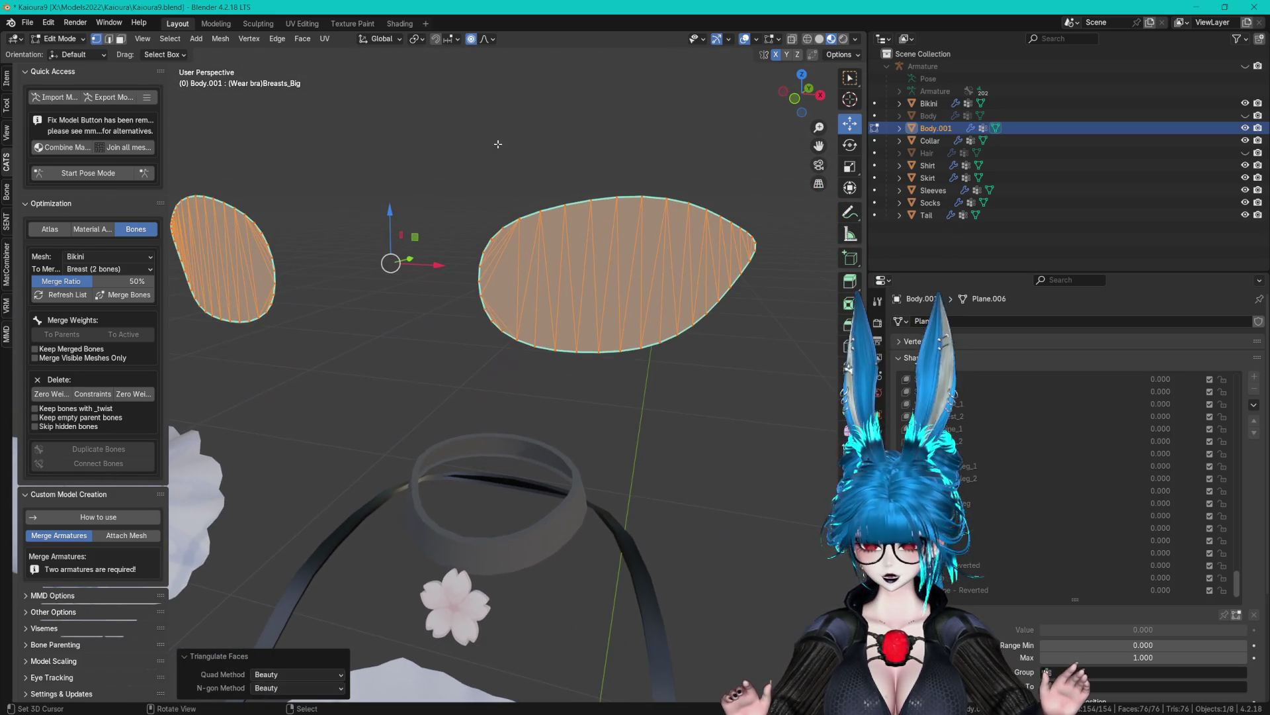
pyautogui.click(307, 25)
pyautogui.scroll(-2, 365, 255)
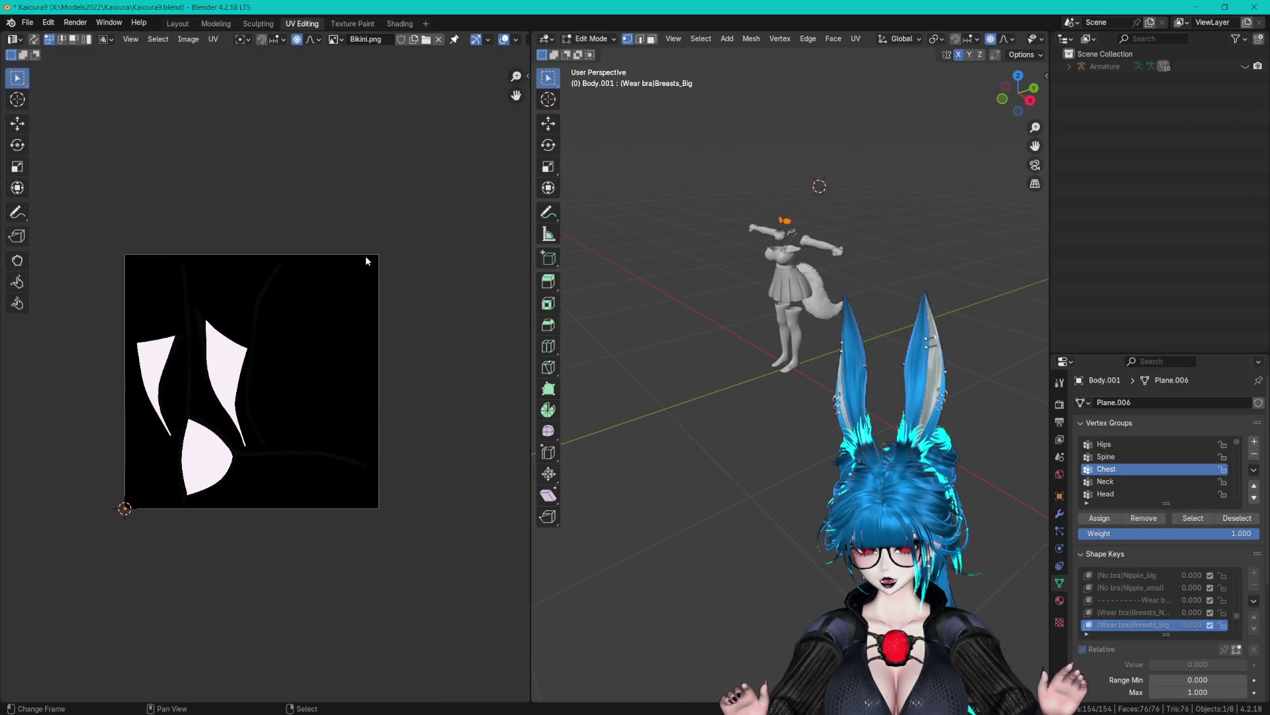
# Move the eye patches' UVs to a new spot on the Bikini.png texture.
pyautogui.scroll(8, 311, 396)
pyautogui.scroll(-3, 373, 488)
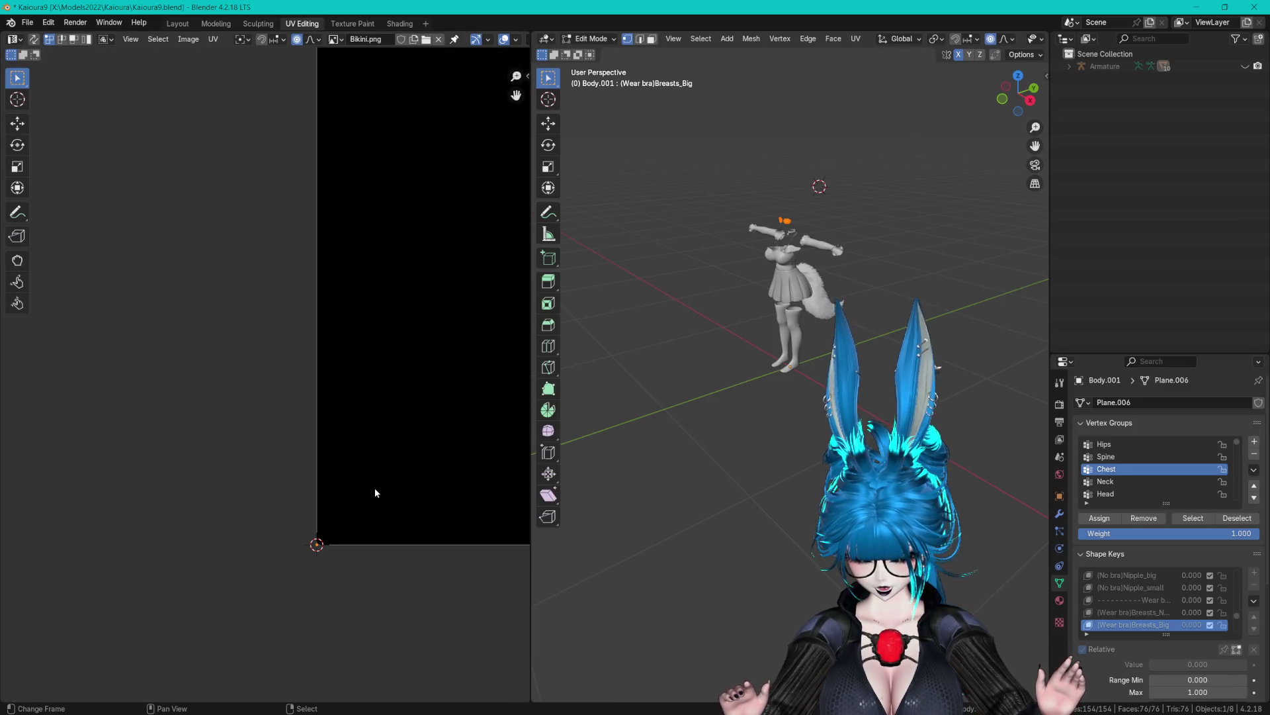
pyautogui.scroll(3, 375, 487)
pyautogui.press('g')
pyautogui.click(288, 172)
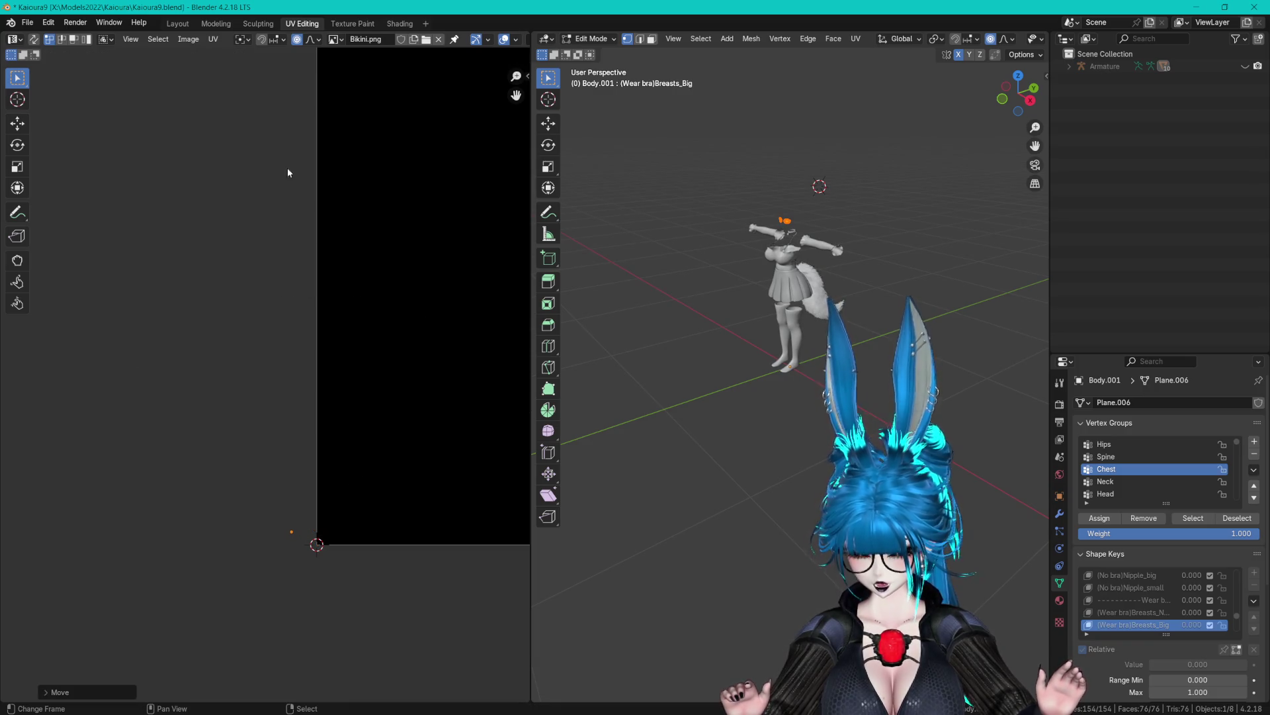
# Return to the Layout workspace and re-enter Edit Mode on the eye patches.
pyautogui.click(171, 25)
pyautogui.moveTo(505, 219)
pyautogui.mouseDown()
pyautogui.moveTo(554, 264)
pyautogui.moveTo(604, 261)
pyautogui.mouseUp()
pyautogui.press('Tab')
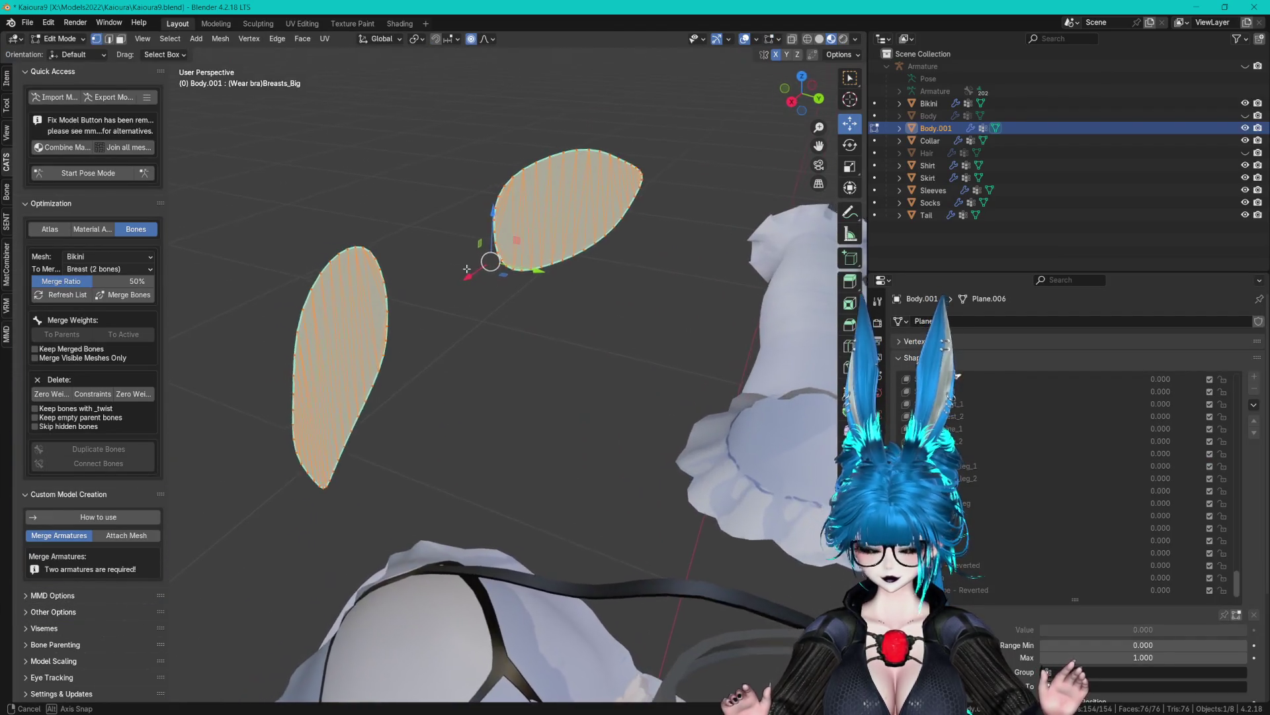
# Frame the eye patches and use Solid shading with Backface Culling enabled.
pyautogui.press('KP_Decimal')
pyautogui.click(857, 40)
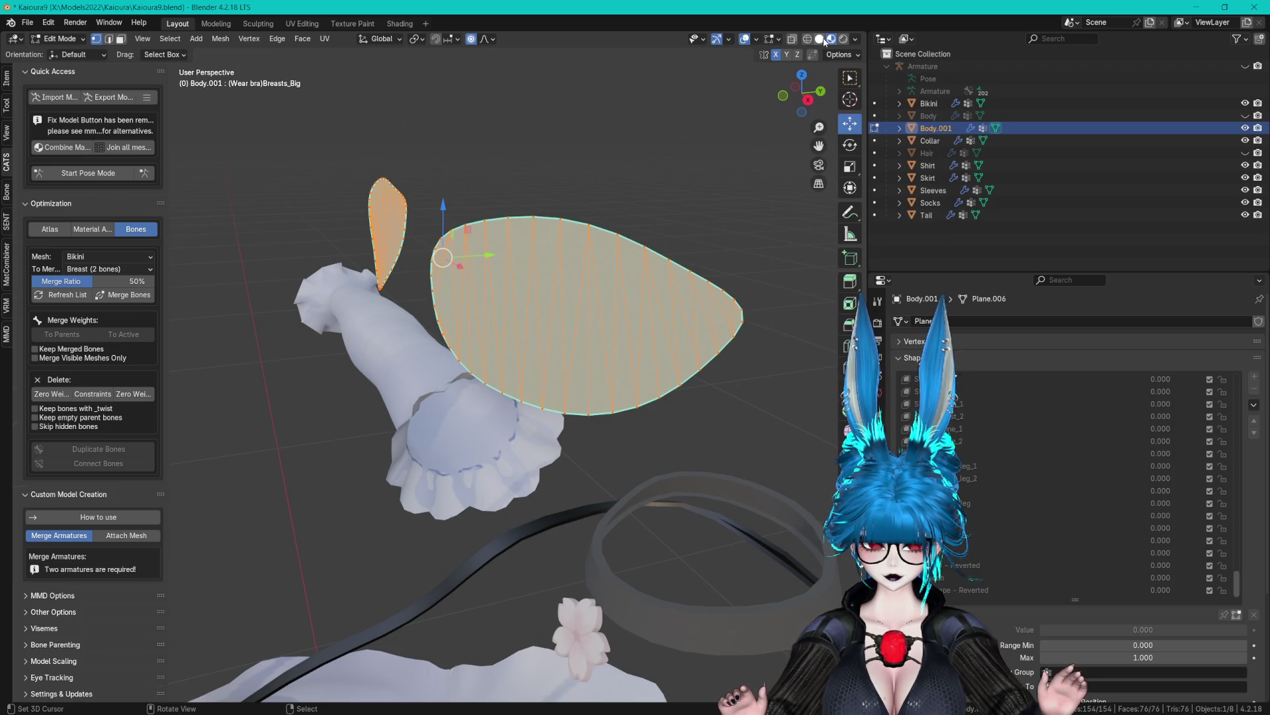
pyautogui.click(821, 40)
pyautogui.click(855, 39)
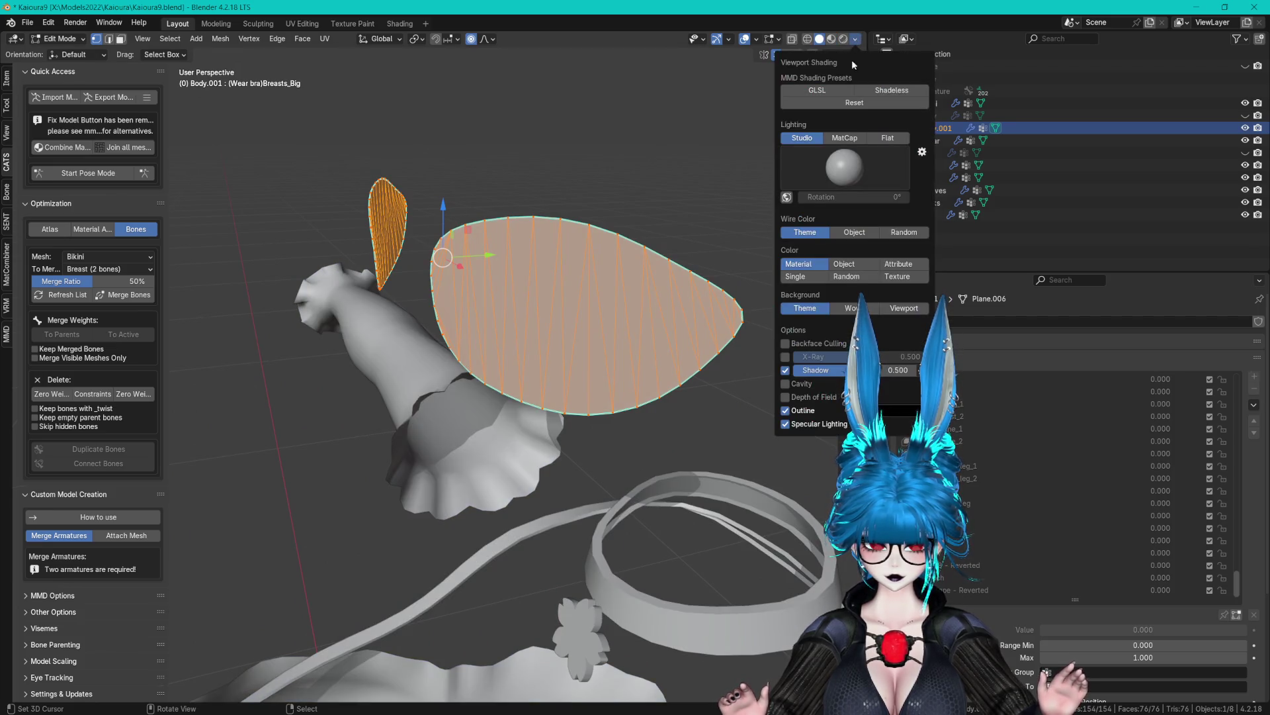
pyautogui.click(786, 343)
# Flip the normals of both eye patches and return to Object Mode.
pyautogui.moveTo(662, 166); pyautogui.dragTo(491, 188)
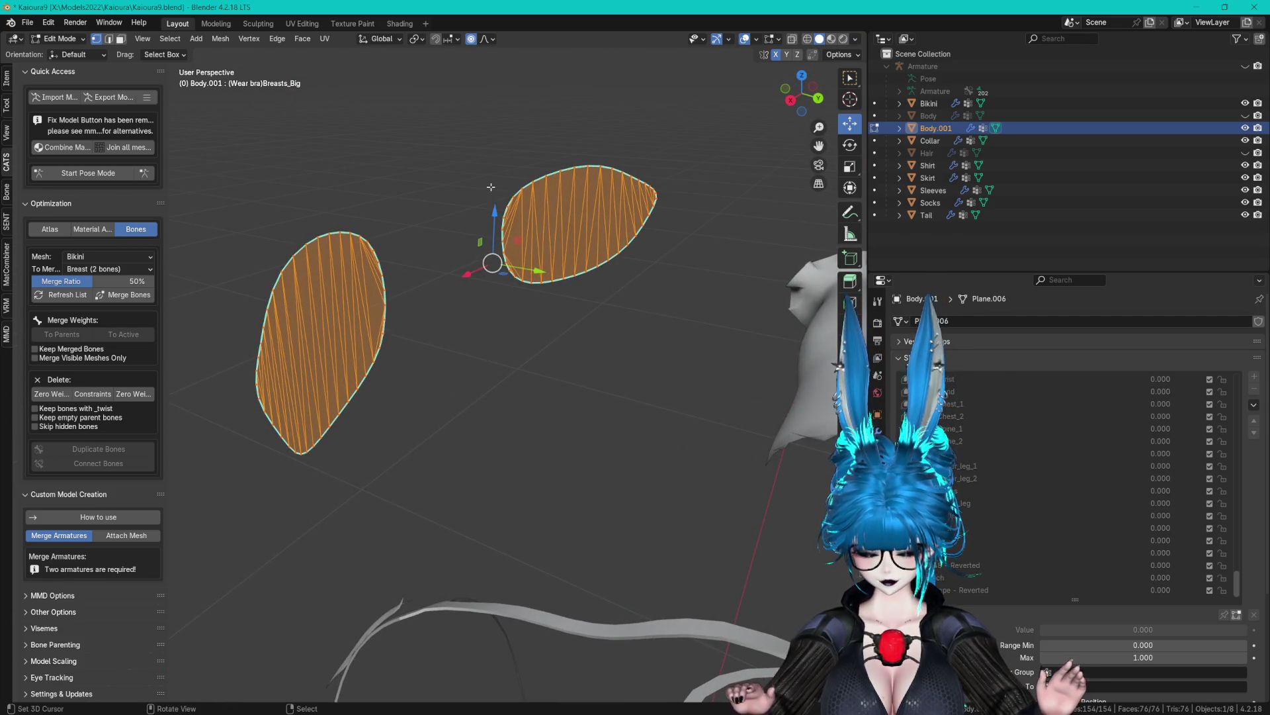
pyautogui.press('F3')
pyautogui.write('flip')
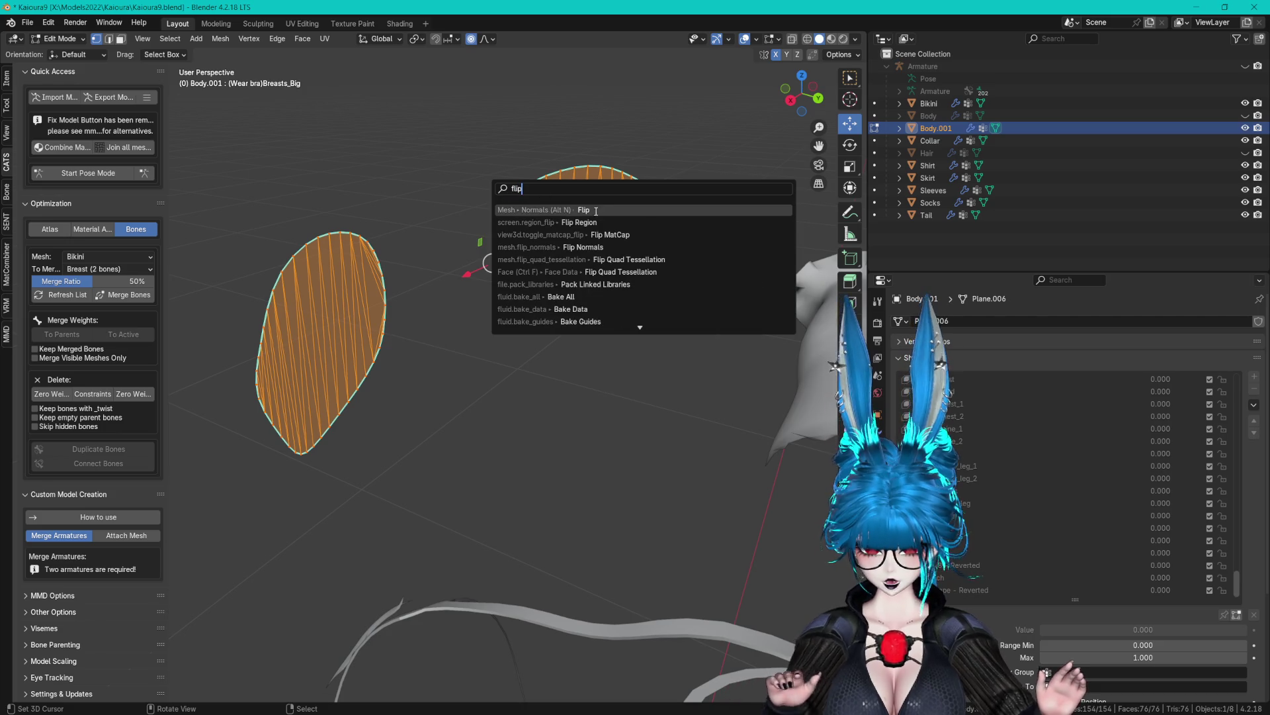
pyautogui.click(595, 210)
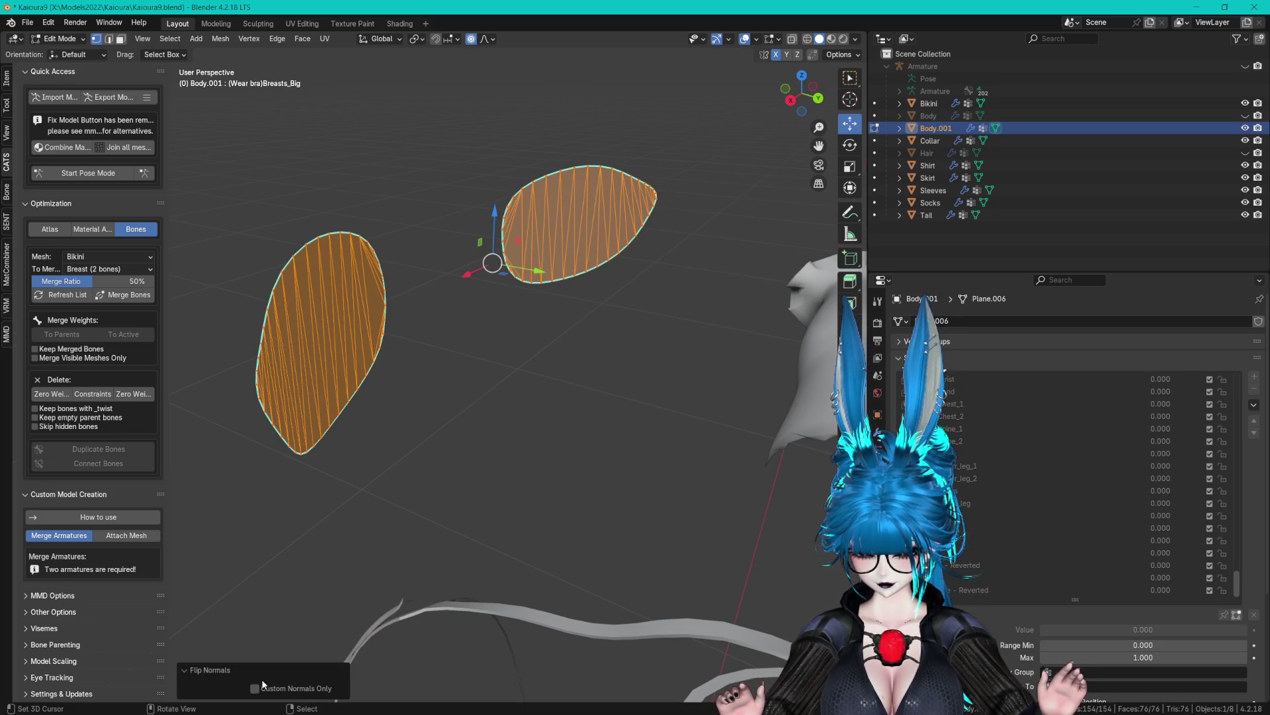
pyautogui.moveTo(519, 377)
pyautogui.mouseDown()
pyautogui.moveTo(457, 380)
pyautogui.moveTo(644, 363)
pyautogui.moveTo(629, 364)
pyautogui.mouseUp()
pyautogui.press('Tab')
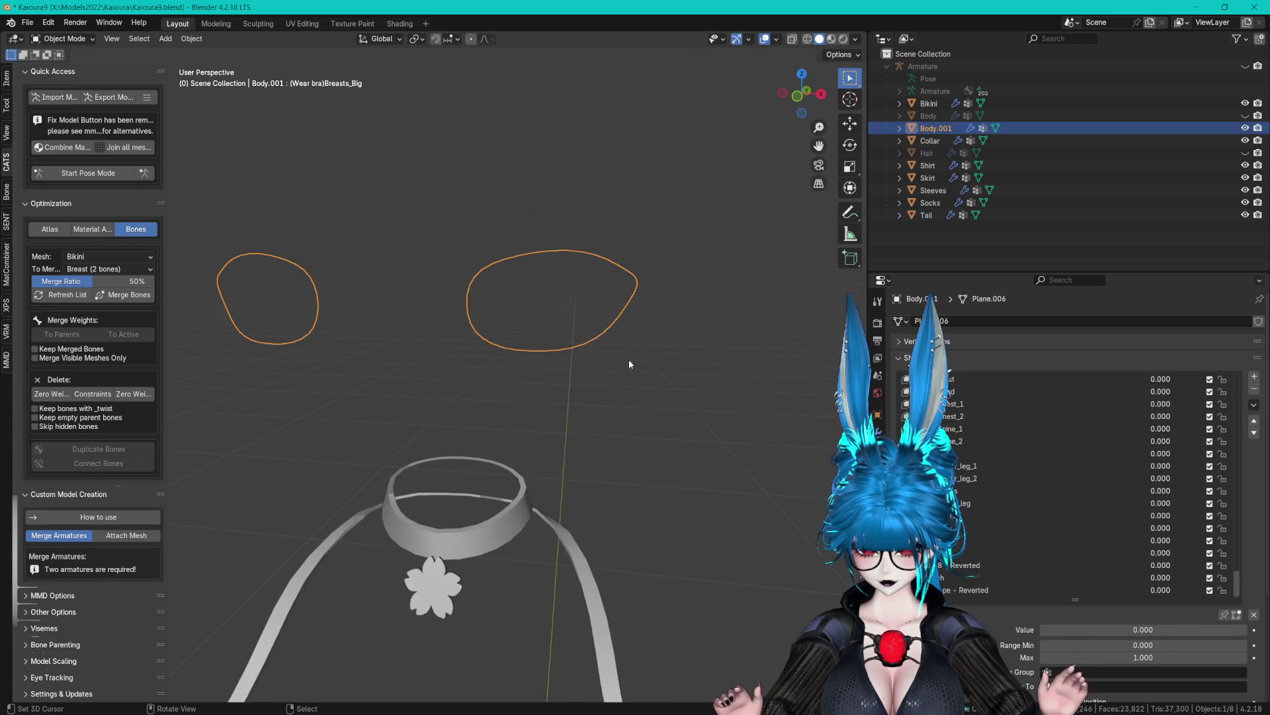
# Unhide the Body object and check the eye blocker mesh around the face.
pyautogui.click(594, 348)
pyautogui.click(927, 119)
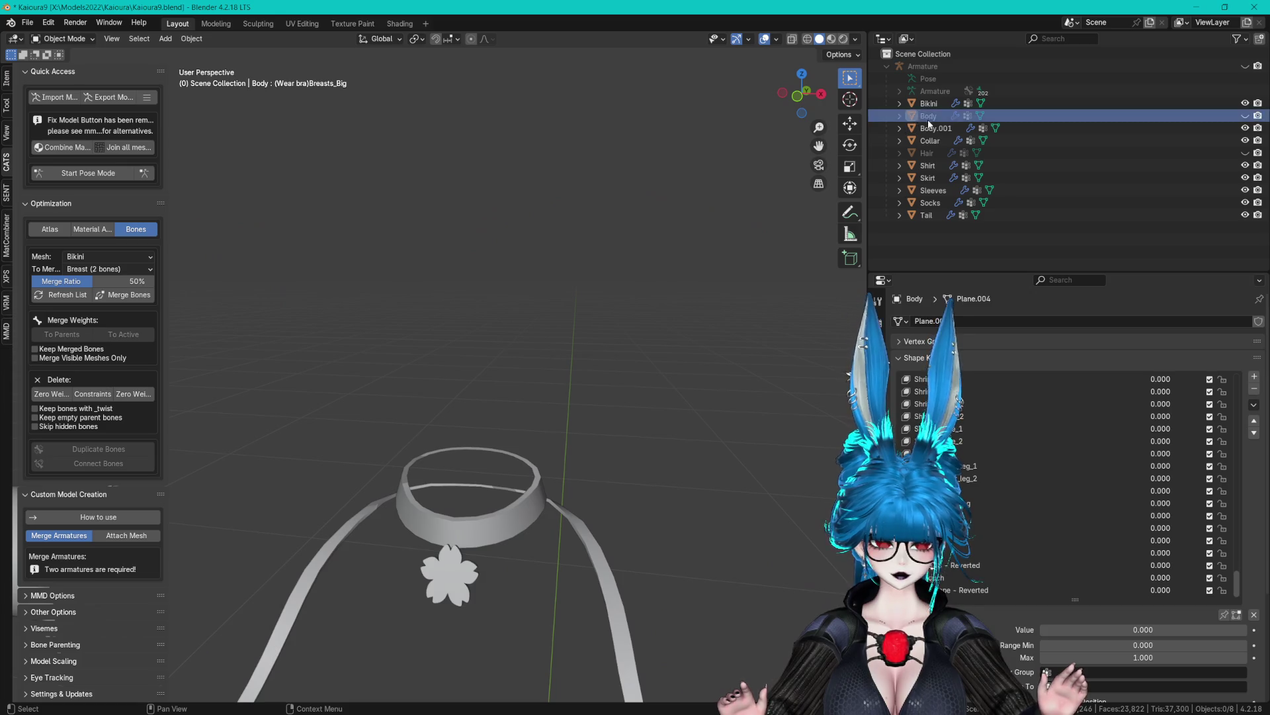
pyautogui.click(1245, 116)
pyautogui.click(935, 127)
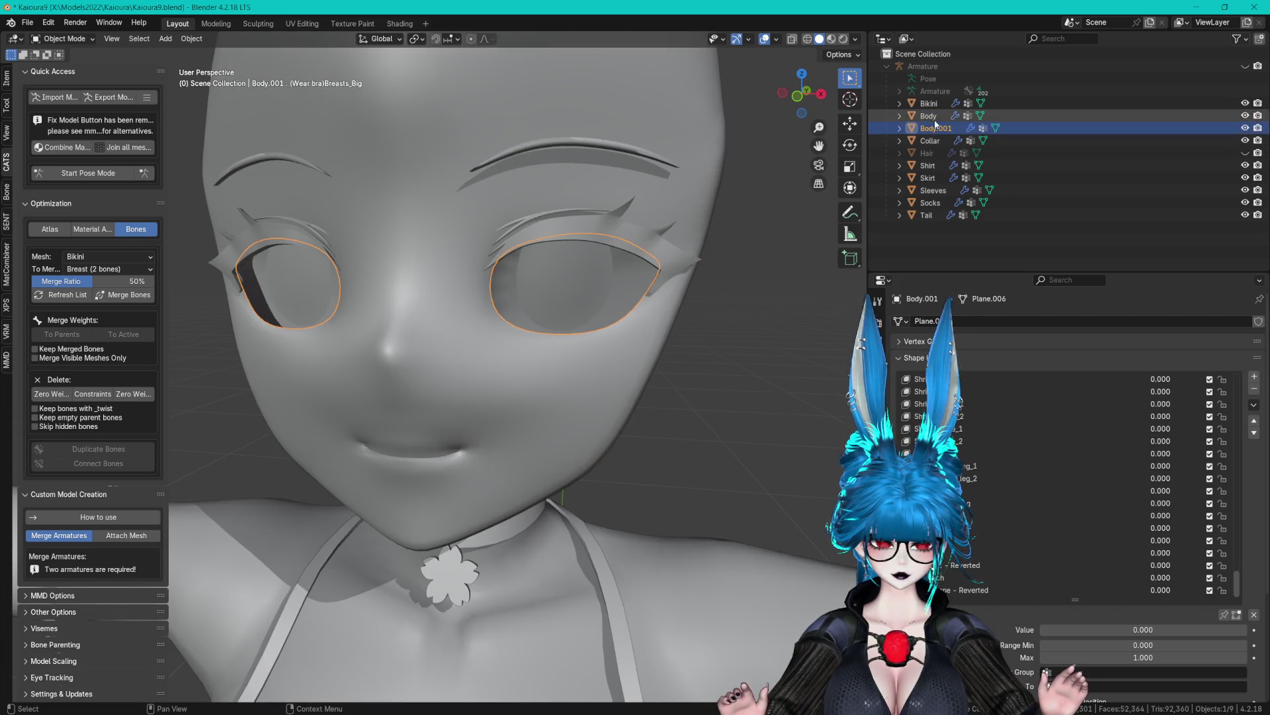
pyautogui.press('Tab')
pyautogui.moveTo(676, 157)
pyautogui.mouseDown()
pyautogui.moveTo(653, 307)
pyautogui.moveTo(705, 376)
pyautogui.mouseUp()
pyautogui.press('Tab')
# With the AO_Blocker shape key active, scale the eye faces to 0.659.
pyautogui.click(1059, 589)
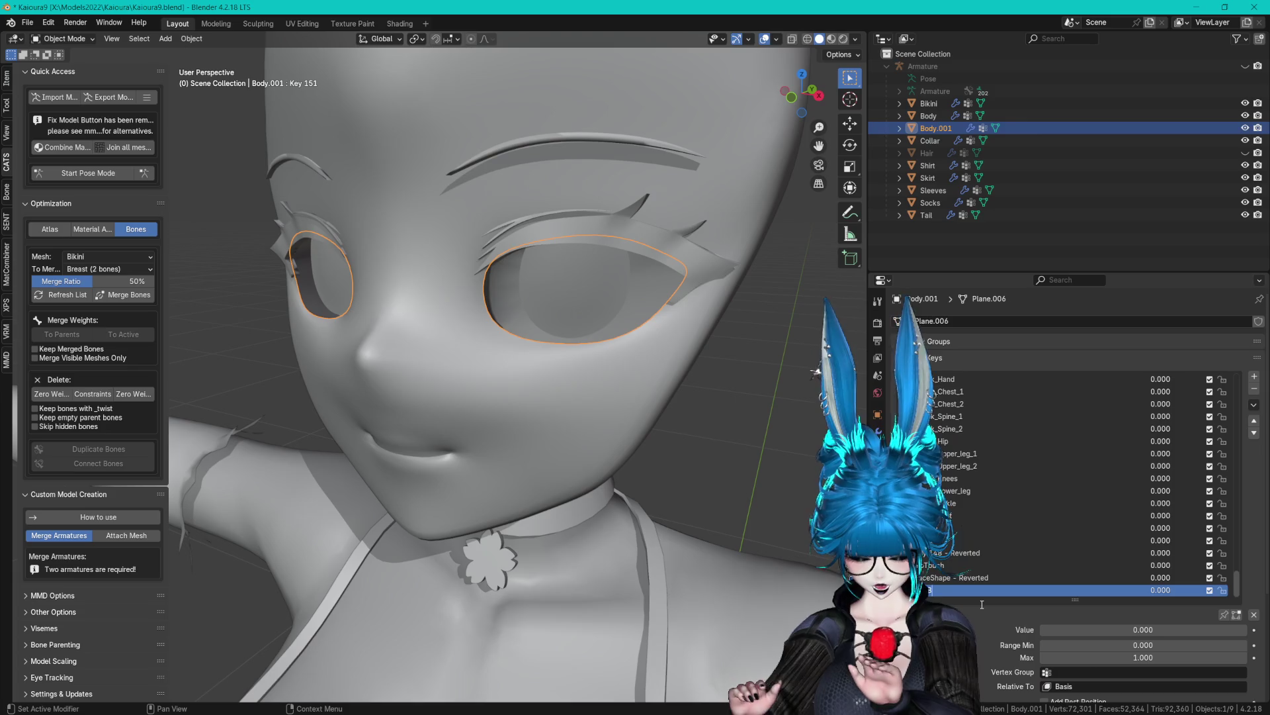
pyautogui.press('Tab')
pyautogui.moveTo(596, 326)
pyautogui.mouseDown()
pyautogui.moveTo(556, 323)
pyautogui.moveTo(651, 310)
pyautogui.mouseUp()
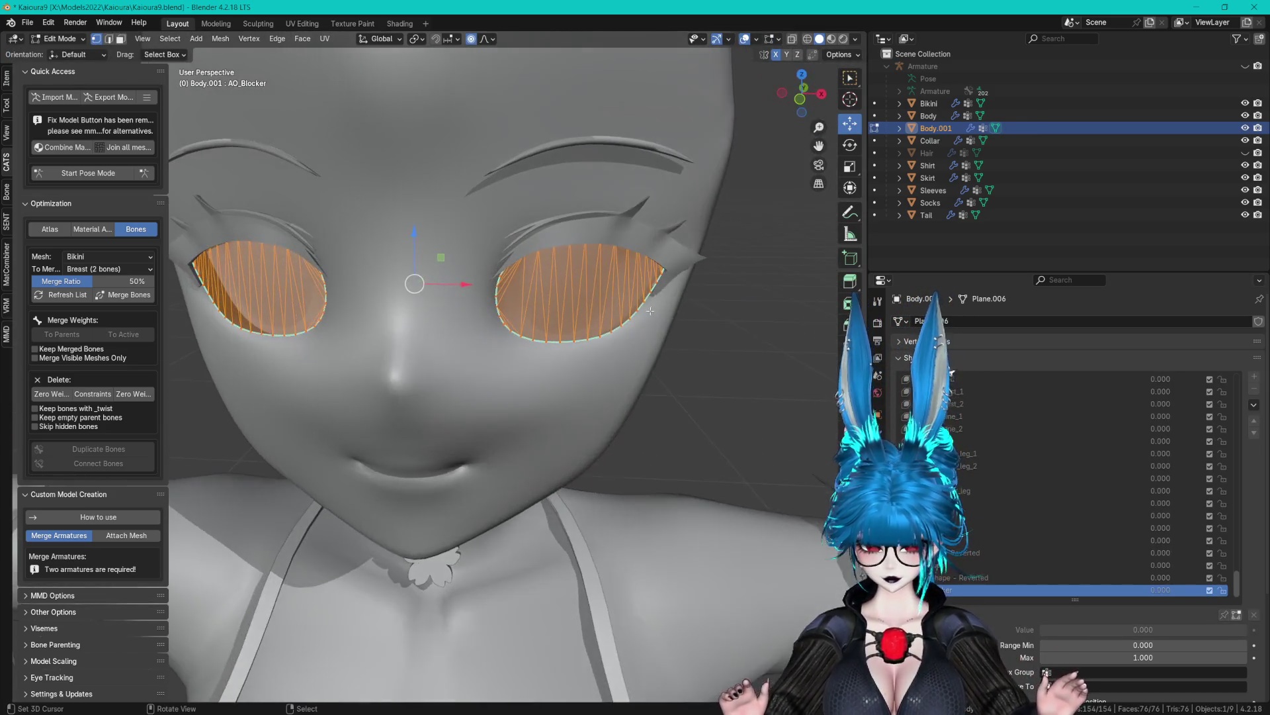
pyautogui.press('s')
pyautogui.click(569, 305)
pyautogui.moveTo(570, 304)
pyautogui.mouseDown()
pyautogui.moveTo(475, 278)
pyautogui.moveTo(430, 292)
pyautogui.mouseUp()
pyautogui.press('Tab')
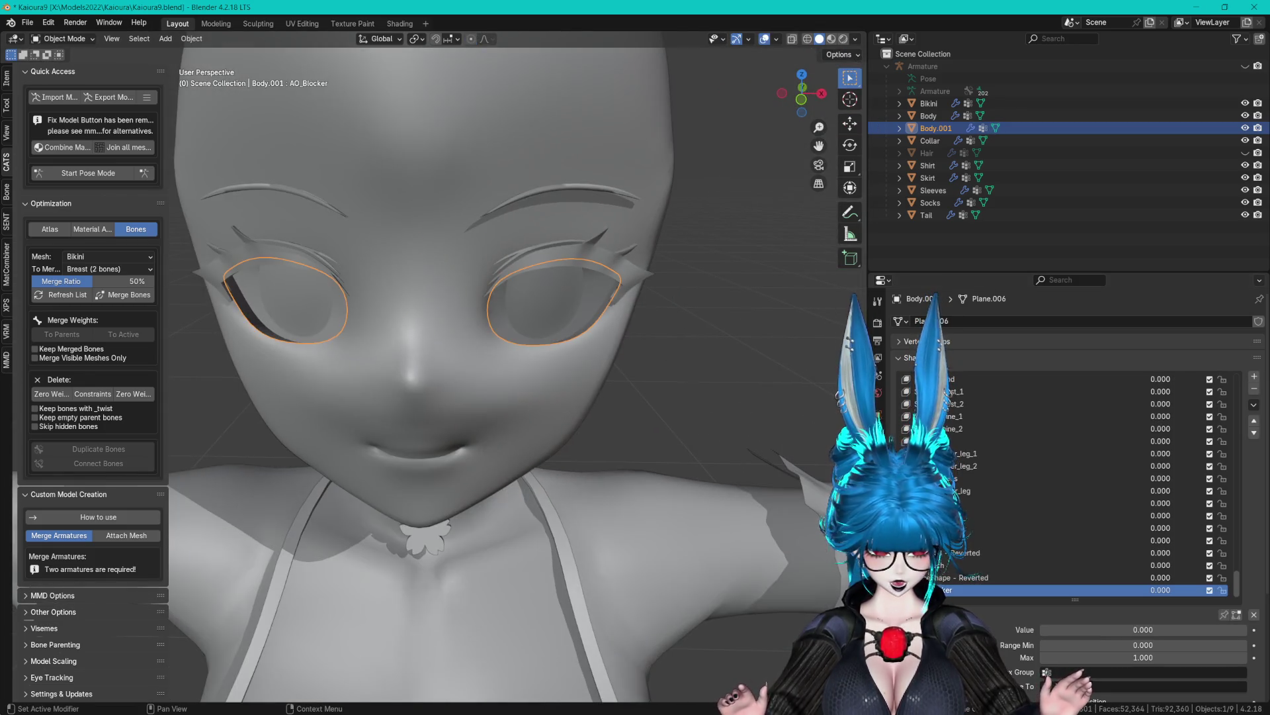
# Apply AO_Blocker to the Basis, test it at full value, then reset it to 0.
pyautogui.click(1254, 404)
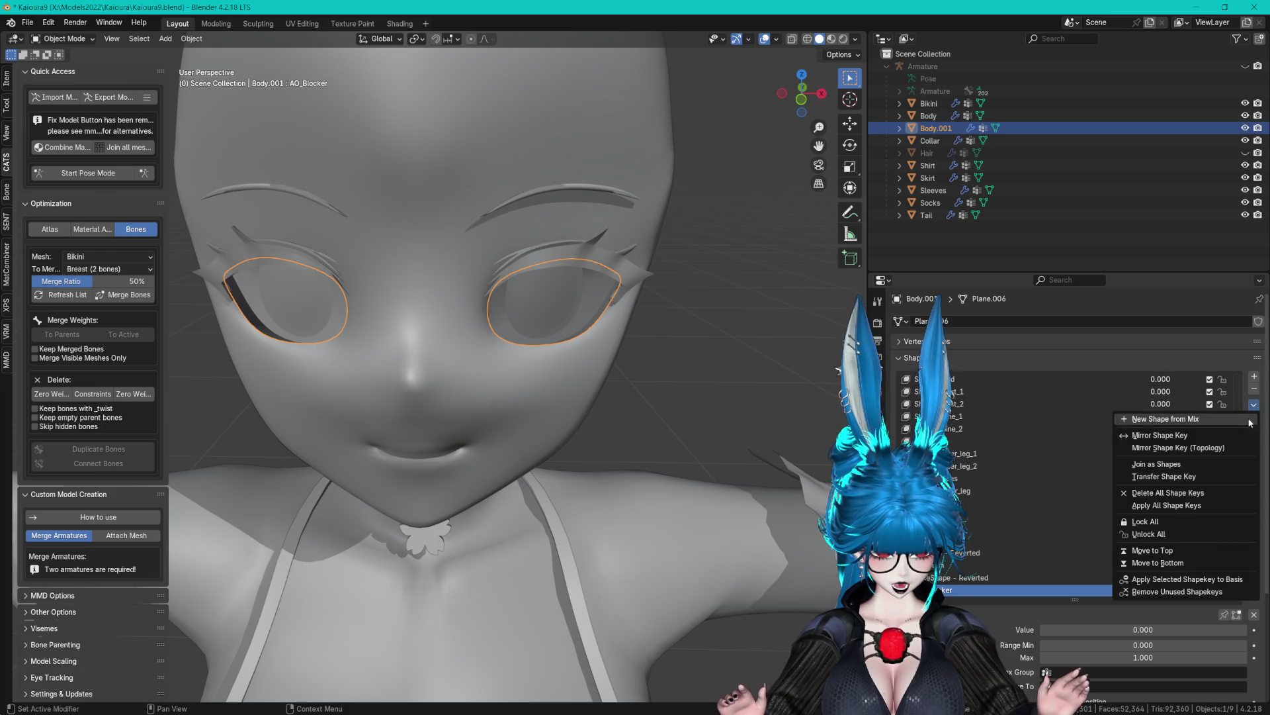
pyautogui.click(1187, 579)
pyautogui.moveTo(1041, 629)
pyautogui.mouseDown()
pyautogui.moveTo(1211, 629)
pyautogui.moveTo(1179, 625)
pyautogui.mouseUp()
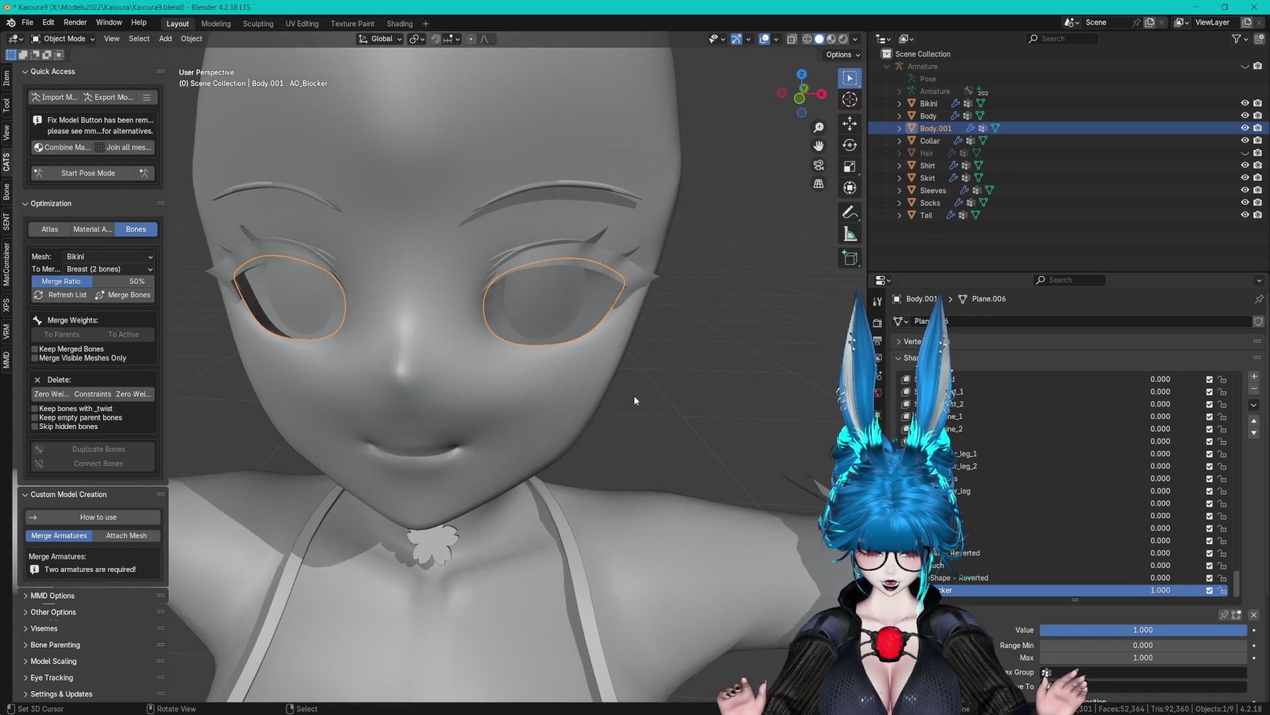
pyautogui.click(634, 395)
pyautogui.scroll(2, 670, 367)
pyautogui.moveTo(1143, 629); pyautogui.dragTo(1042, 629)
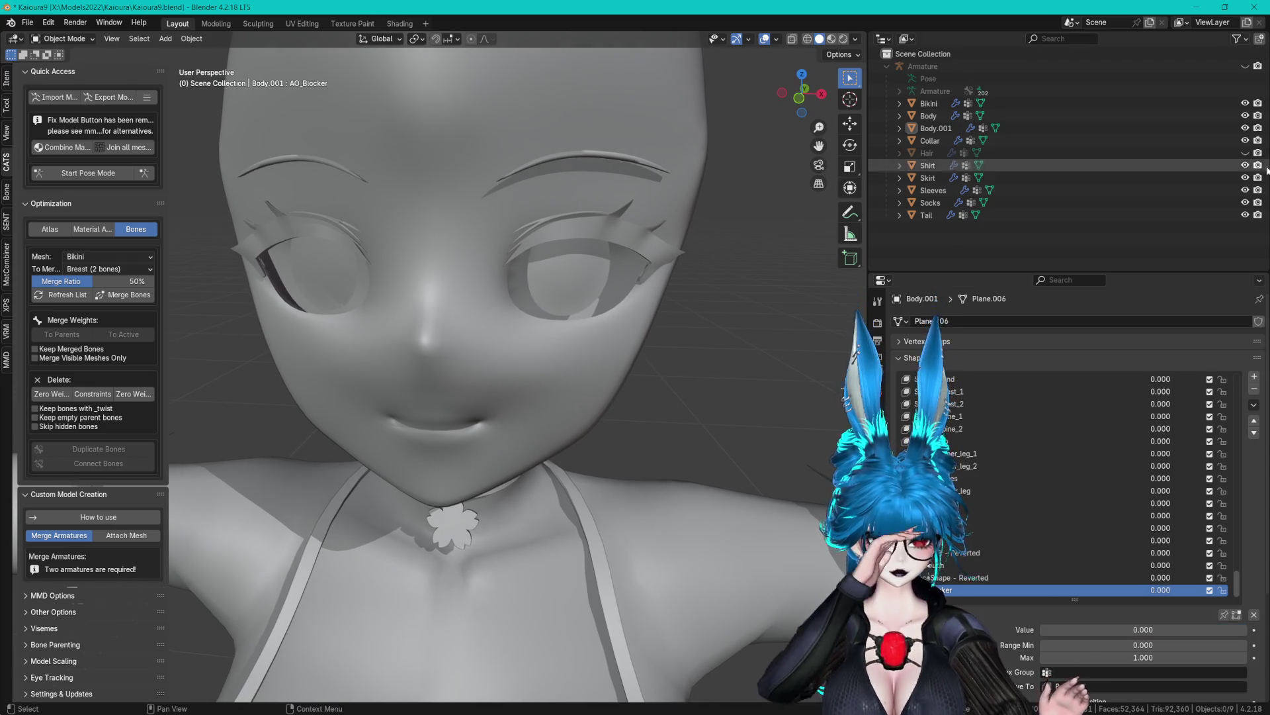
# Unhide Hair, switch to Material Preview, and join Body.001 into Body.
pyautogui.click(1245, 153)
pyautogui.moveTo(691, 227)
pyautogui.mouseDown()
pyautogui.moveTo(641, 204)
pyautogui.moveTo(695, 220)
pyautogui.mouseUp()
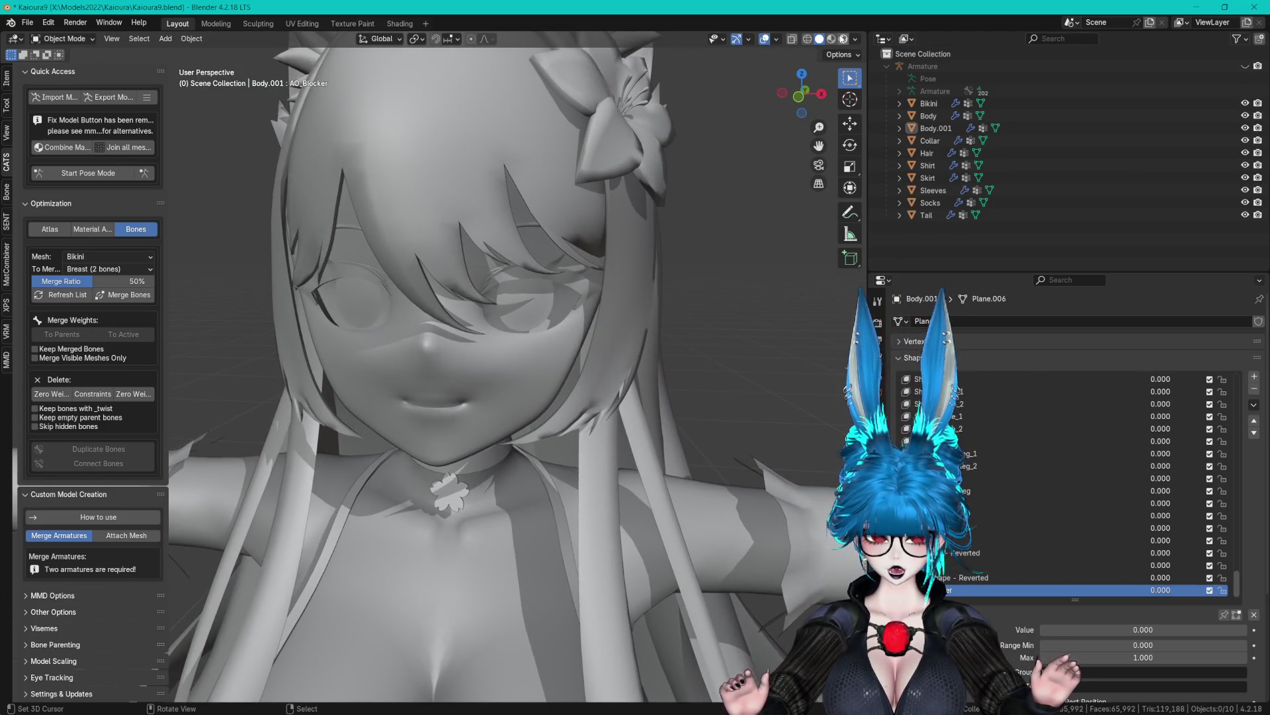
pyautogui.click(832, 38)
pyautogui.click(936, 128)
pyautogui.press('x')
pyautogui.click(928, 116)
pyautogui.moveTo(708, 191)
pyautogui.mouseDown()
pyautogui.moveTo(565, 220)
pyautogui.moveTo(685, 212)
pyautogui.moveTo(598, 216)
pyautogui.moveTo(375, 184)
pyautogui.mouseUp()
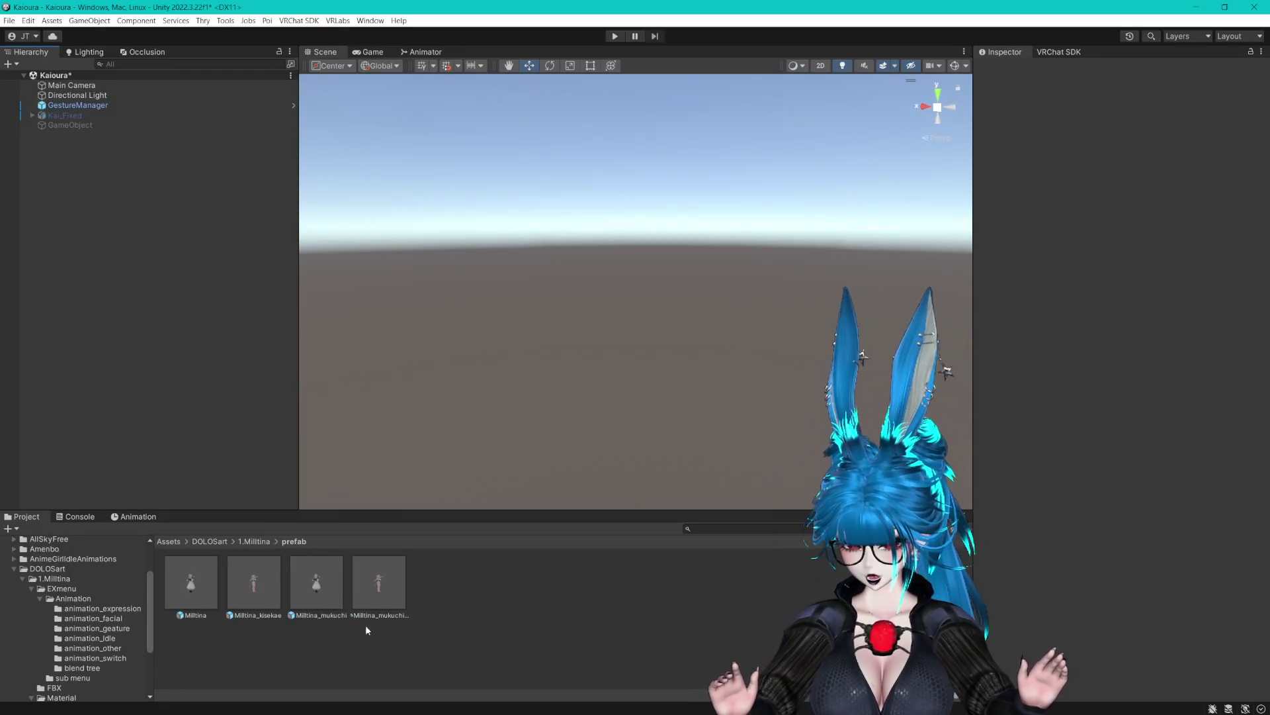
# Locate Kai_Fixed's source FBX in the Project panel and show it in Explorer.
pyautogui.click(65, 115)
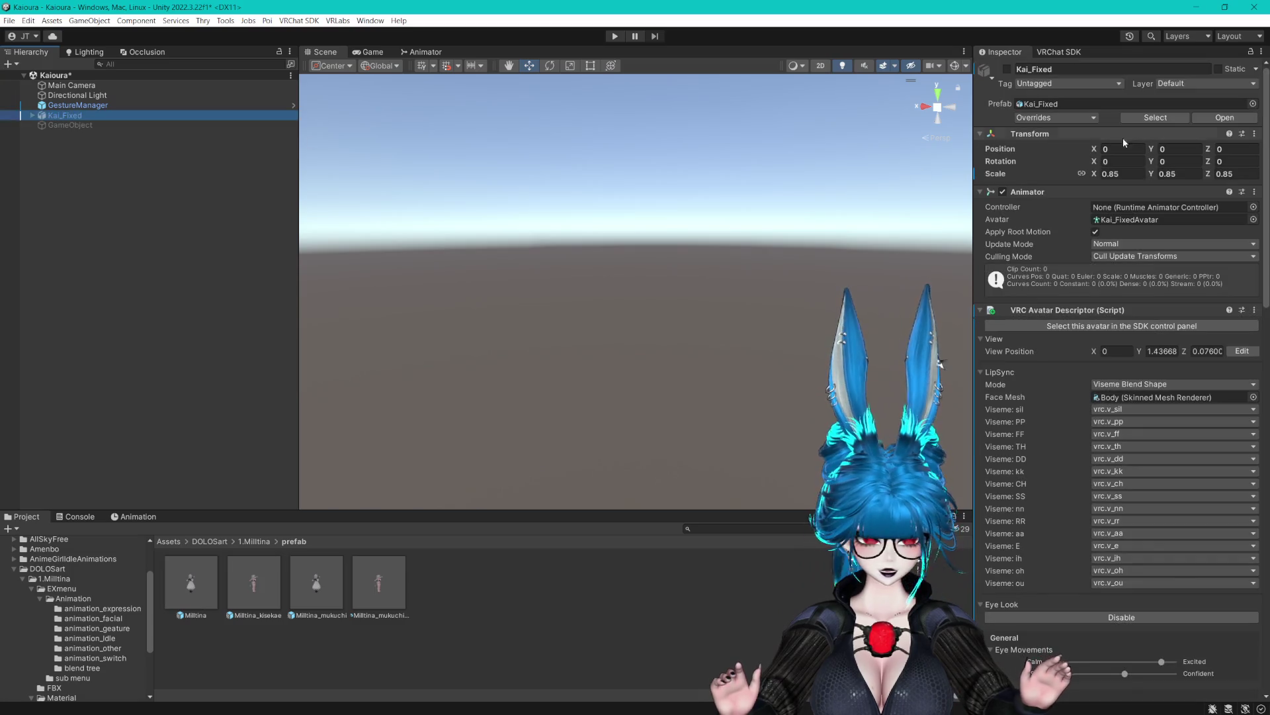
pyautogui.click(1152, 121)
pyautogui.rightClick(626, 607)
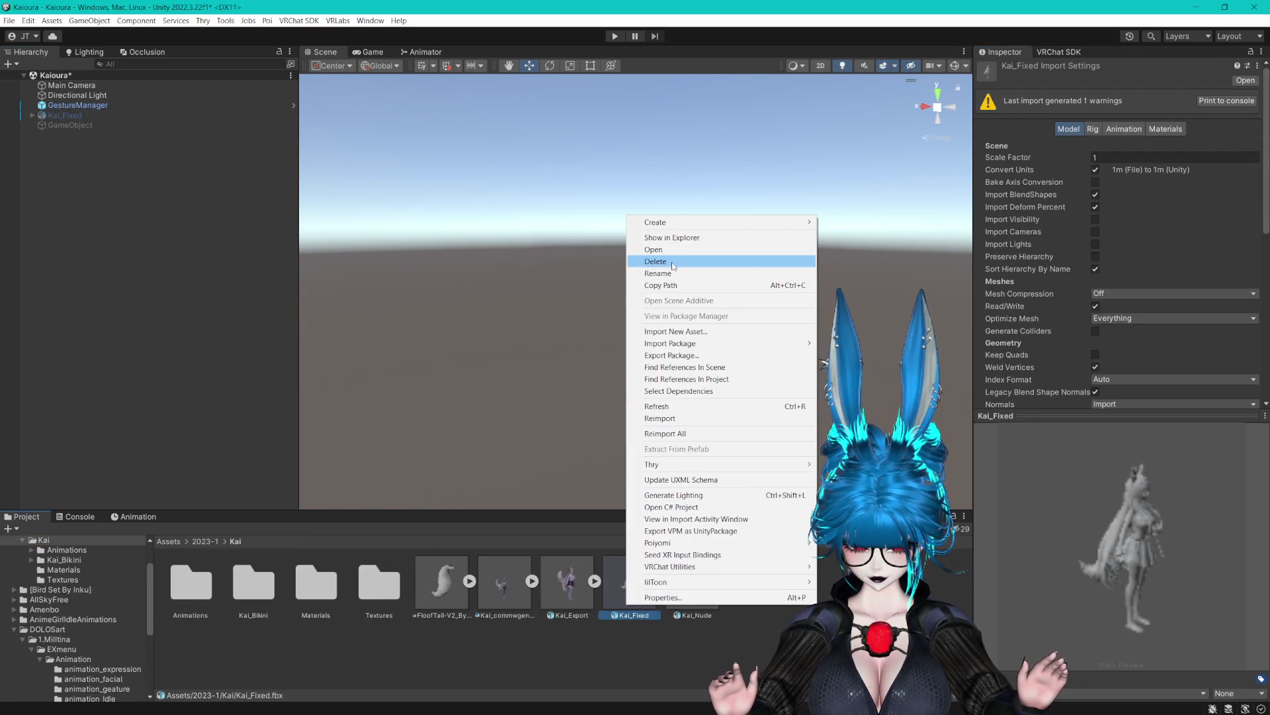
pyautogui.click(669, 237)
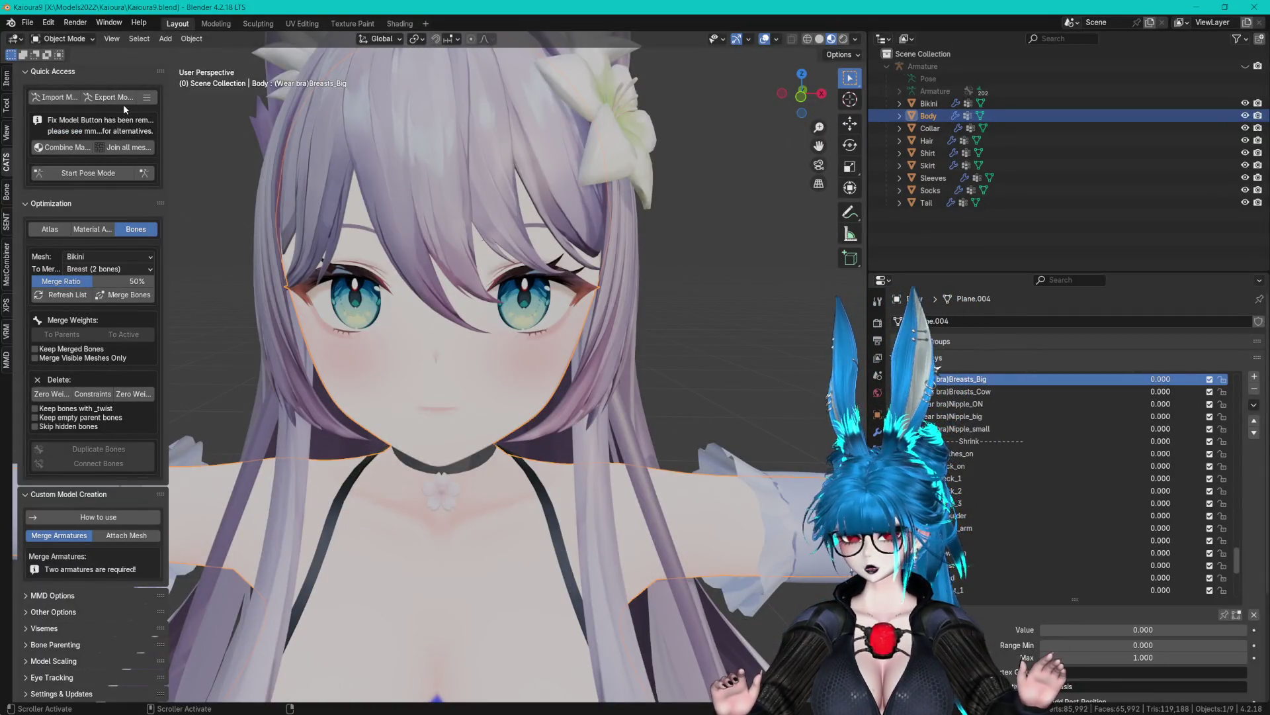
# Start the CATS model export past the warning and target the Kai assets folder.
pyautogui.click(121, 102)
pyautogui.click(96, 130)
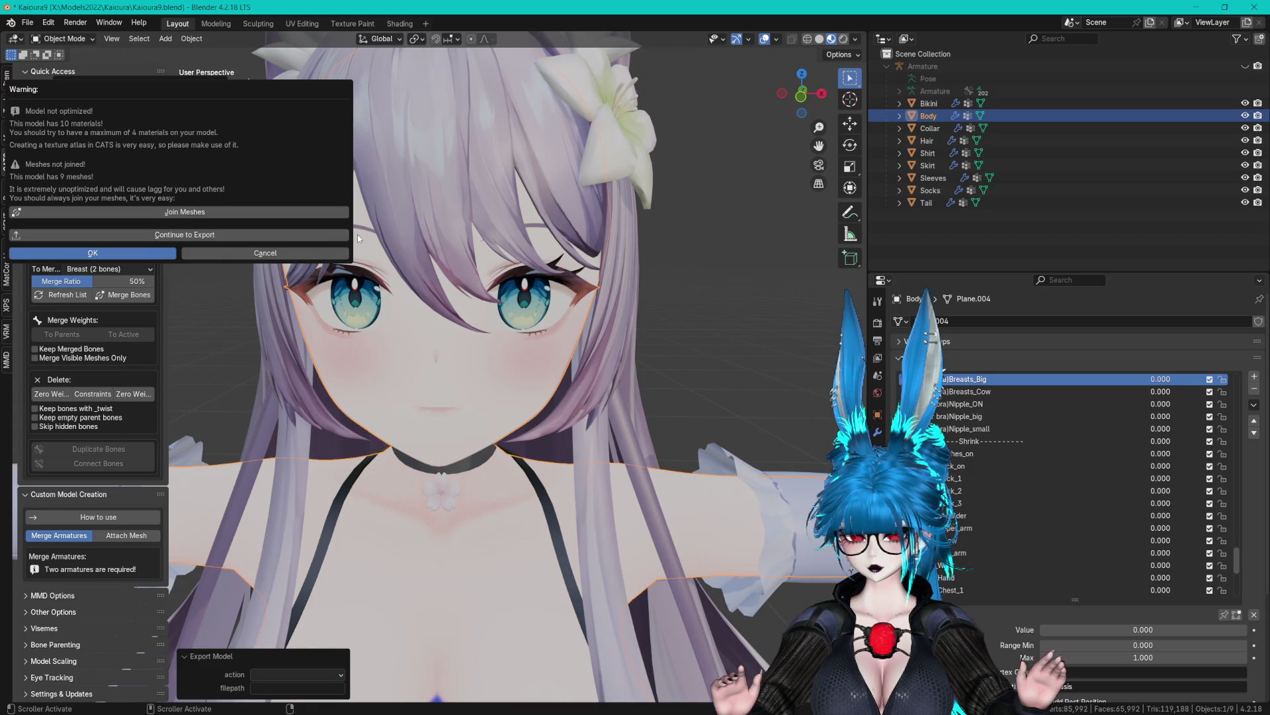
pyautogui.click(259, 236)
pyautogui.hotkey('ctrl', 'a')
pyautogui.write('Y:\\Kaioura\\Assets\\2023-1\\Kai')
pyautogui.press('Return')
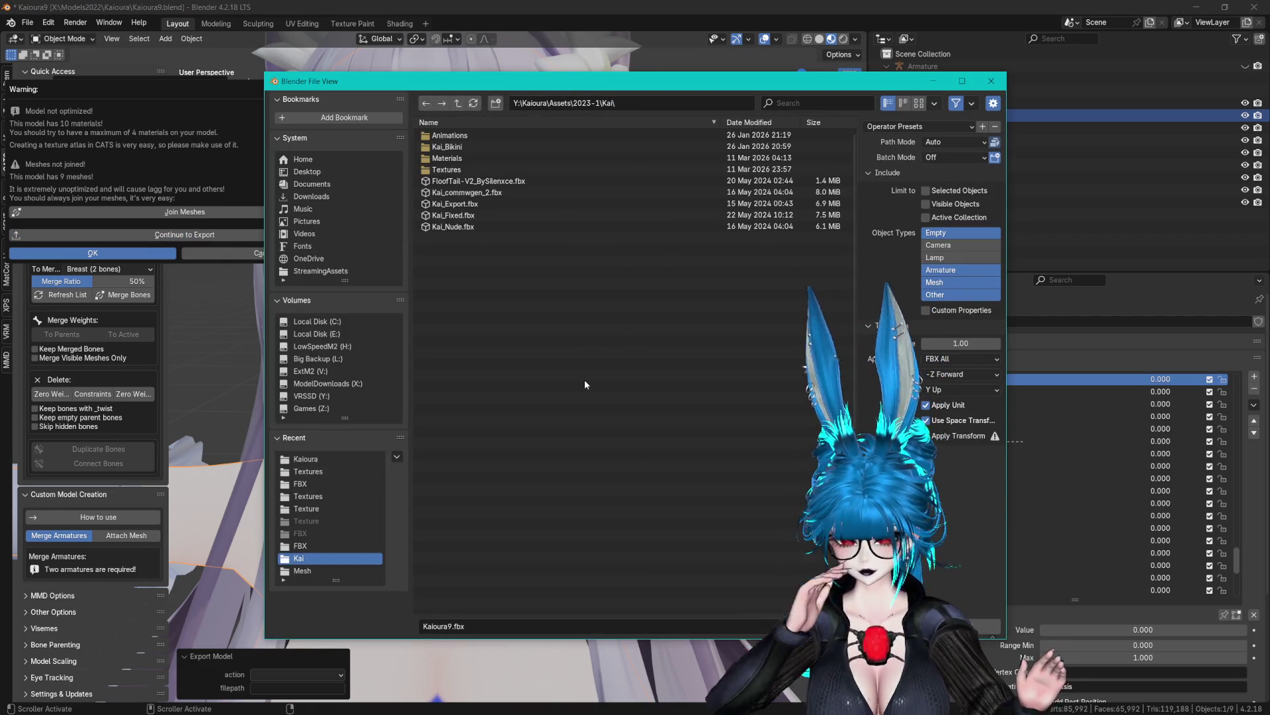
# Export the file as Kaioura_Remake.fbx and dismiss the optimization warning.
pyautogui.click(450, 626)
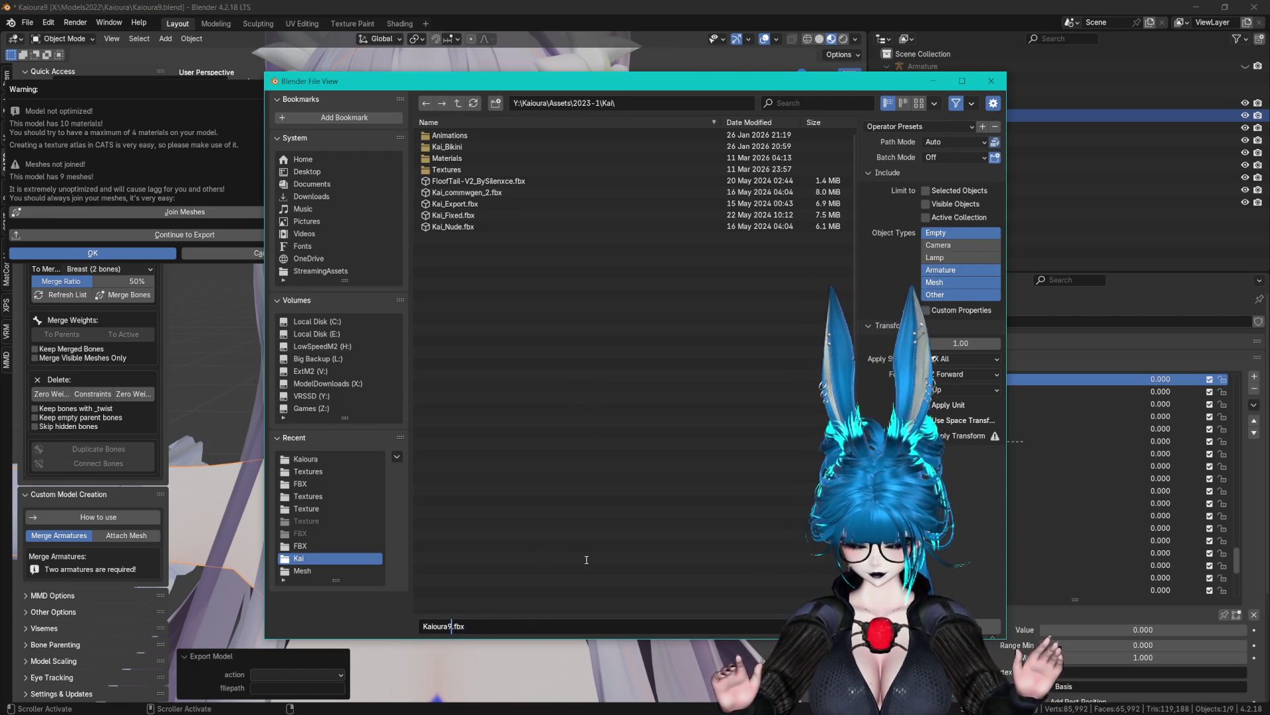
pyautogui.press('BackSpace')
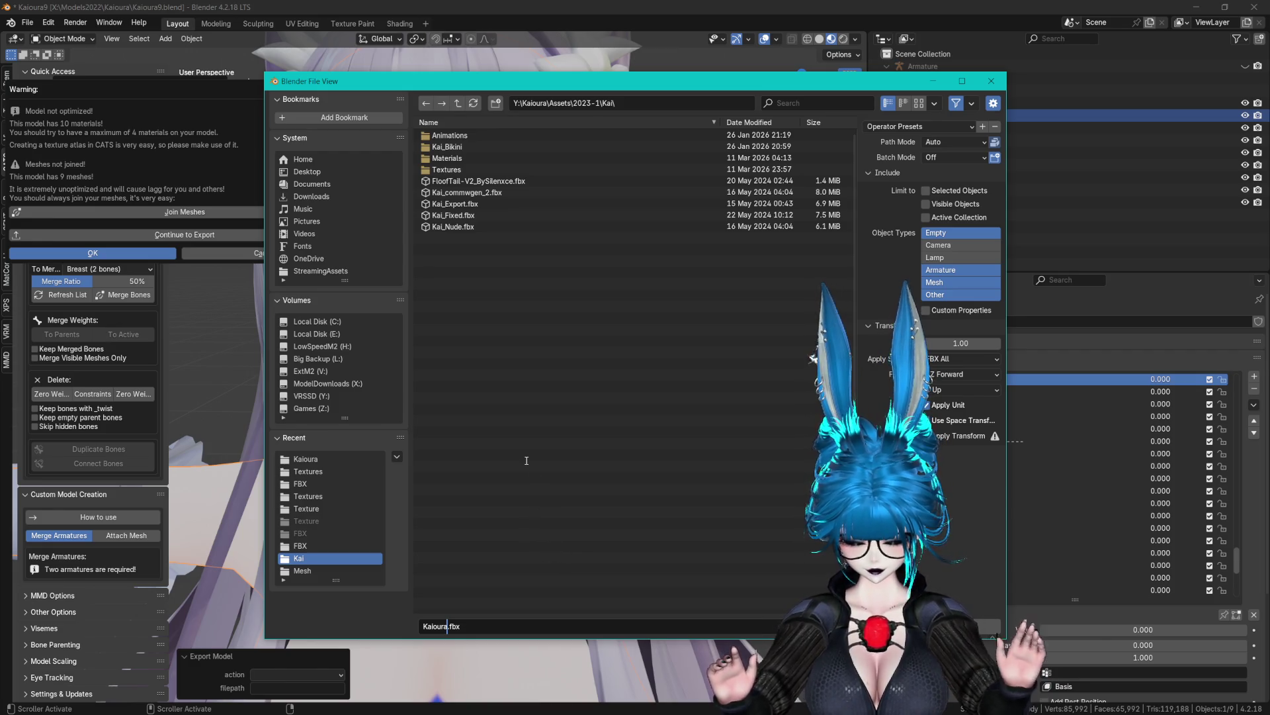
pyautogui.write('_Remake')
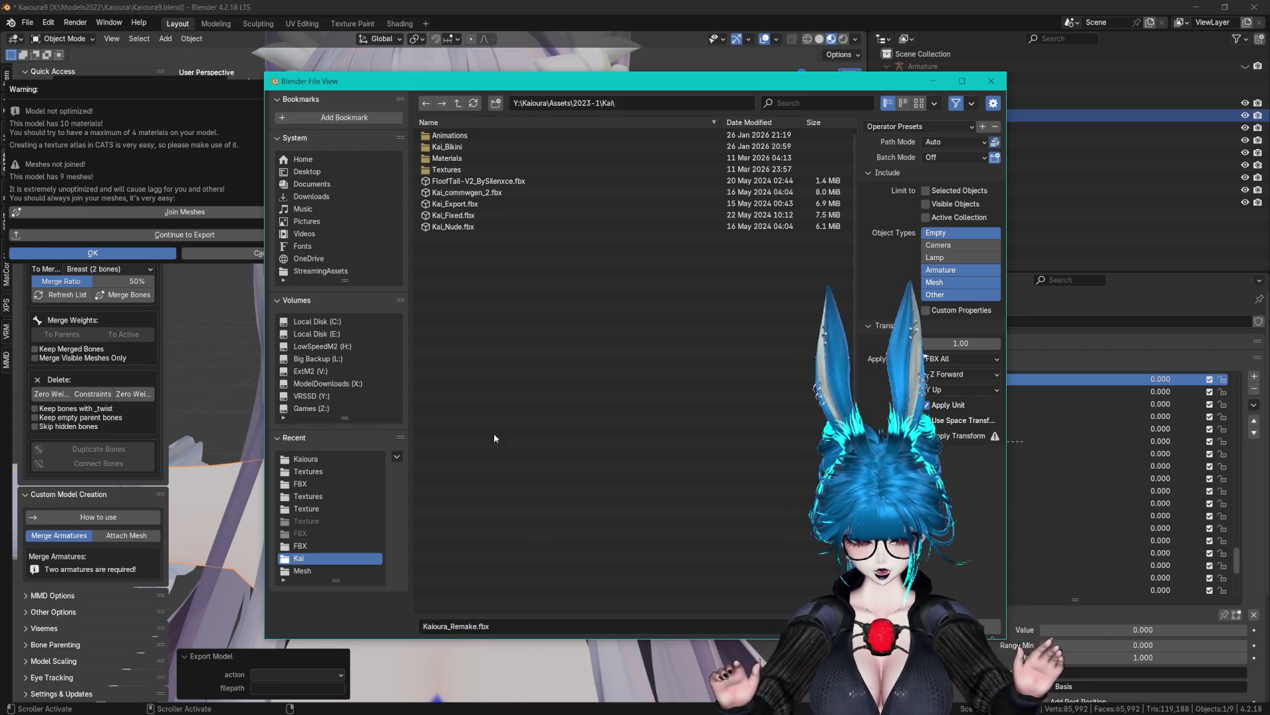
pyautogui.press('Return')
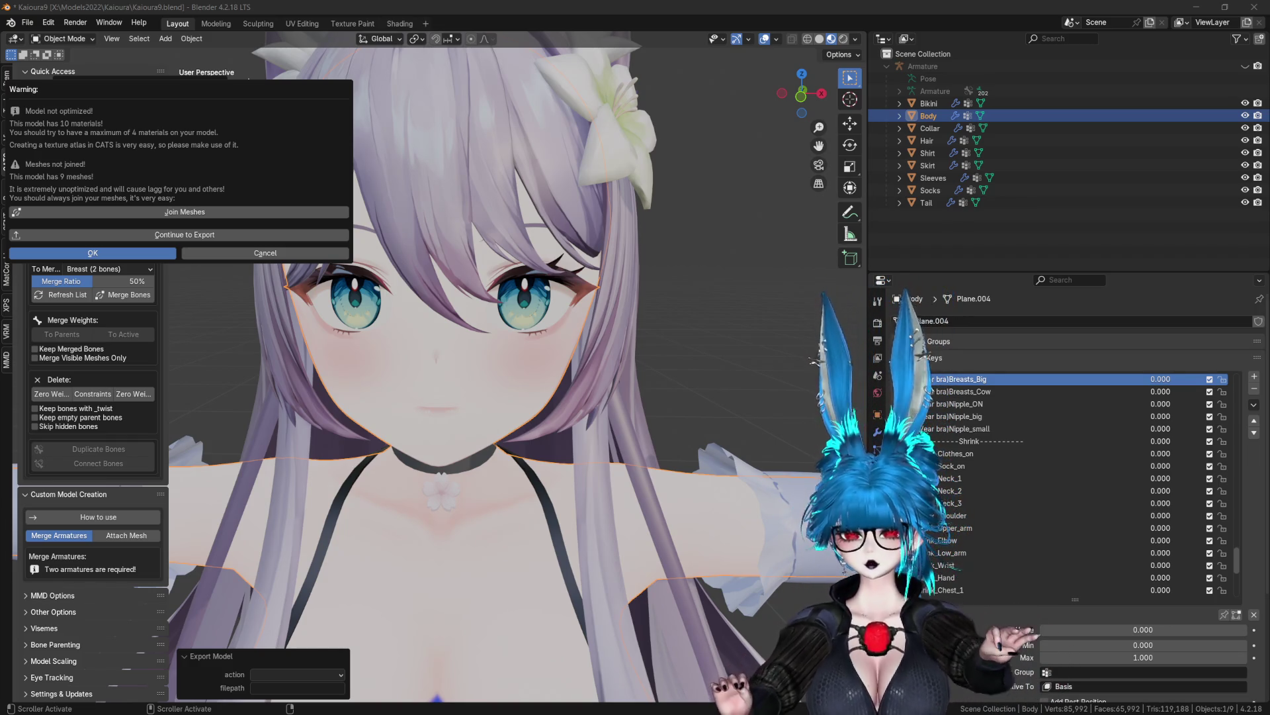
pyautogui.click(280, 252)
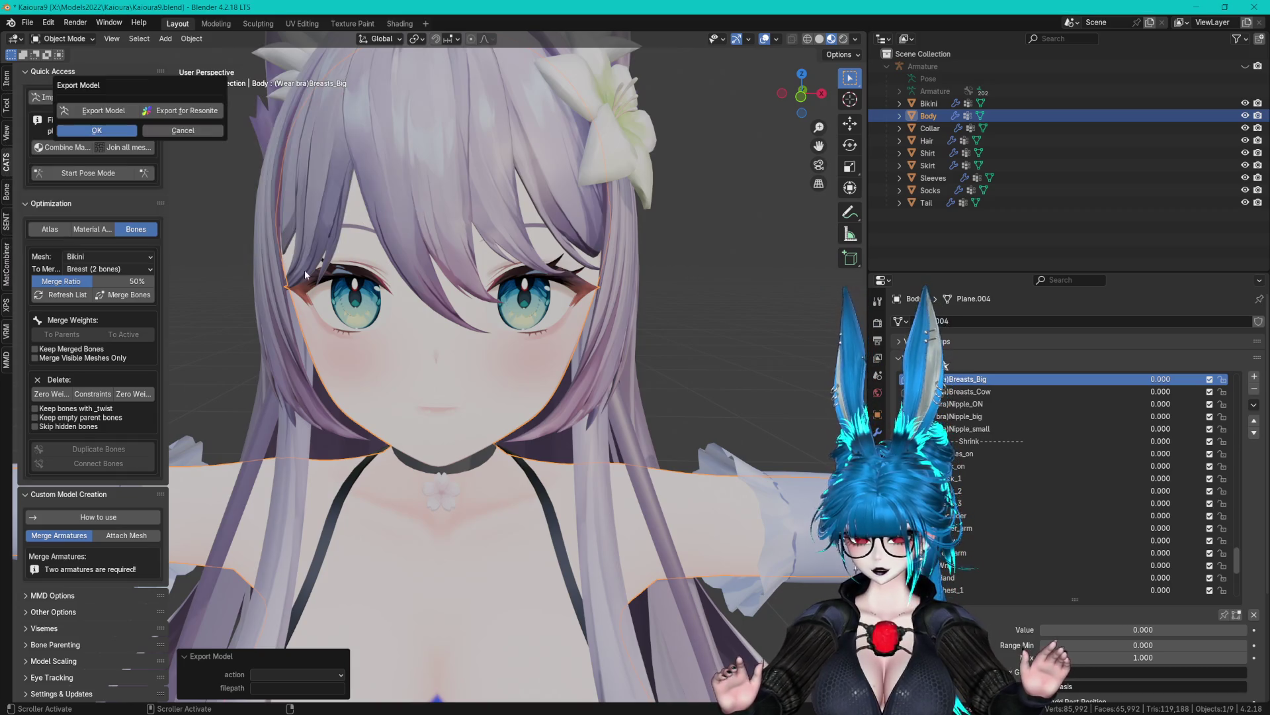
pyautogui.click(170, 131)
pyautogui.scroll(-5, 513, 272)
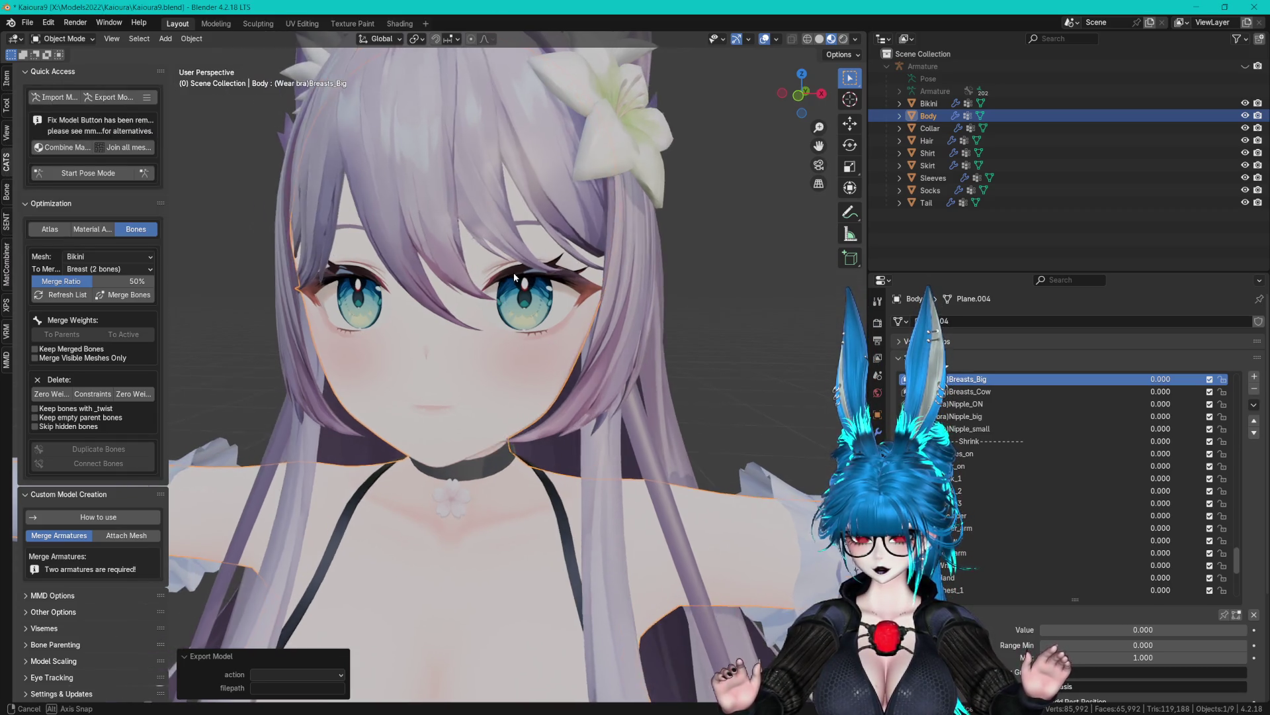
pyautogui.moveTo(598, 311)
pyautogui.mouseDown()
pyautogui.moveTo(615, 394)
pyautogui.moveTo(633, 348)
pyautogui.moveTo(625, 399)
pyautogui.moveTo(643, 401)
pyautogui.moveTo(653, 378)
pyautogui.mouseUp()
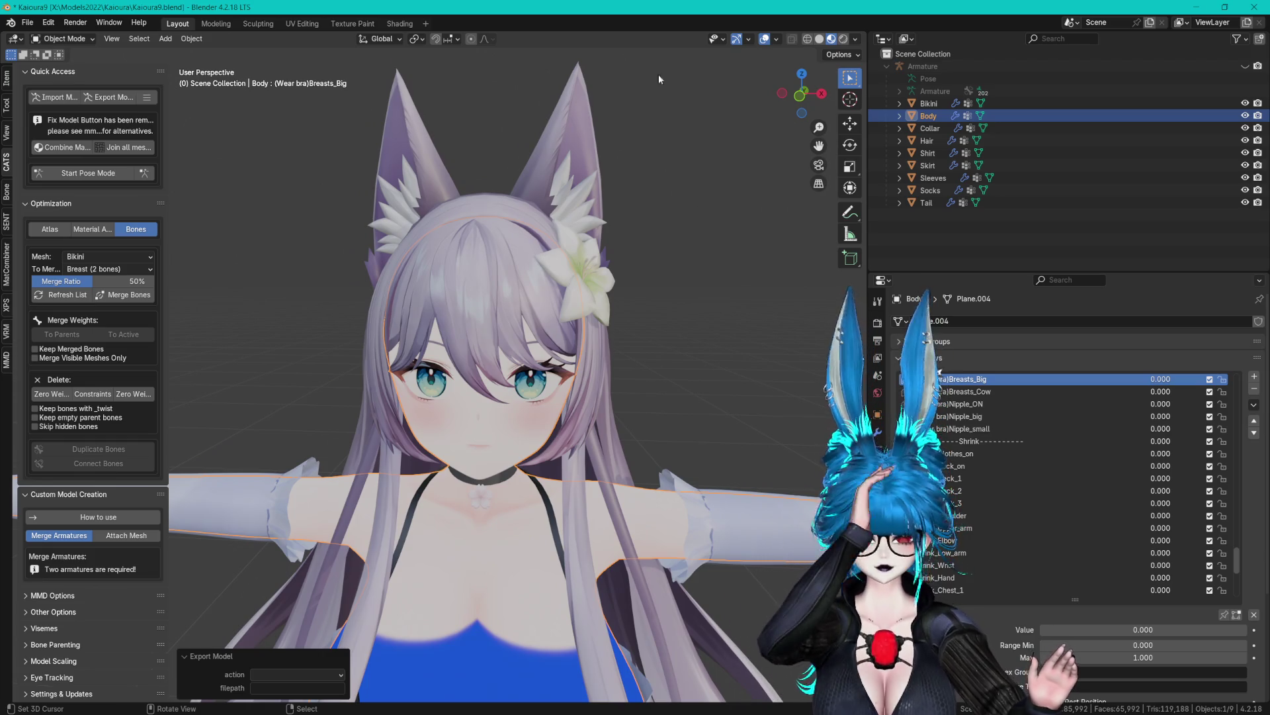
pyautogui.scroll(1, 674, 305)
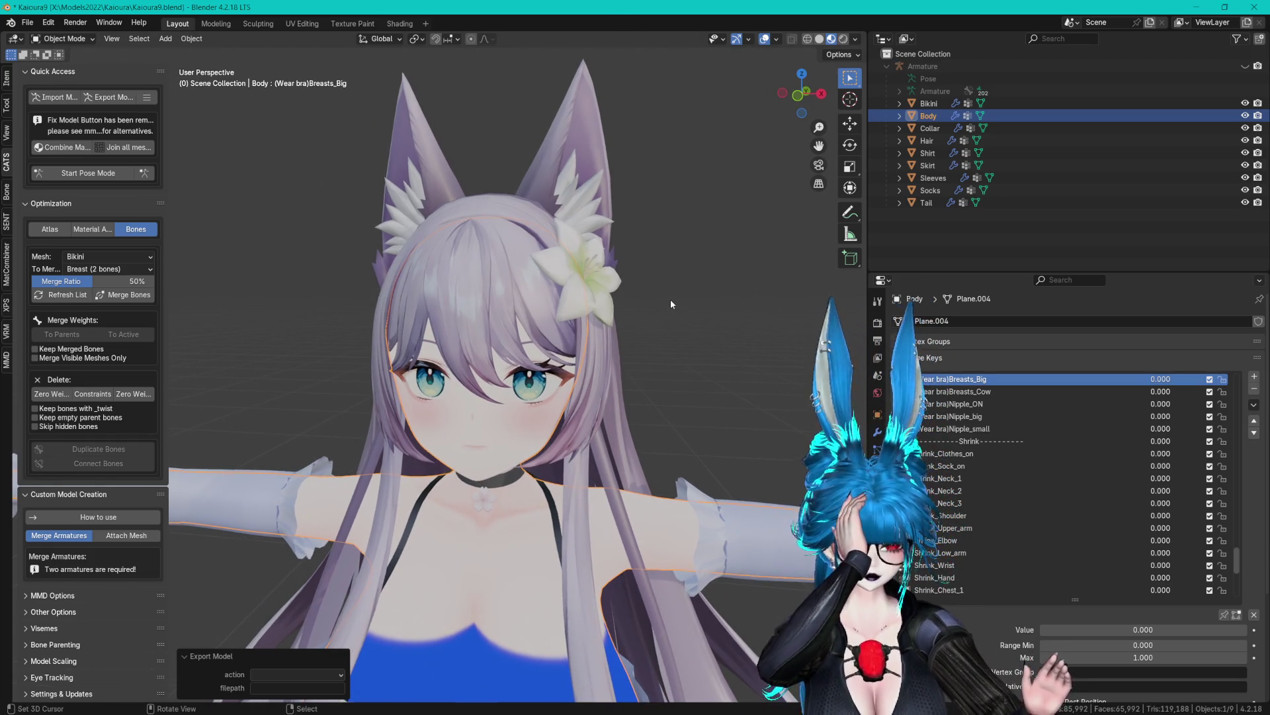
pyautogui.moveTo(676, 315)
pyautogui.mouseDown()
pyautogui.moveTo(696, 410)
pyautogui.moveTo(664, 379)
pyautogui.moveTo(702, 317)
pyautogui.mouseUp()
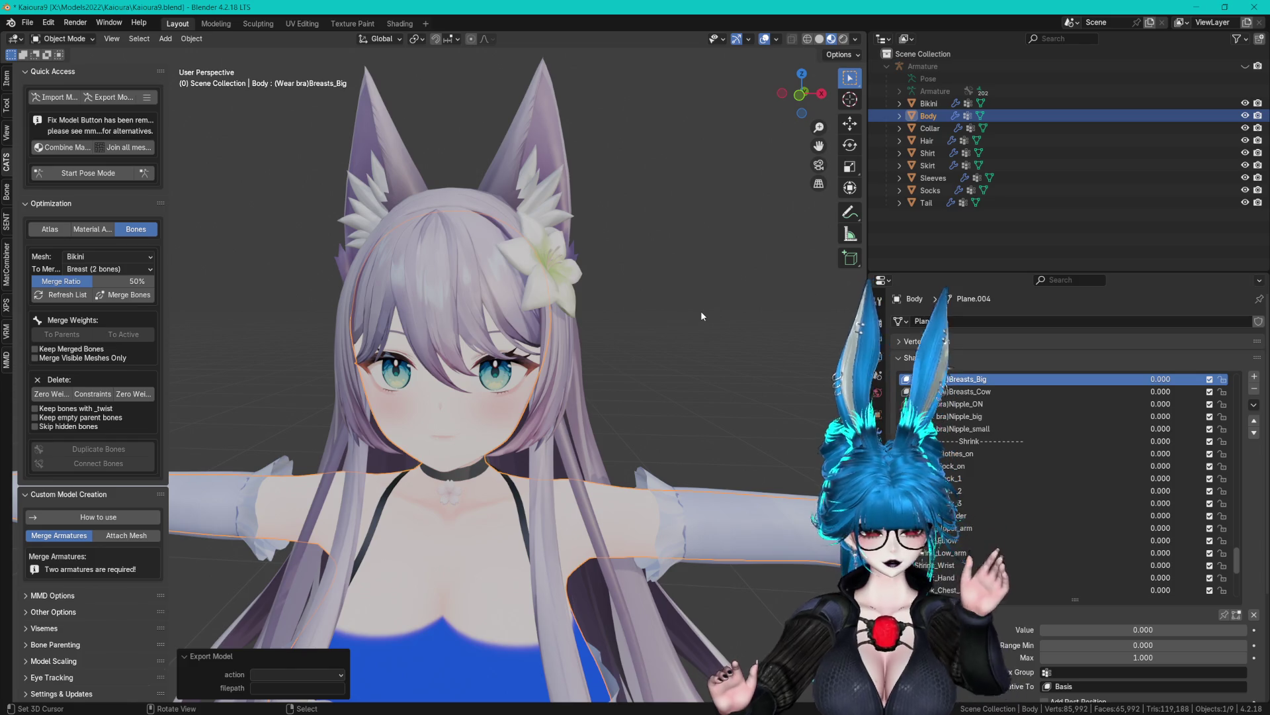
pyautogui.moveTo(607, 152)
pyautogui.mouseDown()
pyautogui.moveTo(593, 201)
pyautogui.moveTo(675, 186)
pyautogui.mouseUp()
pyautogui.scroll(-5, 1029, 450)
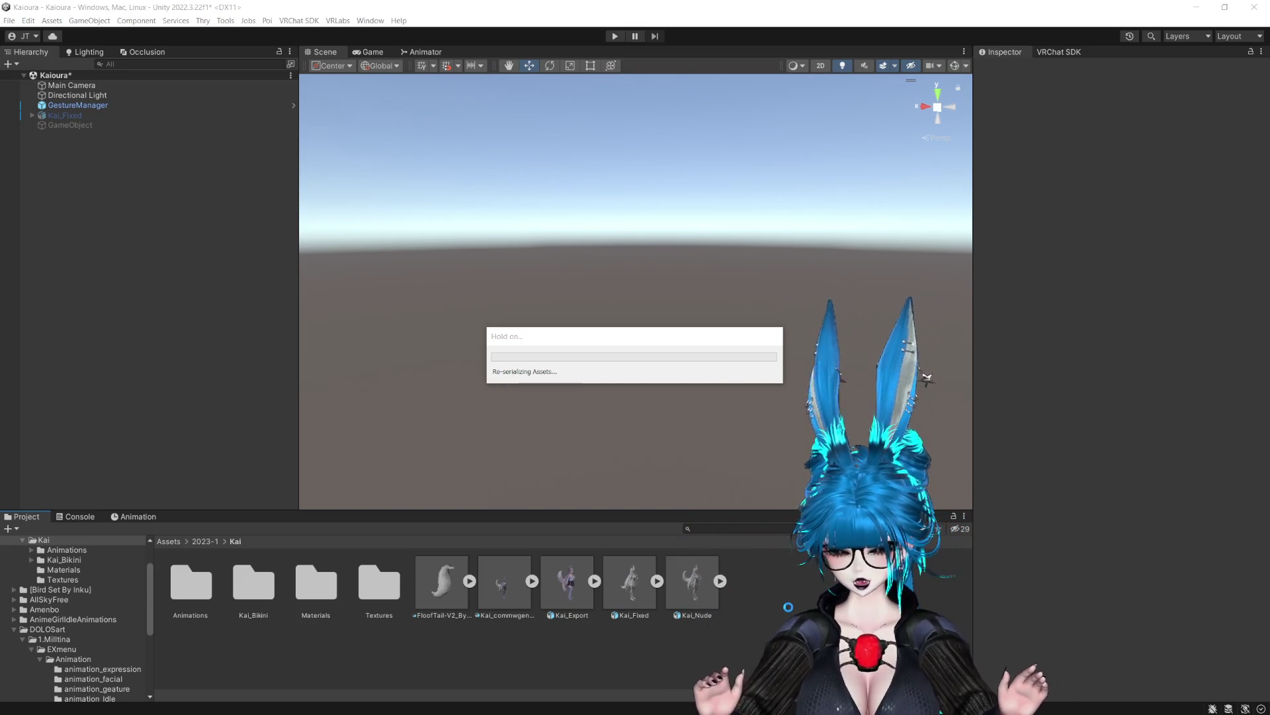
# Create an Old folder inside Kai, then select Kaioura_Remake to view its import settings.
pyautogui.rightClick(807, 646)
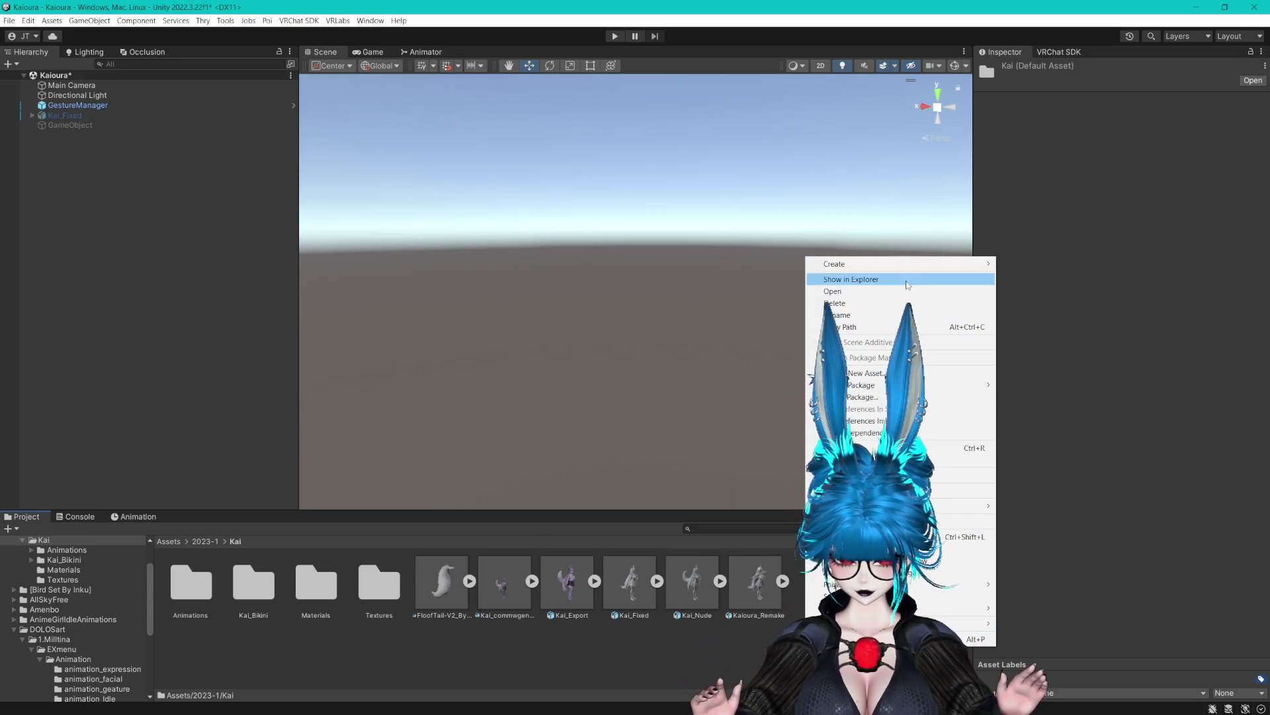
pyautogui.moveTo(860, 263)
pyautogui.click(1043, 198)
pyautogui.write('Old')
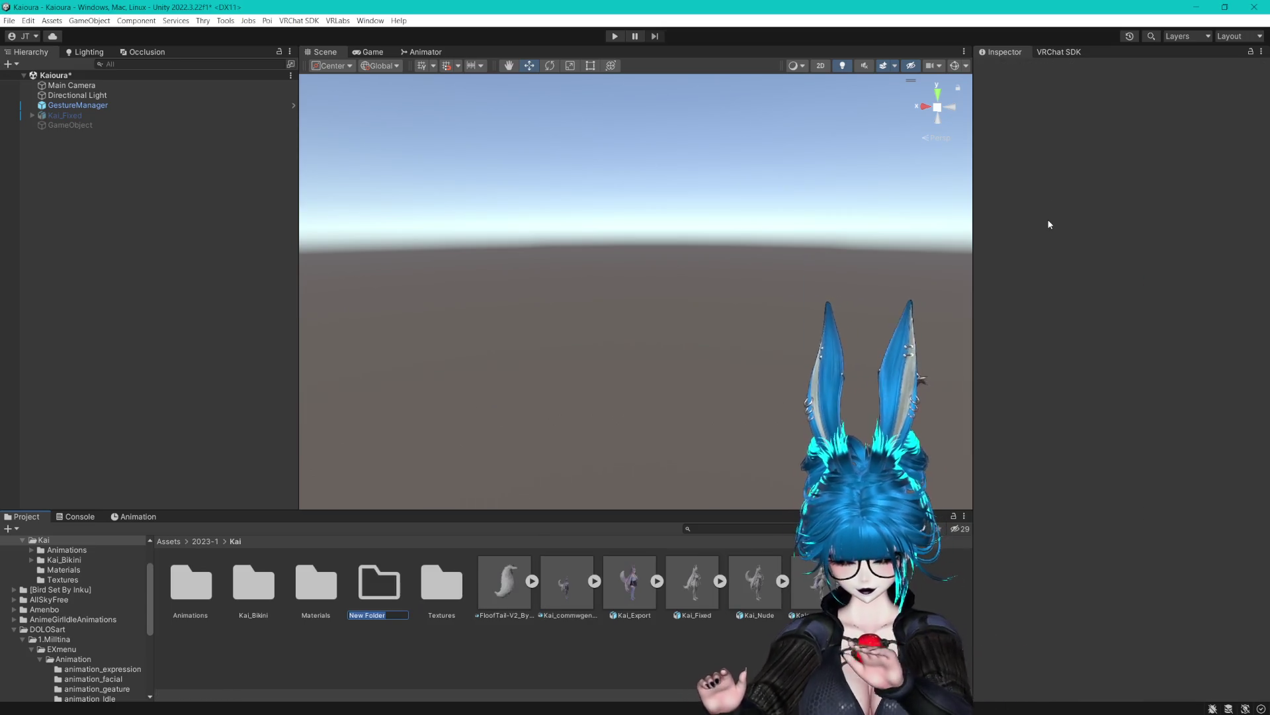
pyautogui.press('Return')
pyautogui.click(734, 653)
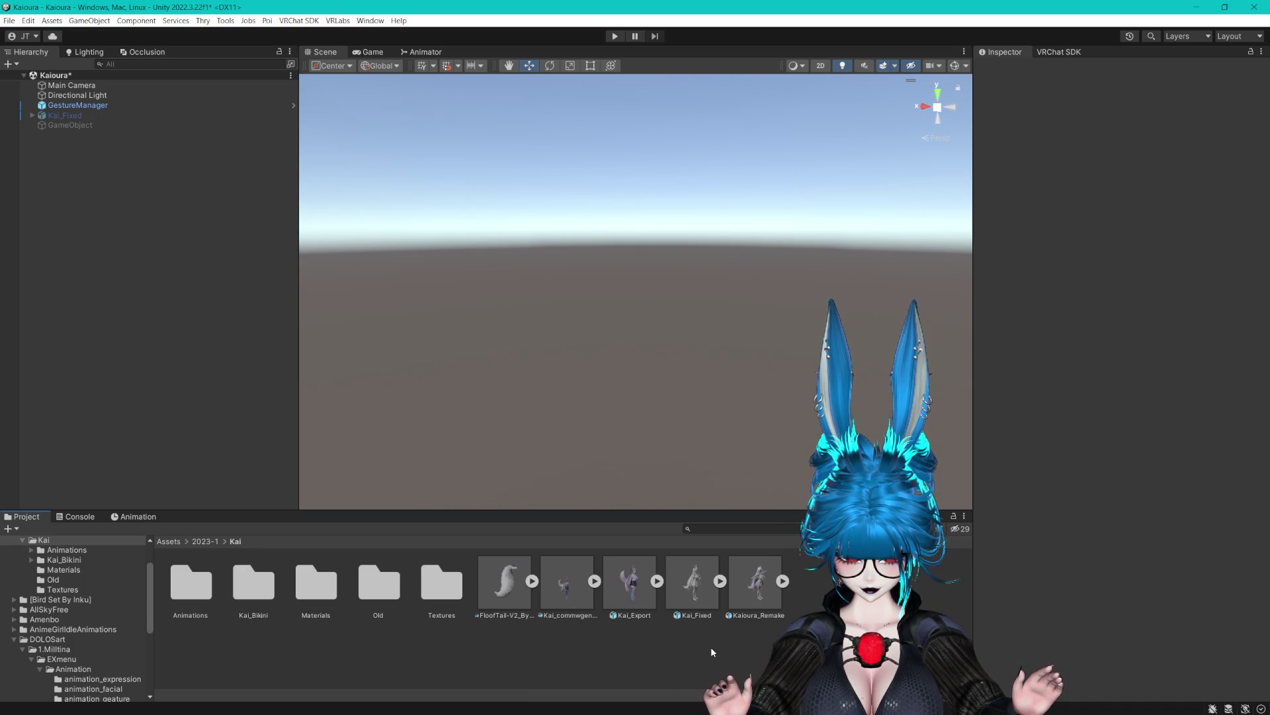
pyautogui.click(759, 600)
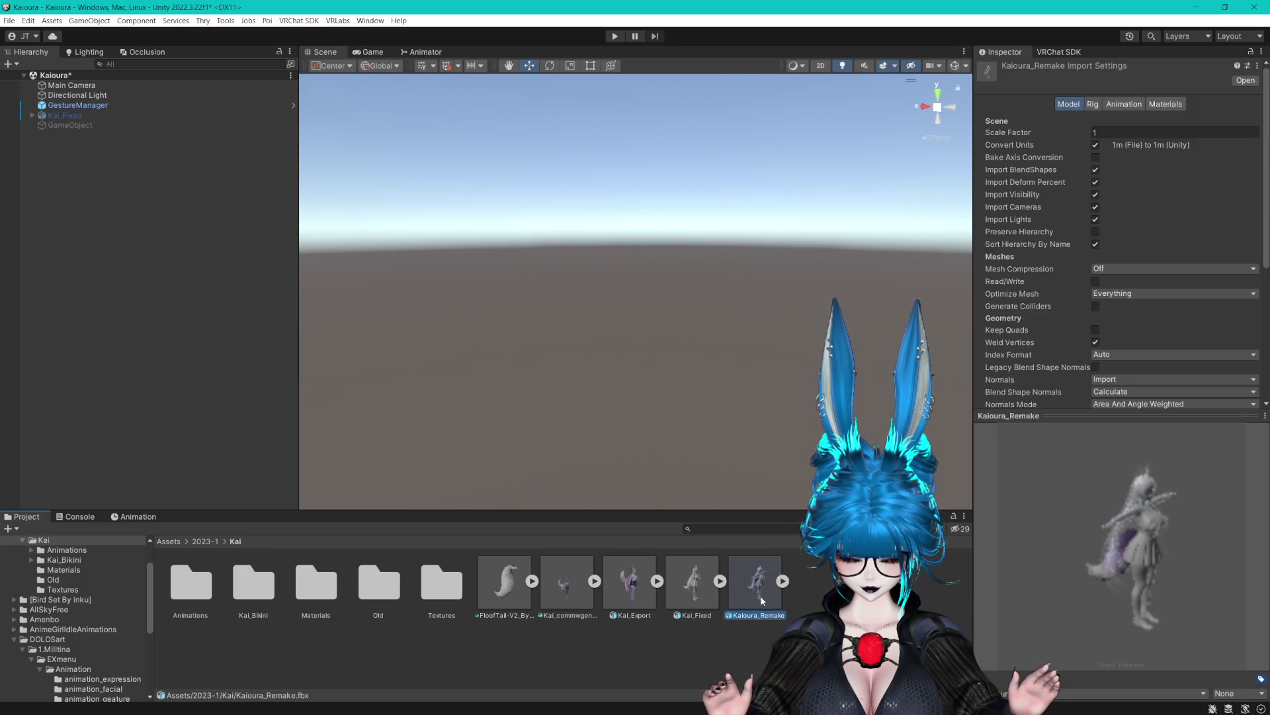
# Enable Legacy Blend Shape Normals and Strict Vertex Data Checks, then review the material creation mode.
pyautogui.scroll(-3, 1101, 277)
pyautogui.click(1095, 266)
pyautogui.click(1095, 354)
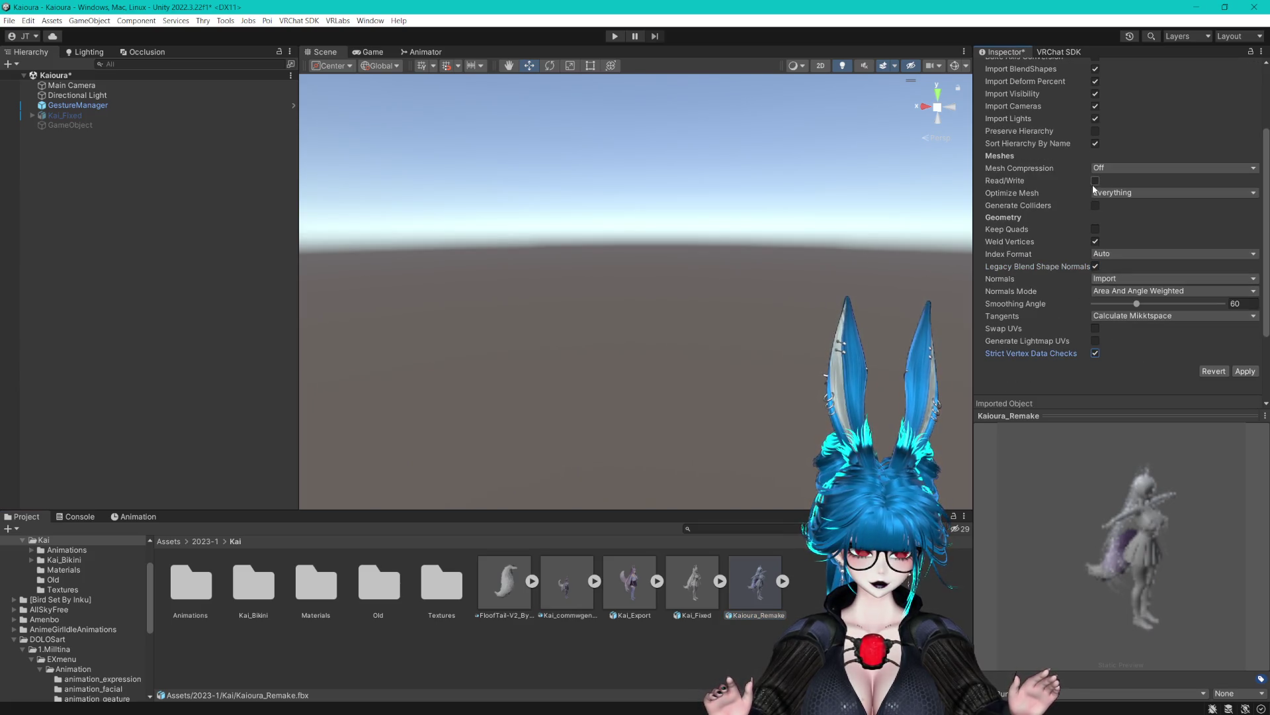
pyautogui.scroll(3, 1138, 242)
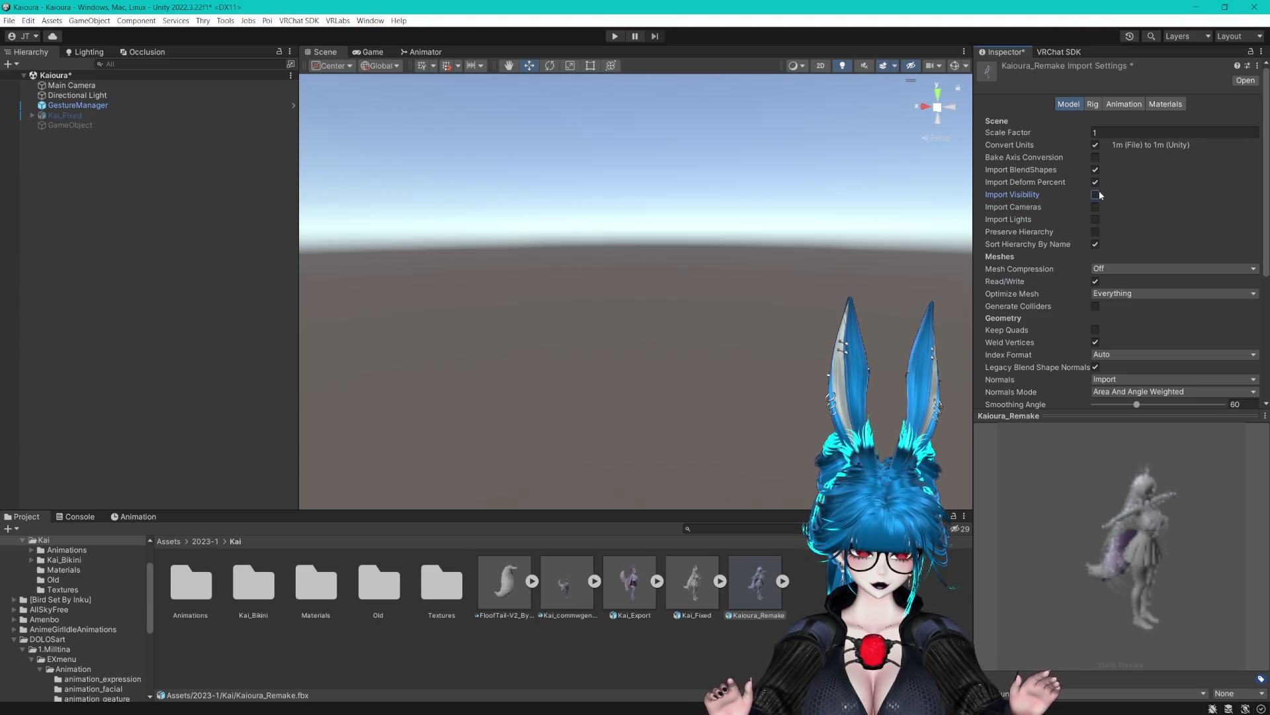
pyautogui.click(1178, 105)
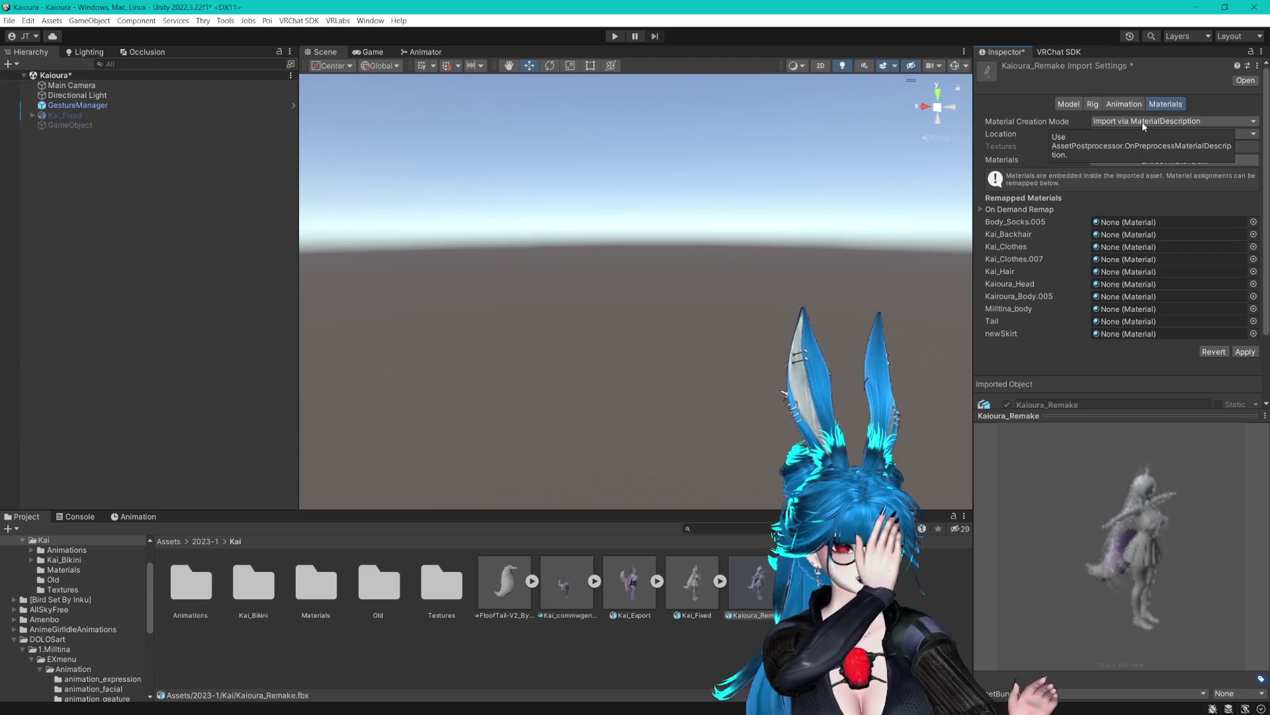
pyautogui.click(1142, 122)
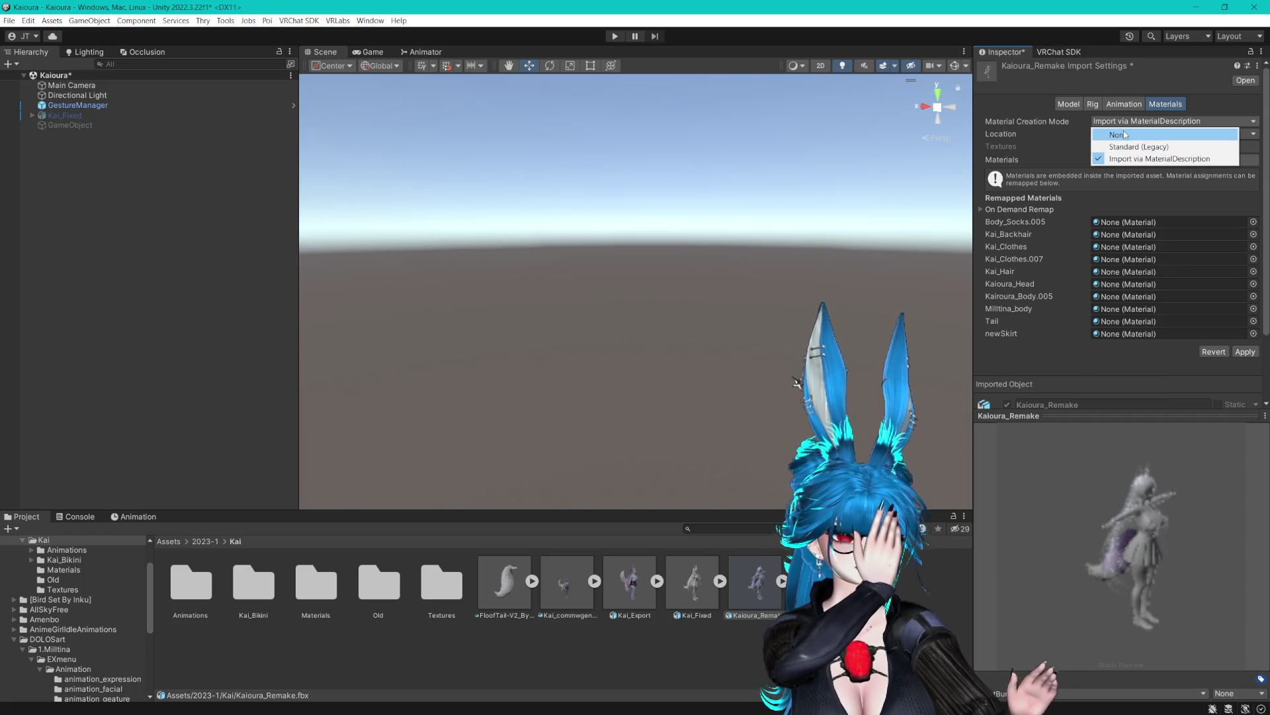
# Set the rig's Animation Type to Humanoid, apply it, and open Configure.
pyautogui.click(1099, 107)
pyautogui.click(1120, 122)
pyautogui.click(1129, 170)
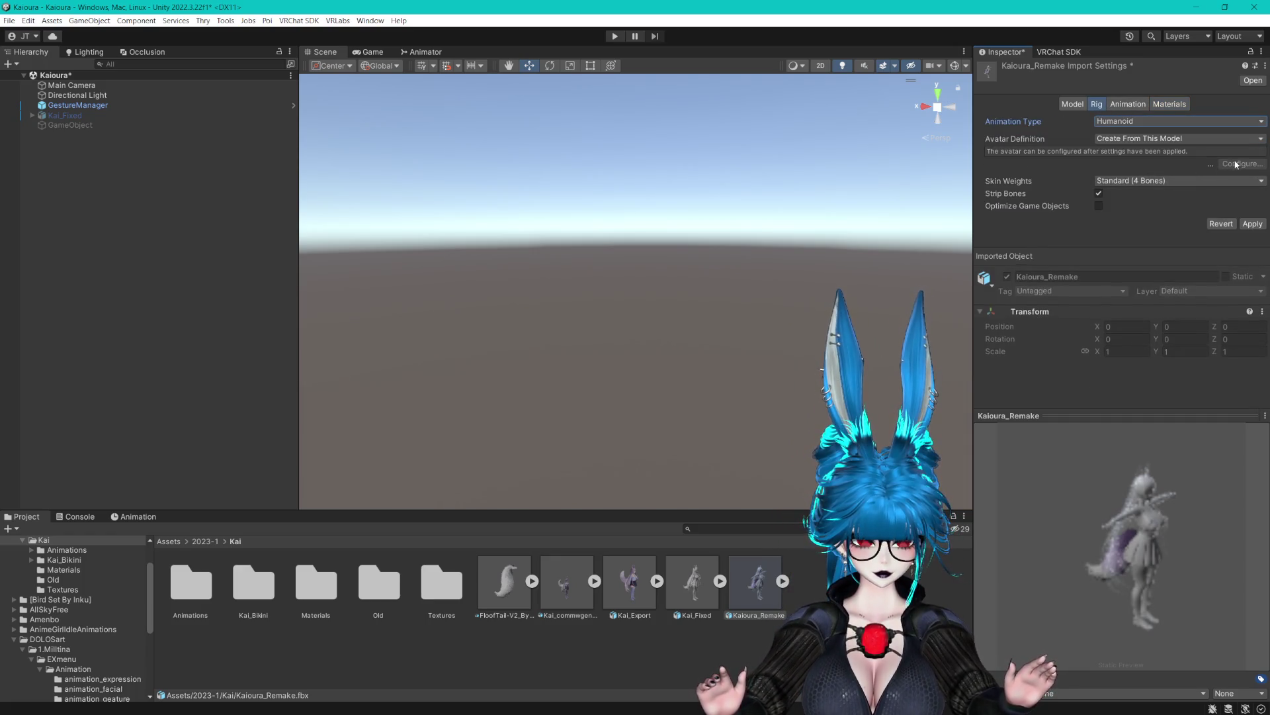
pyautogui.click(1248, 222)
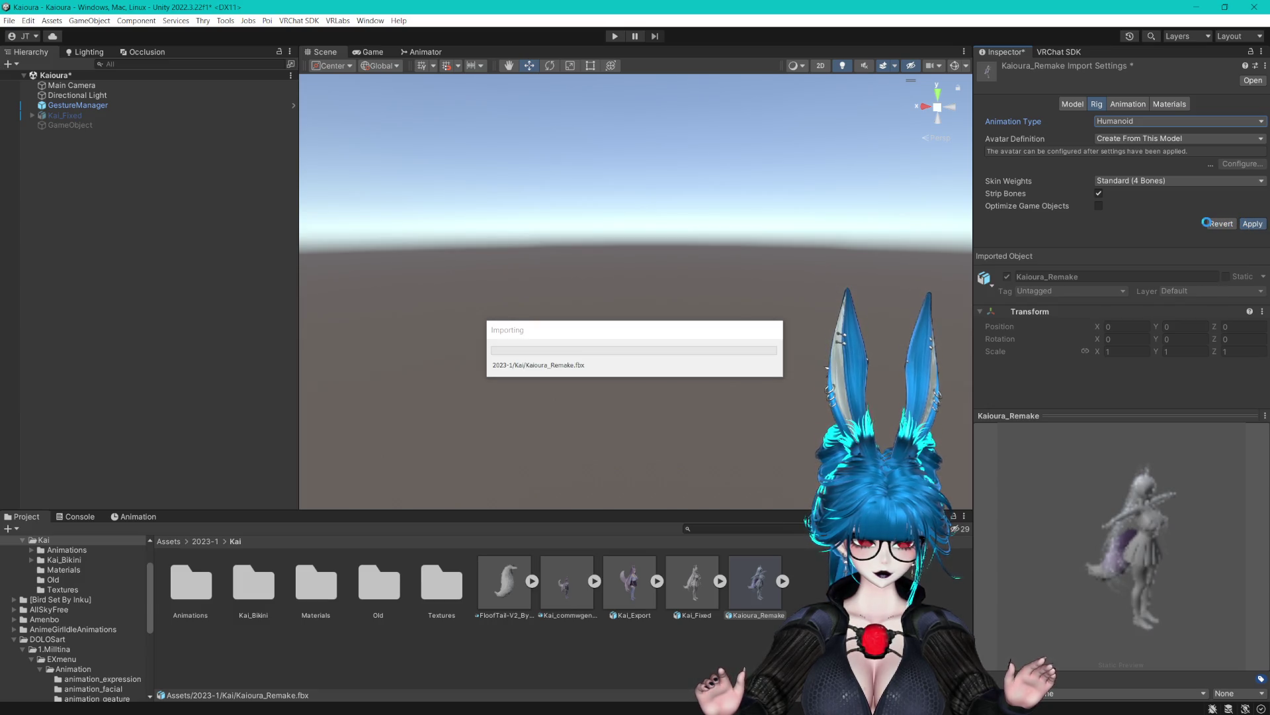
pyautogui.click(1219, 176)
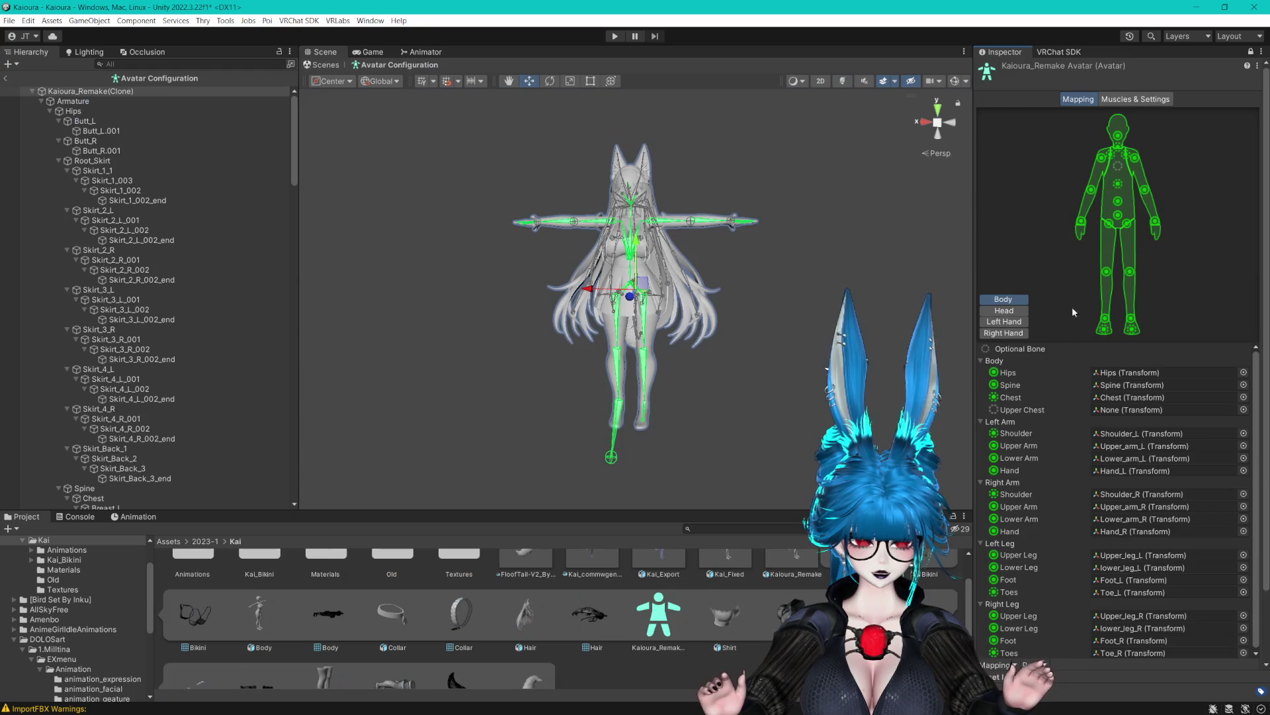
# Clear the Left Toes, Right Toes and Head Jaw bone assignments.
pyautogui.click(1122, 590)
pyautogui.press('Delete')
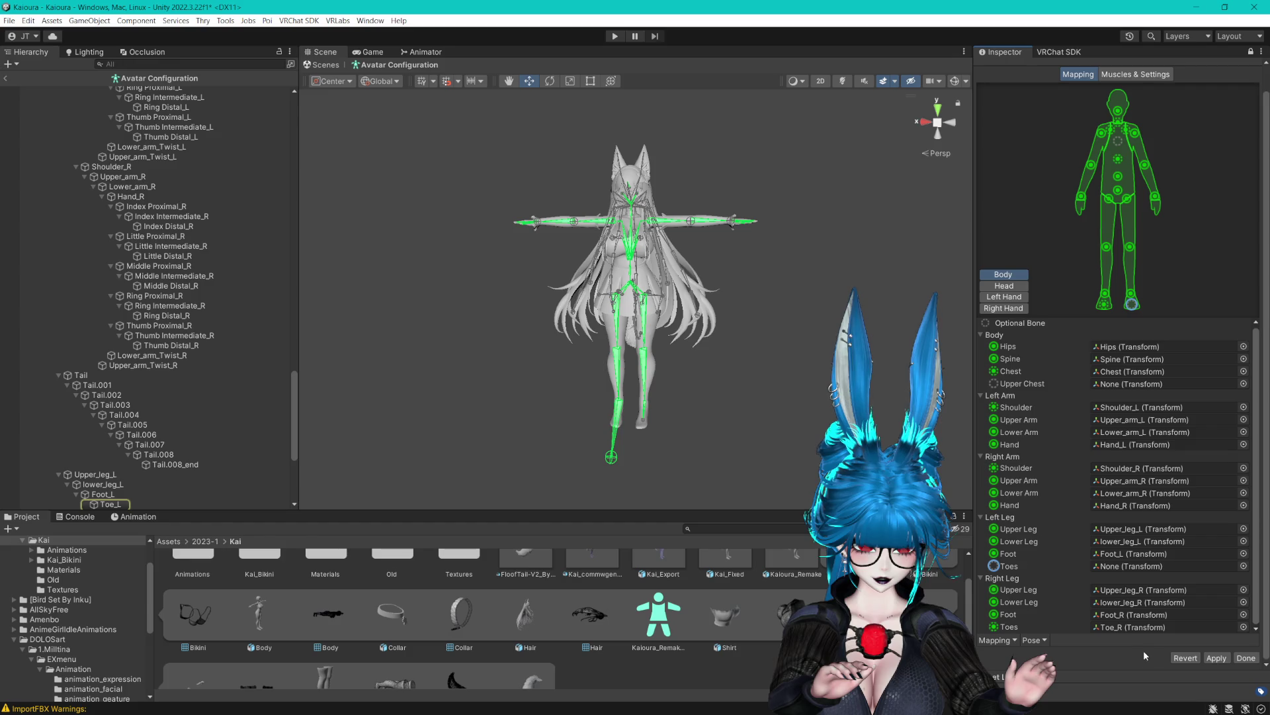
pyautogui.click(1145, 626)
pyautogui.press('Delete')
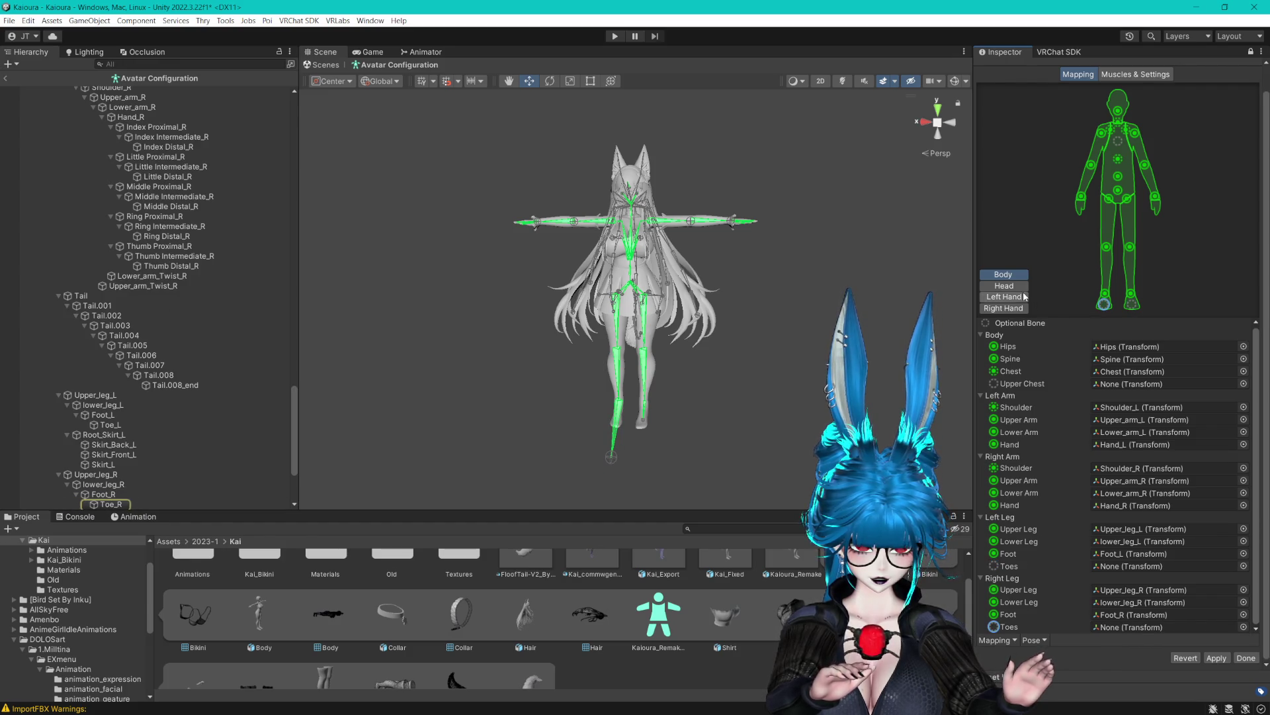
pyautogui.click(1012, 286)
pyautogui.click(1116, 396)
pyautogui.press('Delete')
pyautogui.click(1013, 308)
pyautogui.click(1008, 290)
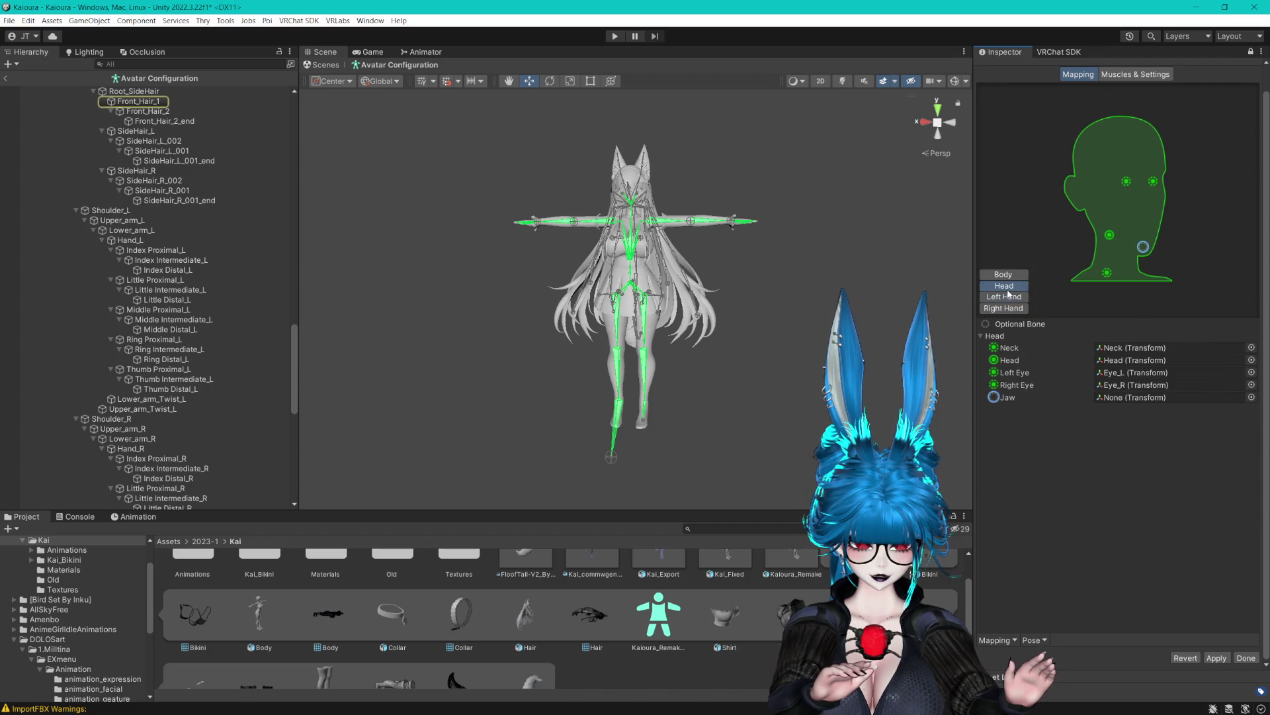
# Finish the avatar mapping, apply the import settings, and reopen Configure.
pyautogui.click(1246, 657)
pyautogui.click(679, 381)
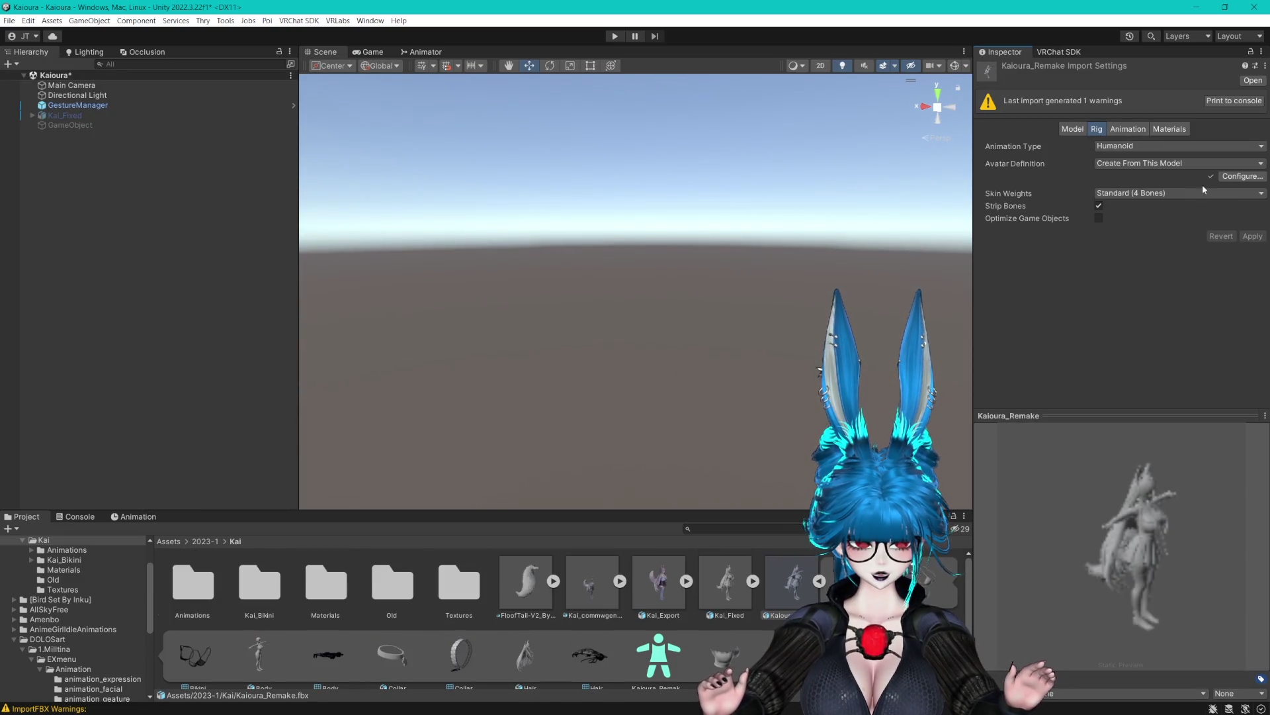
pyautogui.click(1240, 178)
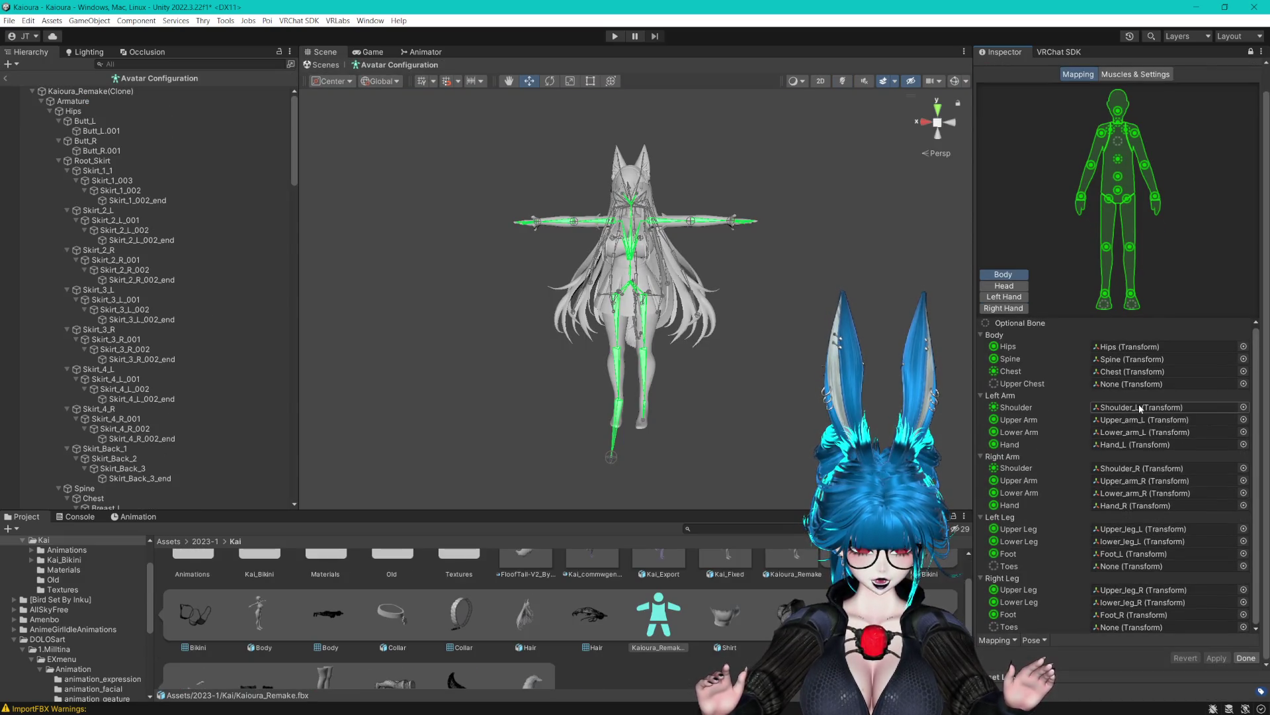
# Zoom in on the avatar's feet and inspect the left and right foot bones.
pyautogui.moveTo(741, 383); pyautogui.dragTo(637, 293)
pyautogui.scroll(3, 637, 293)
pyautogui.moveTo(506, 304)
pyautogui.mouseDown()
pyautogui.moveTo(768, 271)
pyautogui.moveTo(468, 303)
pyautogui.moveTo(524, 284)
pyautogui.moveTo(514, 275)
pyautogui.moveTo(510, 286)
pyautogui.moveTo(602, 293)
pyautogui.mouseUp()
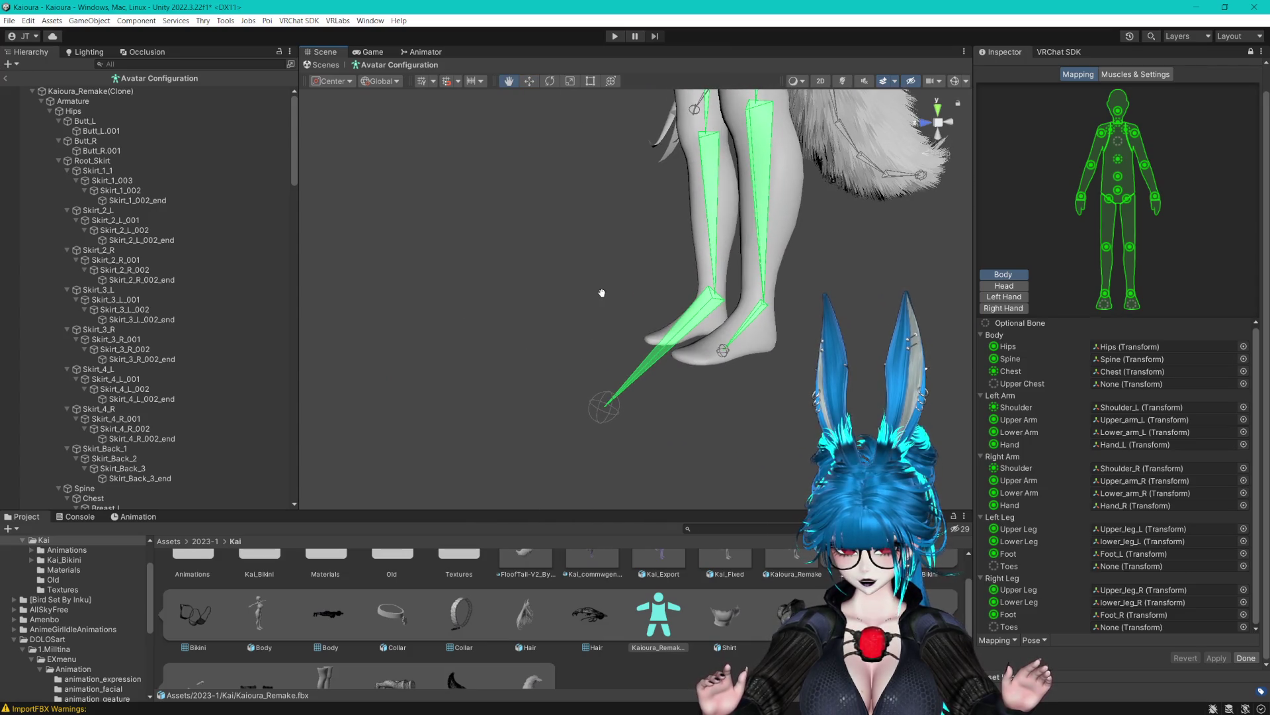
pyautogui.click(1130, 555)
pyautogui.click(1122, 614)
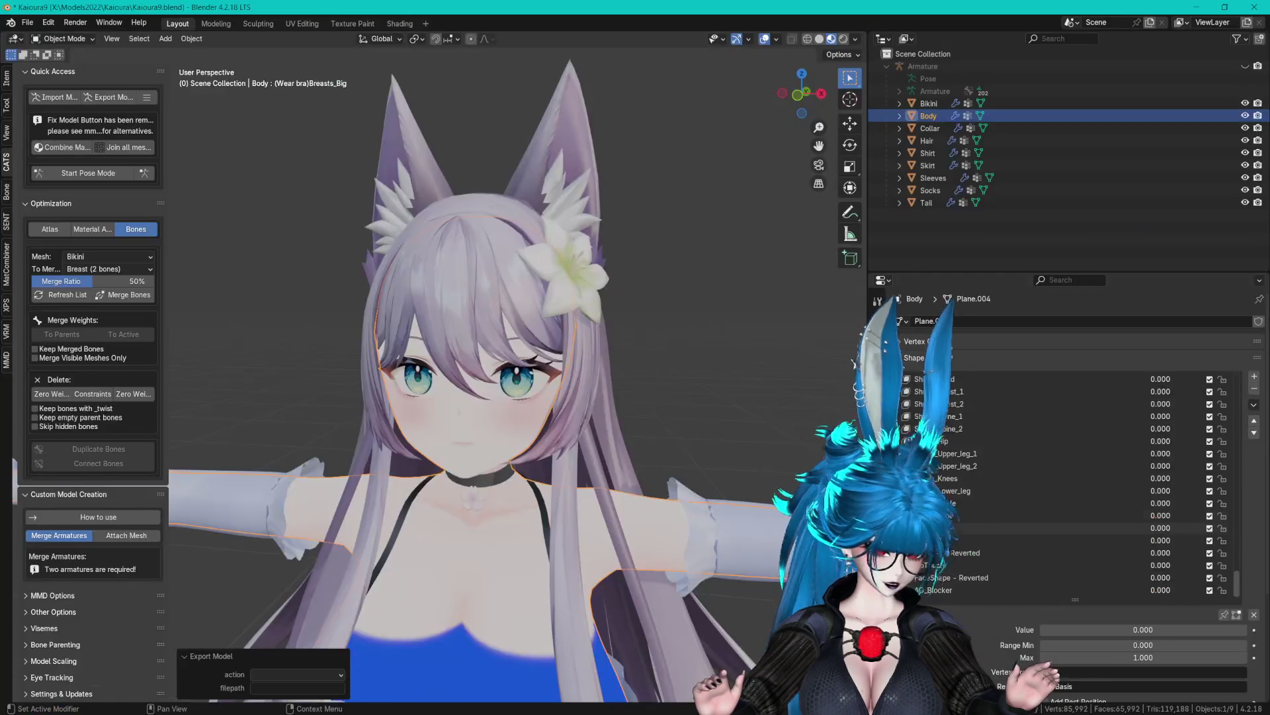
# Make the Armature visible in the viewport, select it, and enter Edit Mode.
pyautogui.scroll(-3, 525, 468)
pyautogui.scroll(6, 538, 573)
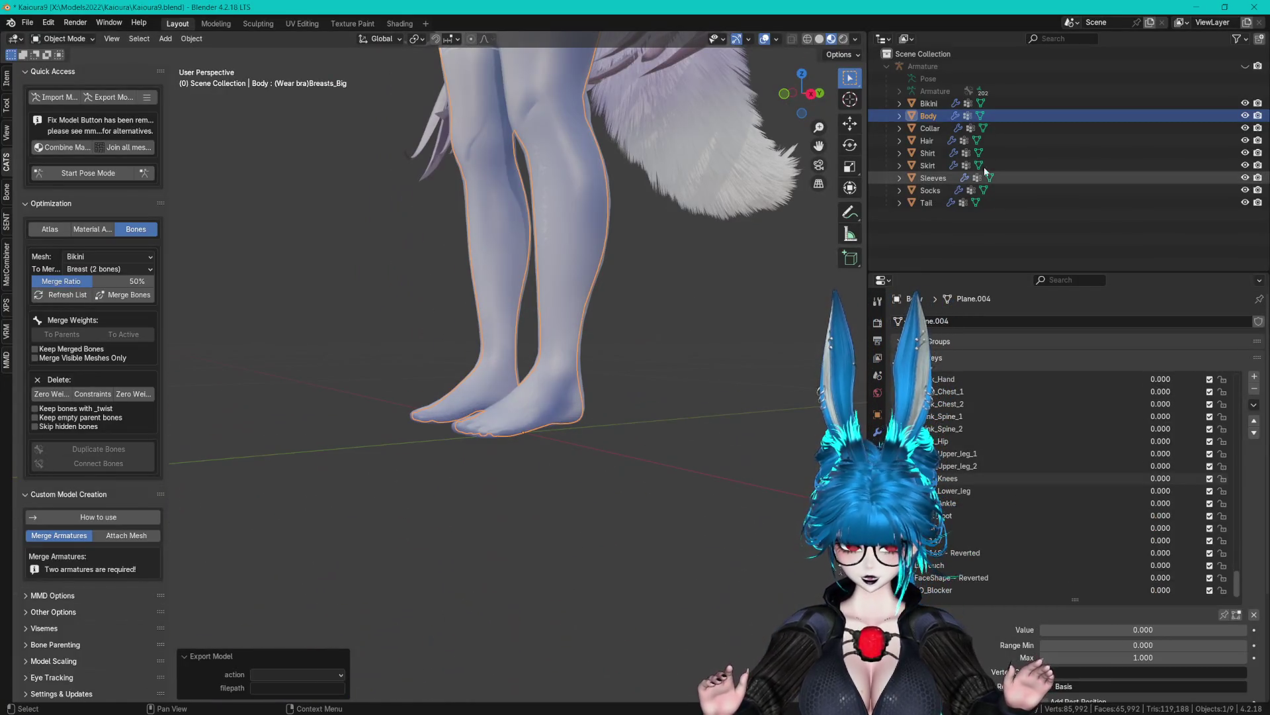
pyautogui.click(1245, 66)
pyautogui.scroll(5, 661, 303)
pyautogui.moveTo(507, 487)
pyautogui.mouseDown()
pyautogui.moveTo(514, 475)
pyautogui.moveTo(463, 474)
pyautogui.mouseUp()
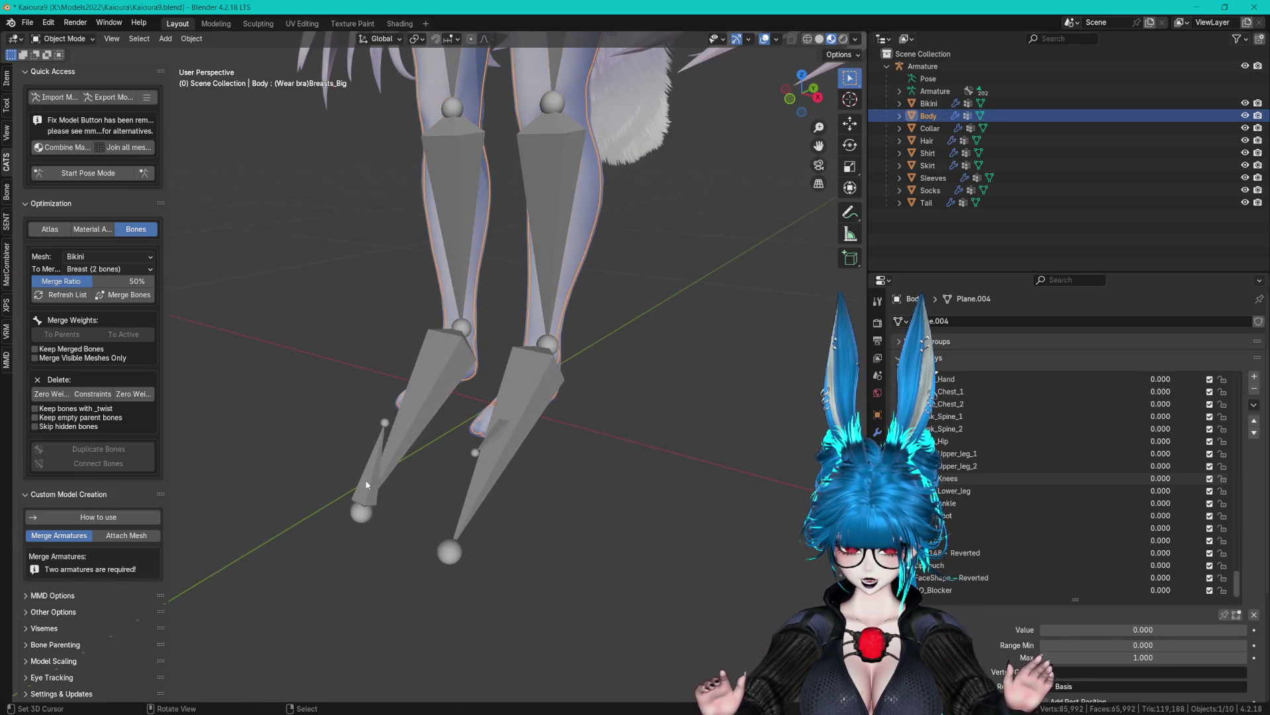
pyautogui.click(420, 475)
pyautogui.press('Tab')
# Inspect the Foot_R, Foot_L and Toe_L bones from a low side view.
pyautogui.click(390, 457)
pyautogui.moveTo(373, 456); pyautogui.dragTo(496, 467)
pyautogui.click(585, 477)
pyautogui.moveTo(584, 477); pyautogui.dragTo(516, 403)
pyautogui.click(540, 404)
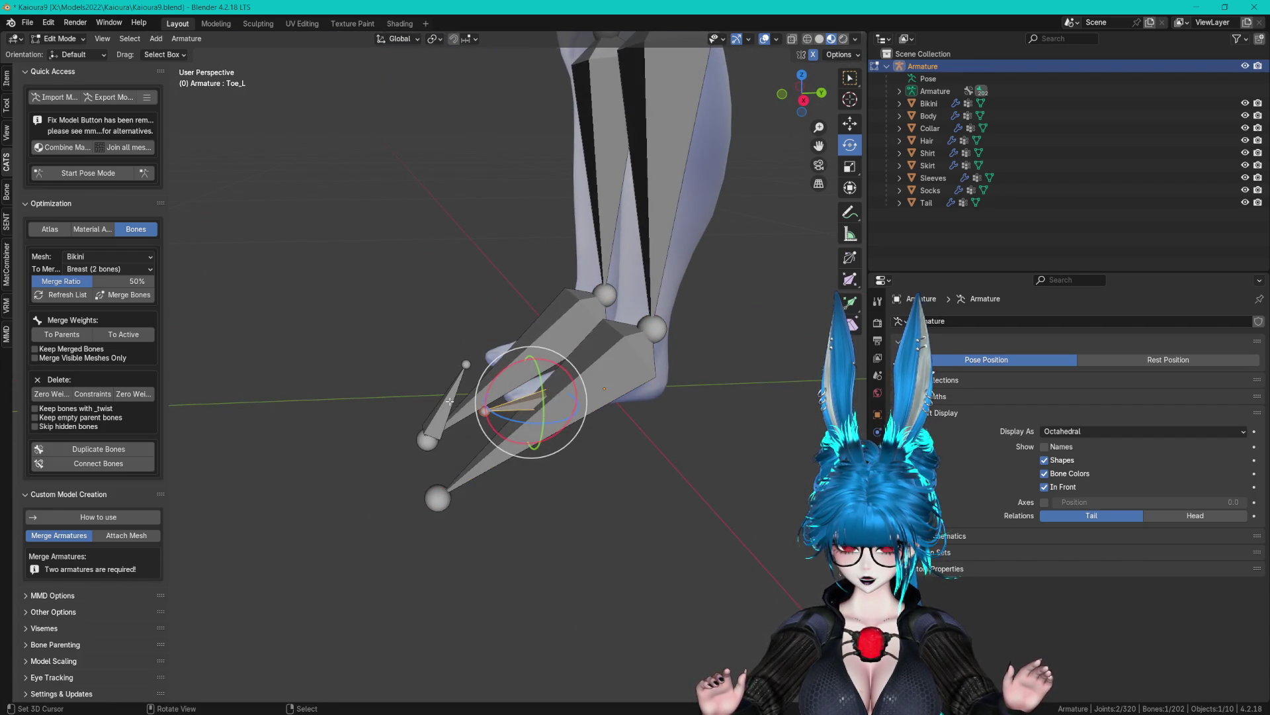
pyautogui.scroll(-5, 513, 406)
pyautogui.moveTo(671, 405); pyautogui.dragTo(518, 397)
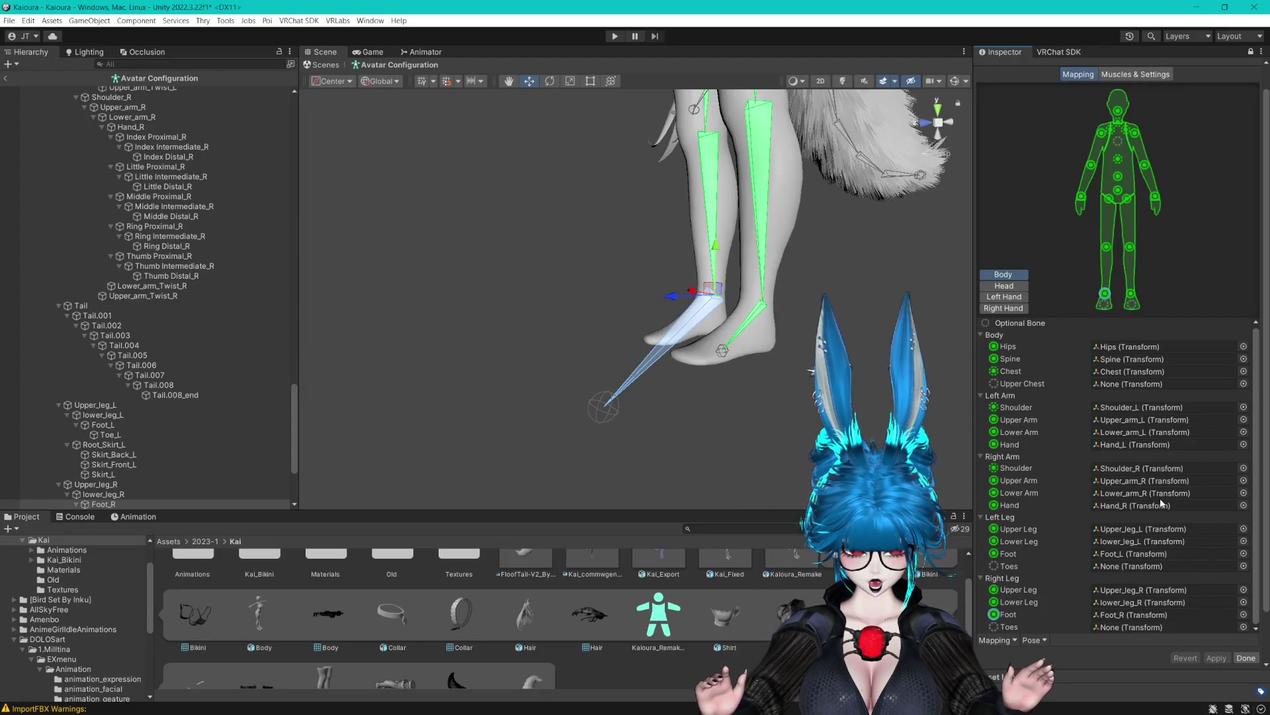
# Close Avatar Configuration, collapse Kaioura_Remake's sub-assets, and search the project for 'mill'.
pyautogui.click(1247, 659)
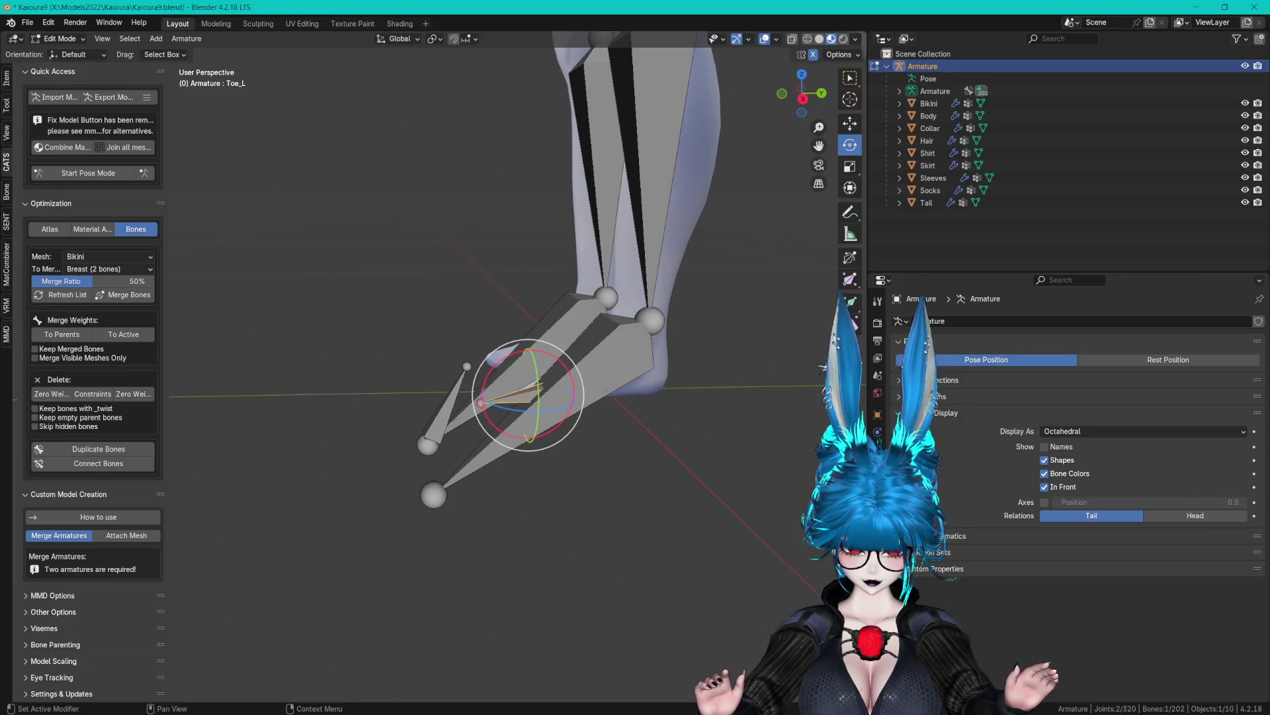
pyautogui.moveTo(529, 397); pyautogui.dragTo(520, 402)
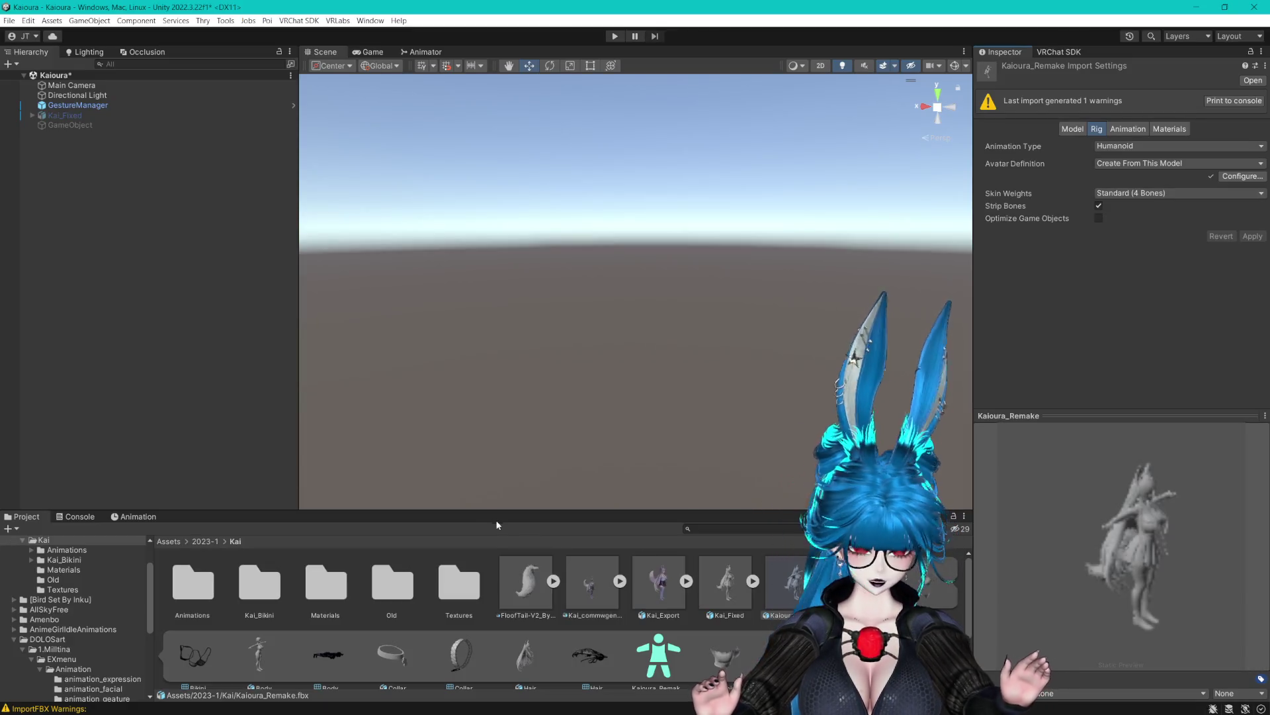
pyautogui.click(820, 581)
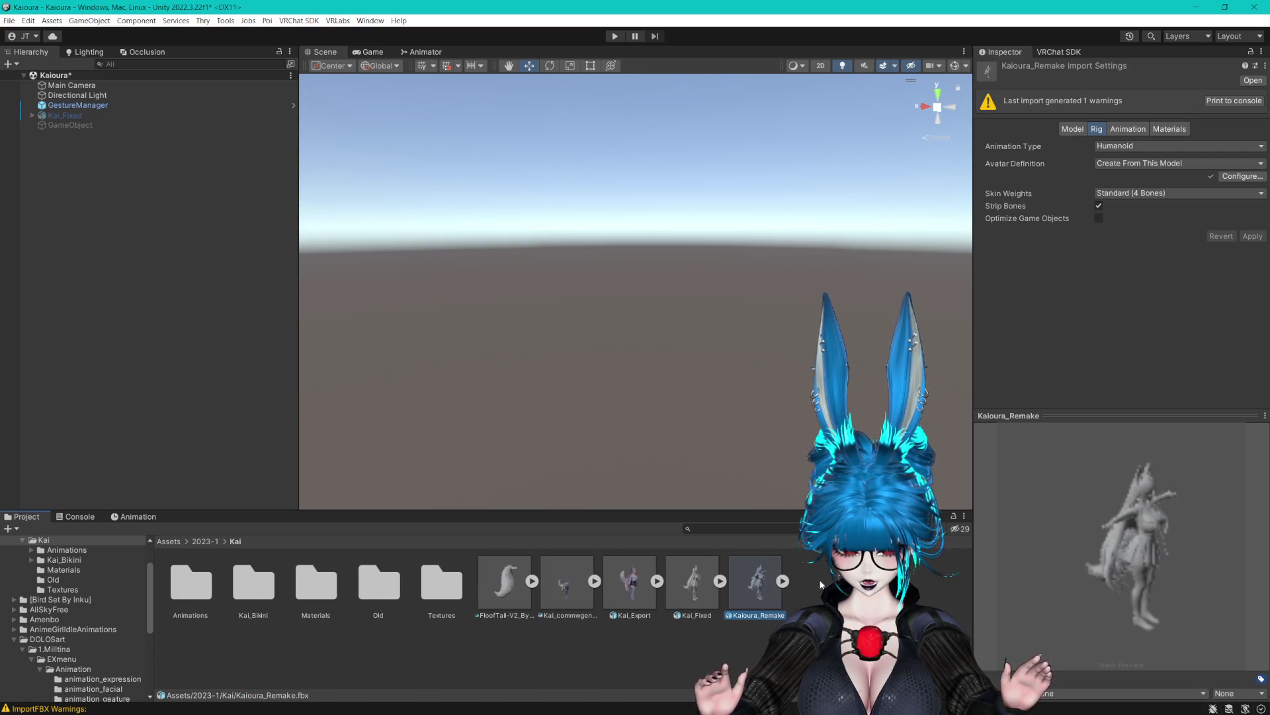
pyautogui.click(762, 529)
pyautogui.write('mill')
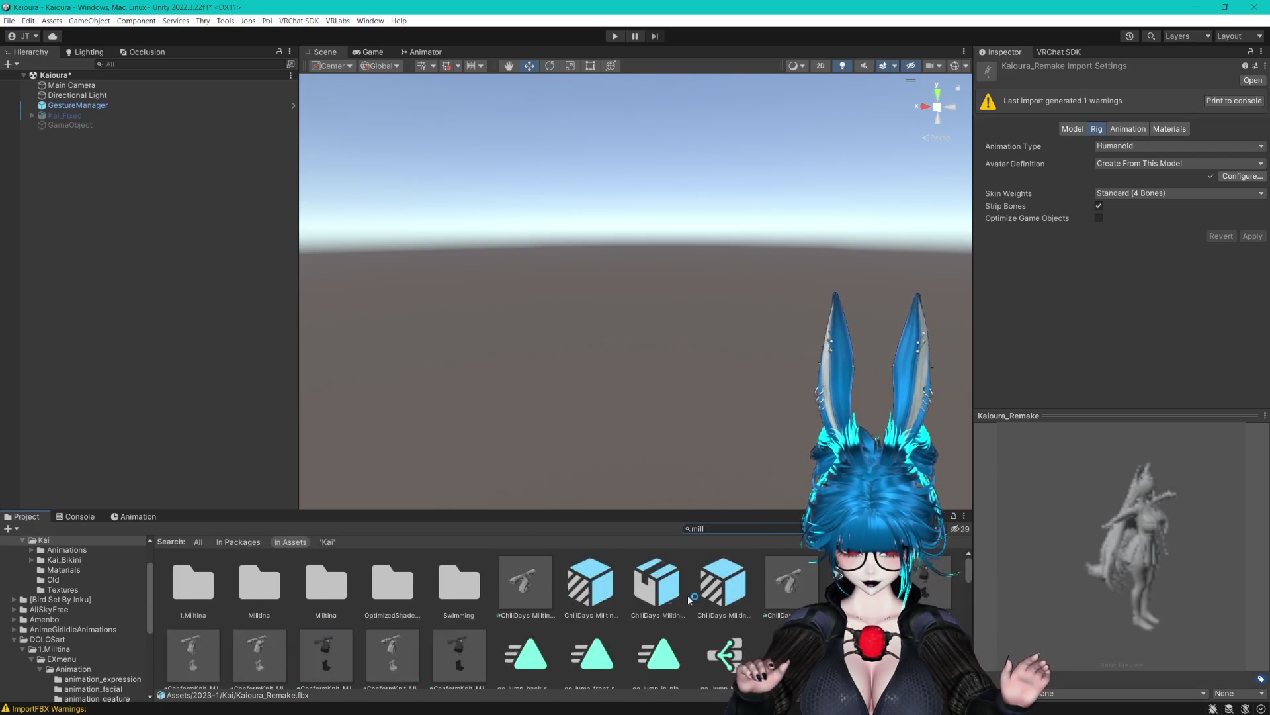
# Open 1.Milltina > FBX and select the Milltina model to see its import settings.
pyautogui.doubleClick(221, 583)
pyautogui.doubleClick(261, 583)
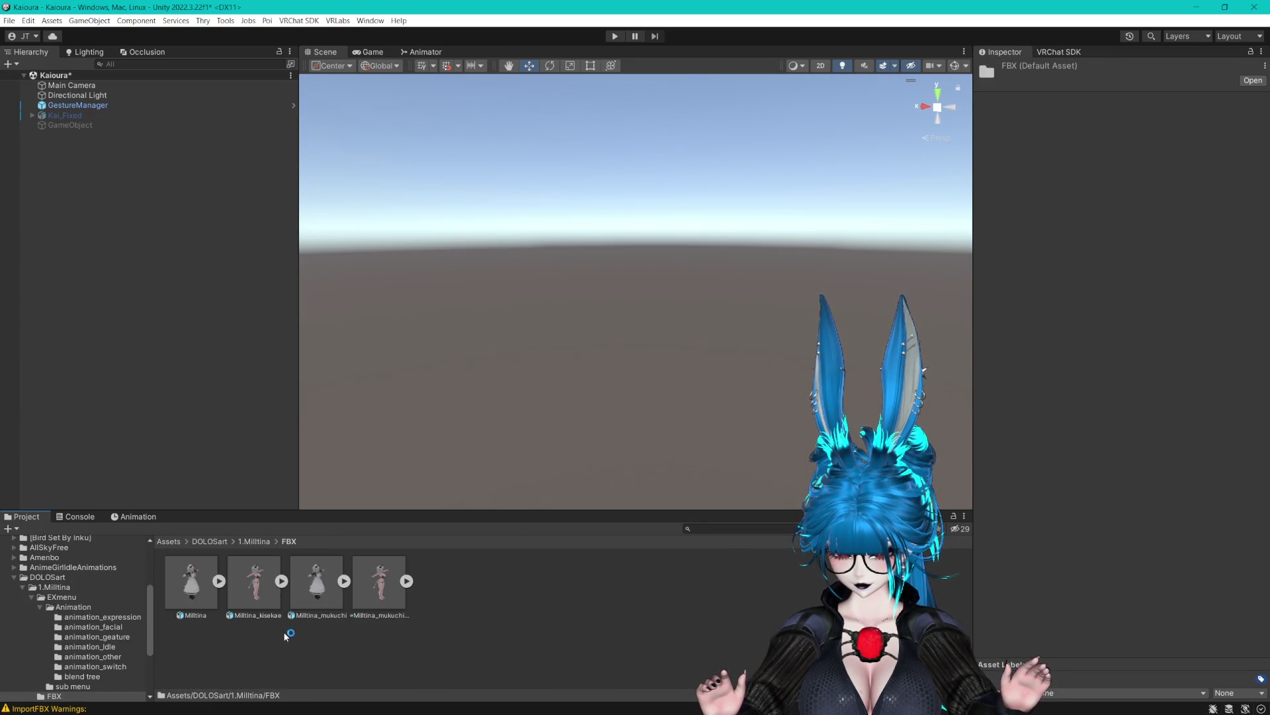
pyautogui.click(191, 581)
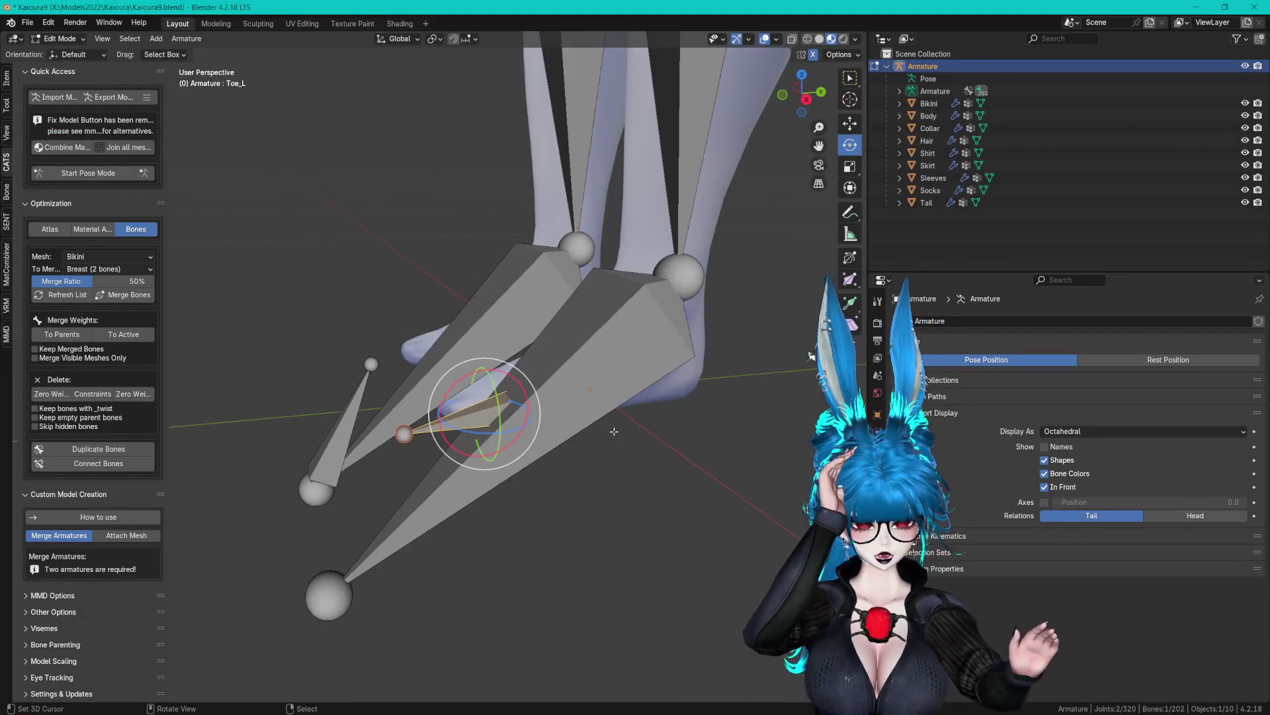
# Symmetrize both selected toe bones with direction +X to -X, then deselect all.
pyautogui.scroll(3, 614, 431)
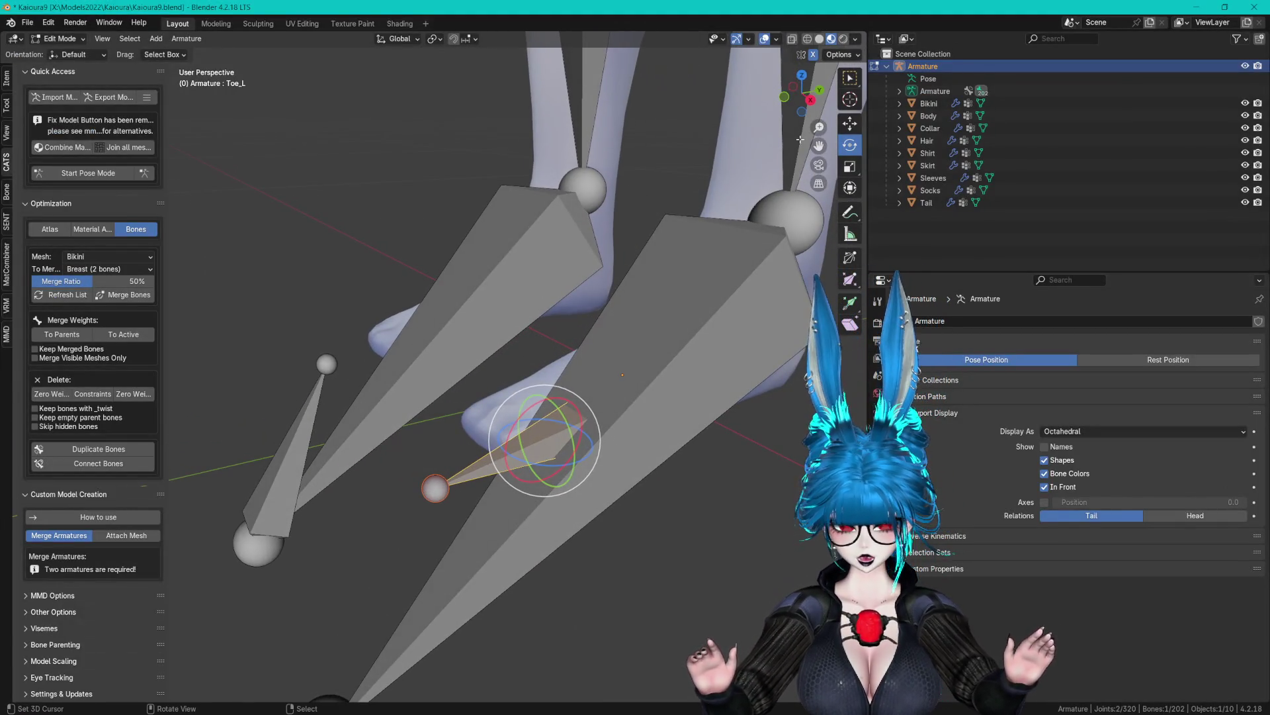
pyautogui.click(850, 123)
pyautogui.keyDown('shift'); pyautogui.click(292, 456); pyautogui.keyUp('shift')
pyautogui.press('F3')
pyautogui.write('s')
pyautogui.click(487, 432)
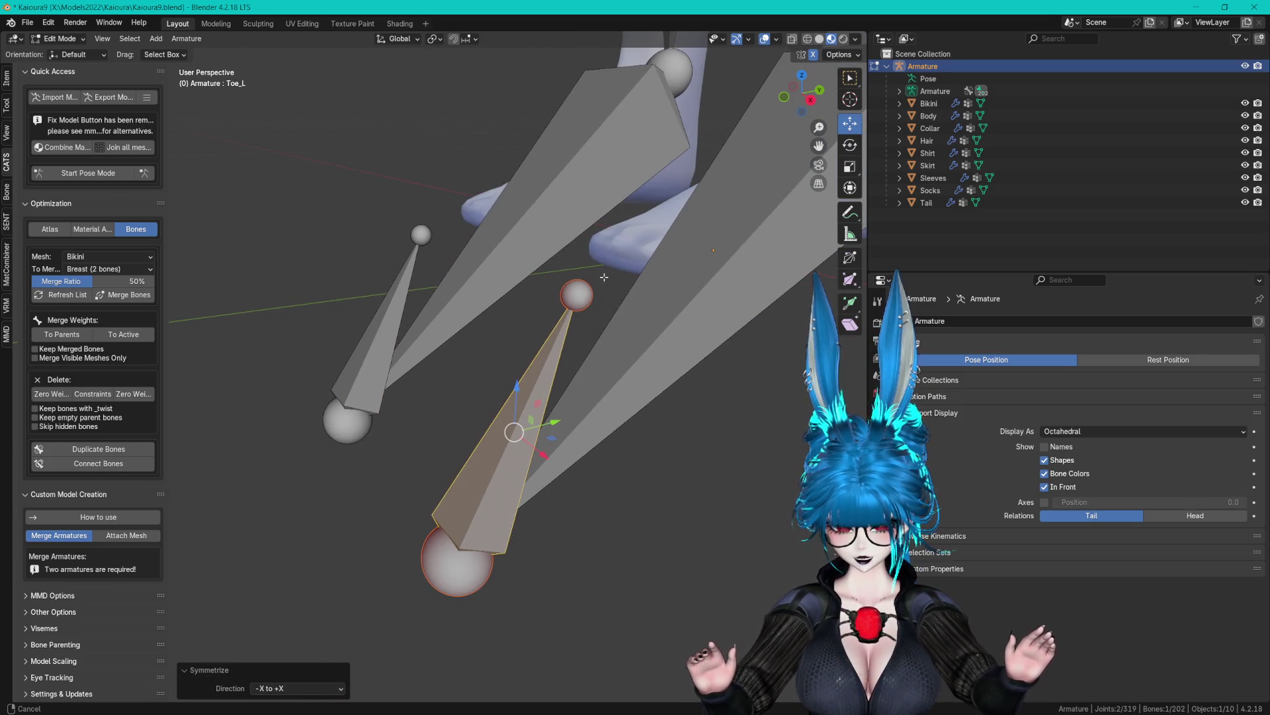
pyautogui.click(298, 688)
pyautogui.click(295, 676)
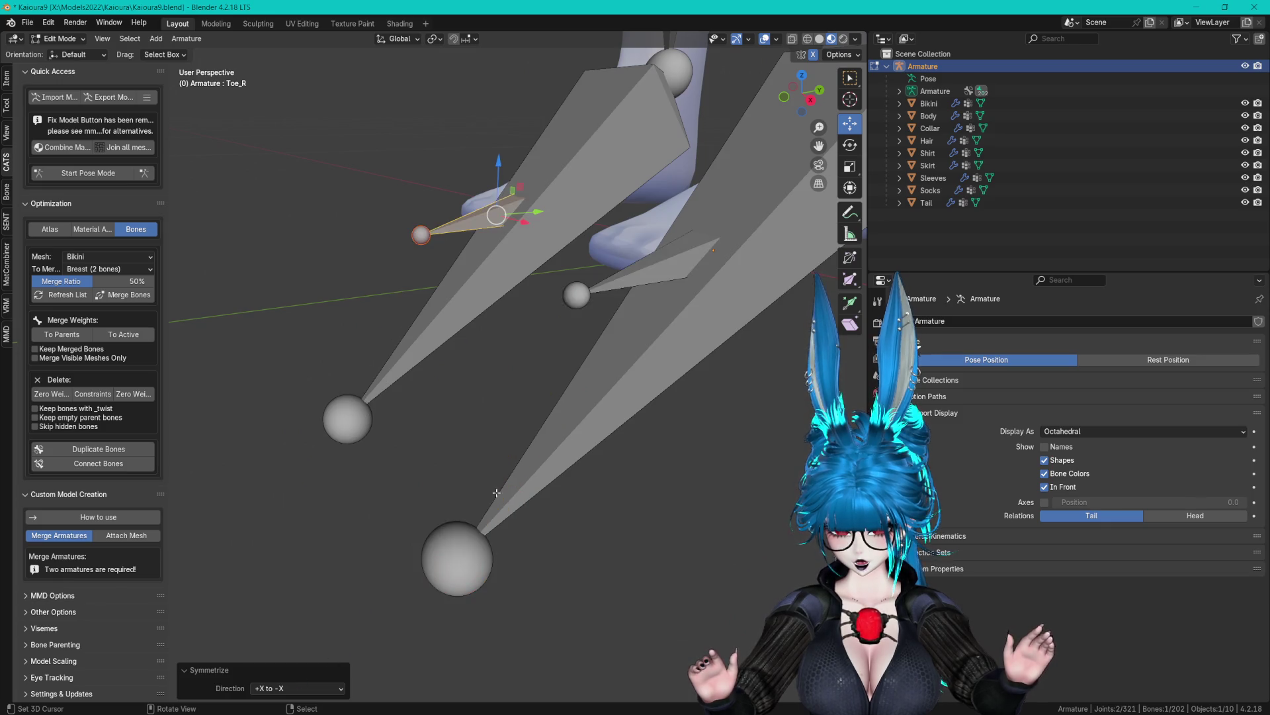
pyautogui.hotkey('alt', 'a')
pyautogui.scroll(-3, 582, 465)
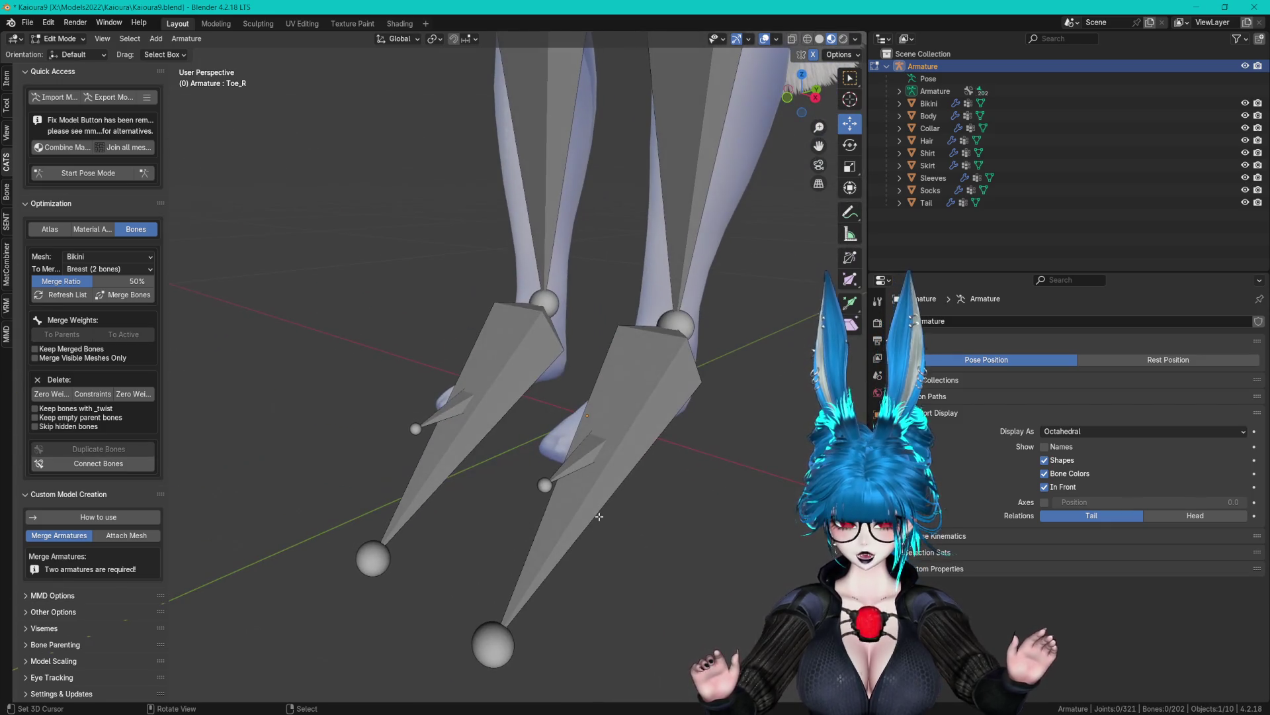
# Export the model with CATS over Kaioura_Remake.fbx in the Kai folder, then return to Unity.
pyautogui.click(109, 98)
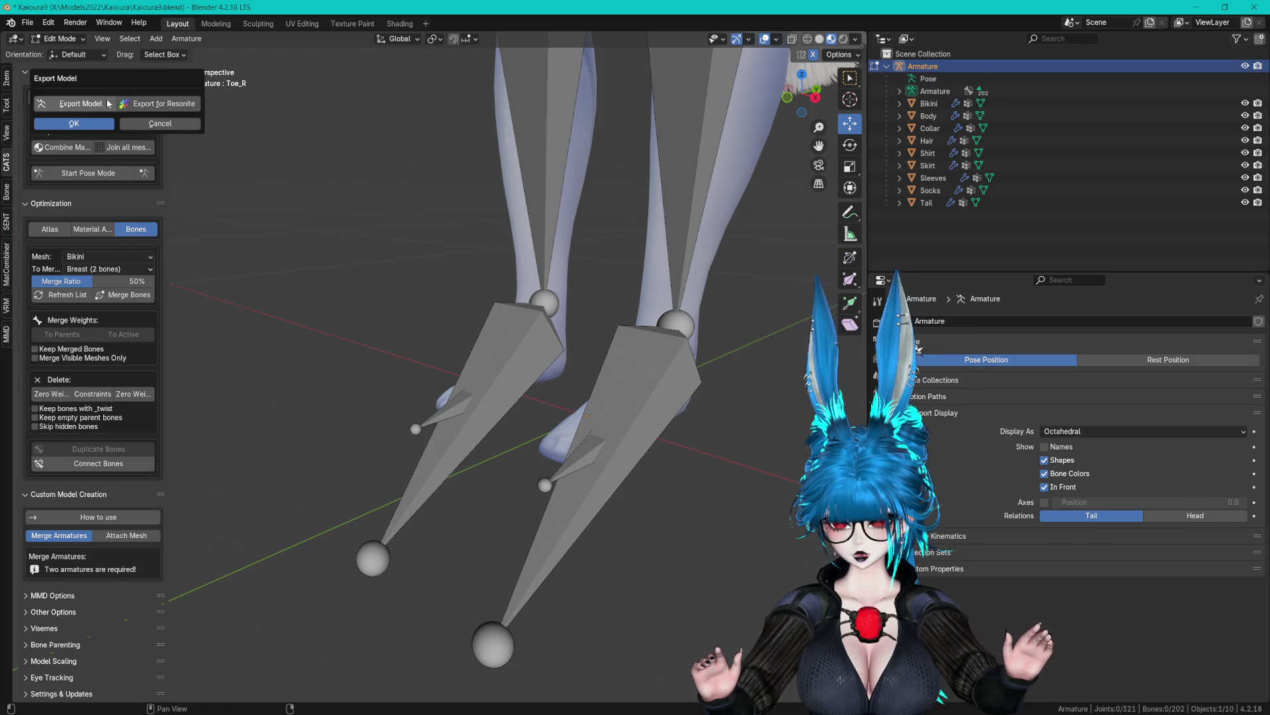
pyautogui.click(73, 124)
pyautogui.click(165, 233)
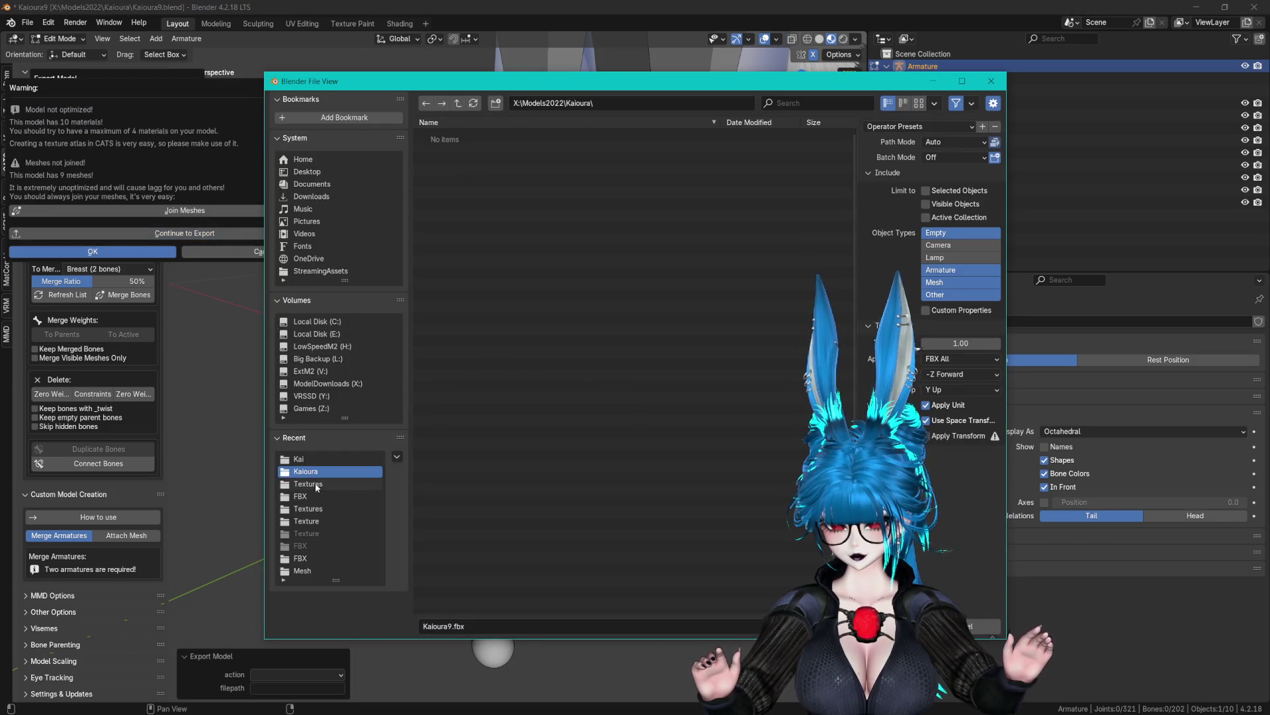
pyautogui.click(303, 458)
pyautogui.click(497, 240)
pyautogui.doubleClick(498, 239)
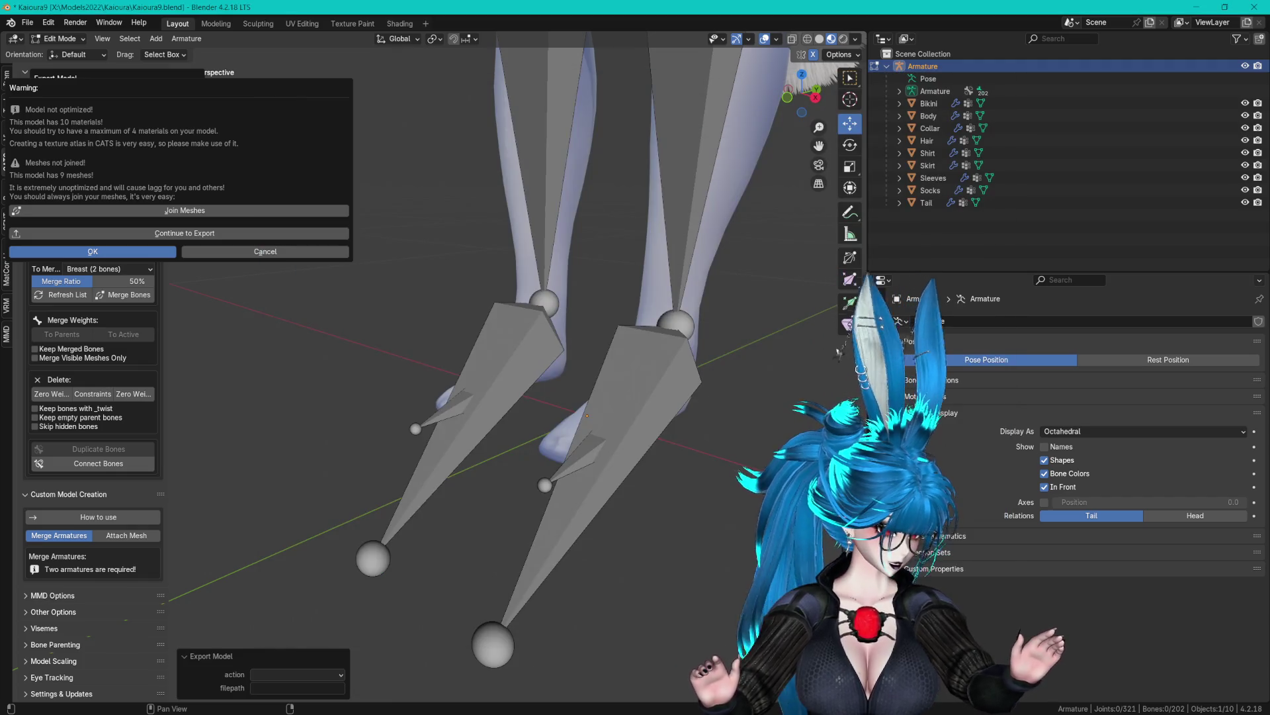
pyautogui.hotkey('alt', 'Tab')
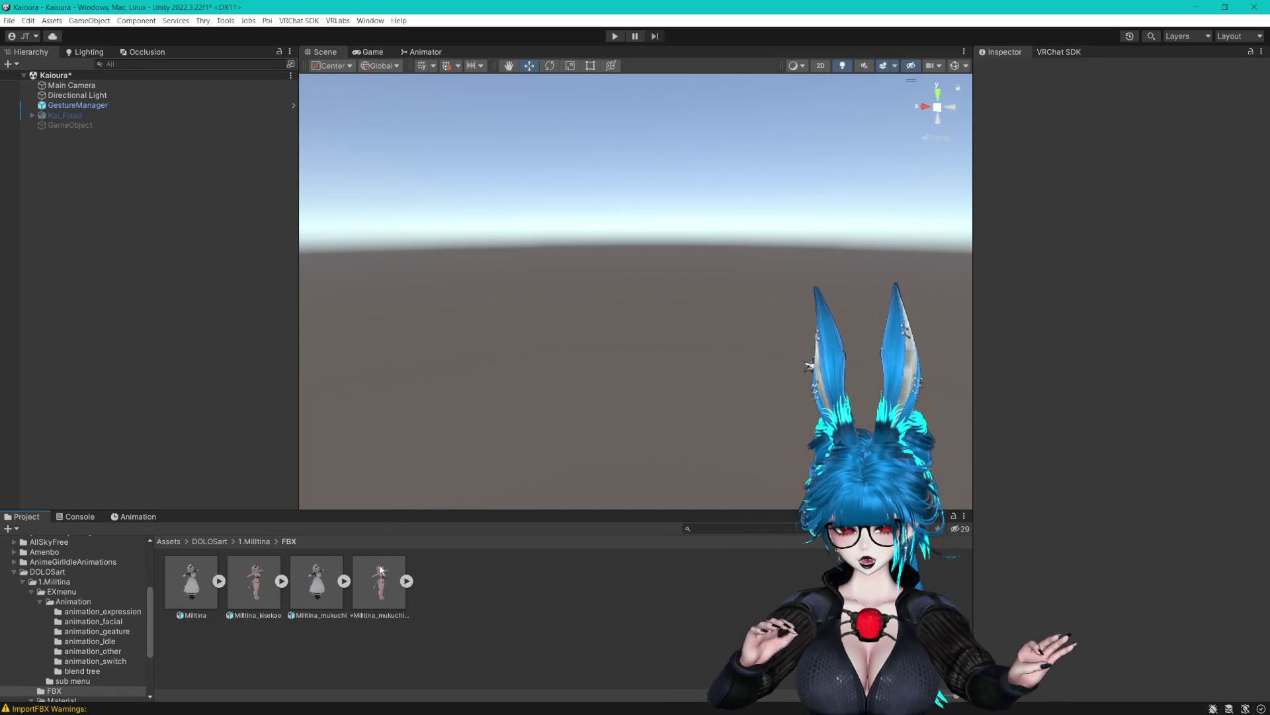
# Locate and select the Kaioura_Remake model asset in the Project panel.
pyautogui.click(186, 541)
pyautogui.click(164, 541)
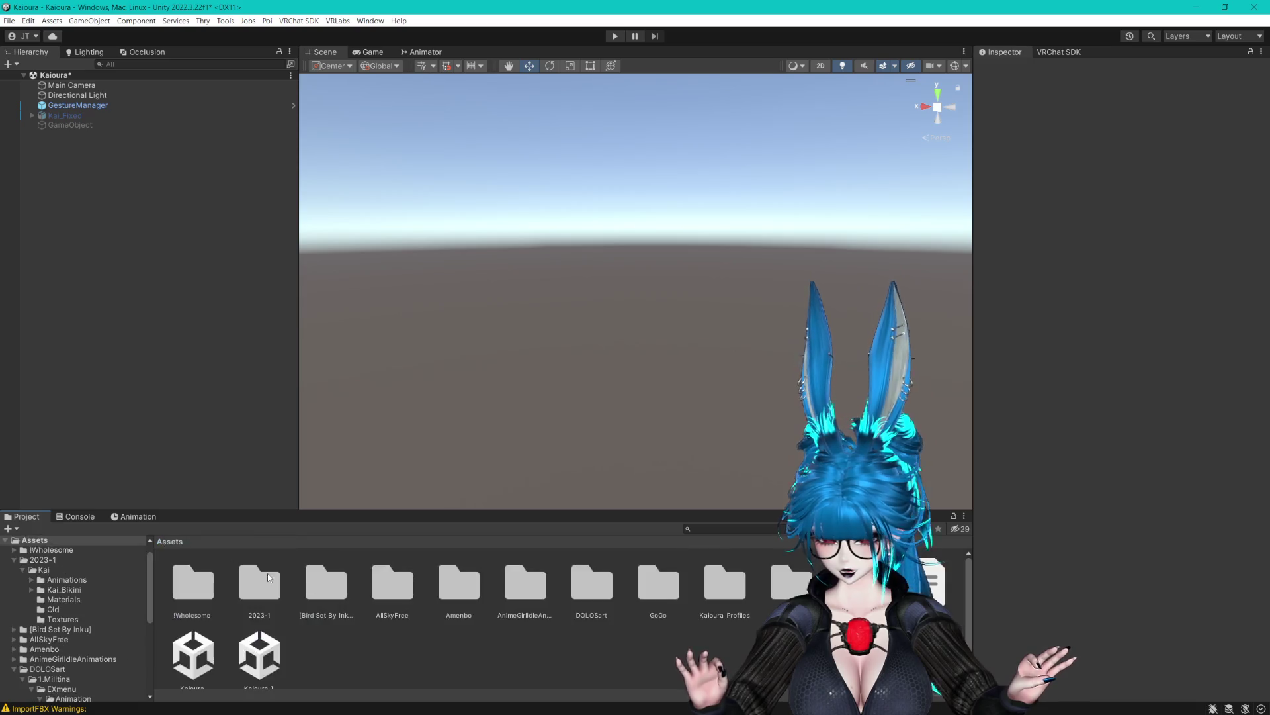
pyautogui.click(65, 115)
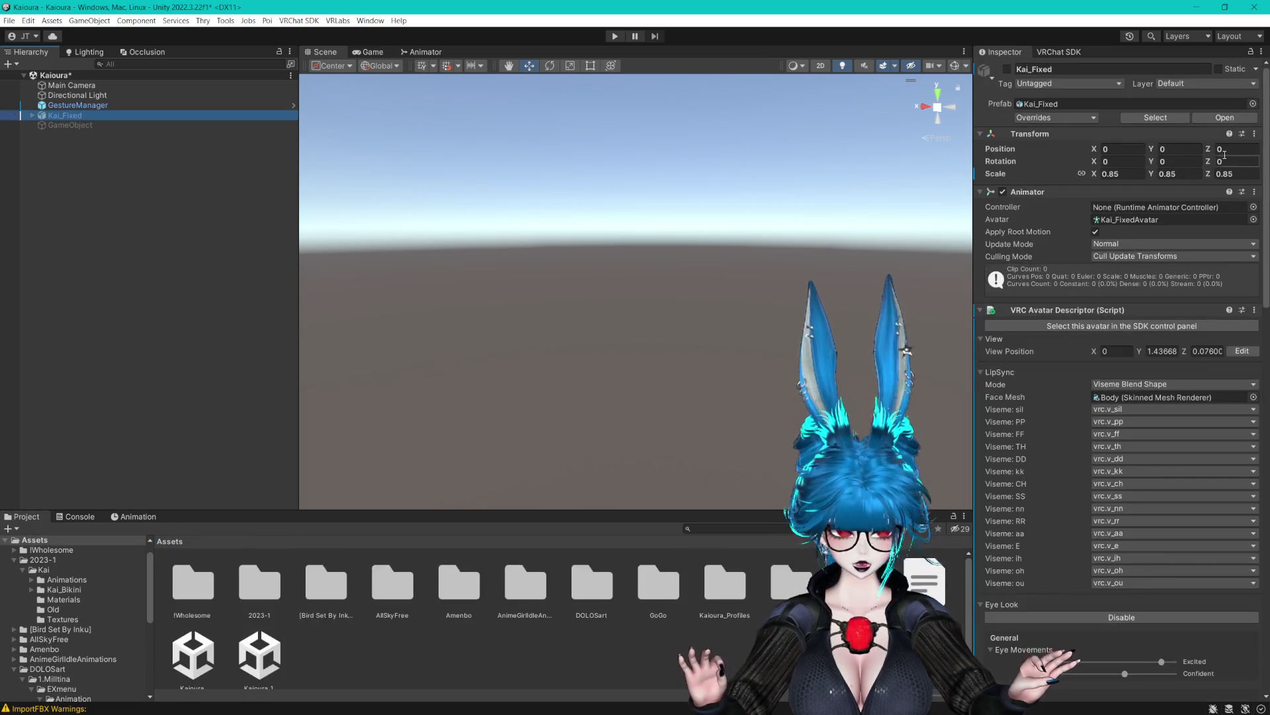
pyautogui.click(1156, 120)
pyautogui.click(629, 661)
pyautogui.click(757, 598)
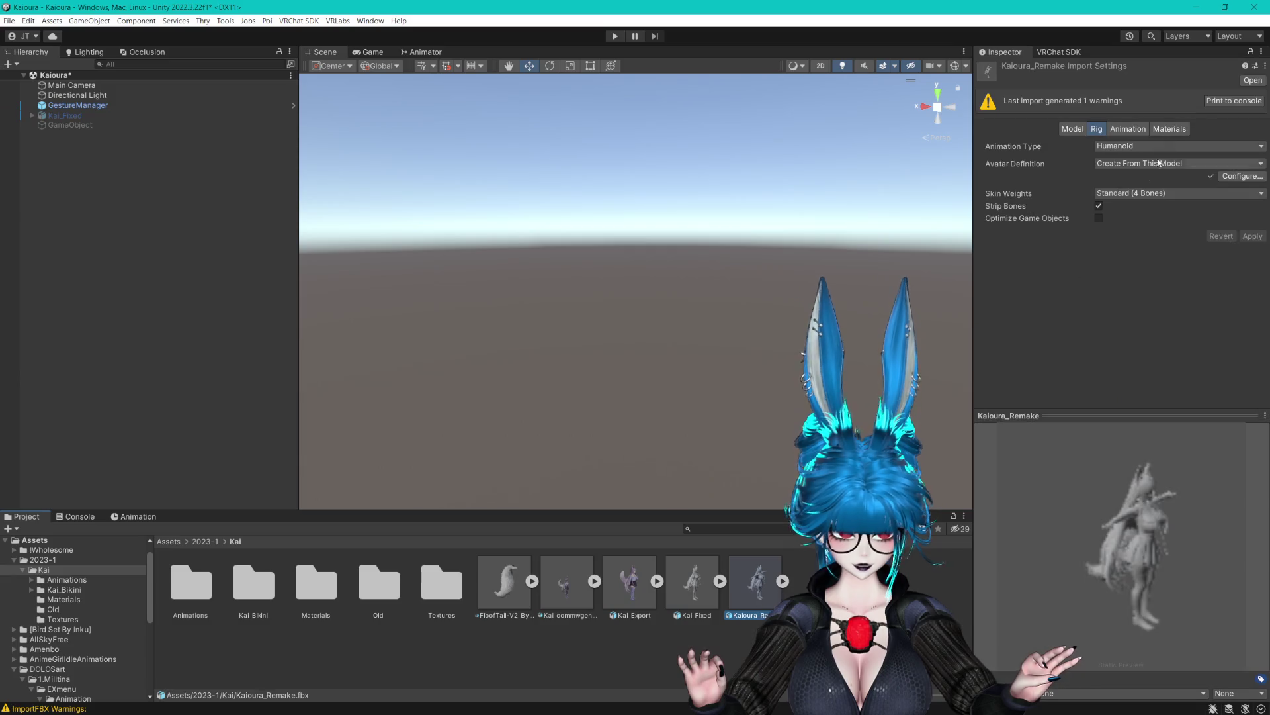
# Check the humanoid bone mapping including the head, click Done, and apply to reimport.
pyautogui.doubleClick(1217, 174)
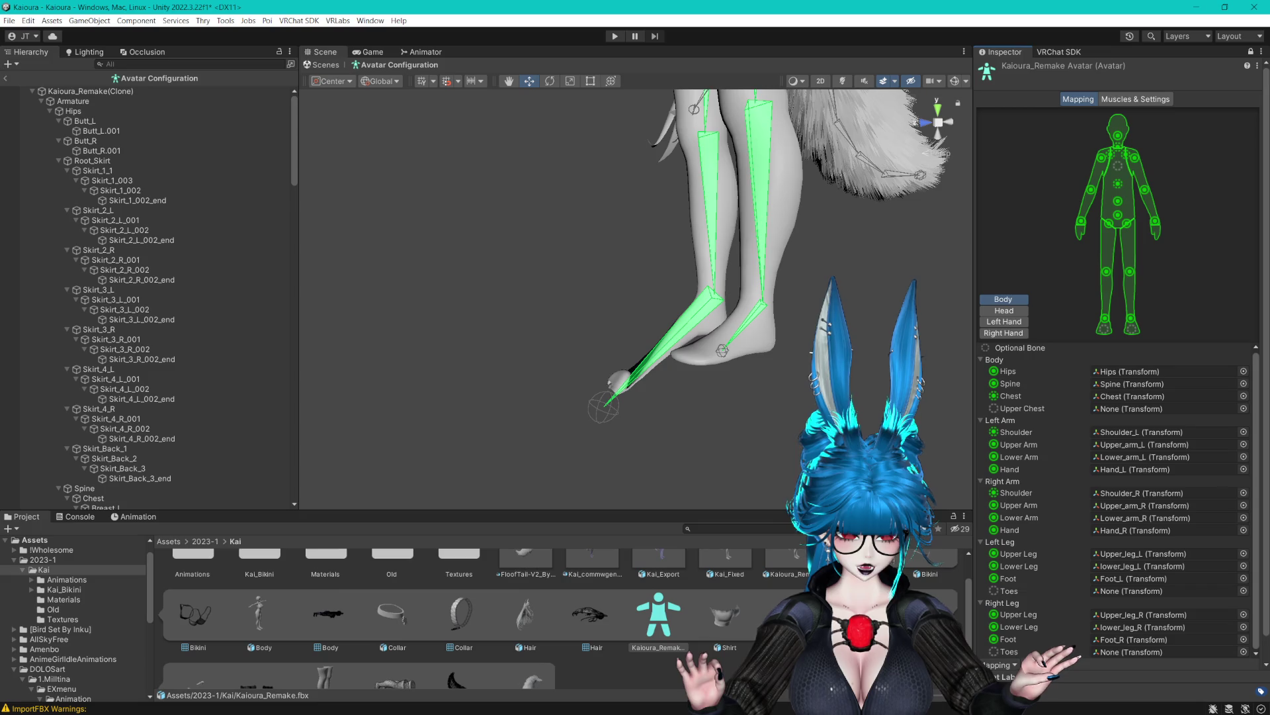
pyautogui.click(1061, 676)
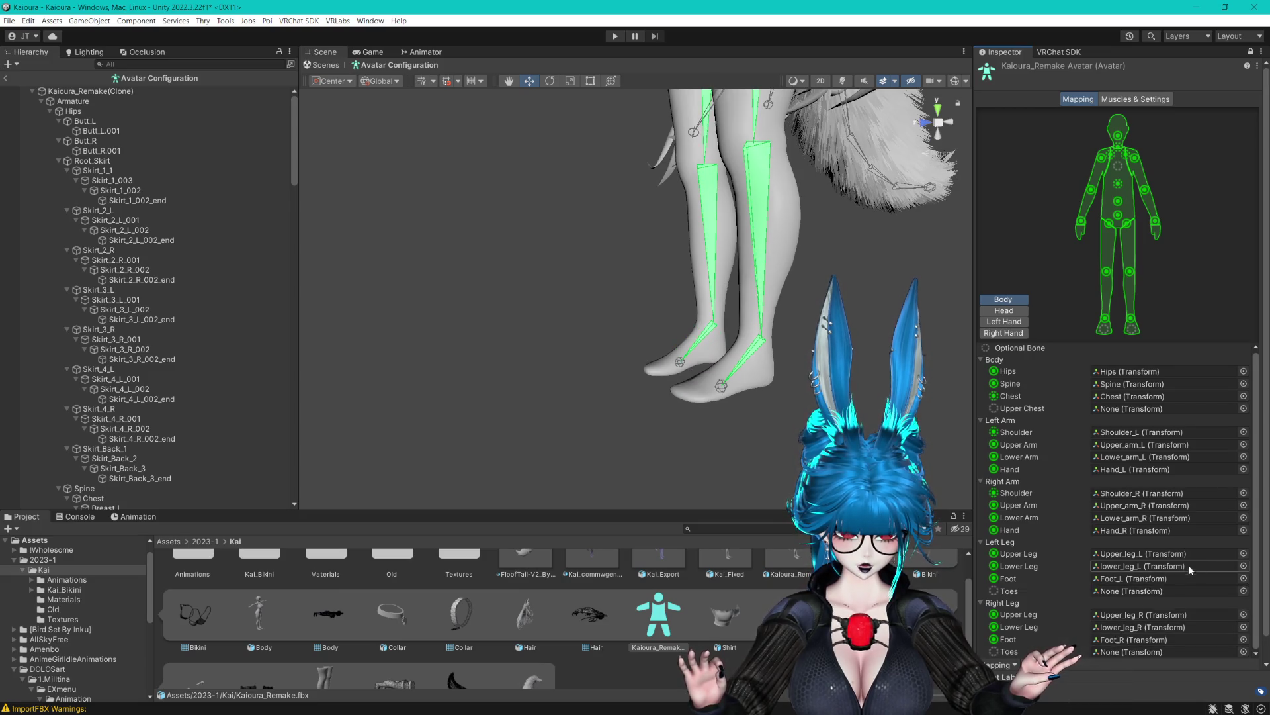
pyautogui.click(1004, 310)
pyautogui.click(1246, 658)
pyautogui.click(666, 384)
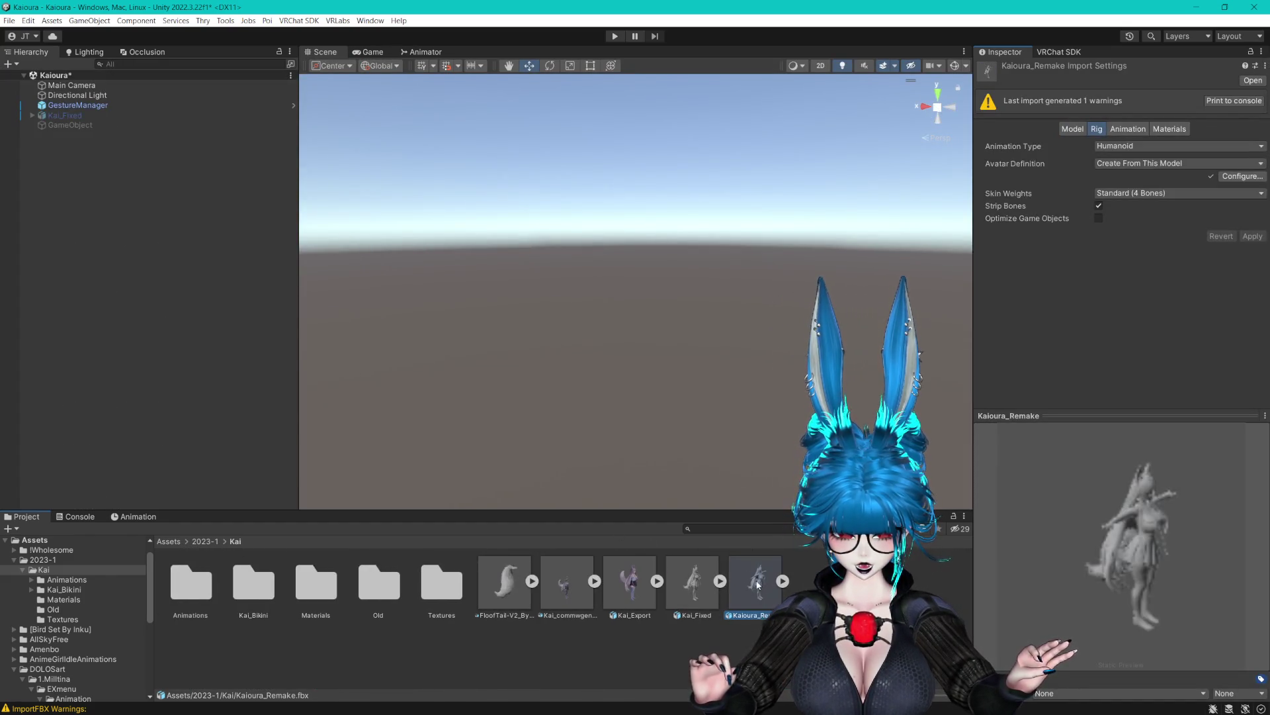
# Drag Kaioura_Remake into the Kaioura scene and enlarge the Scene view around it.
pyautogui.moveTo(233, 283); pyautogui.dragTo(234, 284)
pyautogui.moveTo(540, 329)
pyautogui.mouseDown()
pyautogui.moveTo(544, 305)
pyautogui.moveTo(547, 376)
pyautogui.mouseUp()
pyautogui.moveTo(489, 513); pyautogui.dragTo(490, 539)
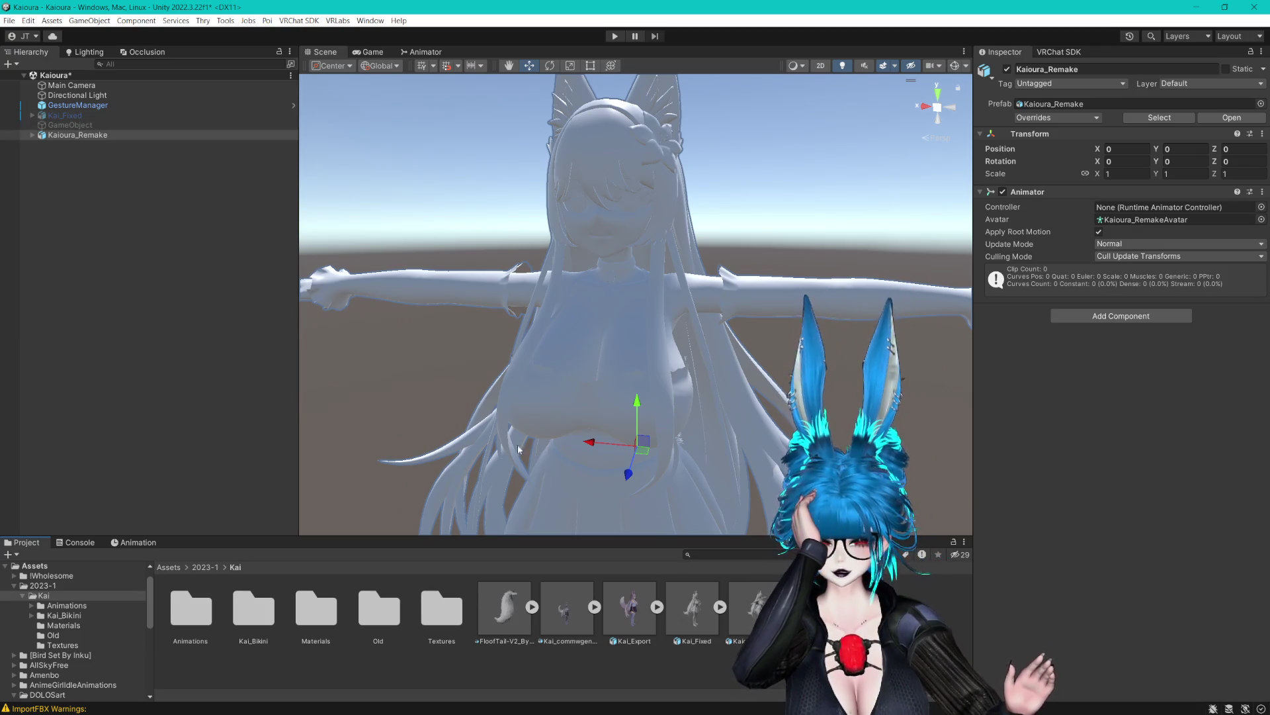
pyautogui.moveTo(977, 232); pyautogui.dragTo(1032, 232)
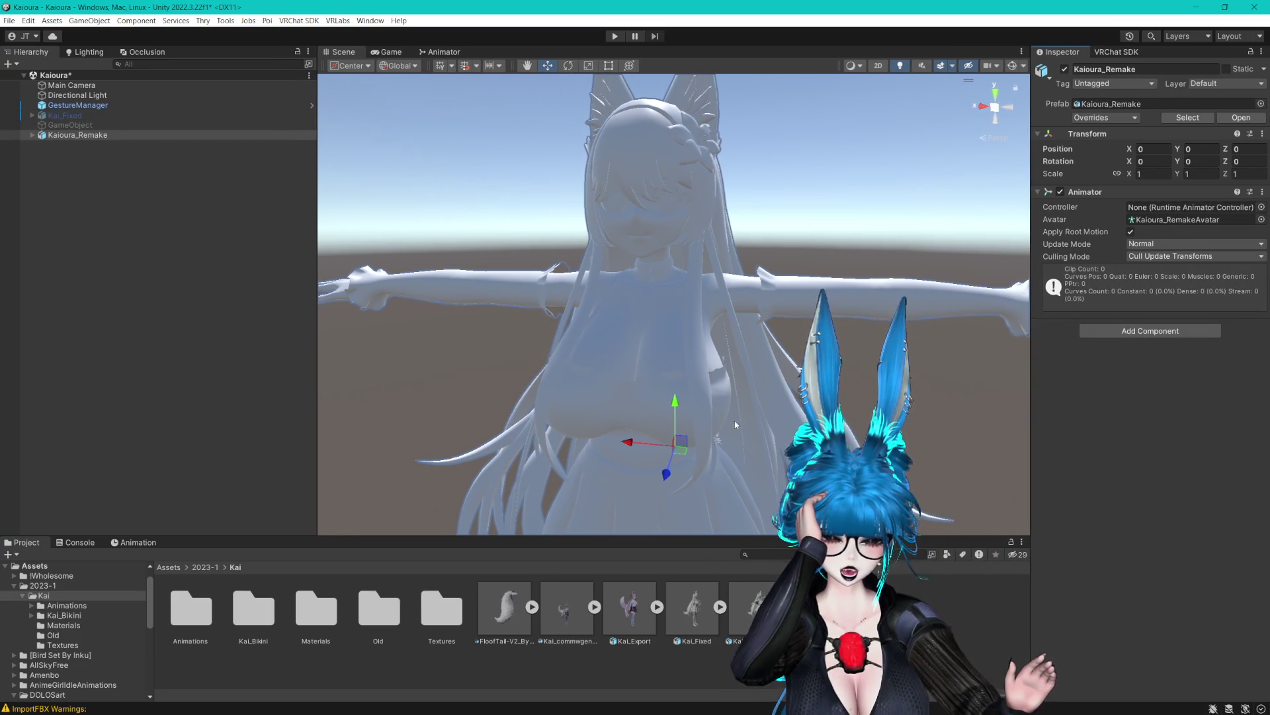
pyautogui.moveTo(654, 536); pyautogui.dragTo(643, 505)
pyautogui.moveTo(320, 350); pyautogui.dragTo(220, 350)
pyautogui.moveTo(582, 318); pyautogui.dragTo(647, 306)
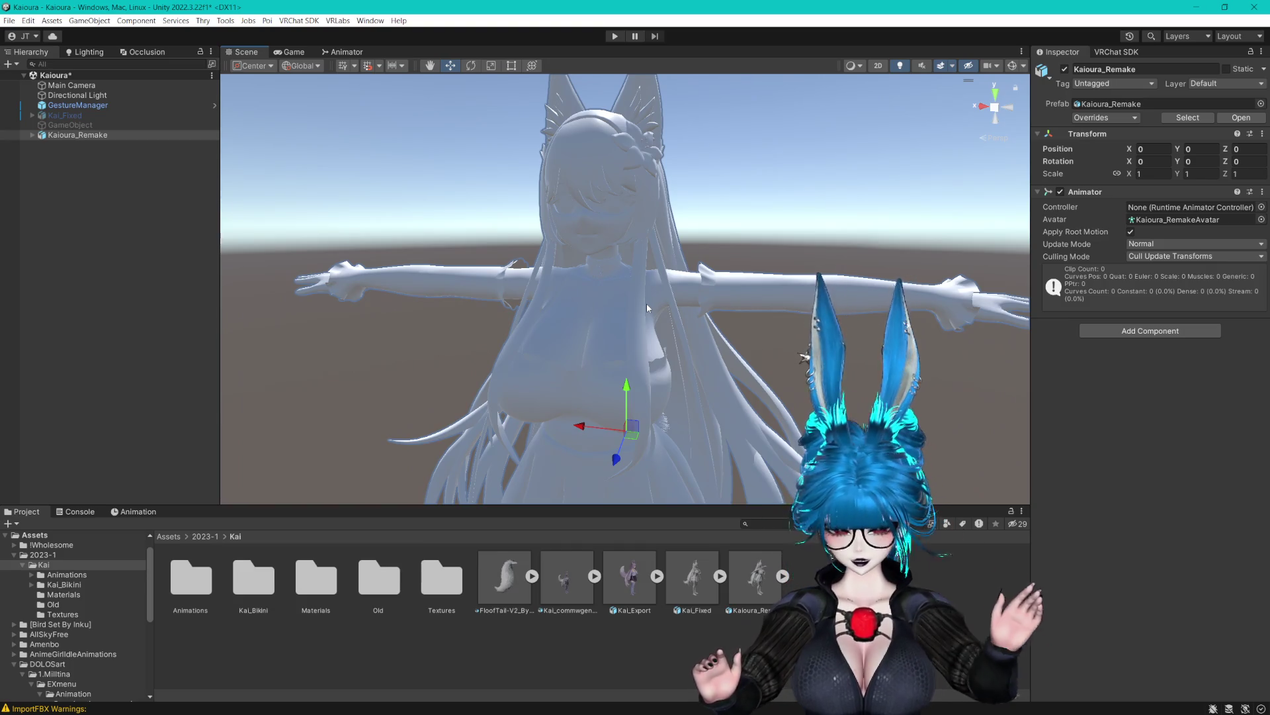
# Find the old Bikini Top's Kai_Bikini material and apply it to the new model.
pyautogui.click(33, 135)
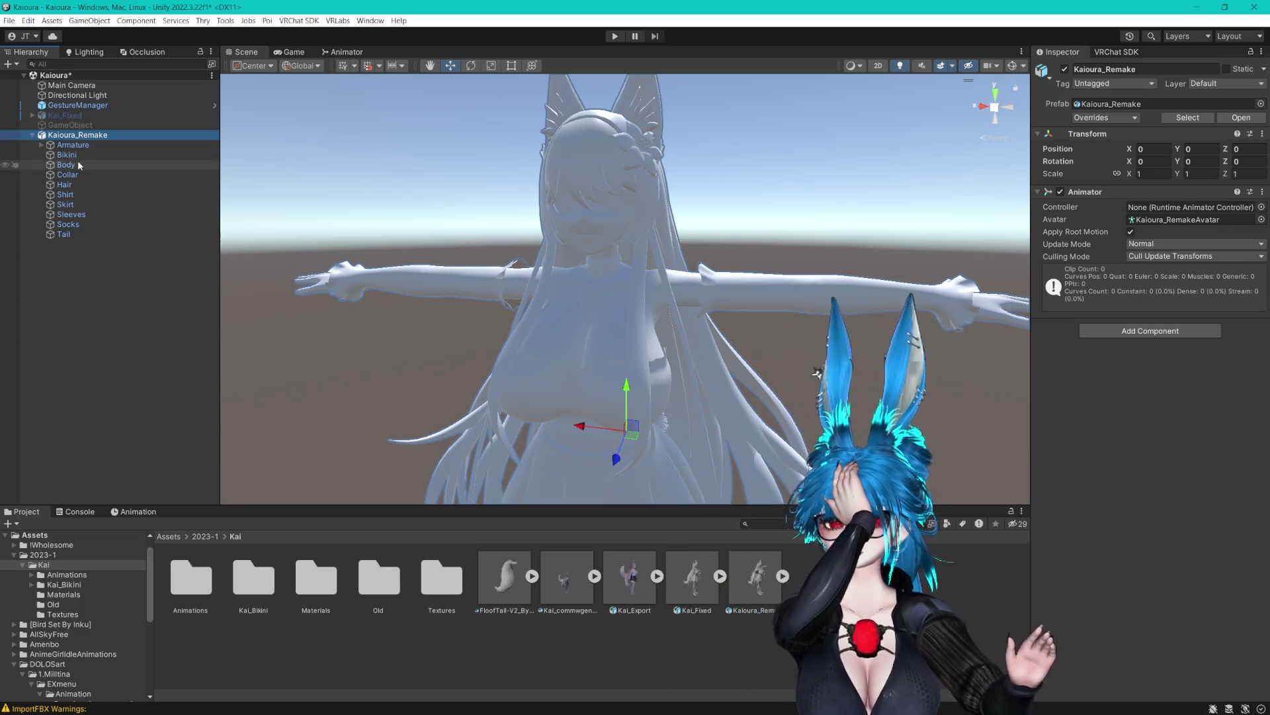
pyautogui.click(589, 237)
pyautogui.moveTo(589, 237); pyautogui.dragTo(578, 225)
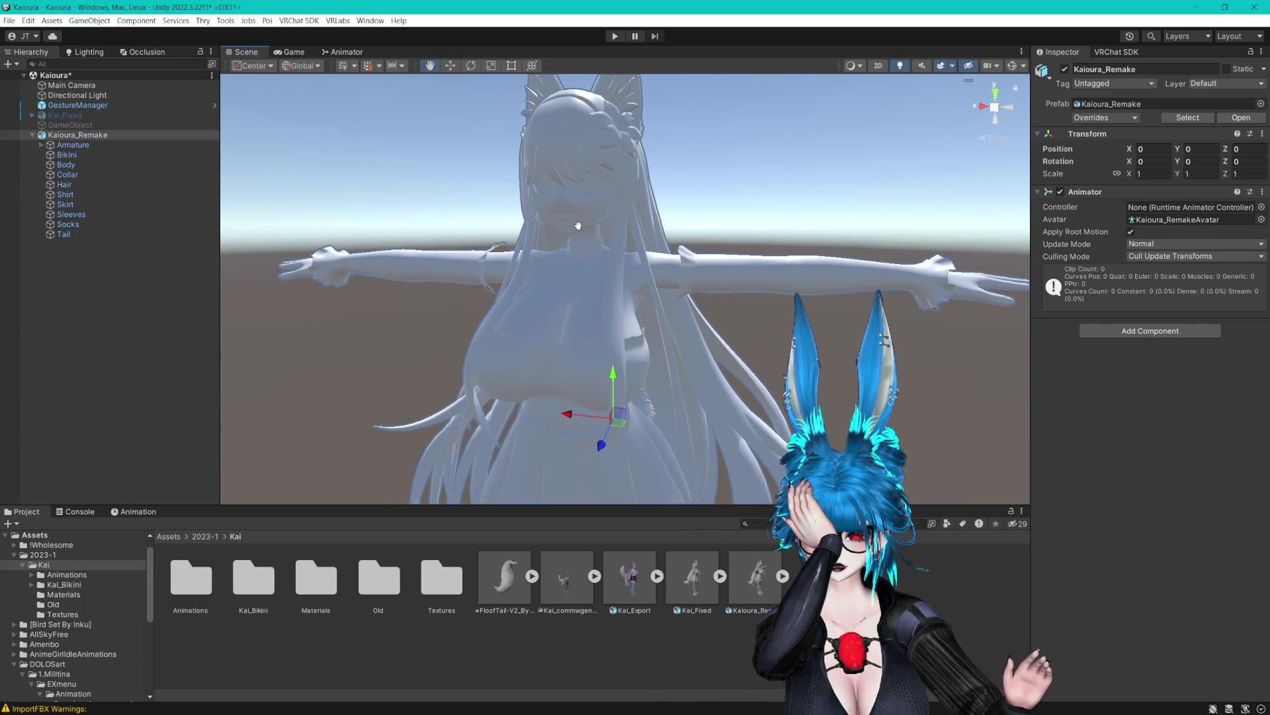
pyautogui.click(32, 116)
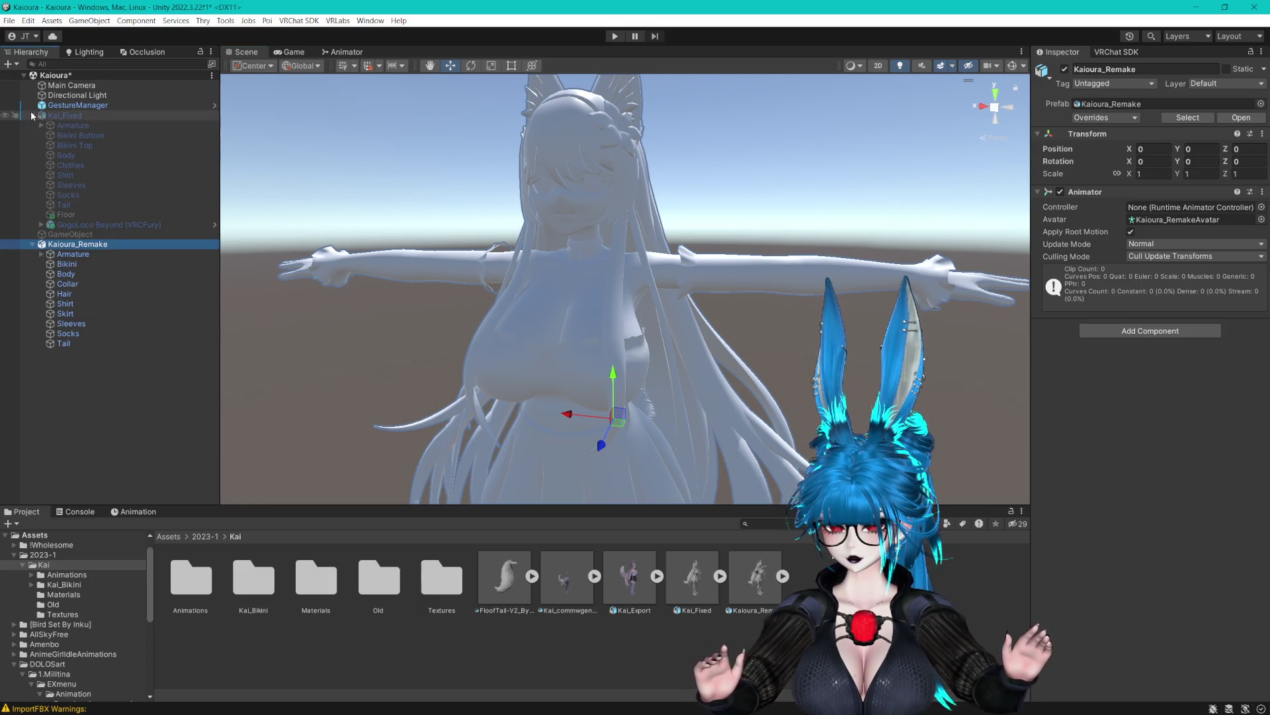
pyautogui.click(85, 146)
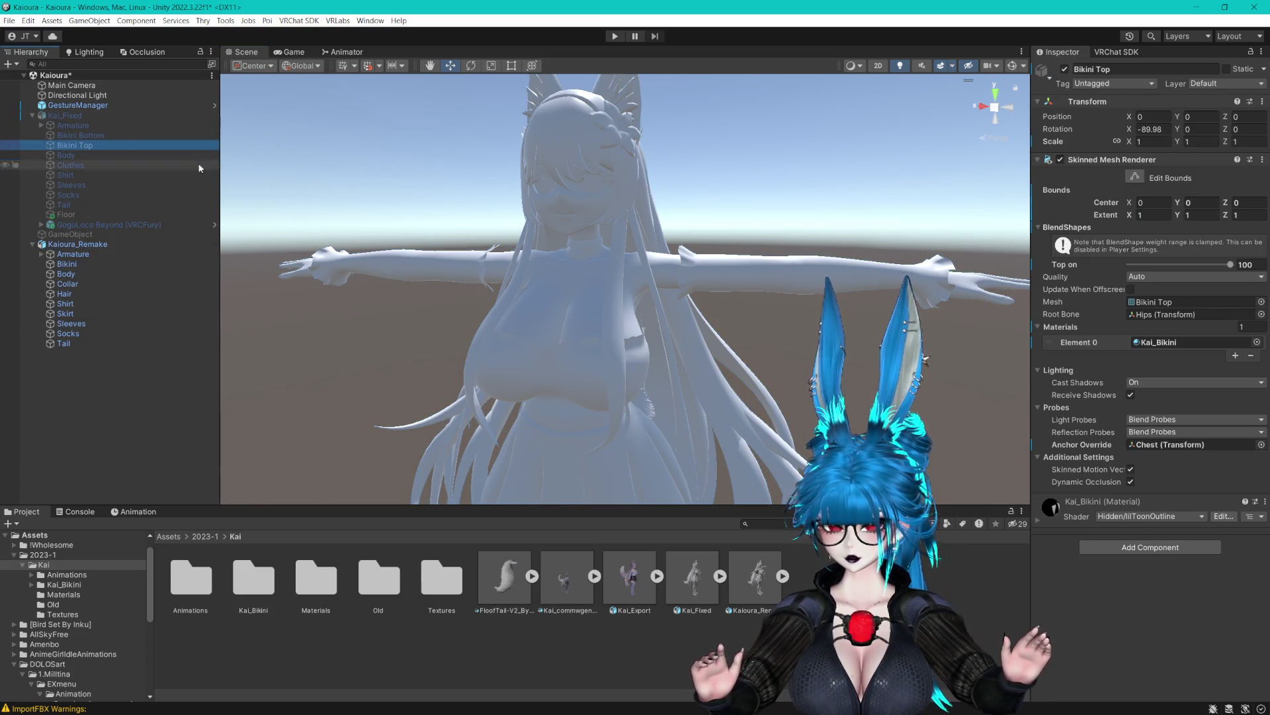
pyautogui.click(1170, 342)
pyautogui.click(446, 652)
pyautogui.moveTo(442, 576)
pyautogui.mouseDown()
pyautogui.moveTo(602, 303)
pyautogui.moveTo(192, 307)
pyautogui.moveTo(84, 270)
pyautogui.mouseUp()
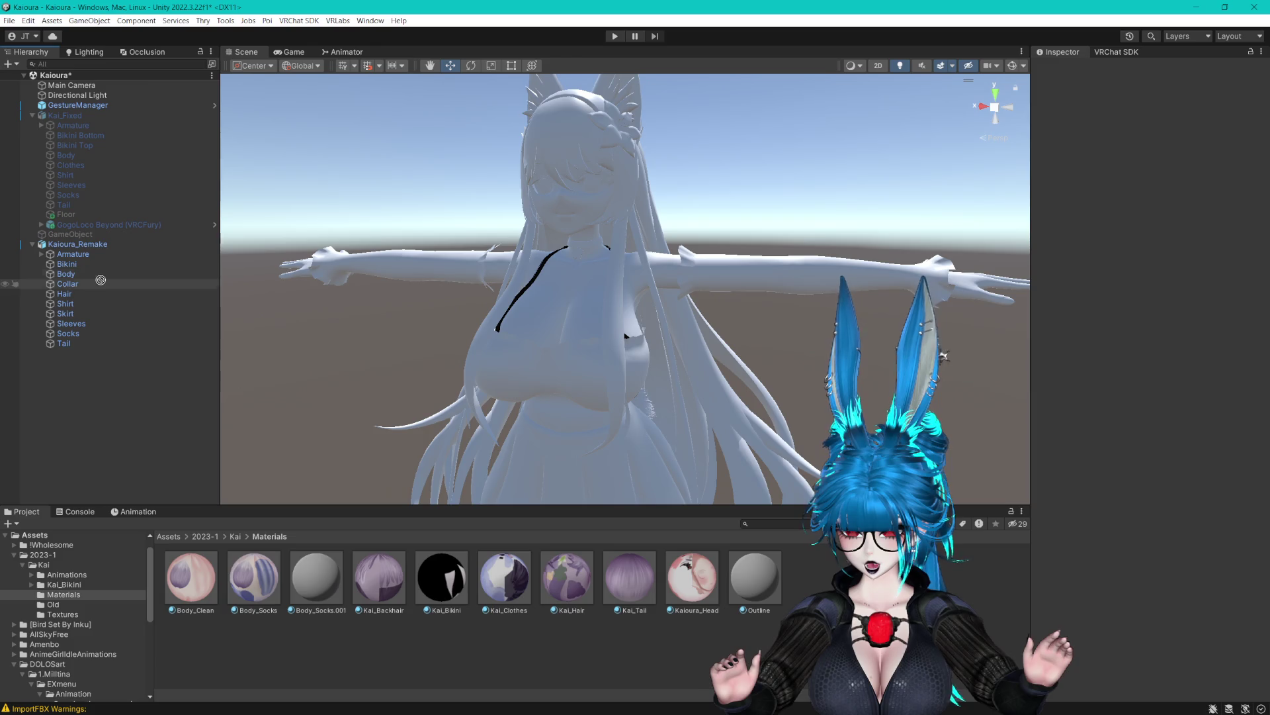
# Drag Kai_Hair onto Hair and Kaioura_Head onto Body of Kaioura_Remake.
pyautogui.moveTo(64, 297); pyautogui.dragTo(64, 297)
pyautogui.moveTo(633, 578); pyautogui.dragTo(63, 342)
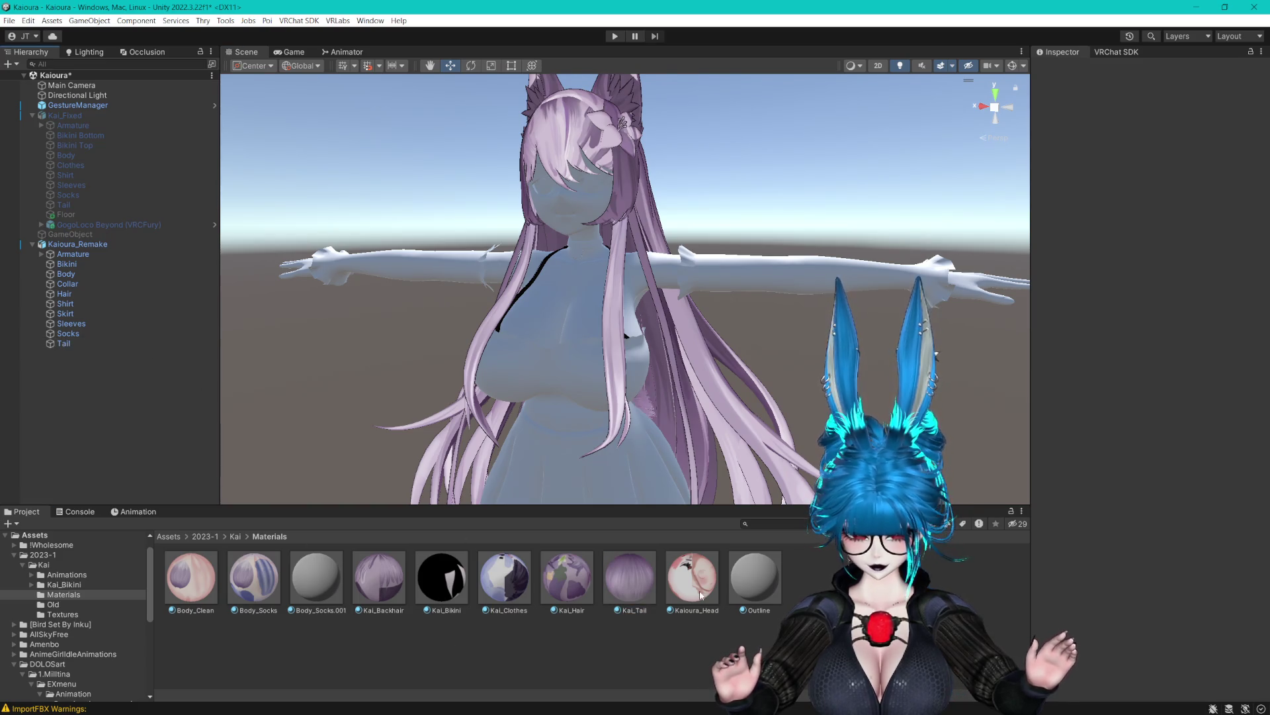
pyautogui.moveTo(253, 577)
pyautogui.mouseDown()
pyautogui.moveTo(117, 381)
pyautogui.moveTo(64, 343)
pyautogui.mouseUp()
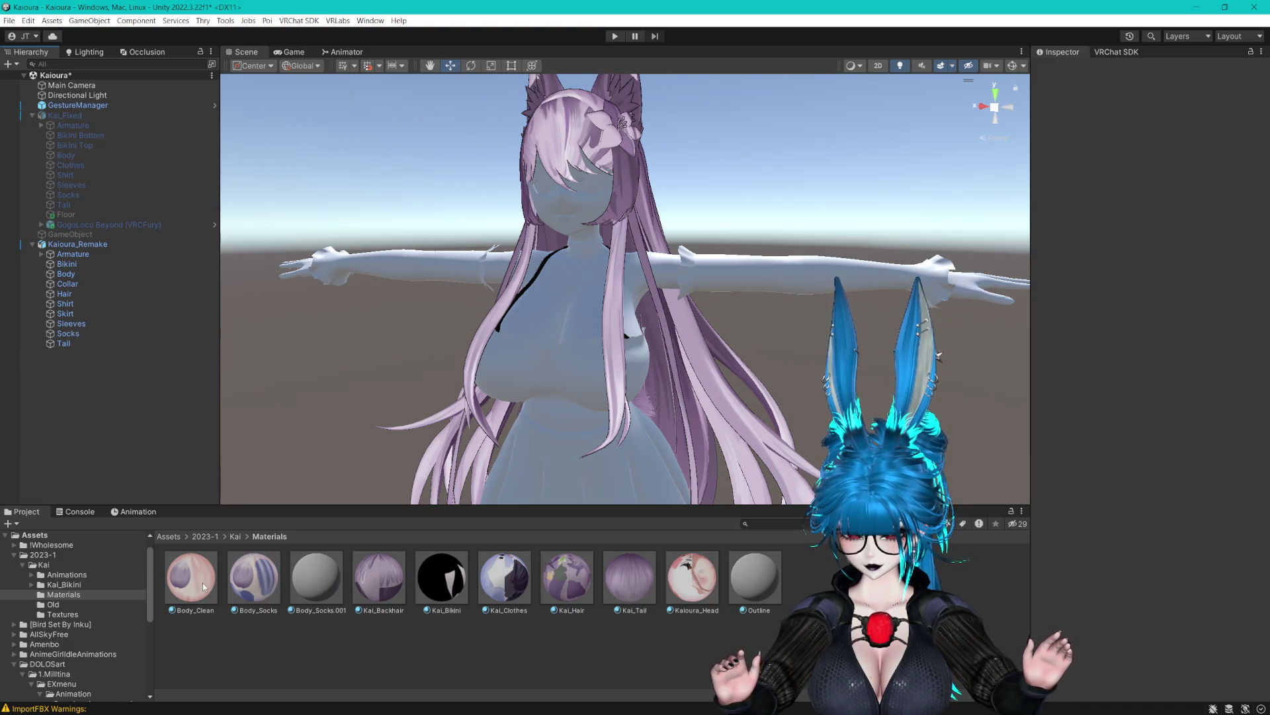
pyautogui.moveTo(703, 571); pyautogui.dragTo(67, 275)
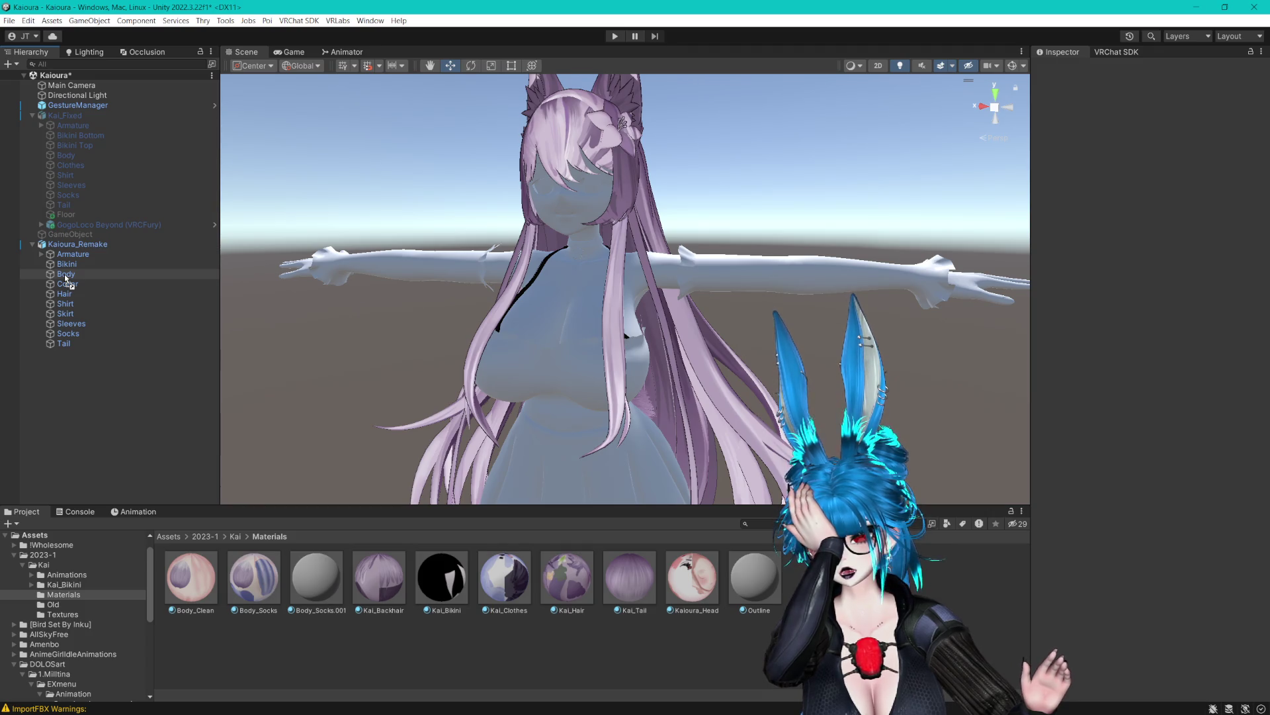
# Apply the Kaioura_Head material to Body and clear its second material slot.
pyautogui.moveTo(66, 277); pyautogui.dragTo(67, 279)
pyautogui.click(66, 275)
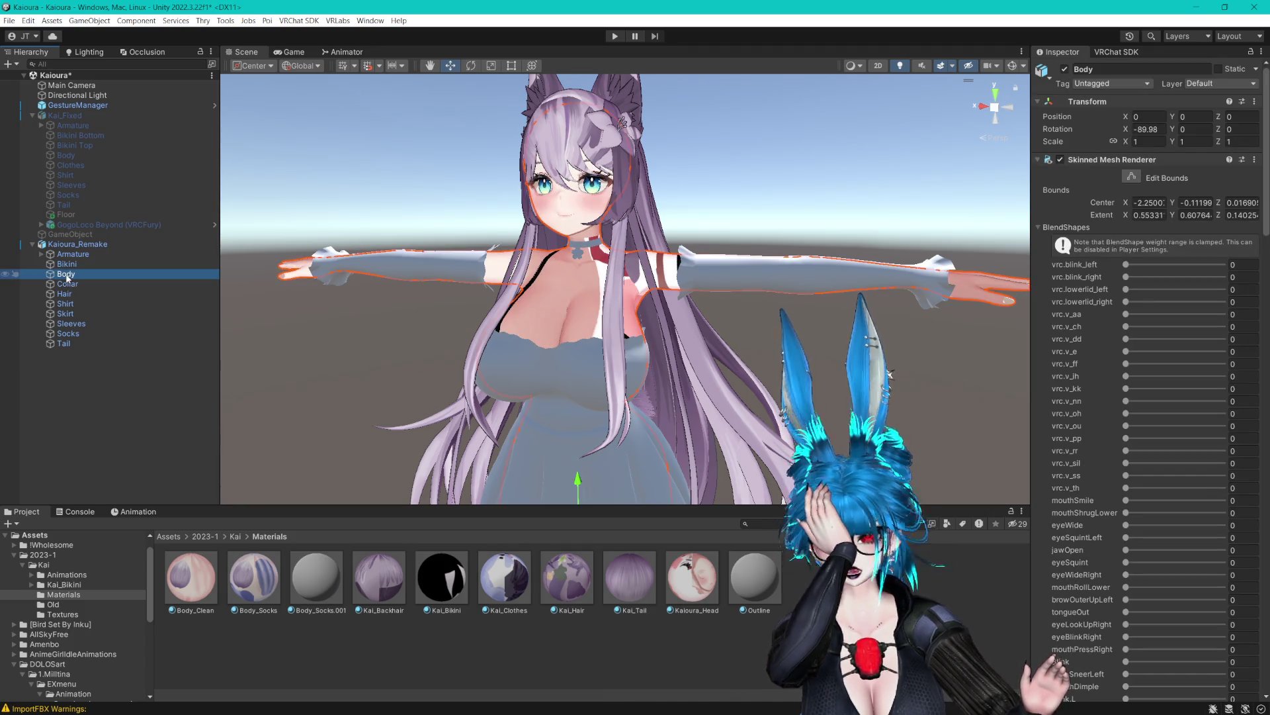
pyautogui.click(1037, 228)
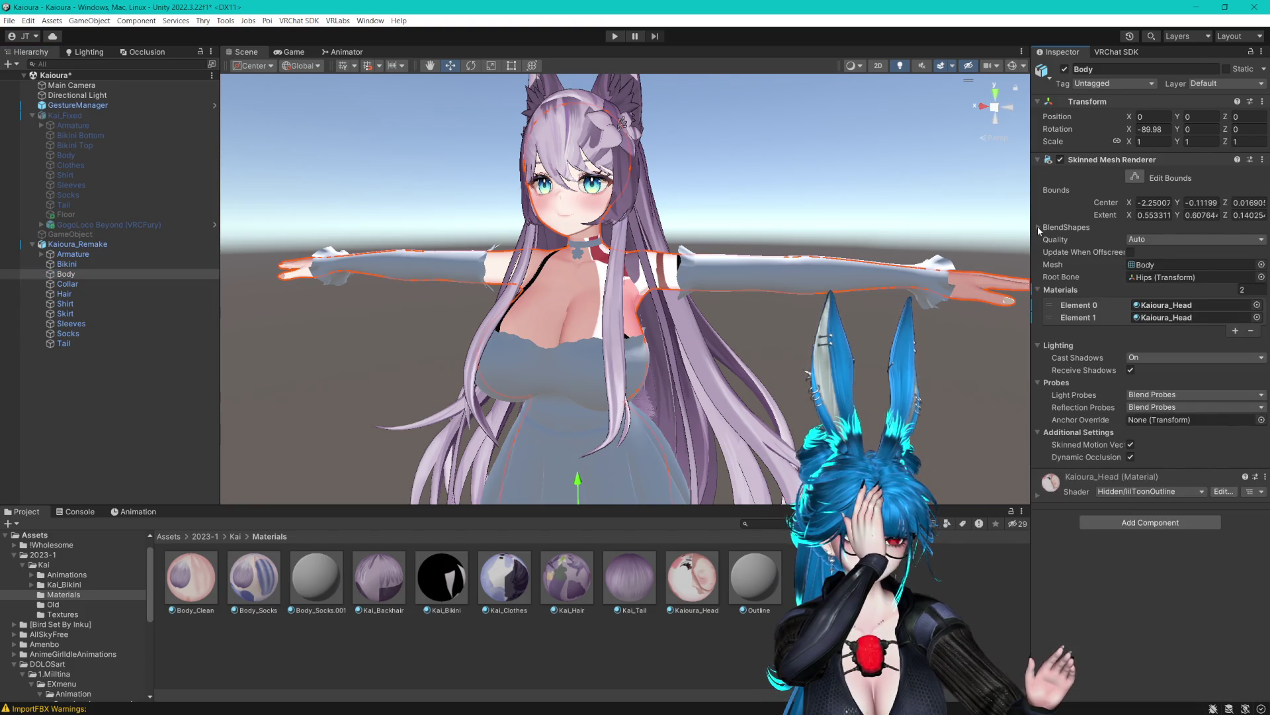
pyautogui.click(1164, 318)
pyautogui.press('Delete')
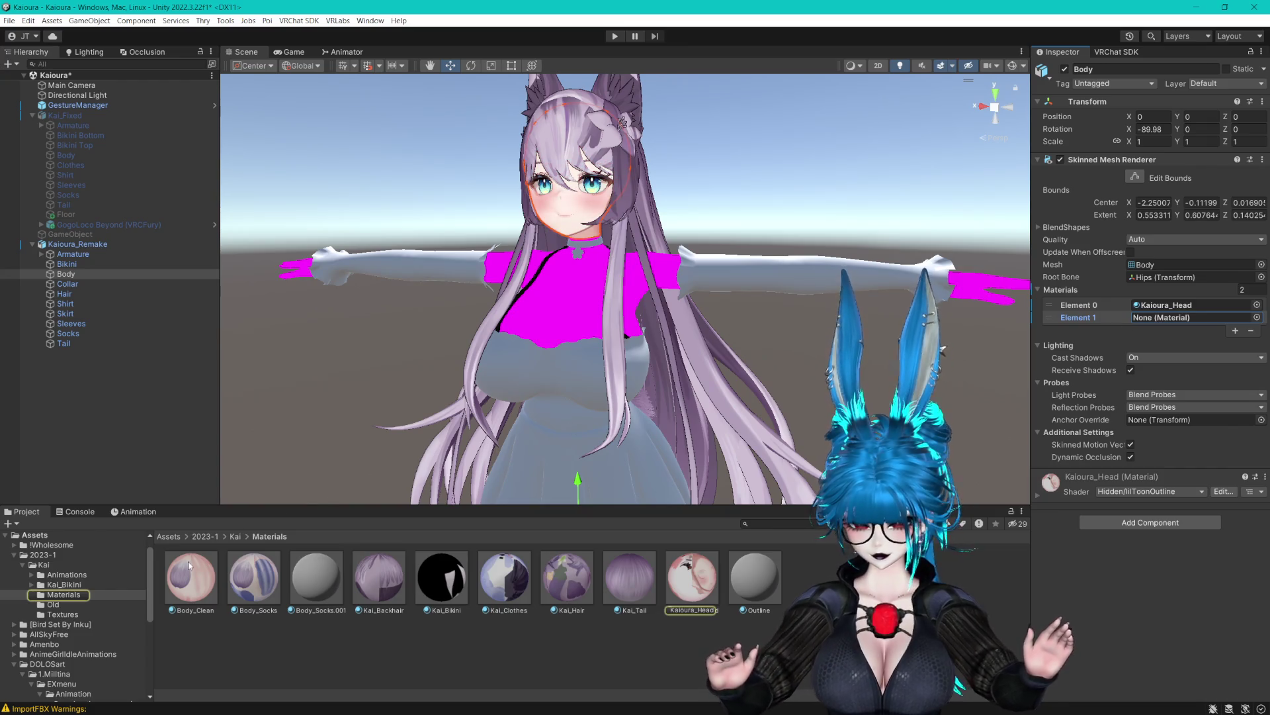
# Set Body_Clean's main colour texture to Milltina_Body_Censored.
pyautogui.click(193, 586)
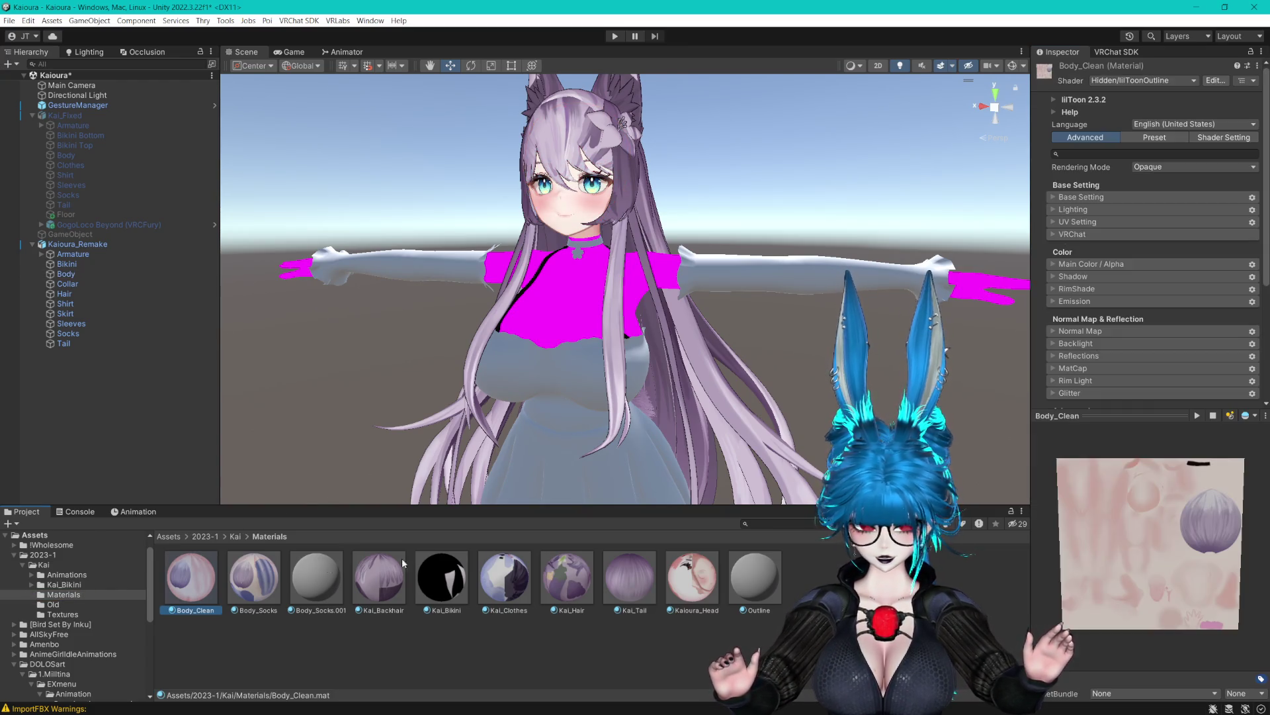
pyautogui.click(1055, 264)
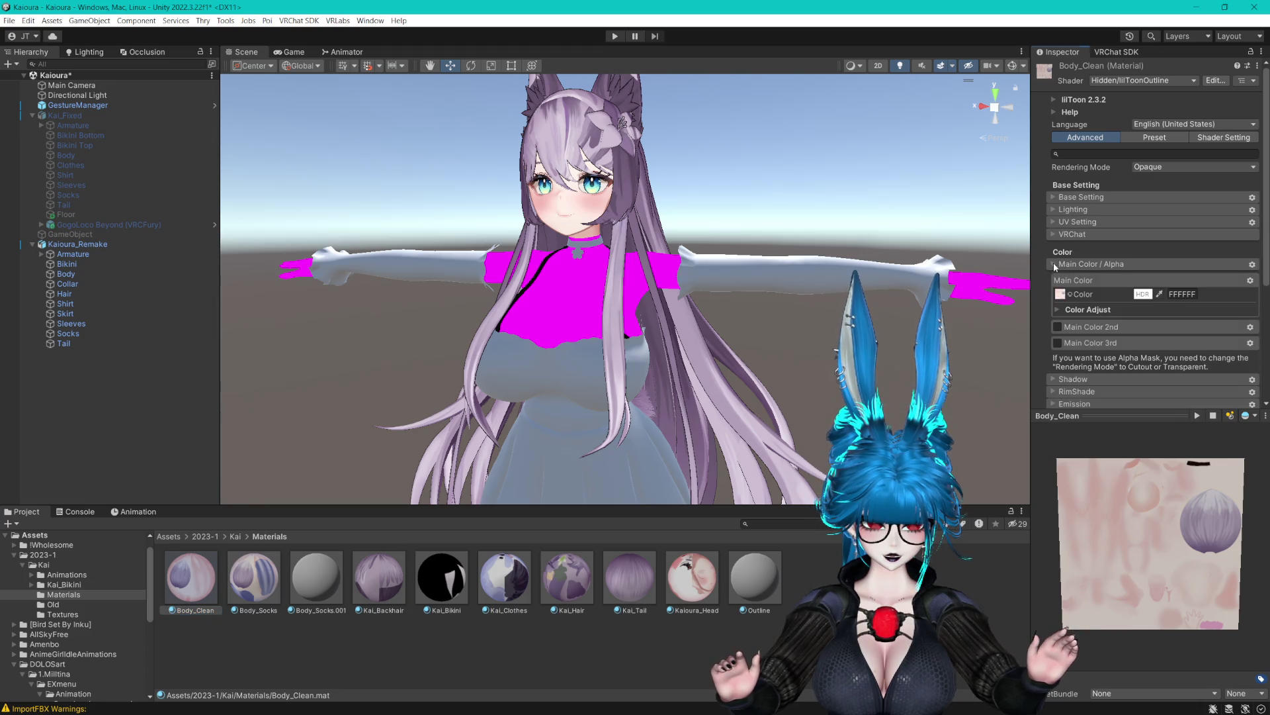
pyautogui.click(1070, 295)
pyautogui.write('cens')
pyautogui.moveTo(760, 97); pyautogui.dragTo(548, 102)
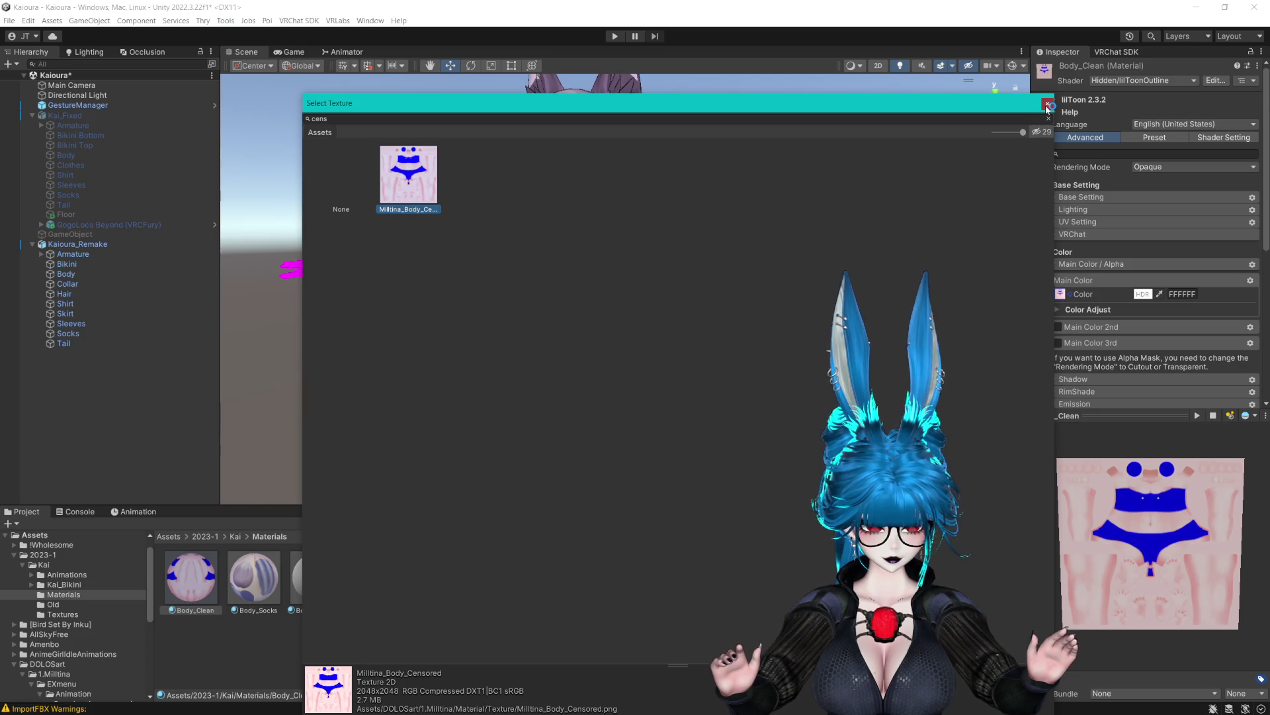
pyautogui.click(1048, 104)
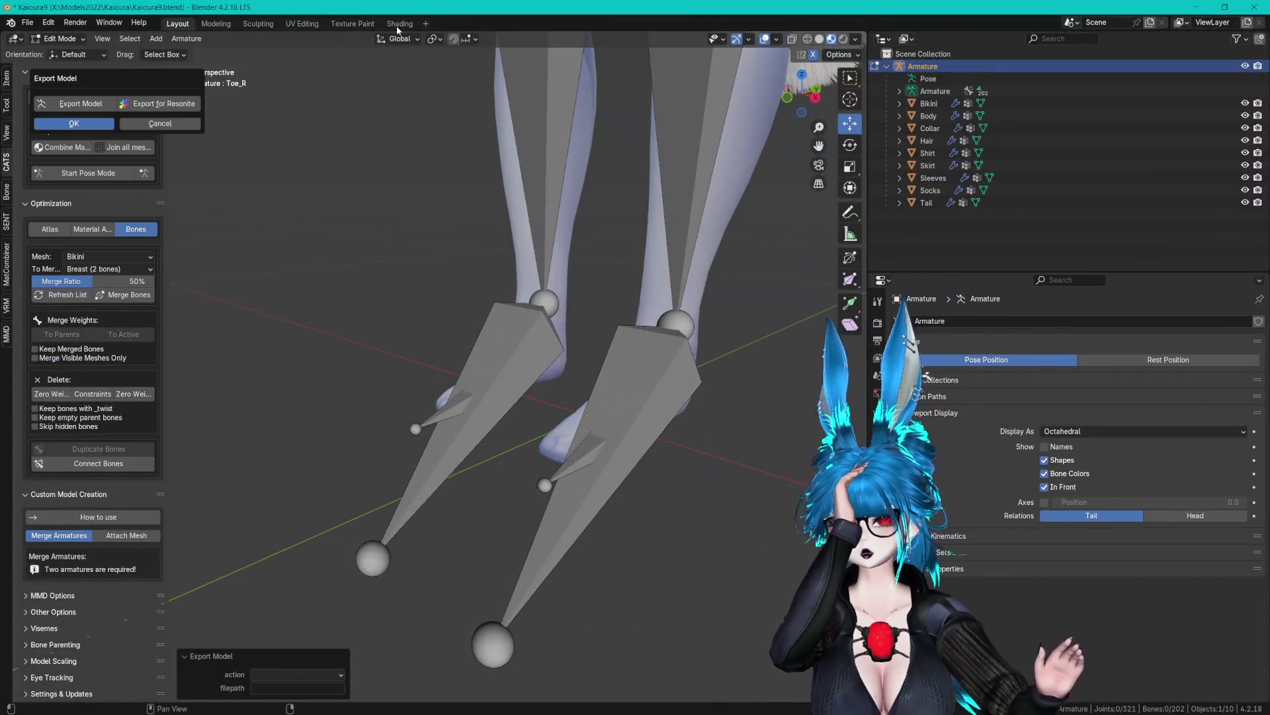
# Cancel the model export, return to Object Mode and view the Collar's material settings.
pyautogui.click(928, 116)
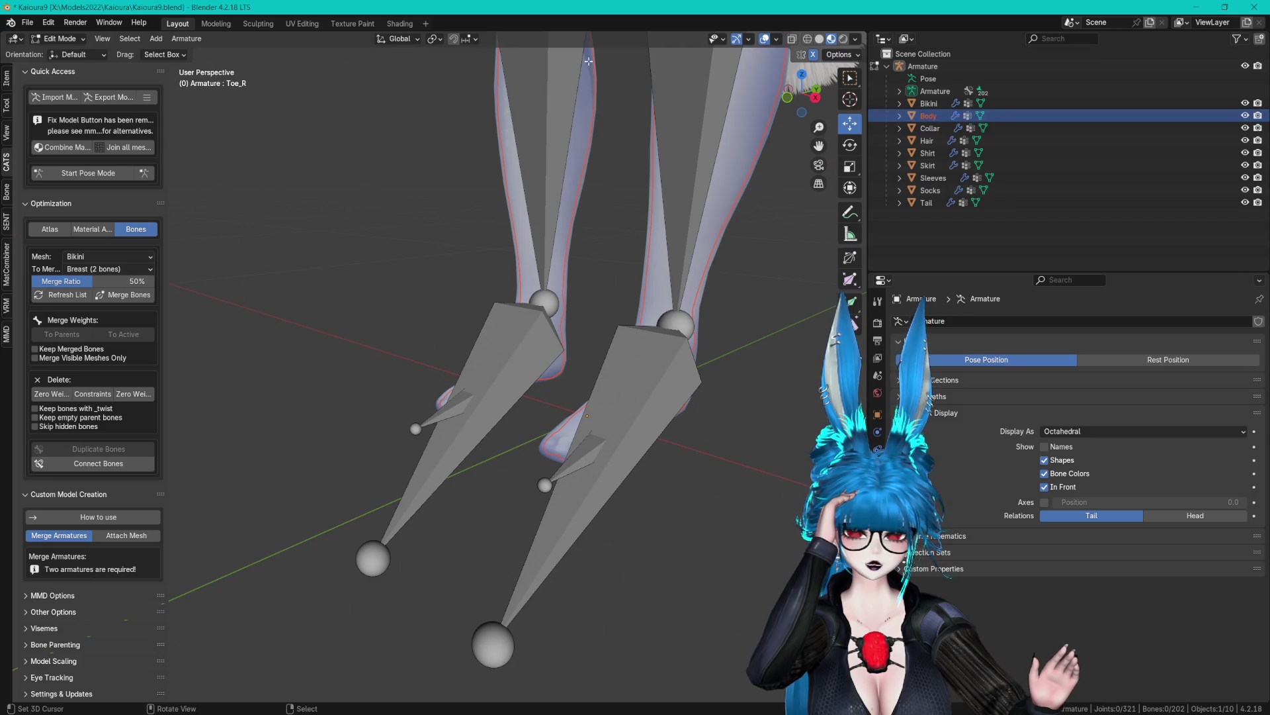
pyautogui.click(59, 39)
pyautogui.click(66, 55)
pyautogui.click(919, 131)
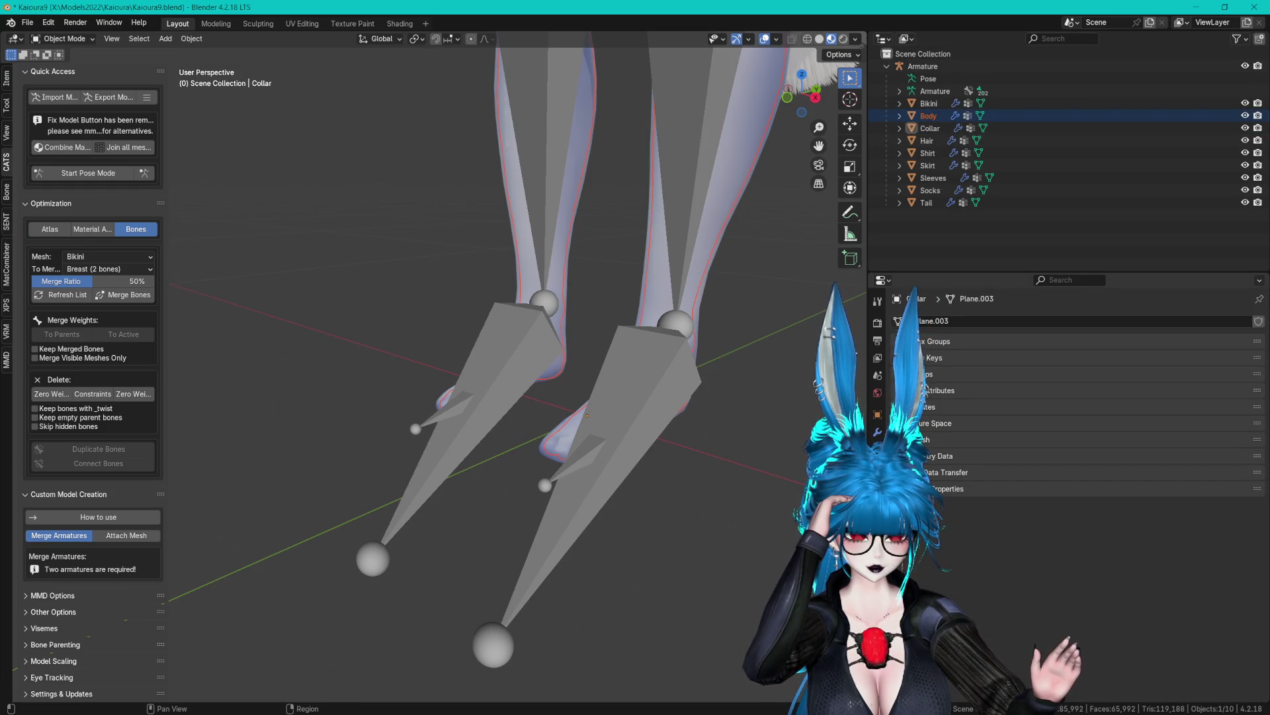
pyautogui.click(878, 516)
# Select Body's Milltina_body material and check its image texture file in the Shading workspace.
pyautogui.click(928, 116)
pyautogui.click(943, 337)
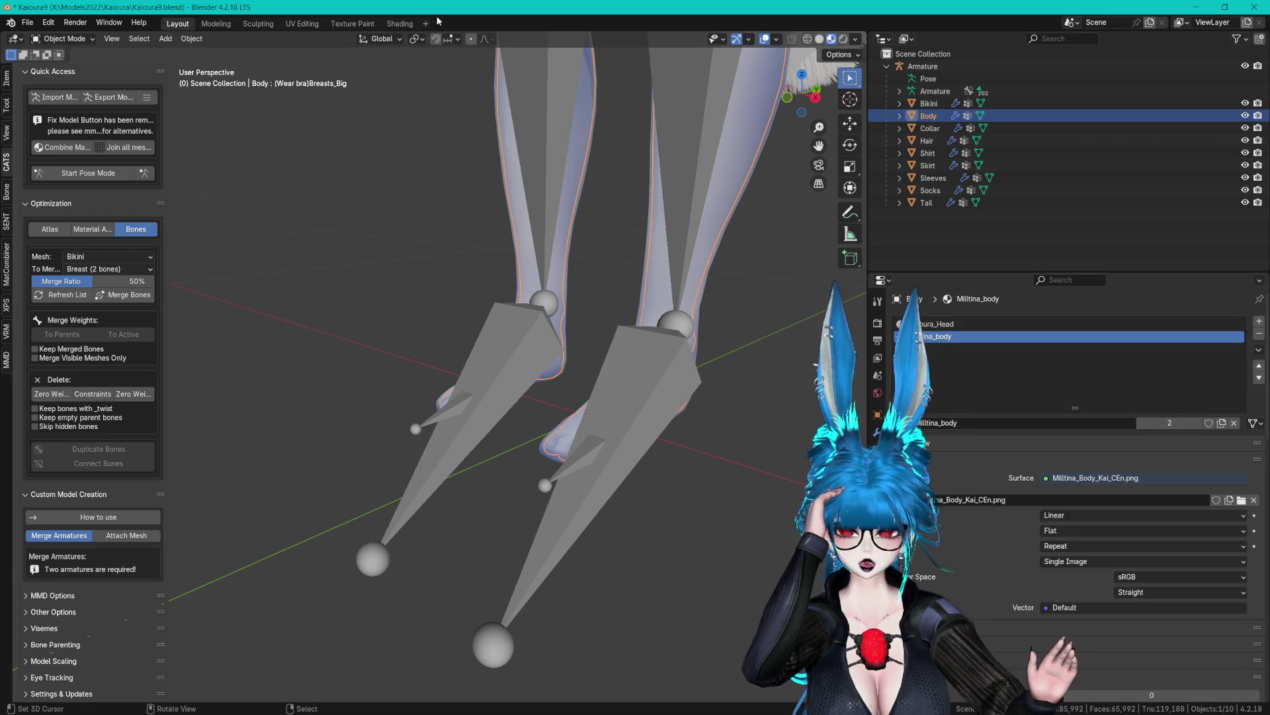
pyautogui.click(399, 23)
pyautogui.click(503, 480)
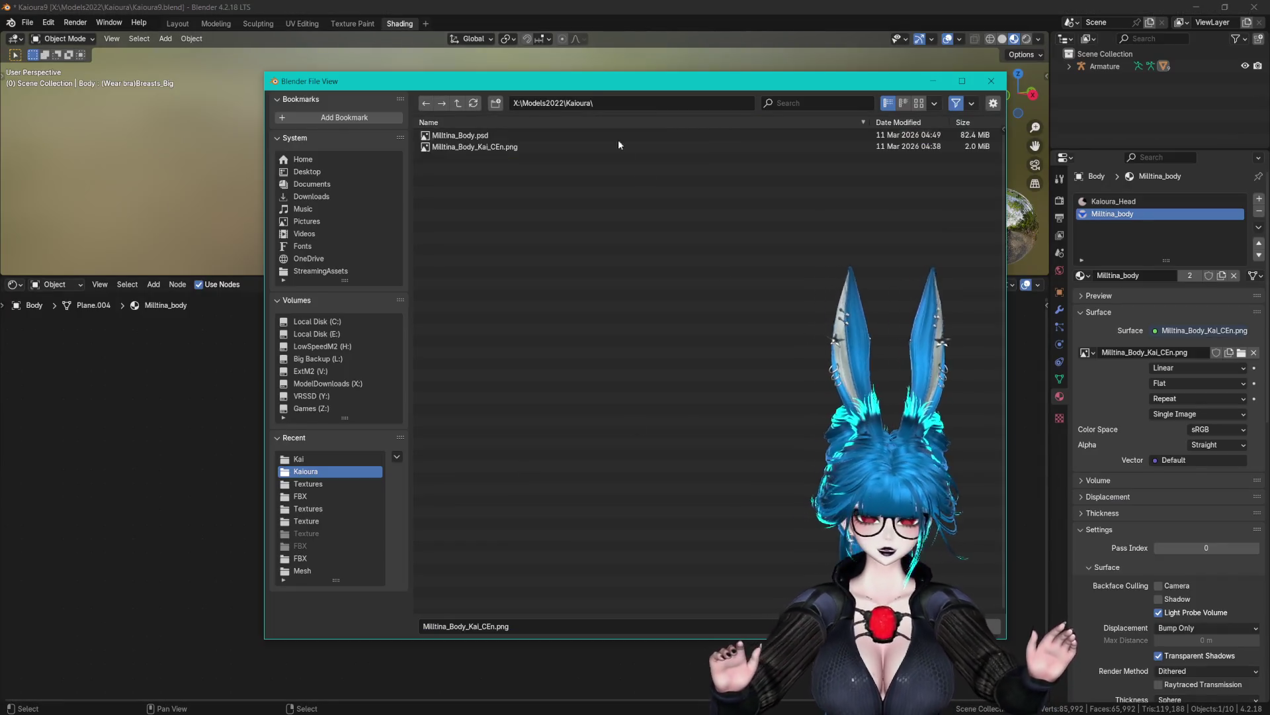
pyautogui.click(617, 105)
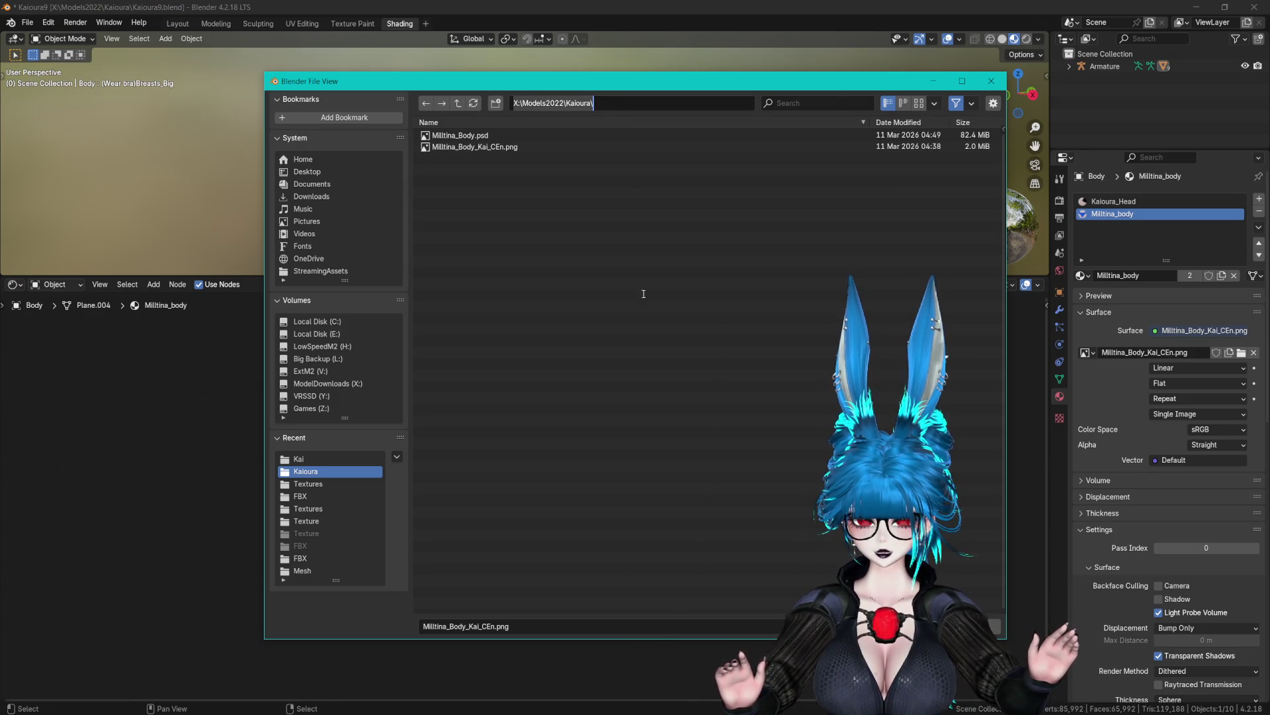
pyautogui.press('Escape')
pyautogui.press('Escape')
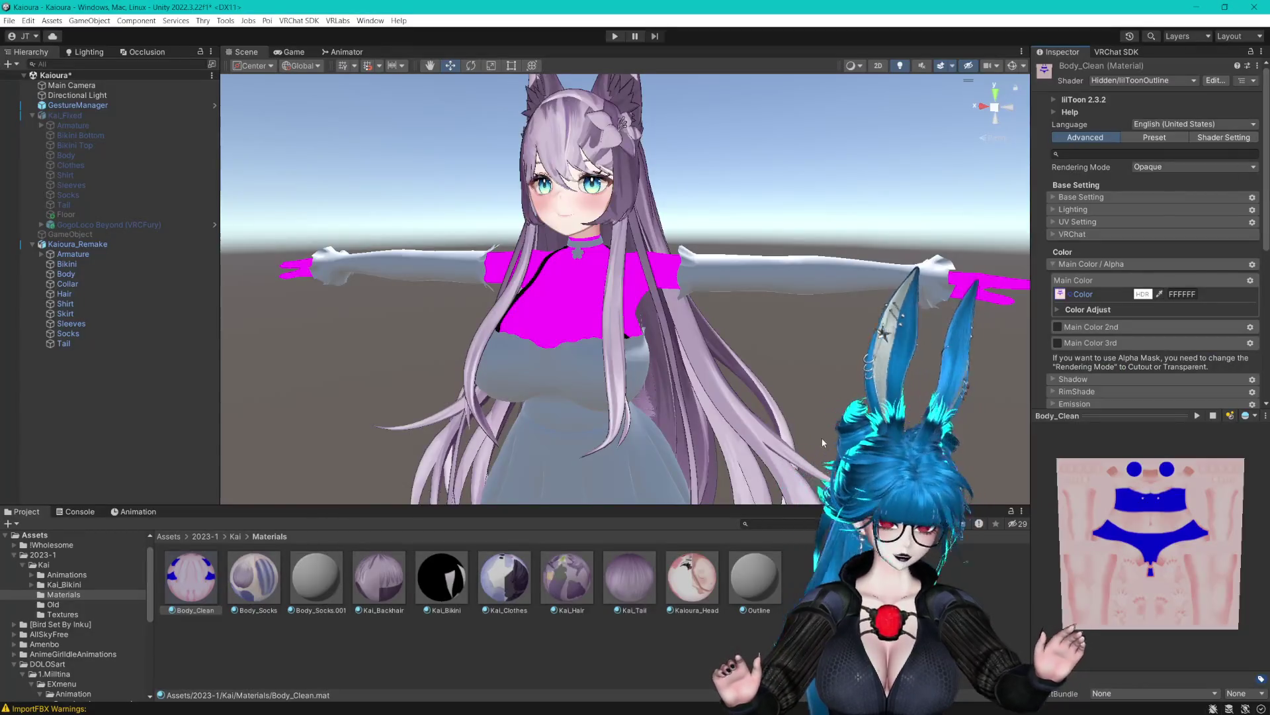
# Locate Body_Clean and Kaioura_Head in the project, then open Kai's Textures folder.
pyautogui.click(1060, 293)
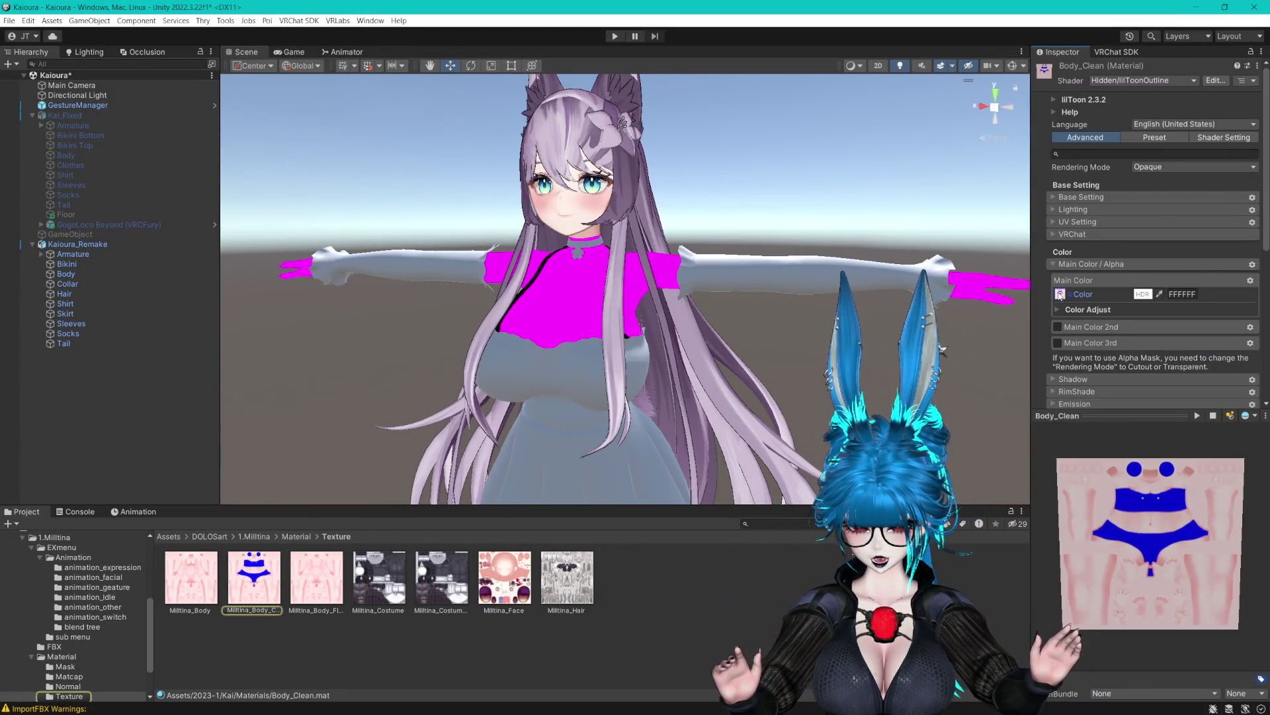
pyautogui.click(69, 157)
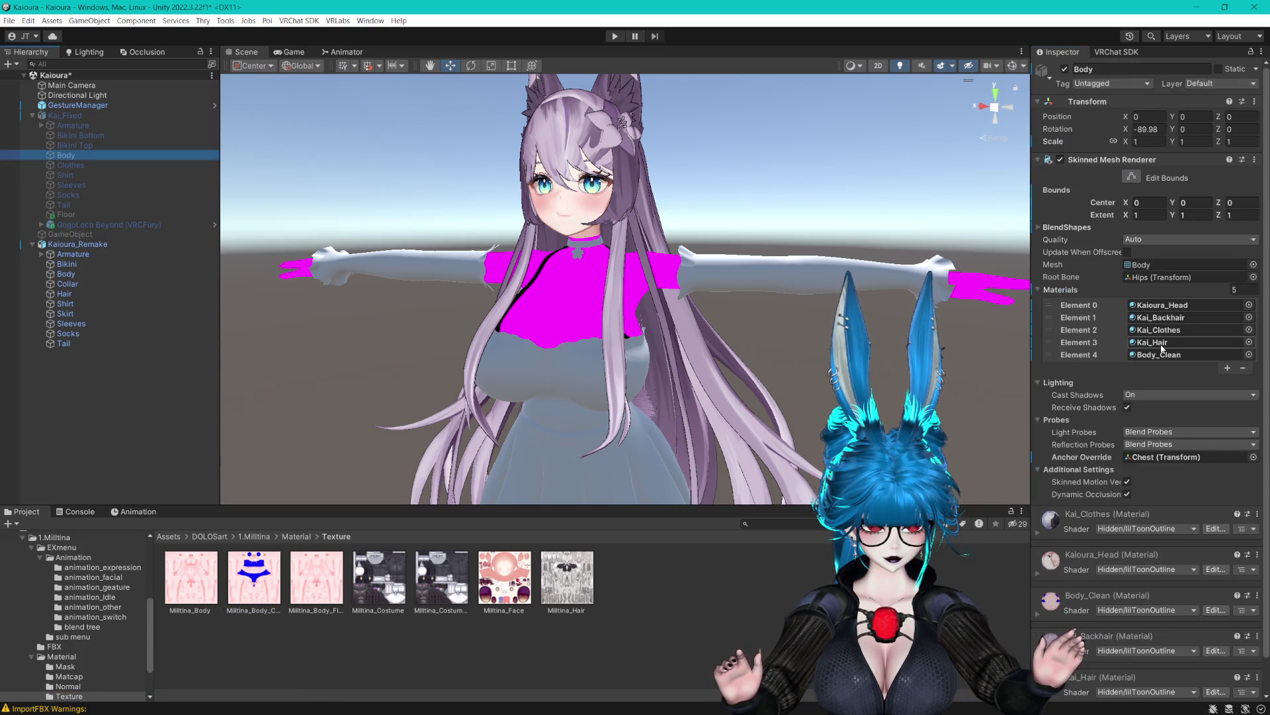
pyautogui.click(1157, 356)
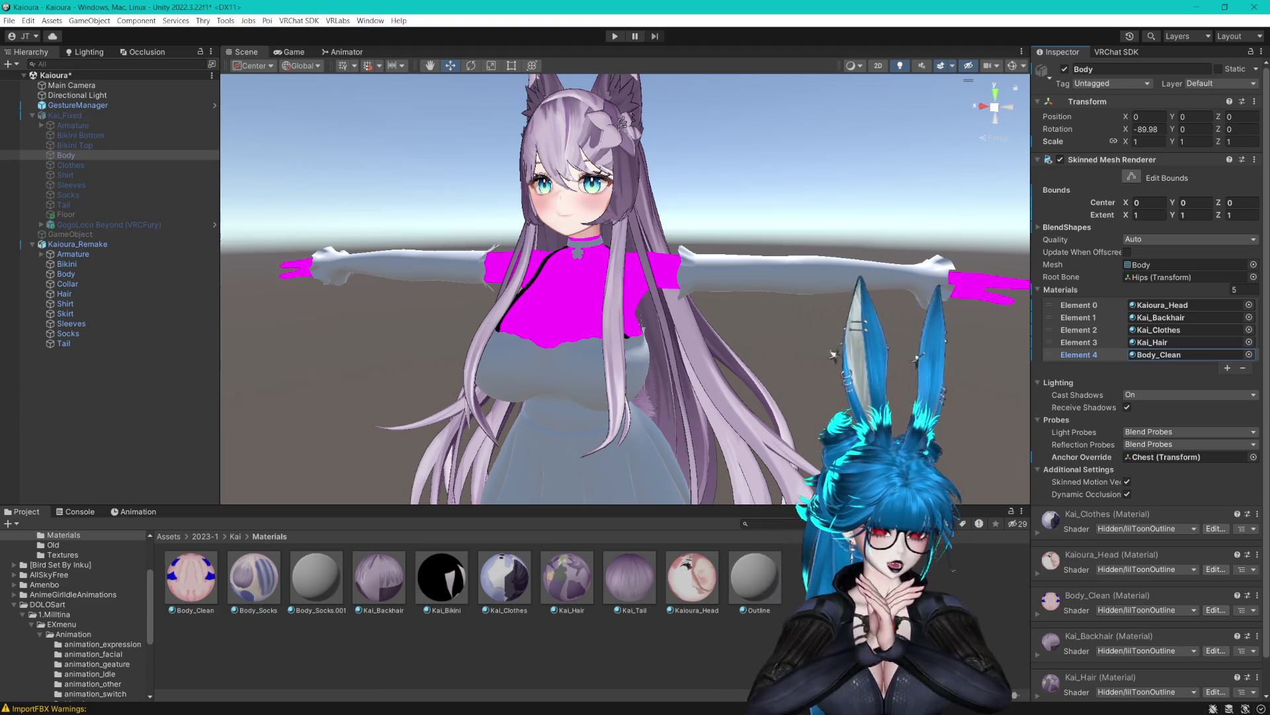
pyautogui.click(1148, 356)
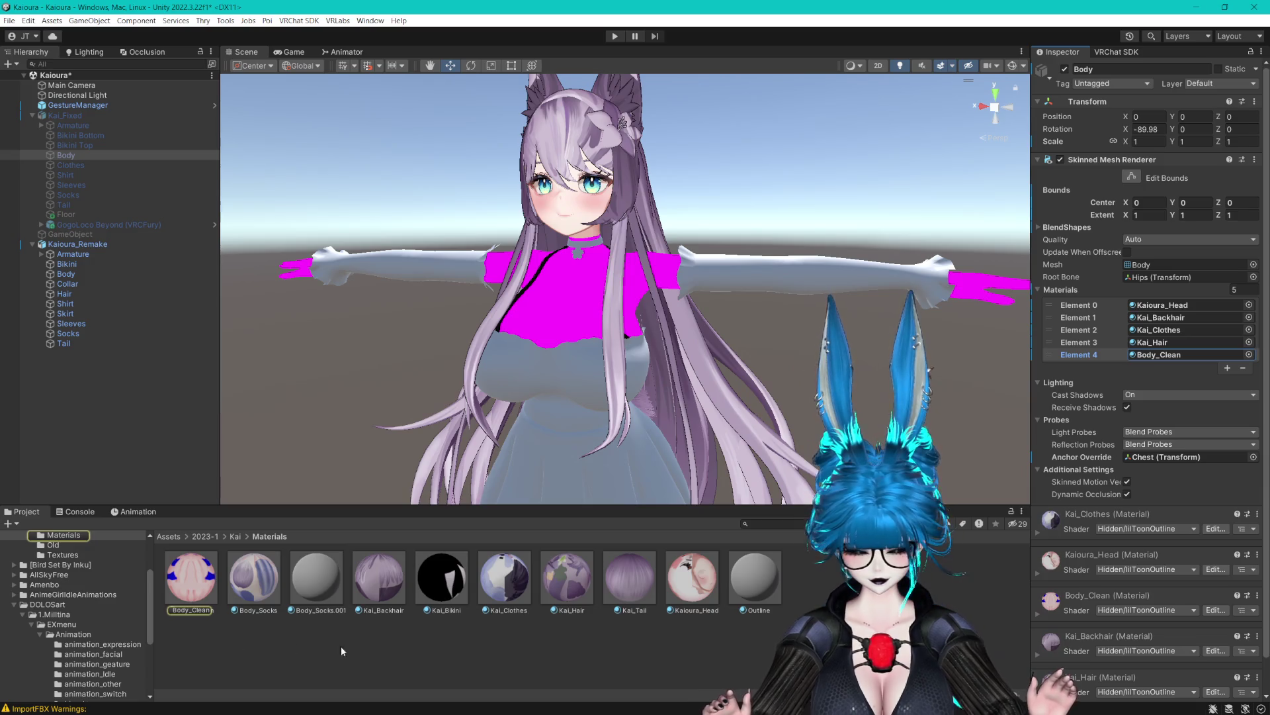
pyautogui.click(692, 576)
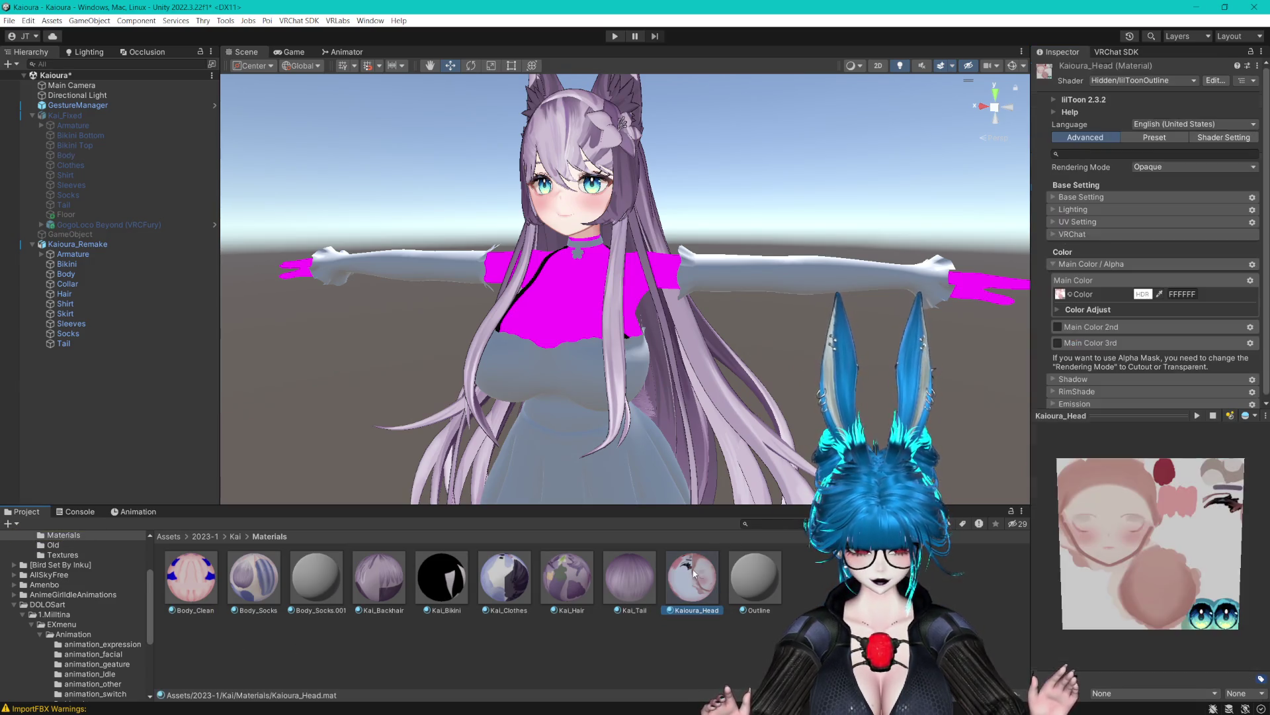
pyautogui.click(63, 554)
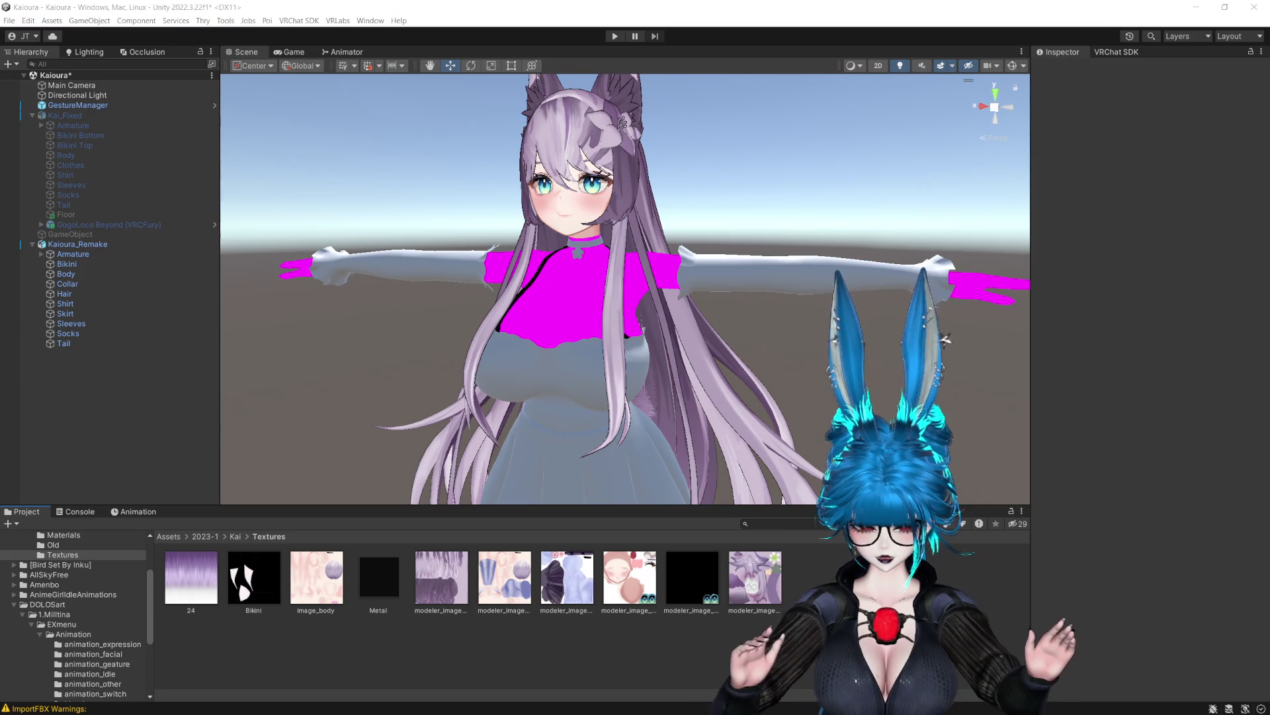
# Import the new body texture into Textures and assign it as Body_Clean's main colour texture.
pyautogui.moveTo(712, 622); pyautogui.dragTo(712, 622)
pyautogui.click(81, 275)
pyautogui.click(1160, 318)
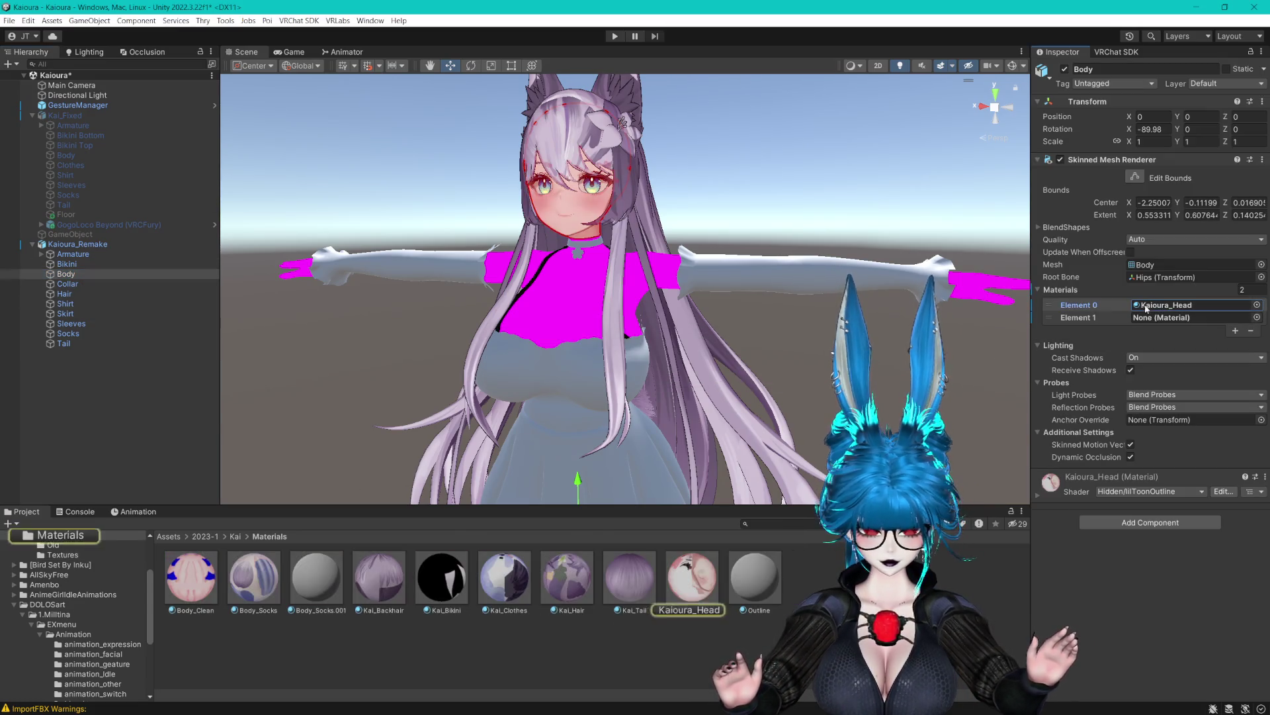
pyautogui.click(191, 576)
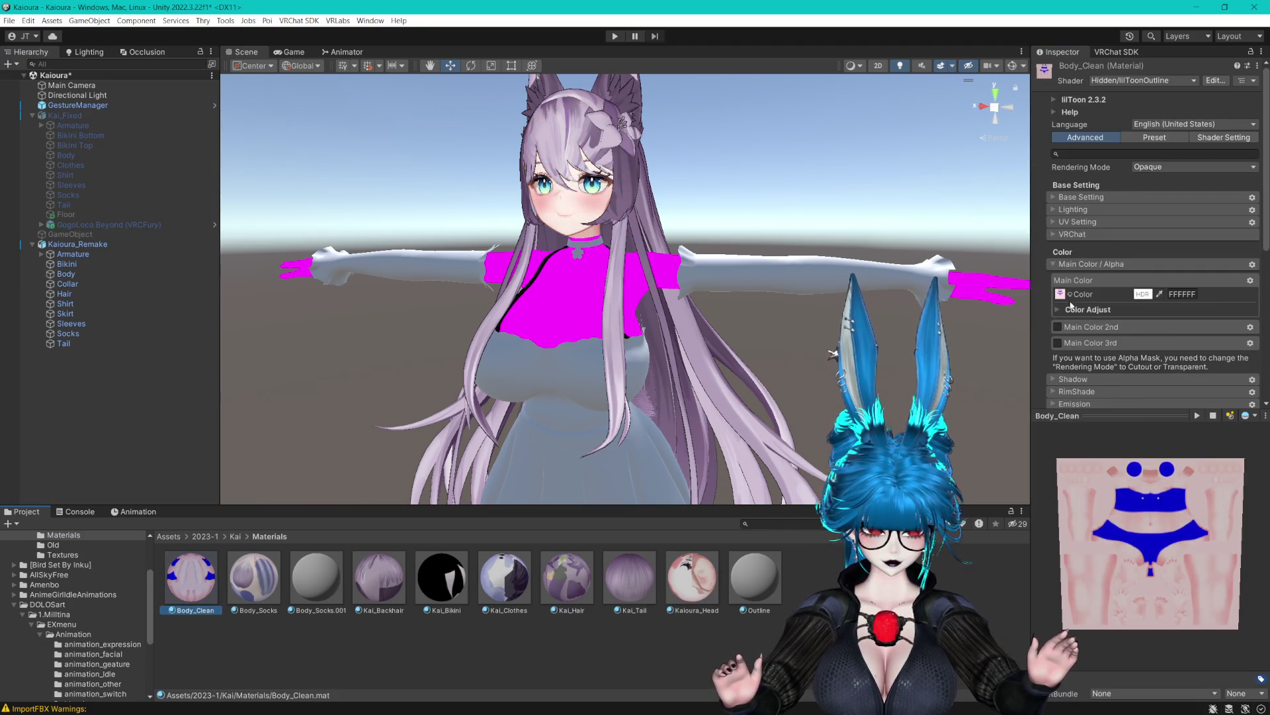
pyautogui.click(1070, 296)
pyautogui.write('n')
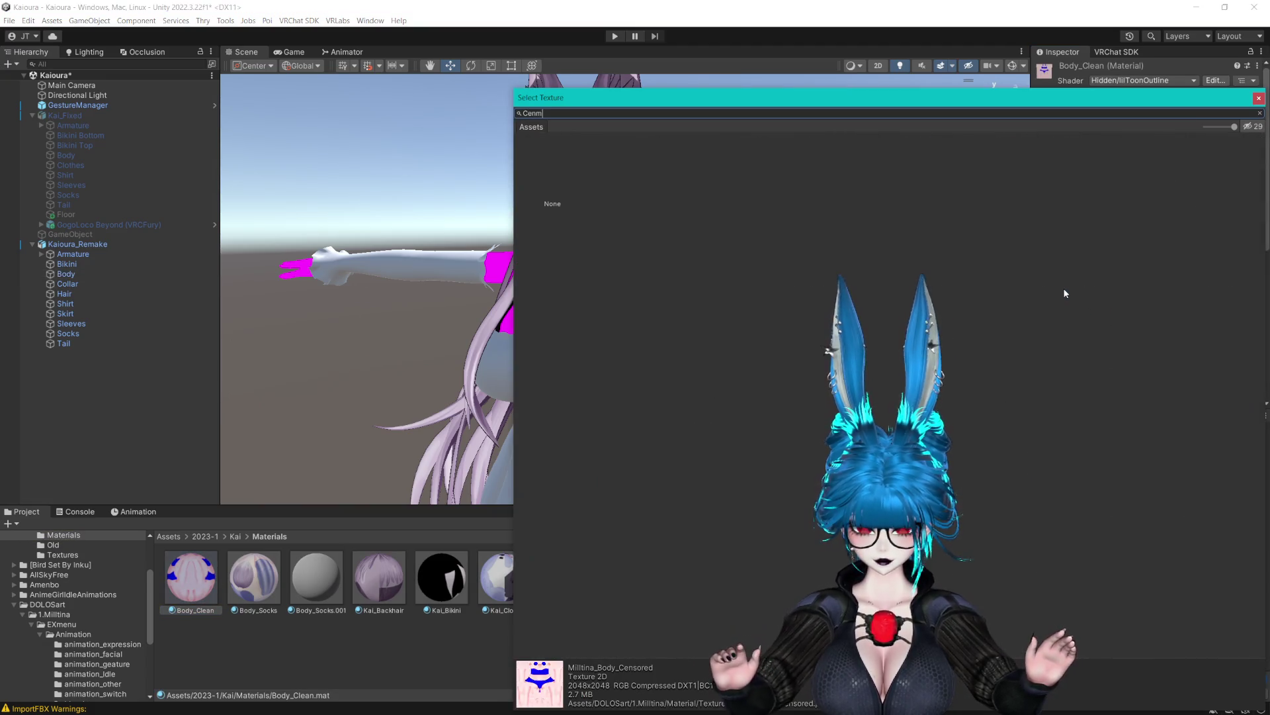
pyautogui.doubleClick(688, 177)
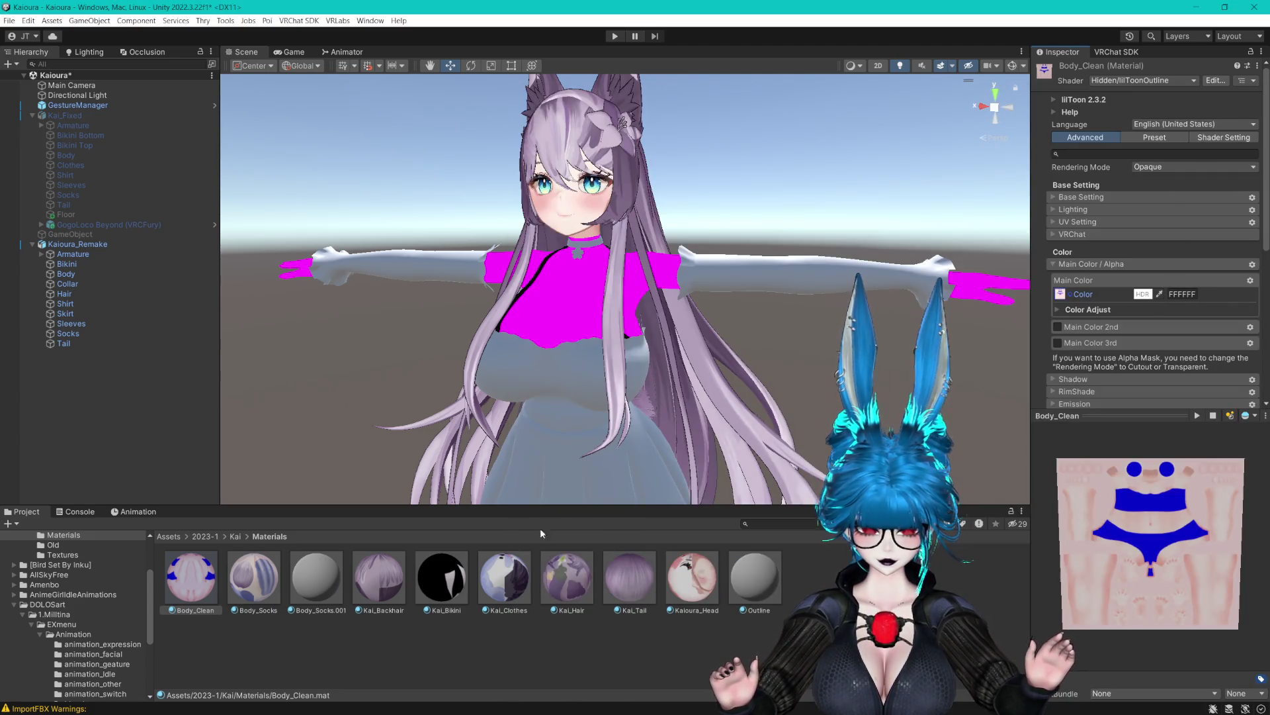
# Apply Body_Clean to the avatar's torso and sleeves.
pyautogui.scroll(2, 633, 291)
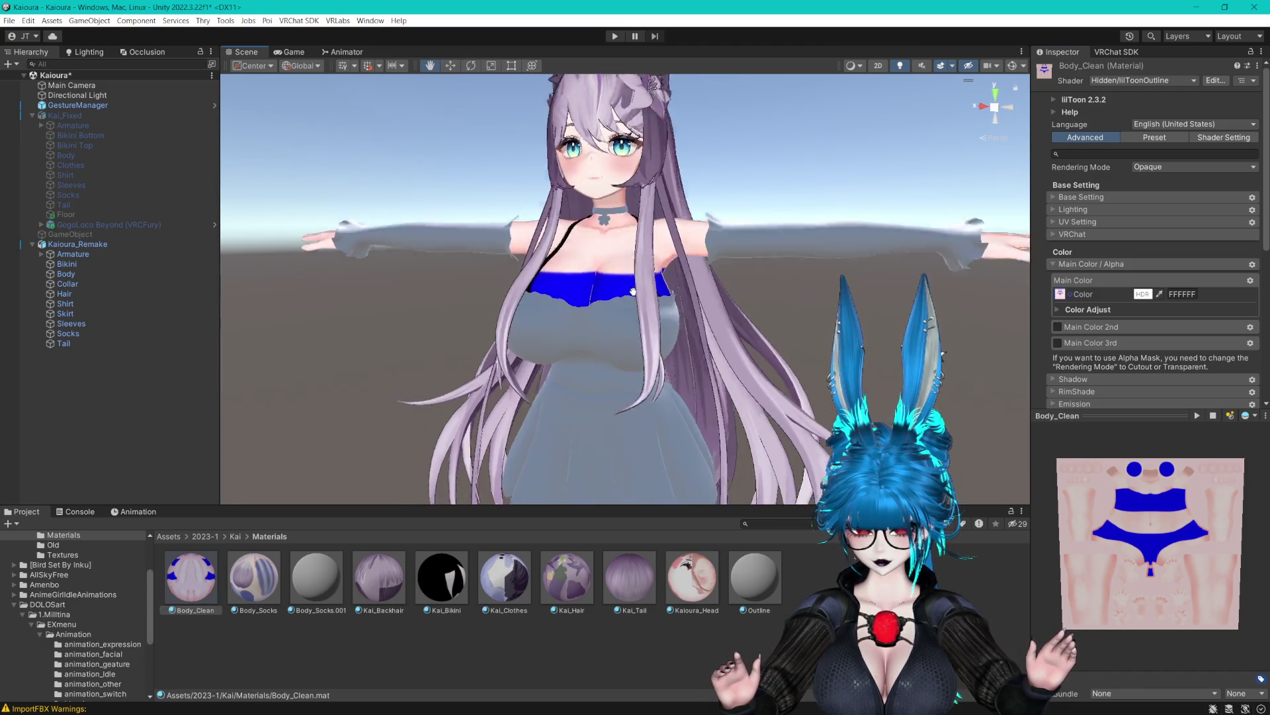
pyautogui.scroll(3, 633, 291)
pyautogui.moveTo(538, 320)
pyautogui.mouseDown()
pyautogui.moveTo(550, 270)
pyautogui.moveTo(586, 296)
pyautogui.moveTo(511, 405)
pyautogui.moveTo(504, 311)
pyautogui.moveTo(506, 354)
pyautogui.moveTo(546, 378)
pyautogui.mouseUp()
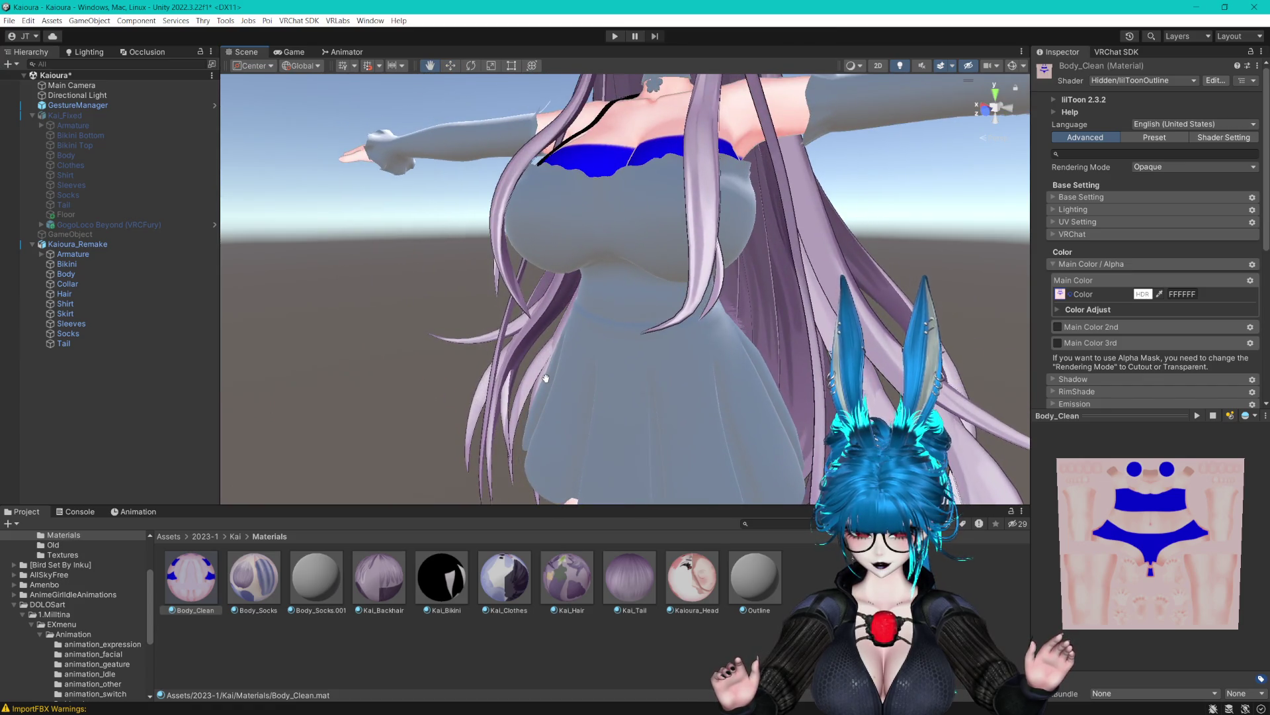
pyautogui.moveTo(504, 575)
pyautogui.mouseDown()
pyautogui.moveTo(567, 384)
pyautogui.moveTo(632, 258)
pyautogui.mouseUp()
pyautogui.moveTo(541, 517)
pyautogui.mouseDown()
pyautogui.moveTo(576, 424)
pyautogui.moveTo(655, 361)
pyautogui.moveTo(763, 387)
pyautogui.mouseUp()
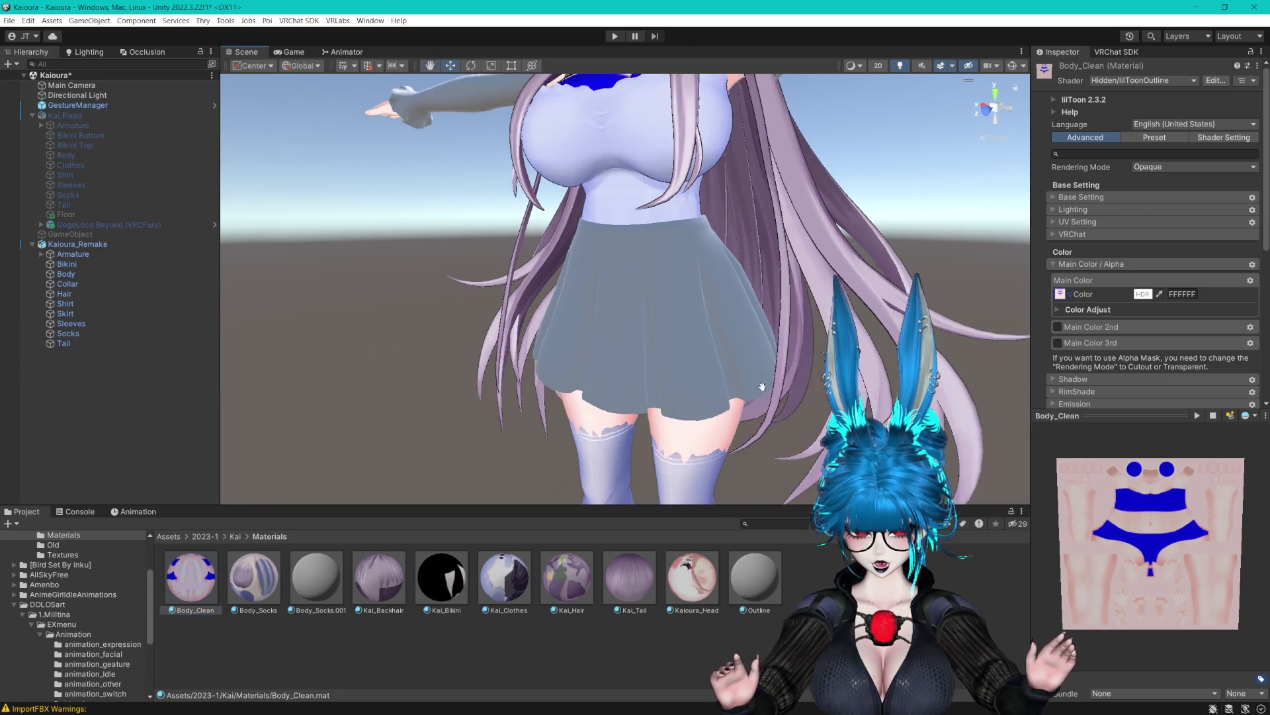
pyautogui.scroll(-5, 763, 387)
pyautogui.moveTo(672, 414); pyautogui.dragTo(765, 399)
pyautogui.scroll(2, 768, 368)
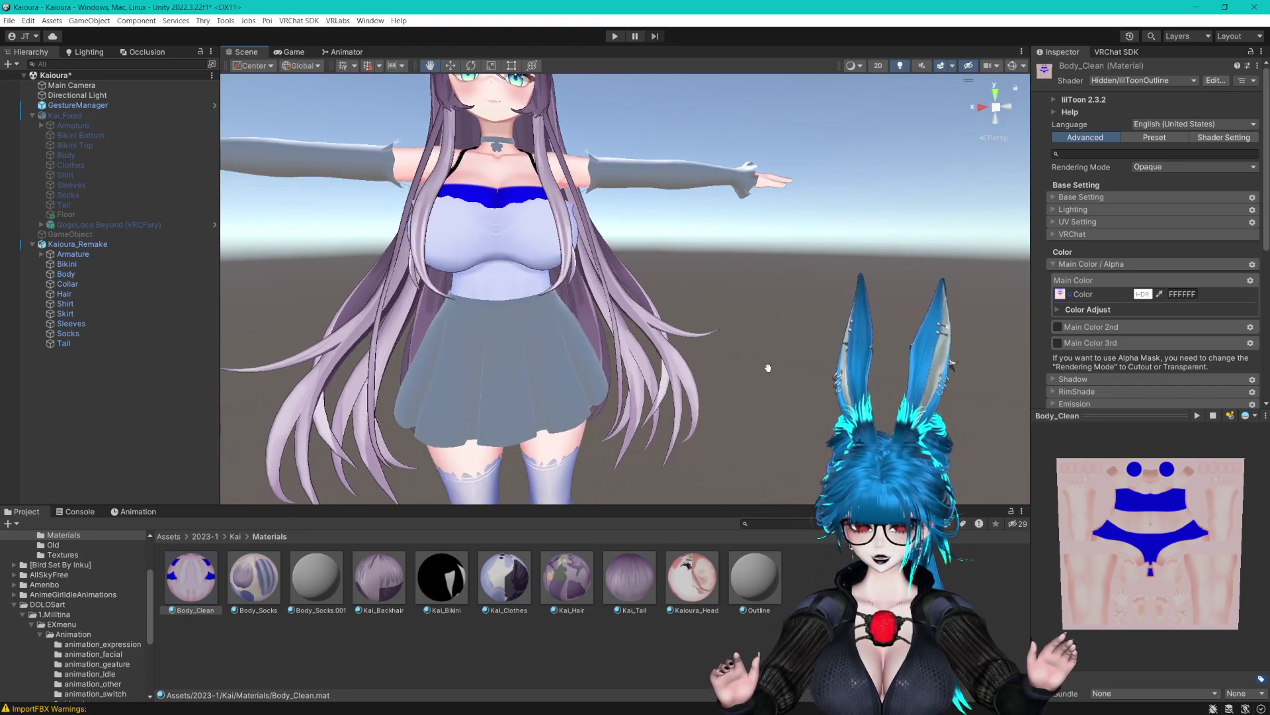
pyautogui.scroll(-3, 768, 368)
pyautogui.moveTo(192, 576)
pyautogui.mouseDown()
pyautogui.moveTo(463, 397)
pyautogui.moveTo(744, 273)
pyautogui.moveTo(715, 303)
pyautogui.mouseUp()
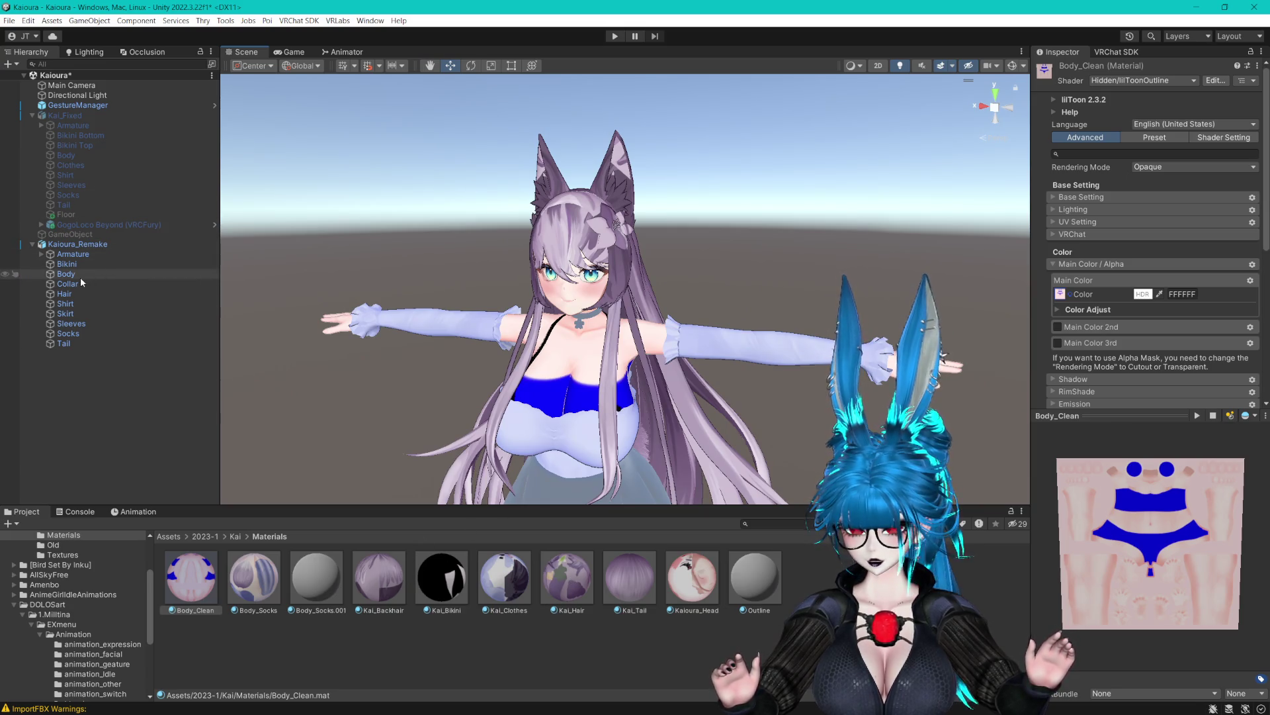
# Assign Kai_Hair to the Hair mesh's second material slot.
pyautogui.click(74, 293)
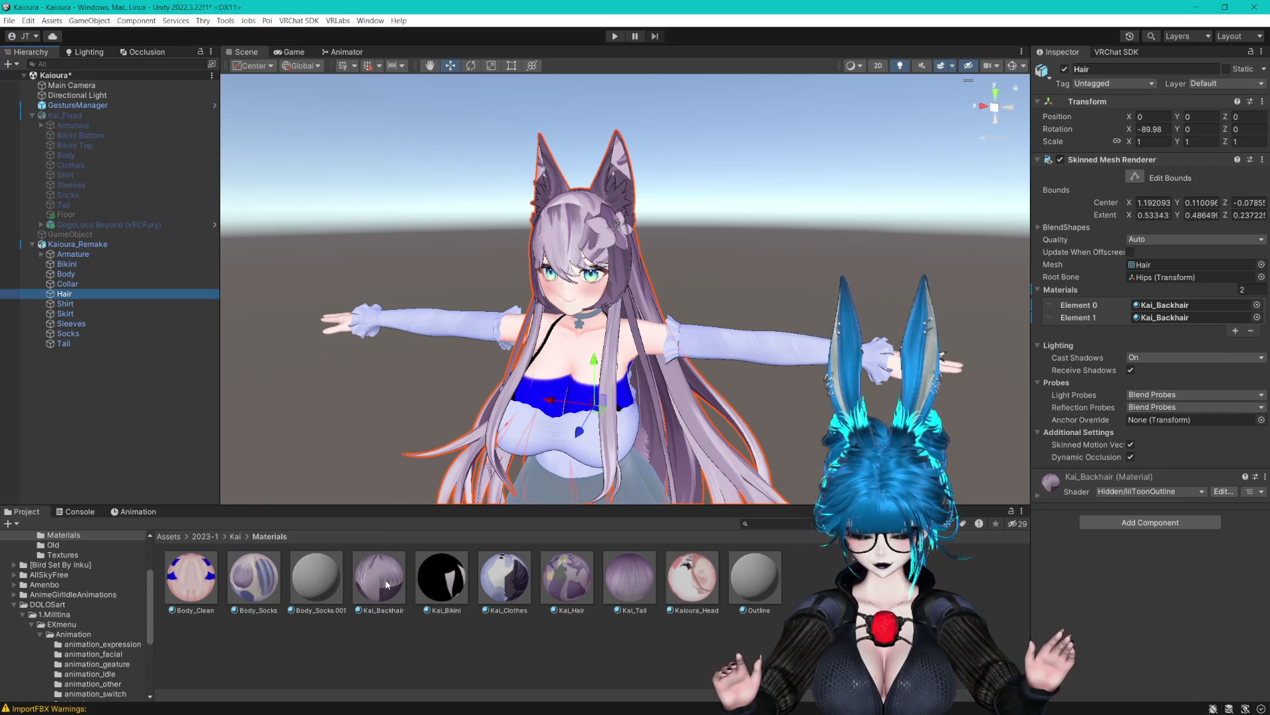
pyautogui.moveTo(569, 583)
pyautogui.mouseDown()
pyautogui.moveTo(1125, 295)
pyautogui.moveTo(1181, 310)
pyautogui.moveTo(662, 424)
pyautogui.moveTo(573, 586)
pyautogui.moveTo(1168, 317)
pyautogui.mouseUp()
pyautogui.scroll(5, 721, 273)
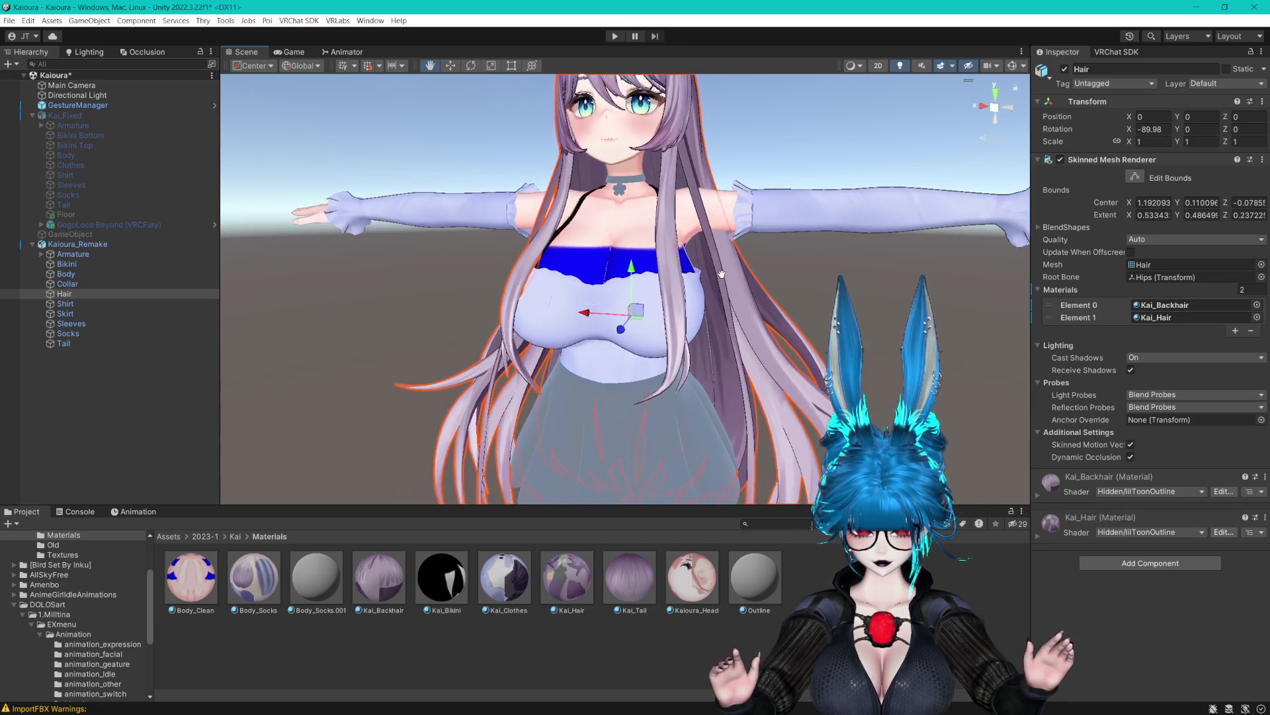
pyautogui.moveTo(721, 274); pyautogui.dragTo(725, 298)
pyautogui.moveTo(782, 429)
pyautogui.mouseDown()
pyautogui.moveTo(761, 284)
pyautogui.moveTo(758, 300)
pyautogui.mouseUp()
# Select the Kaioura_Remake root and save the scene.
pyautogui.click(761, 284)
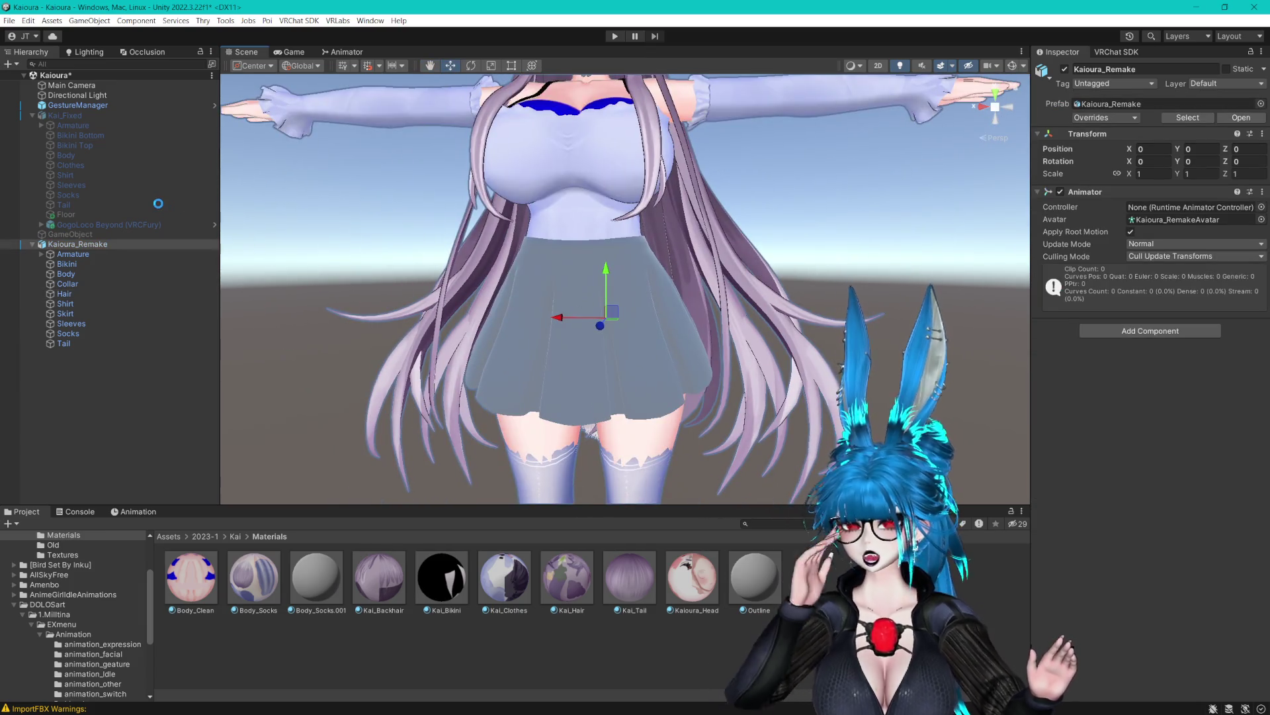
pyautogui.hotkey('ctrl', 's')
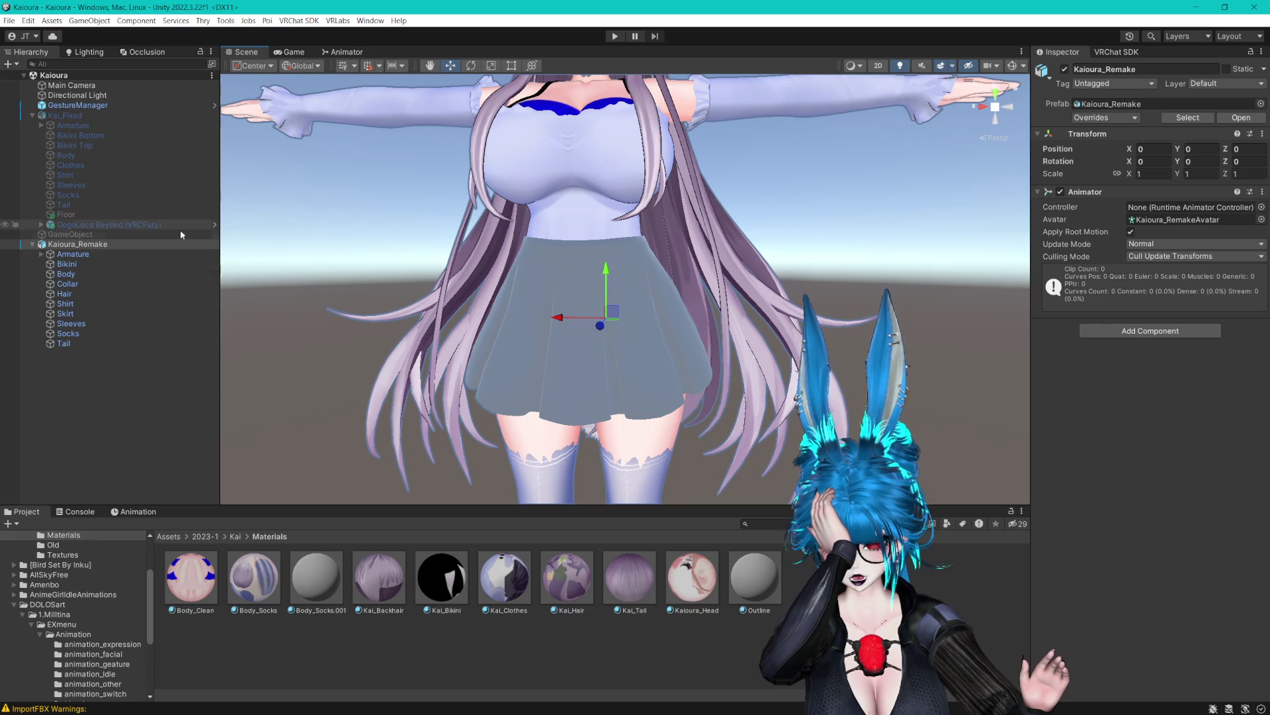
pyautogui.click(498, 597)
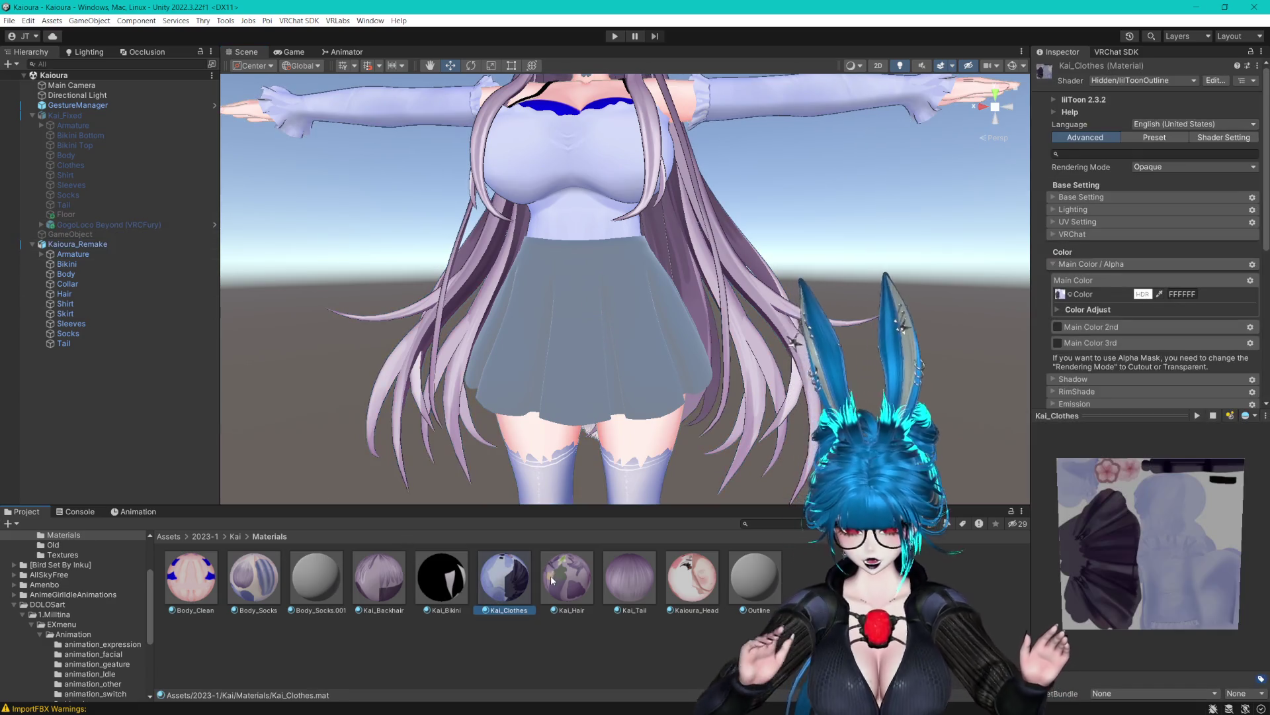
# Duplicate Kai_Clothes as Kai_Clothes 1, apply it to the skirt, and texture it with Skirt_Brown.
pyautogui.hotkey('ctrl', 'd')
pyautogui.moveTo(567, 594); pyautogui.dragTo(583, 326)
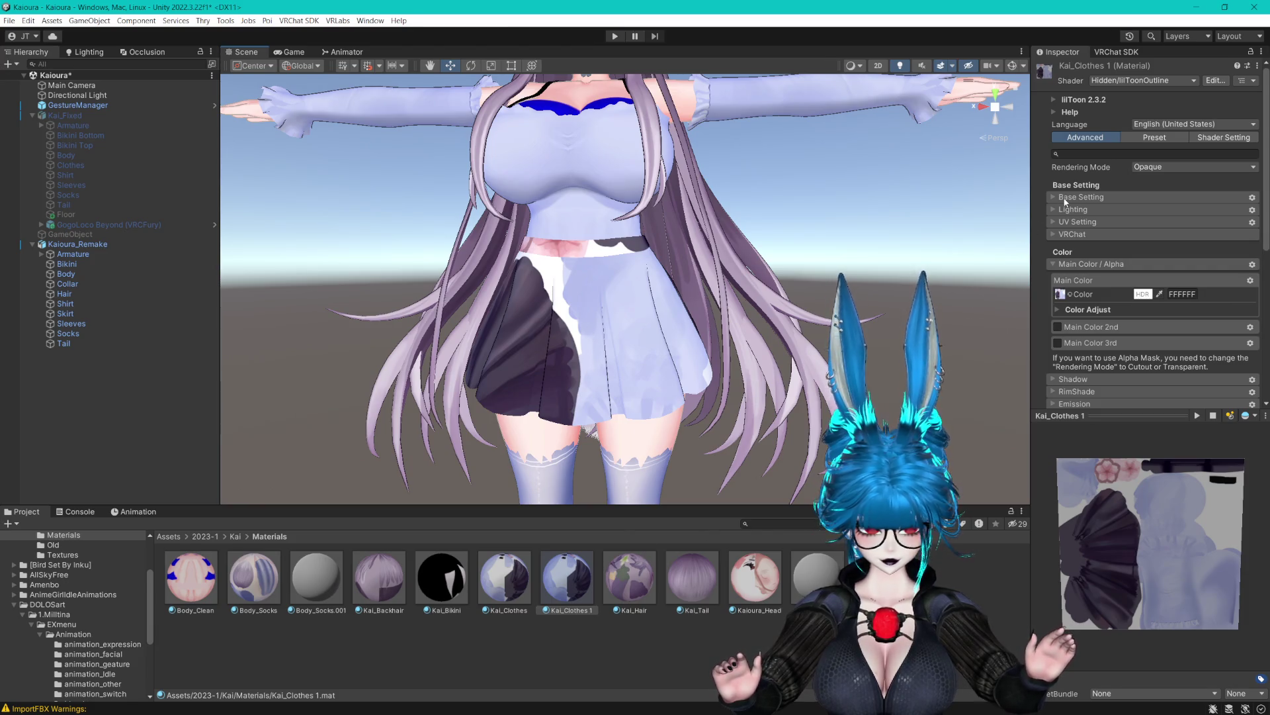
pyautogui.click(1060, 294)
pyautogui.write('skirt')
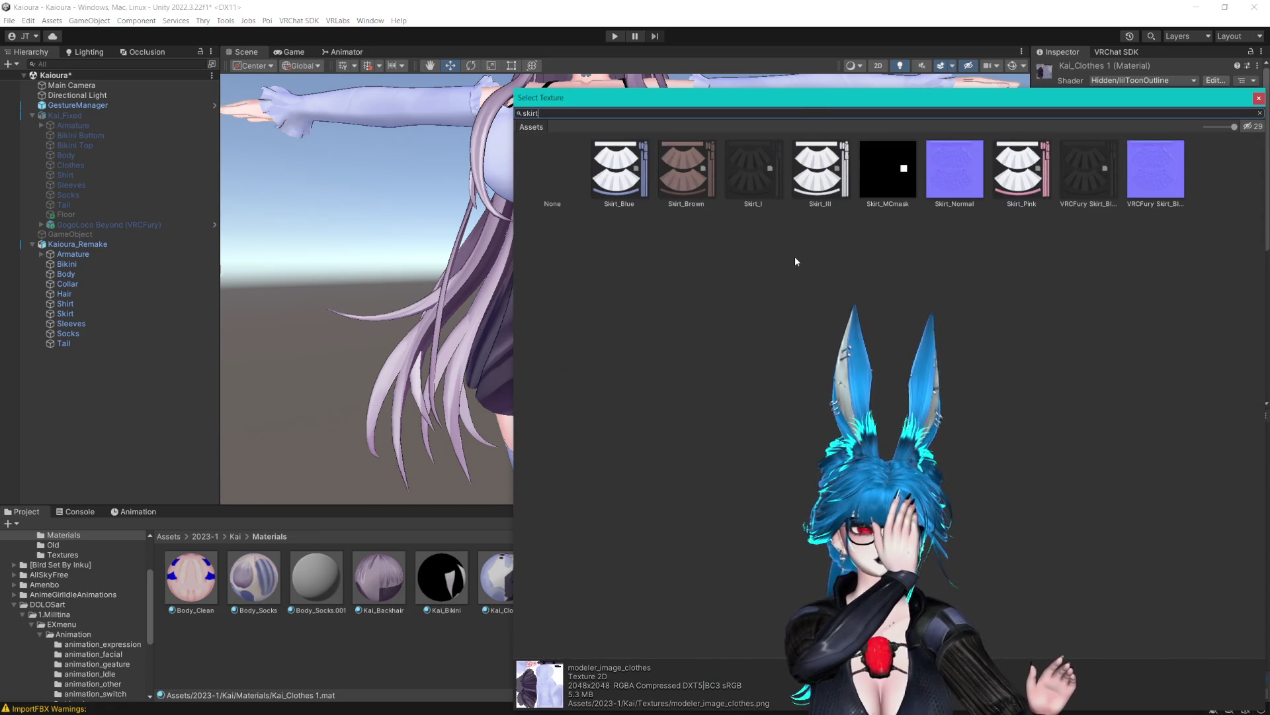
pyautogui.click(671, 175)
pyautogui.click(1260, 99)
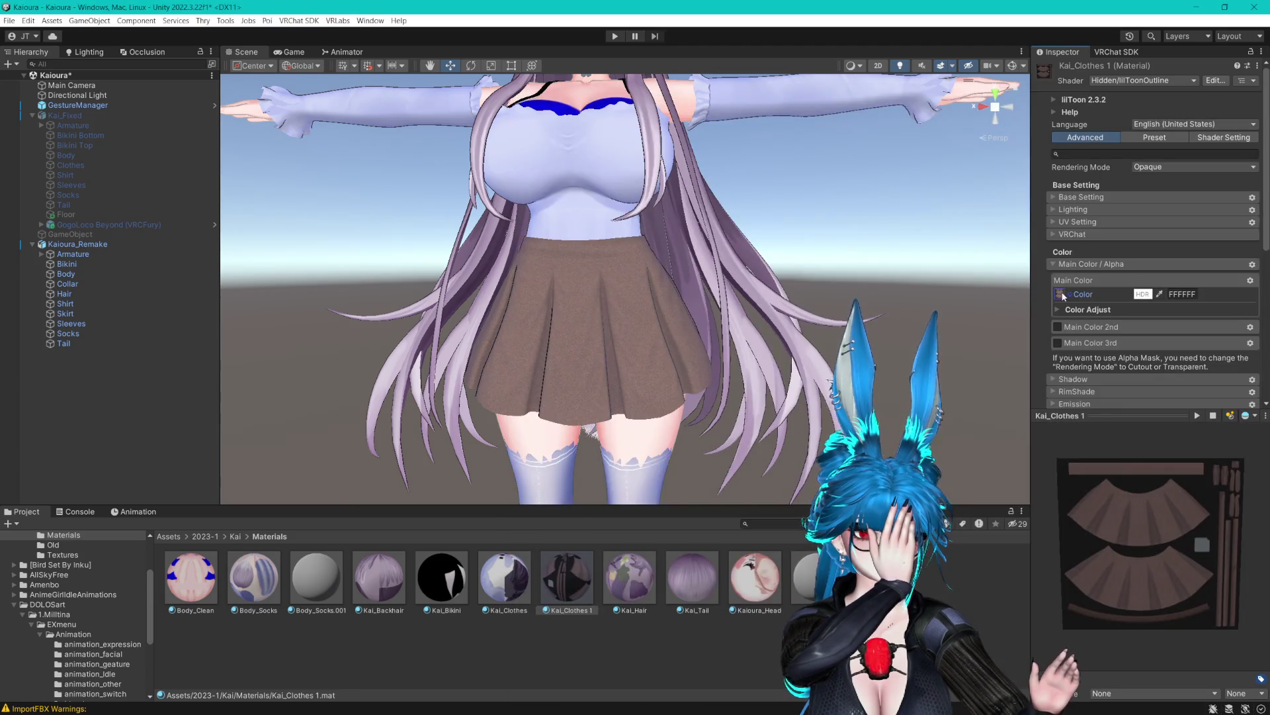
# Compare the Skirt_Pink and Skirt_III textures in the project and settle on Skirt_III.
pyautogui.click(1061, 294)
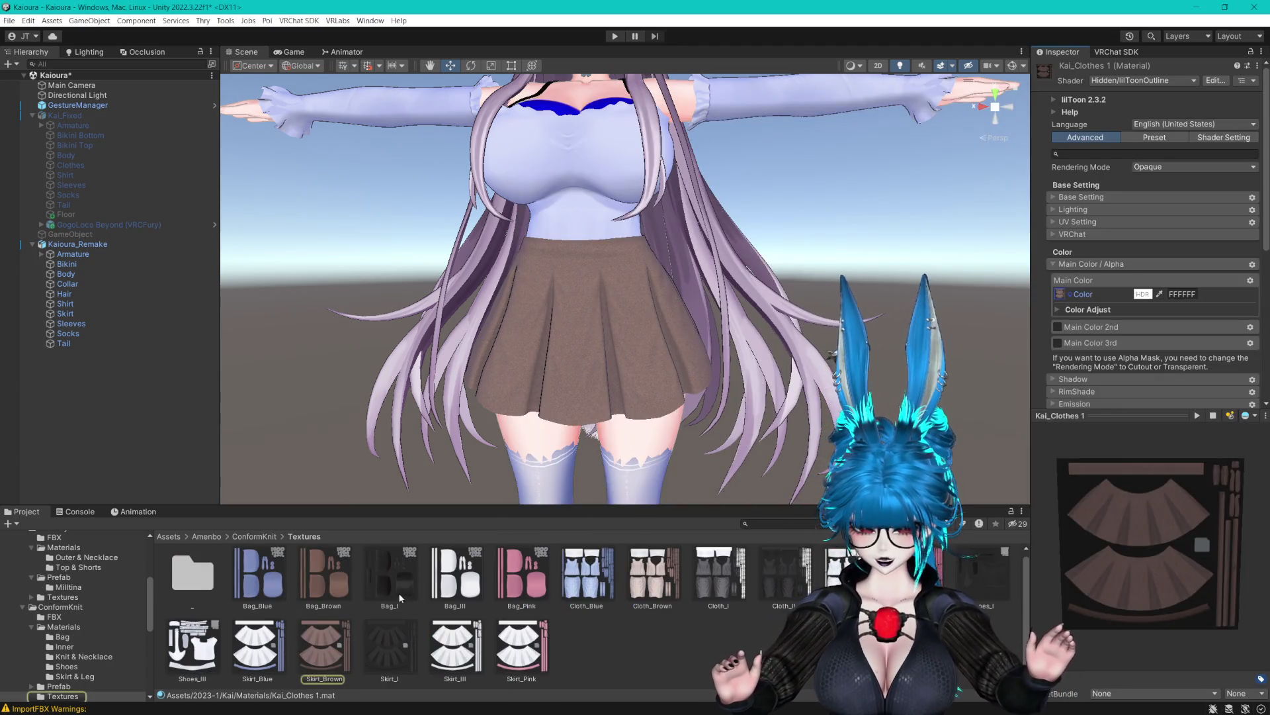
pyautogui.click(500, 658)
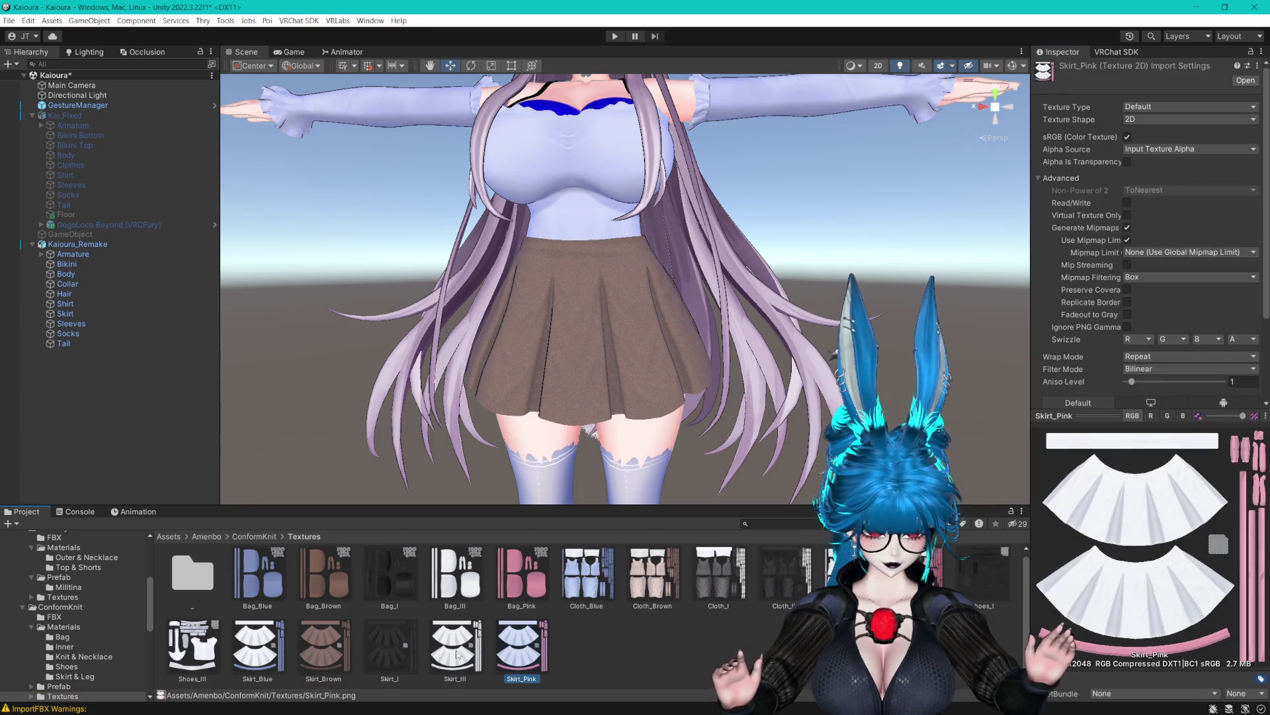
pyautogui.click(458, 654)
pyautogui.click(523, 652)
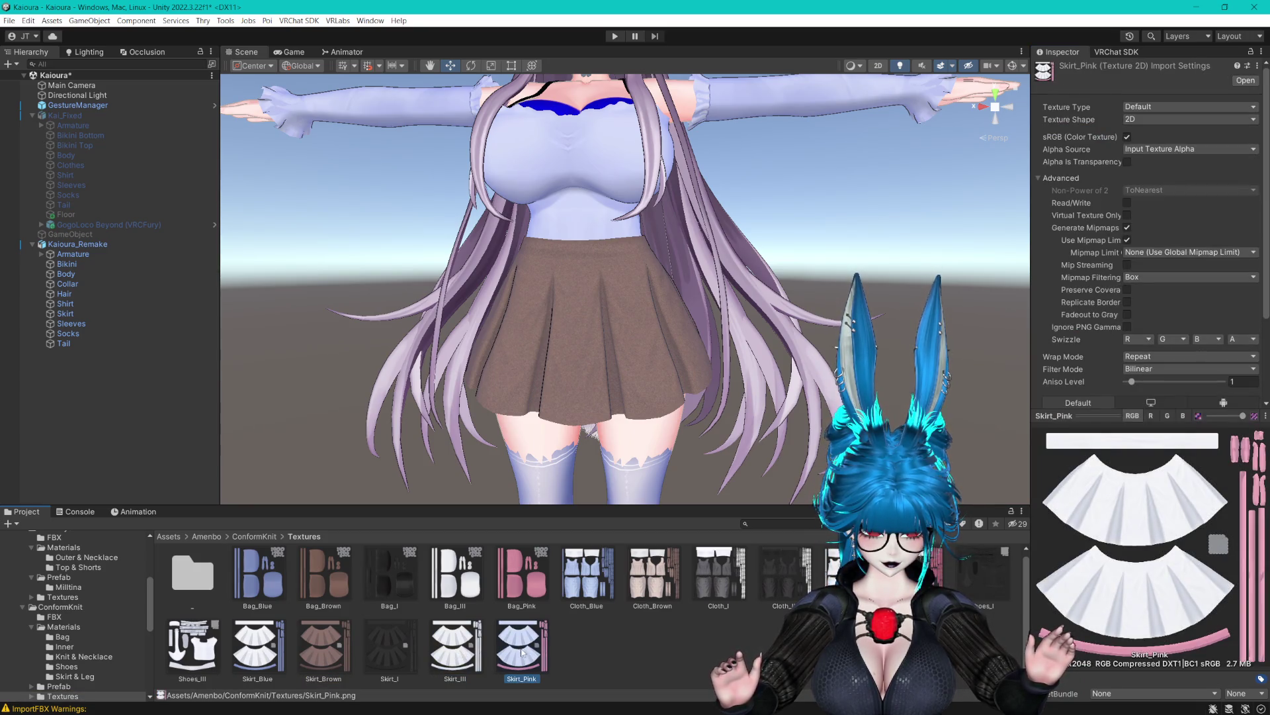
pyautogui.click(481, 651)
pyautogui.rightClick(455, 650)
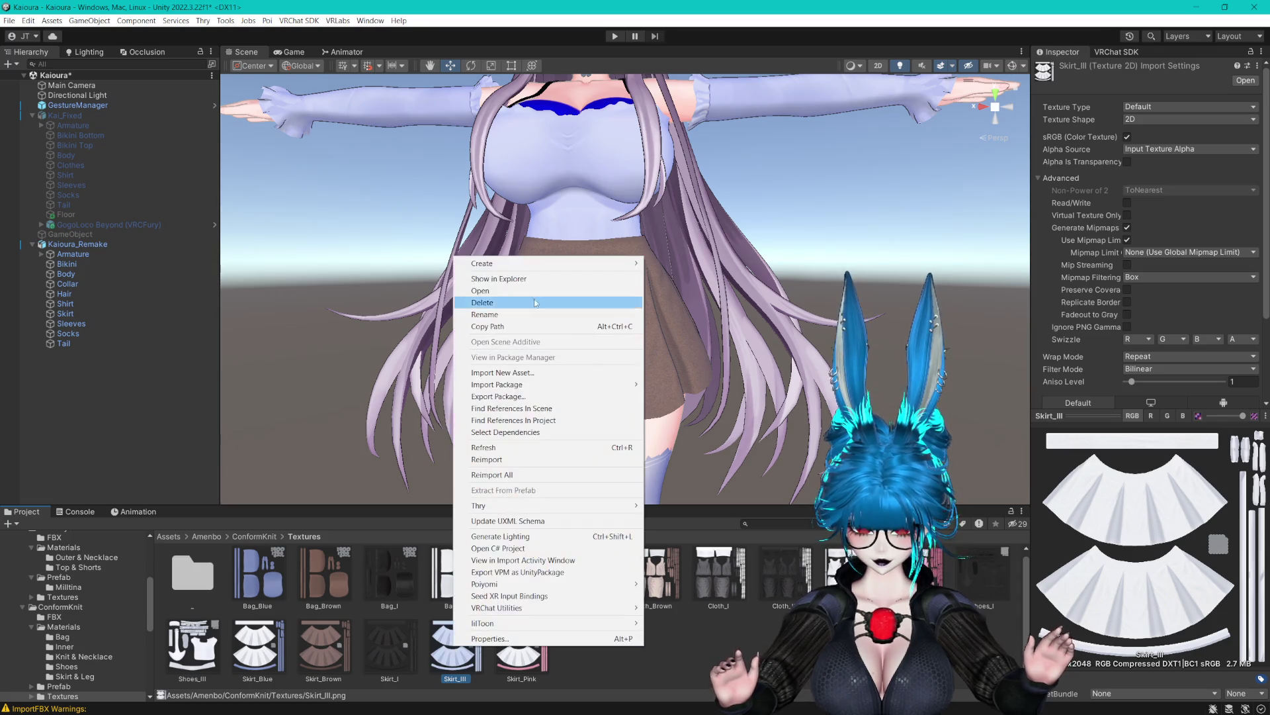
# Reveal the Skirt_III and the shirt's modeler_image_clothes texture files in Explorer.
pyautogui.click(483, 275)
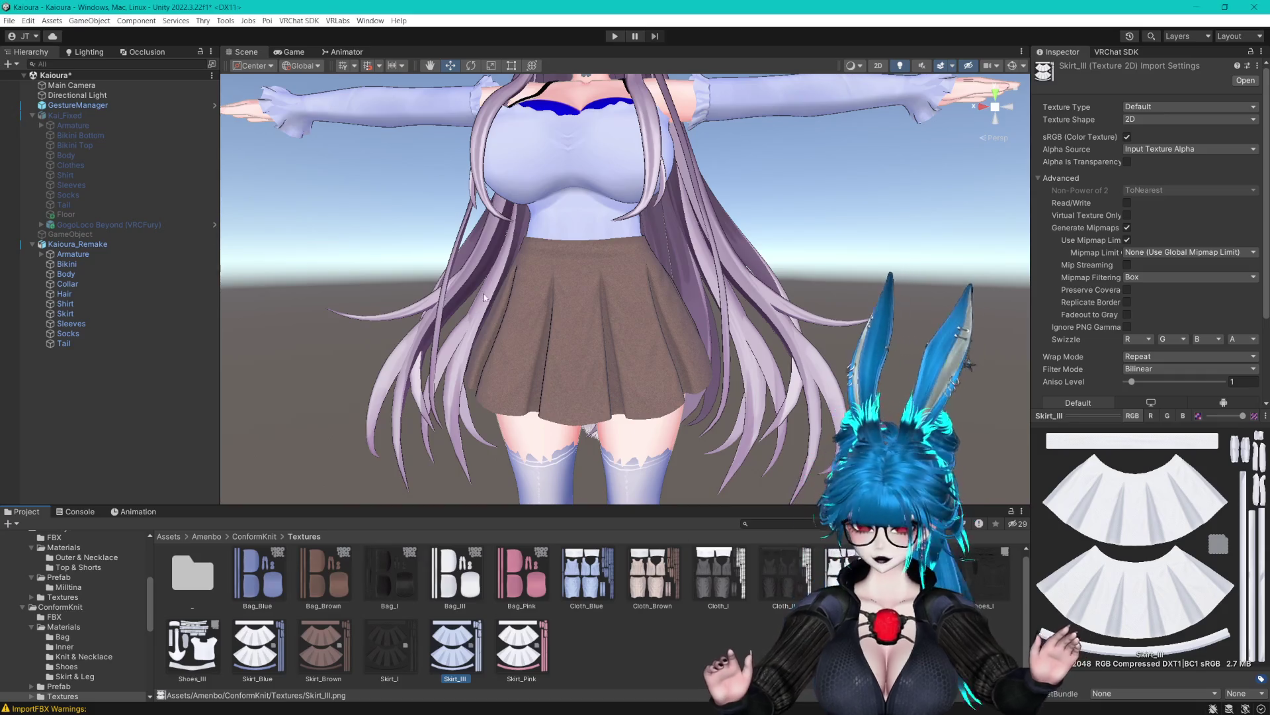
pyautogui.click(582, 218)
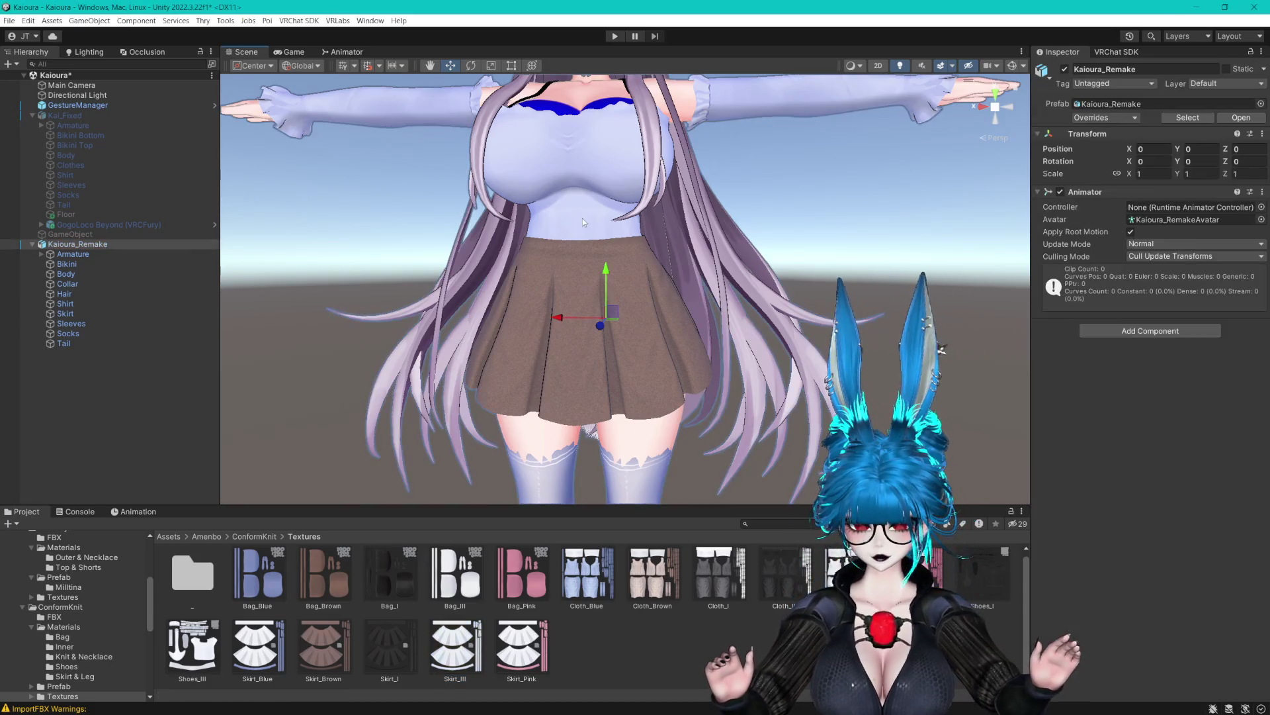
pyautogui.doubleClick(1176, 306)
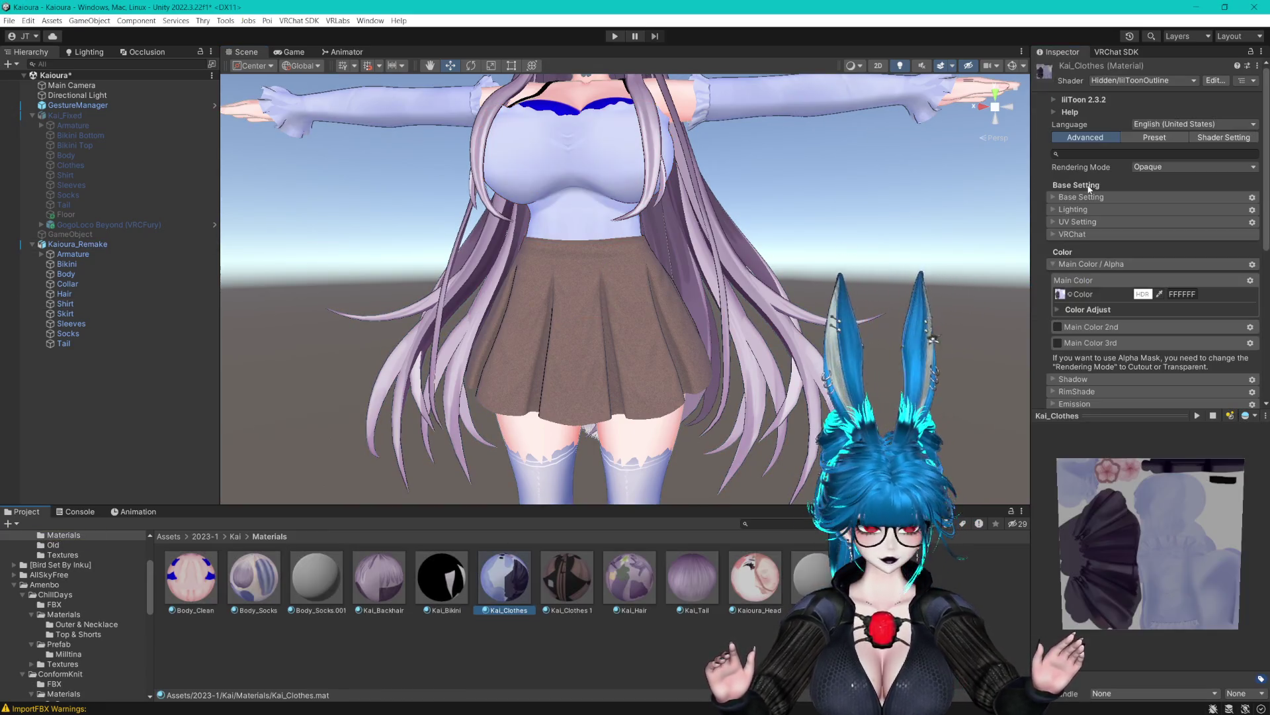
pyautogui.click(1060, 294)
pyautogui.rightClick(629, 576)
pyautogui.click(710, 235)
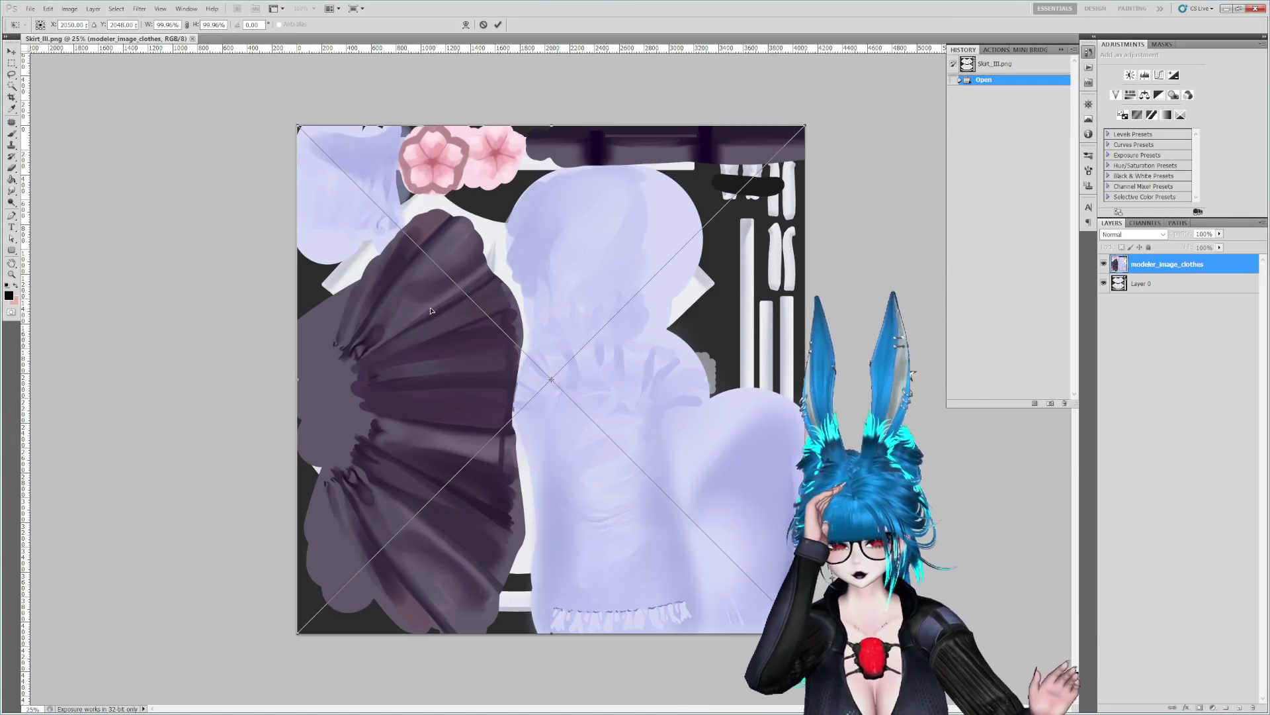
# Hide the modeler_image_clothes reference and paste the purple patch over the skirt.
pyautogui.press('Return')
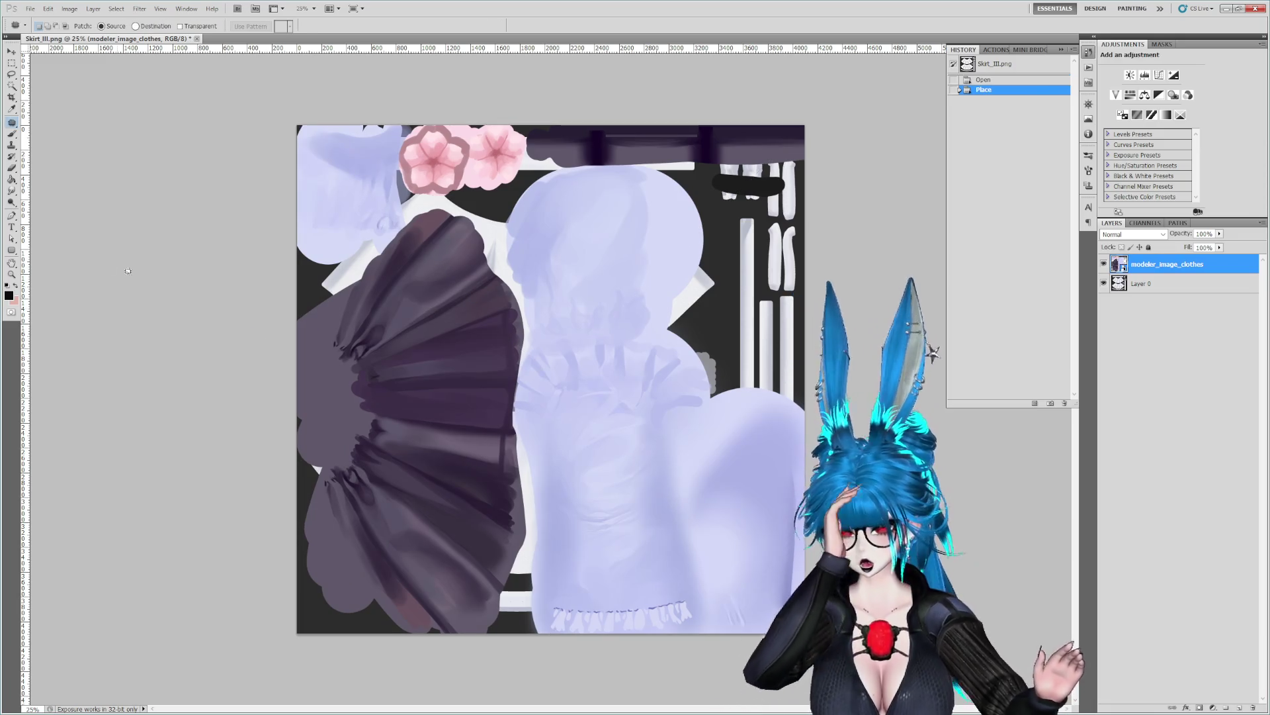
pyautogui.click(12, 63)
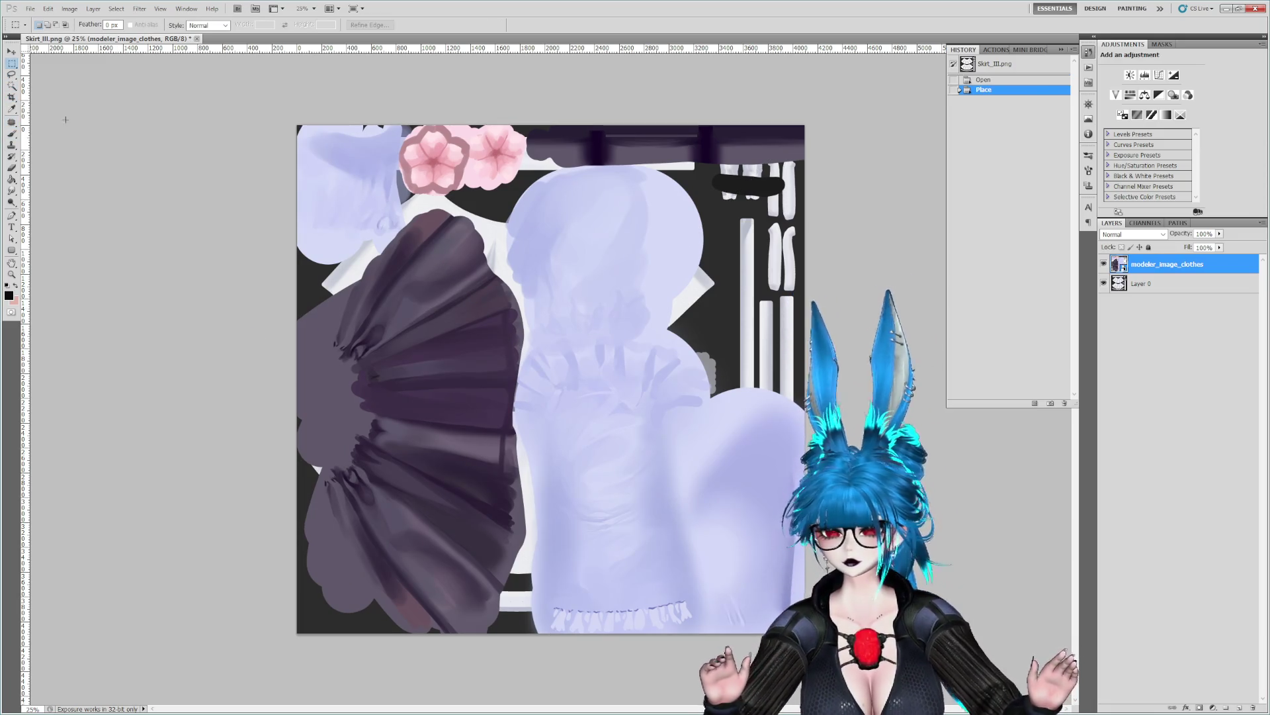
pyautogui.moveTo(439, 502); pyautogui.dragTo(469, 551)
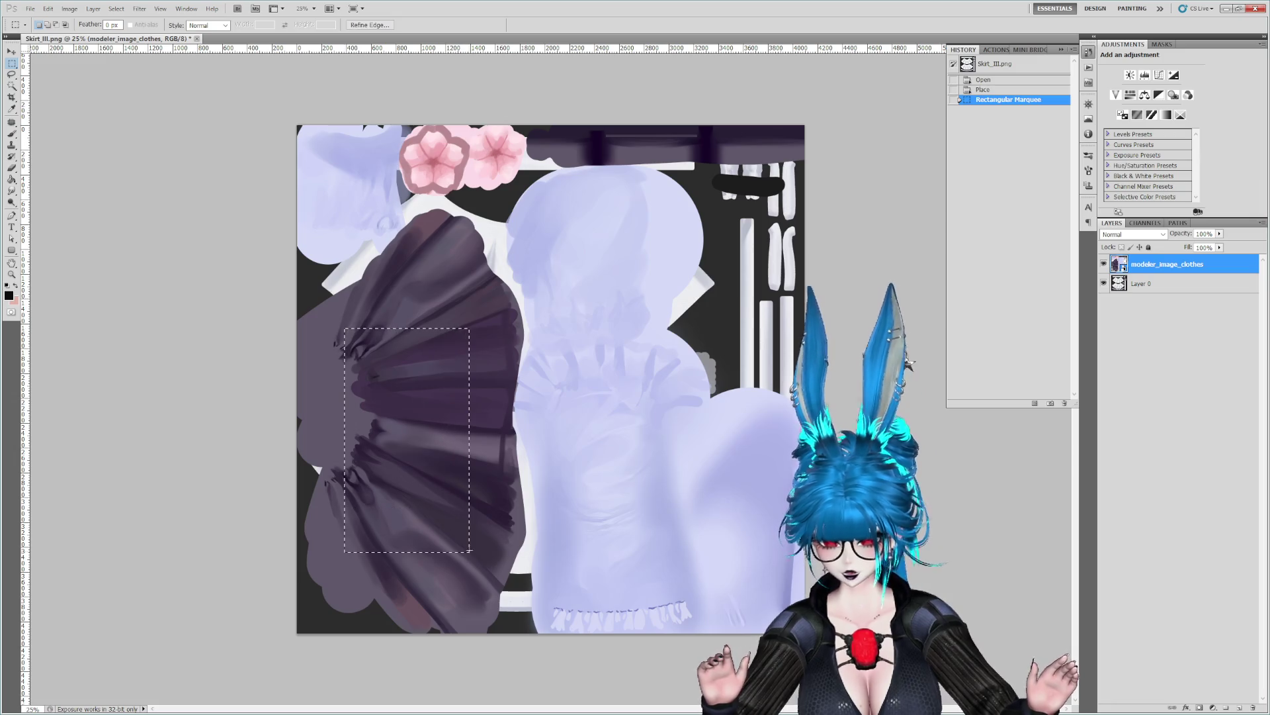
pyautogui.click(1103, 264)
pyautogui.hotkey('ctrl', 'v')
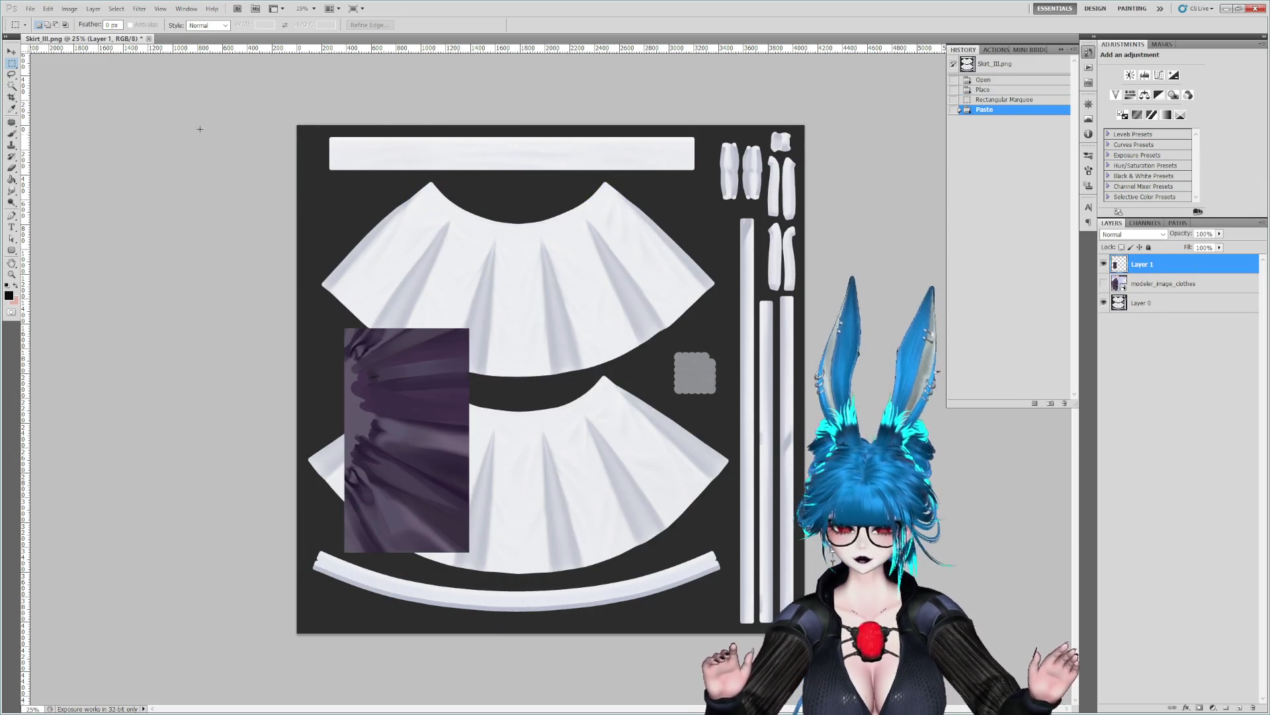
pyautogui.click(11, 49)
pyautogui.moveTo(411, 440)
pyautogui.mouseDown()
pyautogui.moveTo(618, 321)
pyautogui.moveTo(680, 310)
pyautogui.mouseUp()
# Zoom in on the skirt folds and duplicate Layer 0 as a working copy.
pyautogui.press('z')
pyautogui.moveTo(655, 355); pyautogui.dragTo(704, 432)
pyautogui.click(1143, 303)
pyautogui.moveTo(1163, 307)
pyautogui.mouseDown()
pyautogui.moveTo(1191, 671)
pyautogui.moveTo(1240, 707)
pyautogui.mouseUp()
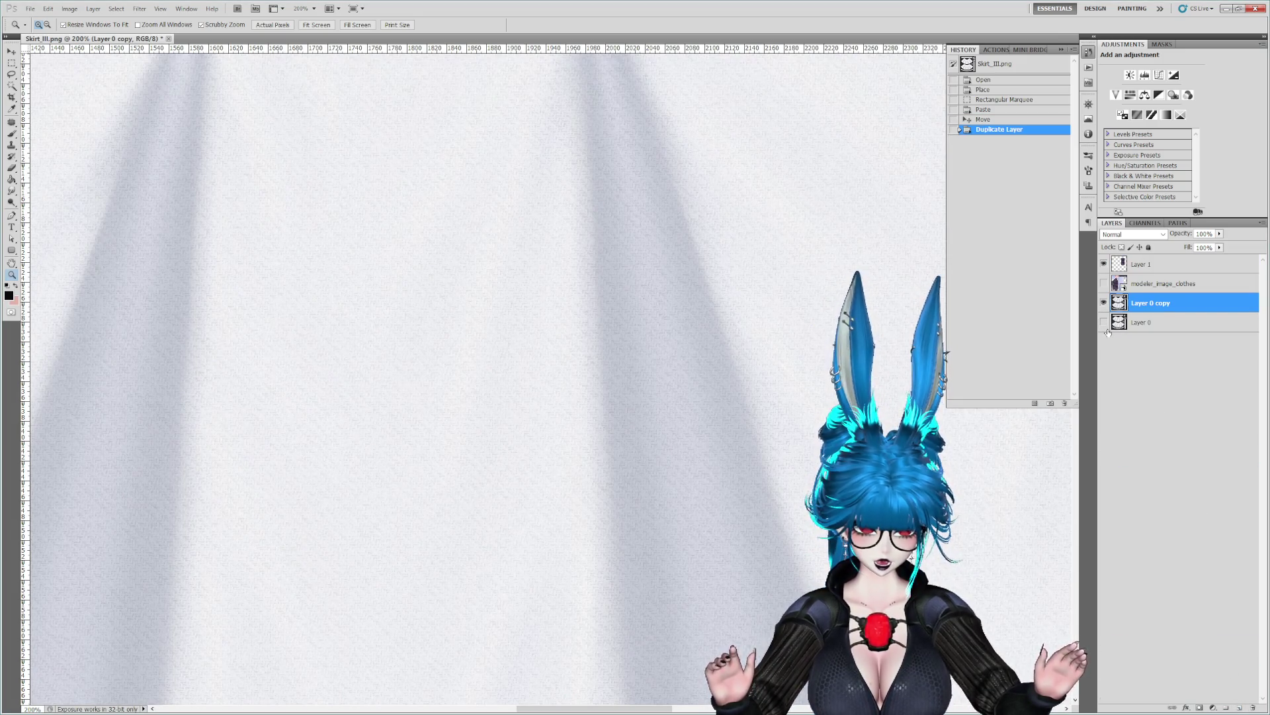
# Apply Reduce Noise to the Layer 0 copy to smooth out the grain.
pyautogui.click(140, 9)
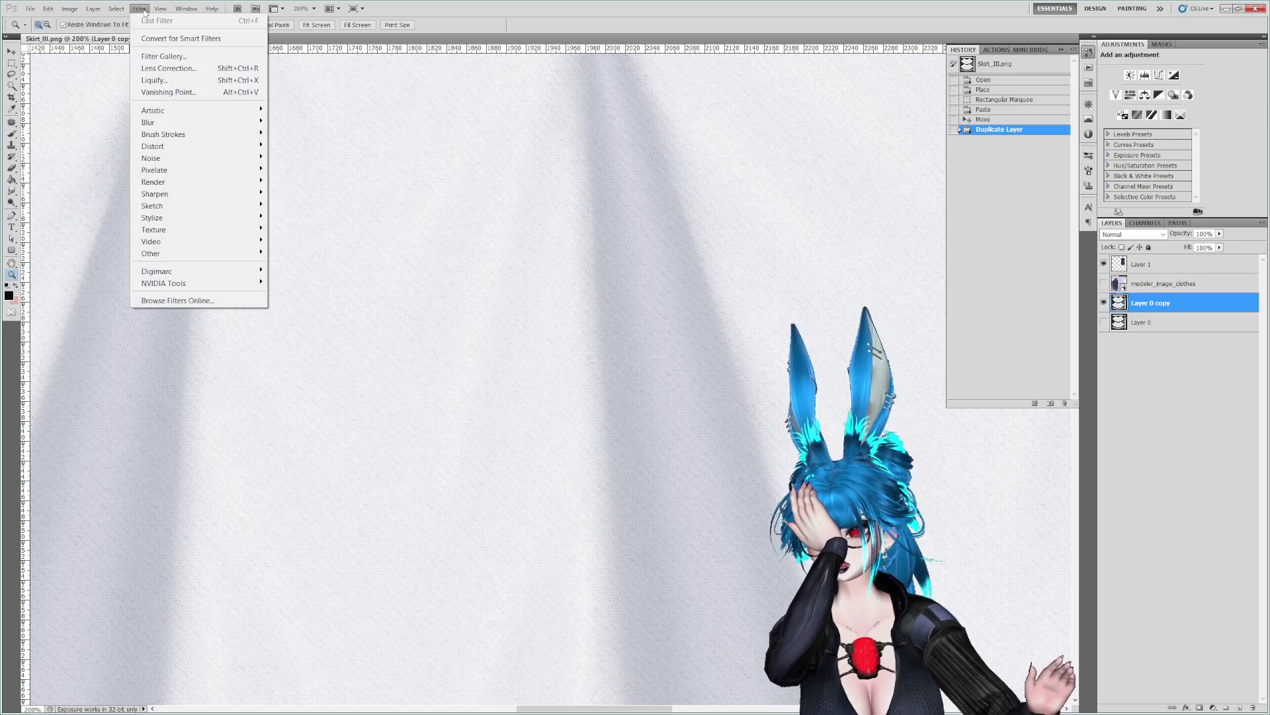
pyautogui.moveTo(218, 161)
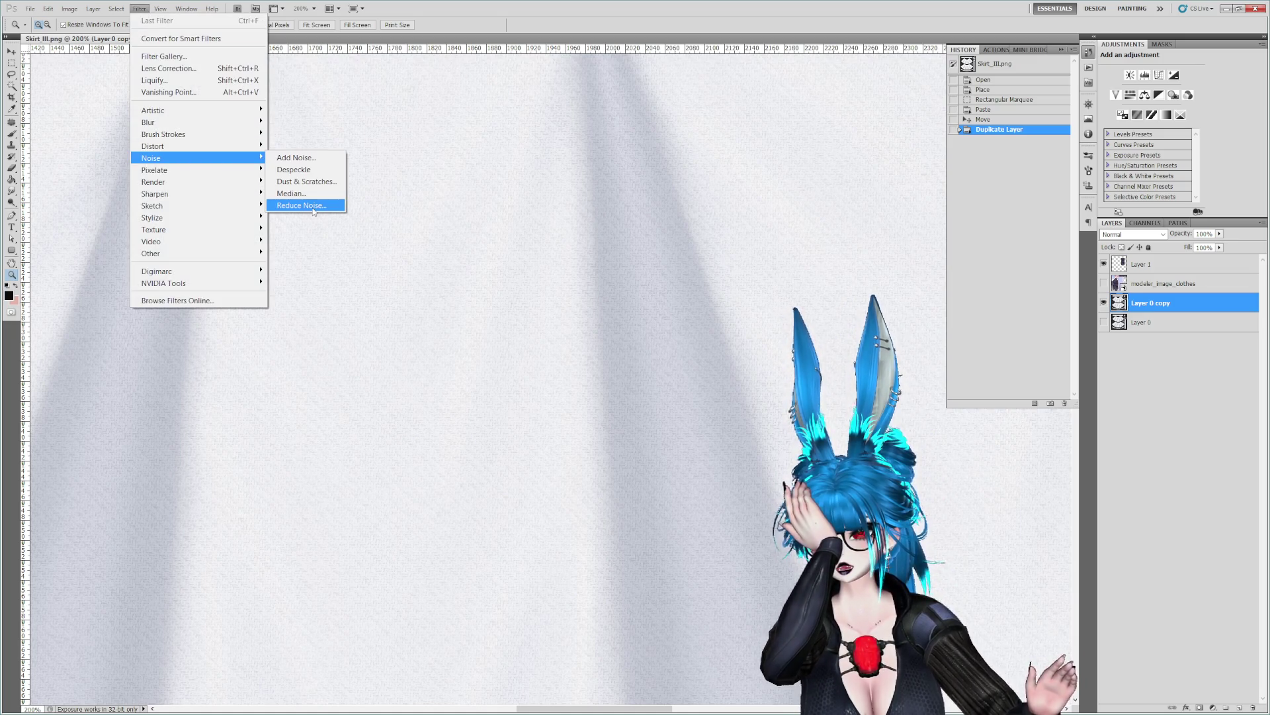
pyautogui.click(313, 206)
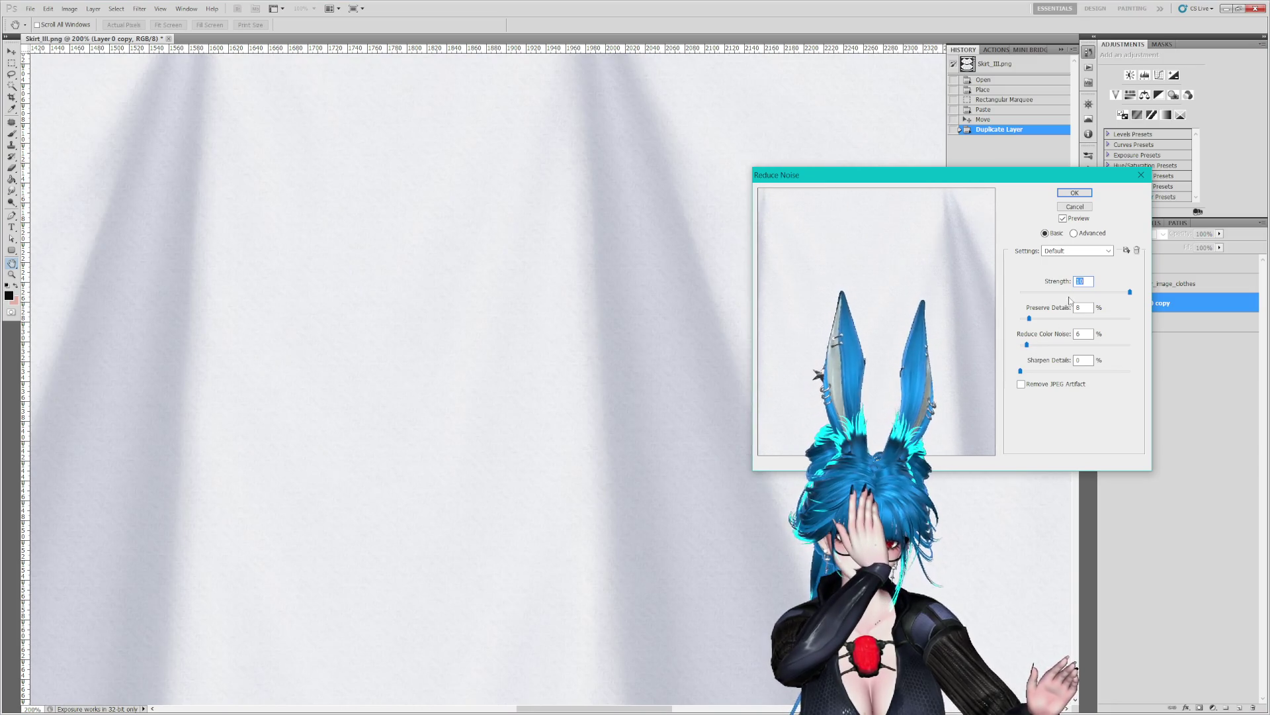
pyautogui.press('Return')
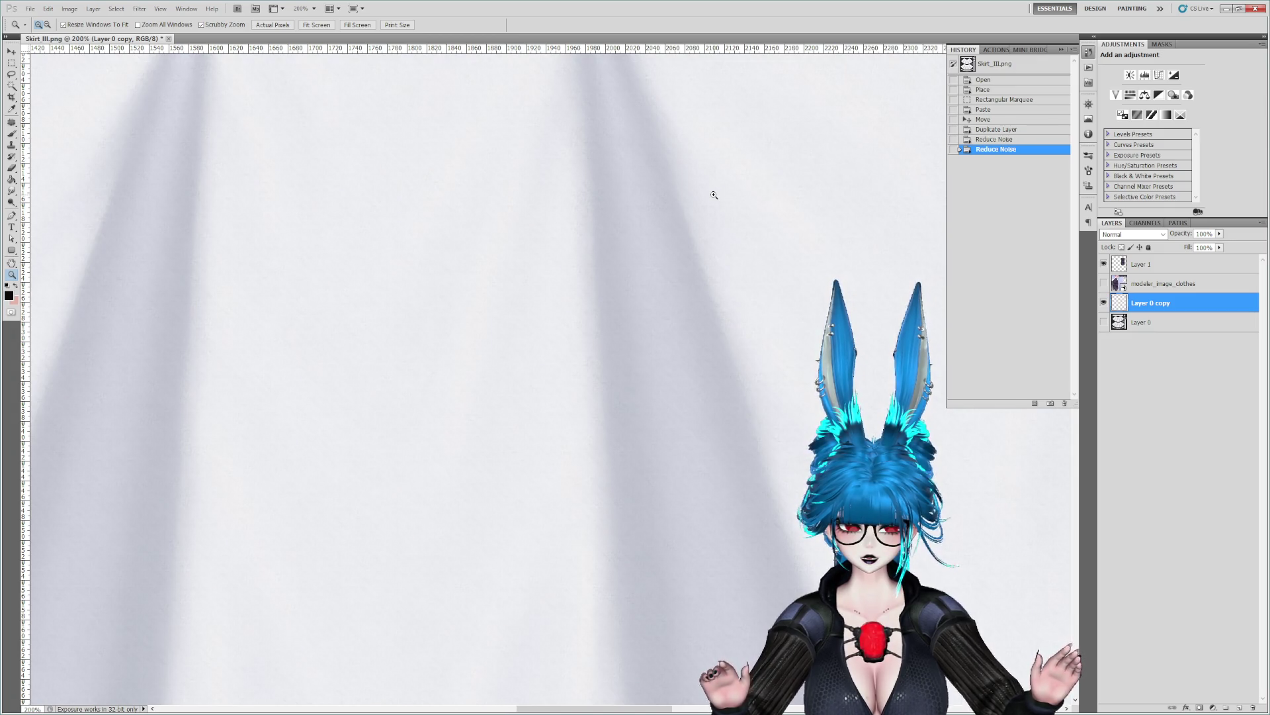
pyautogui.hotkey('ctrl', '-')
pyautogui.hotkey('ctrl', '-')
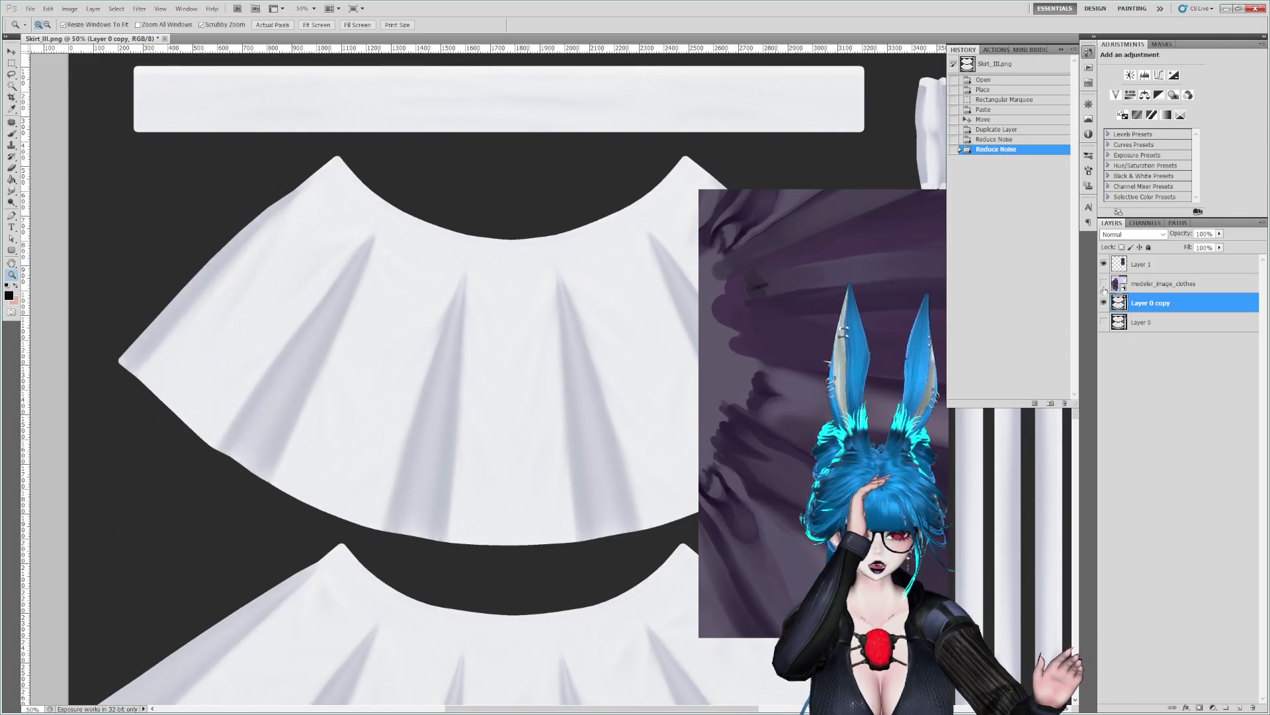
# Add a new empty layer and prepare to fill it with the sampled purple.
pyautogui.click(1241, 708)
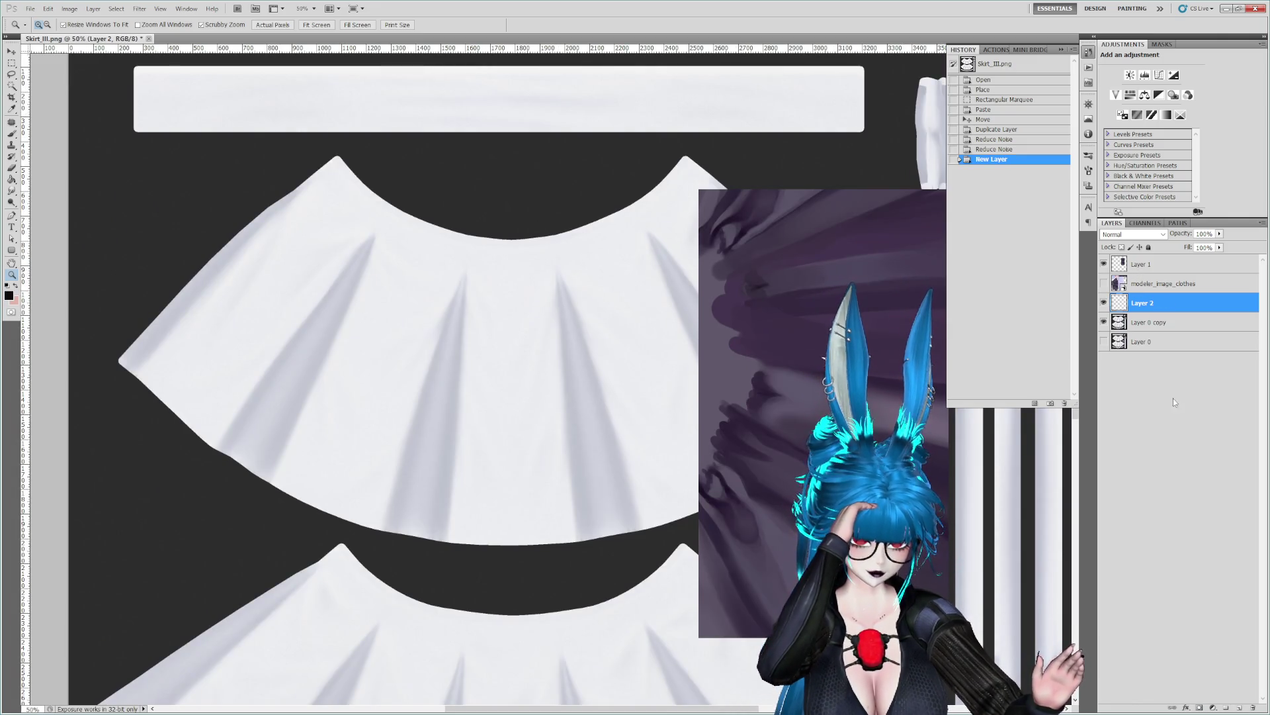
pyautogui.press('i')
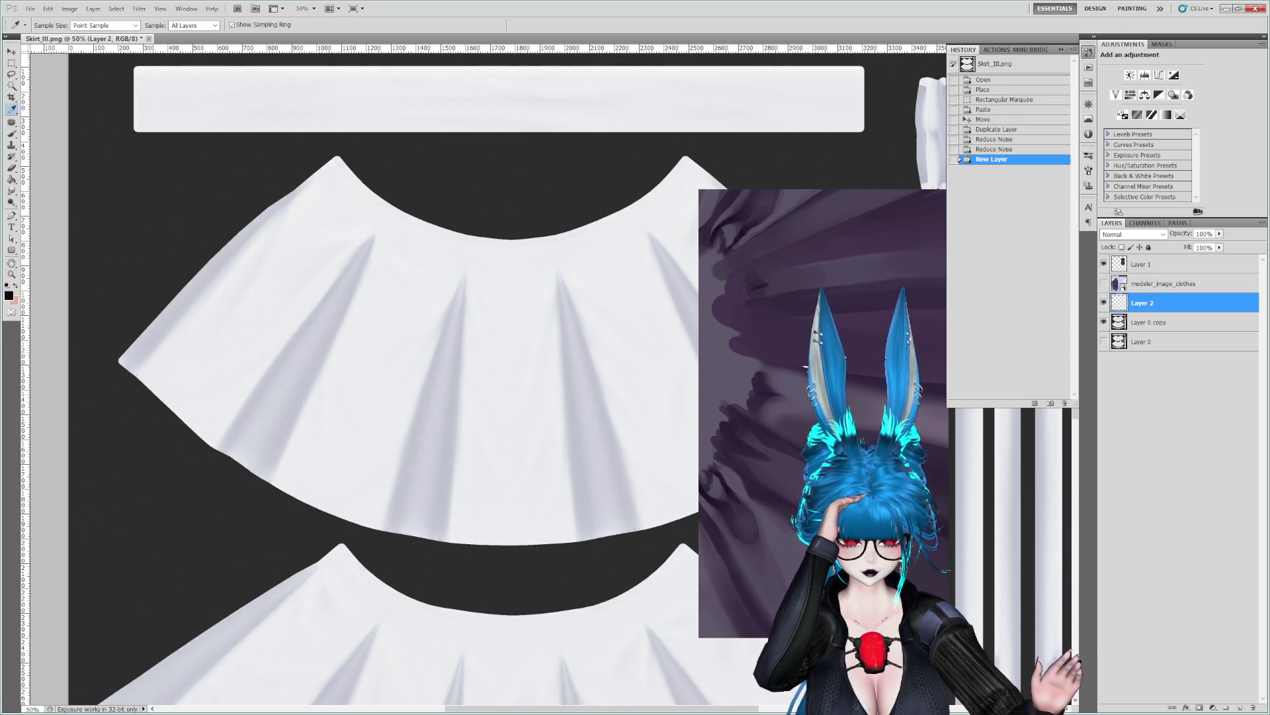
pyautogui.click(12, 181)
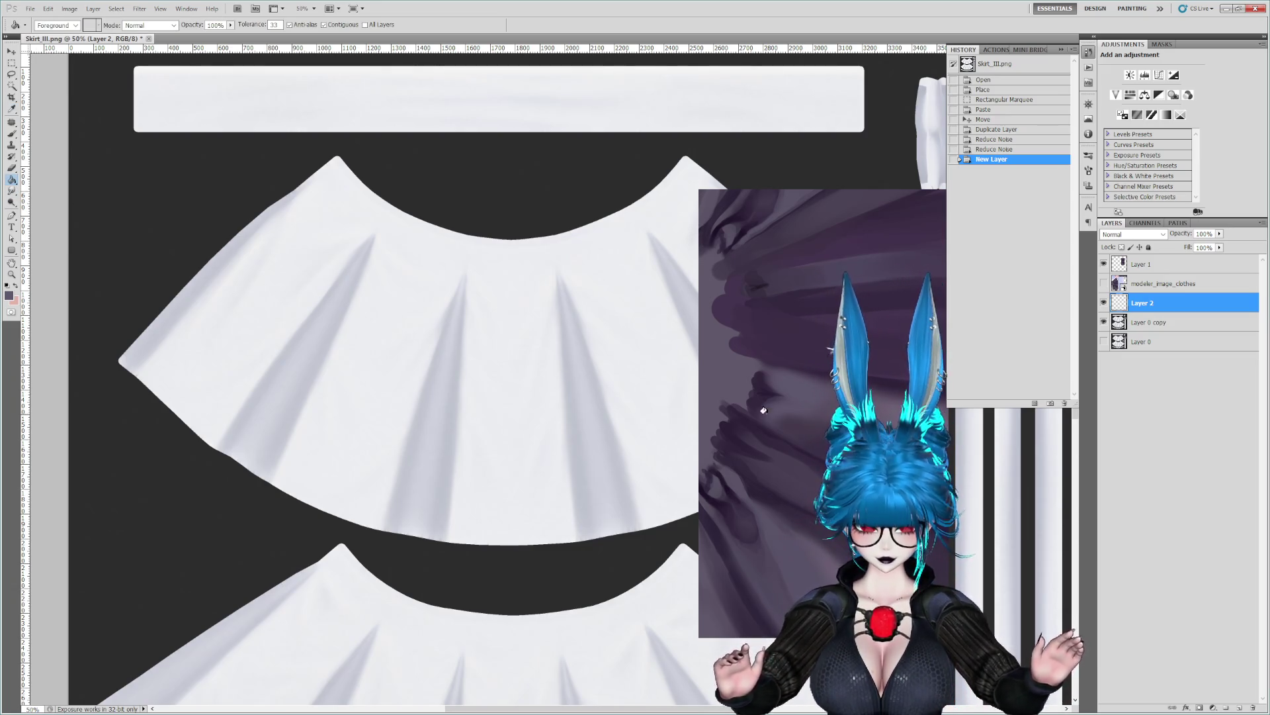
# Fill Layer 2 with purple, hide Layer 1, and set Layer 2 to Multiply.
pyautogui.click(580, 414)
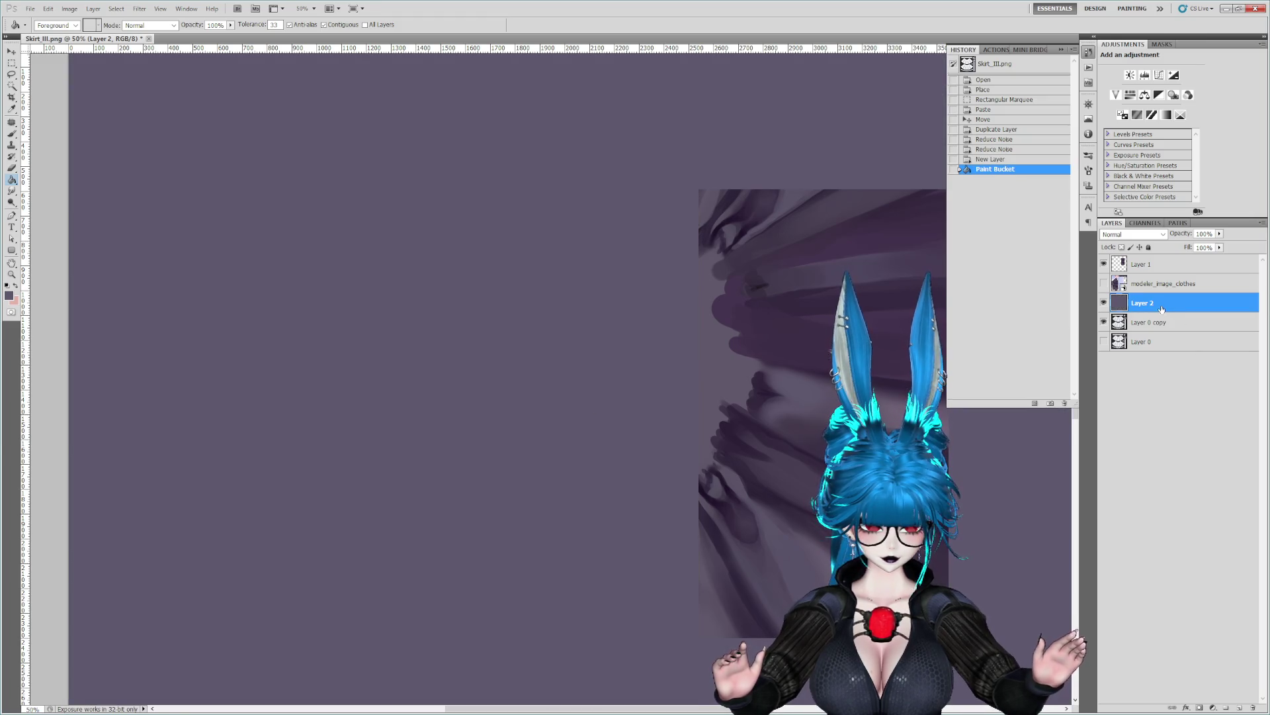
pyautogui.click(1104, 263)
pyautogui.click(1132, 234)
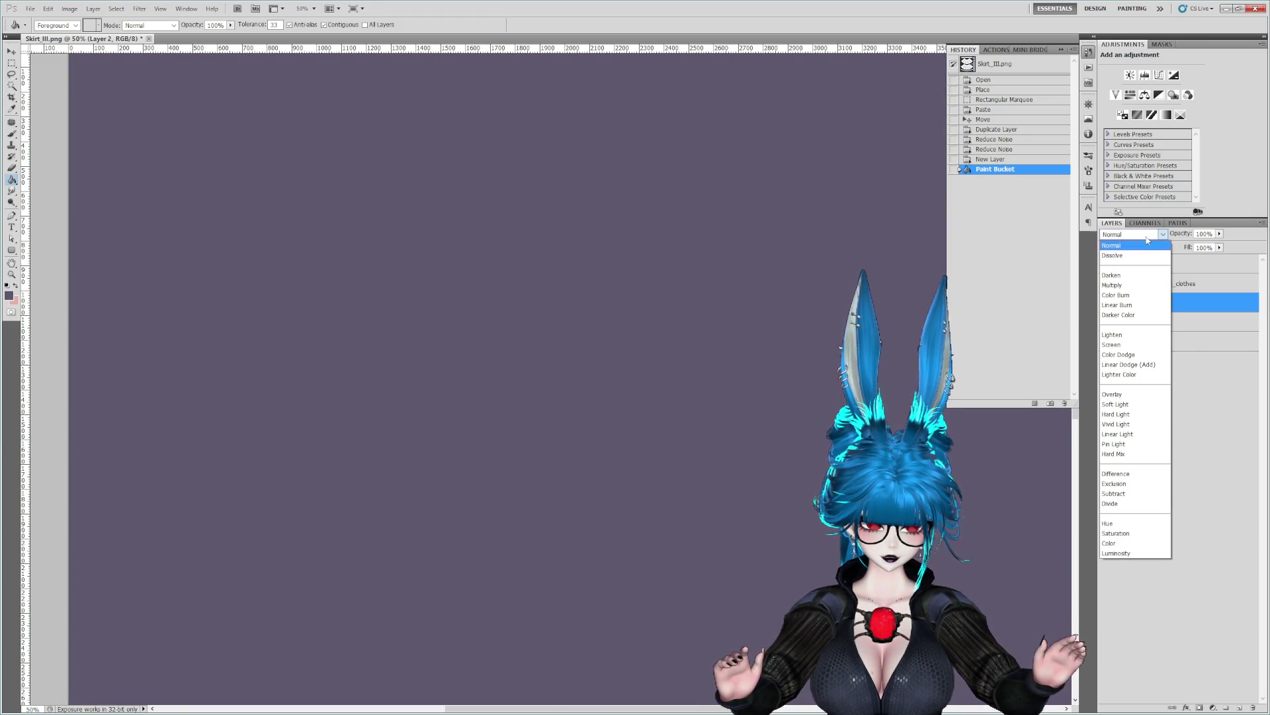
pyautogui.click(1108, 283)
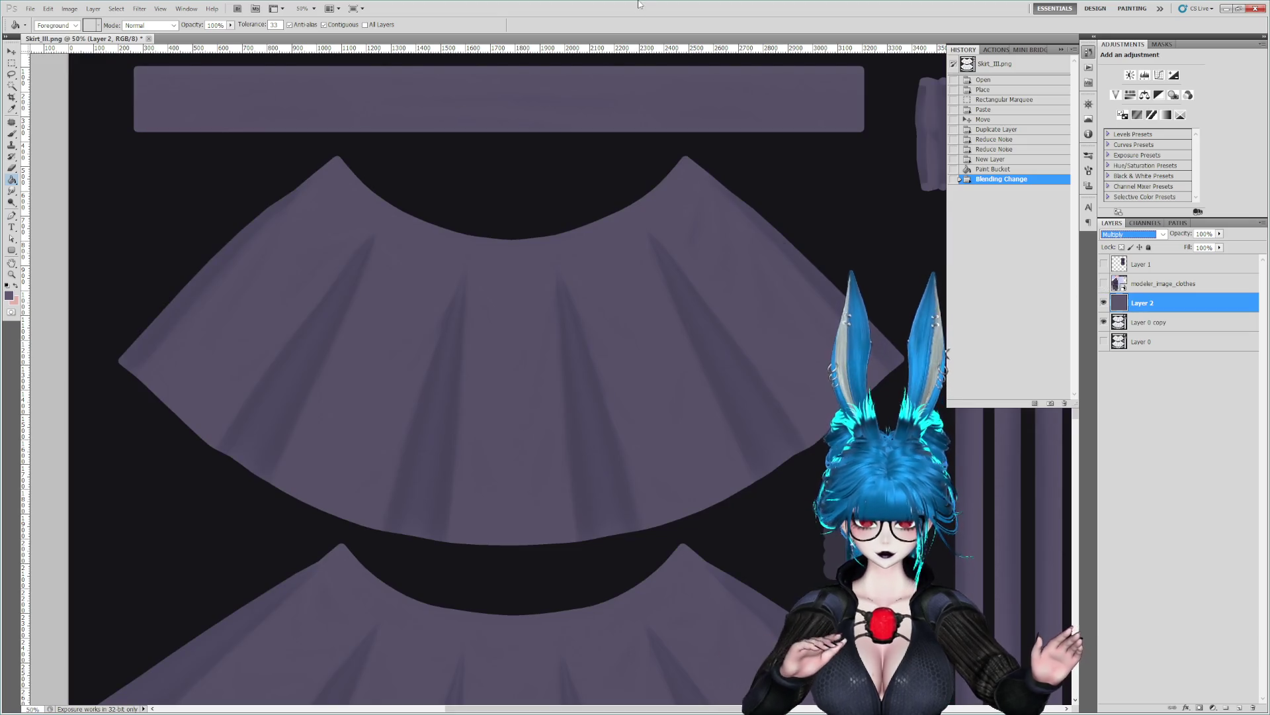
pyautogui.hotkey('ctrl', '-')
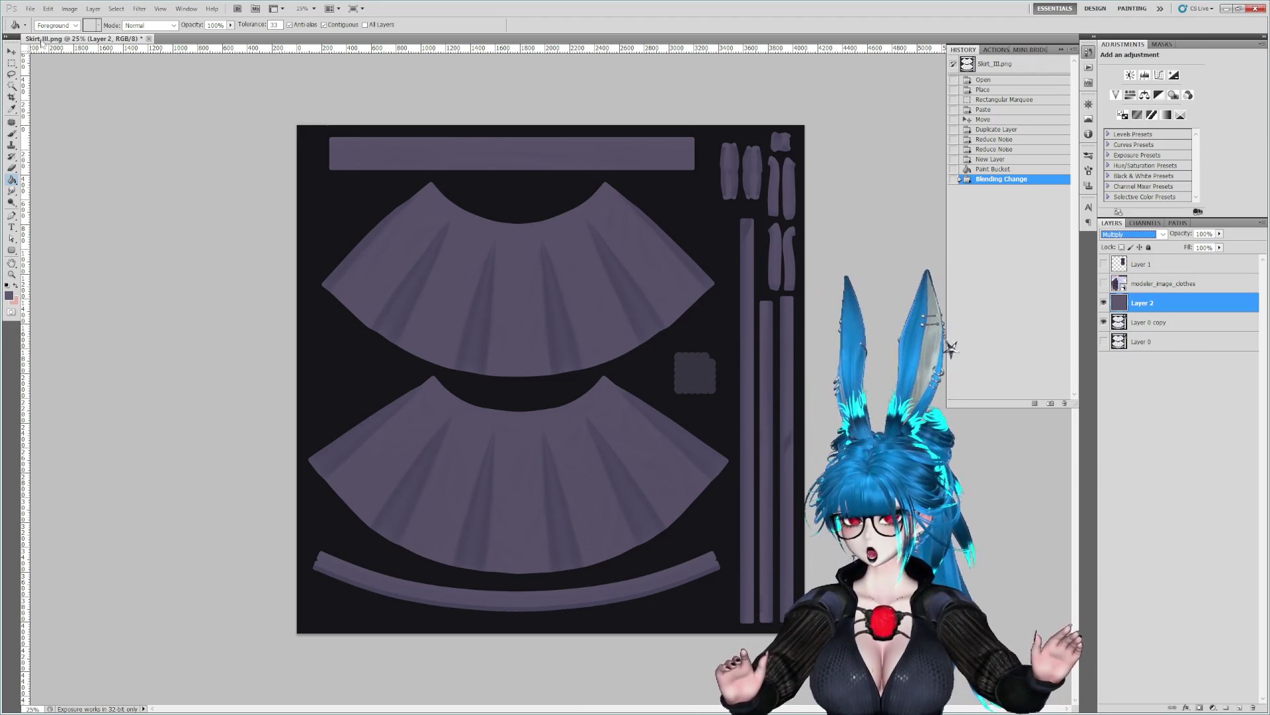
pyautogui.click(30, 9)
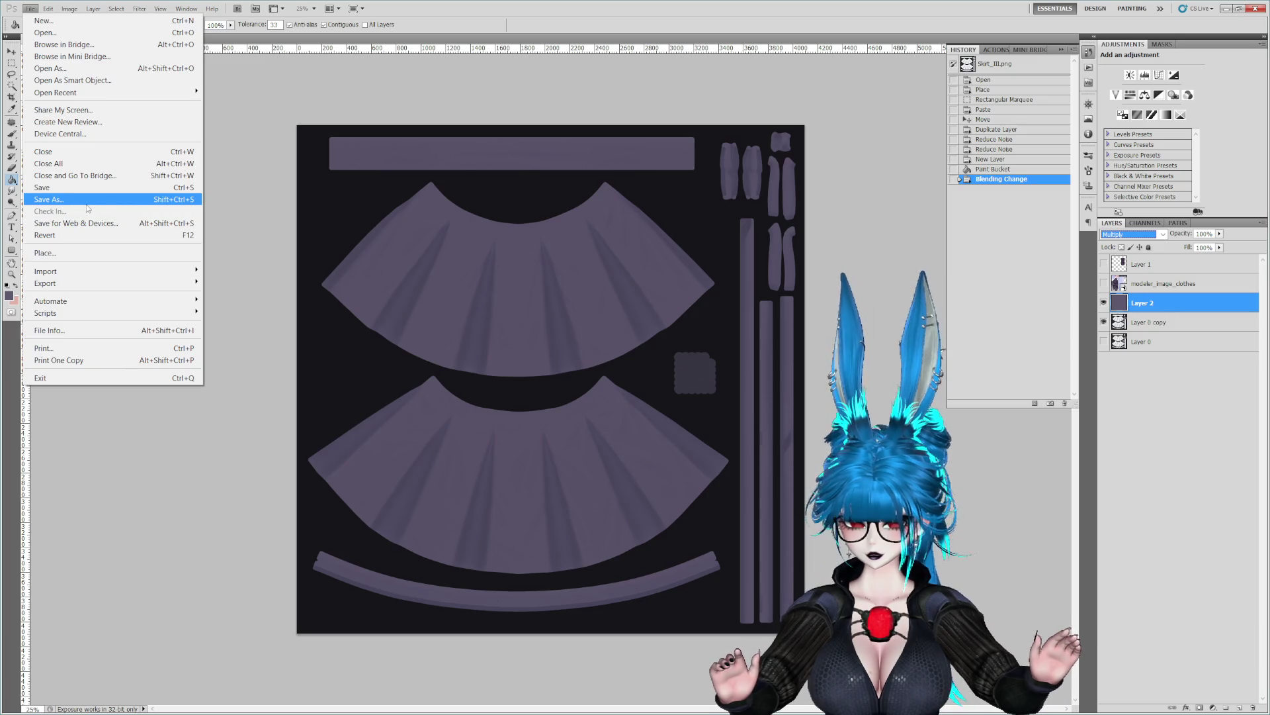
# Duplicate Layer 0 copy and apply Levels with black input 51 to deepen the skirt's purple.
pyautogui.press('Escape')
pyautogui.moveTo(1160, 323)
pyautogui.mouseDown()
pyautogui.moveTo(1184, 551)
pyautogui.moveTo(1239, 707)
pyautogui.mouseUp()
pyautogui.click(70, 8)
pyautogui.moveTo(99, 37)
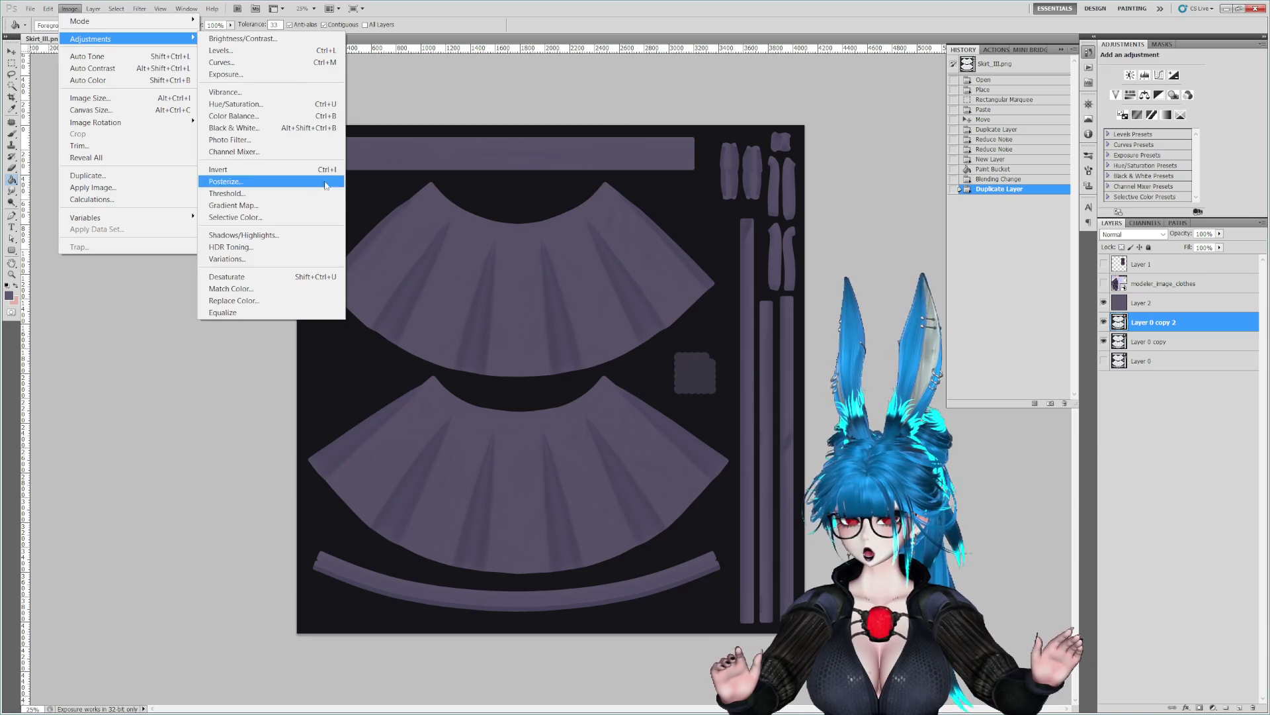
pyautogui.click(252, 268)
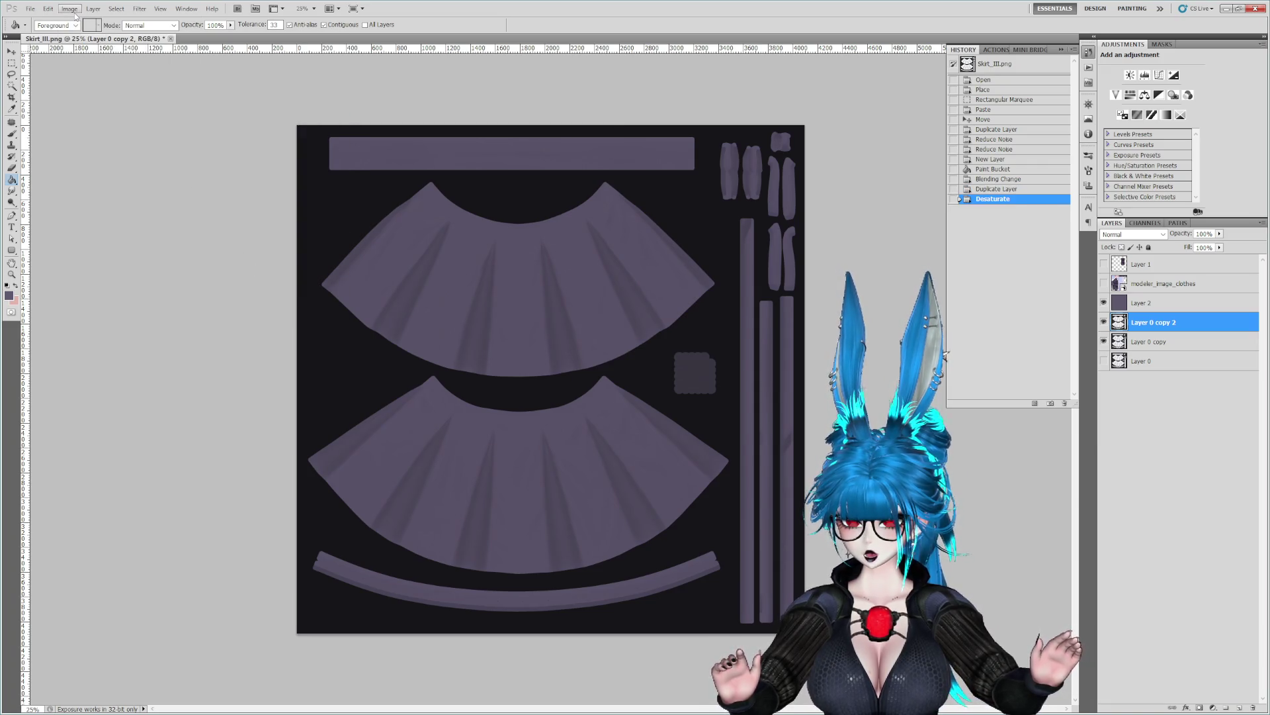
pyautogui.hotkey('ctrl', 'z')
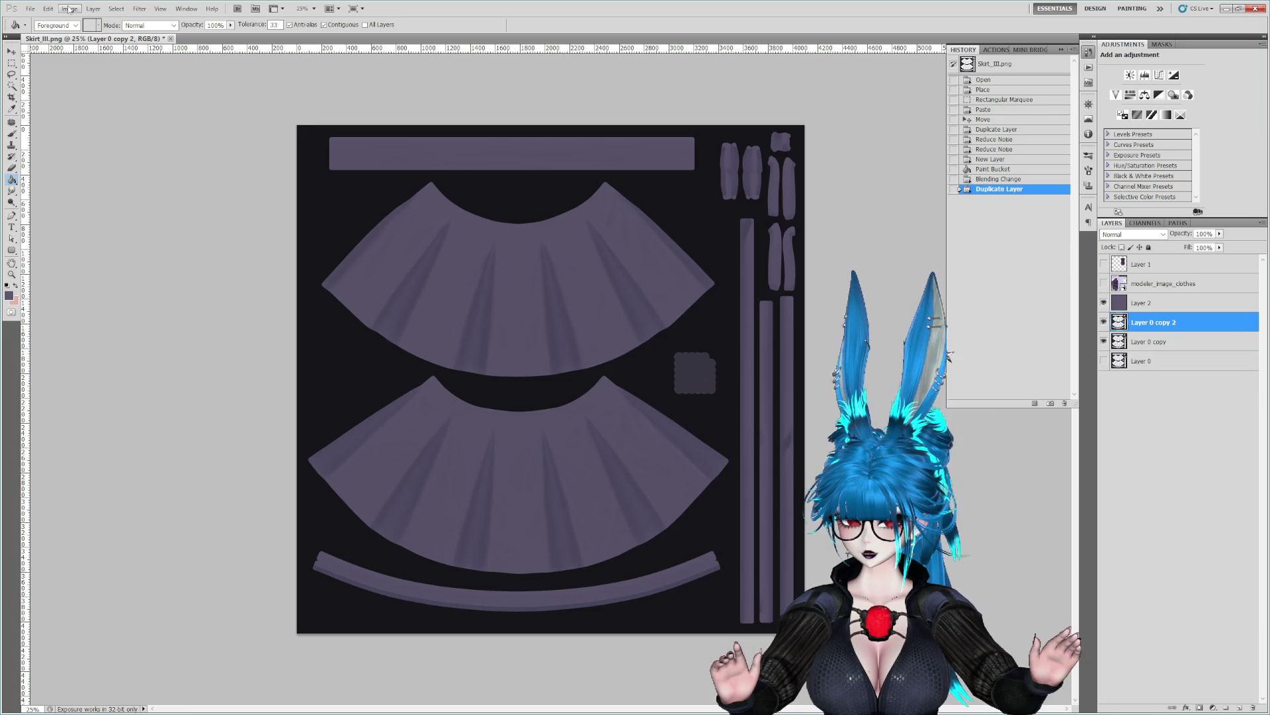
pyautogui.click(70, 9)
pyautogui.moveTo(99, 38)
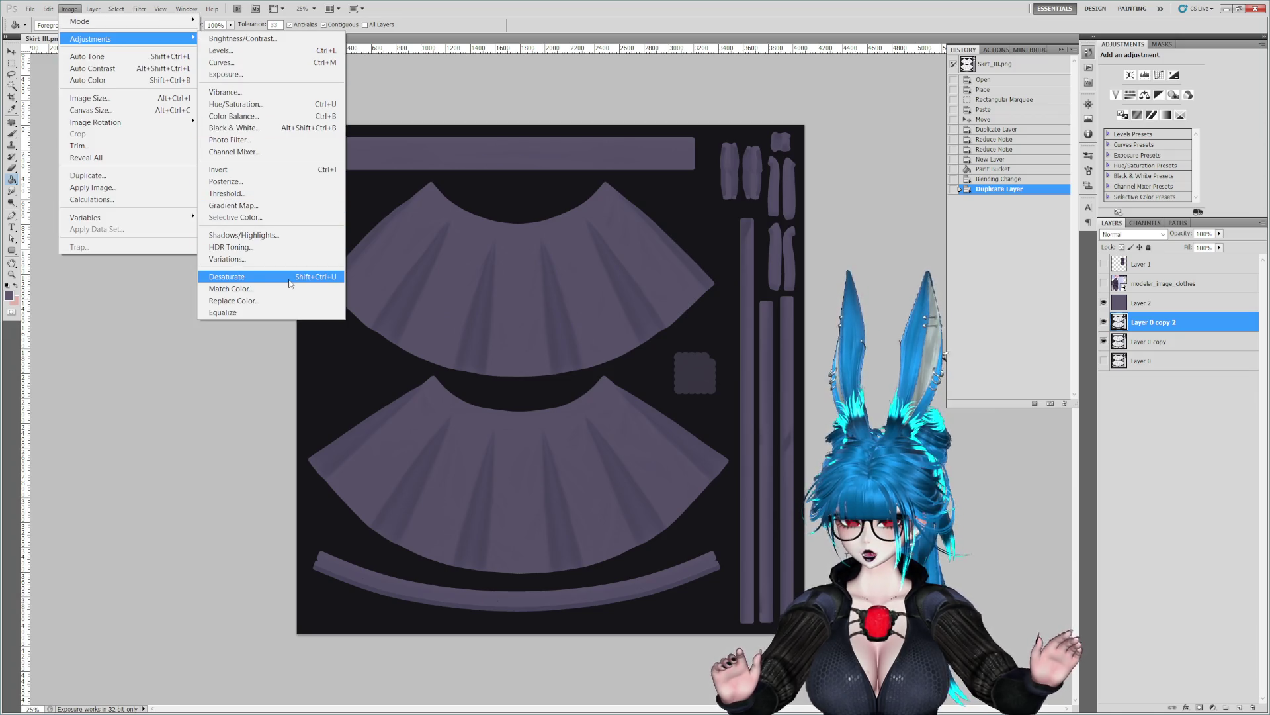
pyautogui.click(221, 50)
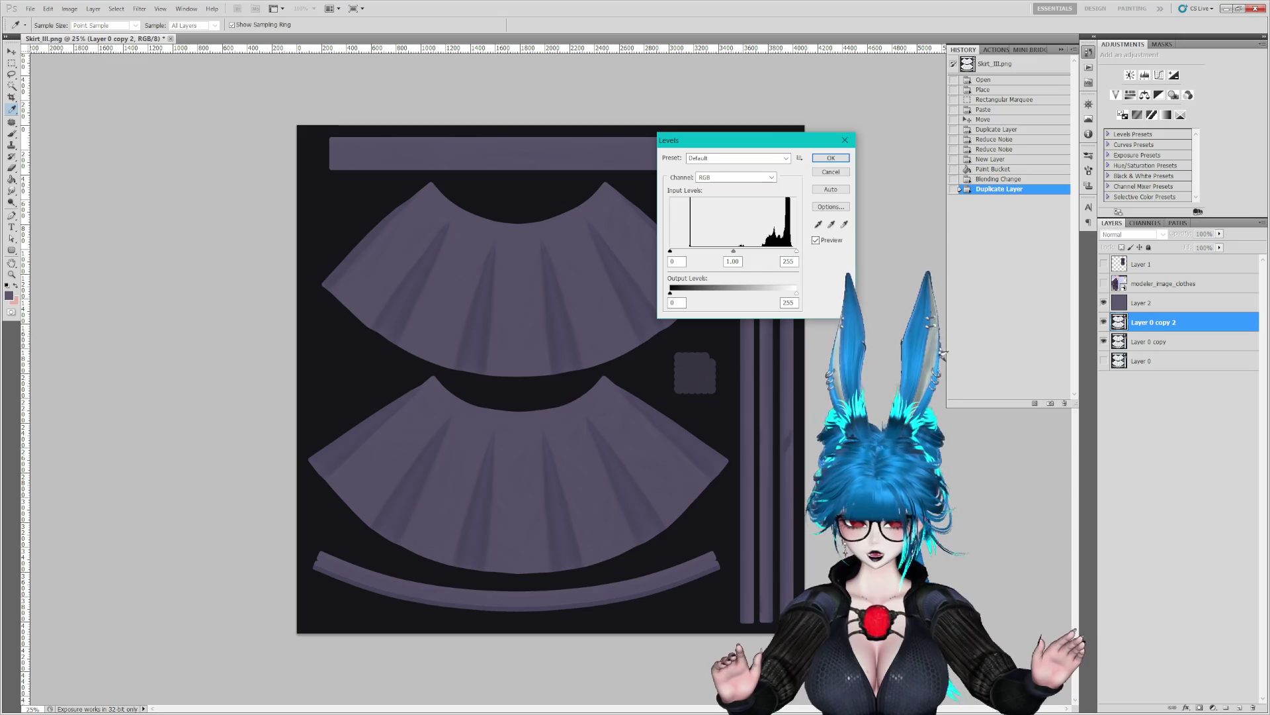
pyautogui.moveTo(671, 251); pyautogui.dragTo(728, 258)
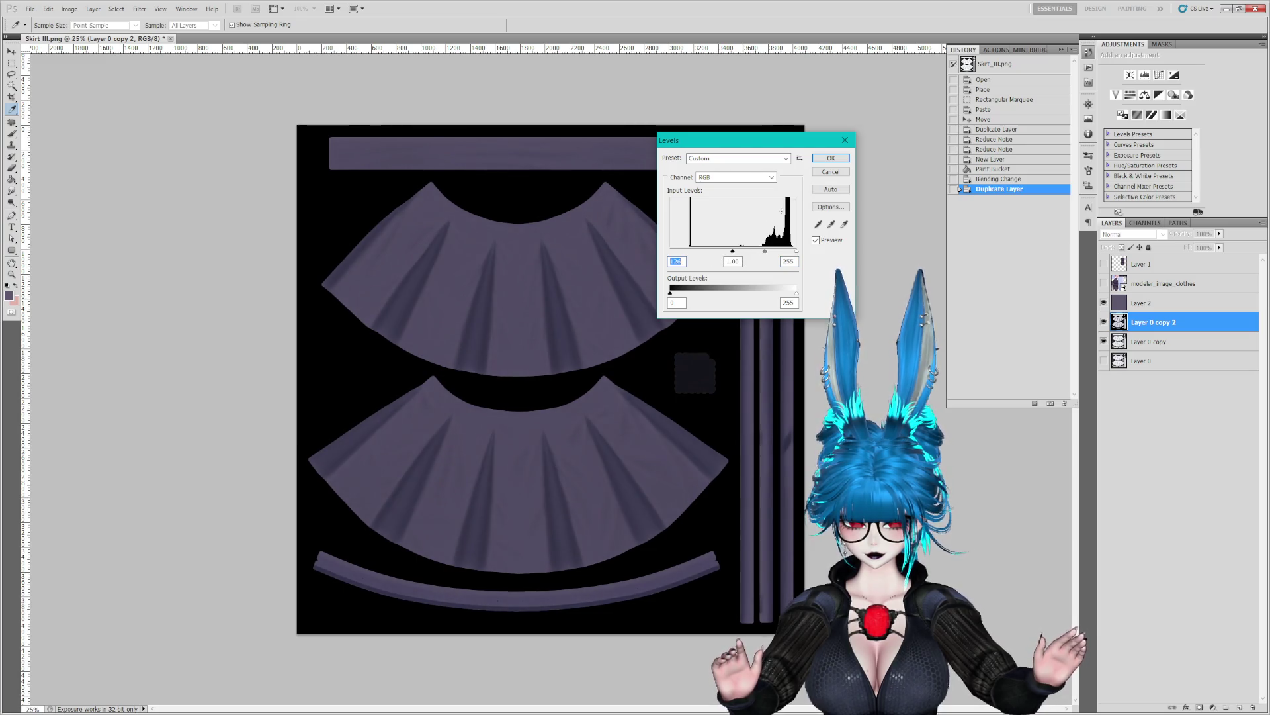
pyautogui.click(826, 162)
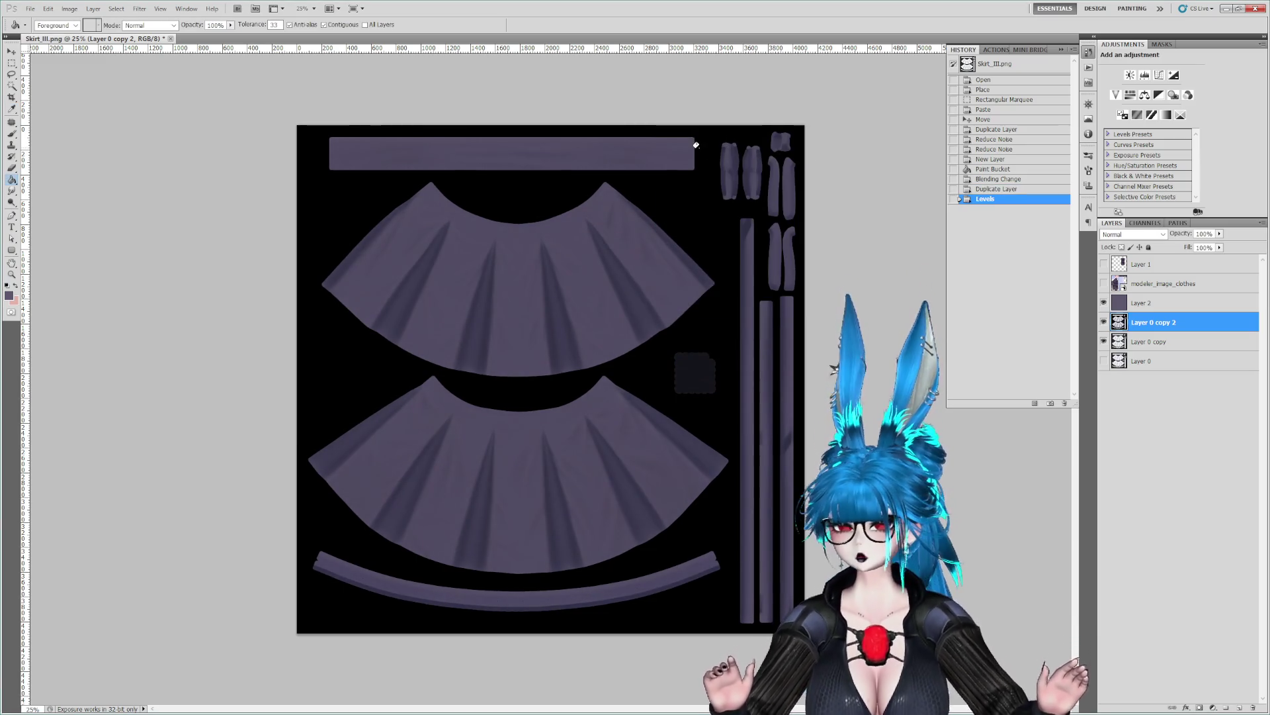
# Save the skirt texture as a new PNG in the Textures folder and return to Unity.
pyautogui.click(33, 9)
pyautogui.click(46, 199)
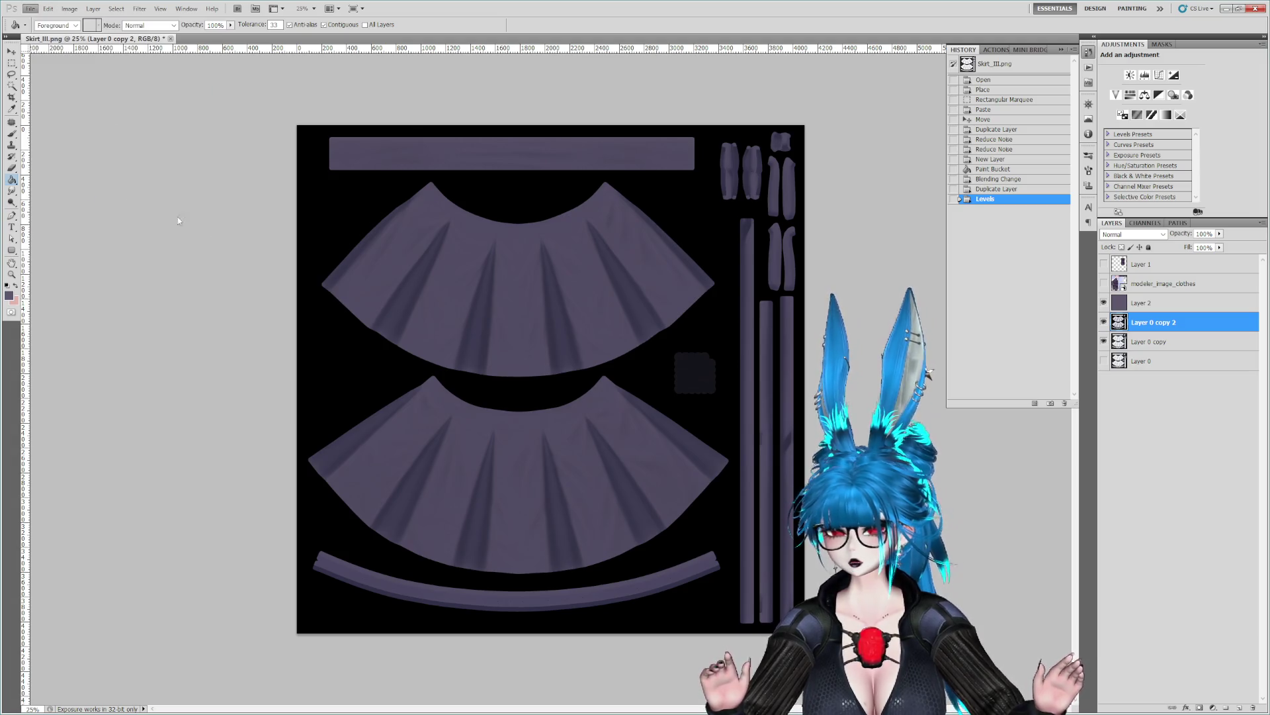
pyautogui.click(400, 513)
pyautogui.click(255, 642)
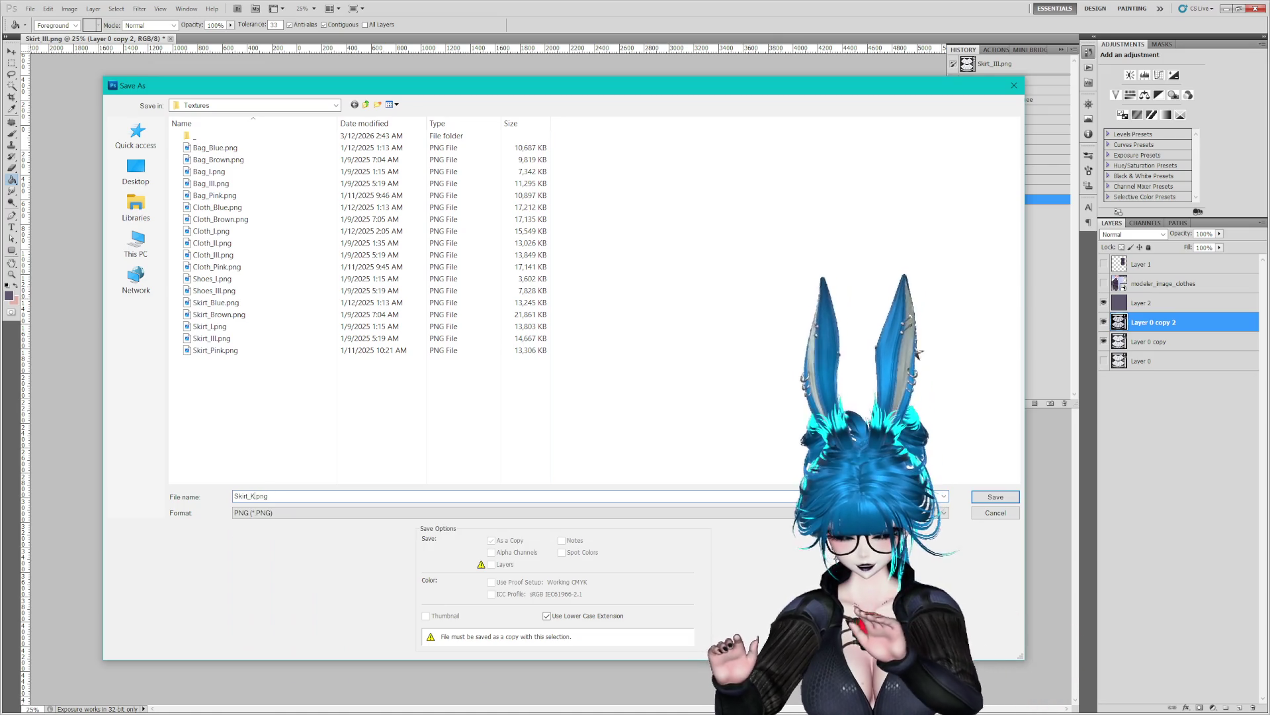
pyautogui.press('Return')
pyautogui.click(835, 169)
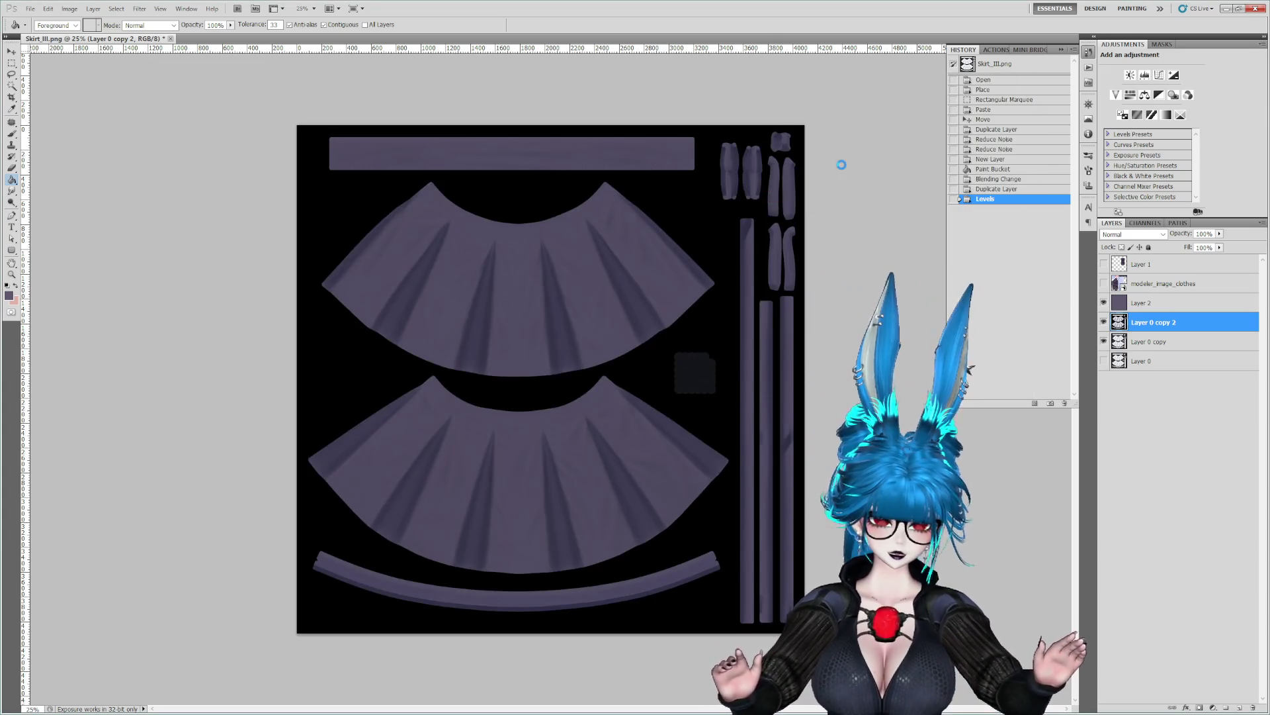
pyautogui.hotkey('alt', 'Tab')
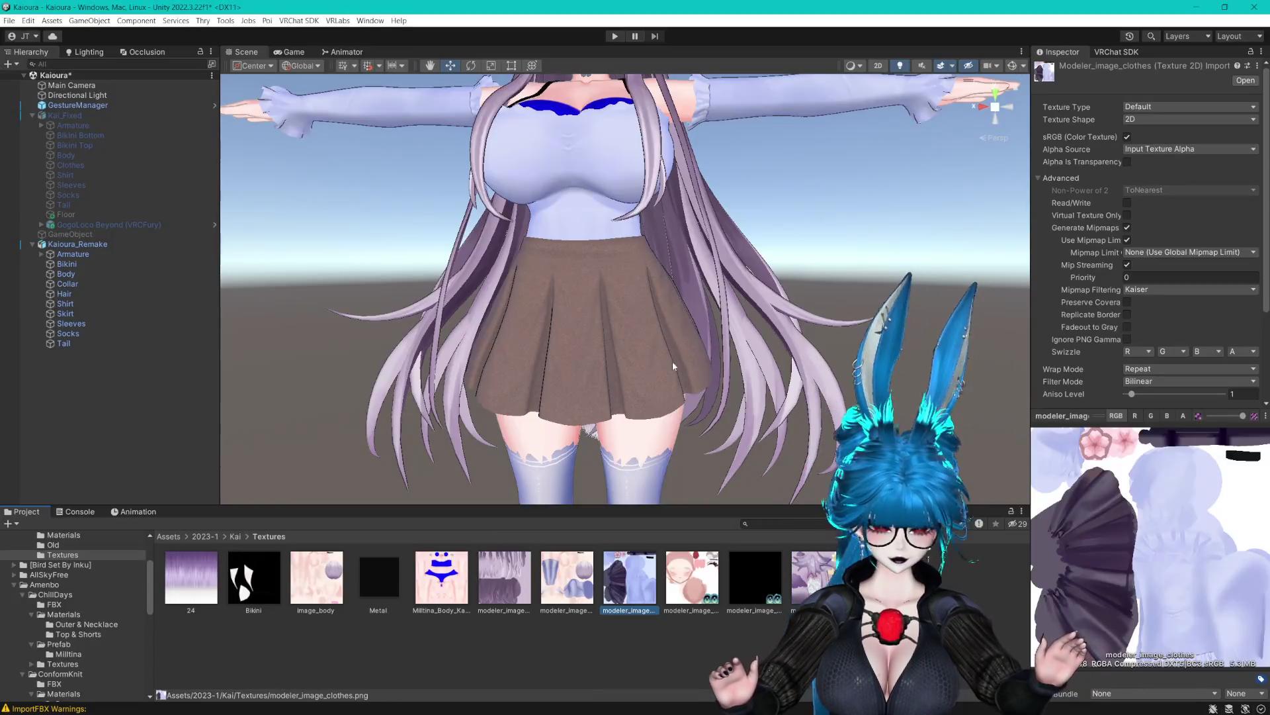
# Select Skirt and ping Kai_Clothes 1's Skirt_Brown main texture in the ConformKnit Textures folder.
pyautogui.click(609, 397)
pyautogui.click(609, 397)
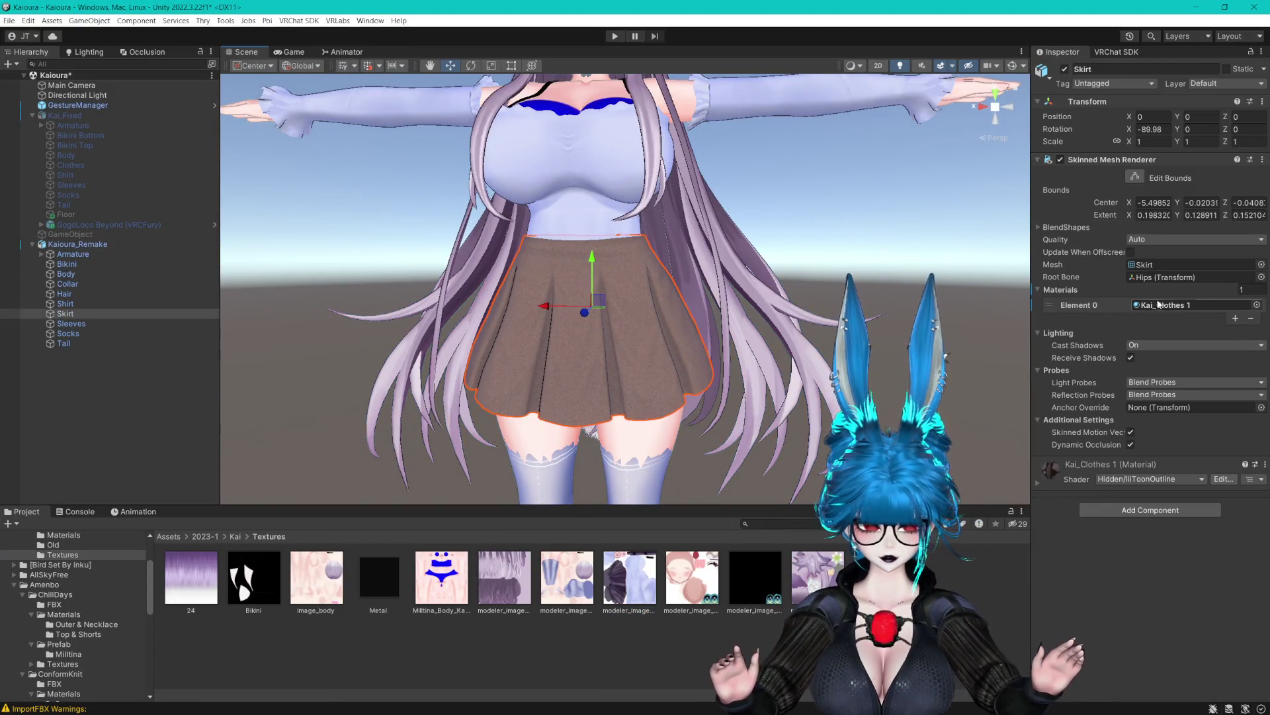
pyautogui.click(1165, 305)
pyautogui.click(564, 582)
pyautogui.click(1060, 294)
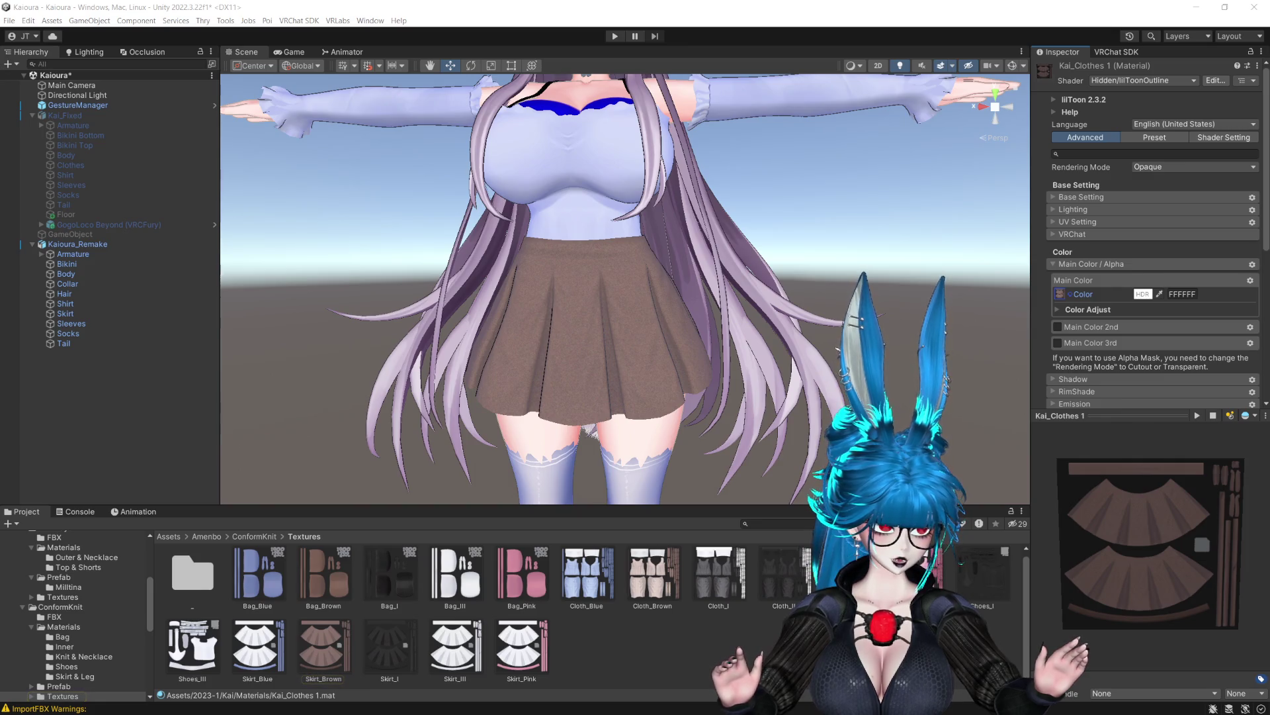
pyautogui.click(708, 658)
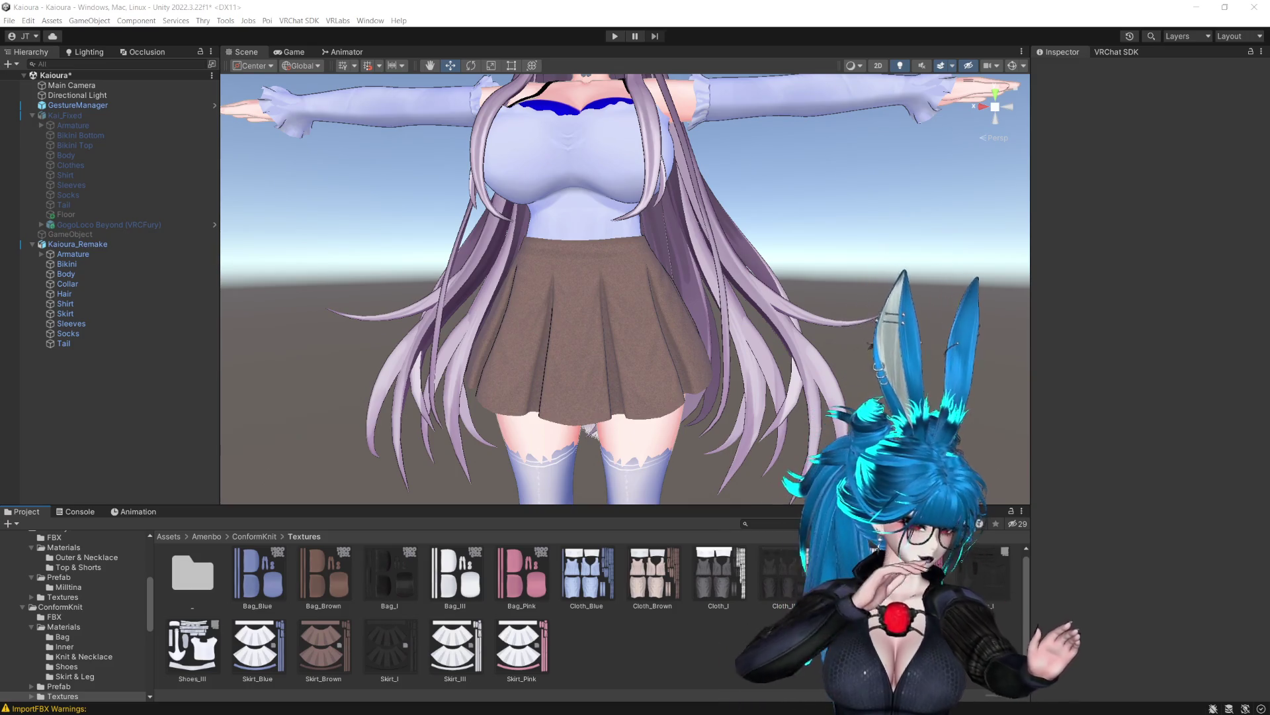
pyautogui.click(847, 5)
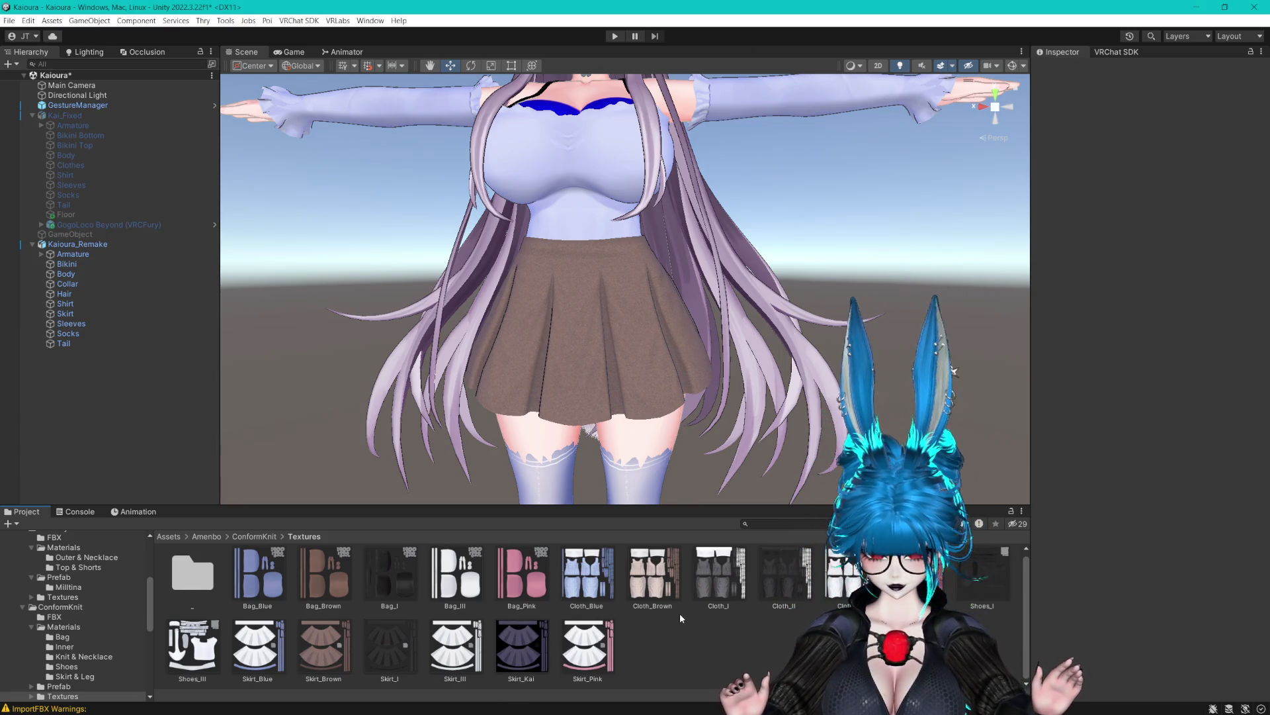
# Assign the Skirt_Kai texture to Kai_Clothes 1's Main Color slot and view the darkened skirt.
pyautogui.click(589, 345)
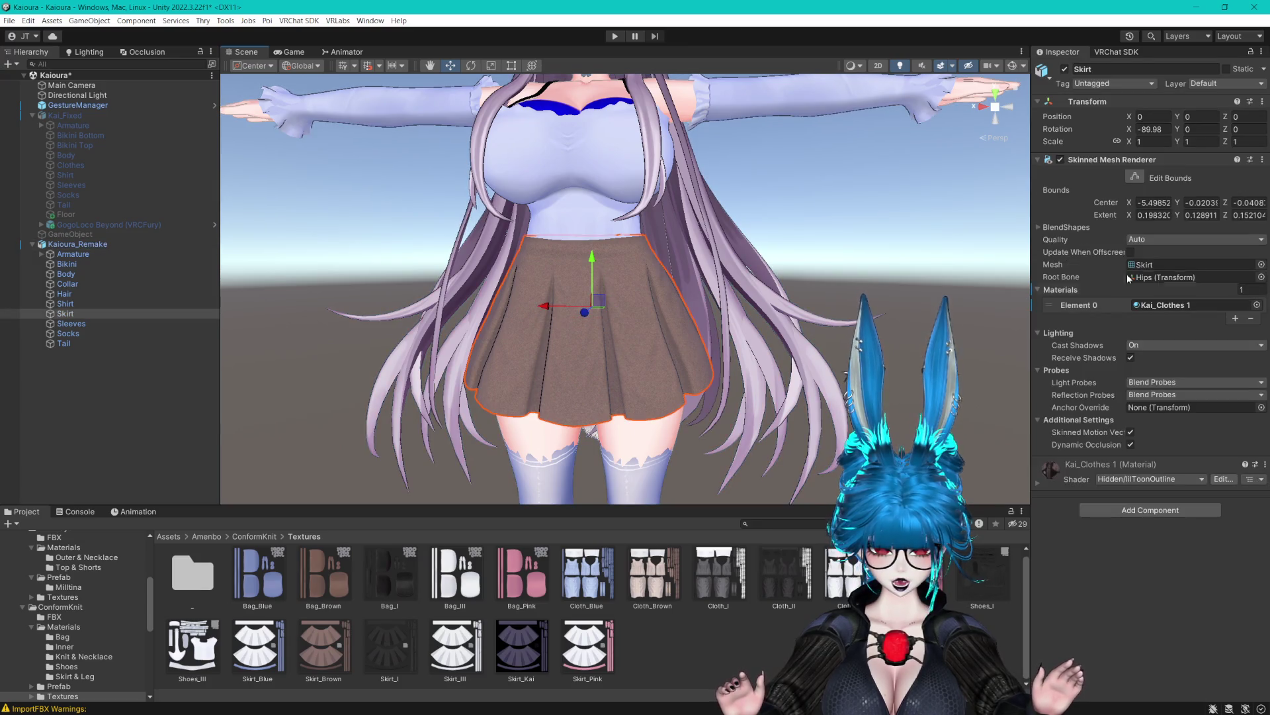
pyautogui.doubleClick(1164, 304)
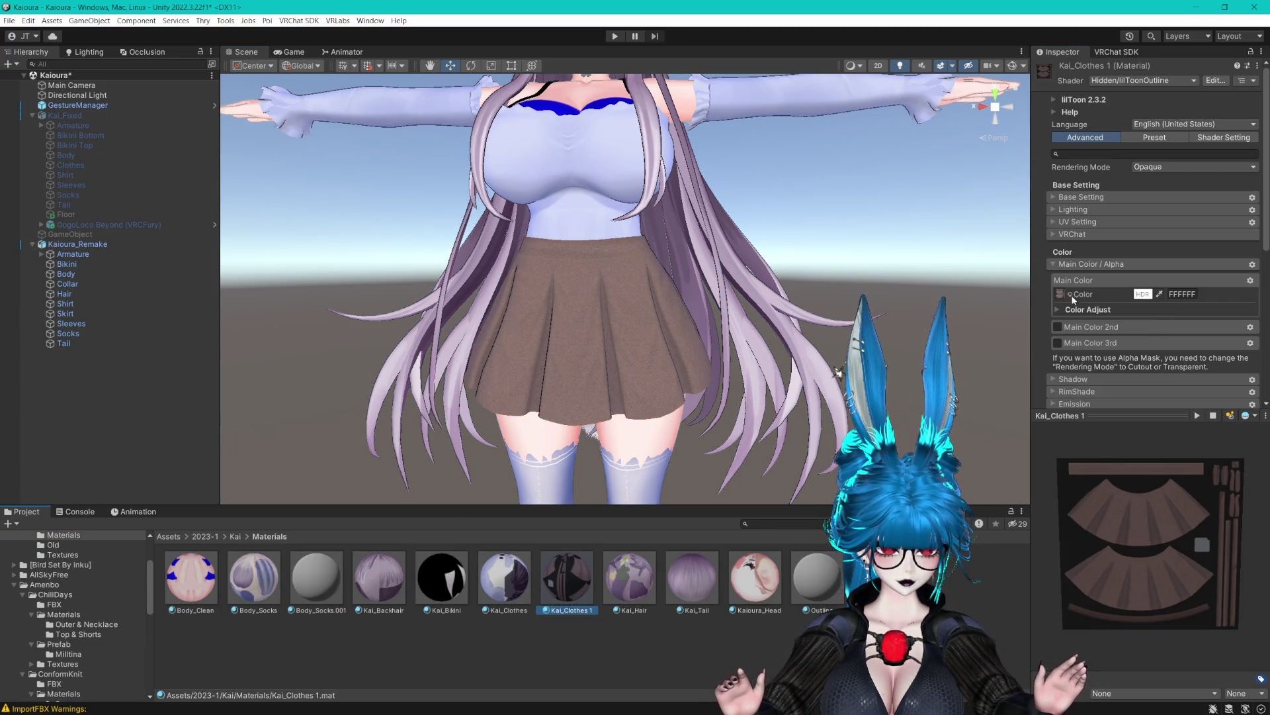
pyautogui.click(1060, 294)
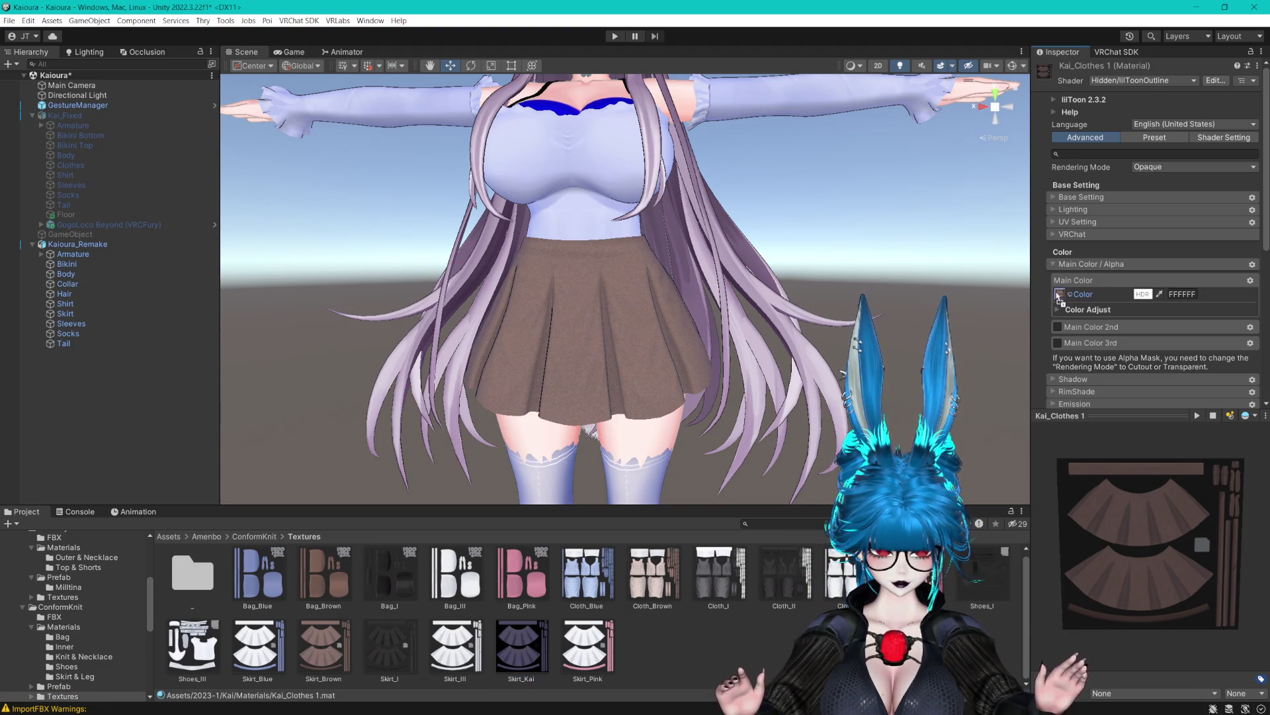
pyautogui.moveTo(1059, 296); pyautogui.dragTo(1060, 294)
pyautogui.scroll(-5, 719, 293)
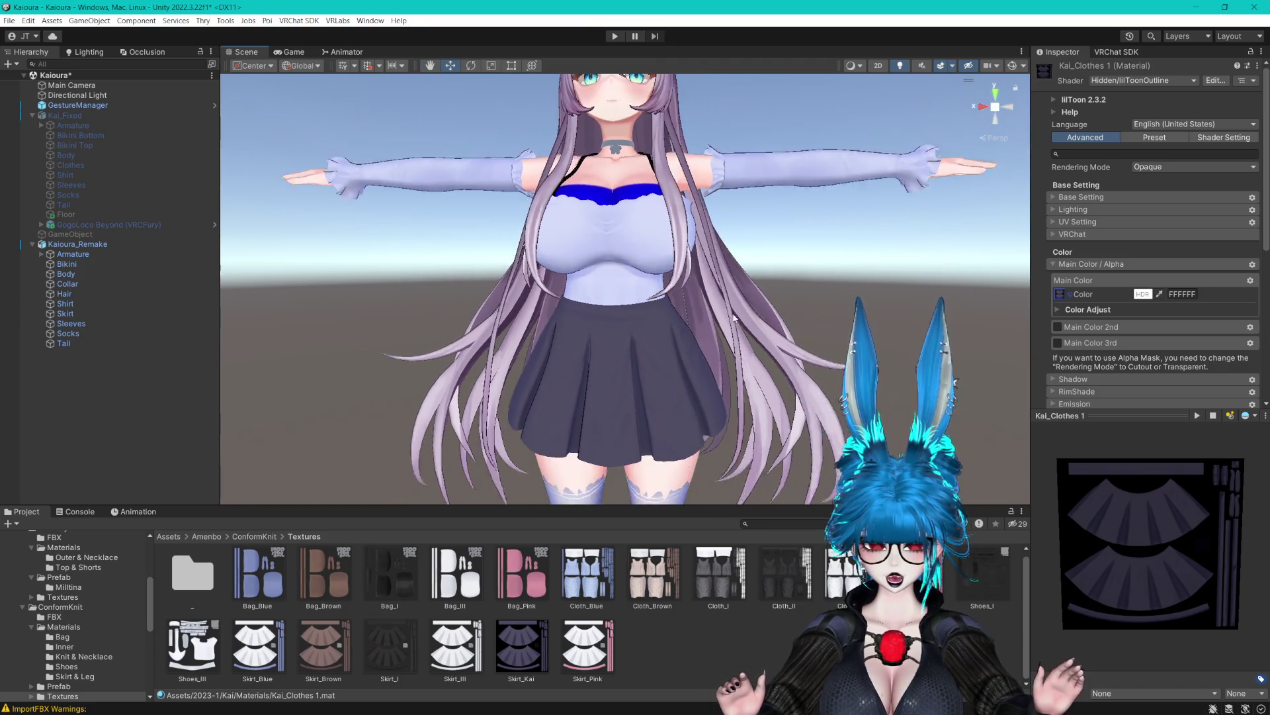
pyautogui.scroll(6, 805, 327)
pyautogui.scroll(-10, 1075, 291)
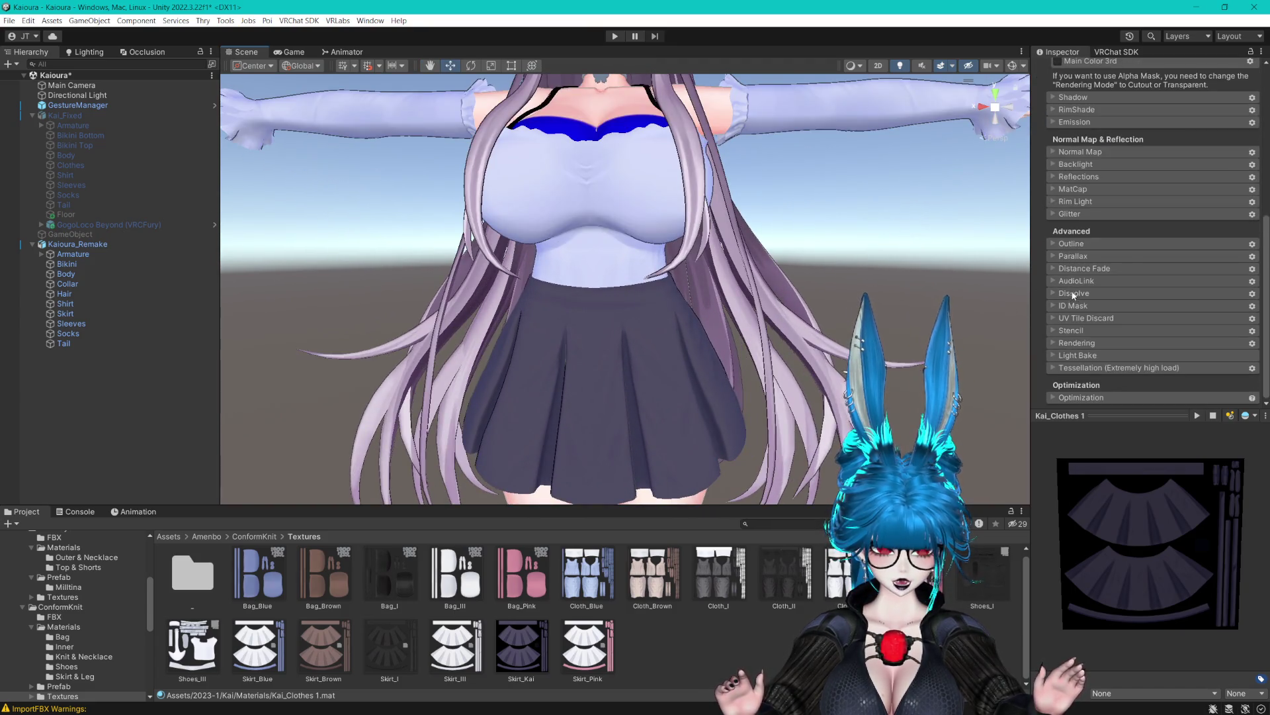
pyautogui.moveTo(655, 397)
pyautogui.mouseDown()
pyautogui.moveTo(658, 132)
pyautogui.moveTo(660, 298)
pyautogui.moveTo(662, 193)
pyautogui.moveTo(723, 154)
pyautogui.moveTo(695, 341)
pyautogui.moveTo(751, 269)
pyautogui.moveTo(780, 274)
pyautogui.moveTo(768, 279)
pyautogui.mouseUp()
pyautogui.scroll(-3, 794, 267)
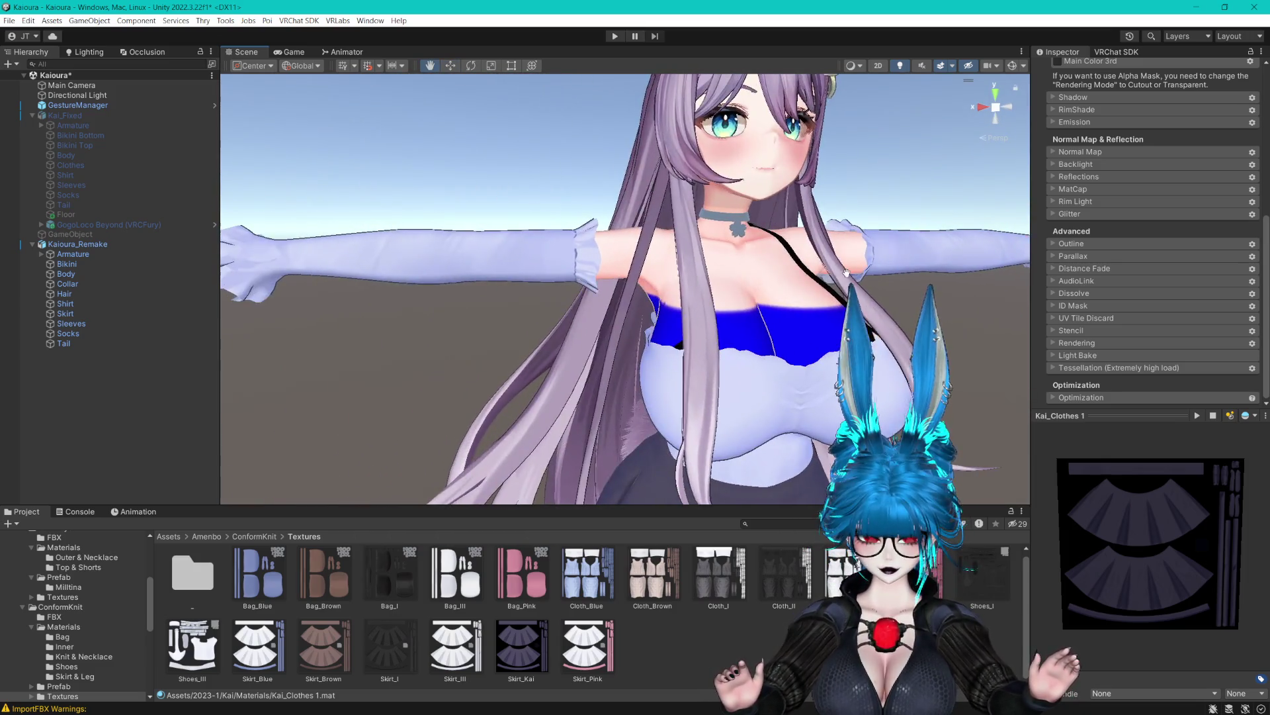
# Give the collar mesh the black clothes material.
pyautogui.scroll(8, 700, 399)
pyautogui.click(761, 284)
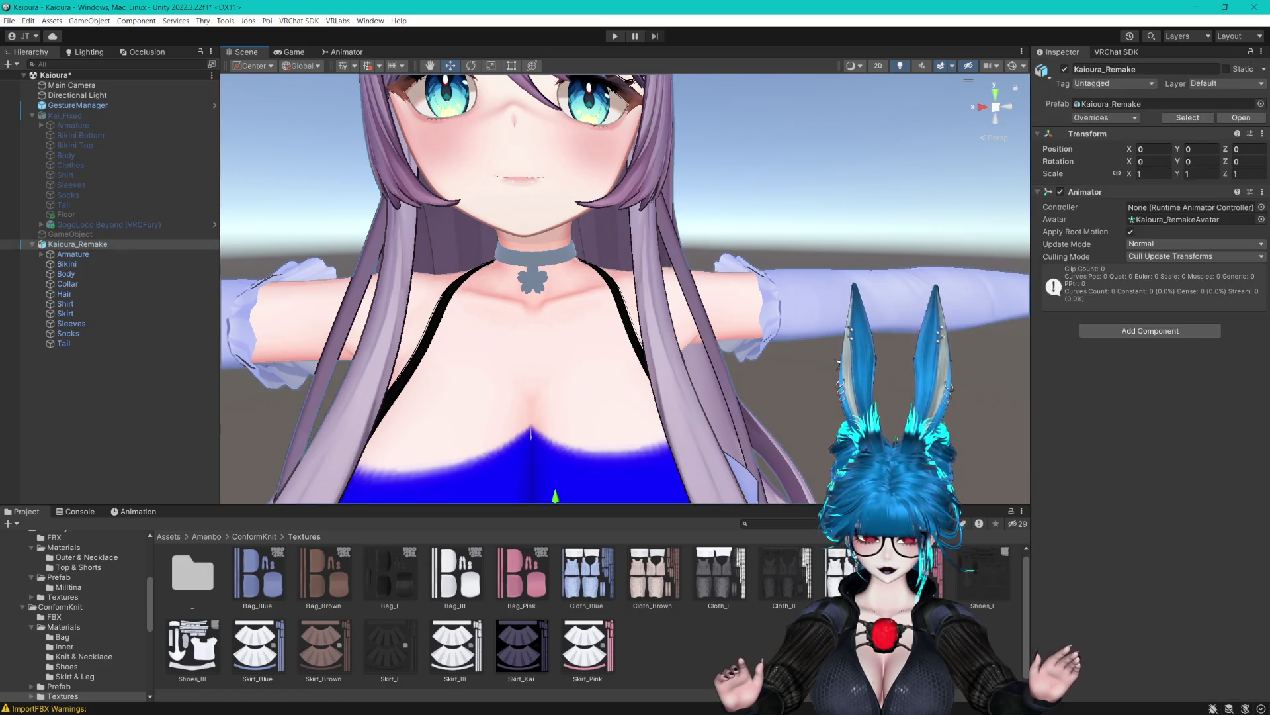
pyautogui.click(761, 284)
pyautogui.click(1162, 292)
pyautogui.moveTo(567, 609)
pyautogui.mouseDown()
pyautogui.moveTo(761, 311)
pyautogui.moveTo(529, 370)
pyautogui.moveTo(539, 255)
pyautogui.moveTo(591, 272)
pyautogui.mouseUp()
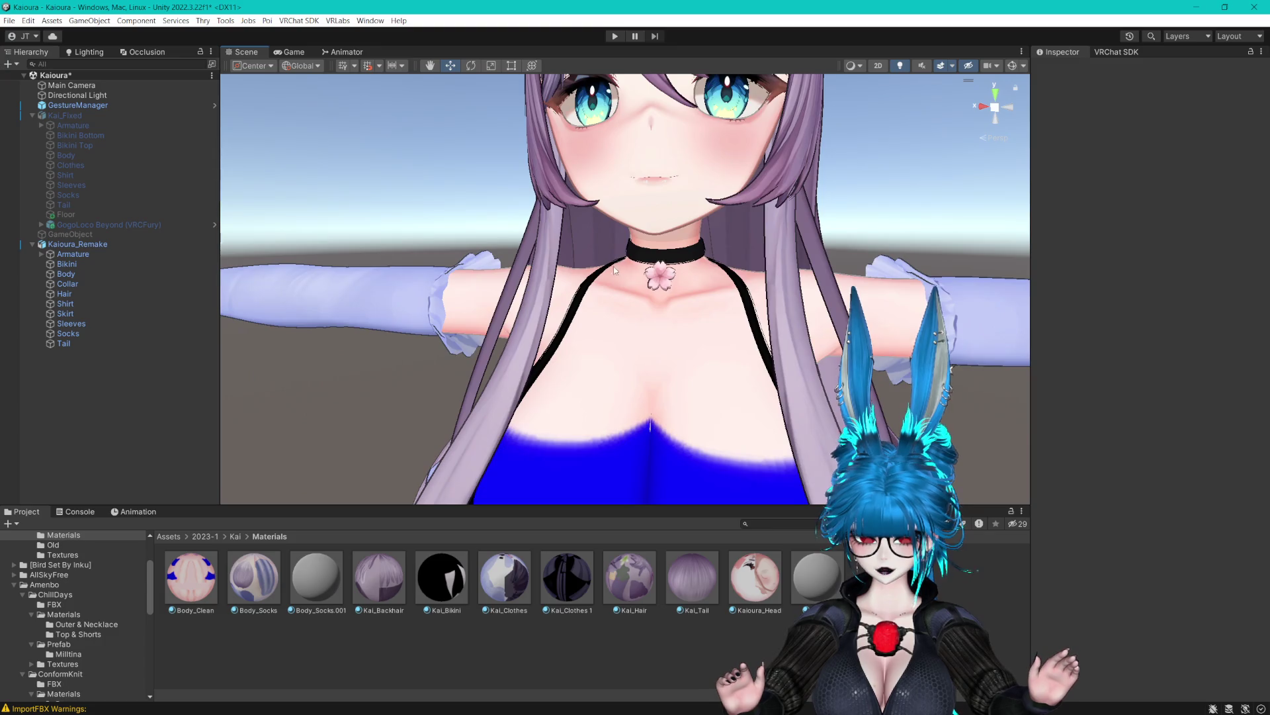
# Delete the unused Body_Socks.001 and Outline materials from the Kai Materials folder.
pyautogui.click(329, 595)
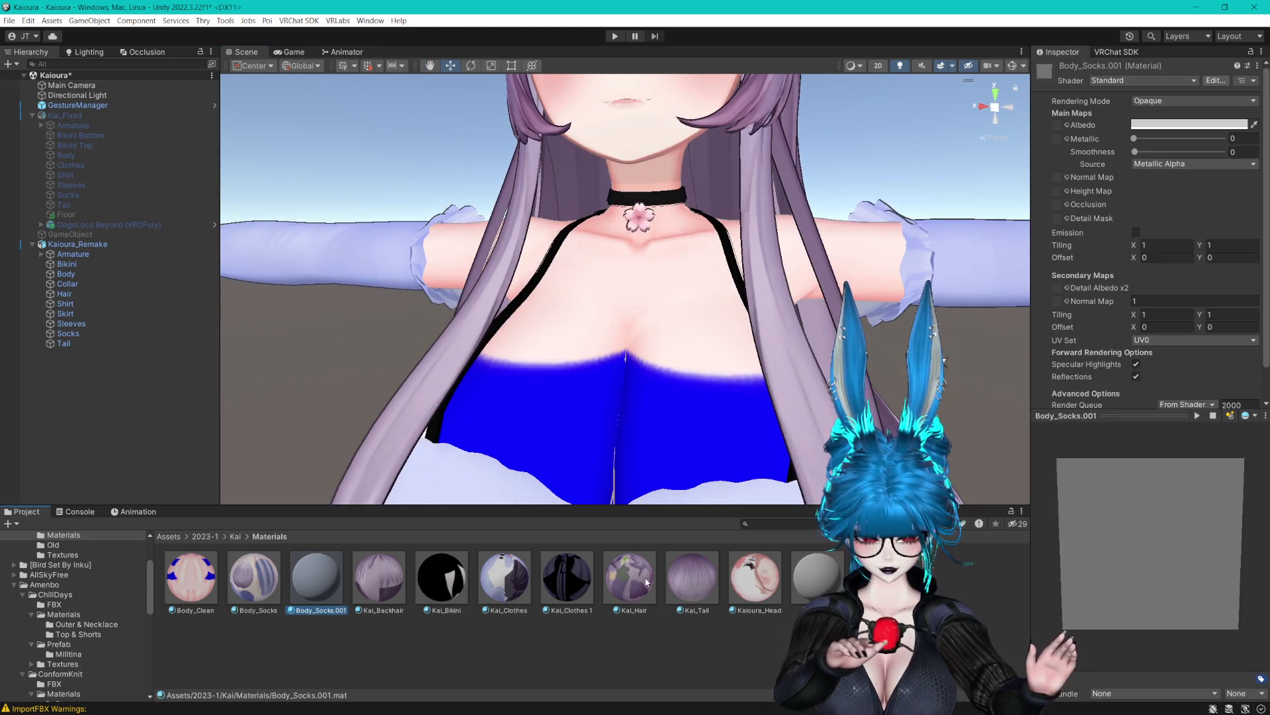
pyautogui.moveTo(329, 591); pyautogui.dragTo(696, 430)
pyautogui.press('Return')
pyautogui.click(730, 575)
pyautogui.press('Delete')
pyautogui.click(659, 385)
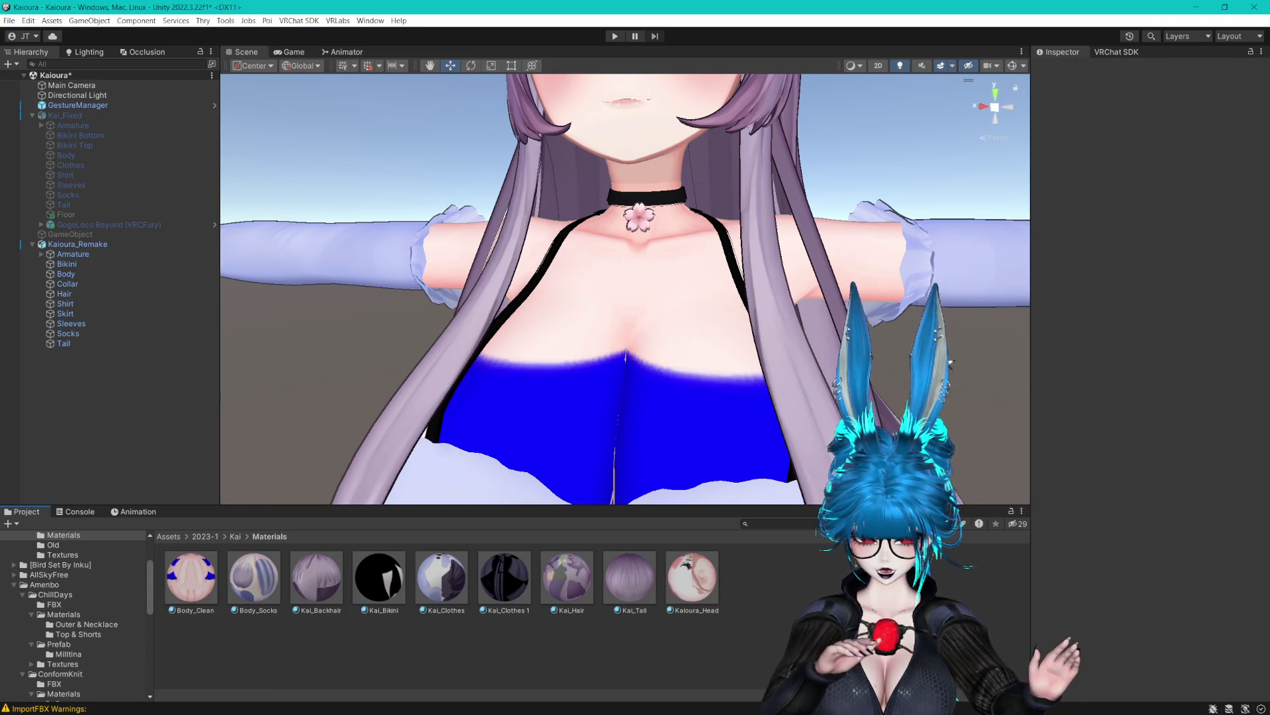
# Orbit the view to inspect the avatar's side and torso, then select the Body_Clean material.
pyautogui.scroll(3, 710, 312)
pyautogui.scroll(-5, 711, 317)
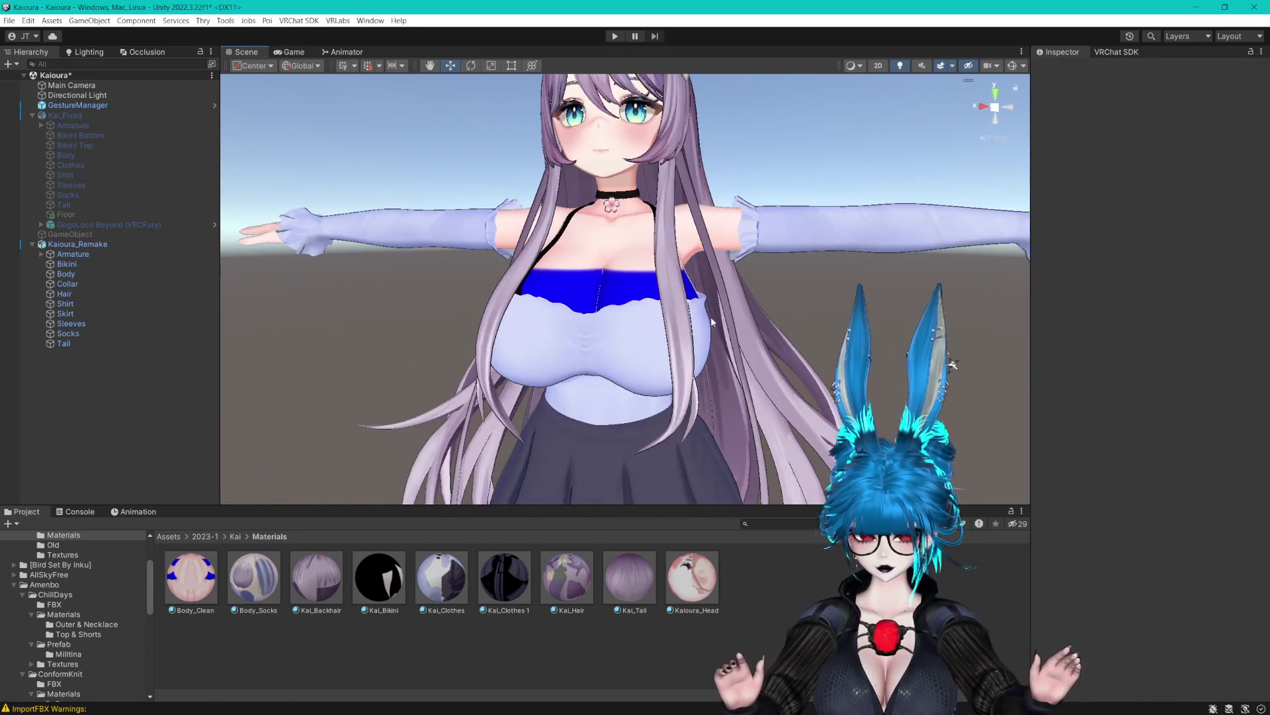
pyautogui.moveTo(711, 317)
pyautogui.mouseDown()
pyautogui.moveTo(617, 283)
pyautogui.moveTo(733, 291)
pyautogui.mouseUp()
pyautogui.scroll(5, 659, 294)
pyautogui.scroll(2, 659, 294)
pyautogui.scroll(-3, 685, 289)
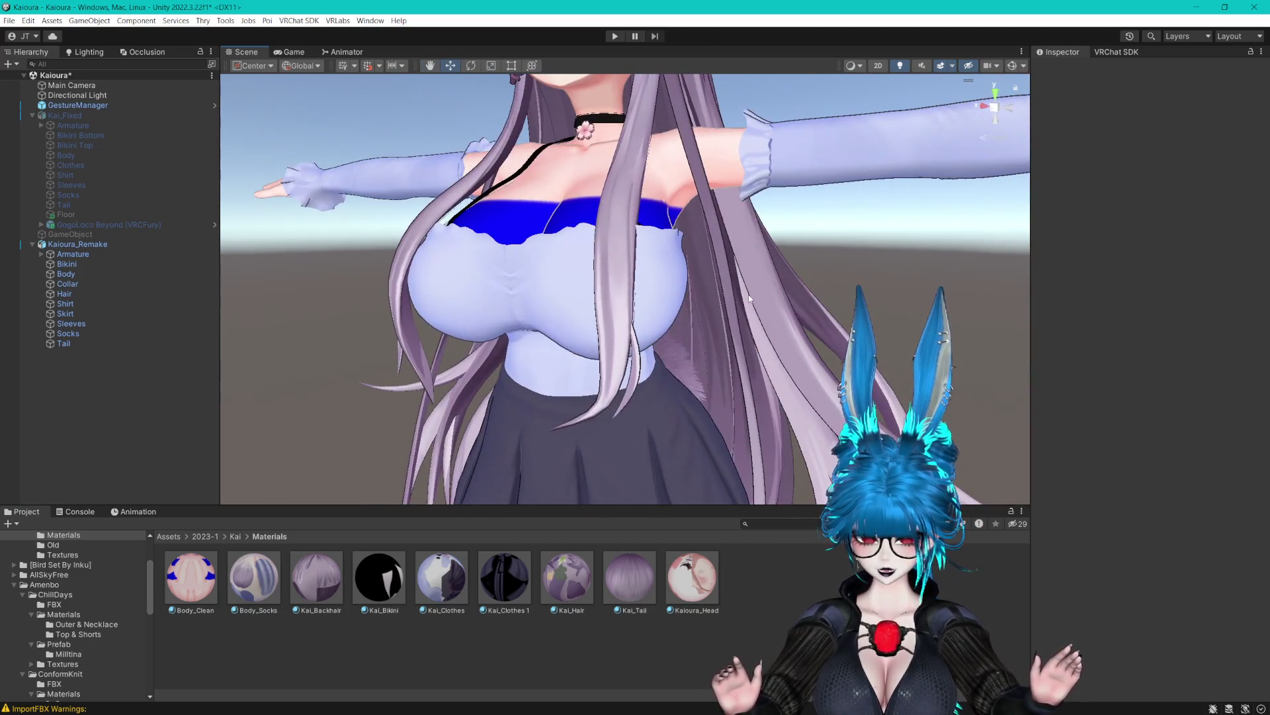
pyautogui.scroll(3, 705, 296)
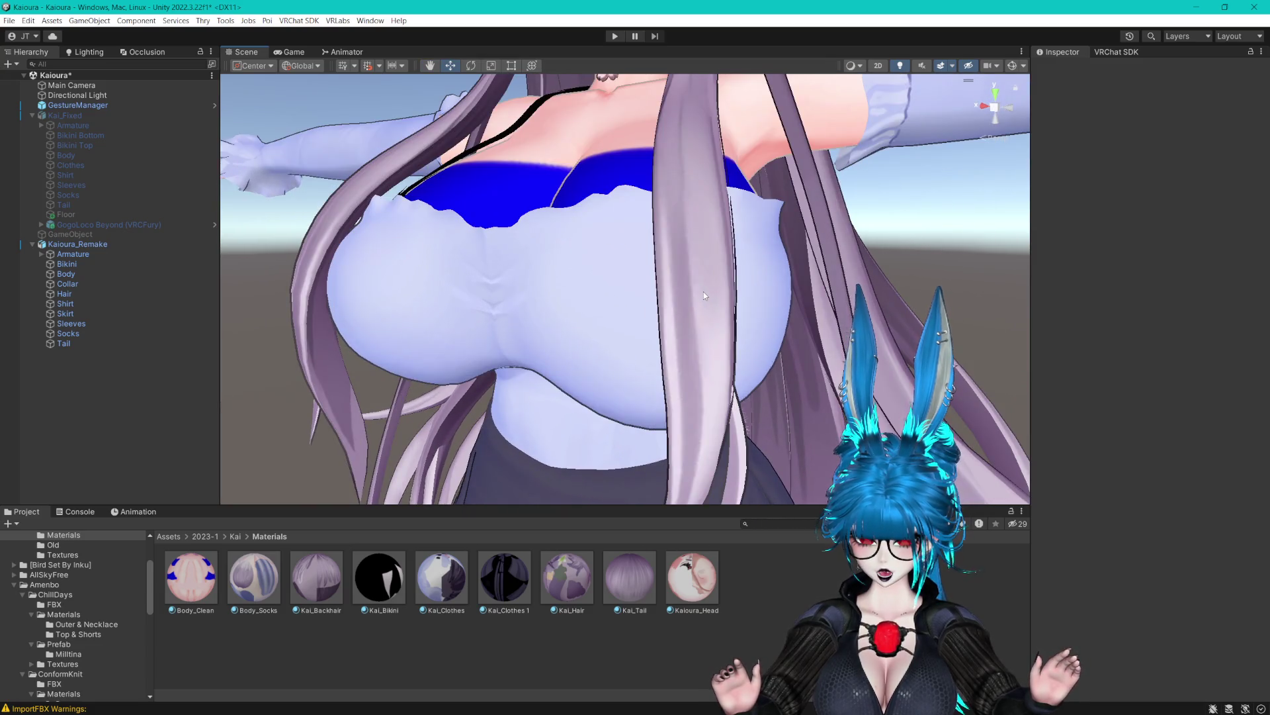
pyautogui.moveTo(705, 291)
pyautogui.mouseDown()
pyautogui.moveTo(740, 270)
pyautogui.moveTo(734, 278)
pyautogui.mouseUp()
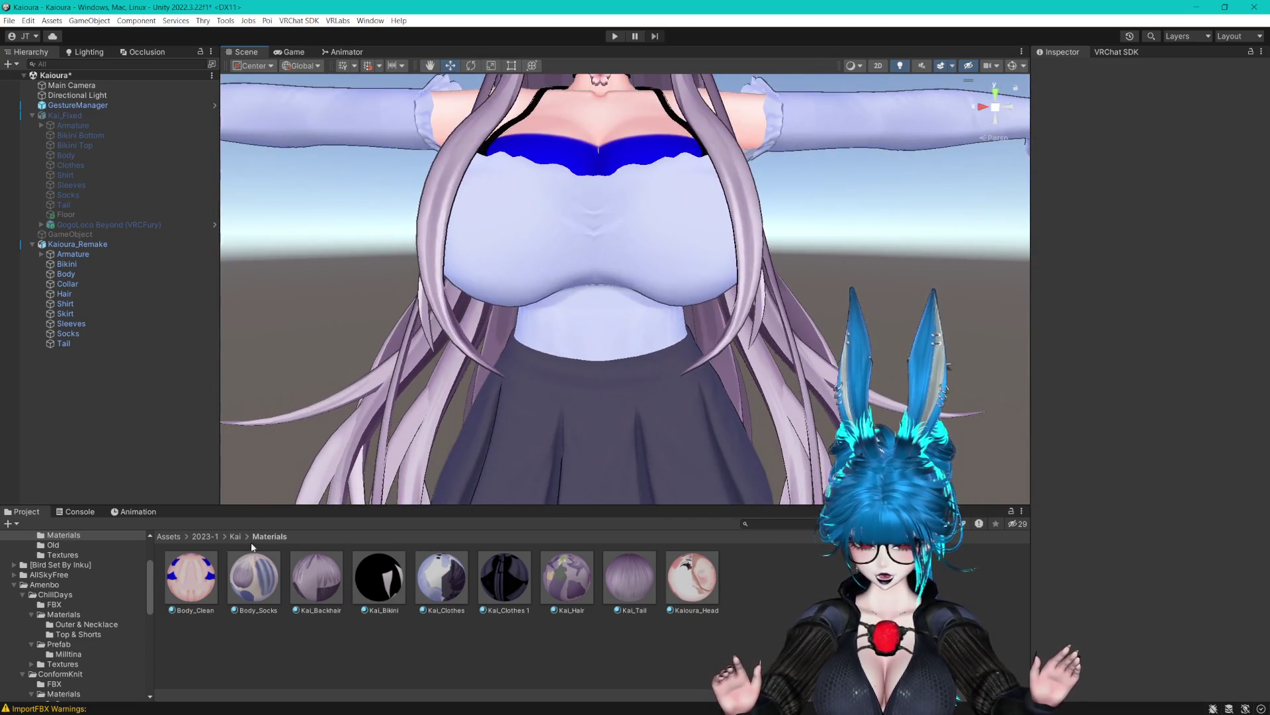
pyautogui.click(192, 577)
# Review the shader list and inspect the Kai_Tail, Kai_Hair, Kai_Clothes and Kai_Bikini materials.
pyautogui.keyDown('shift'); pyautogui.click(684, 571); pyautogui.keyUp('shift')
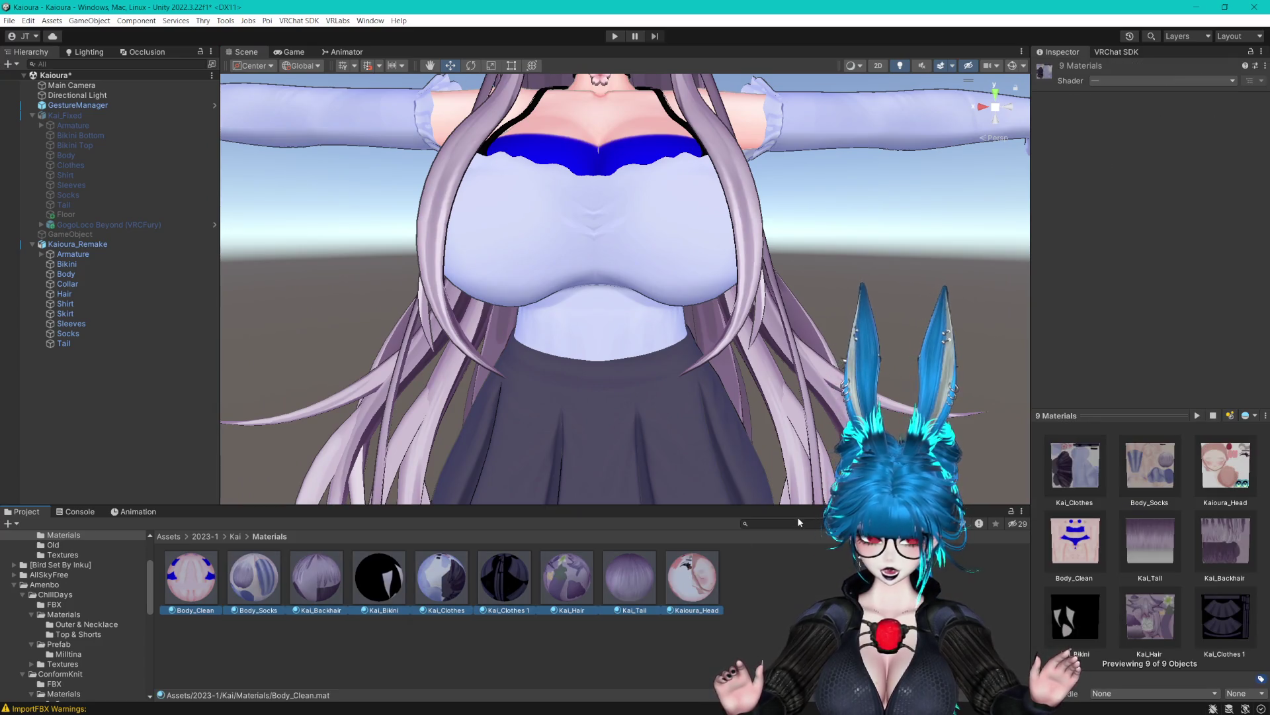
pyautogui.click(1109, 80)
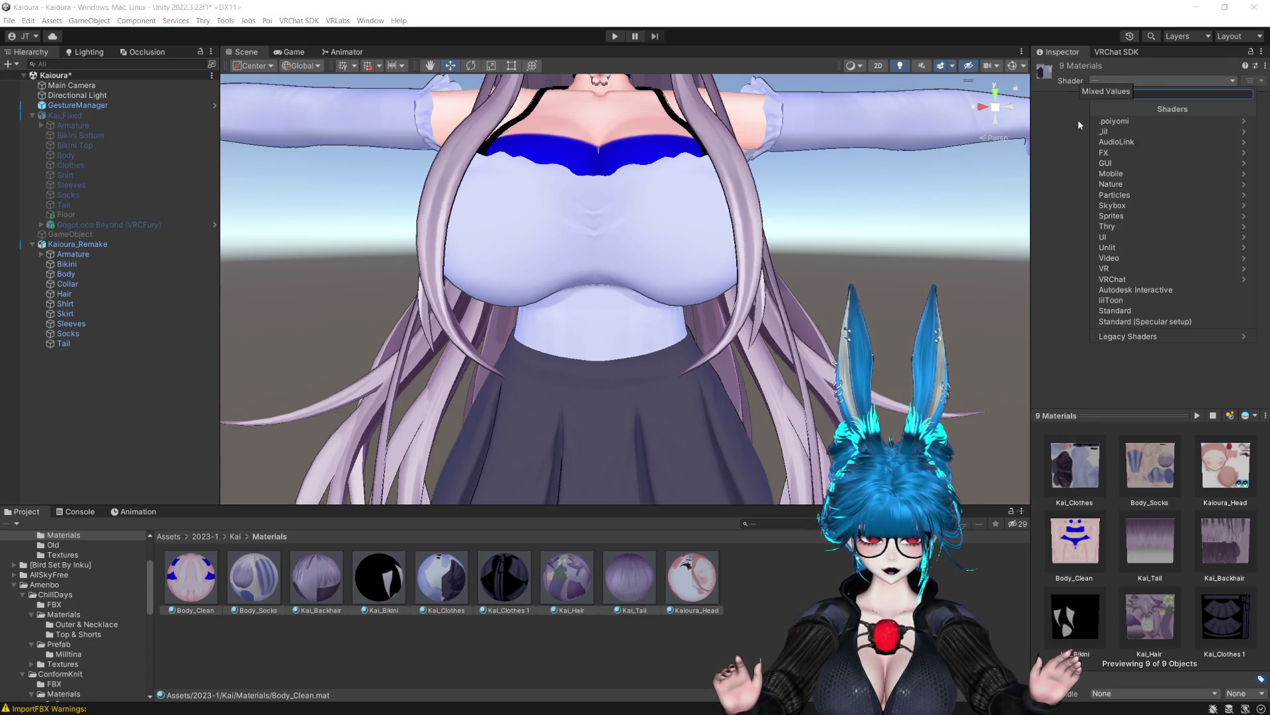
pyautogui.click(693, 577)
pyautogui.click(634, 582)
pyautogui.click(567, 577)
pyautogui.click(441, 577)
pyautogui.click(379, 577)
pyautogui.click(224, 573)
pyautogui.click(191, 577)
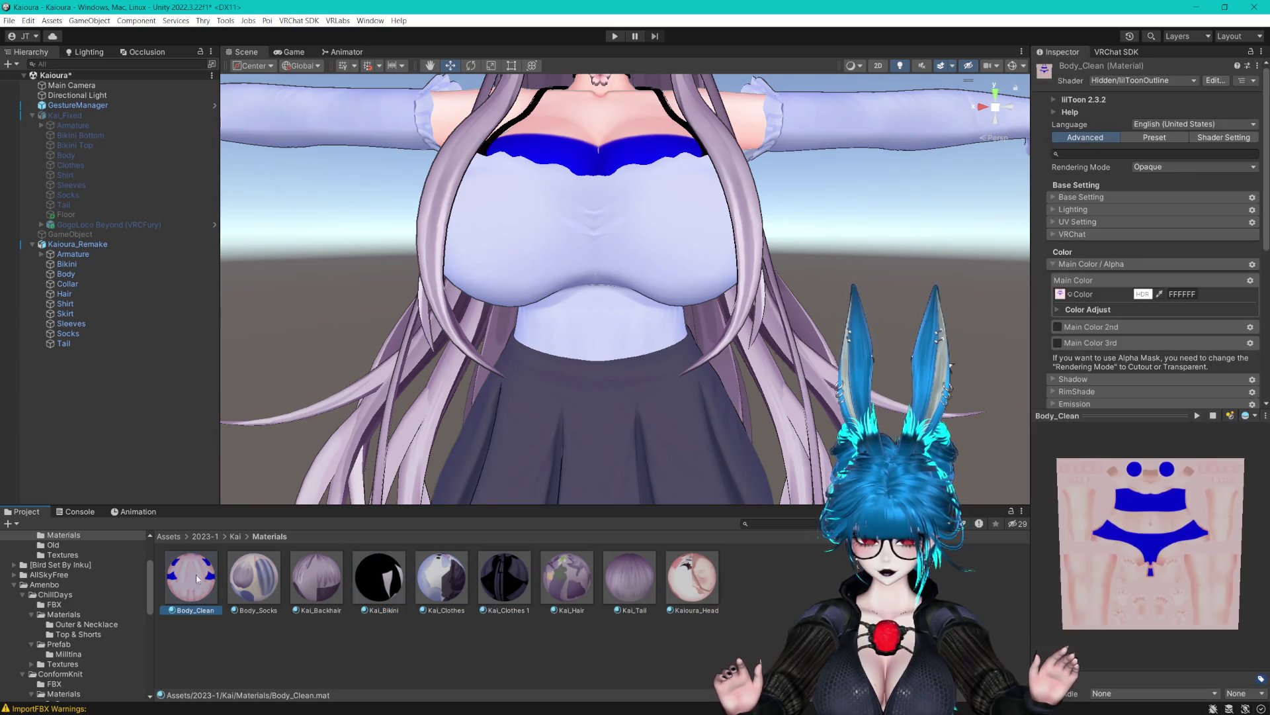
# Translate all nine selected materials to Poiyomi Pro from the Inspector's Poiyomi menu.
pyautogui.keyDown('shift'); pyautogui.click(688, 581); pyautogui.keyUp('shift')
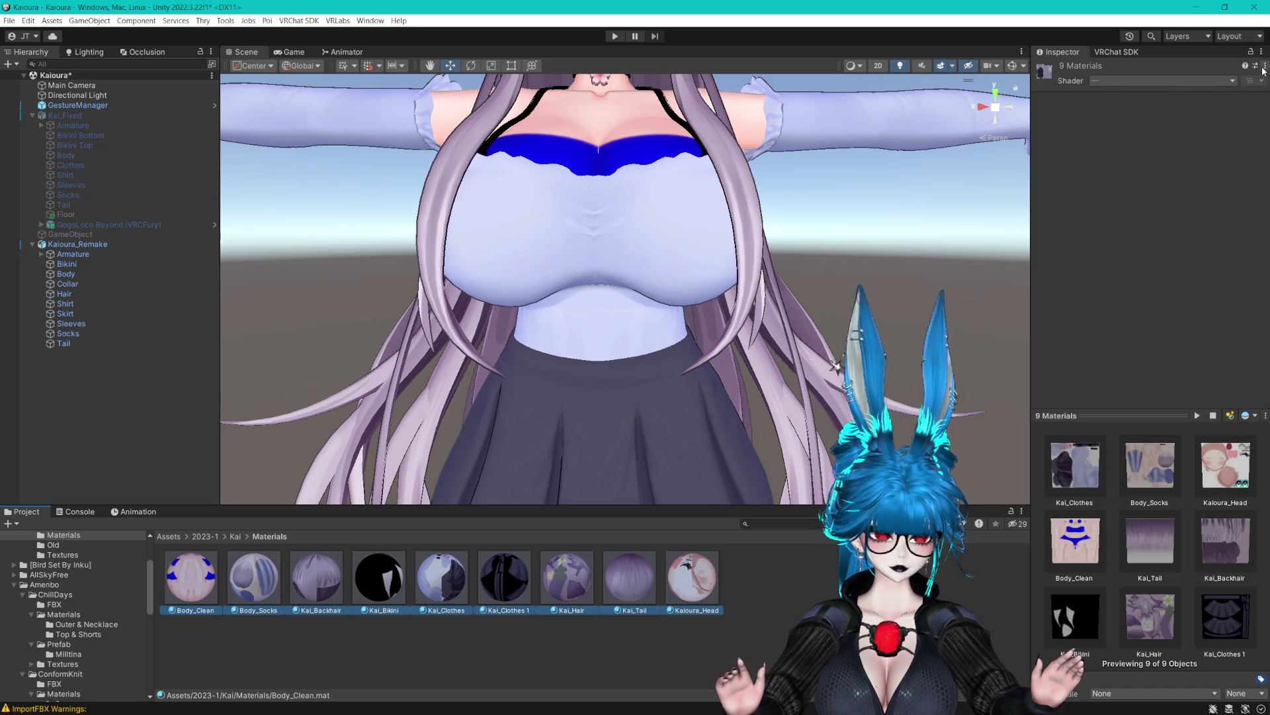
pyautogui.click(1265, 66)
pyautogui.moveTo(1191, 200)
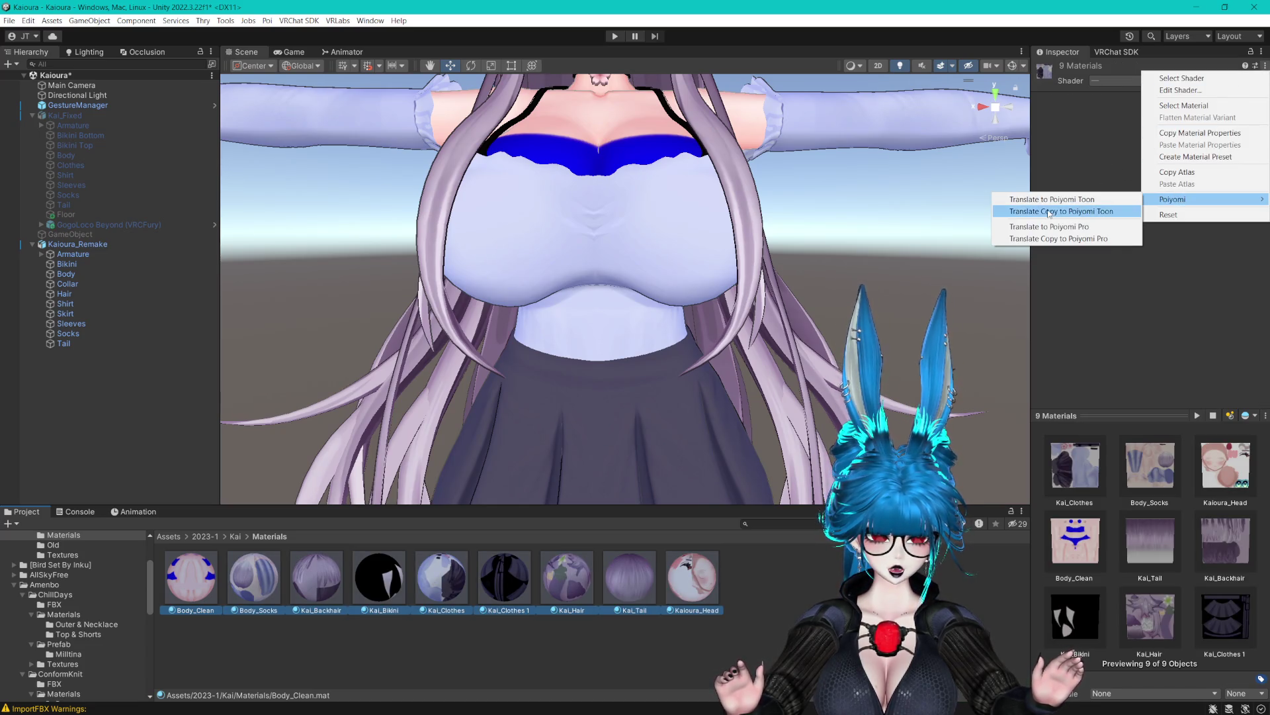
pyautogui.click(1038, 227)
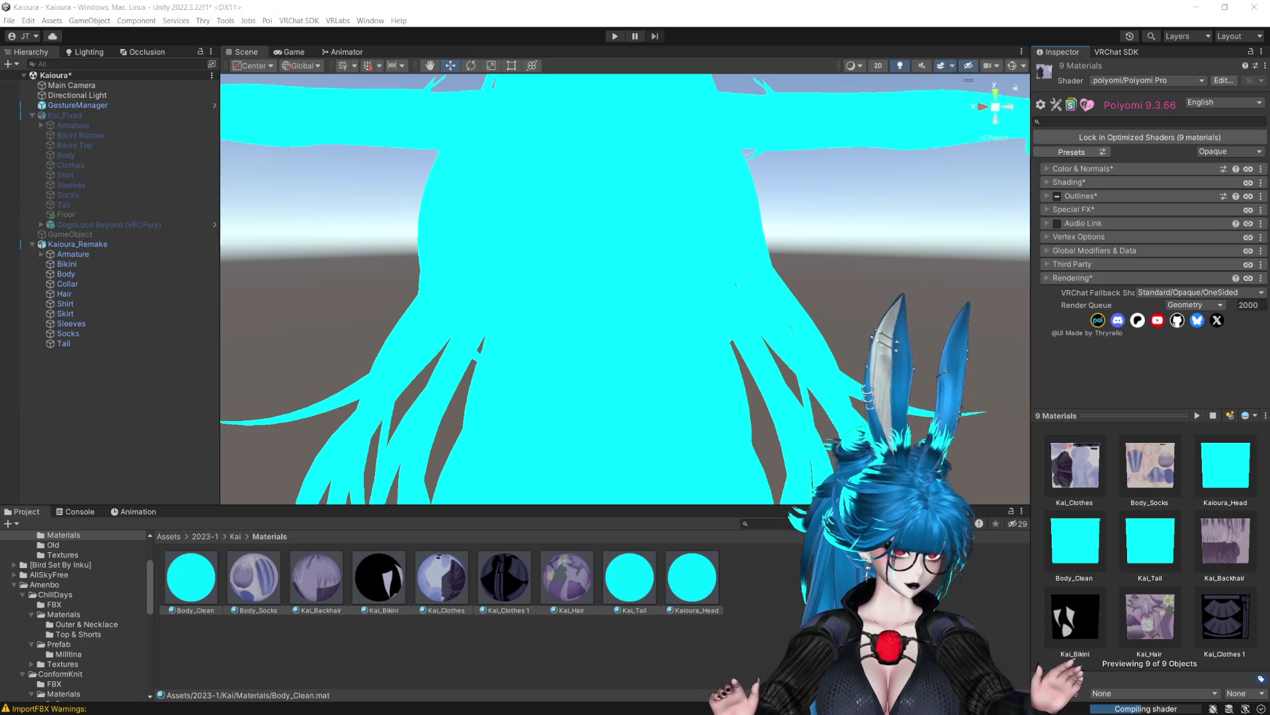
pyautogui.moveTo(729, 202)
pyautogui.mouseDown()
pyautogui.moveTo(792, 297)
pyautogui.moveTo(777, 292)
pyautogui.mouseUp()
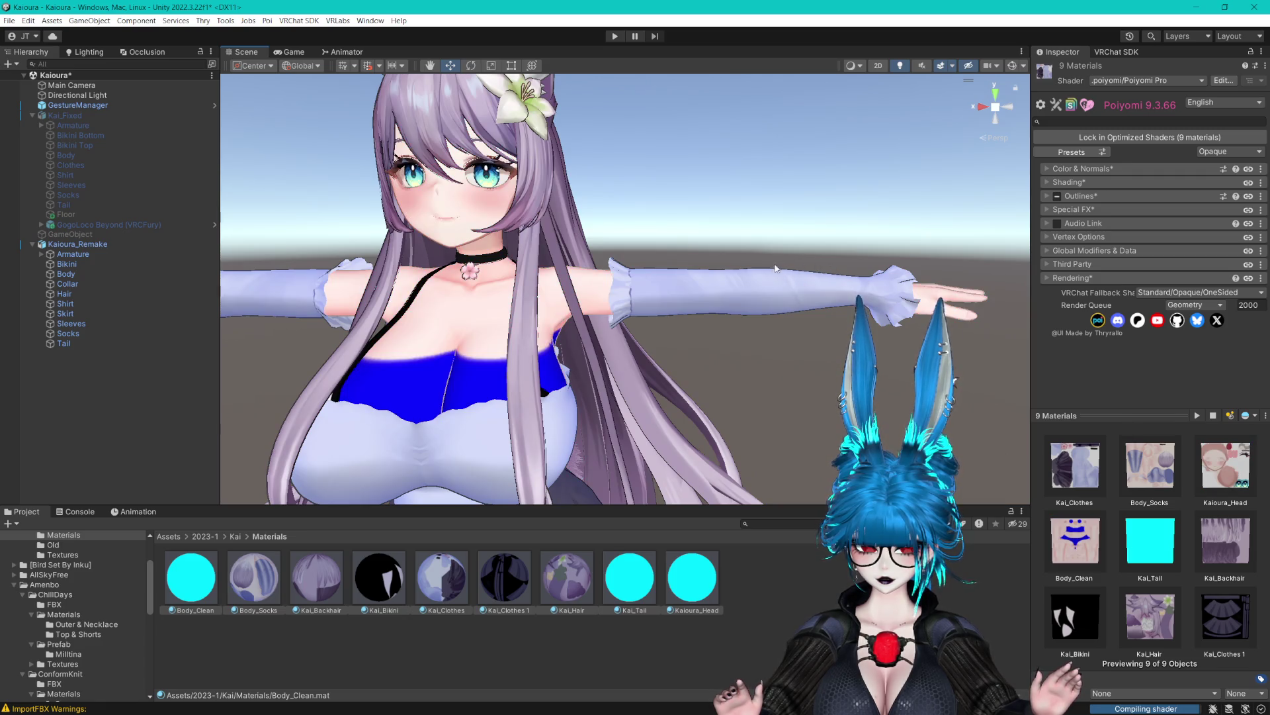
# On the Body mesh's Skinned Mesh Renderer, raise the AO_Blocker blendshape to 100.
pyautogui.scroll(-2, 776, 268)
pyautogui.moveTo(776, 268)
pyautogui.mouseDown()
pyautogui.moveTo(759, 351)
pyautogui.moveTo(728, 348)
pyautogui.mouseUp()
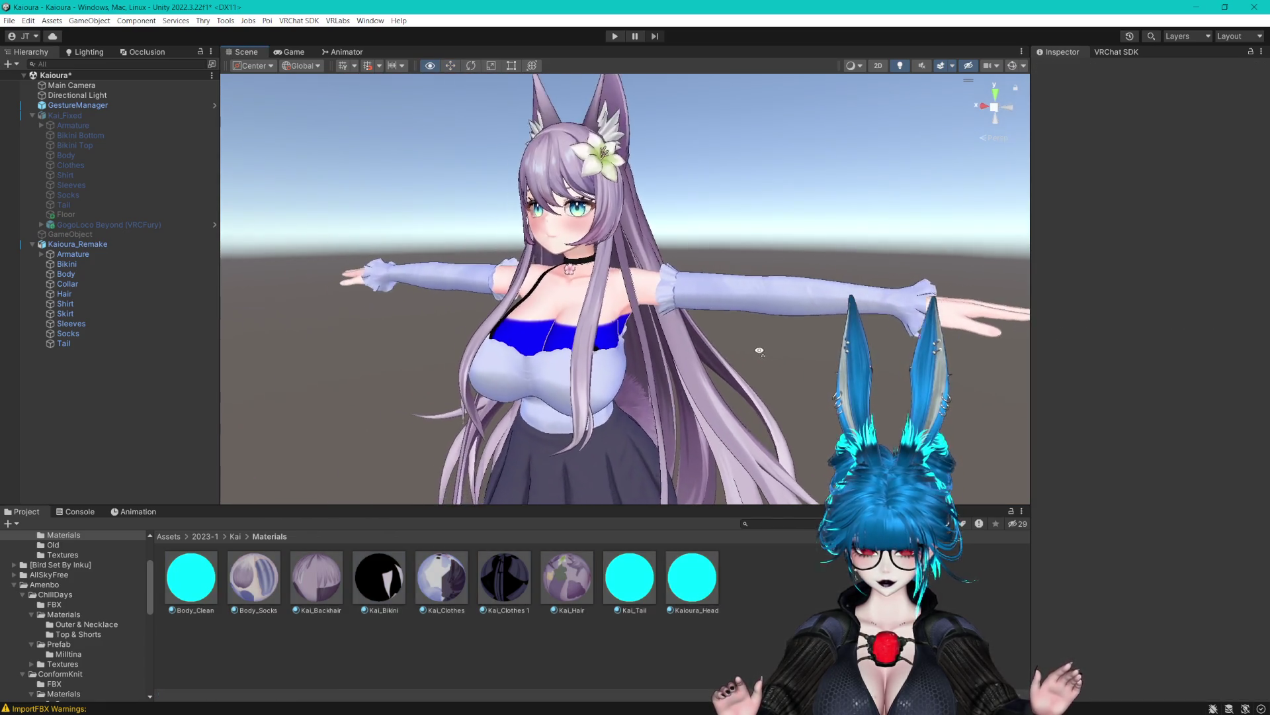
pyautogui.scroll(2, 728, 347)
pyautogui.scroll(4, 661, 298)
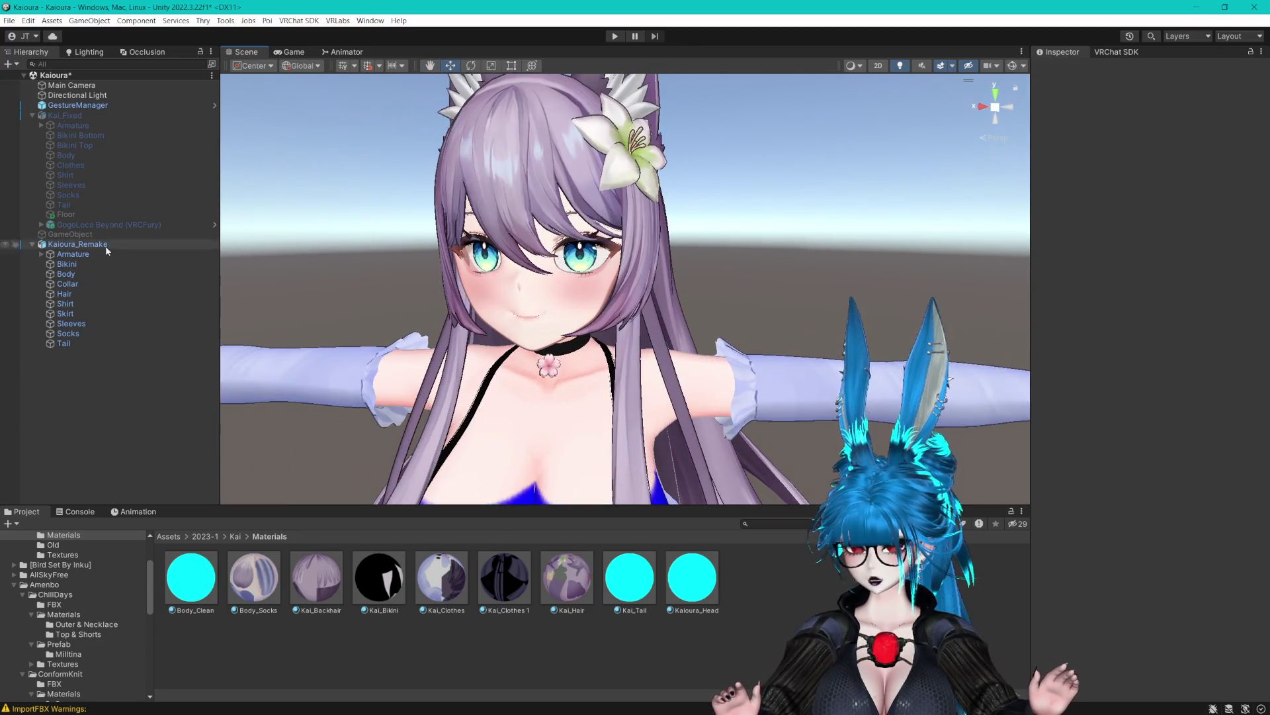
pyautogui.click(72, 273)
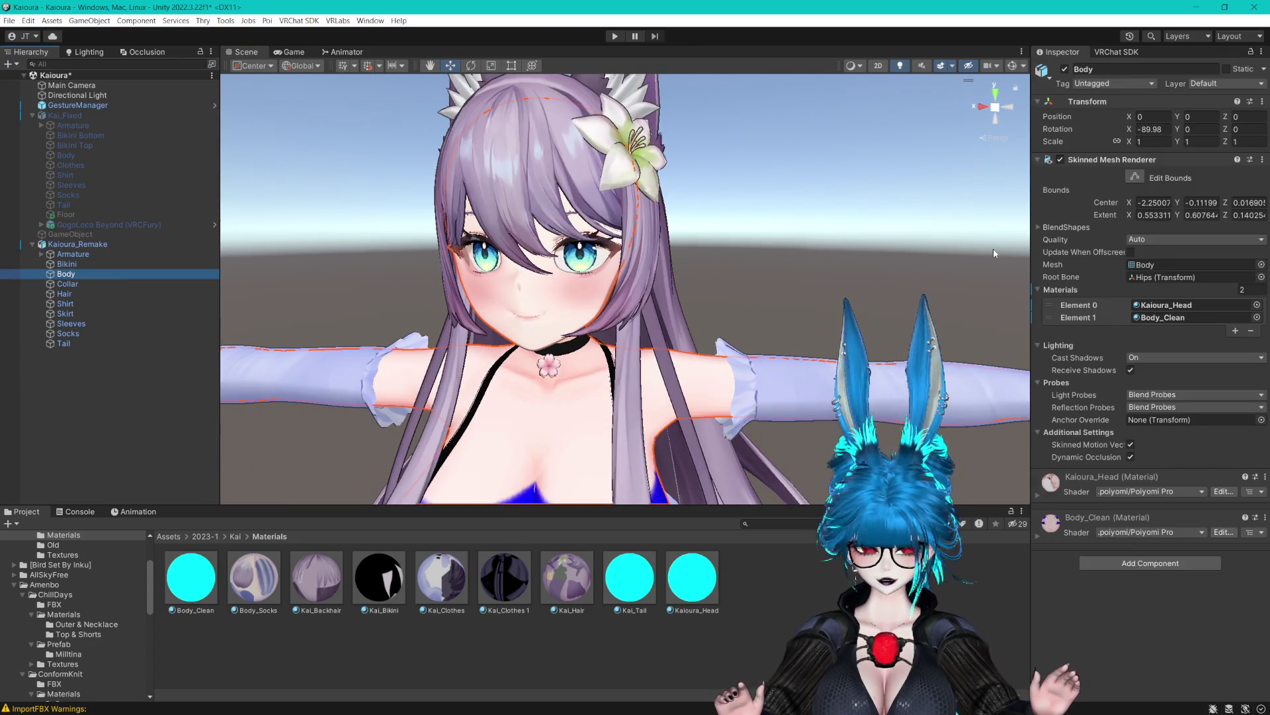
pyautogui.click(1039, 227)
pyautogui.scroll(-10, 1112, 331)
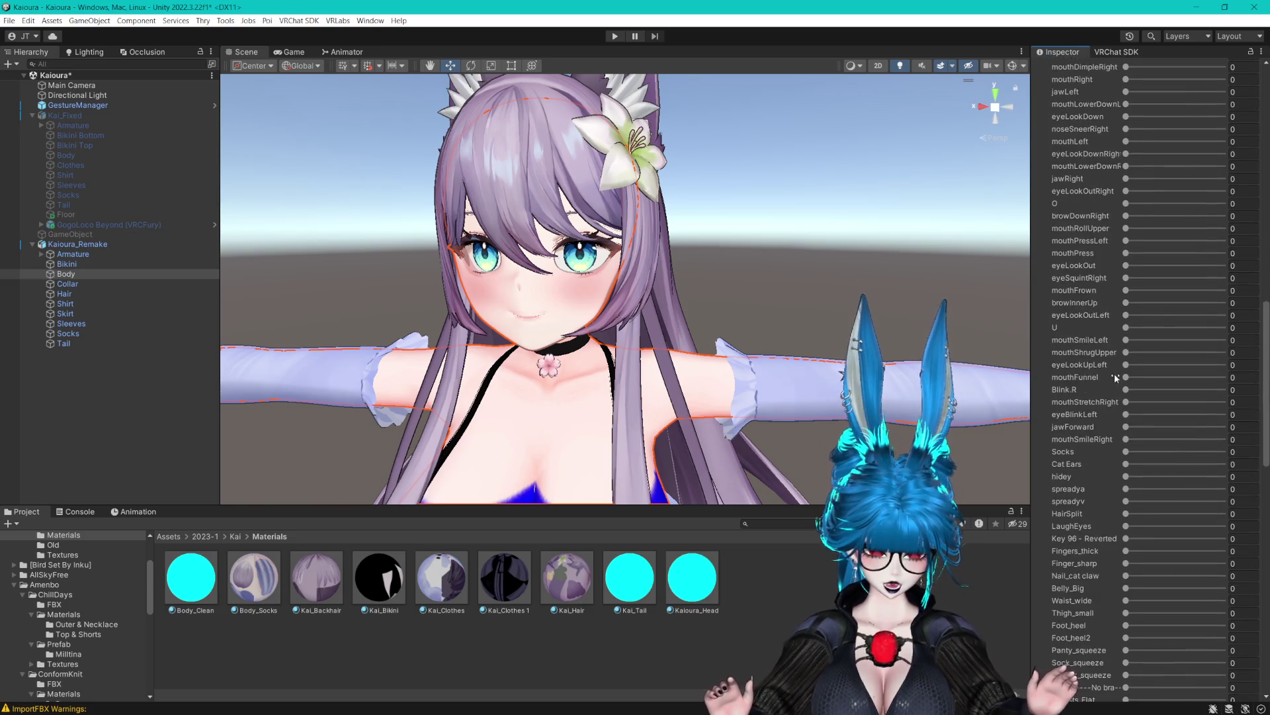
pyautogui.scroll(-10, 1118, 397)
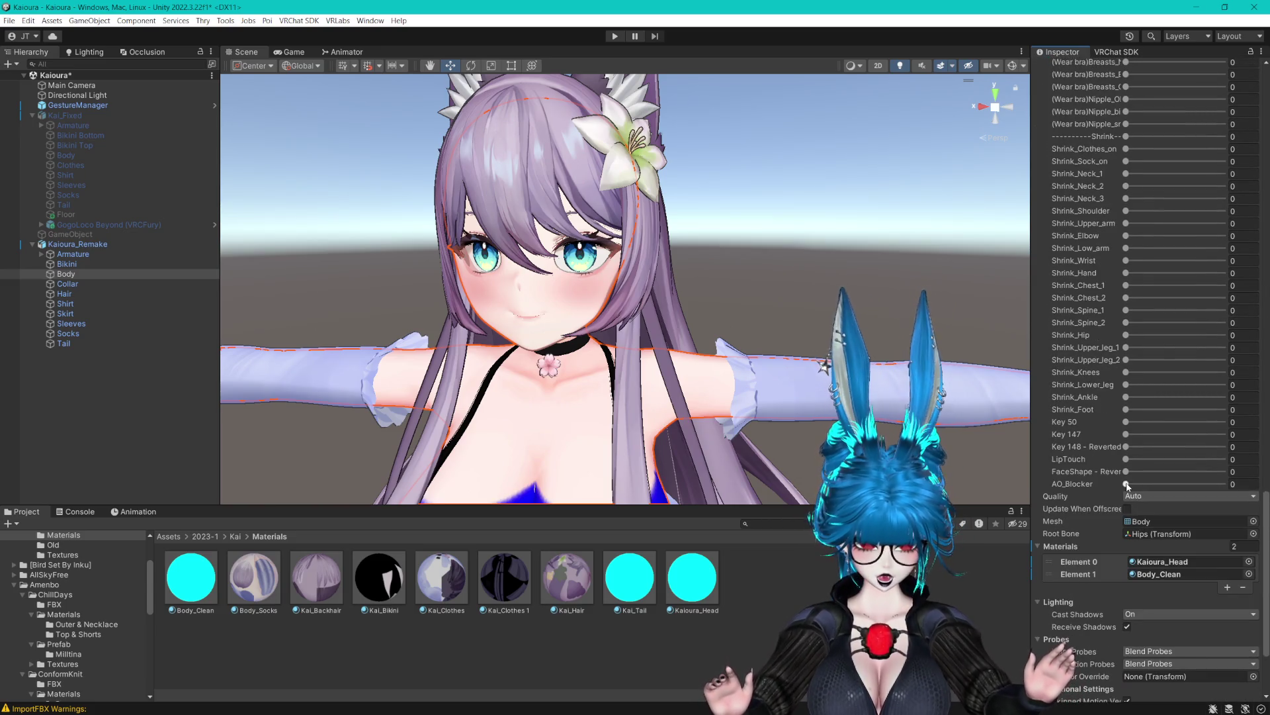
pyautogui.moveTo(1127, 486); pyautogui.dragTo(1222, 483)
pyautogui.scroll(5, 808, 250)
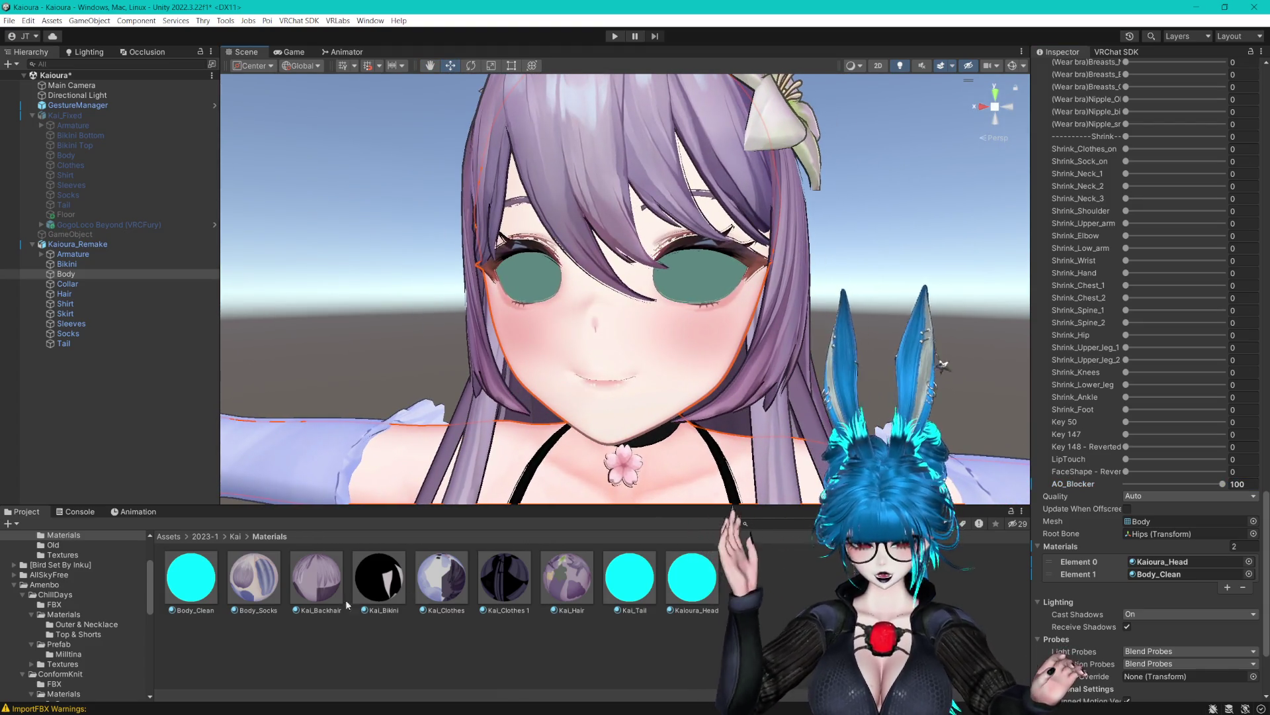
pyautogui.click(466, 616)
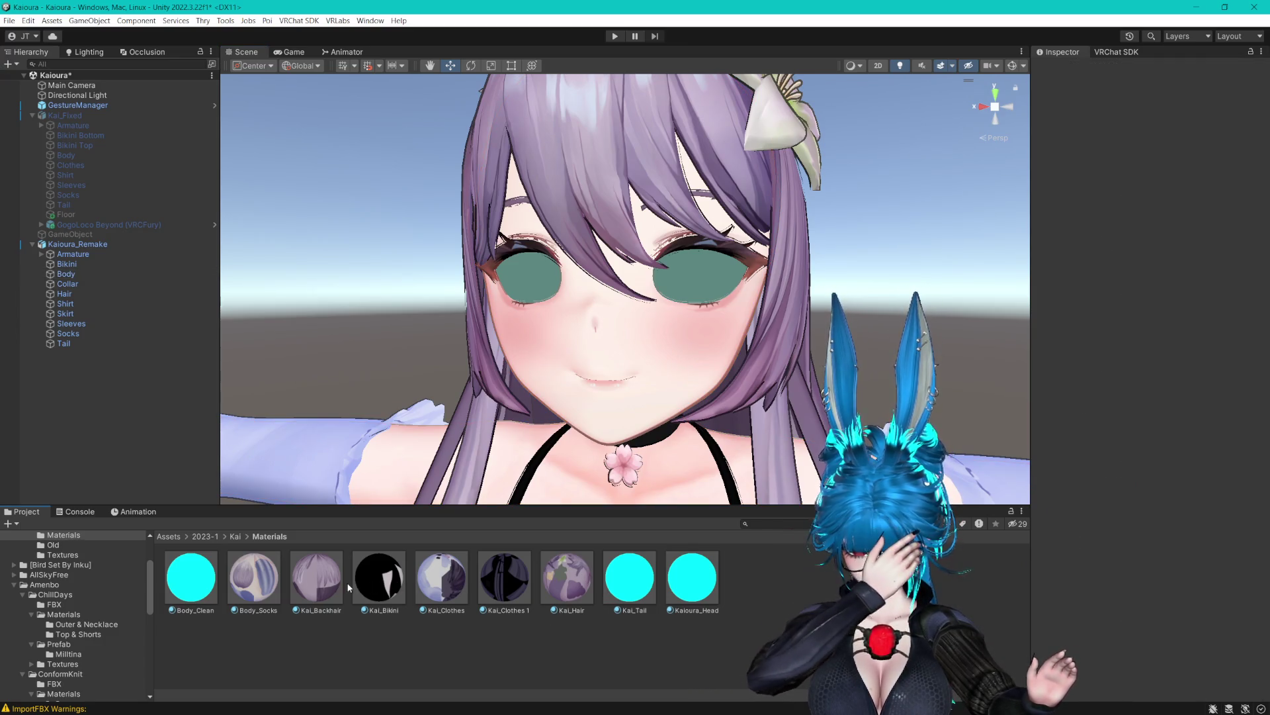
pyautogui.click(686, 581)
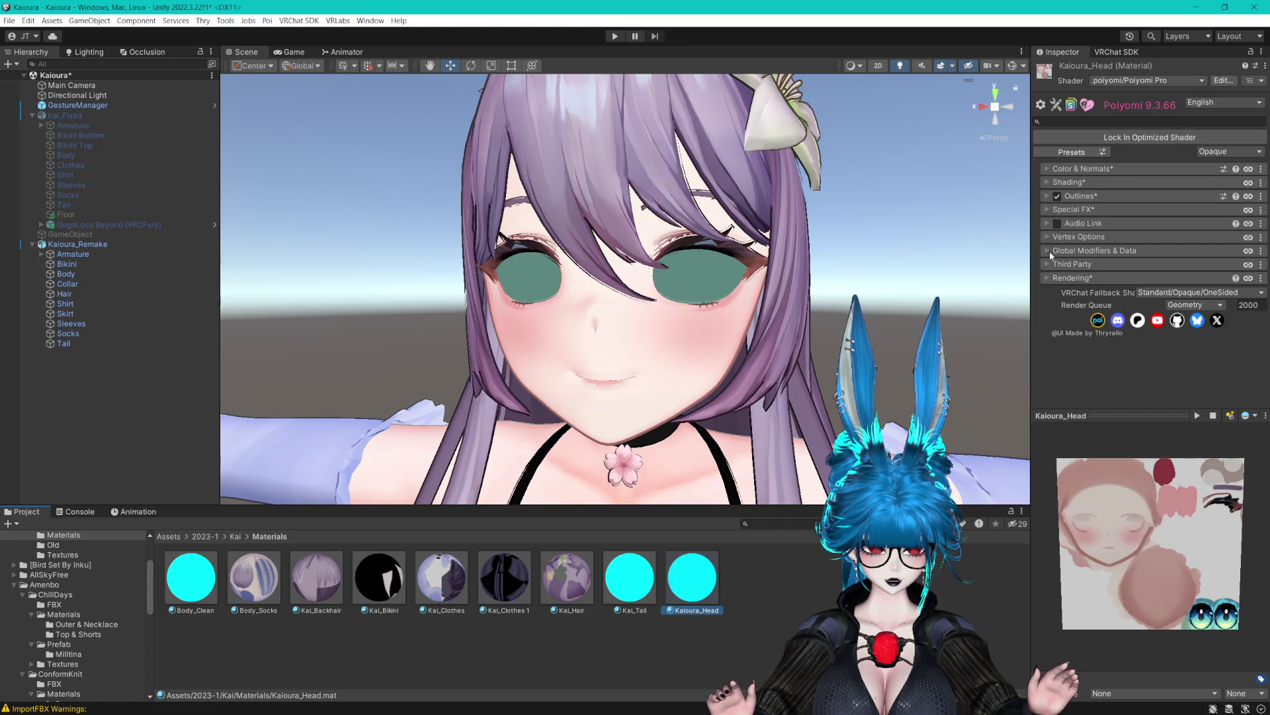
# Enable World AO Blocker in Kaioura_Head's Rendering settings, keeping UV Channel at UV0.
pyautogui.click(1050, 277)
pyautogui.scroll(-3, 1051, 279)
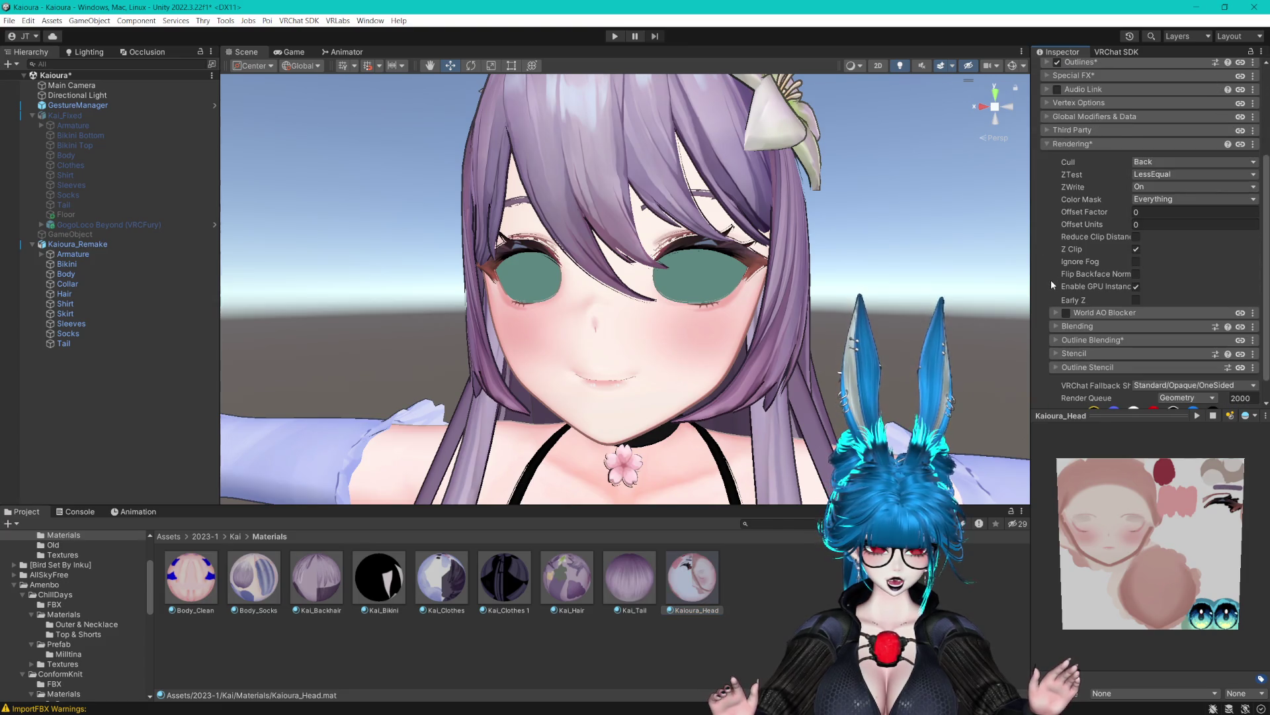
pyautogui.scroll(-1, 1051, 278)
pyautogui.click(1066, 286)
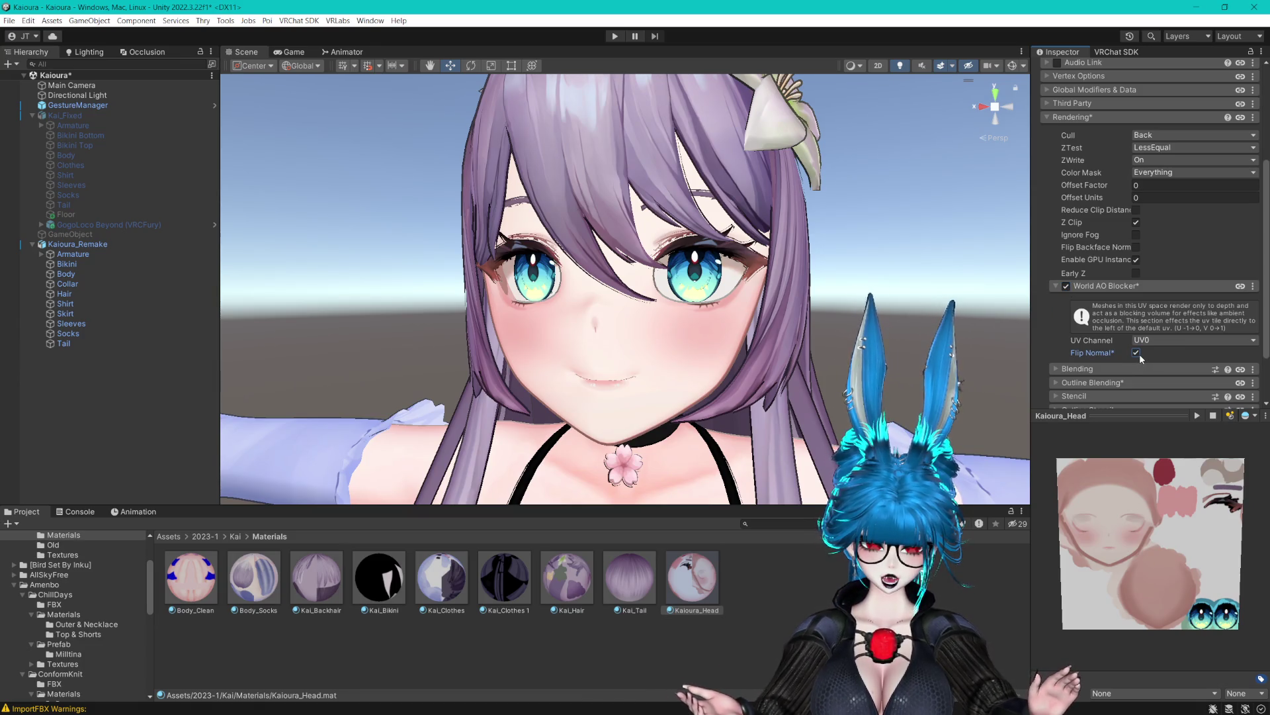
pyautogui.moveTo(791, 341); pyautogui.dragTo(803, 341)
pyautogui.scroll(3, 803, 341)
pyautogui.scroll(-2, 752, 284)
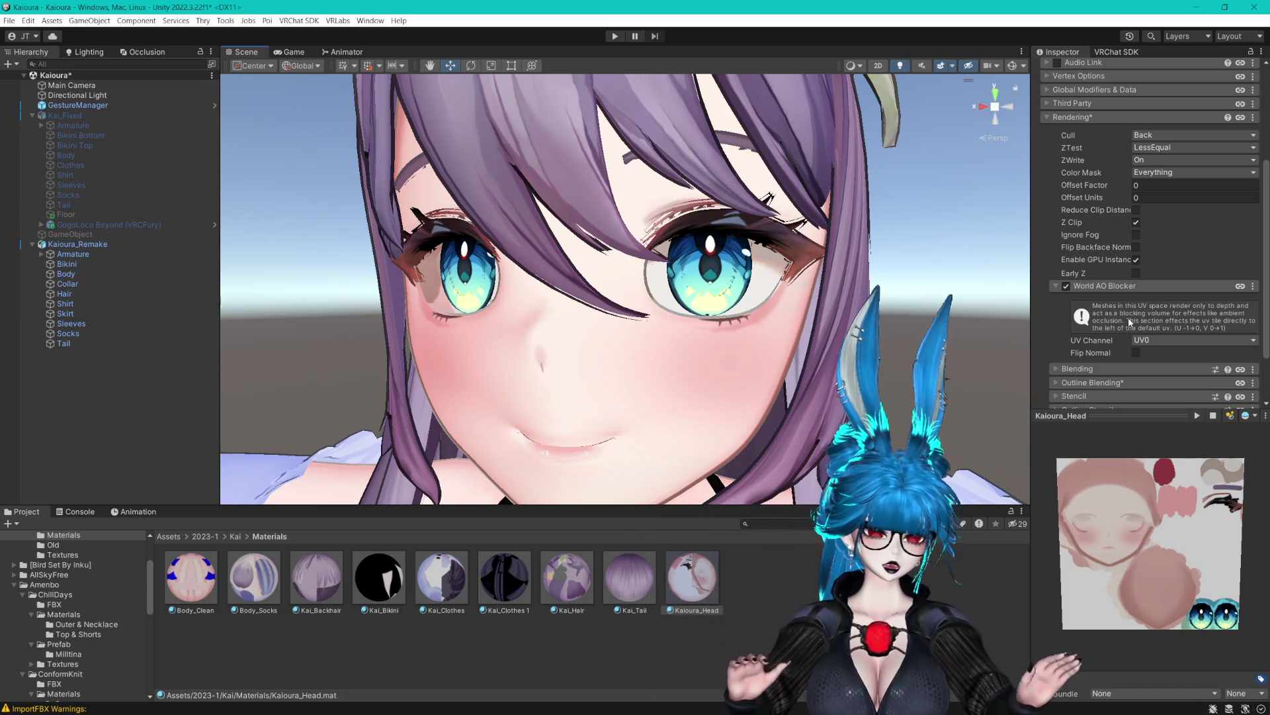
pyautogui.click(1158, 343)
pyautogui.click(1140, 355)
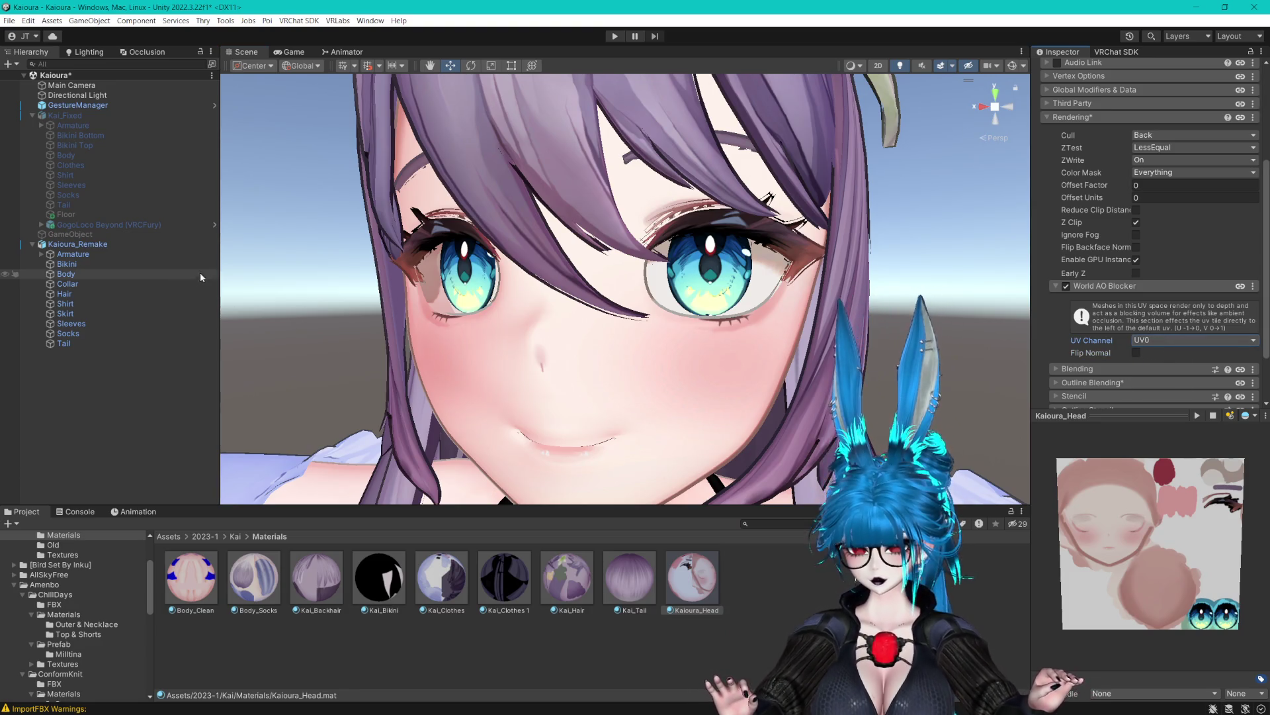
pyautogui.click(71, 234)
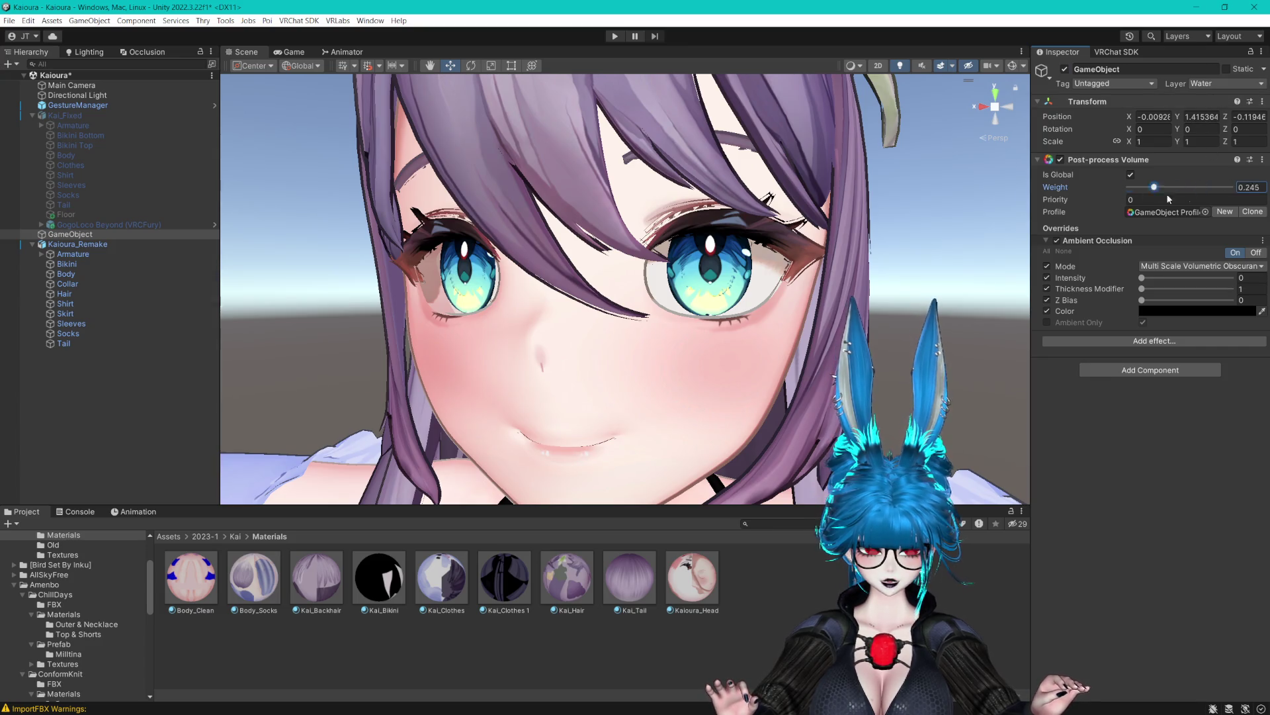
pyautogui.write('1')
# Put Main Camera and Kaioura_Remake with its children on the Water layer; move GameObject under GestureManager.
pyautogui.click(263, 57)
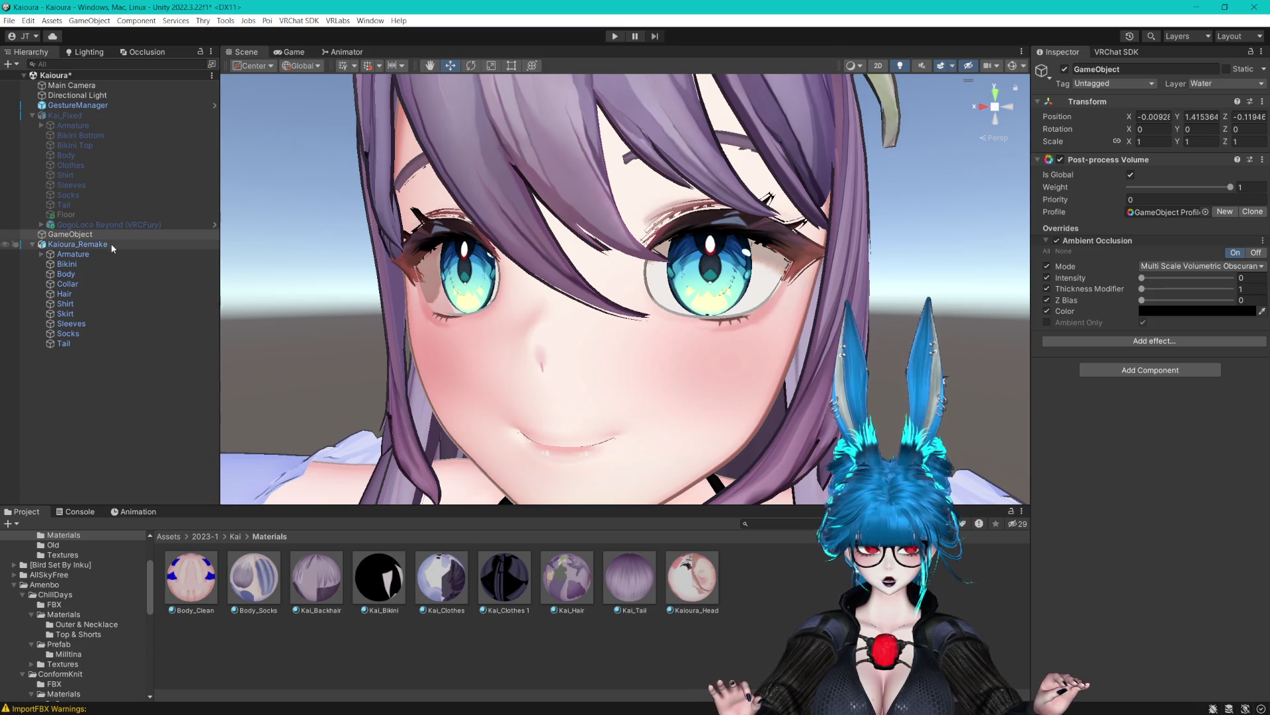
pyautogui.click(85, 87)
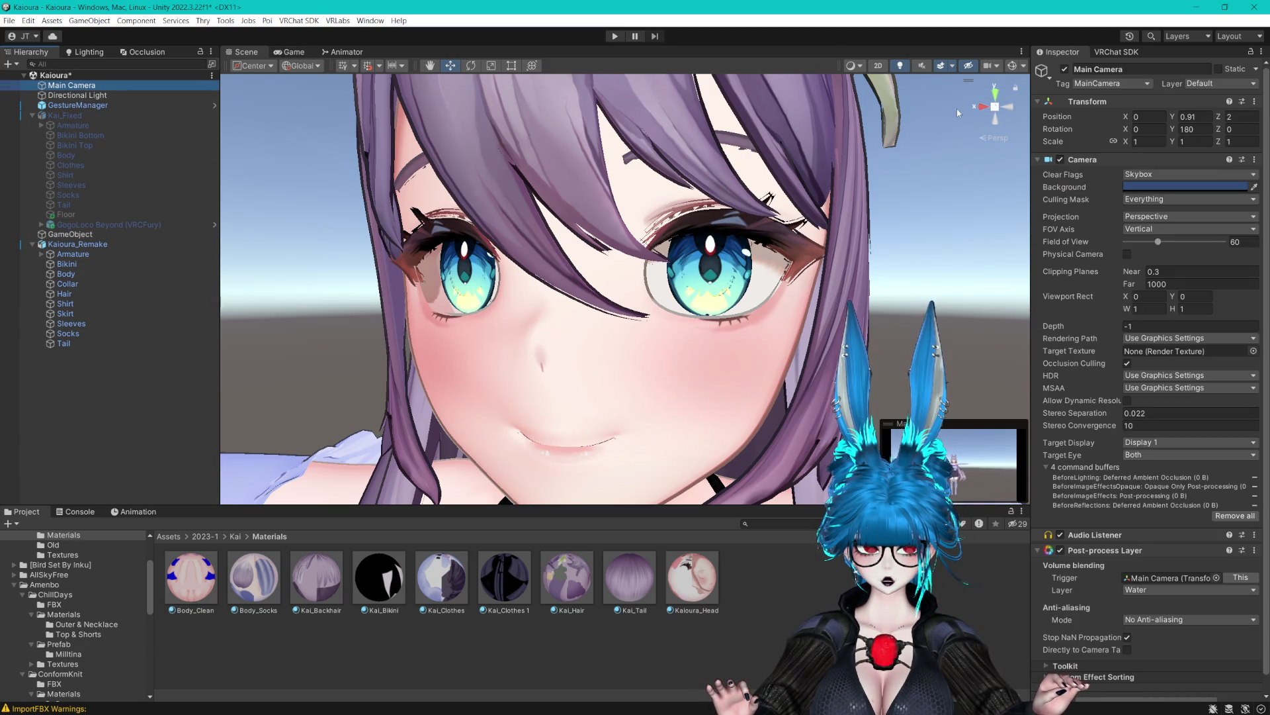
pyautogui.click(1201, 84)
pyautogui.click(1191, 137)
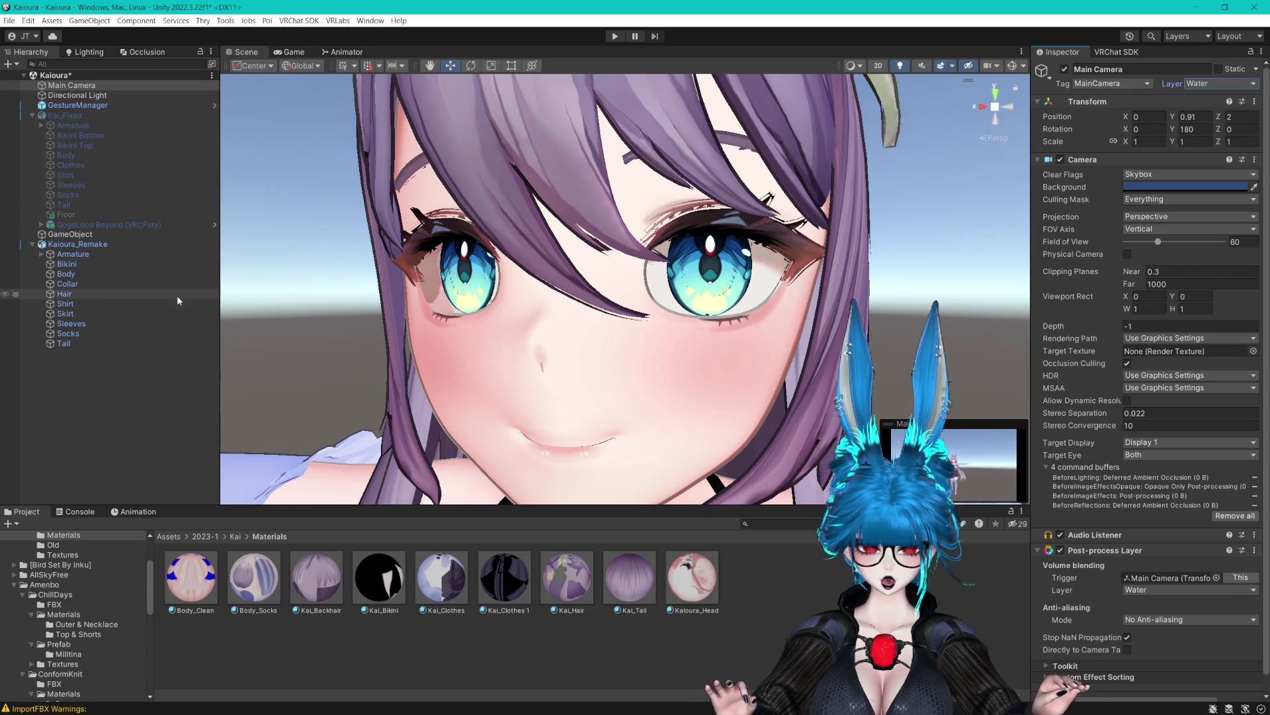
pyautogui.click(83, 245)
pyautogui.click(1224, 84)
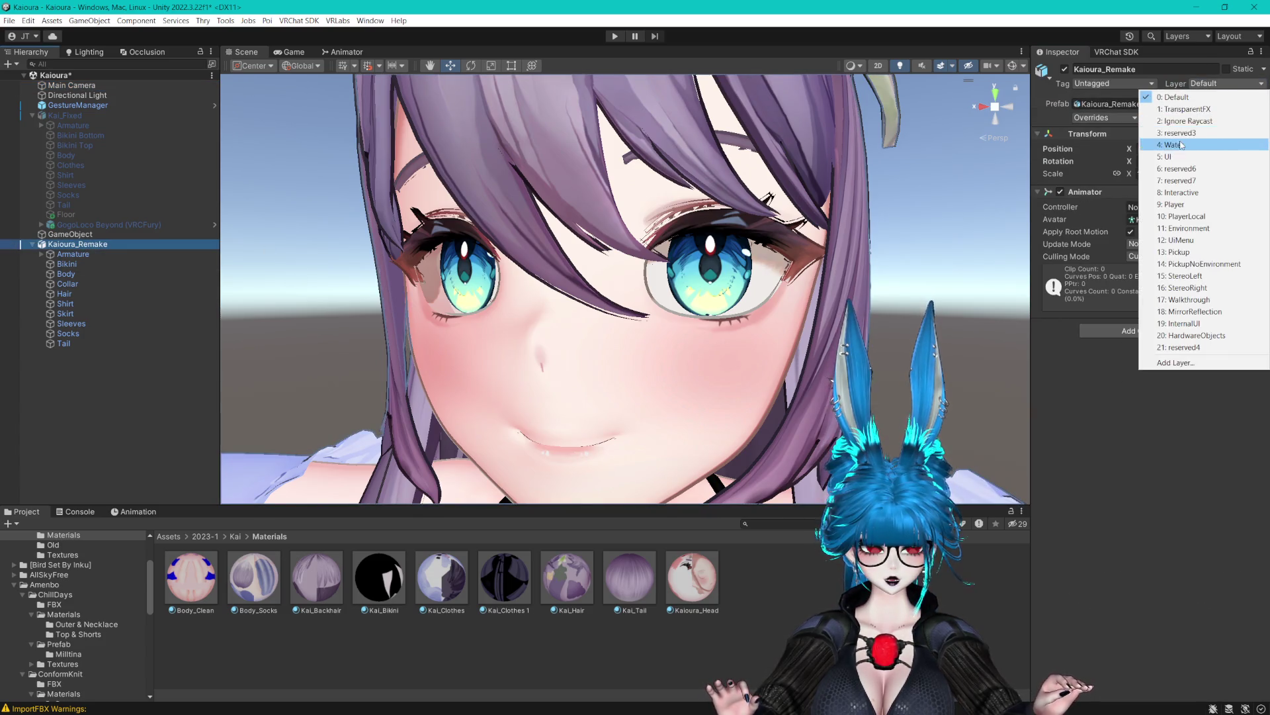
pyautogui.click(1191, 137)
pyautogui.click(584, 389)
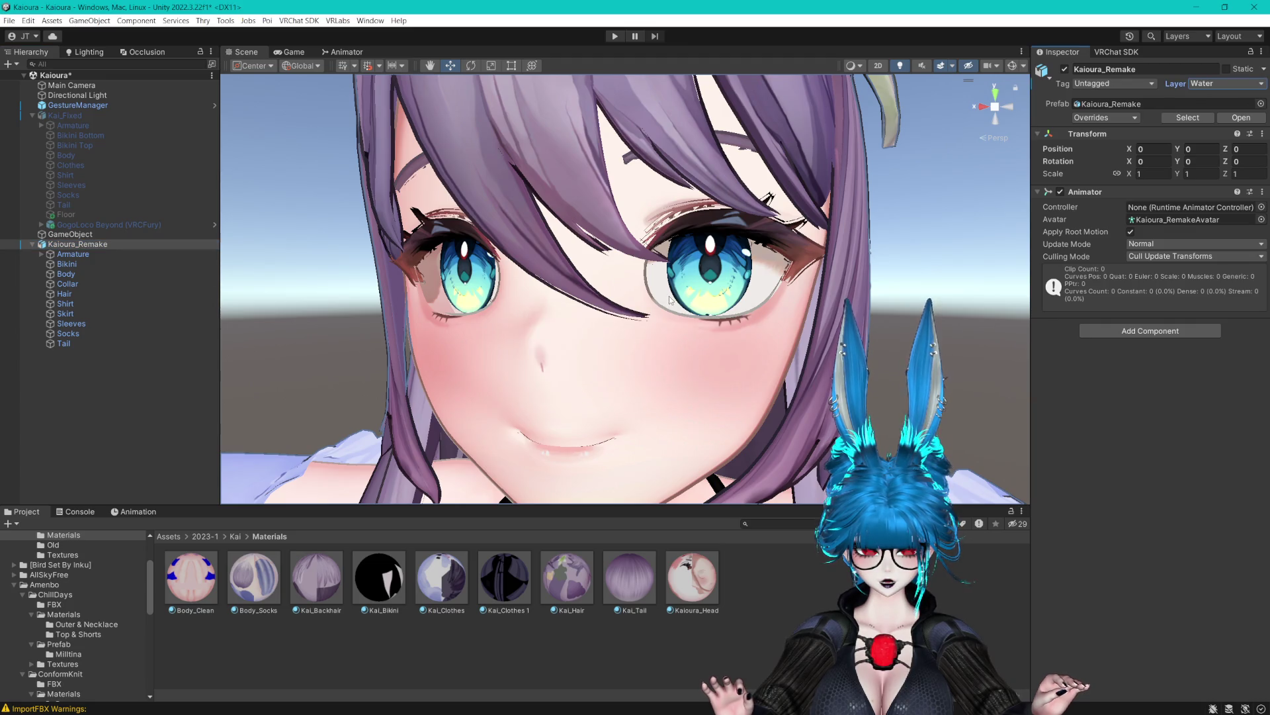
pyautogui.click(84, 236)
pyautogui.moveTo(85, 236); pyautogui.dragTo(92, 116)
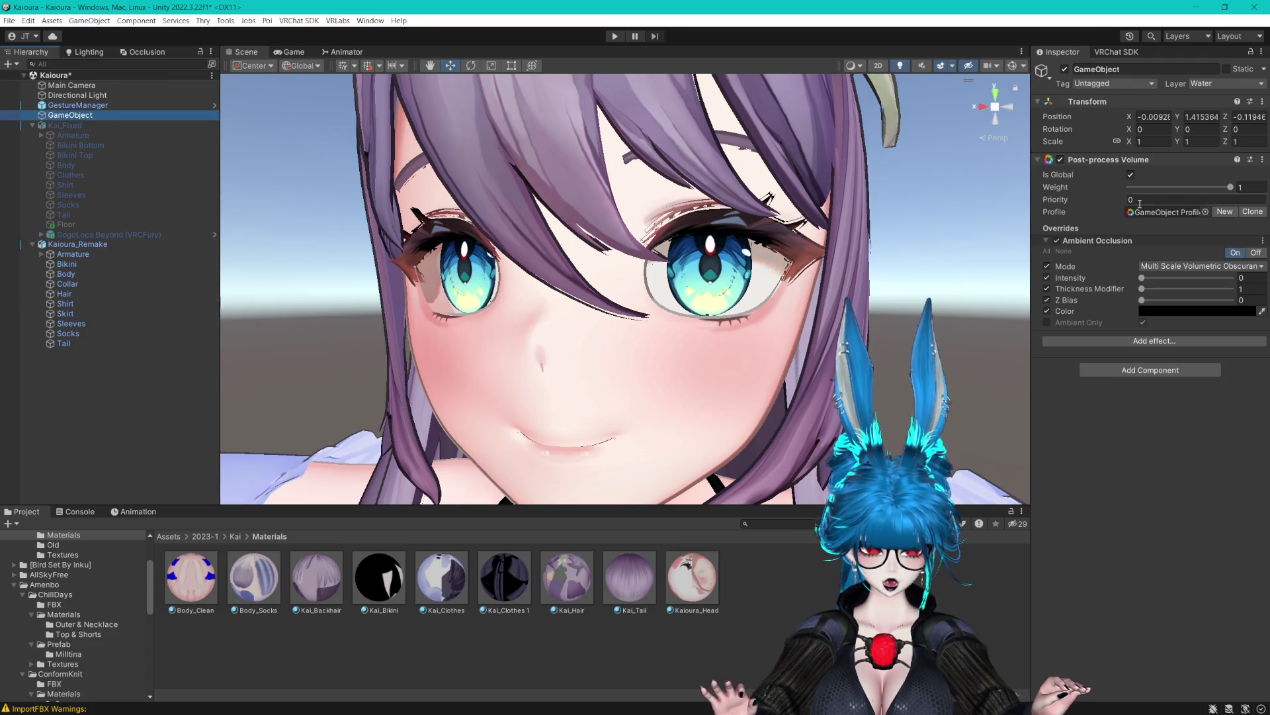
# Compare the Game view with the Post-process Volume weight dropped to 0.
pyautogui.scroll(-5, 734, 285)
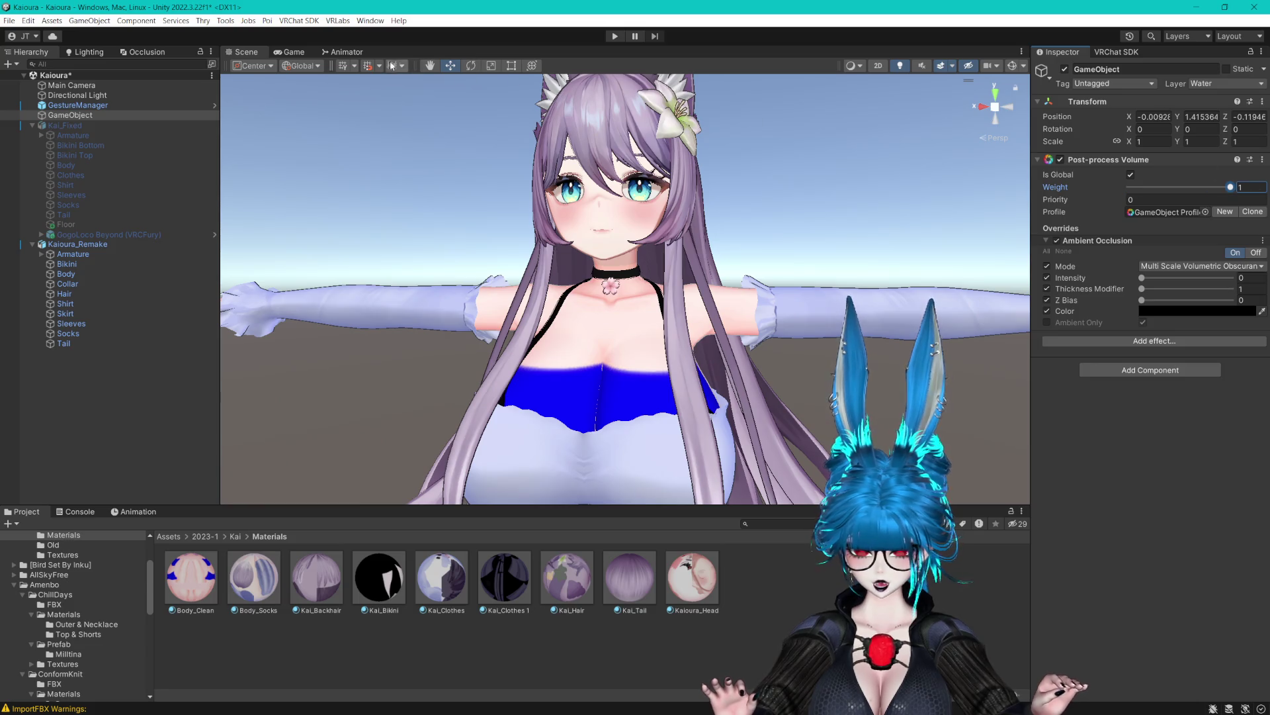
pyautogui.click(314, 52)
pyautogui.moveTo(1167, 185); pyautogui.dragTo(1063, 196)
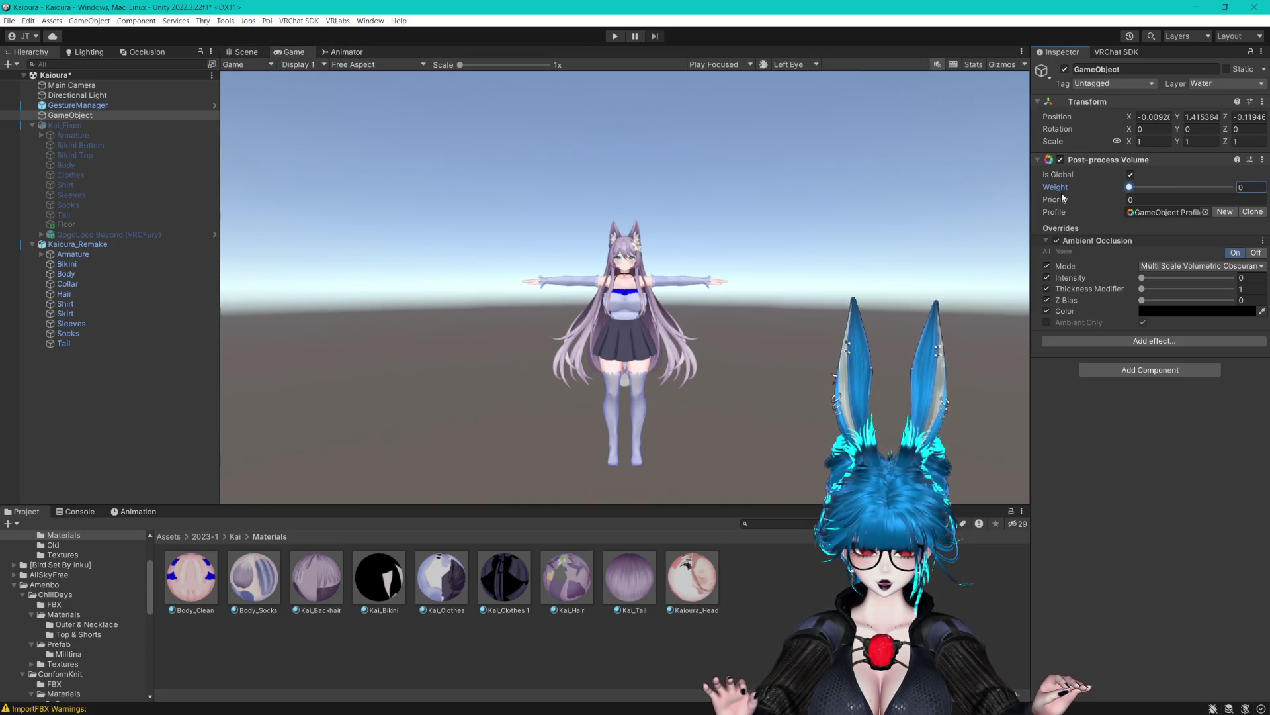
pyautogui.write('1')
pyautogui.click(247, 52)
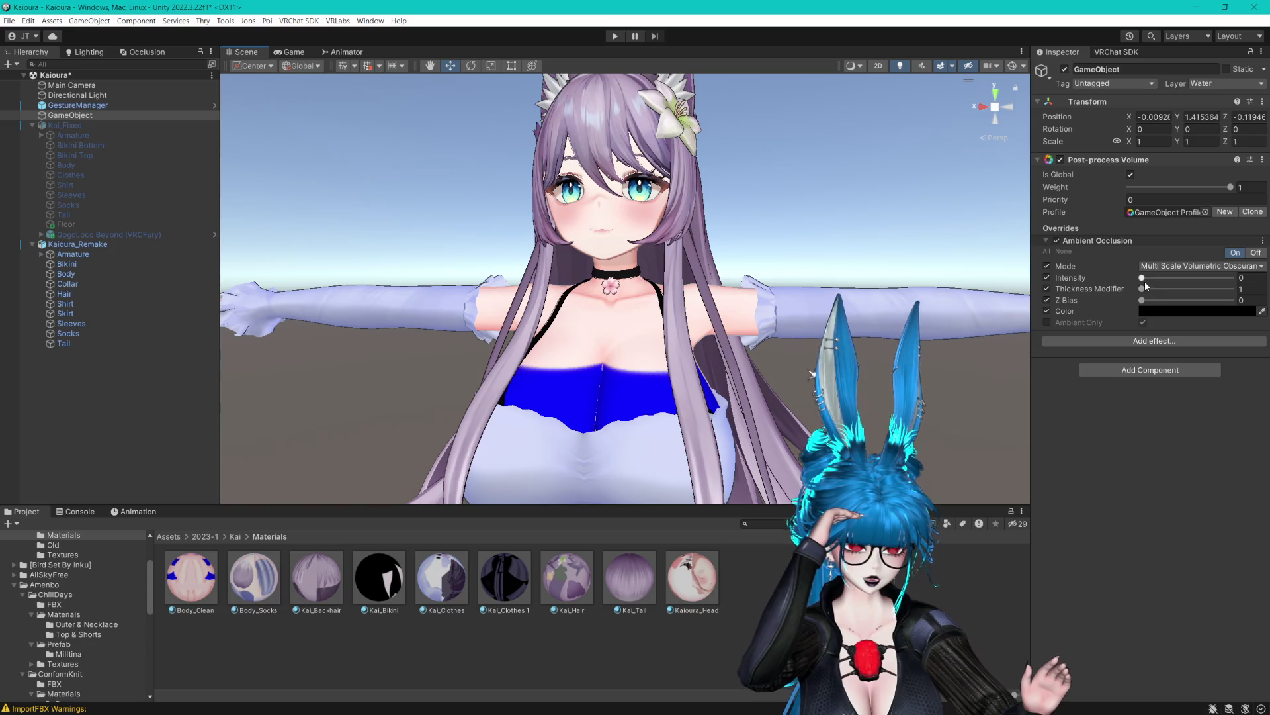
# Set the Ambient Occlusion Intensity to 1.
pyautogui.moveTo(1142, 278)
pyautogui.mouseDown()
pyautogui.moveTo(1217, 278)
pyautogui.moveTo(1180, 278)
pyautogui.mouseUp()
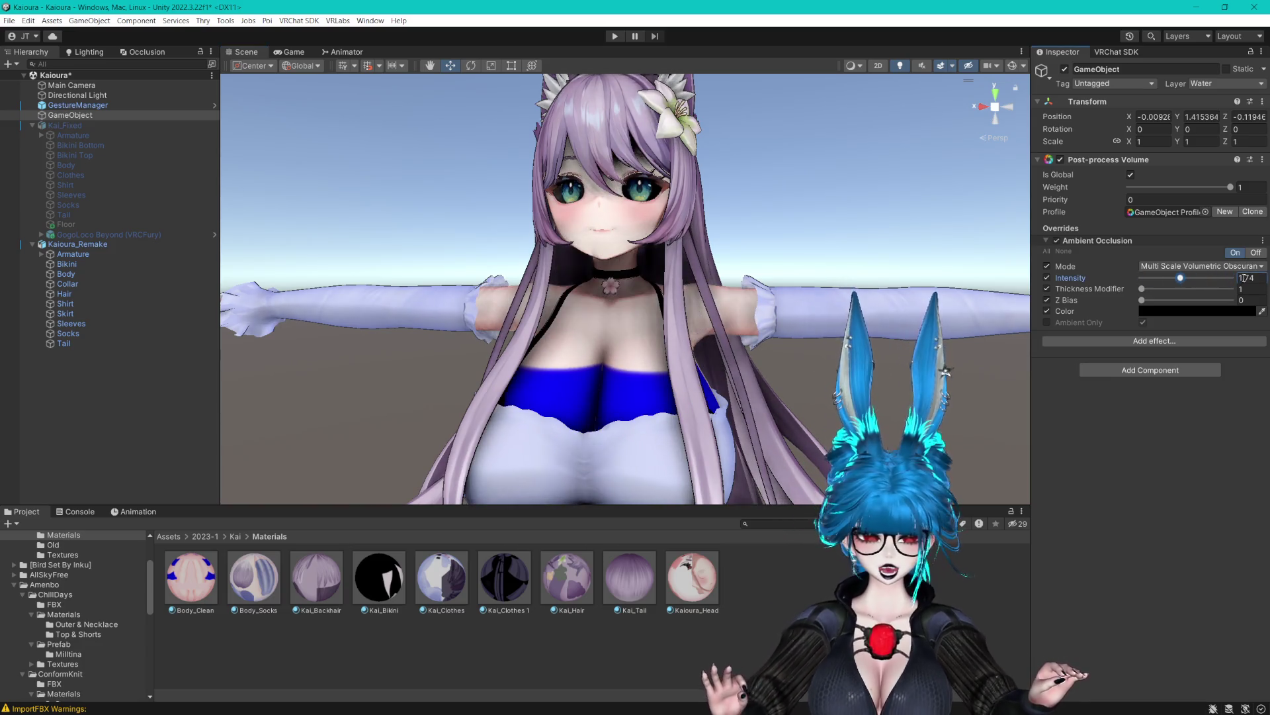
pyautogui.write('1')
pyautogui.press('Return')
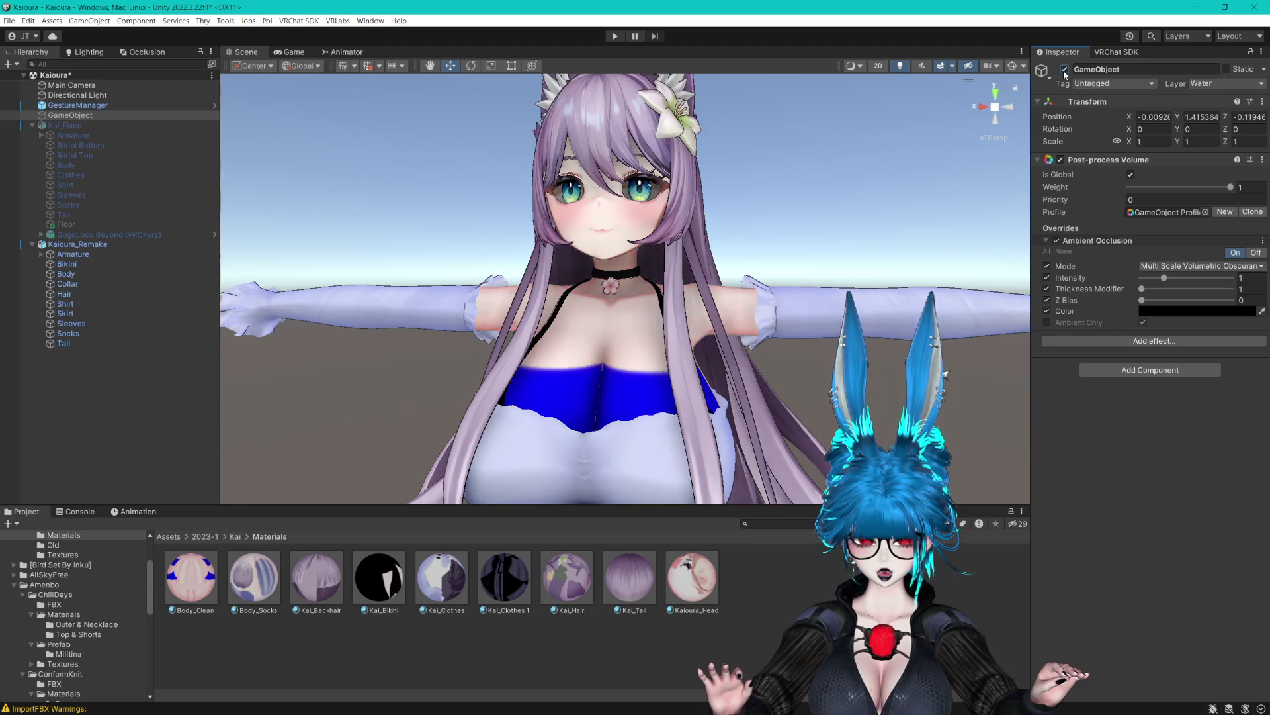
pyautogui.scroll(5, 792, 206)
pyautogui.scroll(3, 790, 200)
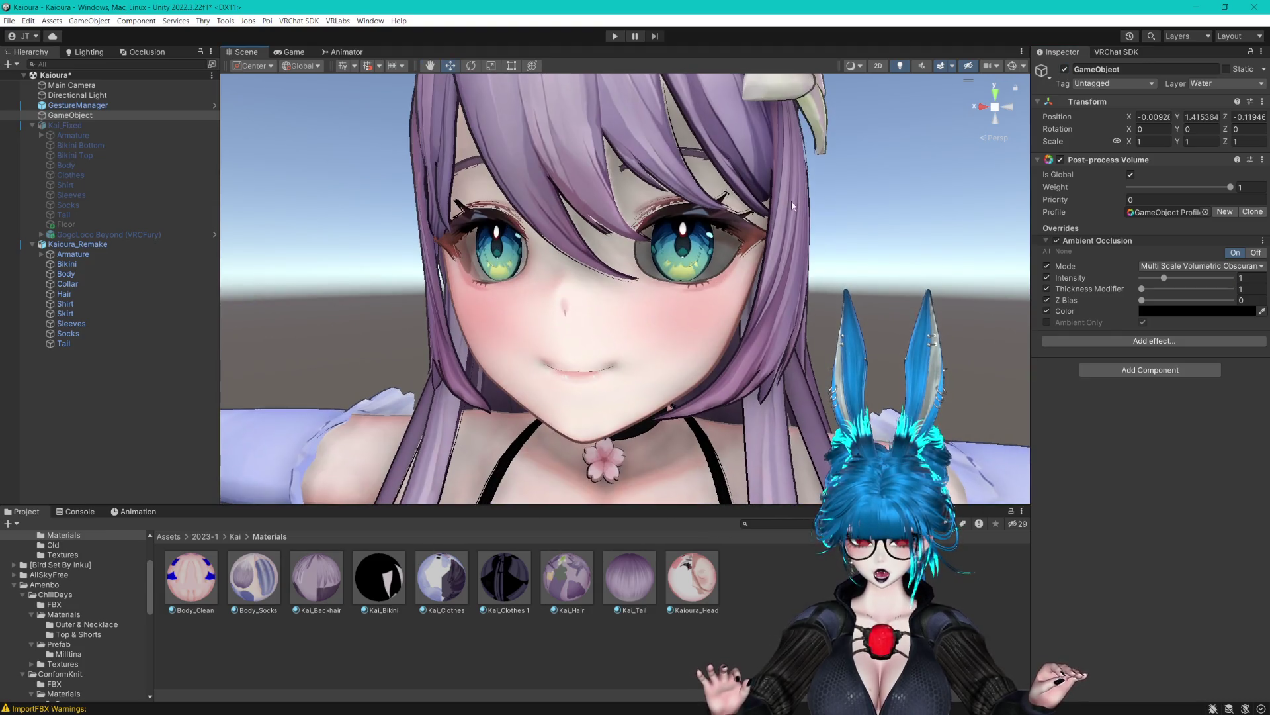
pyautogui.click(417, 646)
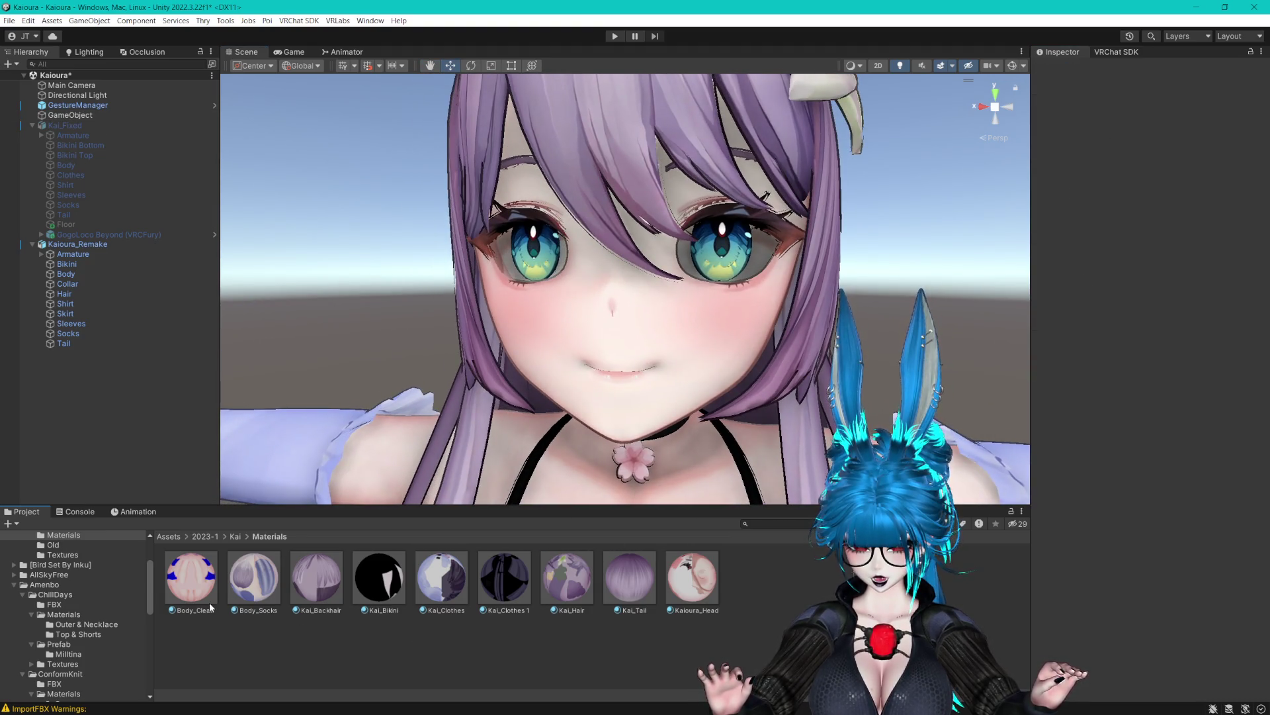
# Lock the Kaioura_Head material into an optimized Poiyomi shader.
pyautogui.click(675, 609)
pyautogui.scroll(-10, 1117, 373)
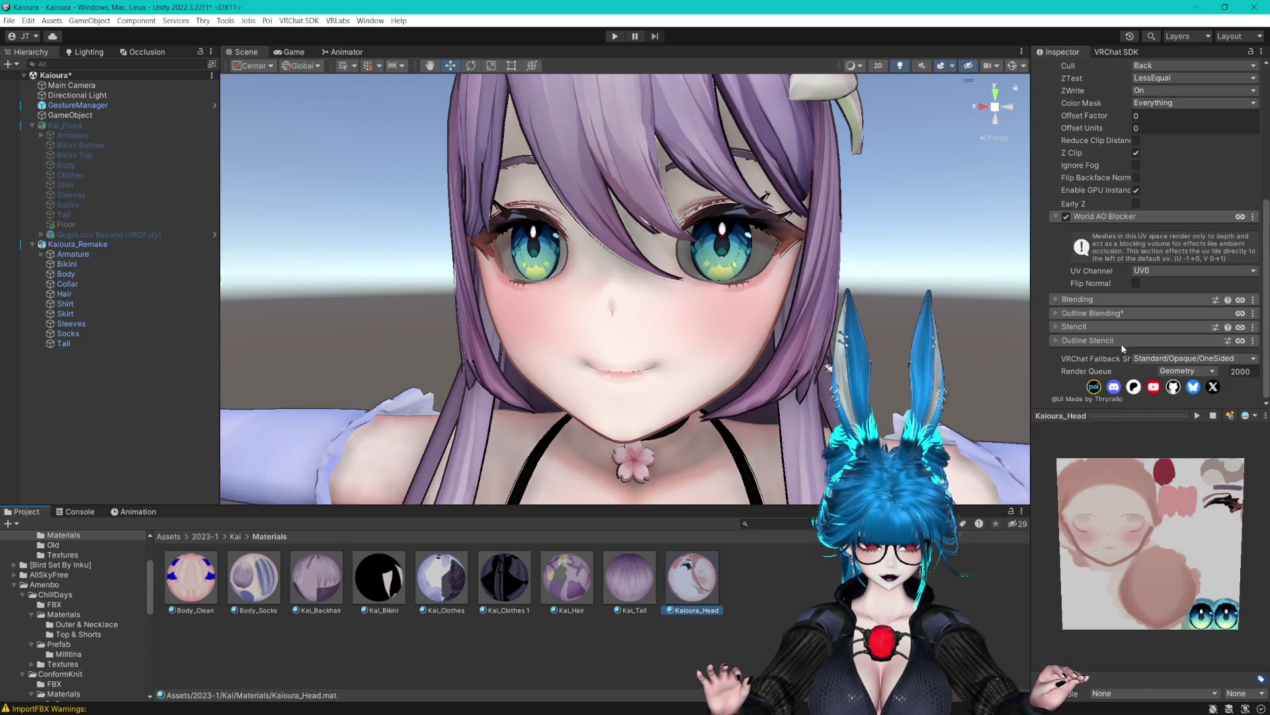
pyautogui.scroll(8, 1138, 285)
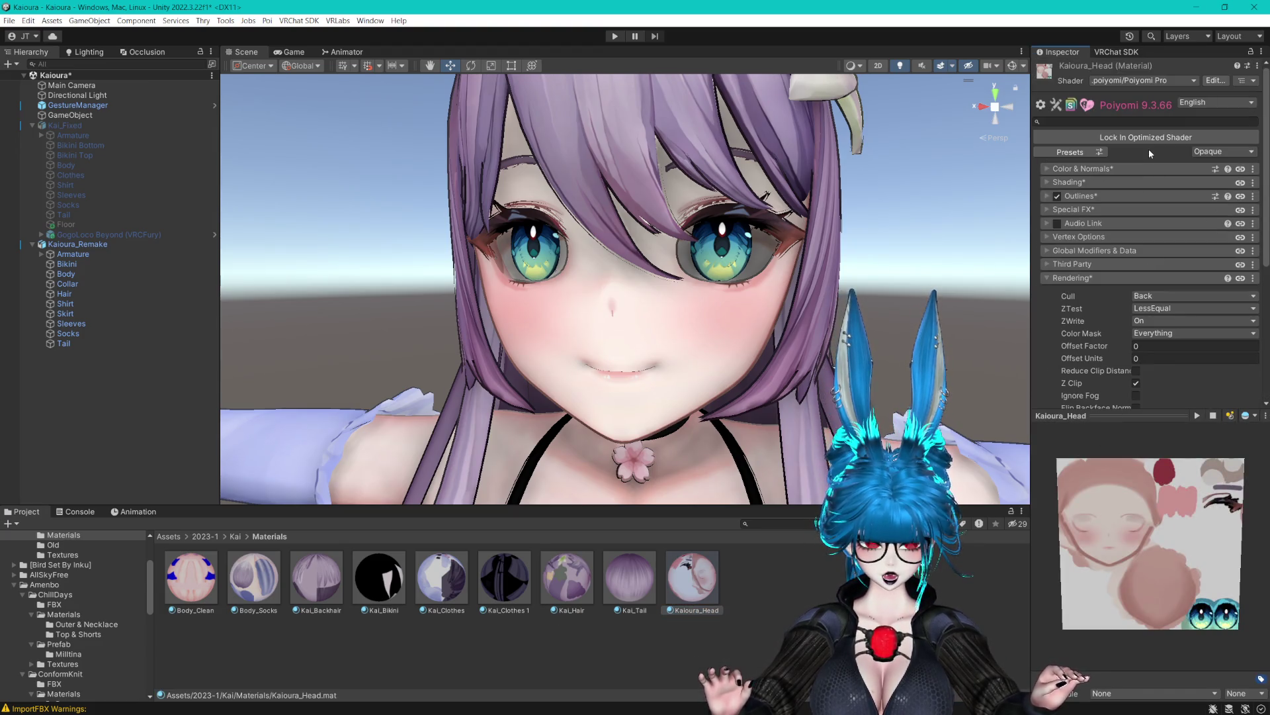
pyautogui.click(1144, 139)
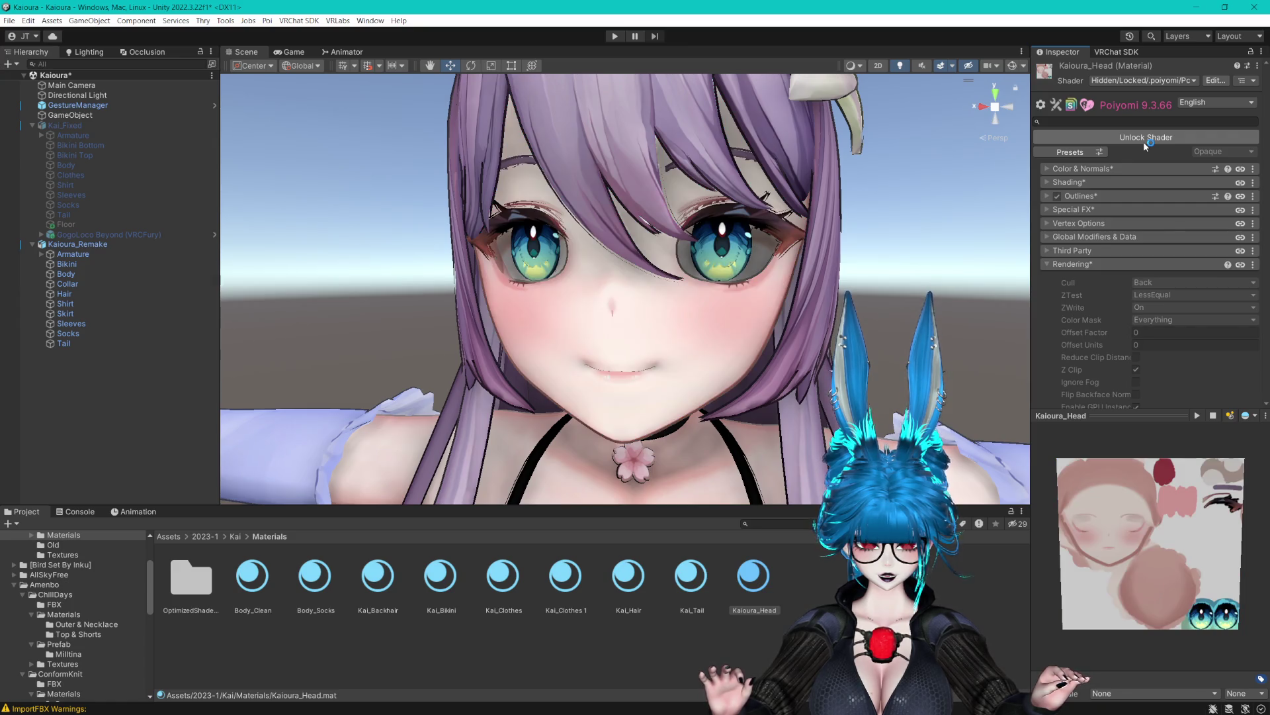
# Adjust the Body's AO_Blocker blendshape and check the ambient occlusion thickness modifier.
pyautogui.click(65, 274)
pyautogui.scroll(-20, 1106, 364)
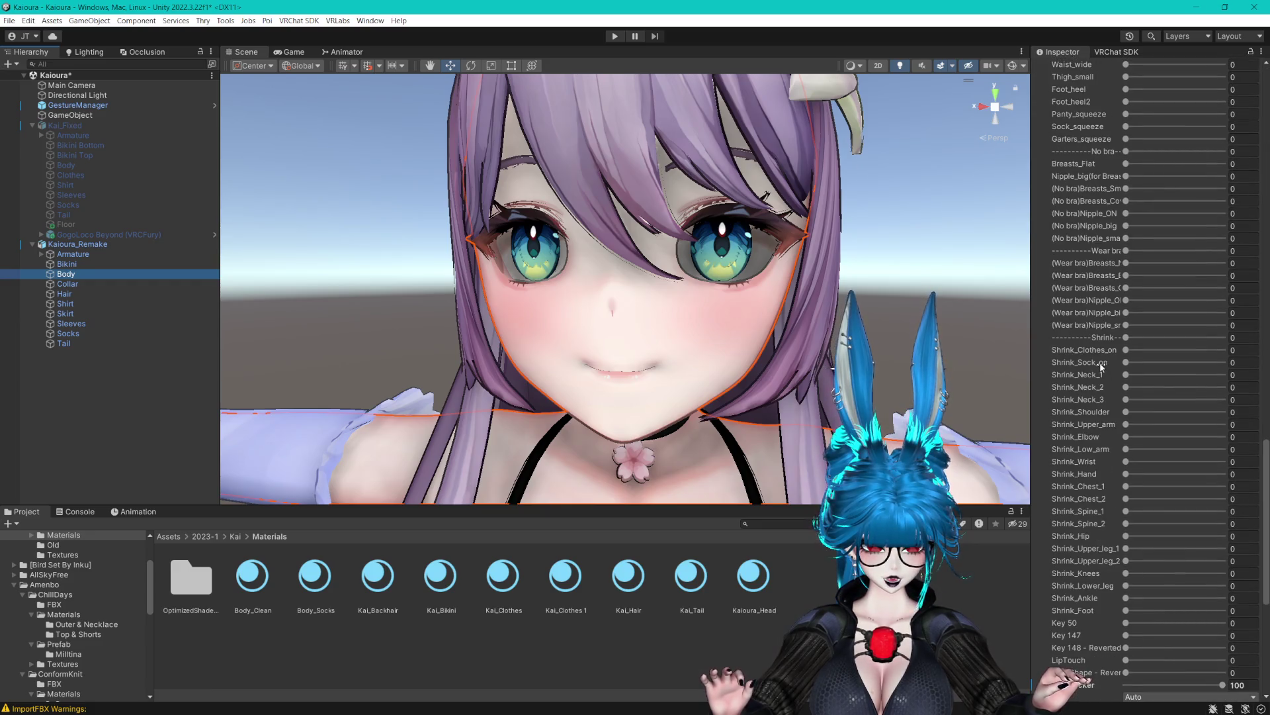
pyautogui.moveTo(1209, 645); pyautogui.dragTo(1040, 644)
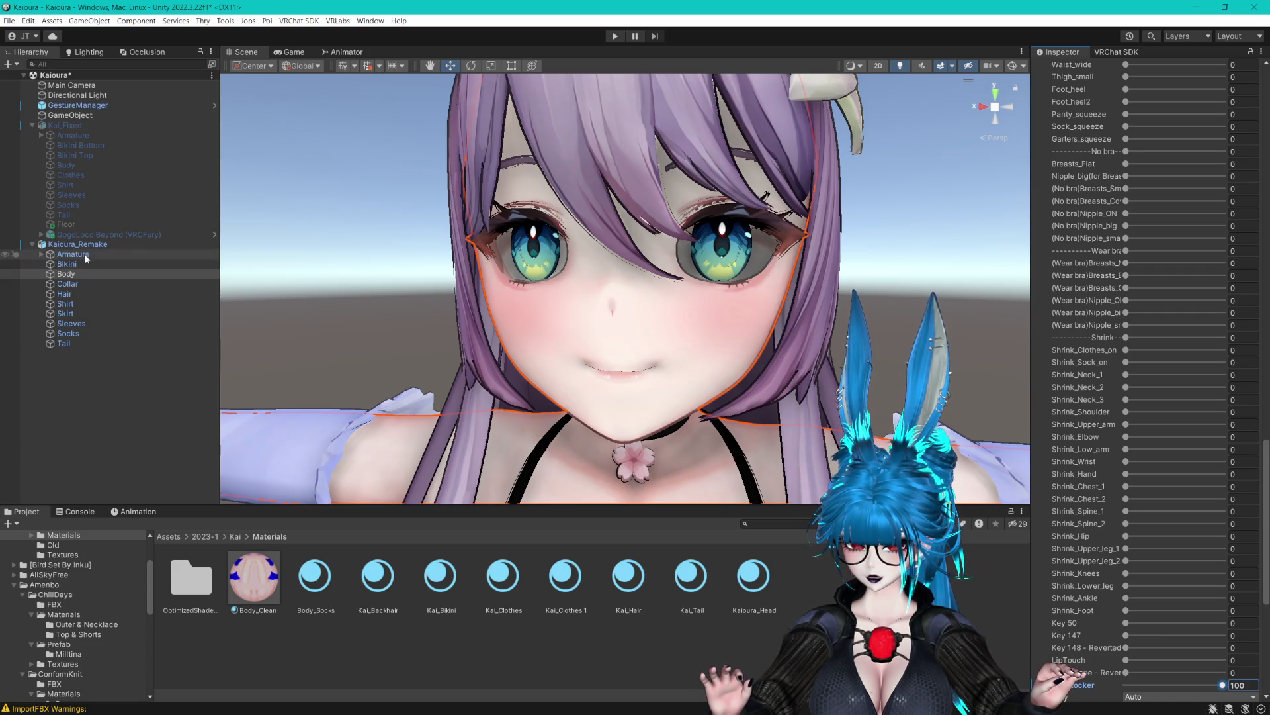
pyautogui.click(79, 115)
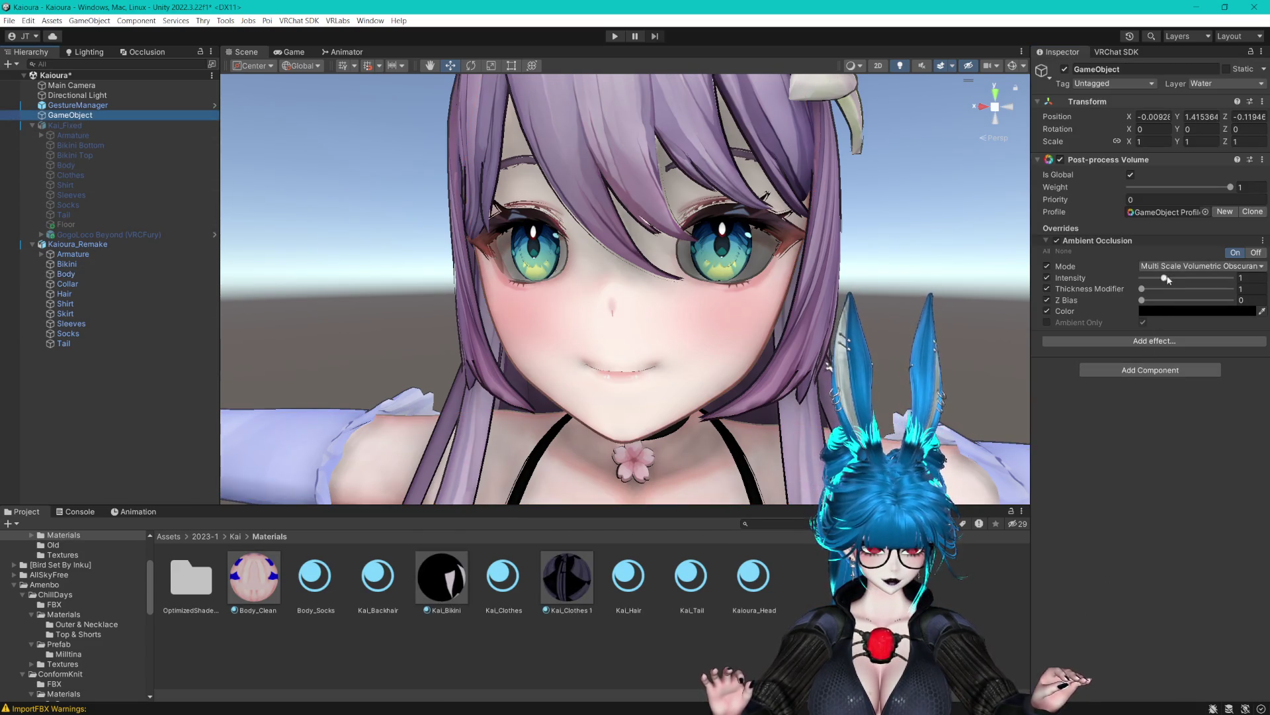
pyautogui.click(1127, 290)
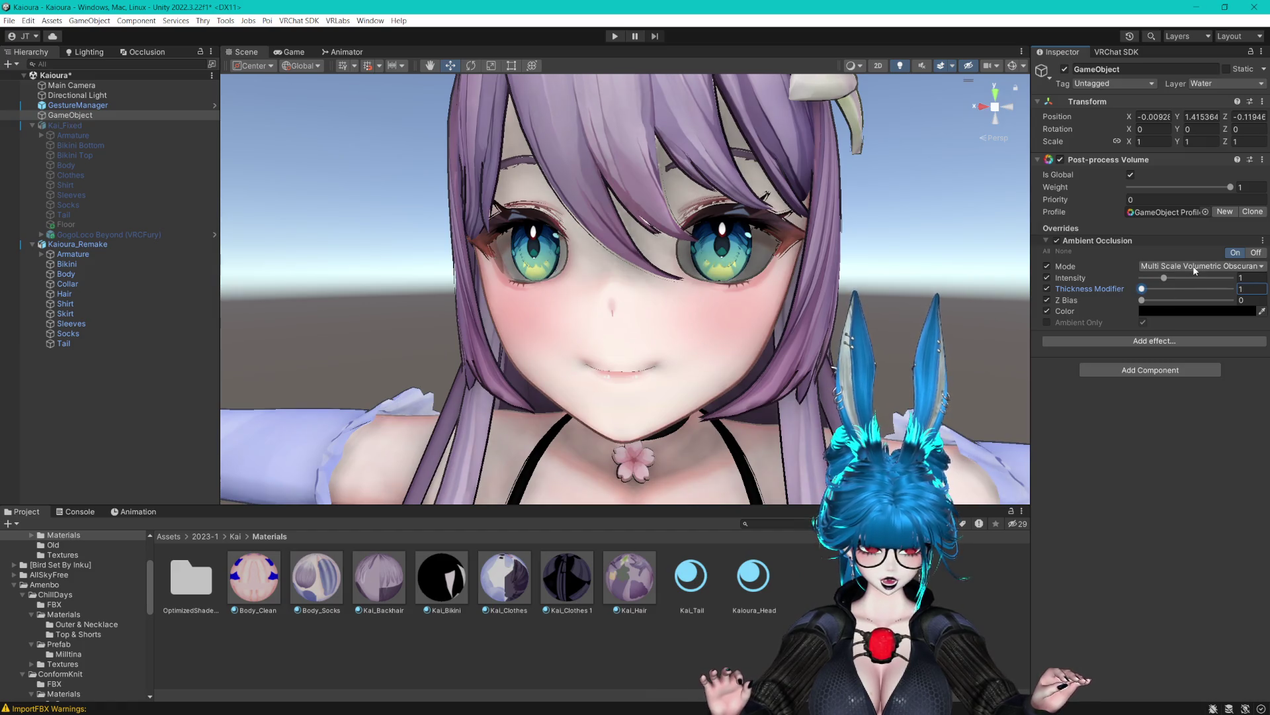
pyautogui.click(76, 271)
# Mark the Kaioura_Head material's World AO Blocker section as Animated (when locked).
pyautogui.click(761, 589)
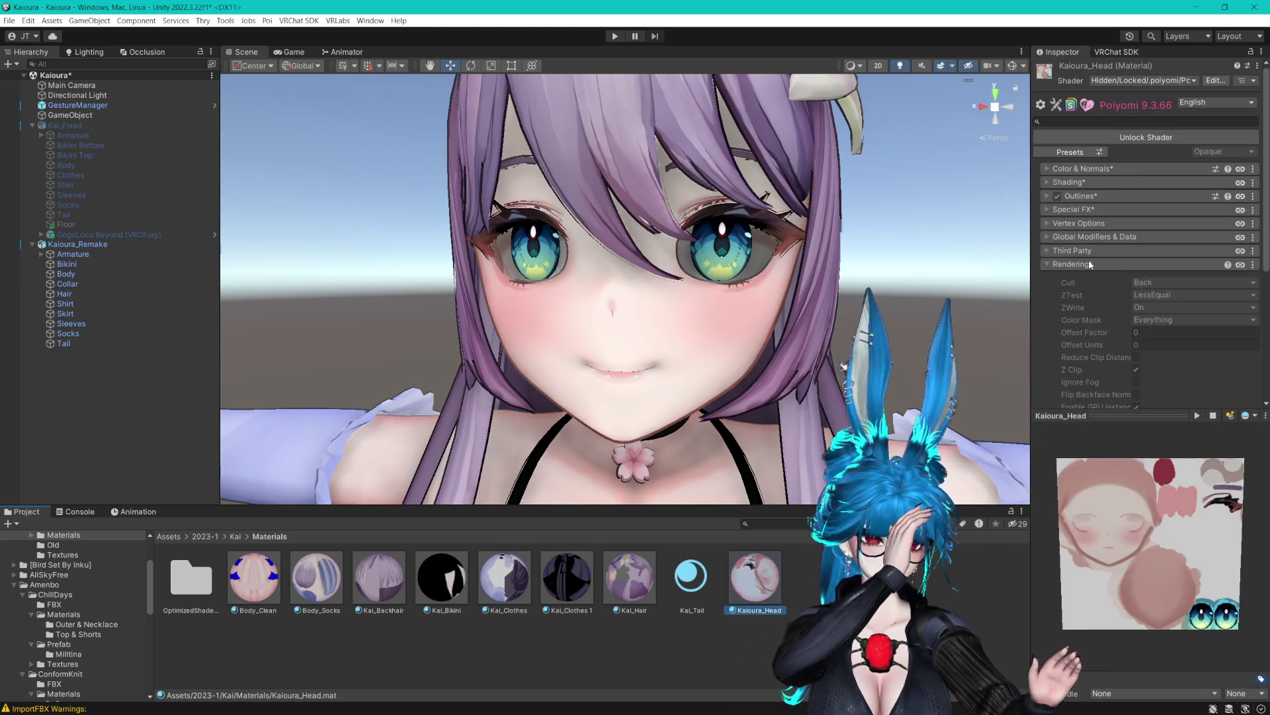
pyautogui.scroll(-5, 1098, 238)
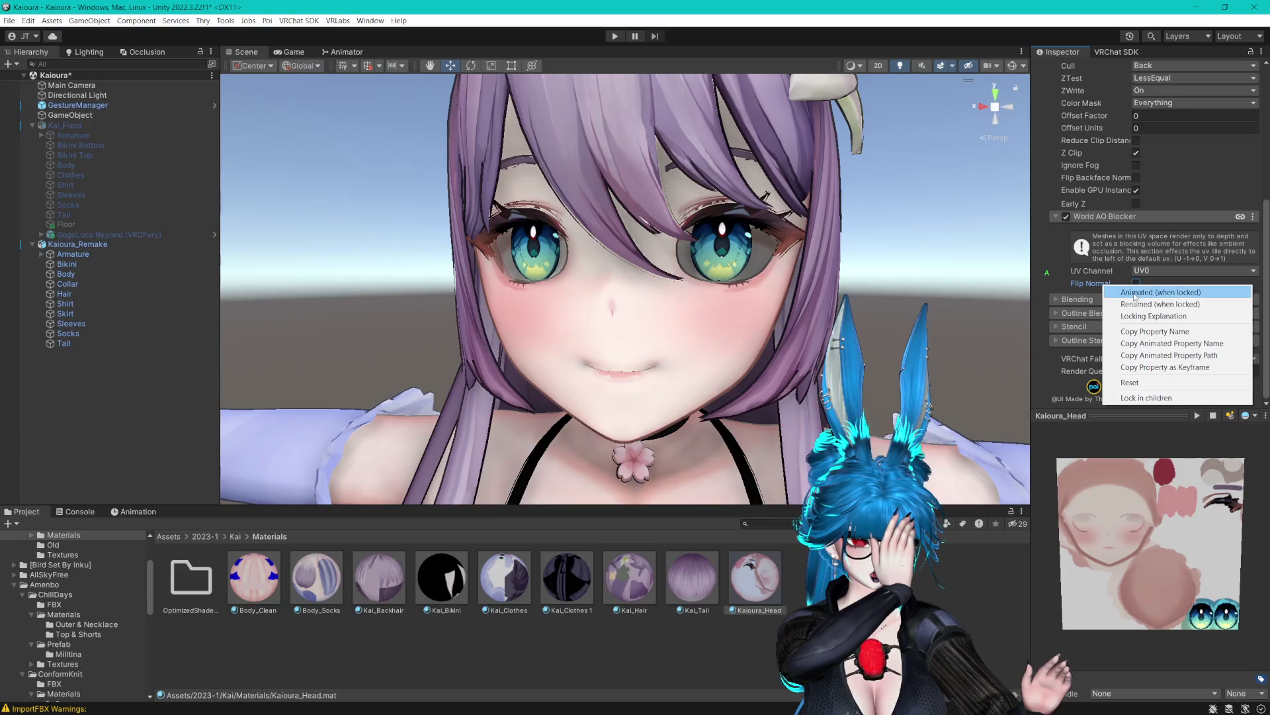
pyautogui.rightClick(1093, 221)
pyautogui.click(1123, 229)
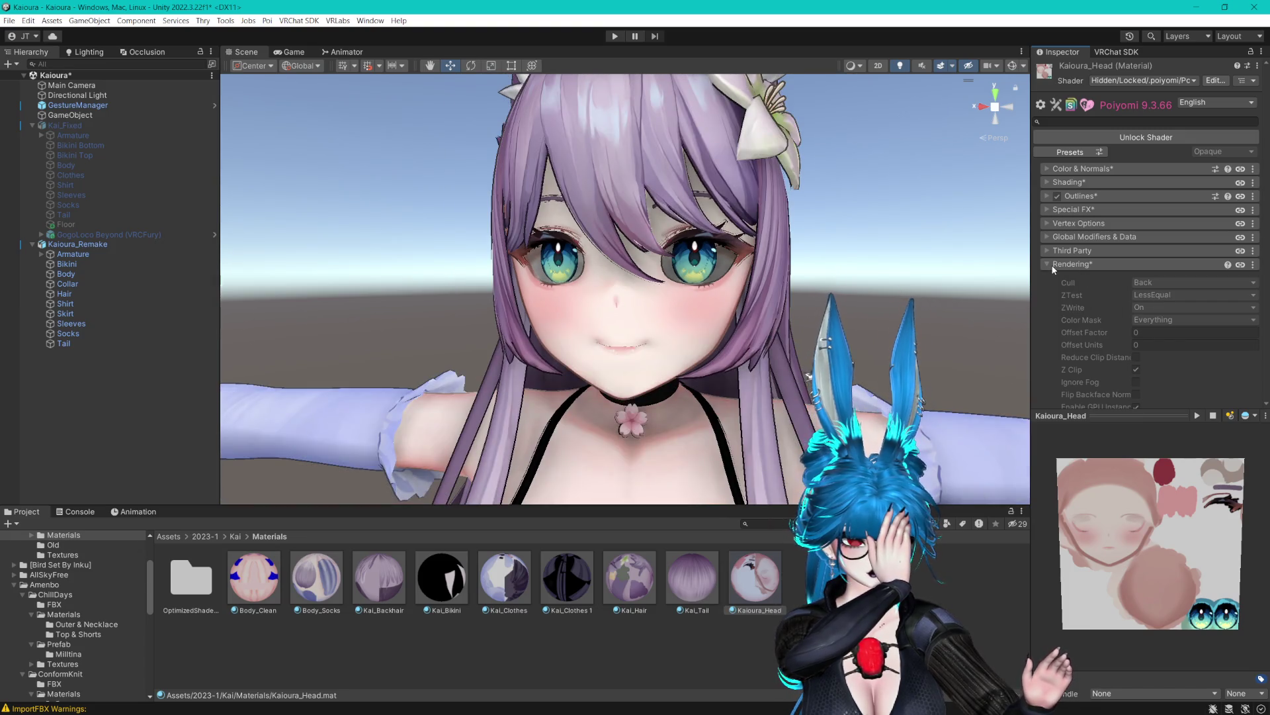
# Set the World AO Blocker UV channel to UV1.
pyautogui.scroll(-3, 1094, 327)
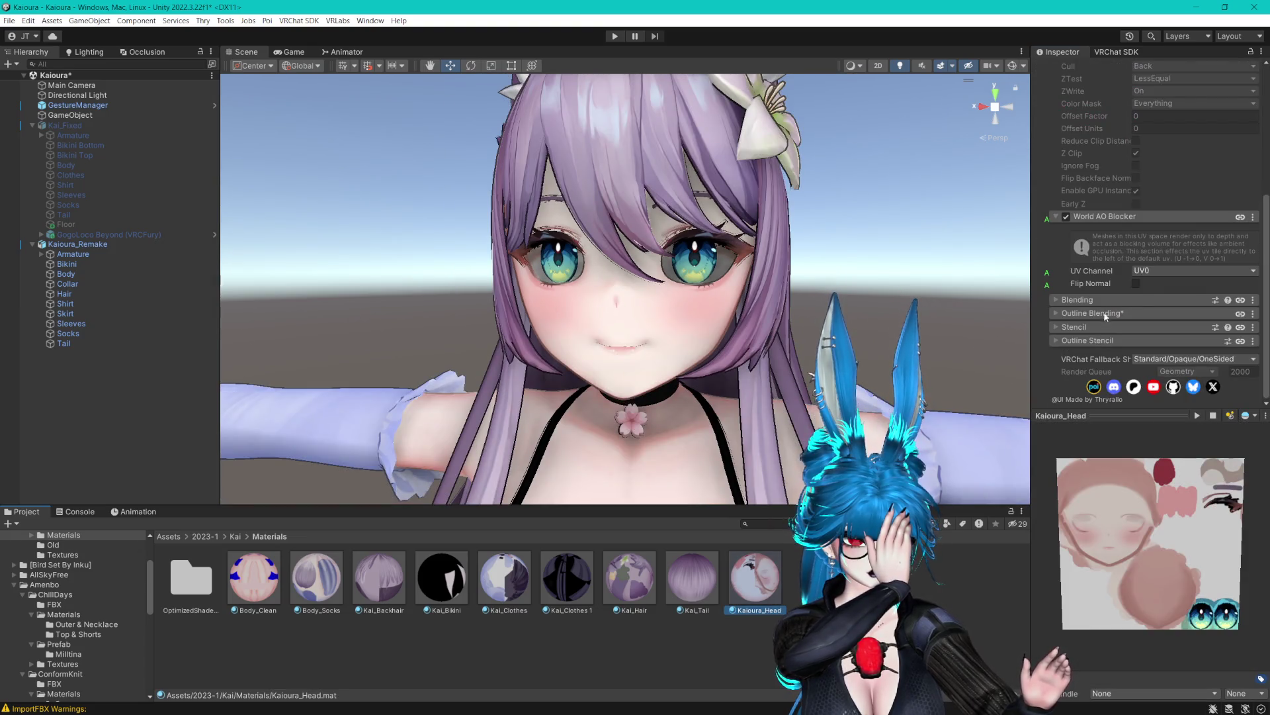
pyautogui.click(1141, 272)
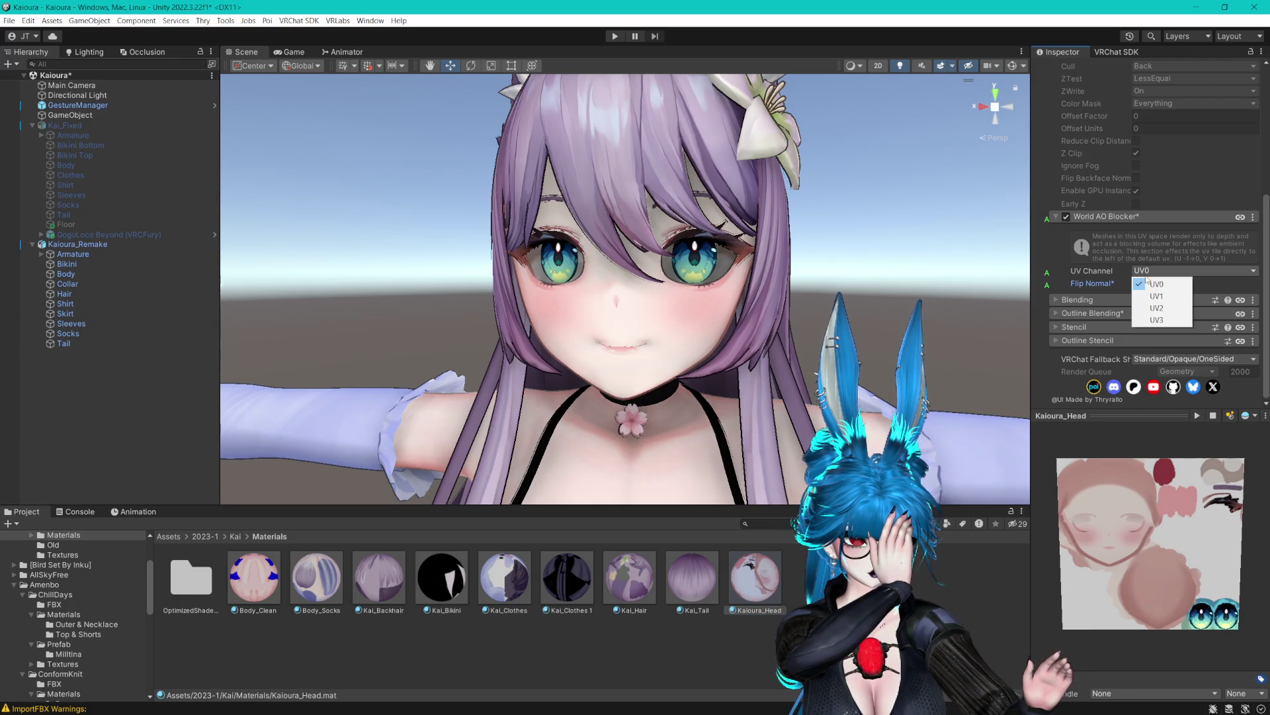
pyautogui.click(1154, 297)
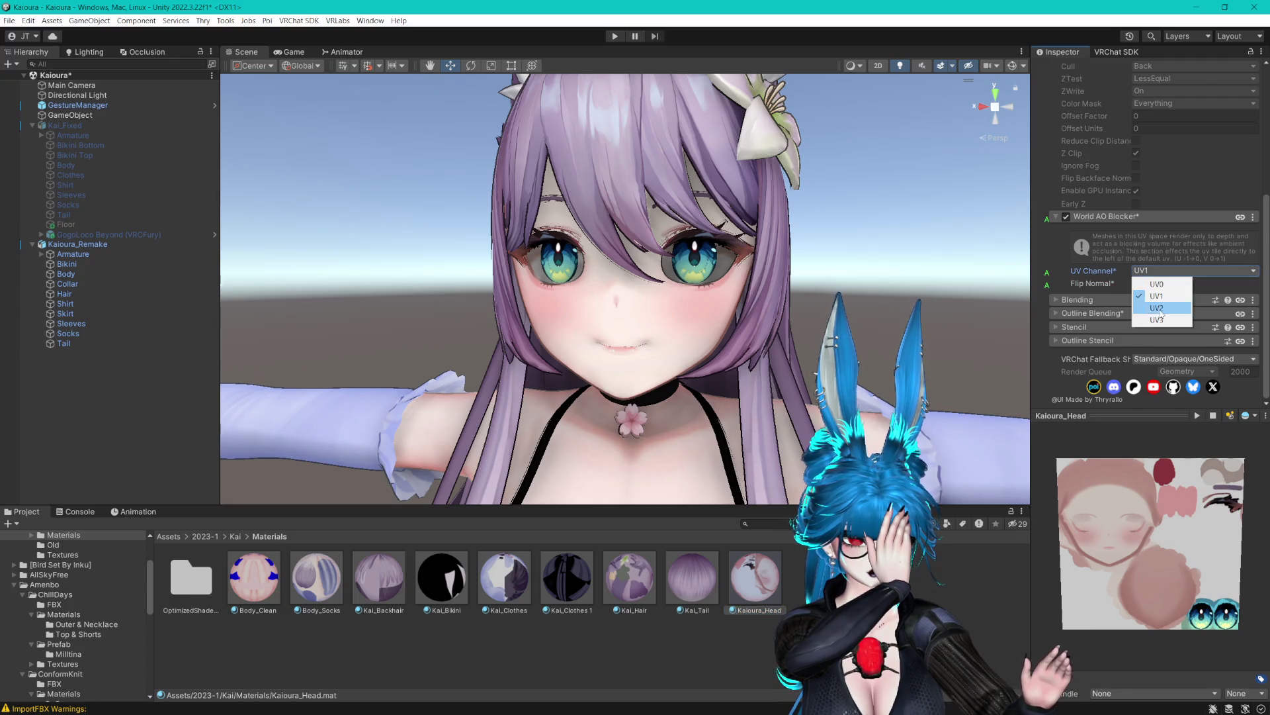
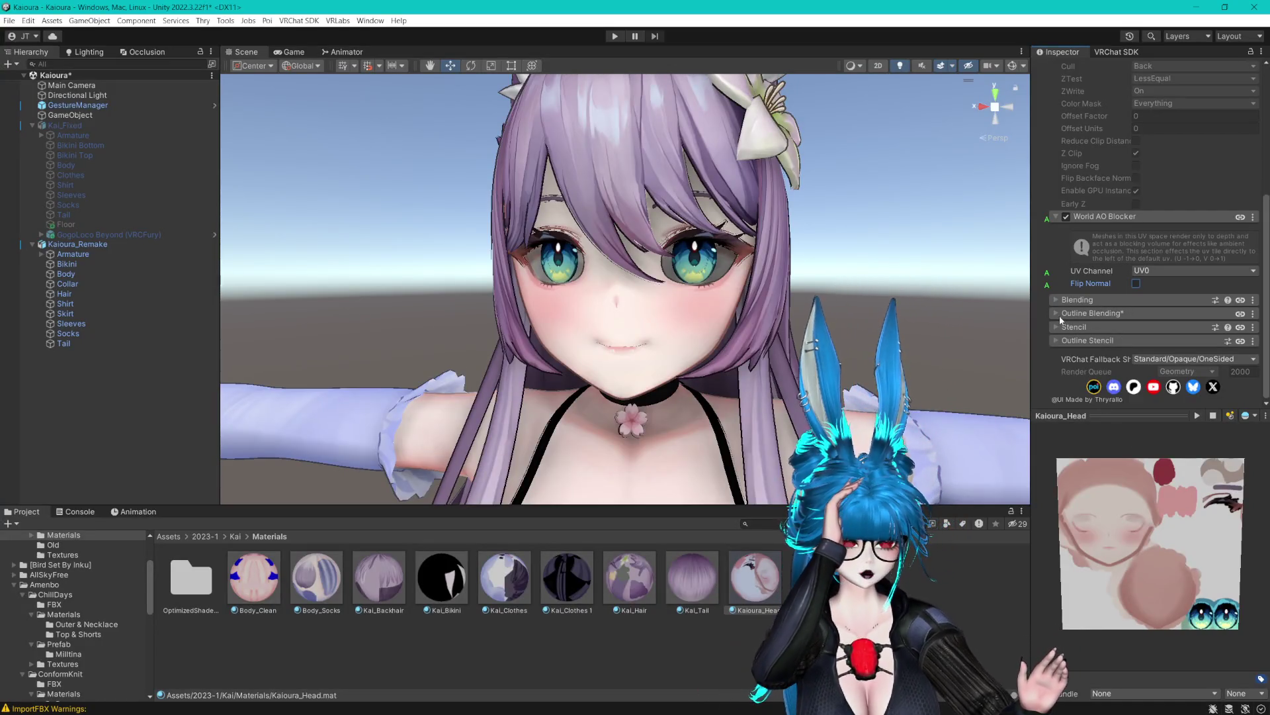
# Try Kaioura_Head's Cull set to Off, then return it to Back.
pyautogui.scroll(5, 1065, 308)
pyautogui.scroll(2, 1127, 222)
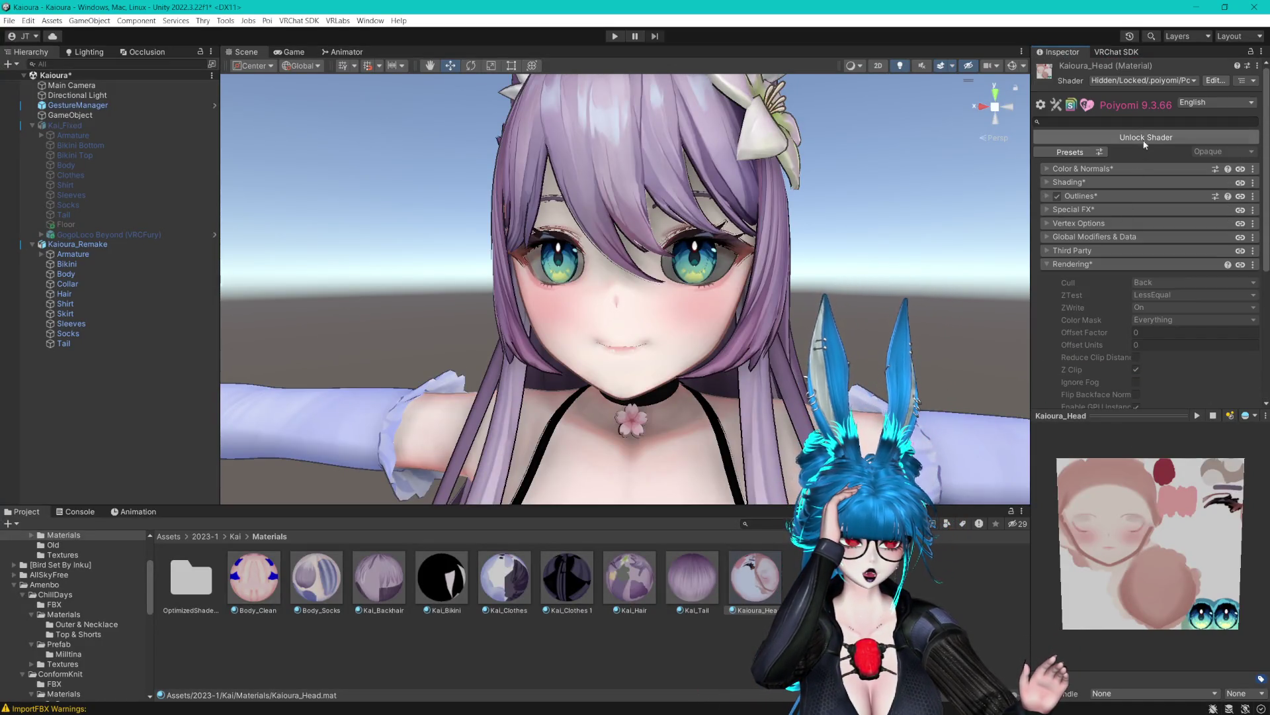
pyautogui.scroll(-5, 1138, 230)
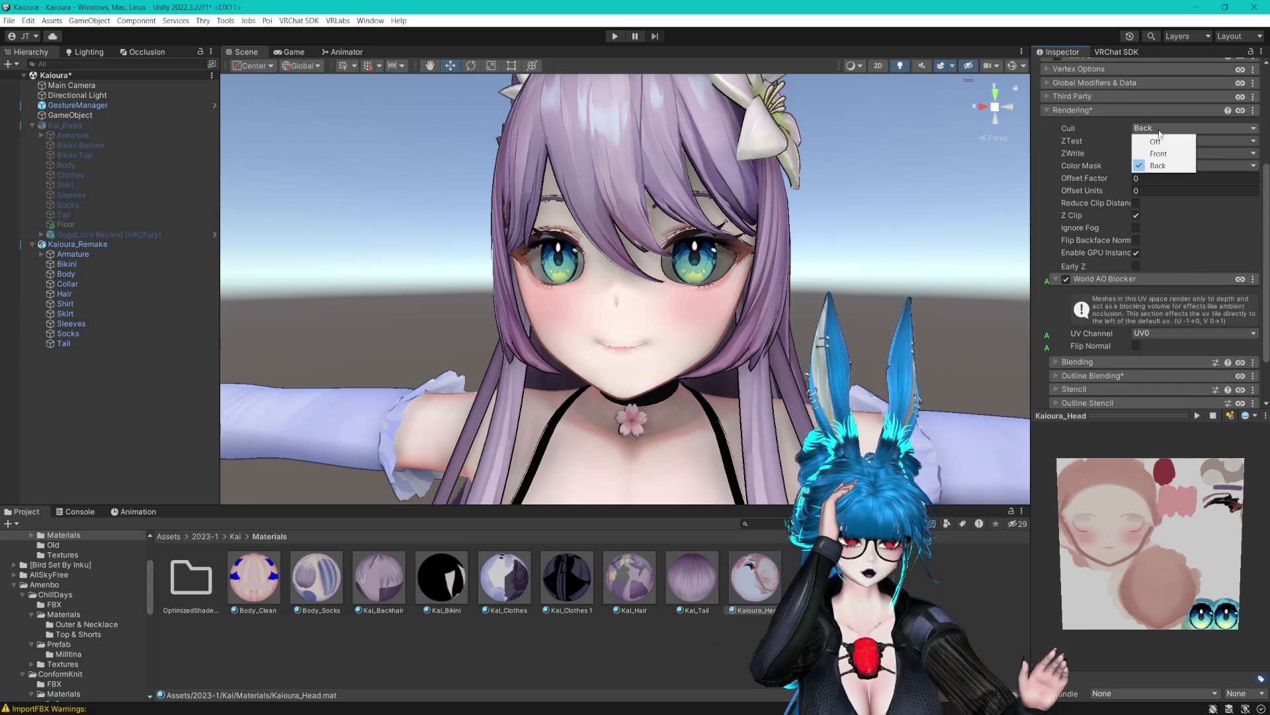
pyautogui.click(1162, 141)
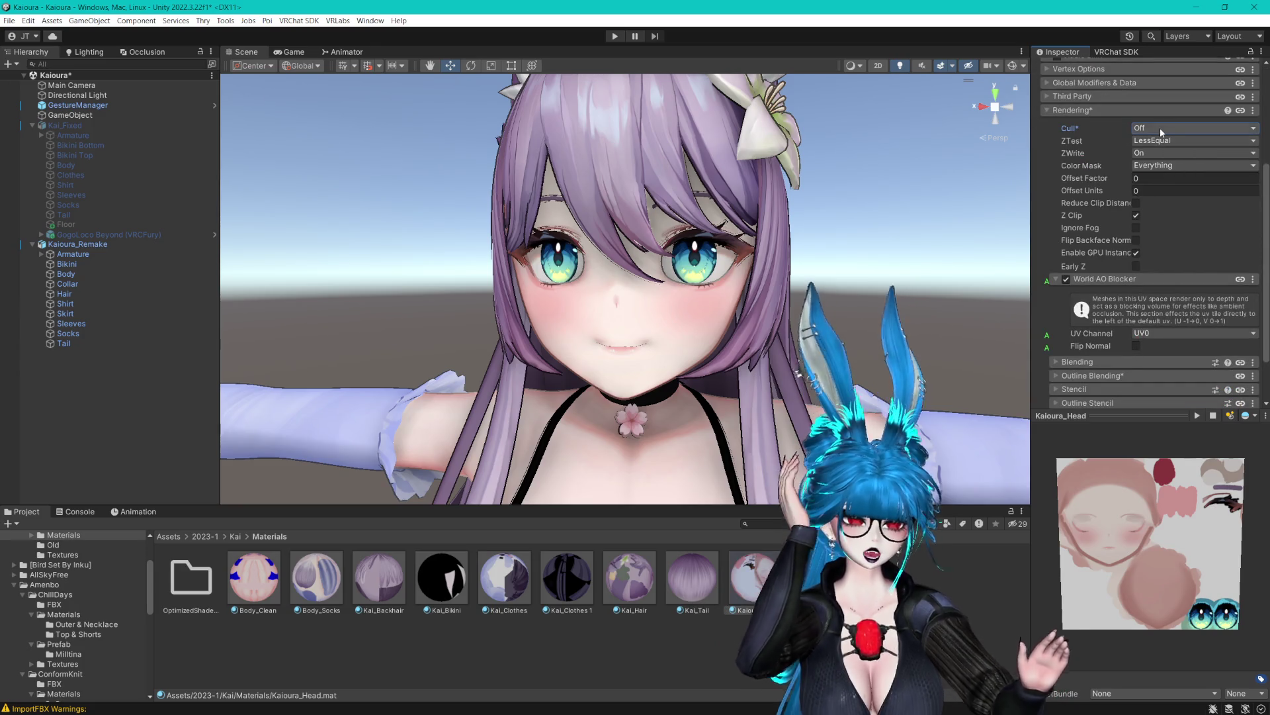
pyautogui.click(1161, 128)
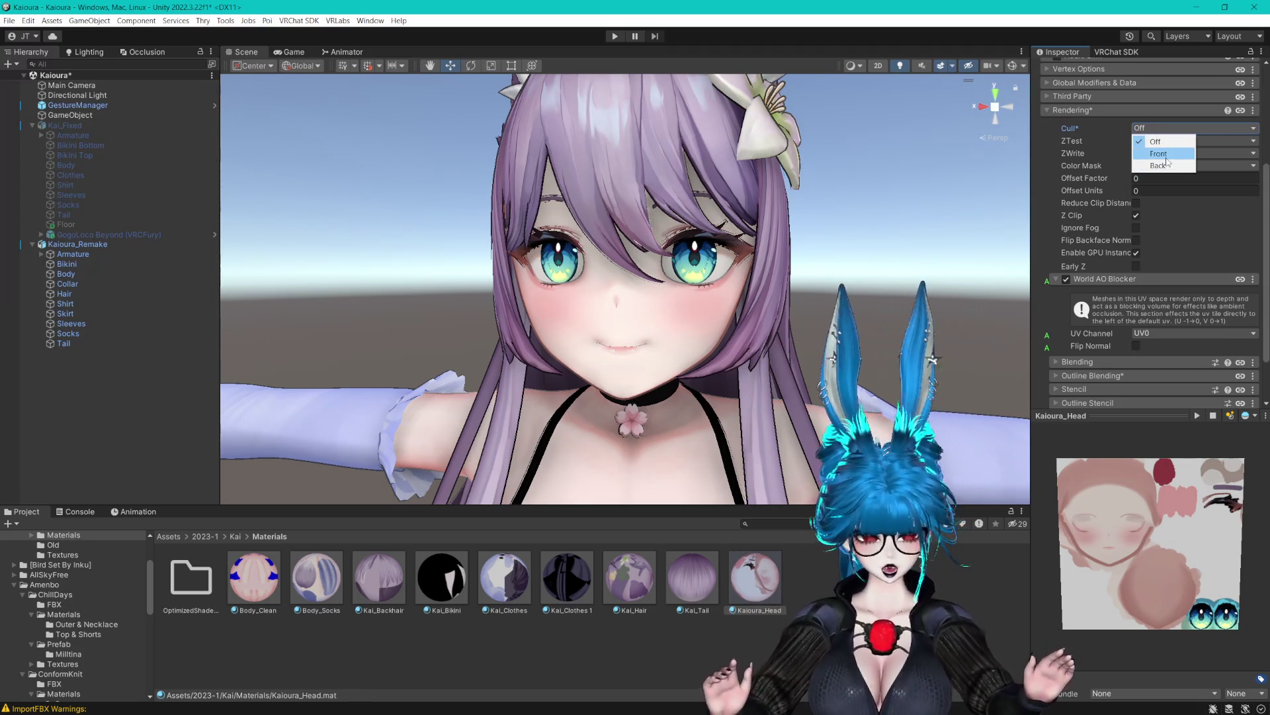
pyautogui.rightClick(1082, 346)
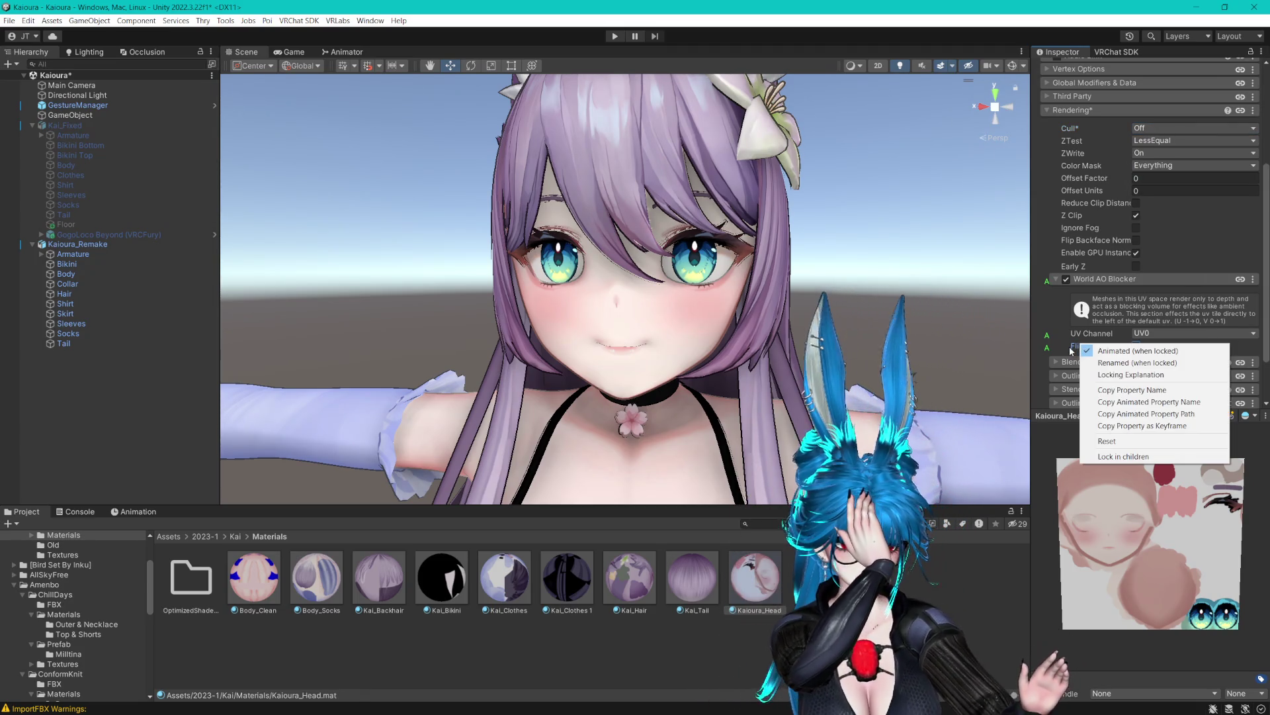
pyautogui.click(1069, 346)
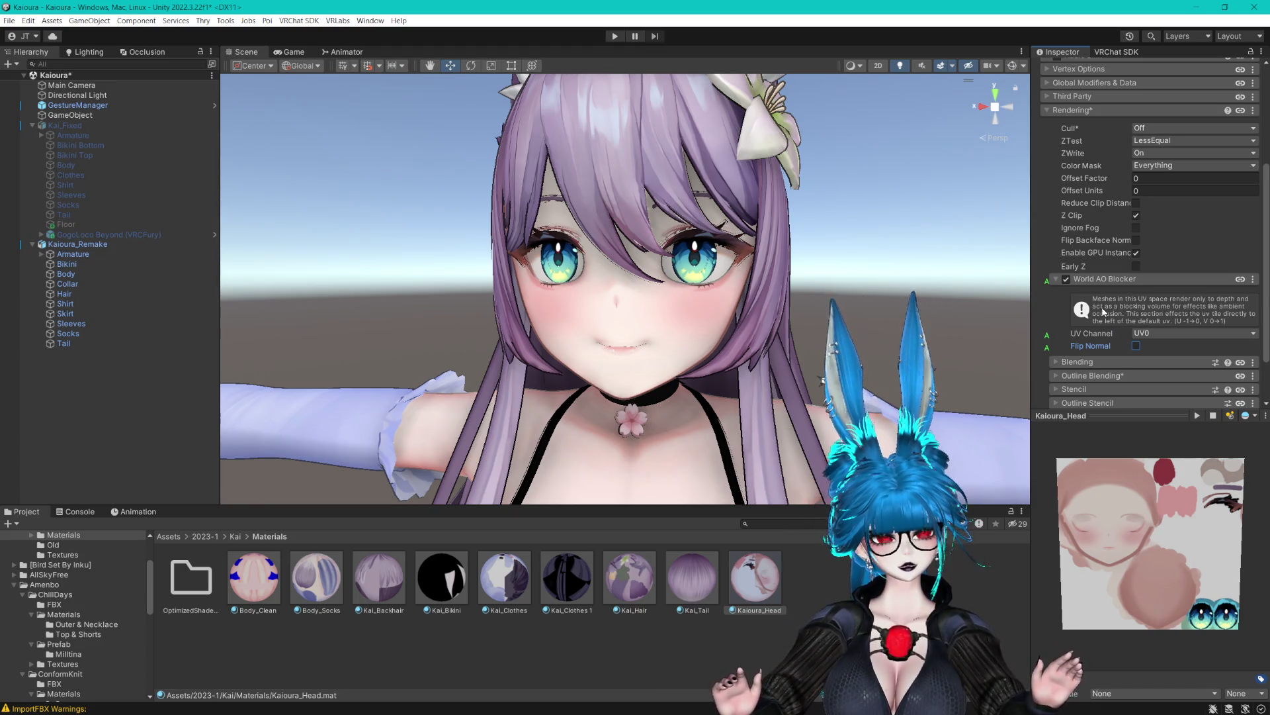
pyautogui.click(1171, 128)
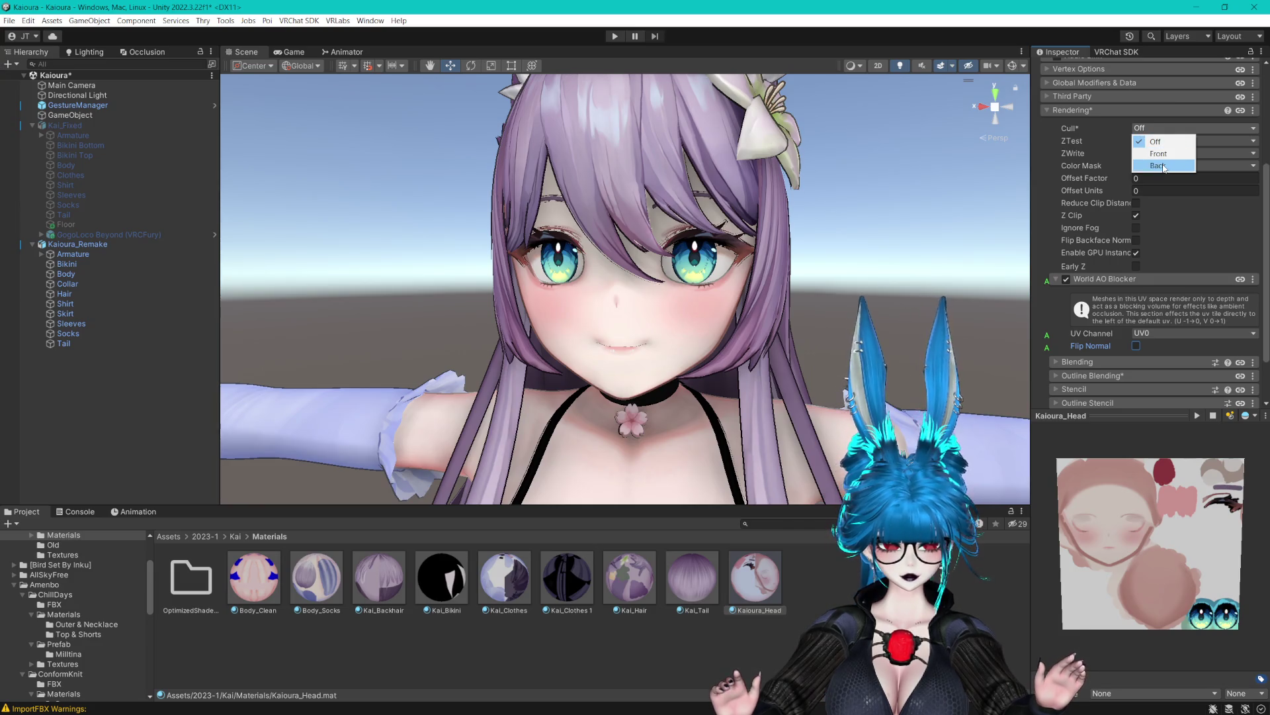
pyautogui.click(1164, 167)
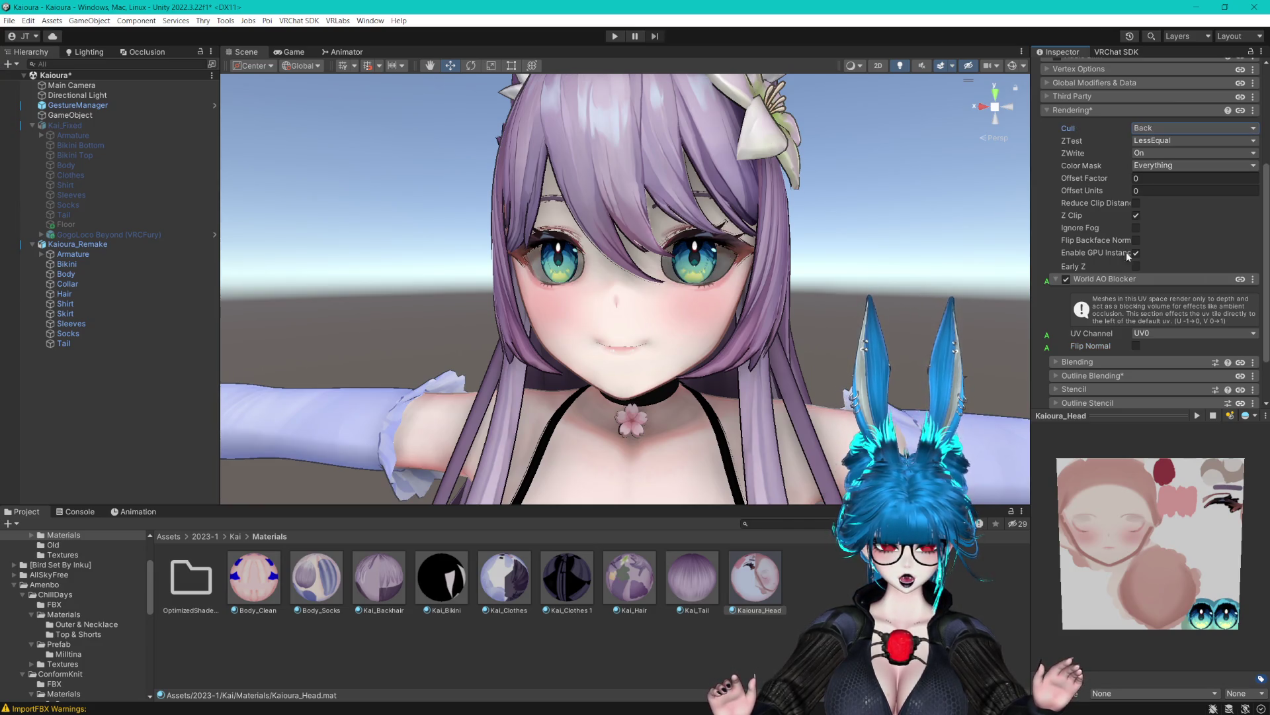
# Mark Flip Normal and nearby properties as animated when locked.
pyautogui.rightClick(1091, 281)
pyautogui.click(1125, 288)
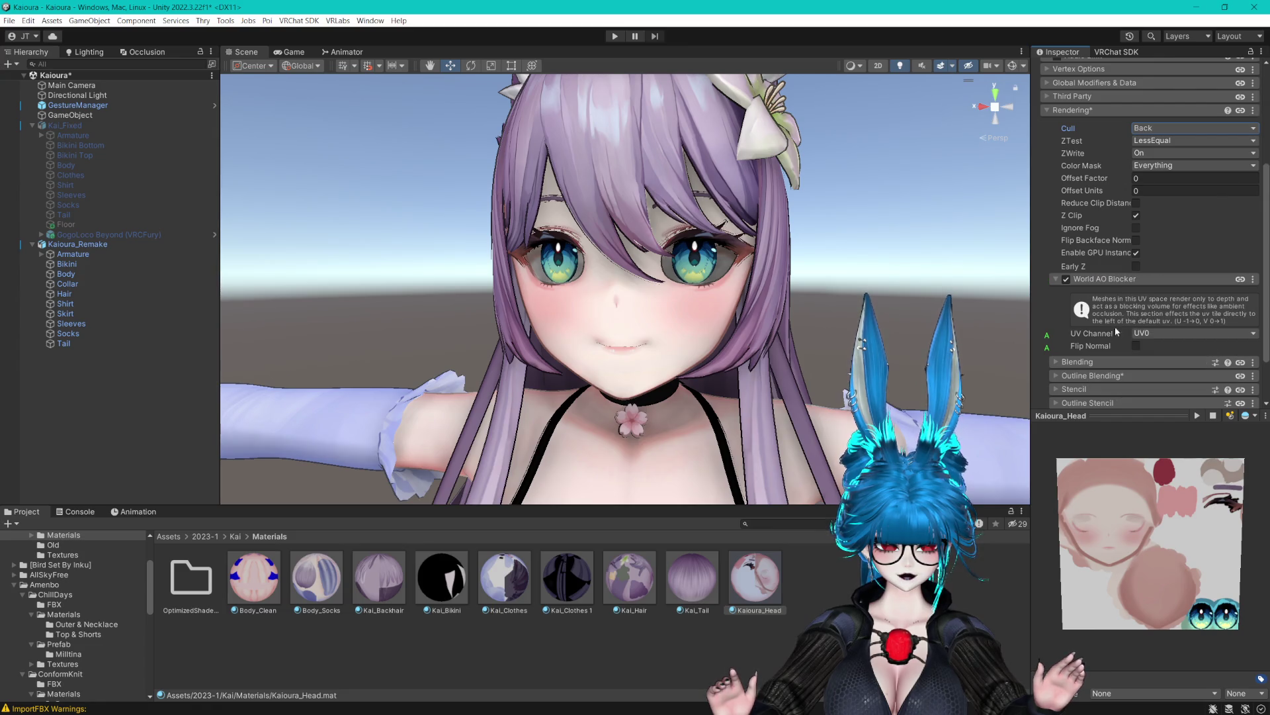
pyautogui.rightClick(1098, 331)
pyautogui.click(1131, 338)
pyautogui.rightClick(1092, 347)
pyautogui.click(1096, 353)
pyautogui.scroll(5, 1116, 337)
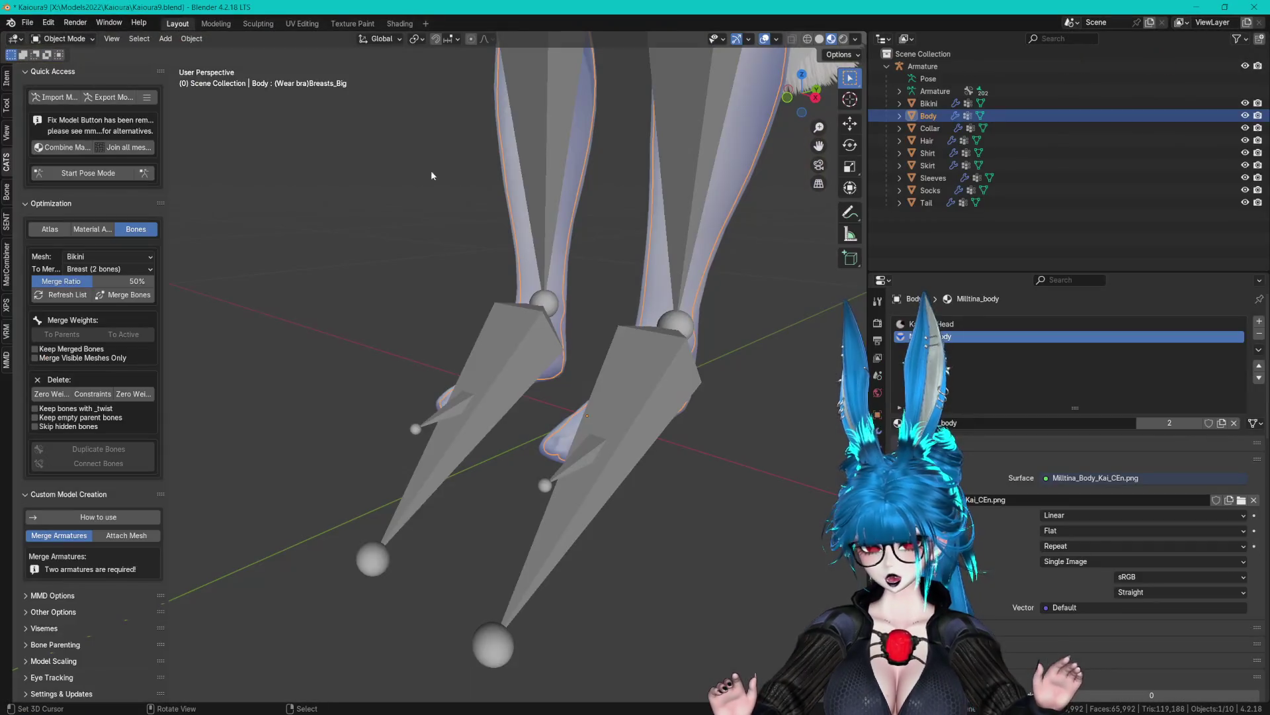
# Edit the Body mesh and expand its shape key list in Object Data properties.
pyautogui.moveTo(430, 175)
pyautogui.mouseDown()
pyautogui.moveTo(444, 192)
pyautogui.moveTo(623, 232)
pyautogui.moveTo(616, 470)
pyautogui.mouseUp()
pyautogui.press('Tab')
pyautogui.scroll(8, 689, 368)
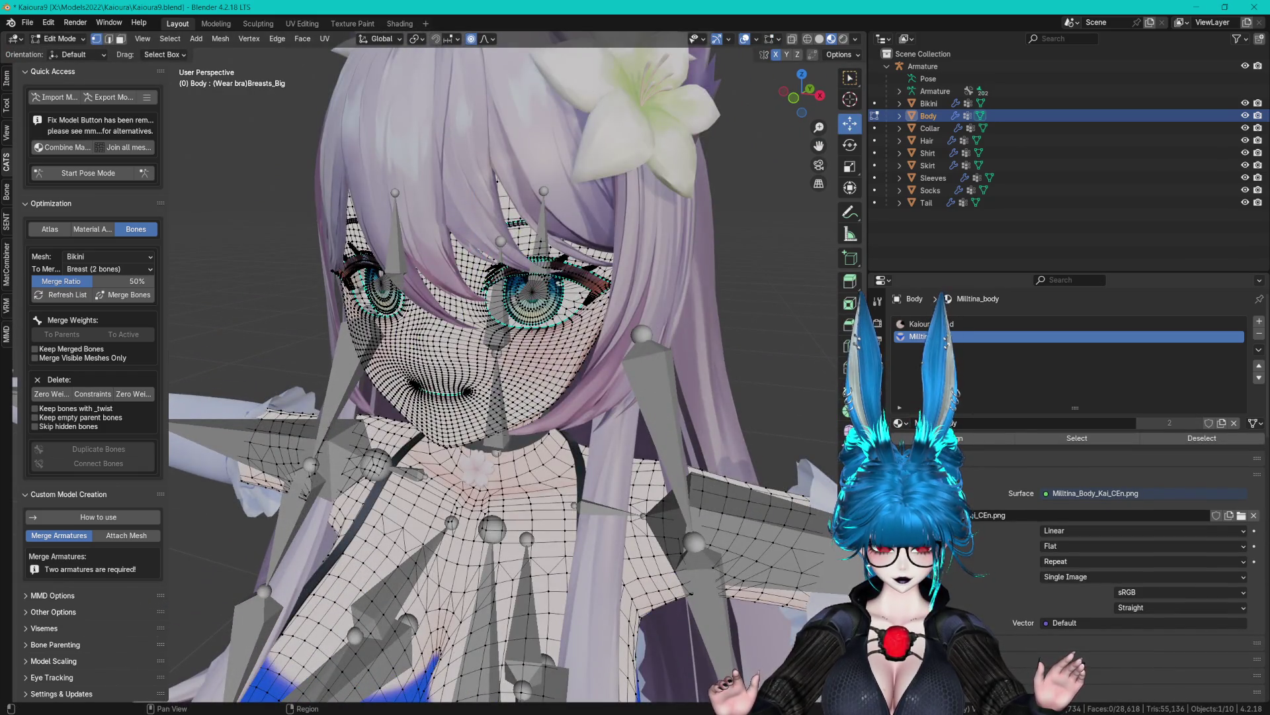
pyautogui.click(877, 487)
pyautogui.click(1046, 357)
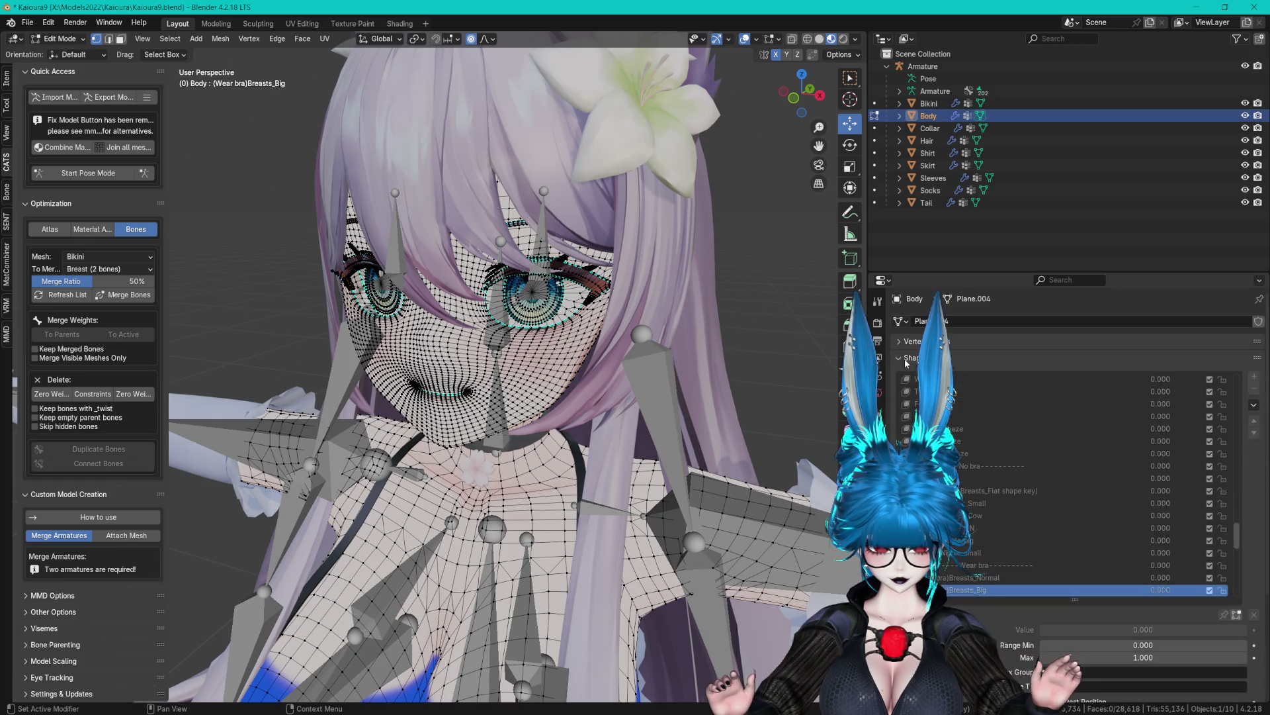
pyautogui.scroll(-5, 1147, 466)
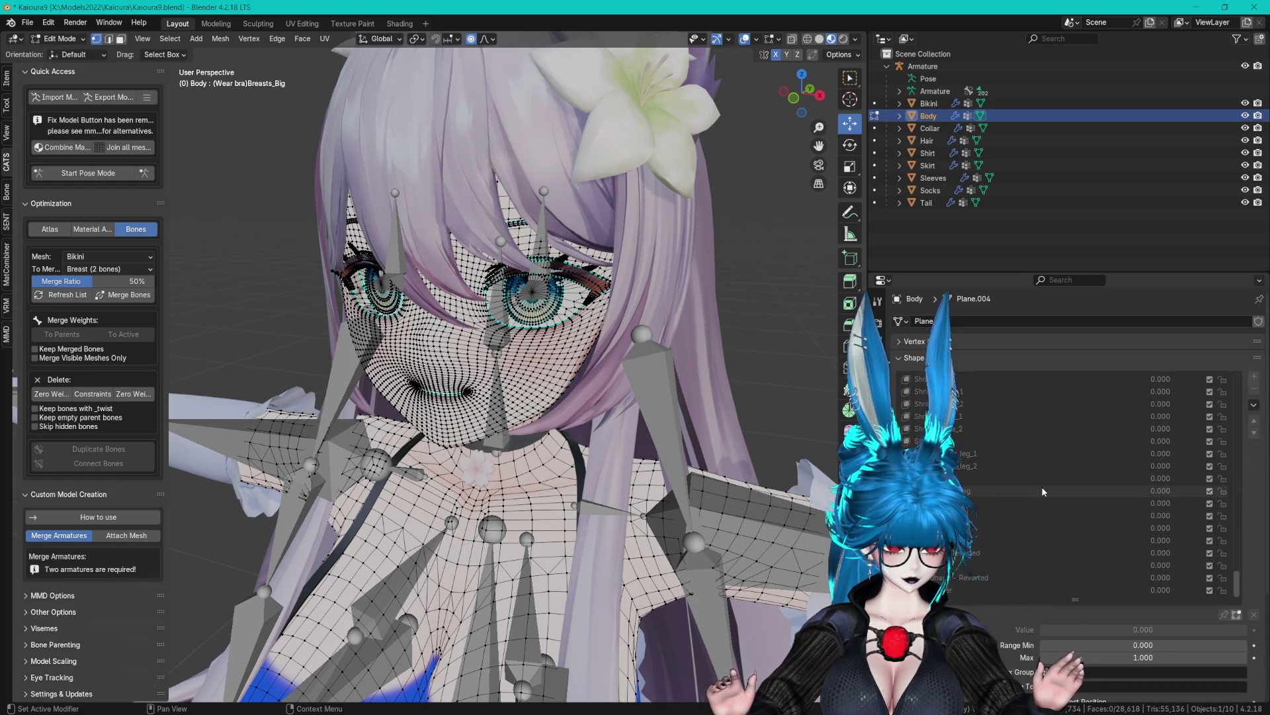
pyautogui.scroll(5, 665, 372)
# Hide the armature and zoom close onto the eye, back in Edit Mode.
pyautogui.press('Tab')
pyautogui.scroll(-8, 665, 372)
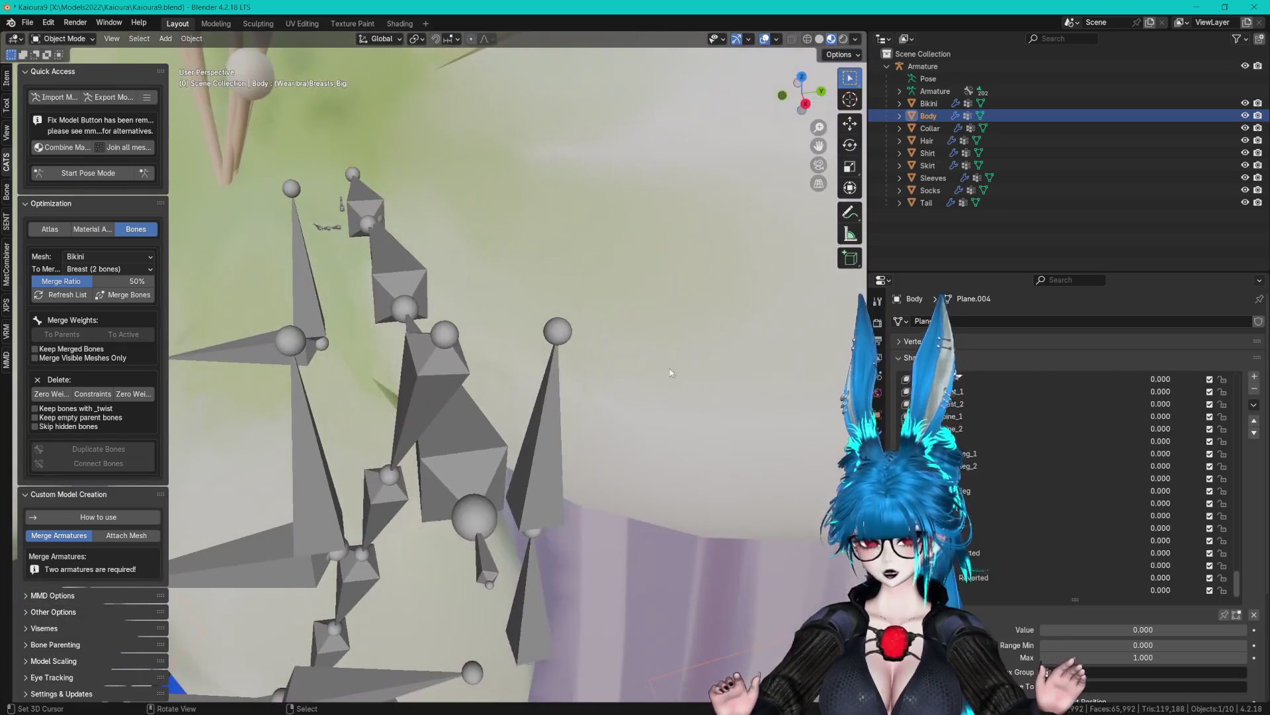
pyautogui.press('KP_5')
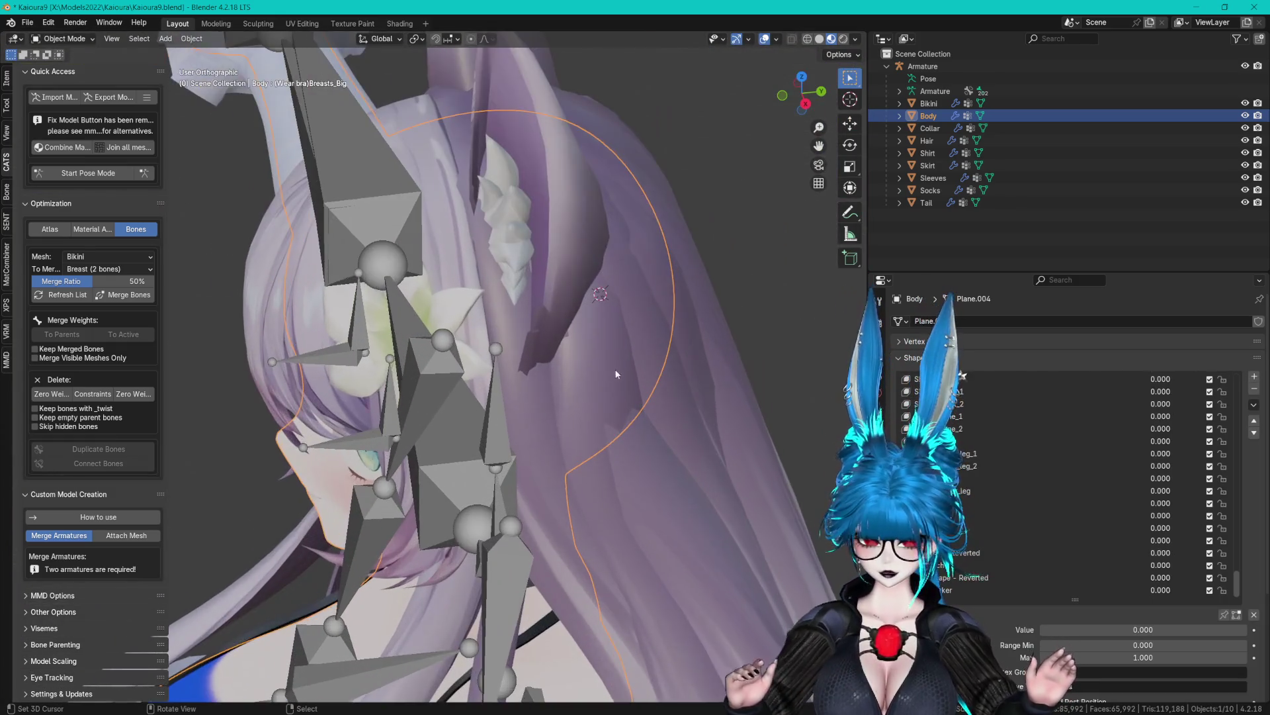
pyautogui.scroll(3, 644, 368)
pyautogui.click(1244, 66)
pyautogui.press('KP_5')
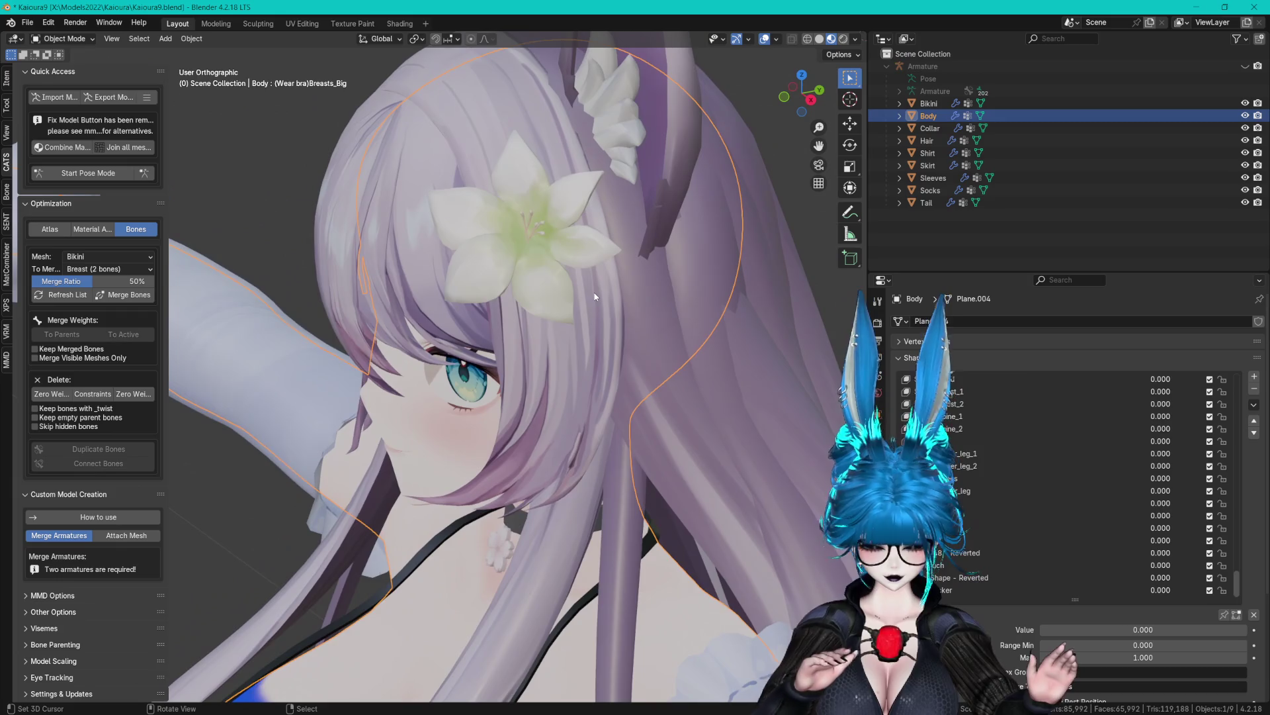
pyautogui.scroll(5, 593, 292)
pyautogui.scroll(5, 559, 312)
pyautogui.press('Tab')
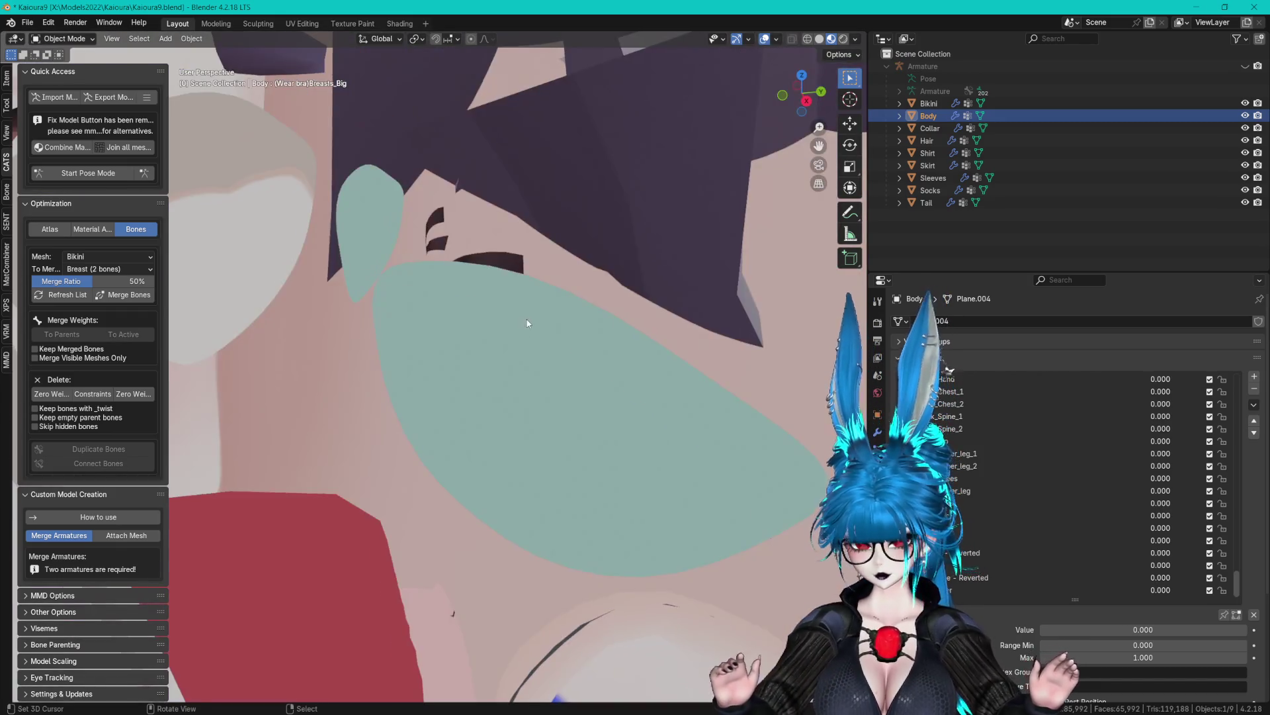
# Select the eye's linked mesh and recalculate its normals outward.
pyautogui.scroll(3, 417, 306)
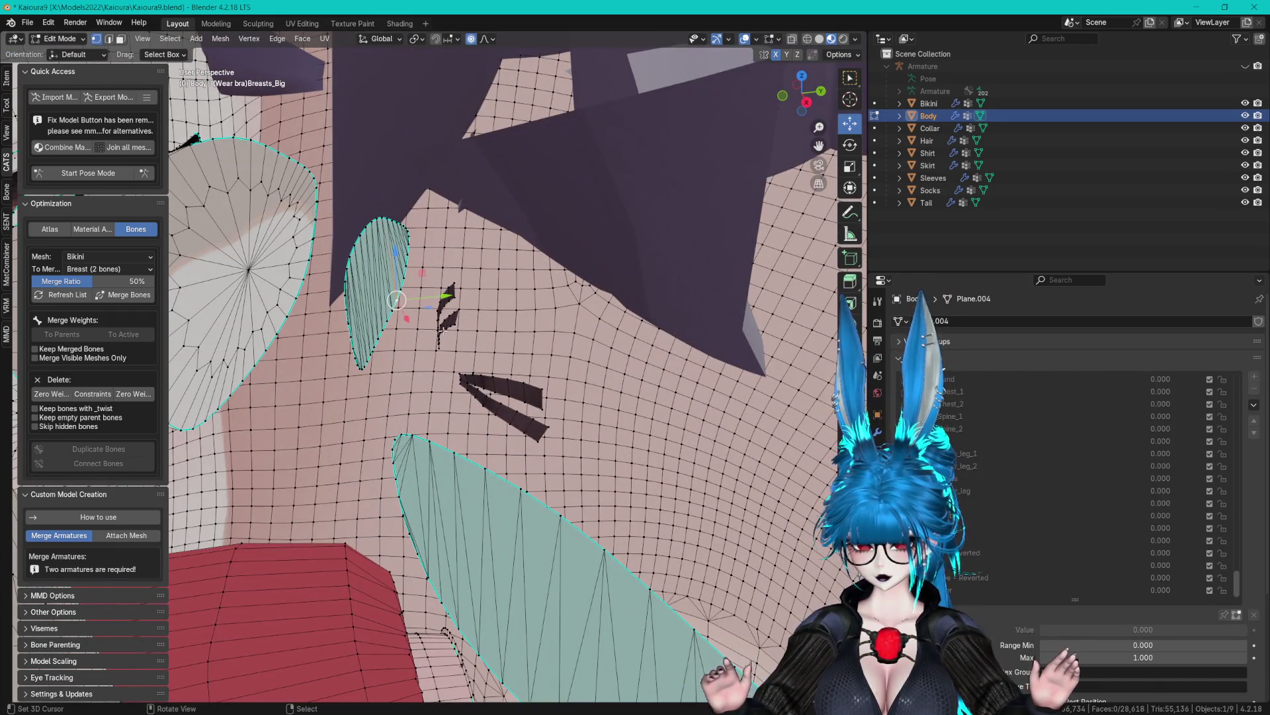
pyautogui.hotkey('ctrl', 'l')
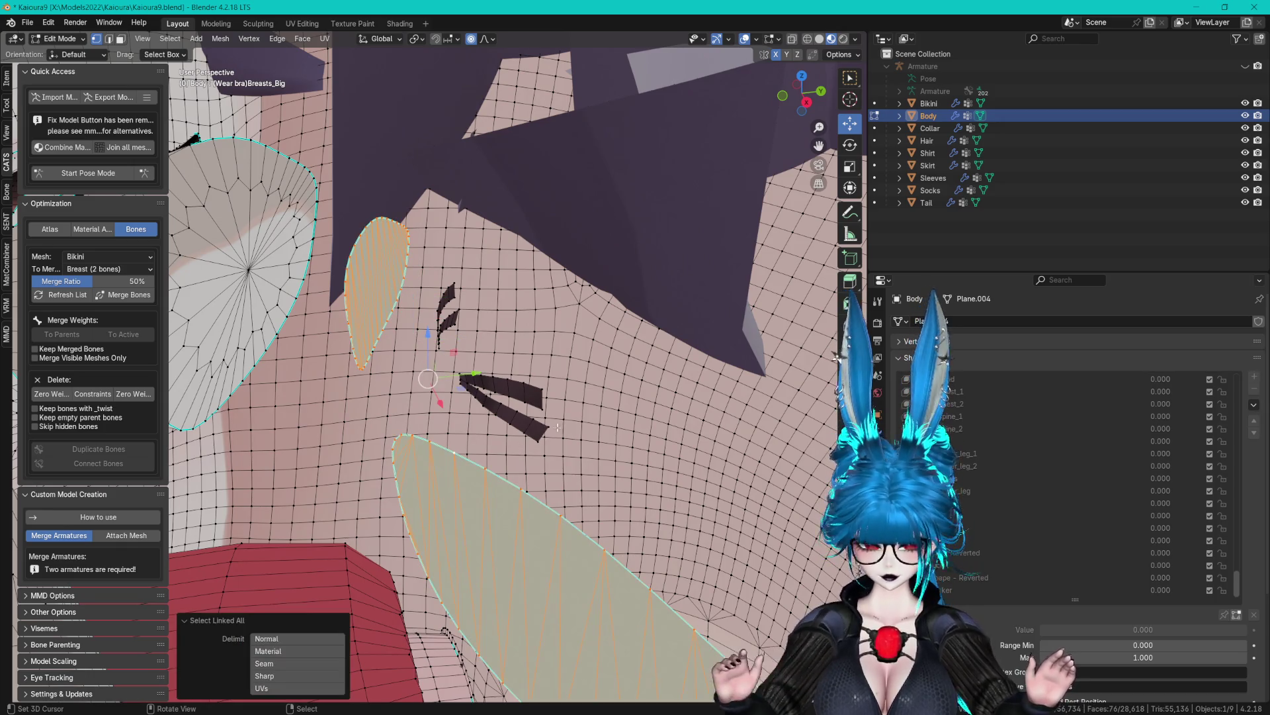
pyautogui.hotkey('shift', 'n')
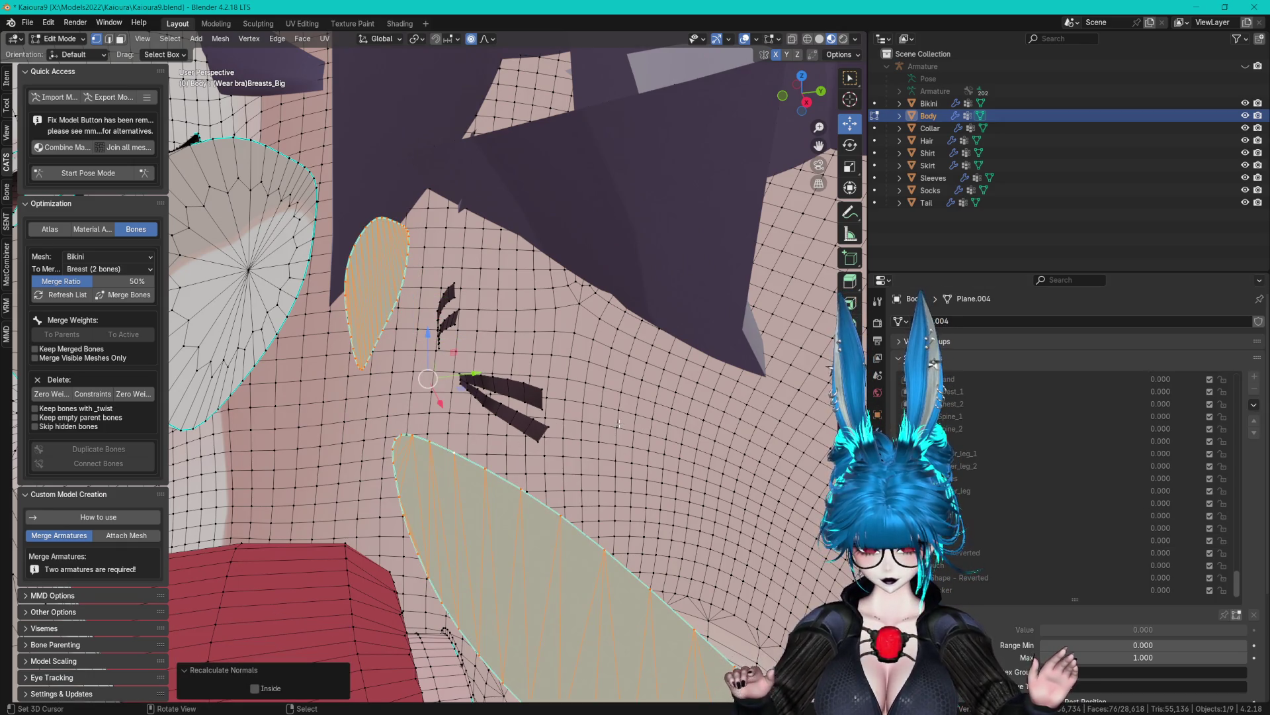
pyautogui.scroll(5, 606, 416)
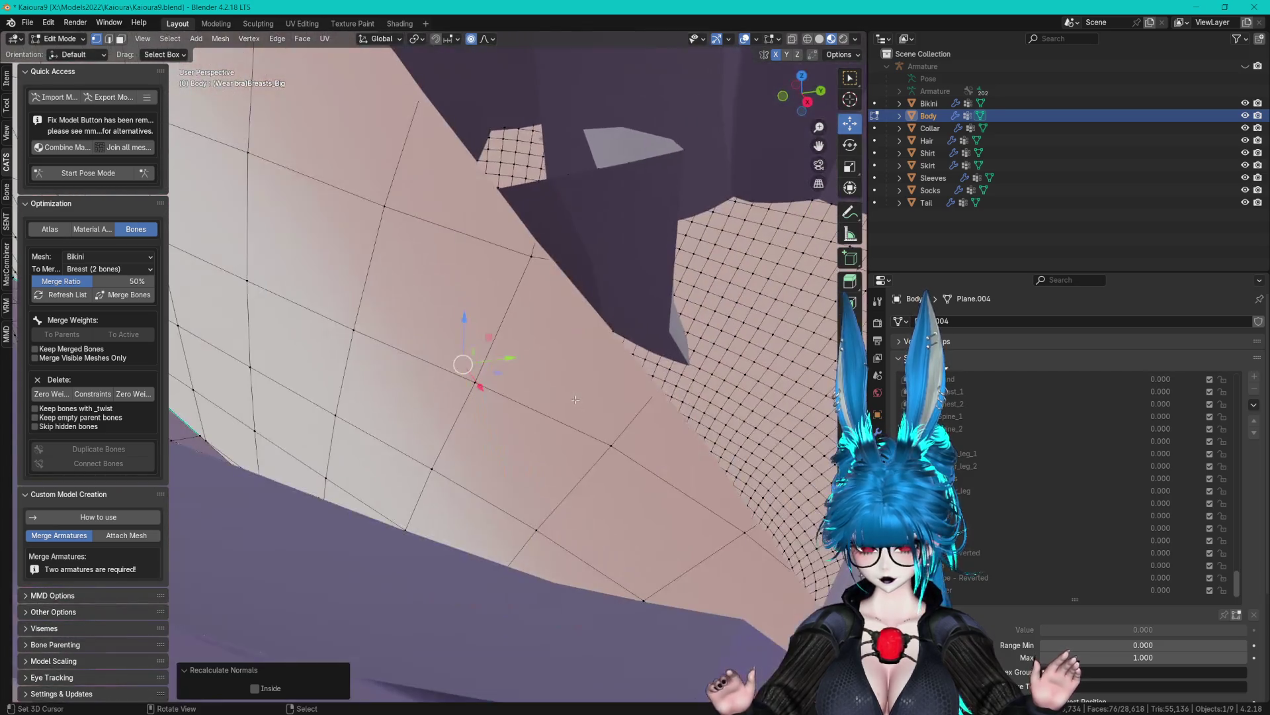
pyautogui.press('Tab')
# Export the model via CATS over Kaioura_Remake.fbx in the Kai folder.
pyautogui.click(119, 98)
pyautogui.click(99, 113)
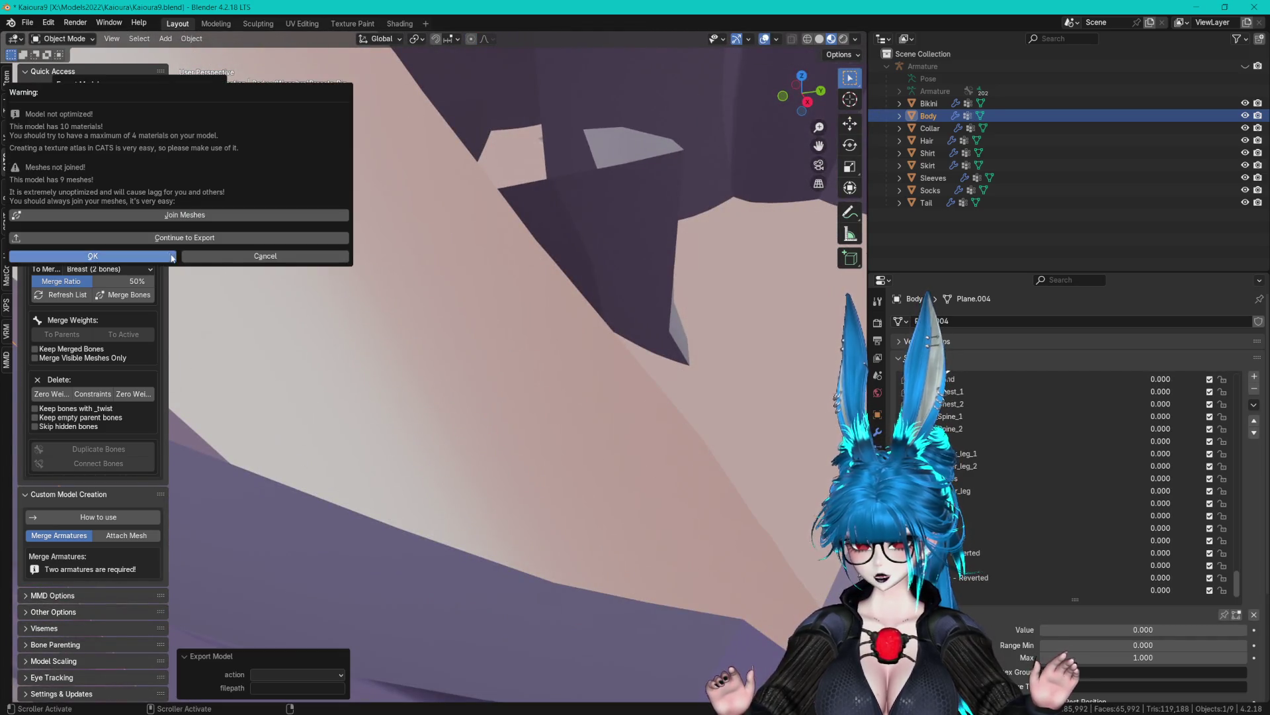
pyautogui.click(329, 458)
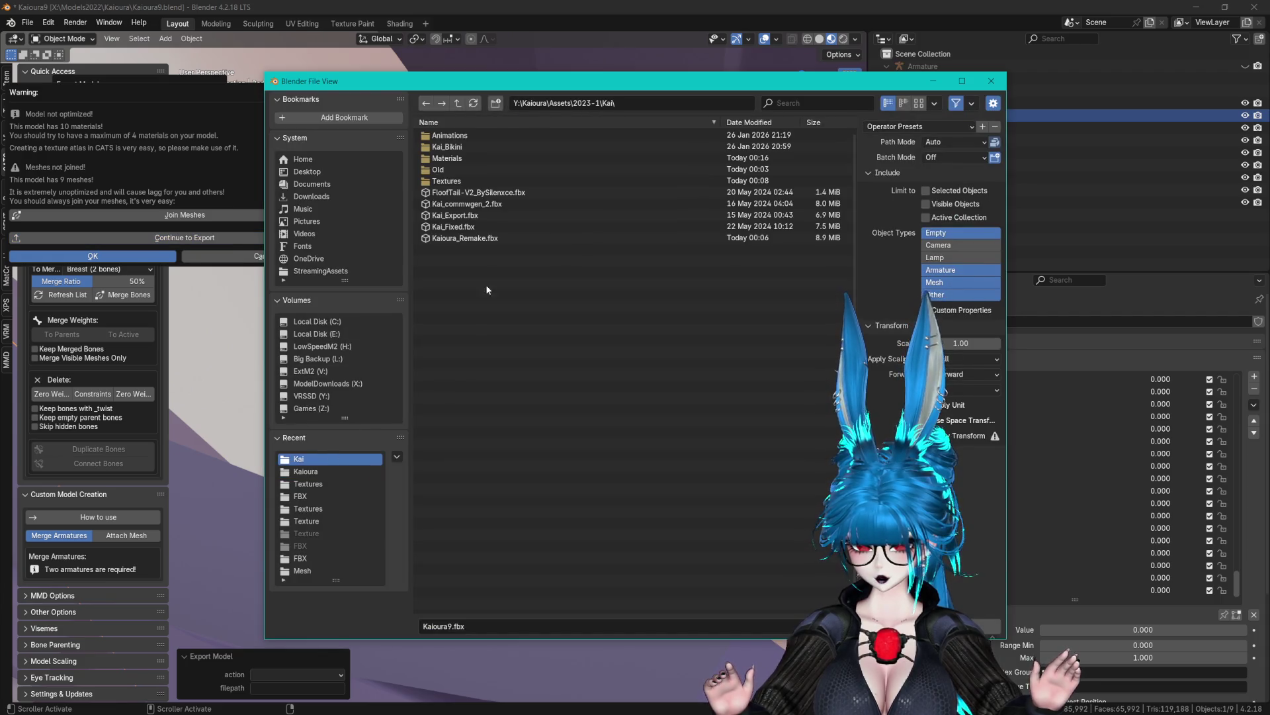
pyautogui.click(478, 240)
pyautogui.press('Return')
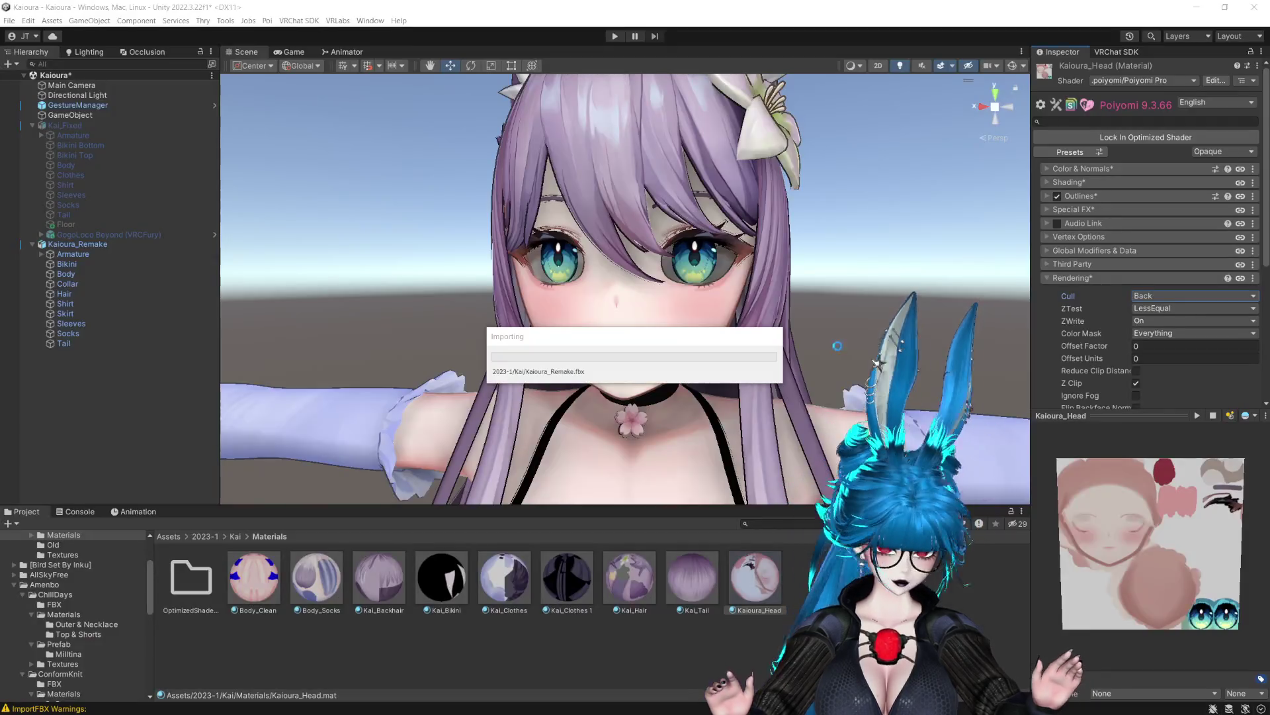
# On the reimported model, select Bikini then Body and adjust the FaceShape - Reverted blendshape.
pyautogui.moveTo(819, 303)
pyautogui.mouseDown()
pyautogui.moveTo(891, 298)
pyautogui.moveTo(854, 296)
pyautogui.mouseUp()
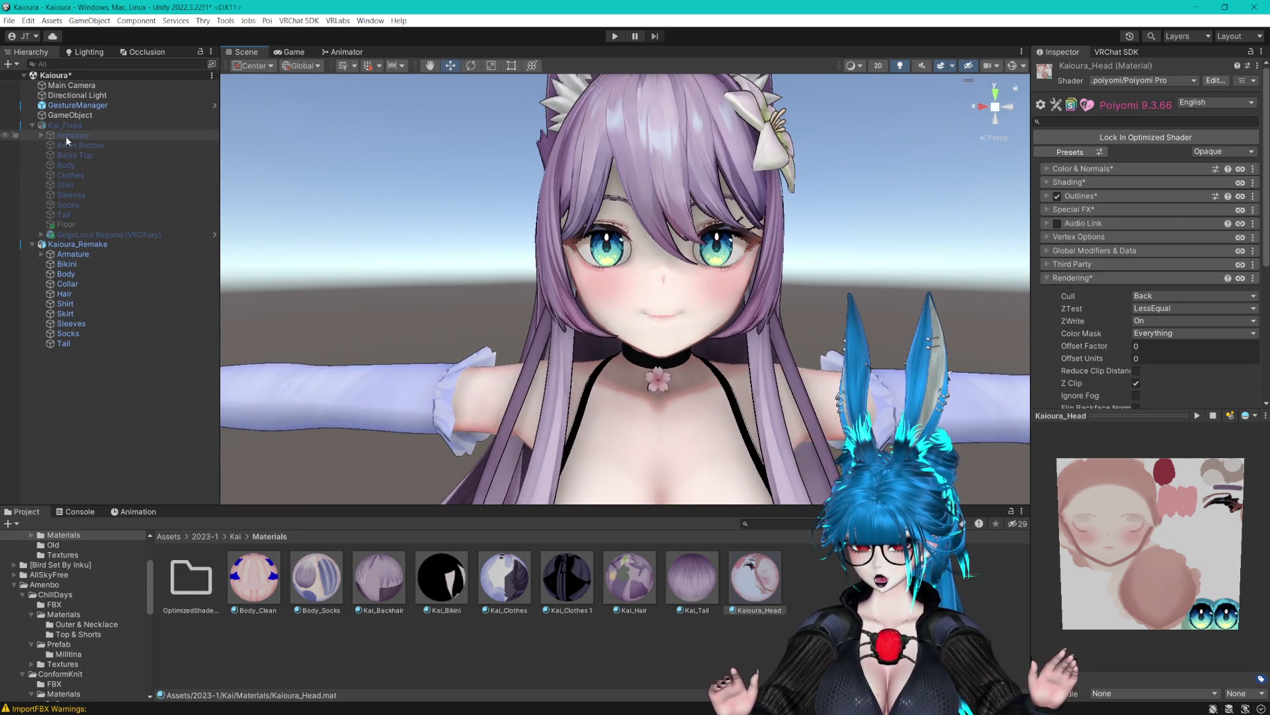
pyautogui.click(100, 264)
pyautogui.scroll(2, 705, 257)
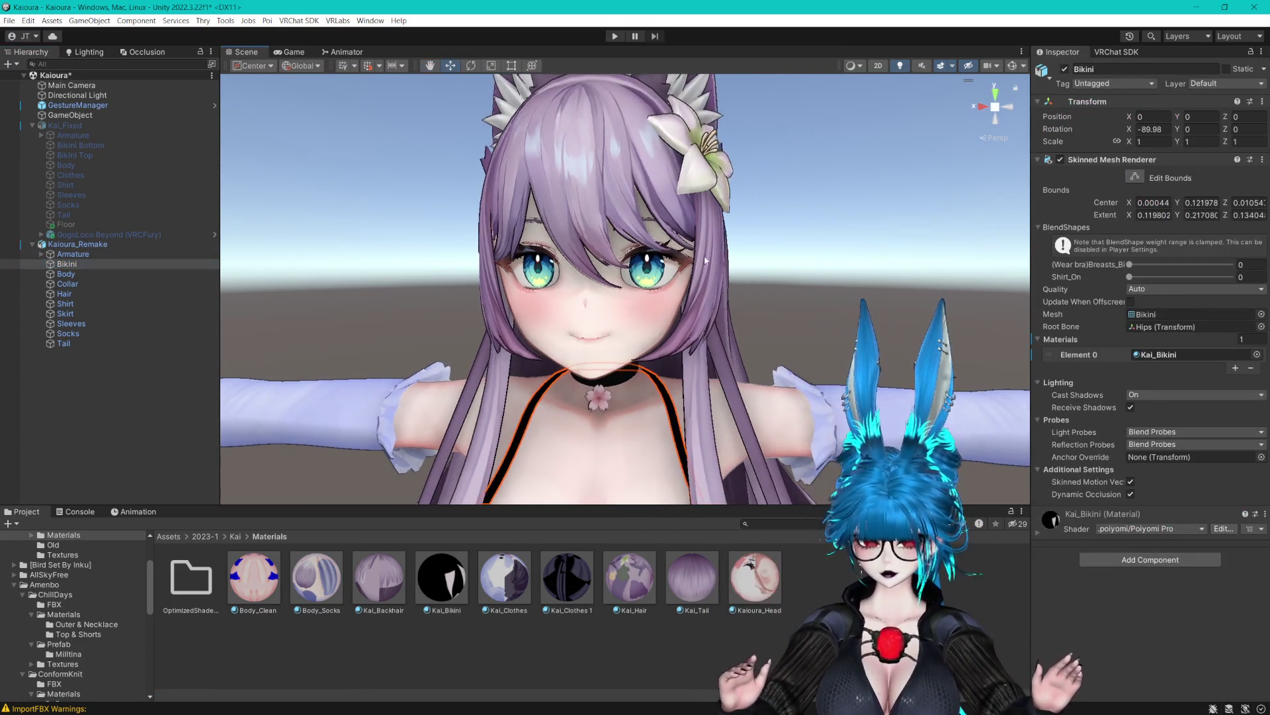
pyautogui.moveTo(704, 256); pyautogui.dragTo(662, 247)
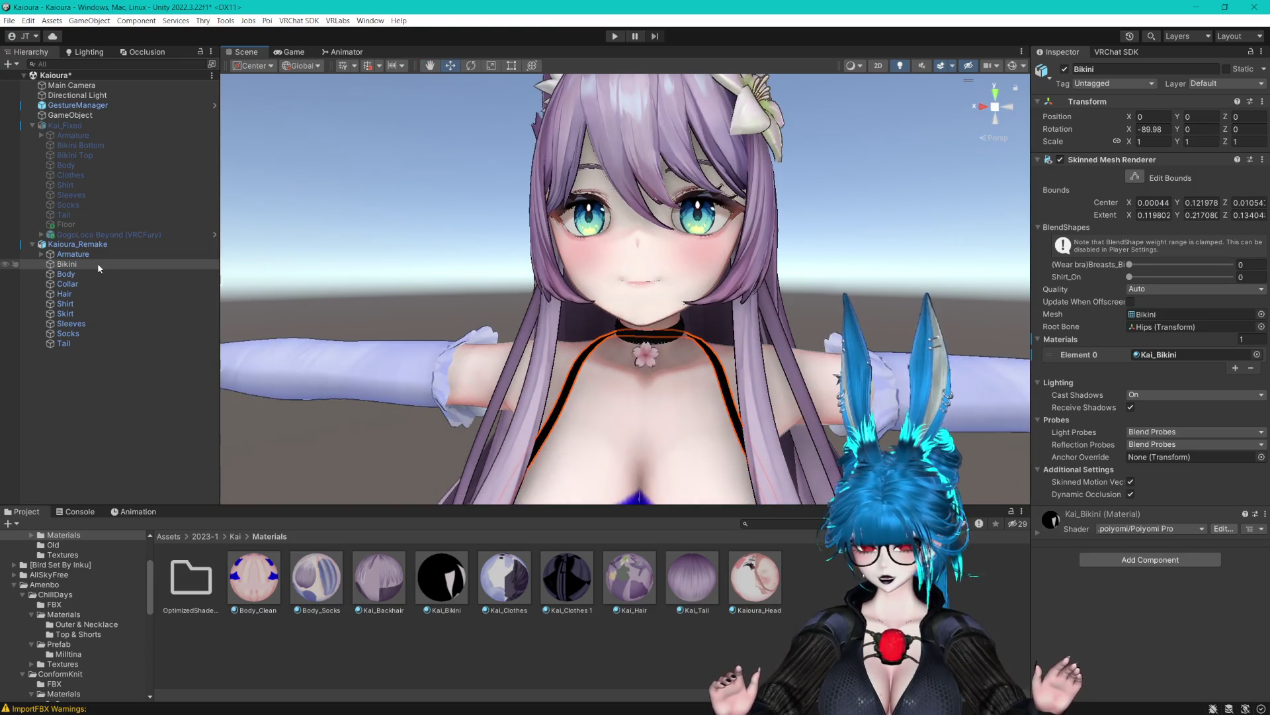
pyautogui.click(98, 273)
pyautogui.scroll(-15, 1142, 295)
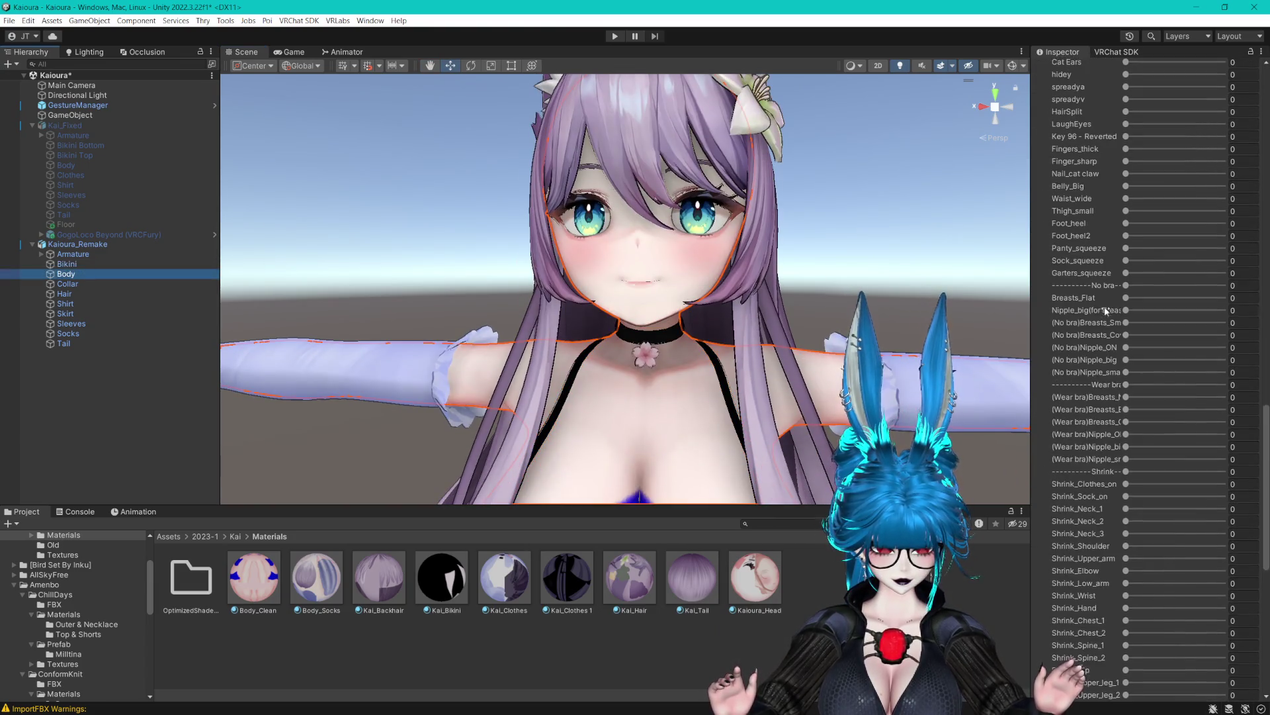
pyautogui.scroll(-12, 1105, 311)
pyautogui.click(1129, 339)
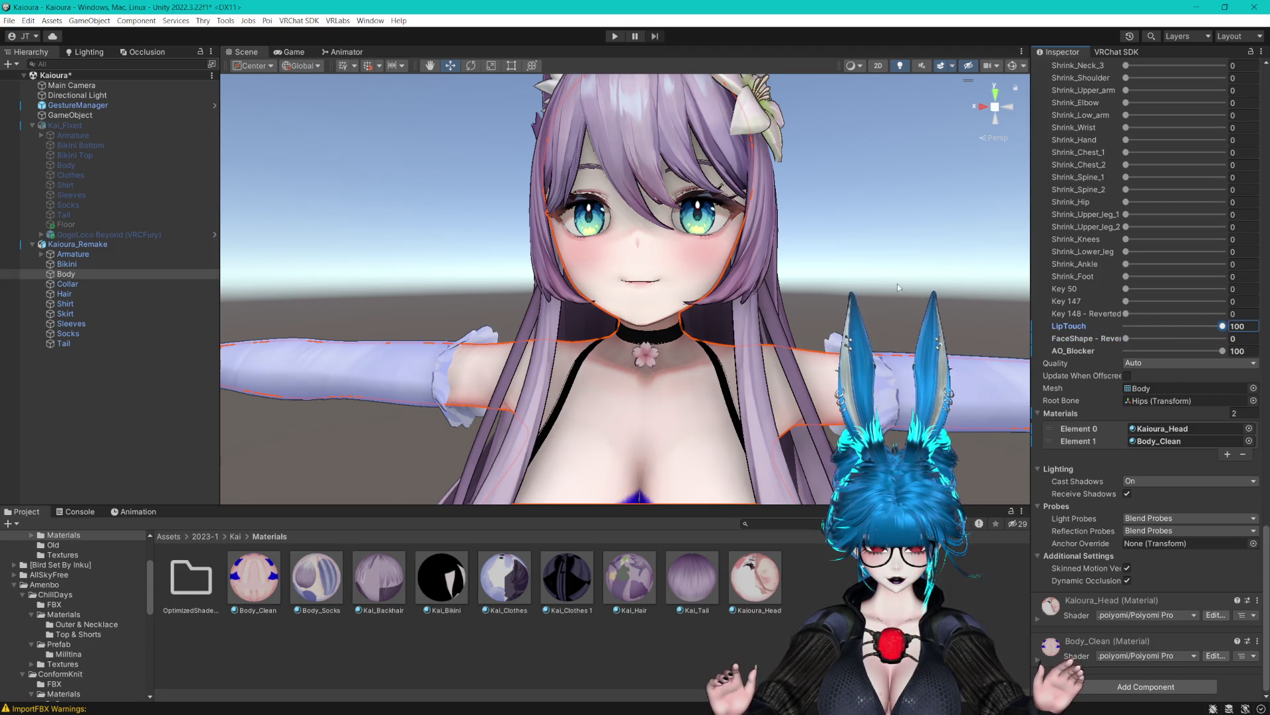
# Set the Body's LipTouch blendshape to 20 and inspect the mouth and choker closely.
pyautogui.scroll(5, 898, 283)
pyautogui.moveTo(1203, 324); pyautogui.dragTo(1102, 324)
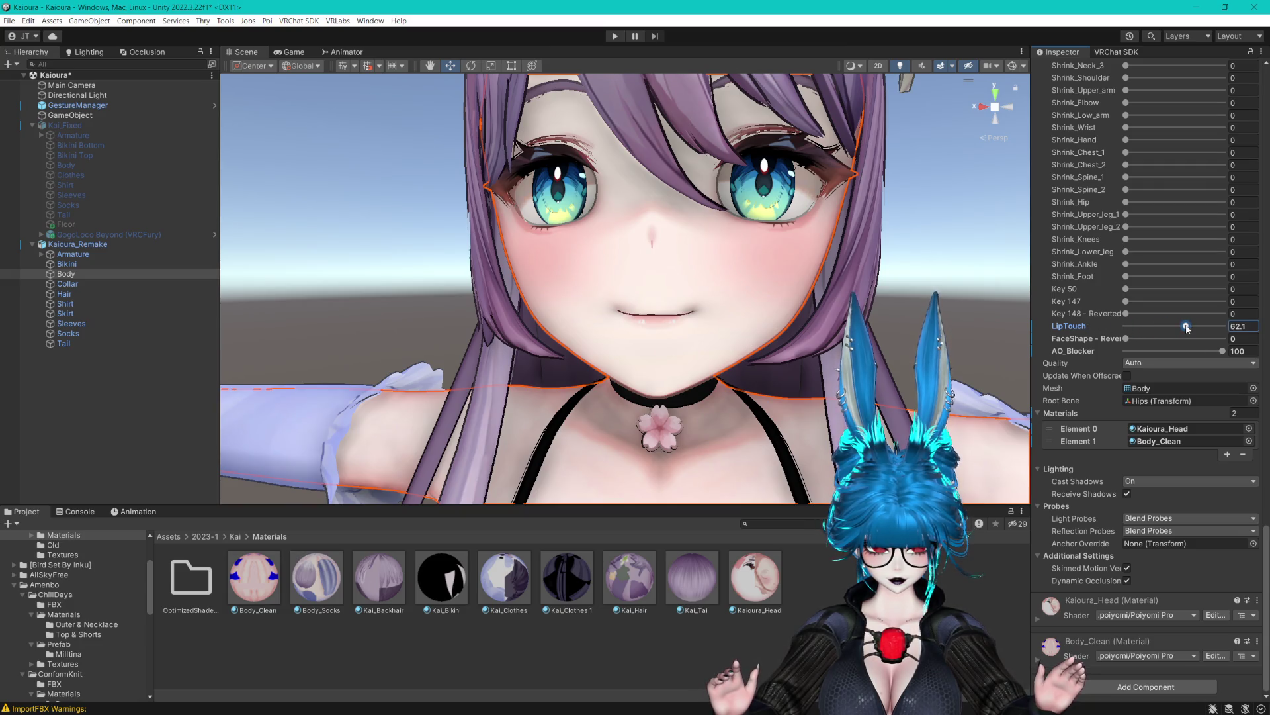
pyautogui.moveTo(1173, 329); pyautogui.dragTo(1171, 329)
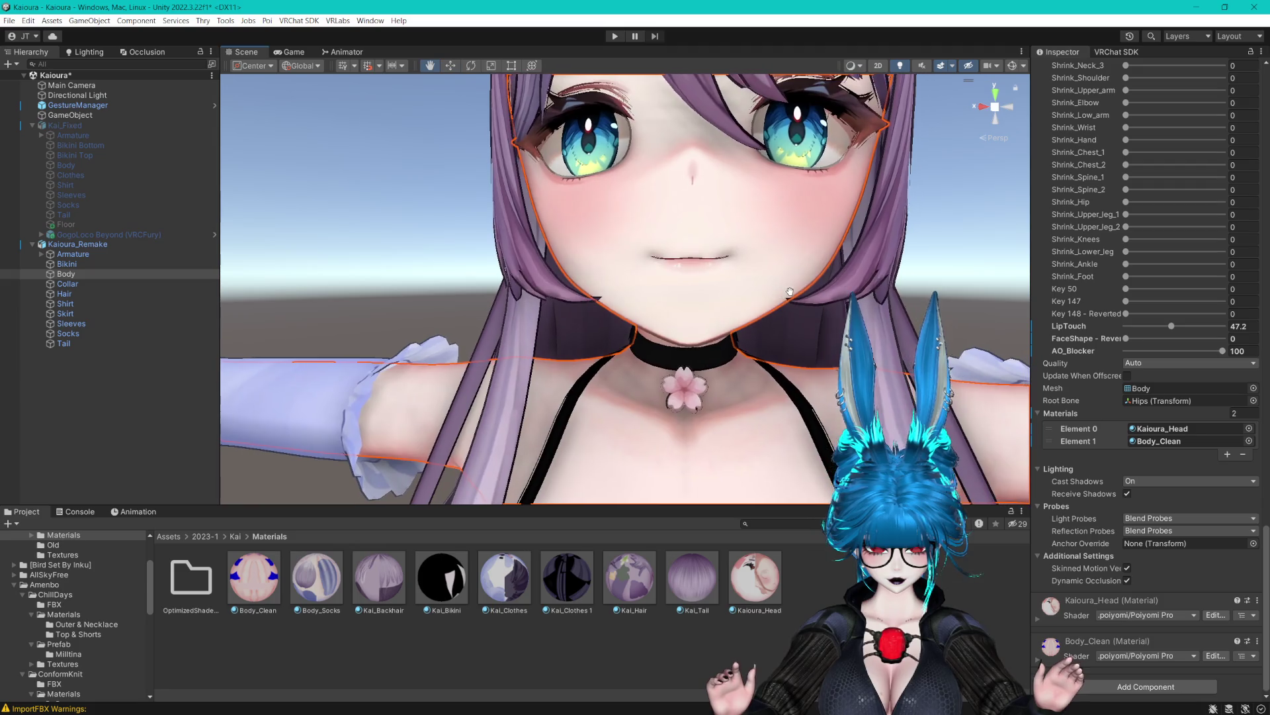
pyautogui.scroll(2, 814, 304)
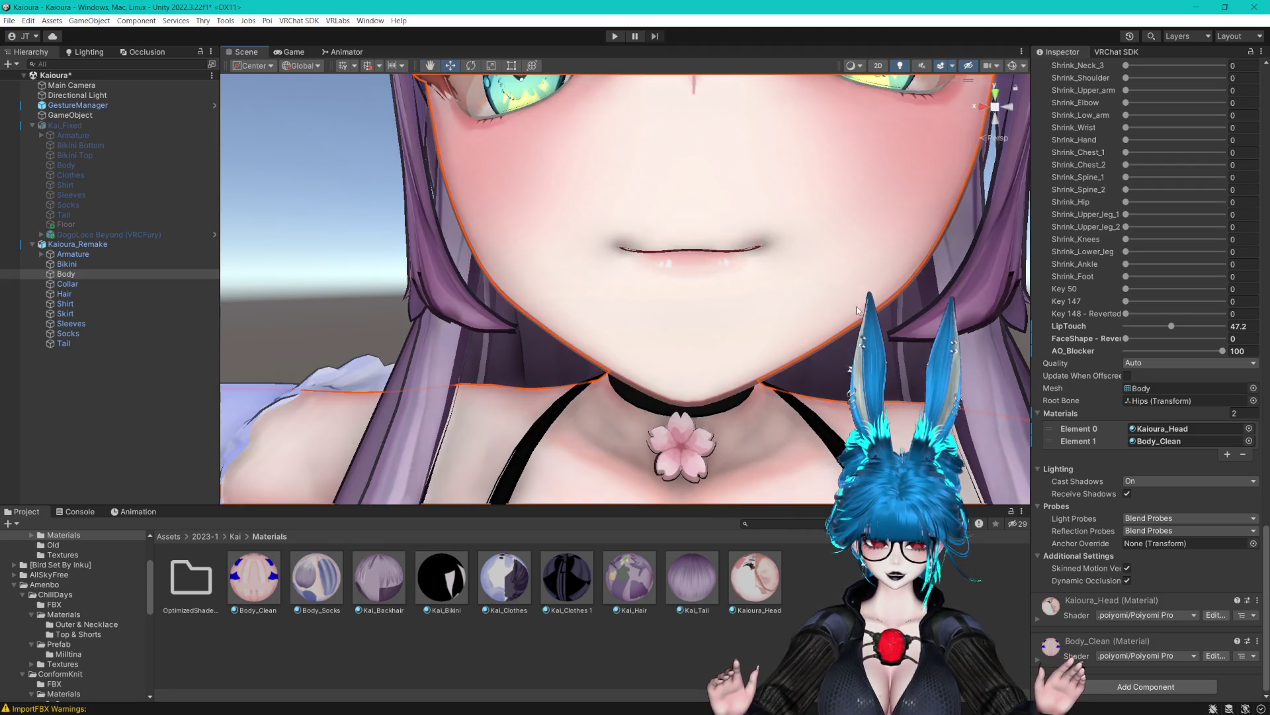
pyautogui.moveTo(1210, 324)
pyautogui.mouseDown()
pyautogui.moveTo(1261, 332)
pyautogui.moveTo(1080, 332)
pyautogui.mouseUp()
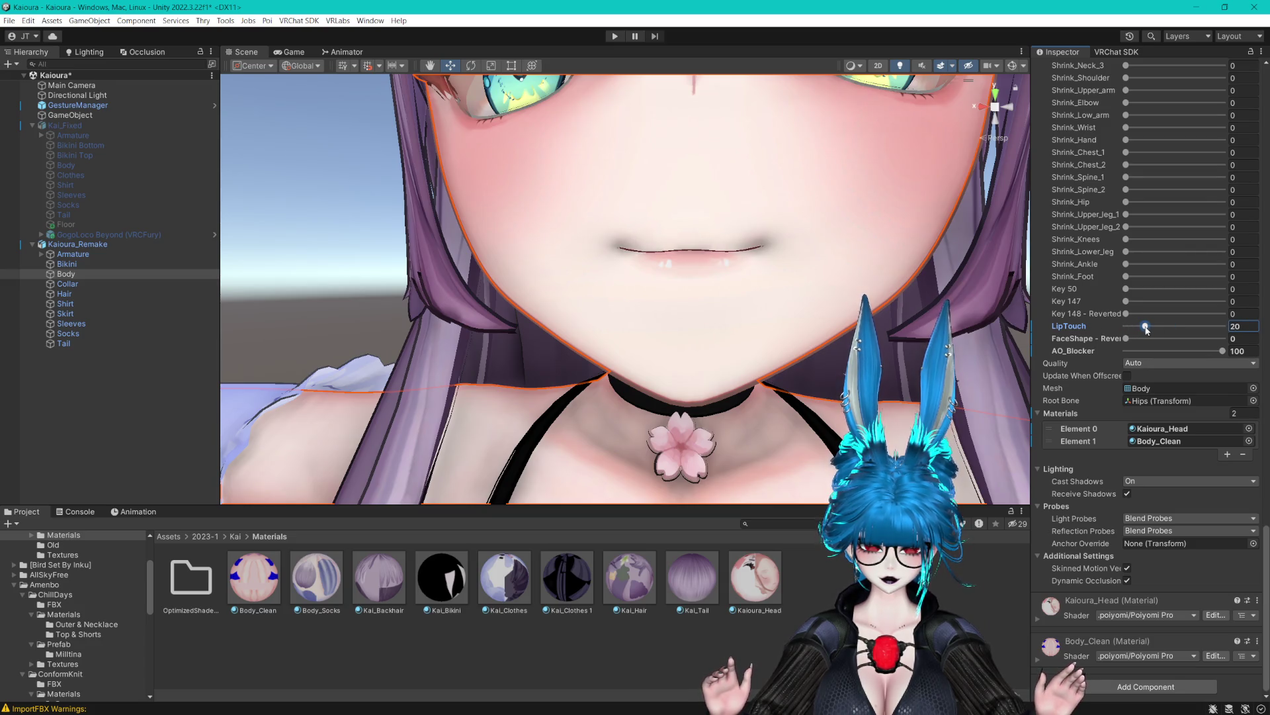
pyautogui.click(1127, 339)
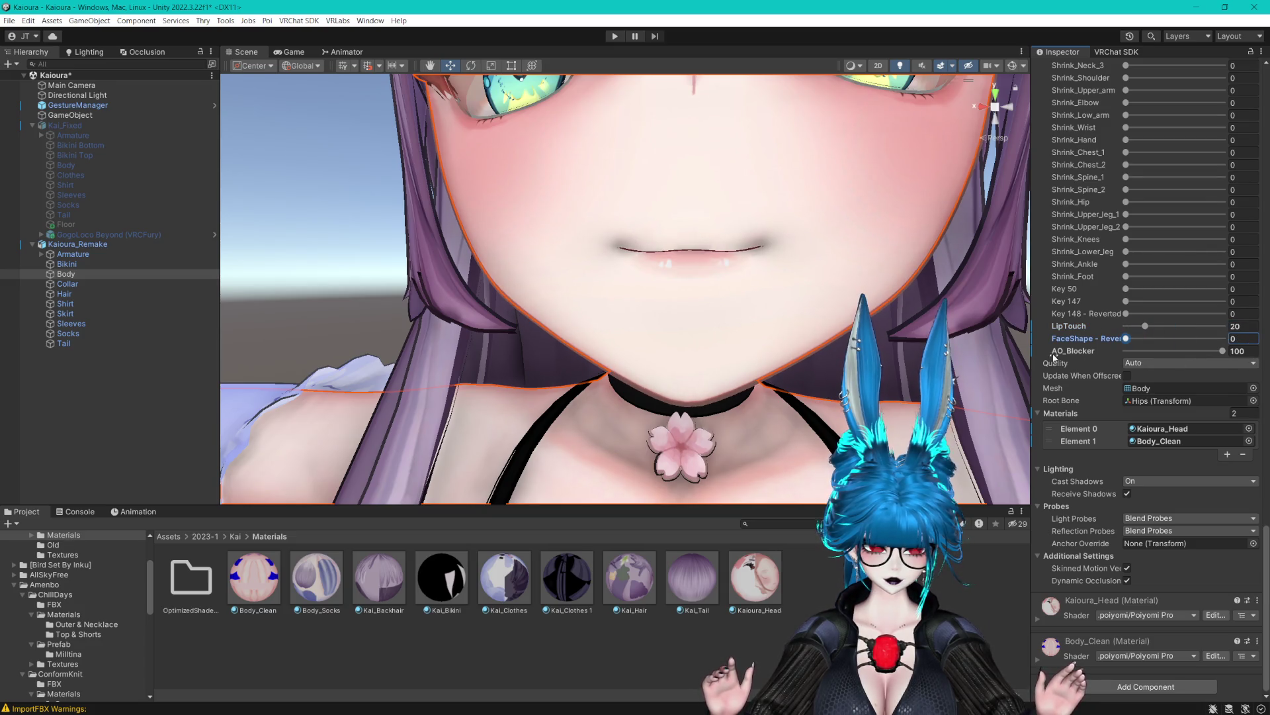
pyautogui.scroll(-5, 756, 300)
pyautogui.moveTo(756, 300); pyautogui.dragTo(503, 351)
pyautogui.moveTo(681, 471); pyautogui.dragTo(681, 351)
pyautogui.scroll(10, 611, 225)
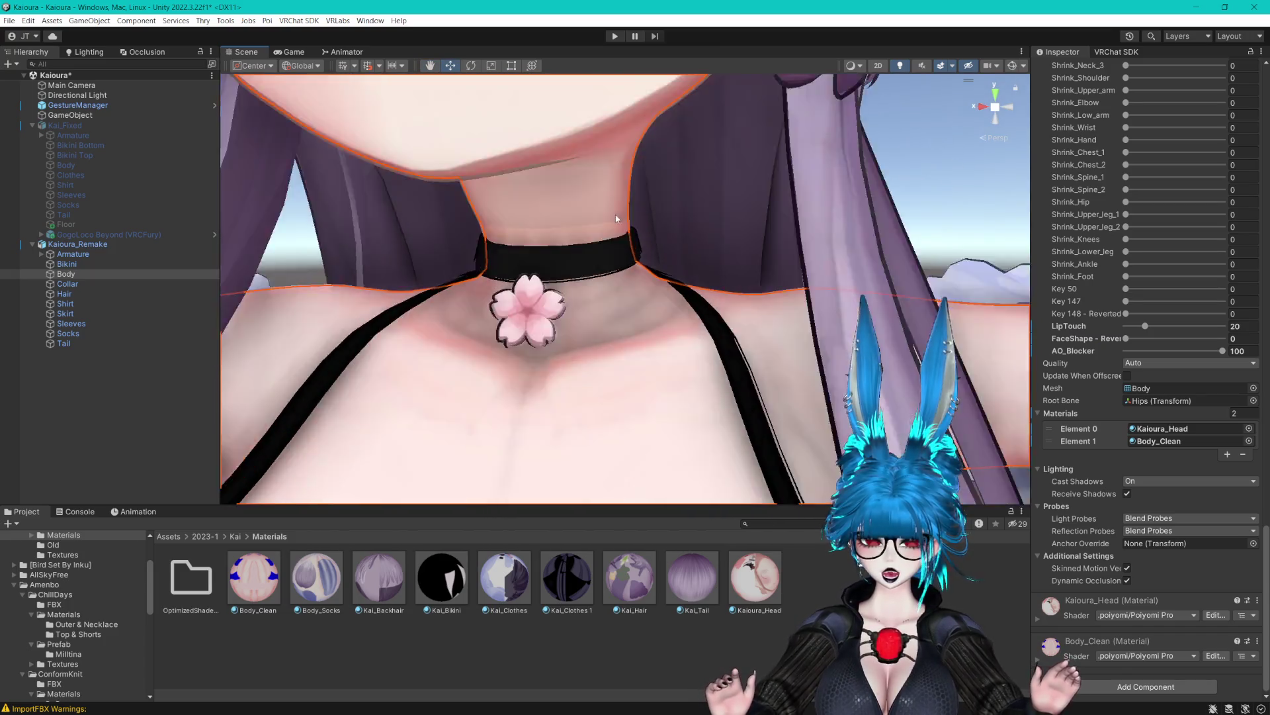
pyautogui.scroll(-10, 612, 224)
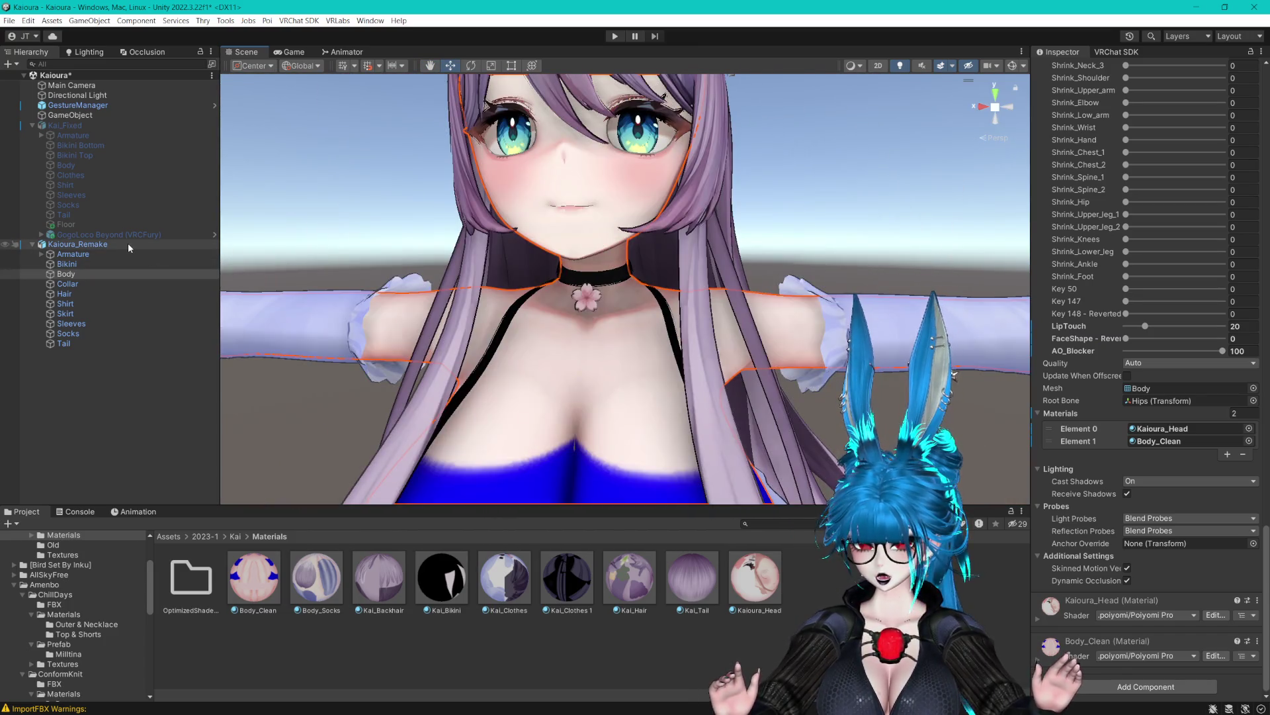
# Save the Unity scene with Ctrl+S.
pyautogui.click(71, 114)
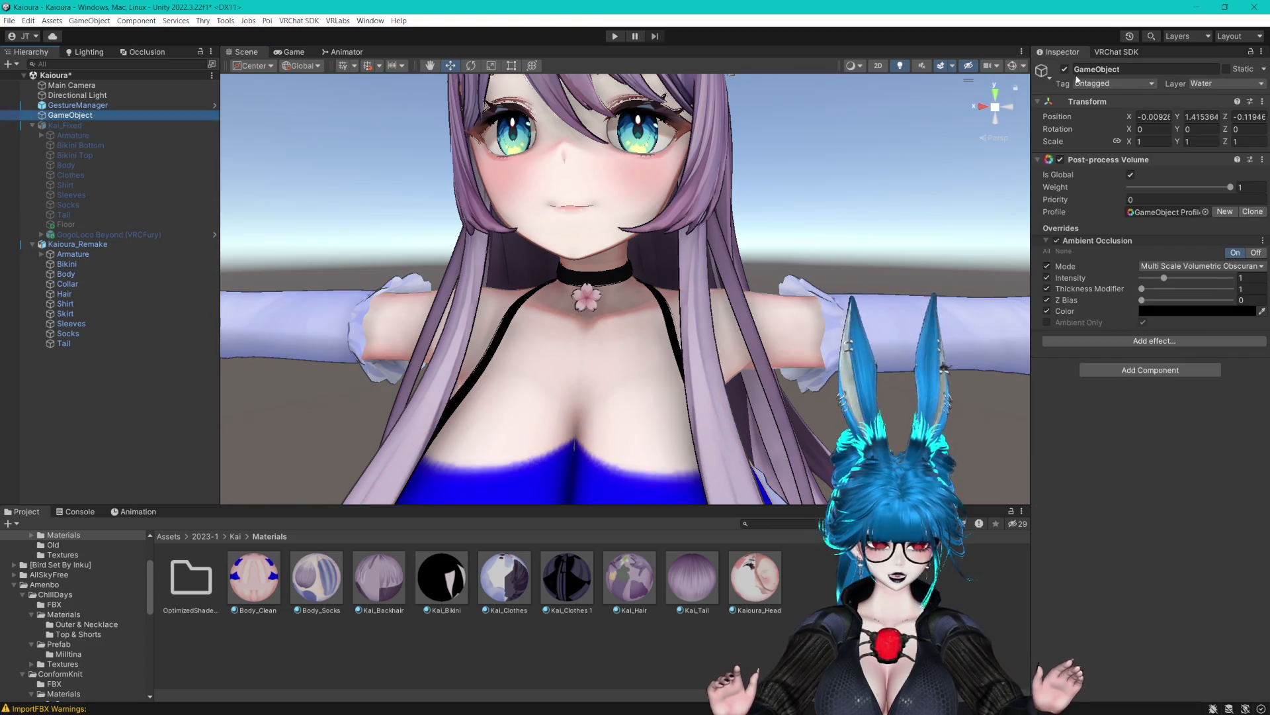
pyautogui.scroll(-3, 708, 187)
pyautogui.scroll(-2, 708, 187)
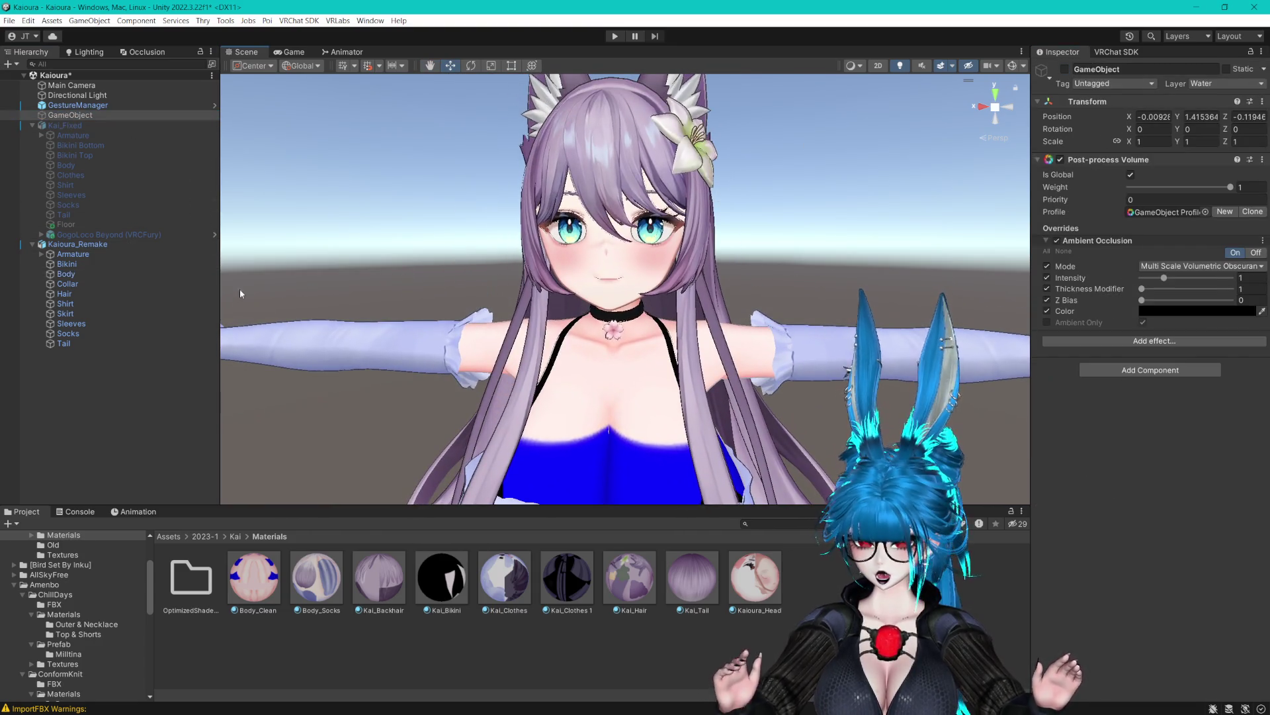
pyautogui.scroll(3, 585, 289)
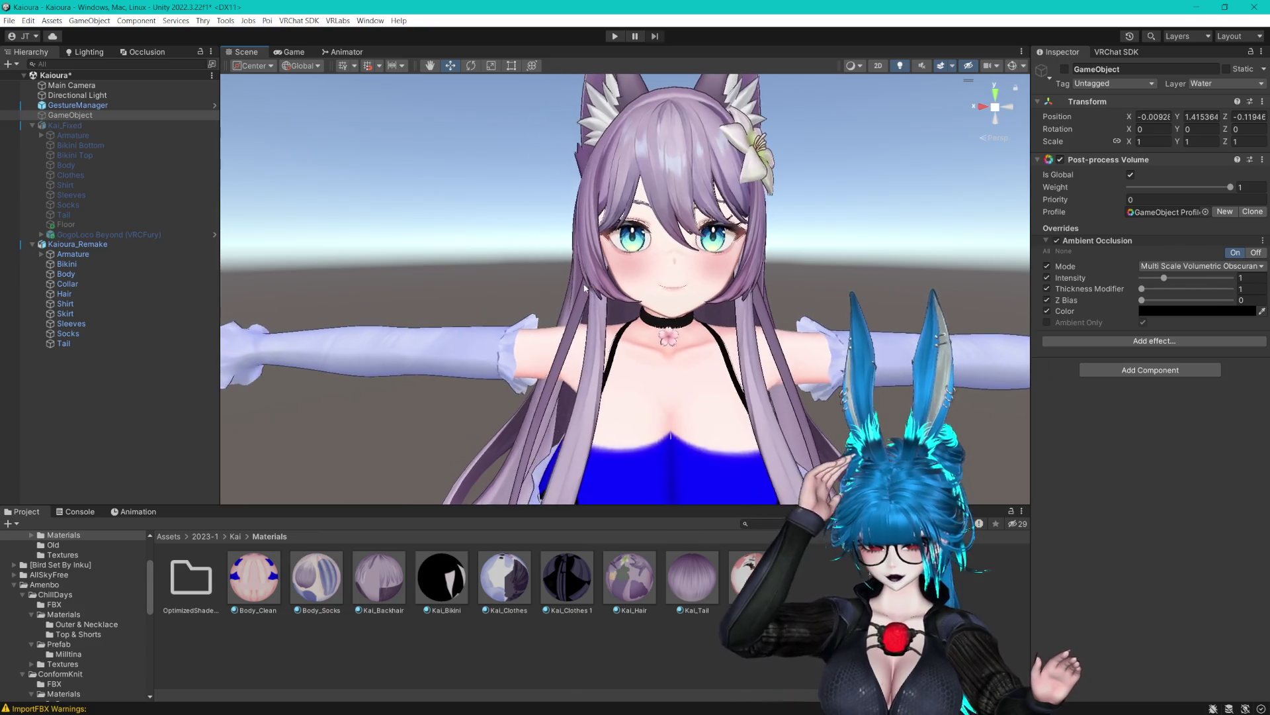
pyautogui.hotkey('ctrl', 's')
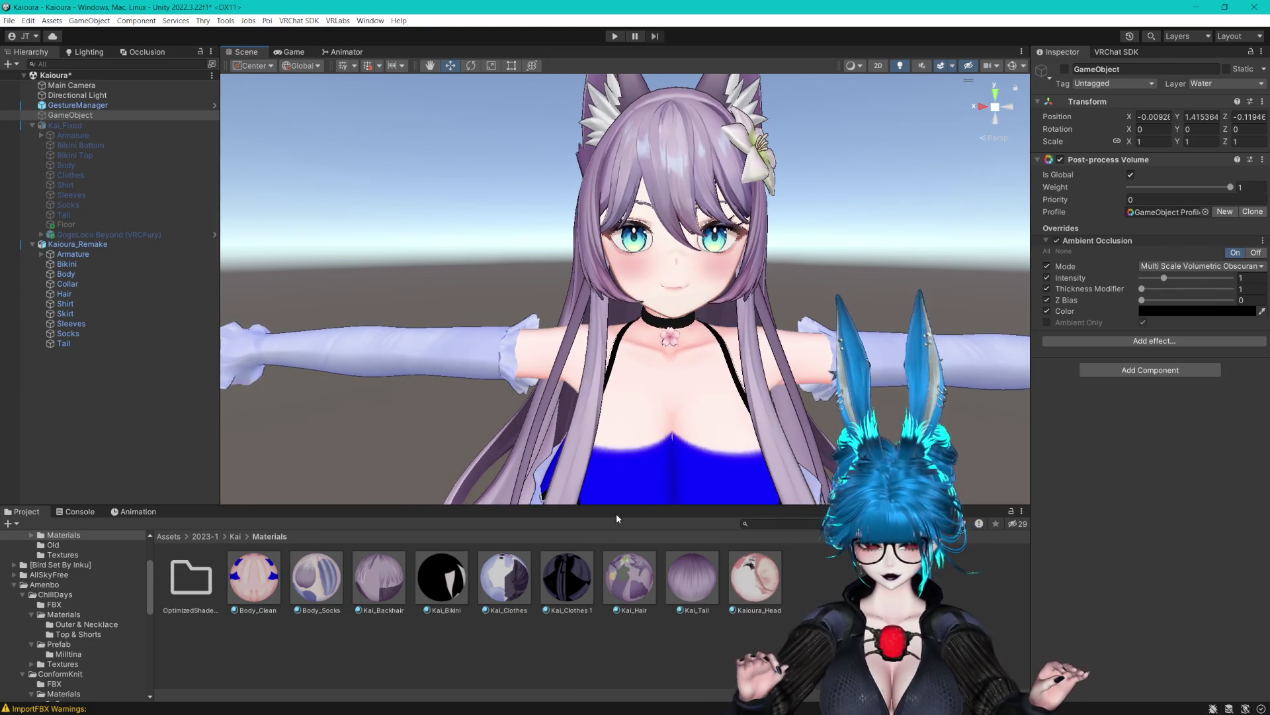
# Select all nine avatar materials and reset their Light Data to Poi Custom defaults.
pyautogui.click(573, 591)
pyautogui.click(295, 579)
pyautogui.keyDown('shift'); pyautogui.click(759, 573); pyautogui.keyUp('shift')
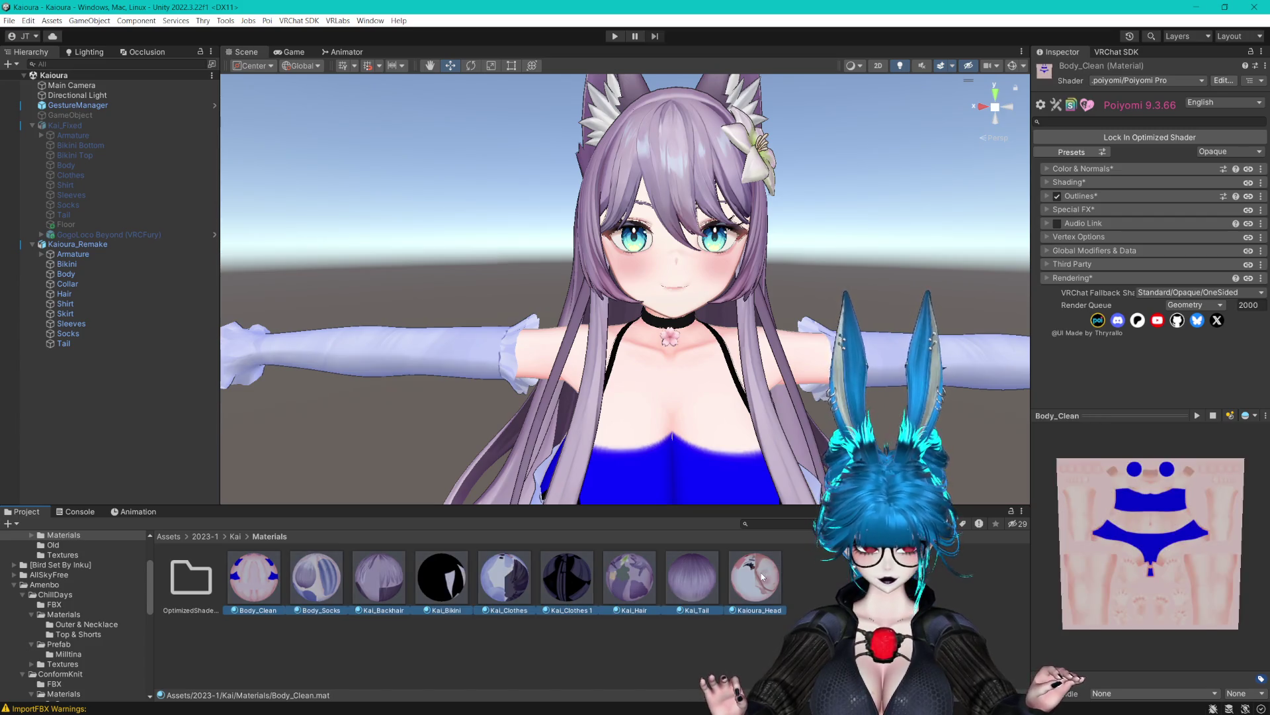
pyautogui.click(1047, 185)
pyautogui.click(1057, 200)
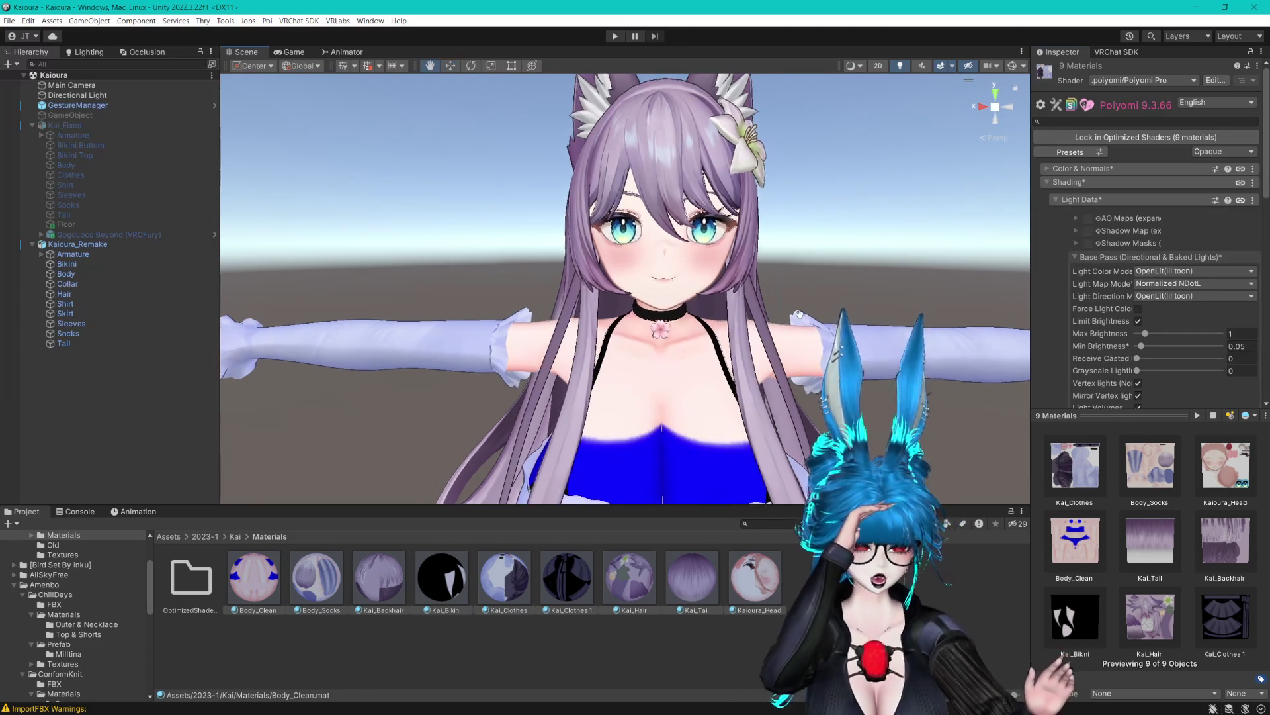
pyautogui.click(1253, 200)
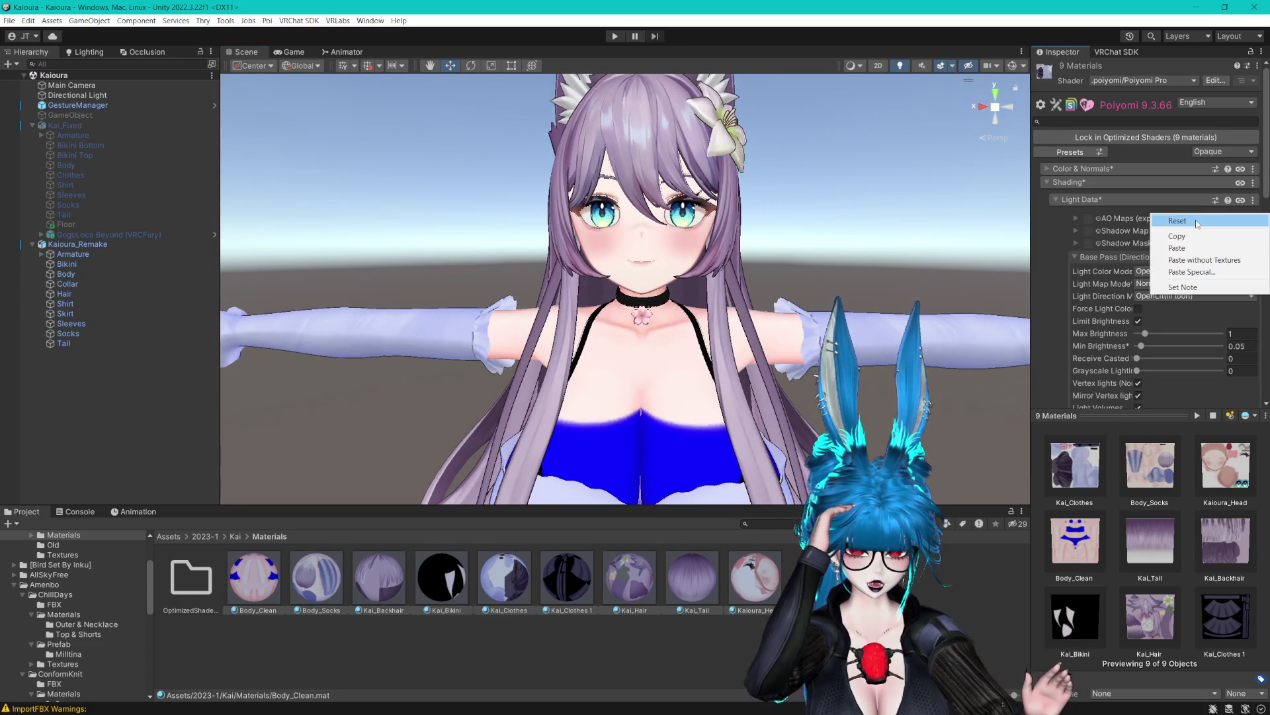
pyautogui.click(1196, 221)
pyautogui.scroll(-3, 1196, 222)
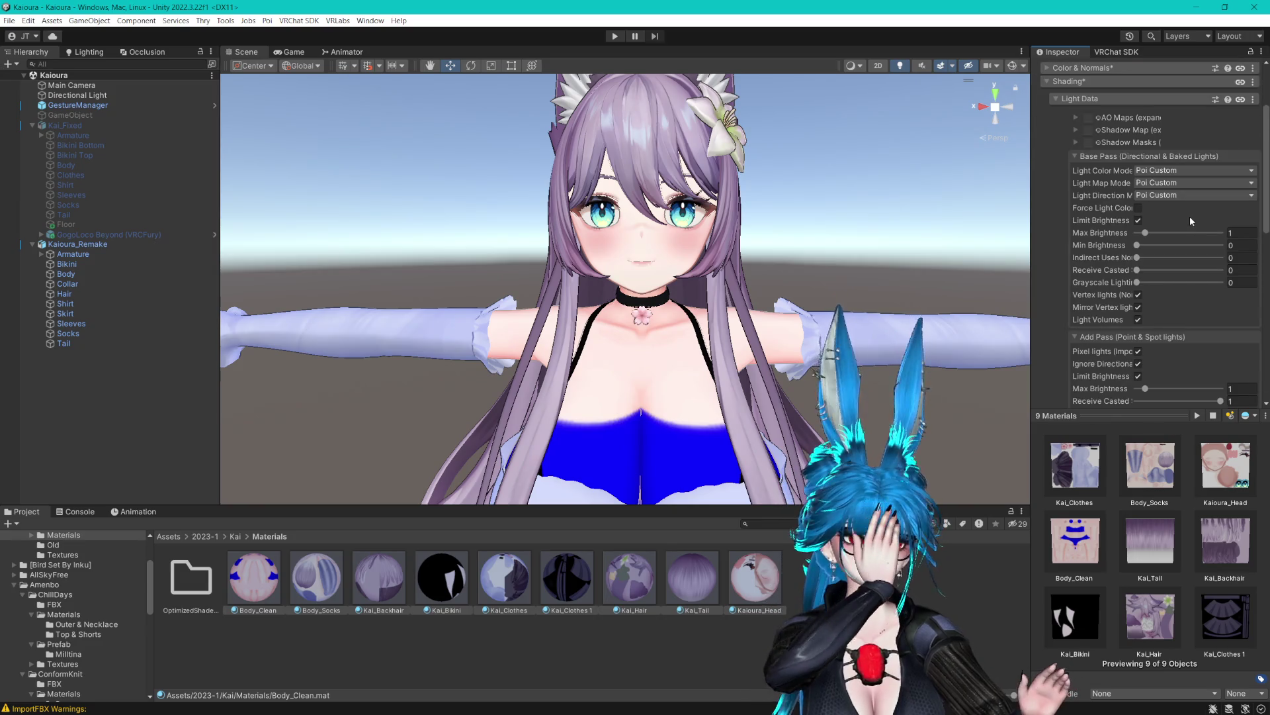
pyautogui.scroll(-3, 1190, 216)
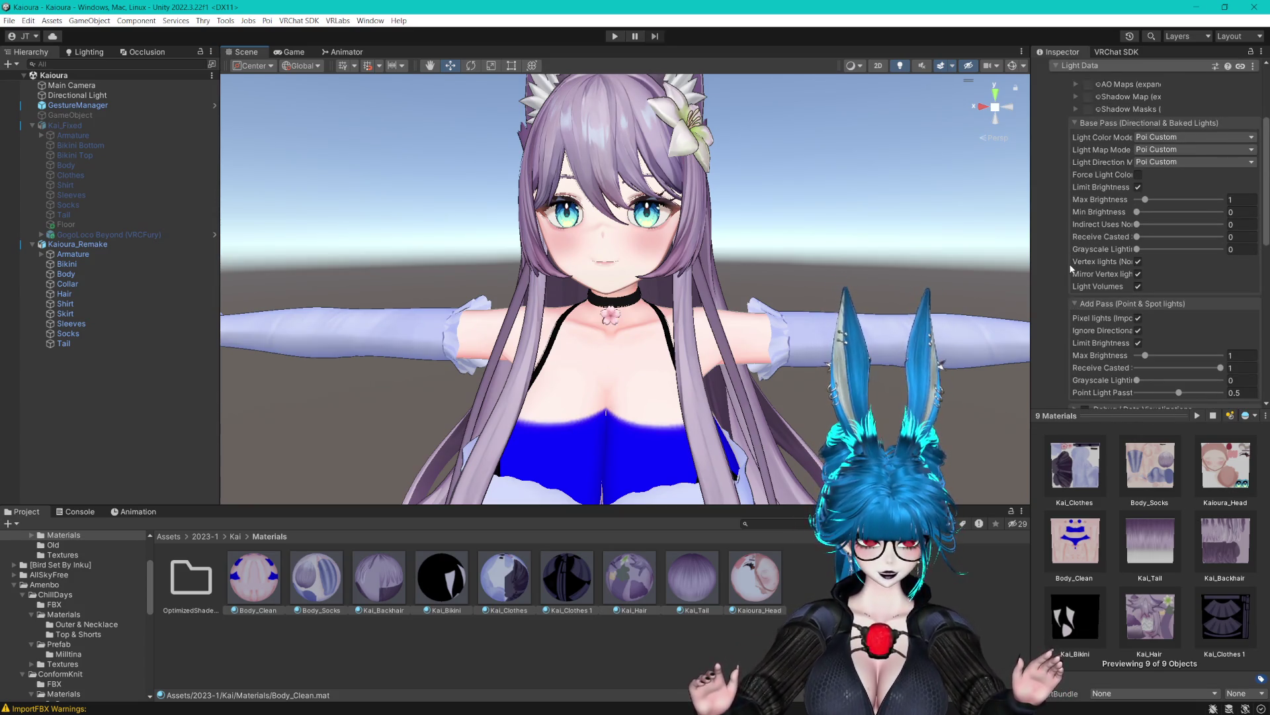
pyautogui.scroll(-3, 1070, 268)
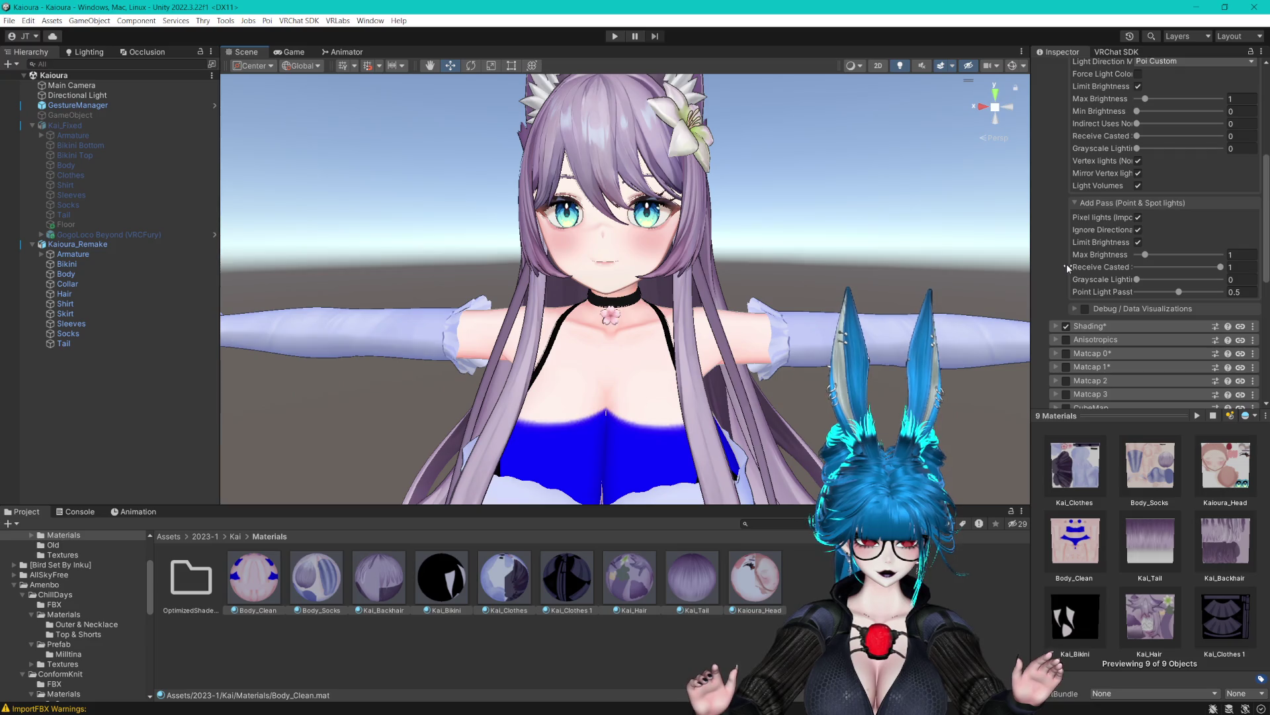
pyautogui.scroll(-5, 1067, 264)
# Set the materials' Lighting Type to Multilayer Math and review the shadow layer settings.
pyautogui.click(1054, 193)
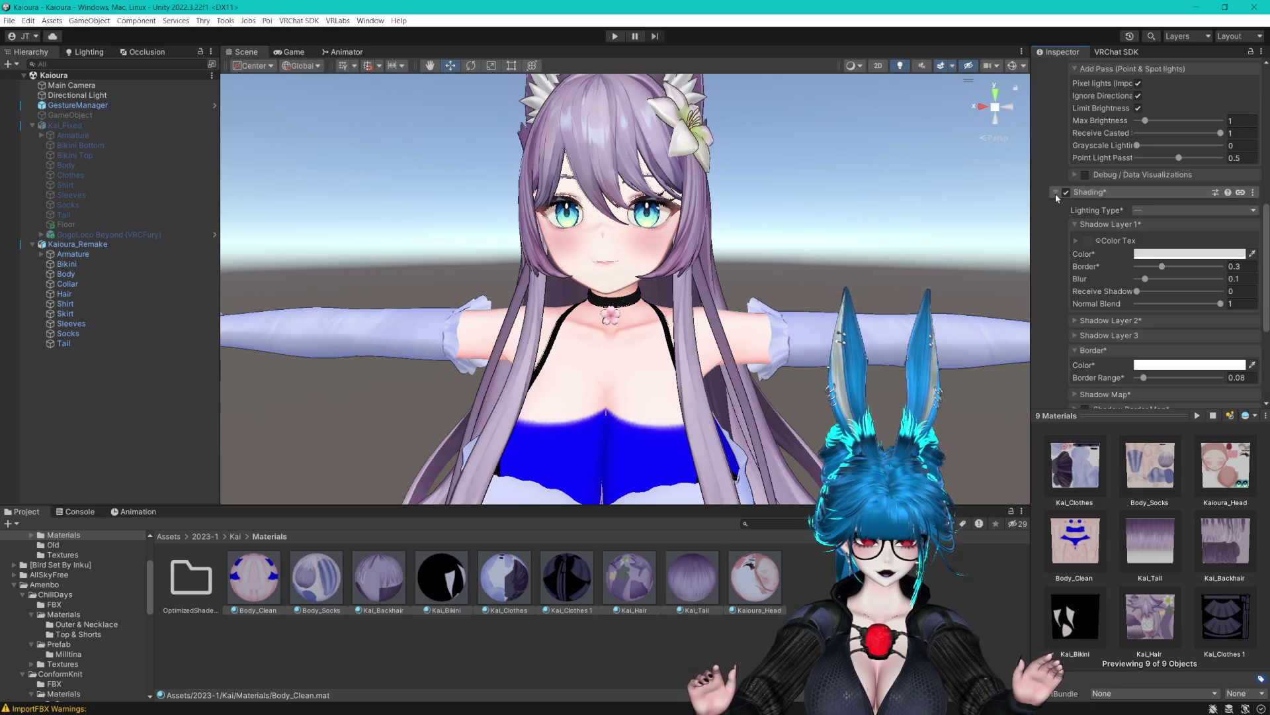
pyautogui.click(1157, 211)
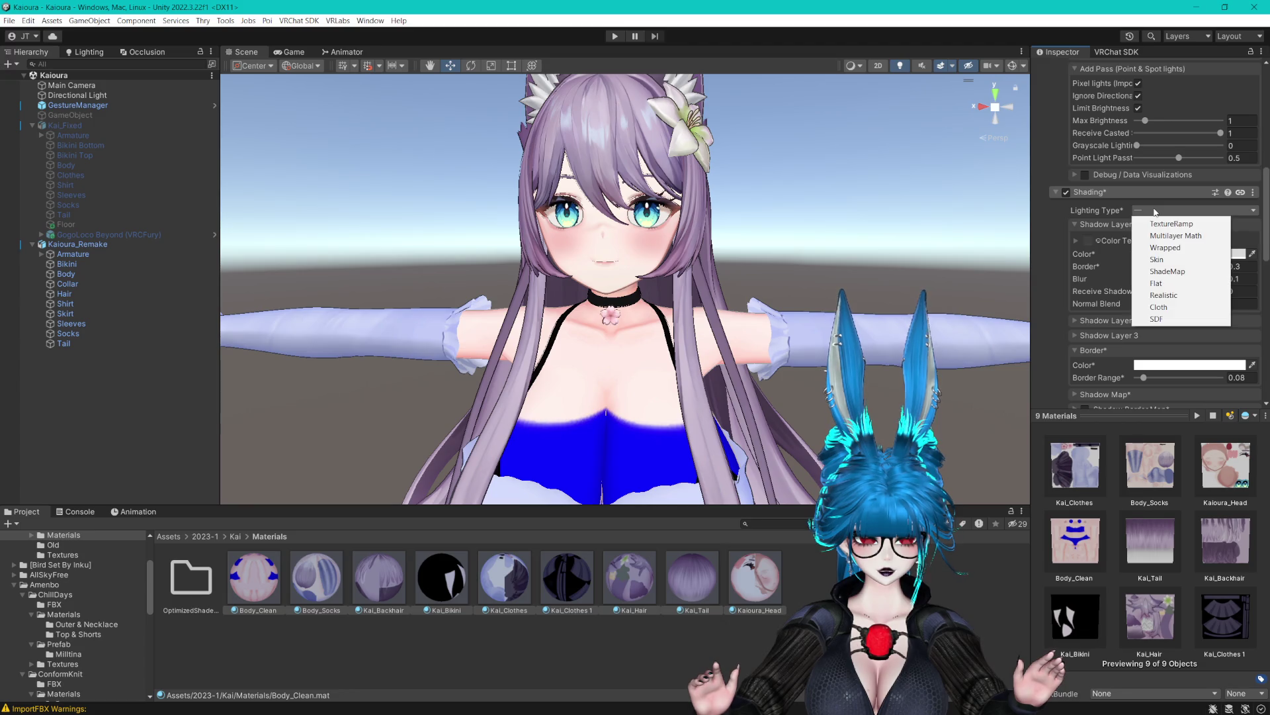
pyautogui.click(1175, 246)
pyautogui.click(1191, 209)
pyautogui.click(1156, 283)
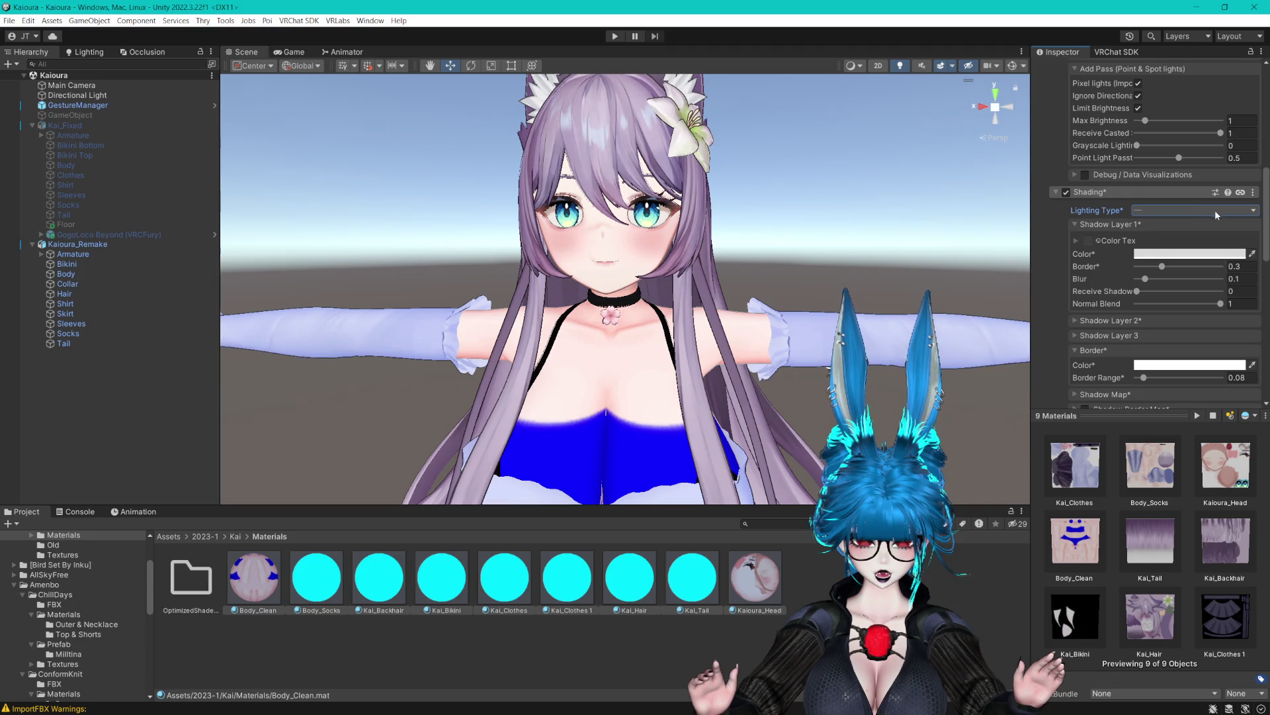
pyautogui.click(1214, 211)
pyautogui.click(1175, 237)
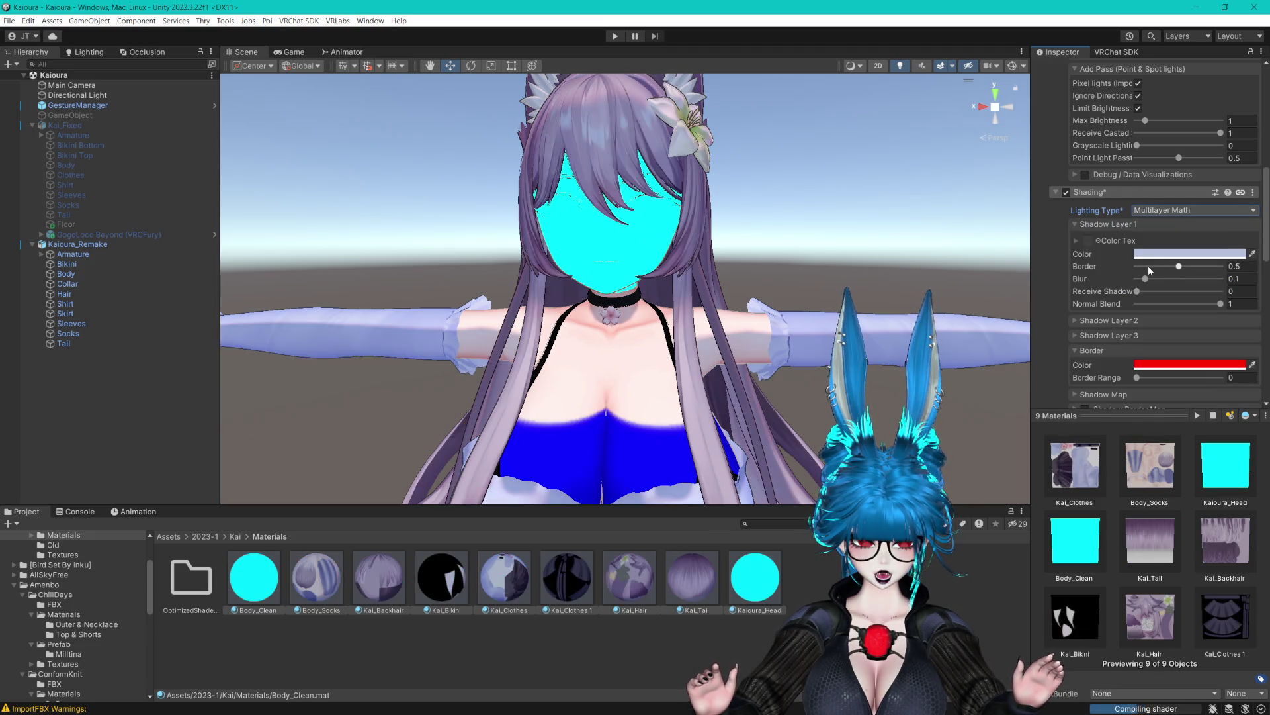
pyautogui.click(1191, 254)
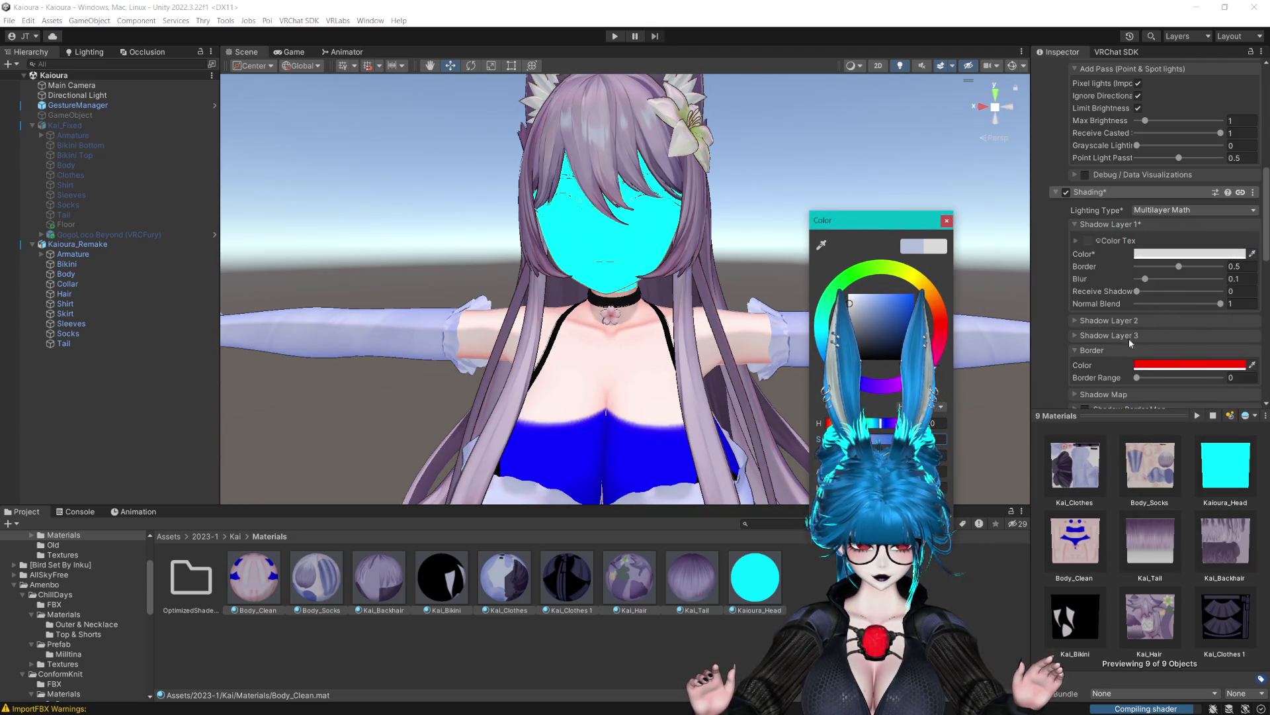
pyautogui.click(1109, 321)
pyautogui.scroll(-1, 1106, 339)
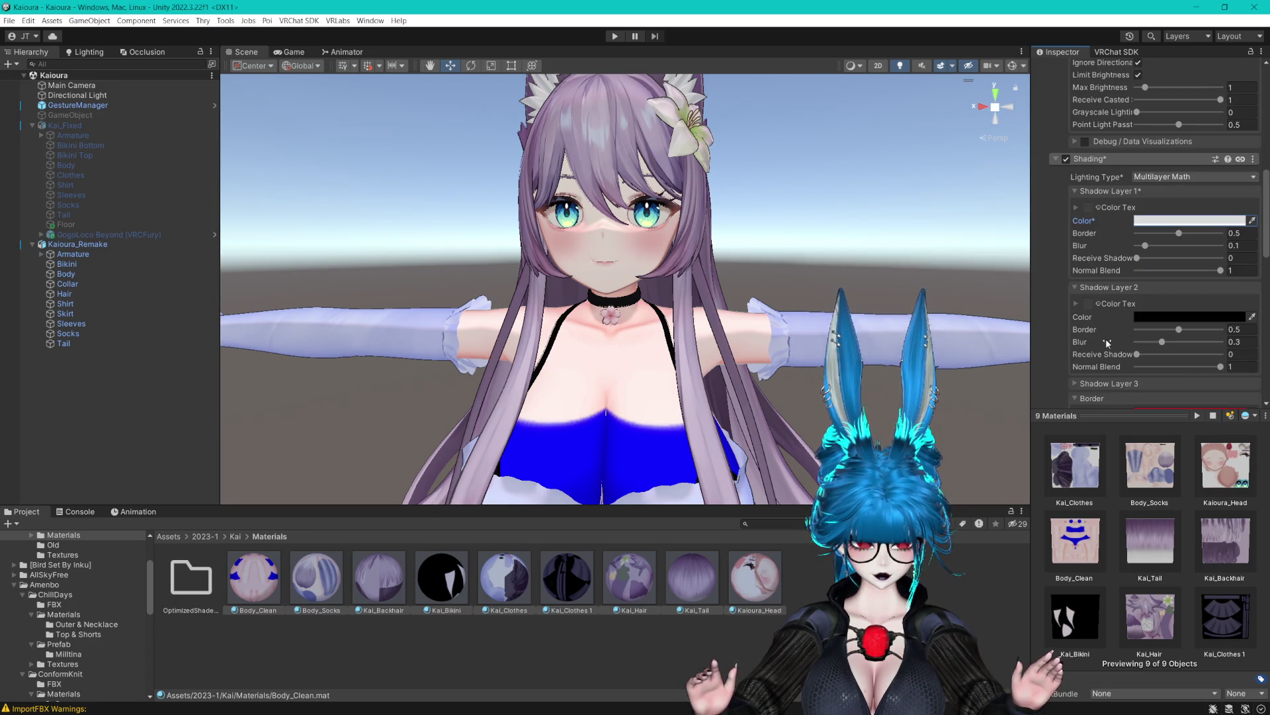
pyautogui.scroll(-1, 1106, 338)
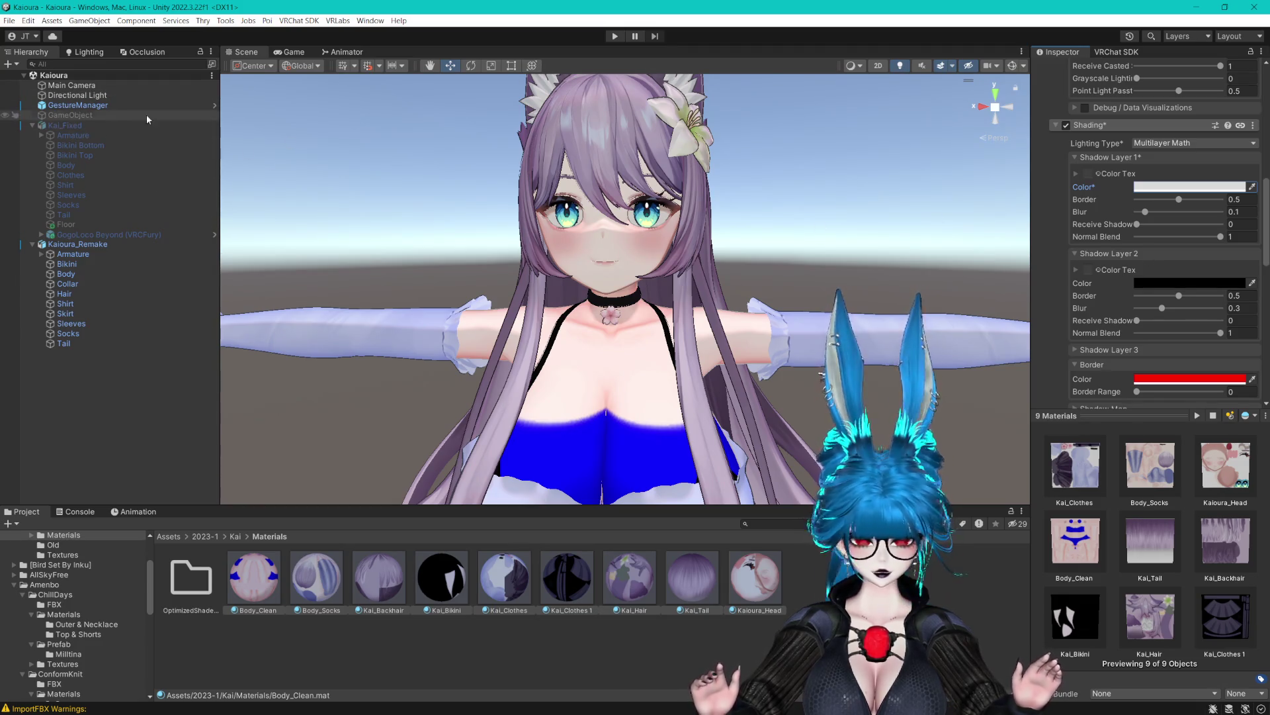
# Set the Directional Light's X rotation to 125.
pyautogui.click(77, 96)
pyautogui.click(1152, 129)
pyautogui.write('125')
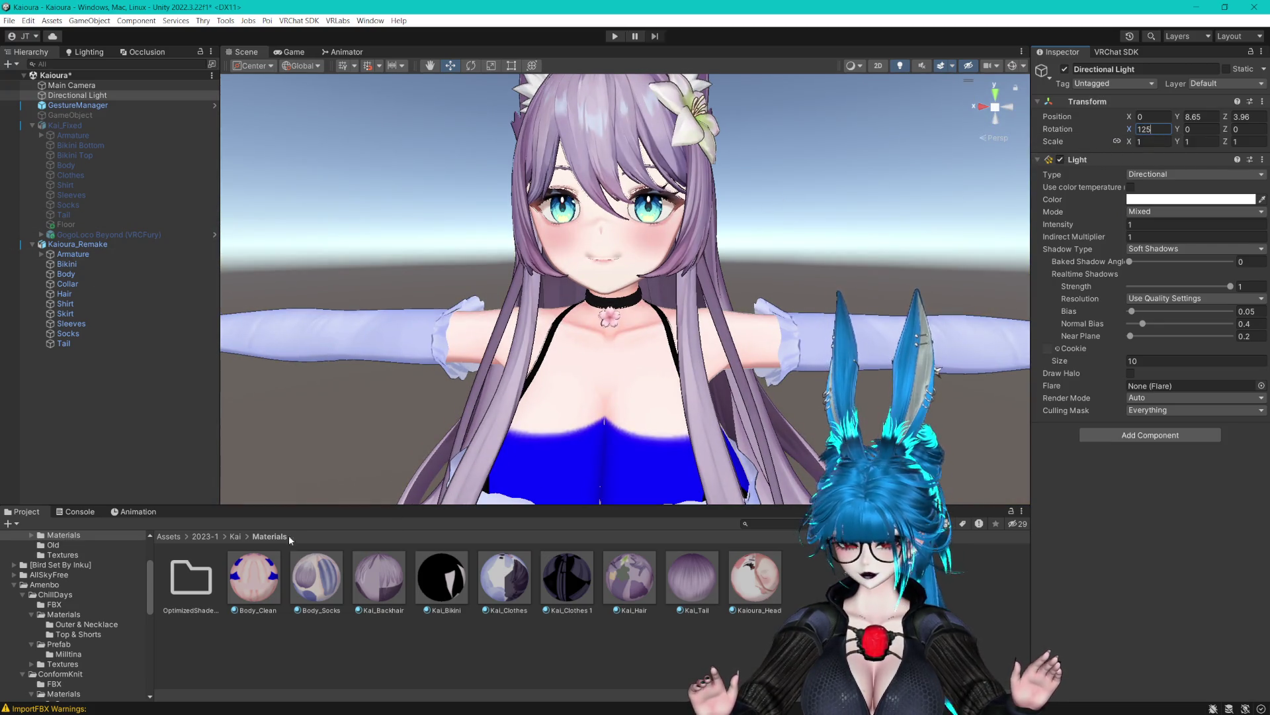
# Reselect the nine avatar materials and review their shading settings in the inspector.
pyautogui.click(265, 569)
pyautogui.keyDown('shift'); pyautogui.click(751, 574); pyautogui.keyUp('shift')
pyautogui.scroll(-5, 1164, 283)
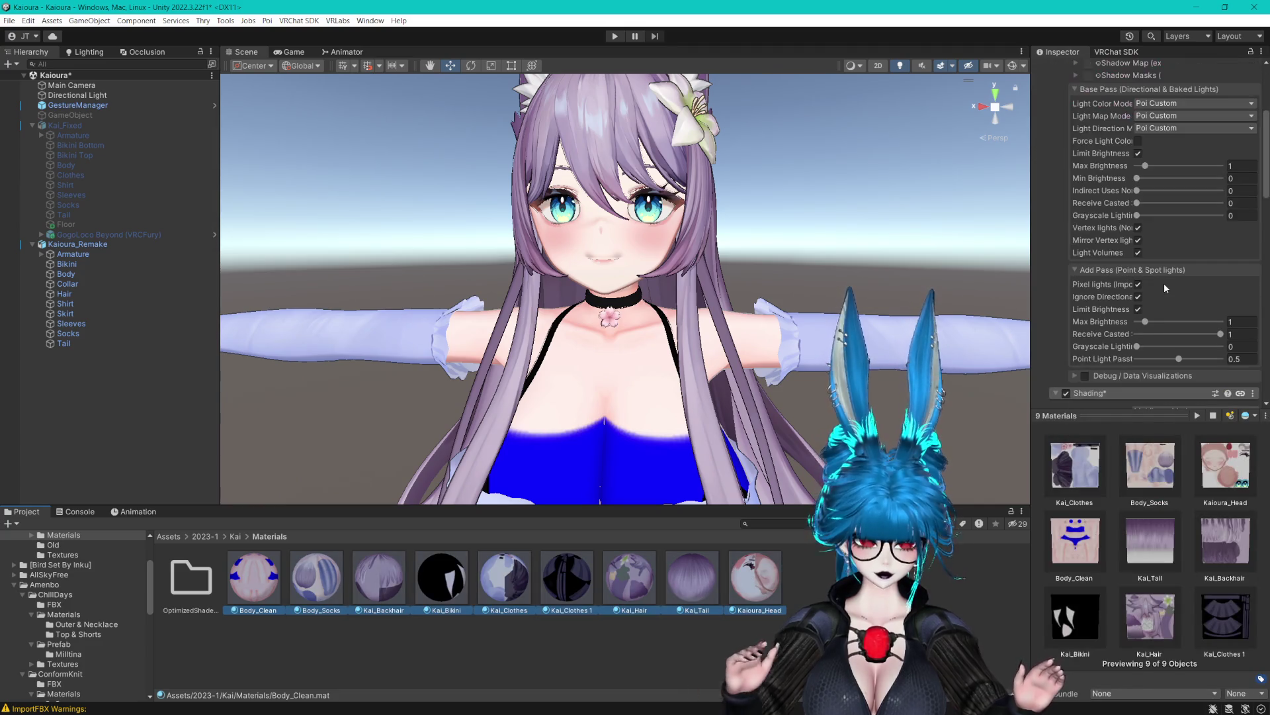
pyautogui.scroll(-10, 1151, 295)
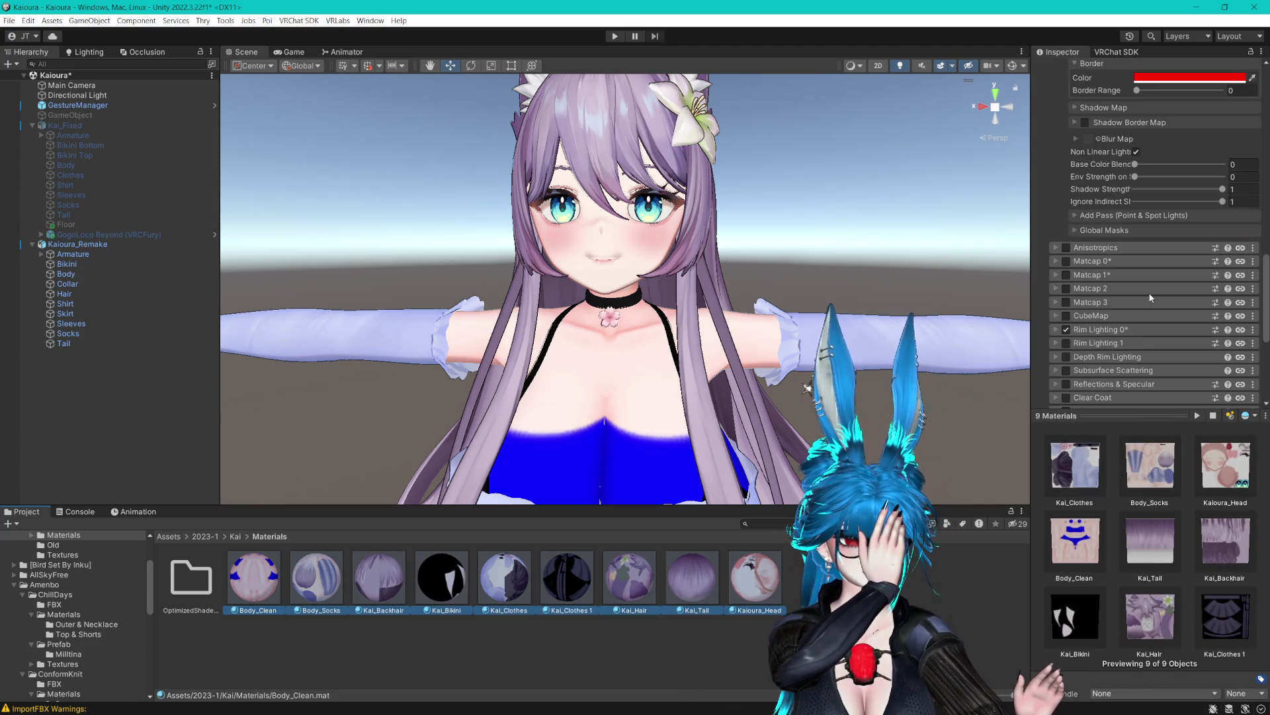
pyautogui.scroll(-2, 1151, 298)
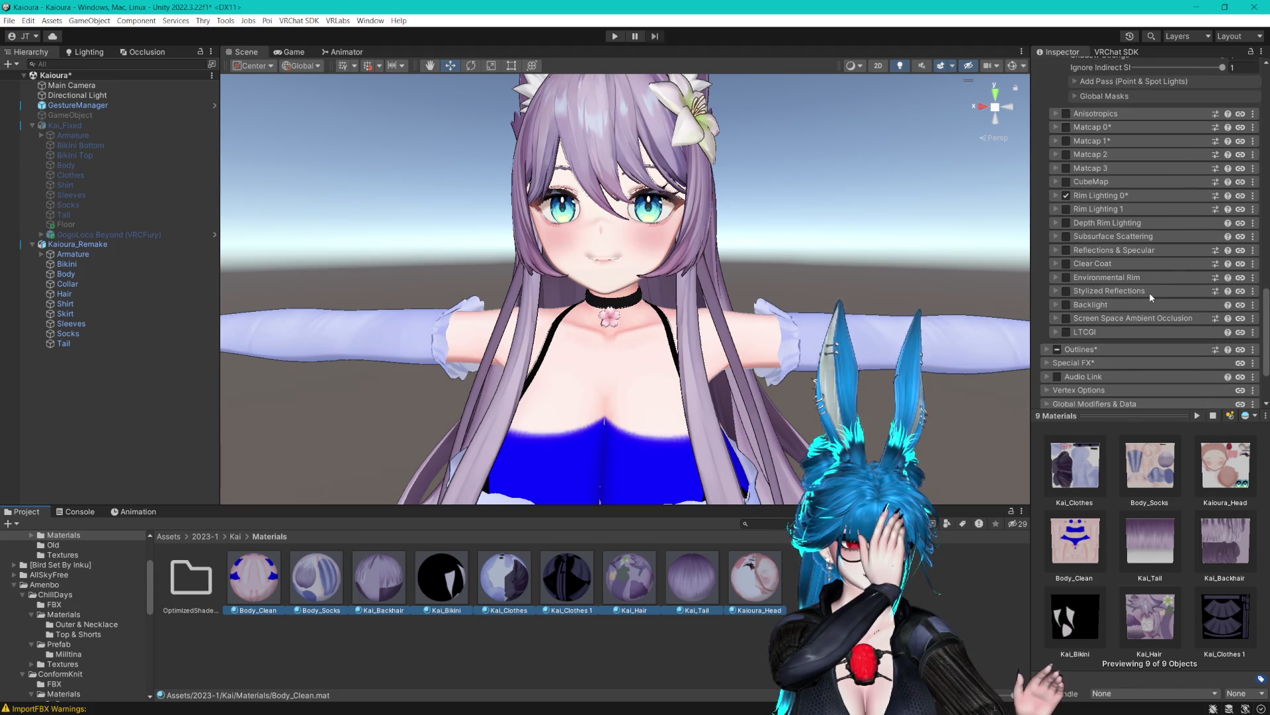
pyautogui.scroll(10, 1150, 291)
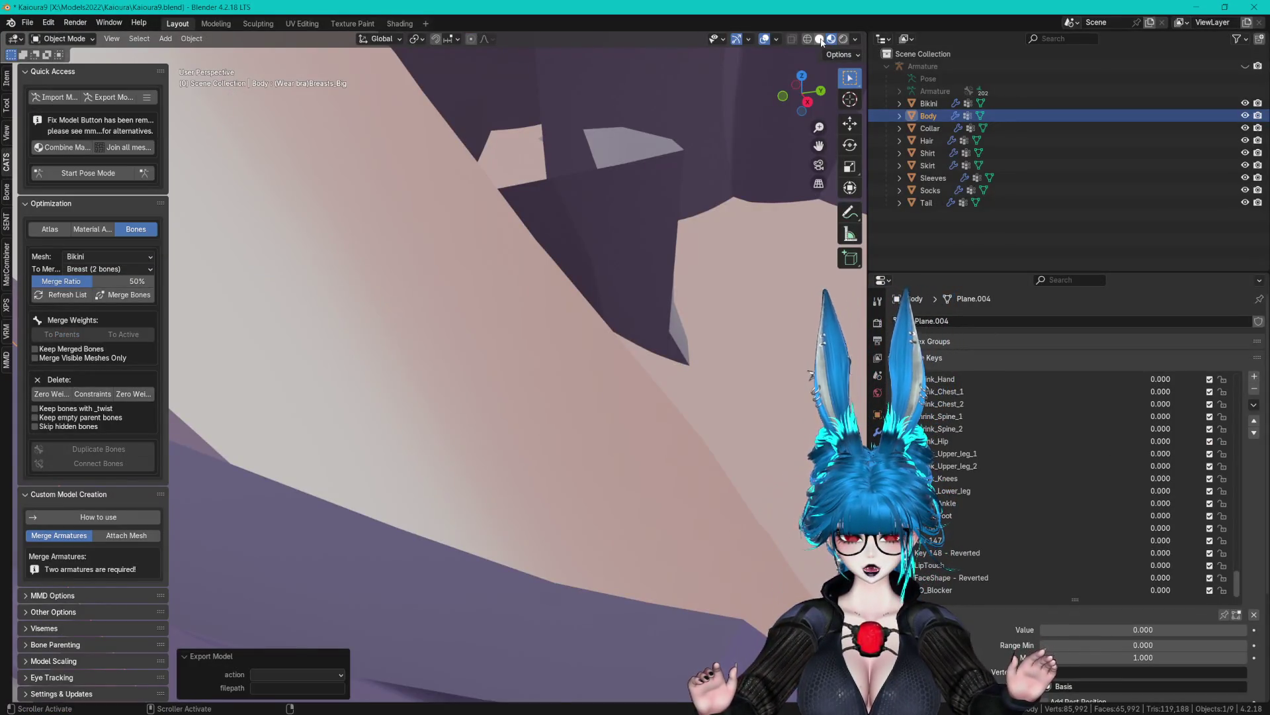
pyautogui.click(819, 38)
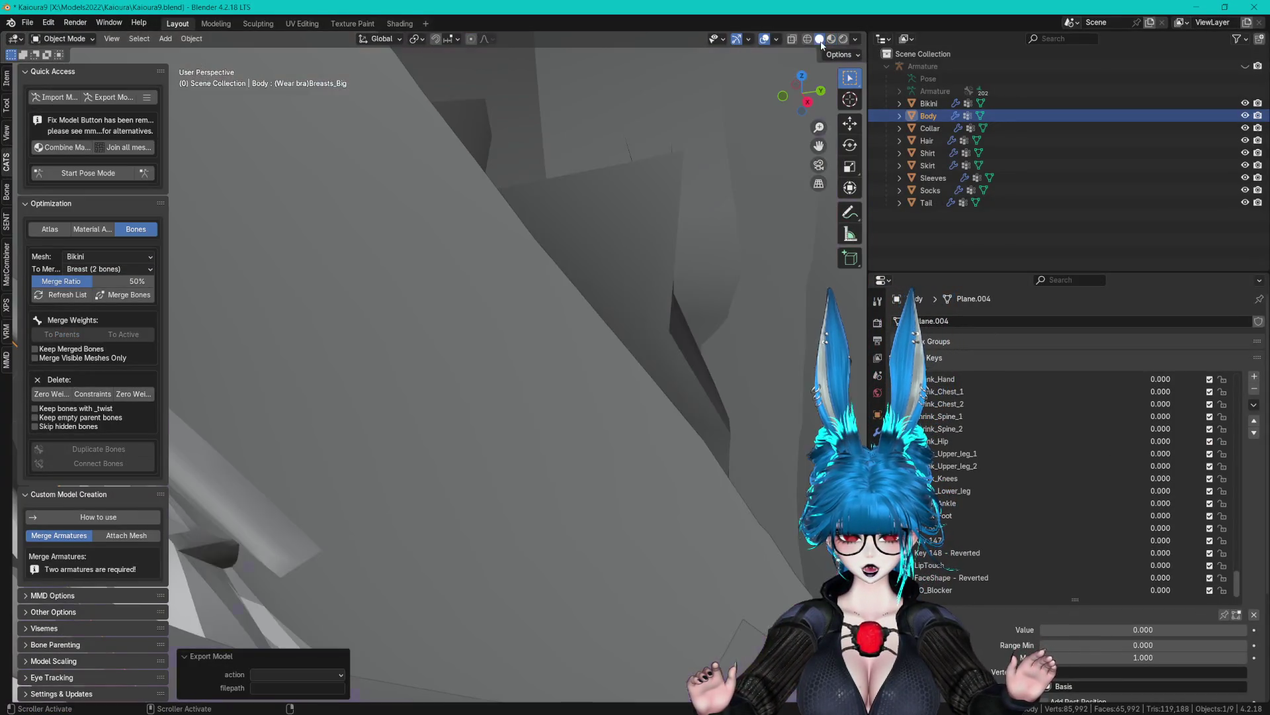
# Clear the Body mesh's custom split normals data under Geometry Data, then exit Edit Mode.
pyautogui.scroll(-5, 531, 281)
pyautogui.press('Tab')
pyautogui.scroll(5, 607, 346)
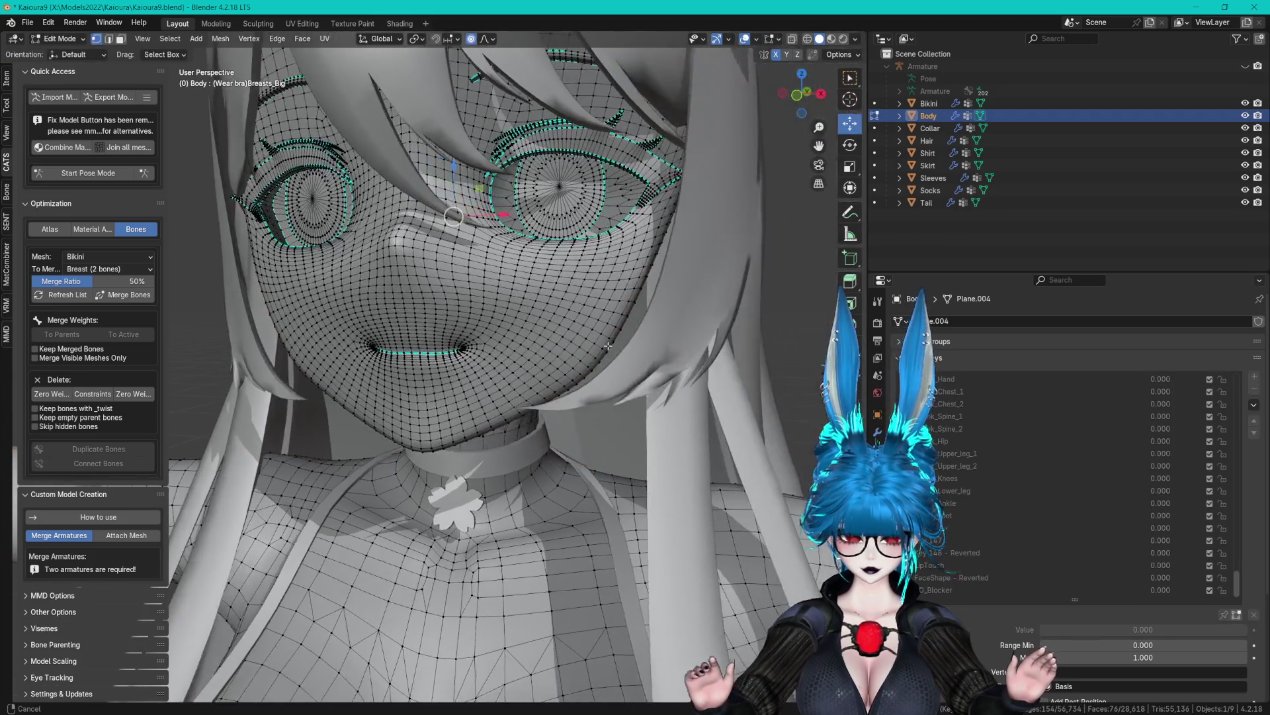
pyautogui.moveTo(607, 346)
pyautogui.mouseDown()
pyautogui.moveTo(530, 345)
pyautogui.moveTo(640, 359)
pyautogui.mouseUp()
pyautogui.click(939, 361)
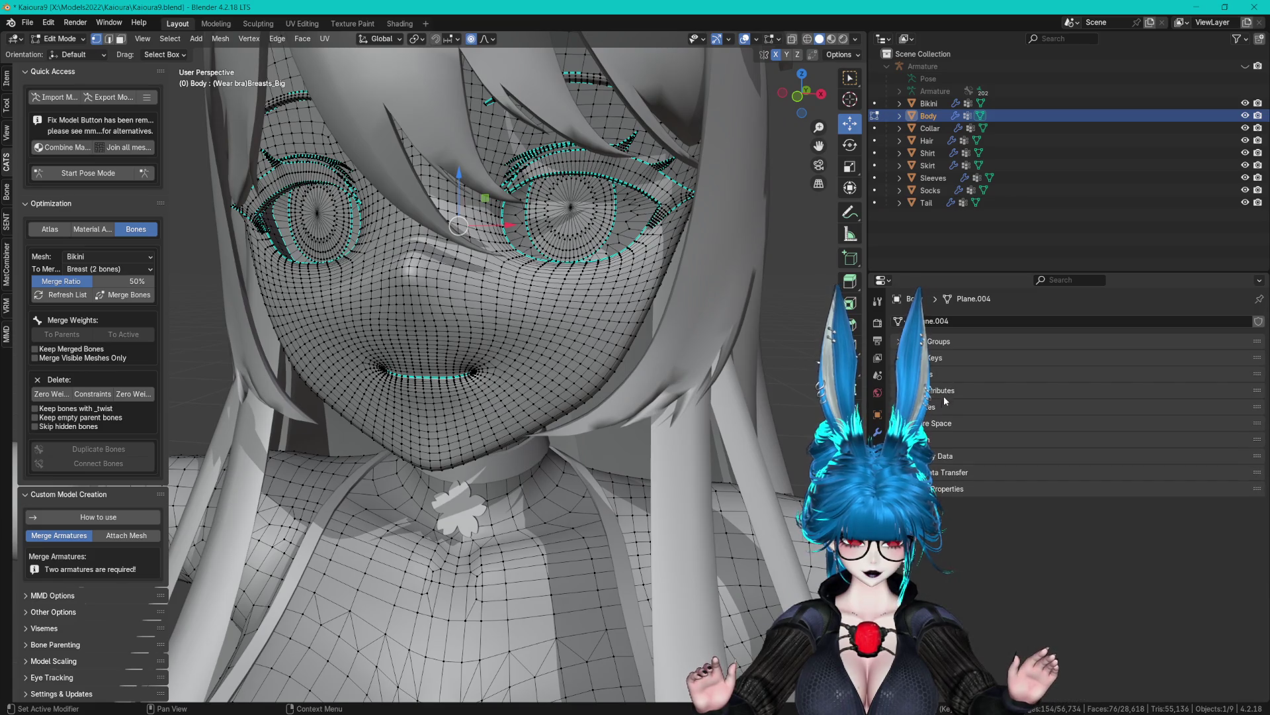
pyautogui.click(1012, 456)
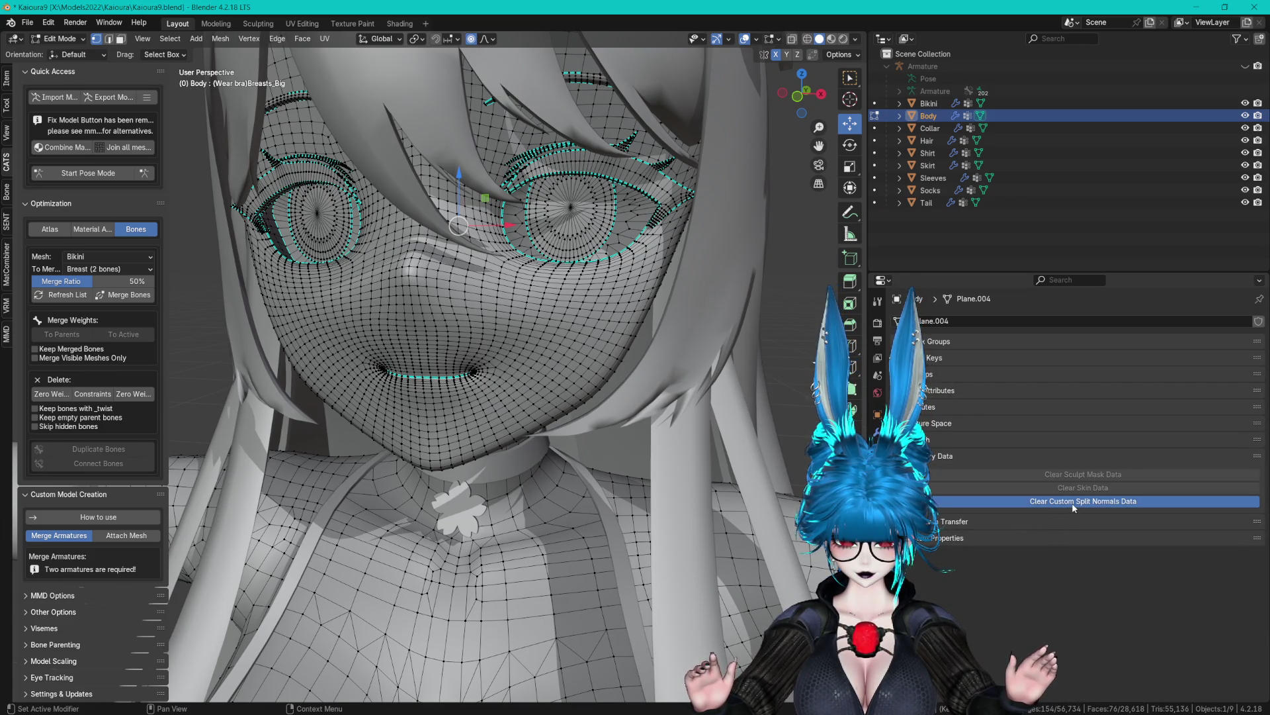
pyautogui.moveTo(661, 424); pyautogui.dragTo(634, 397)
pyautogui.scroll(-2, 635, 397)
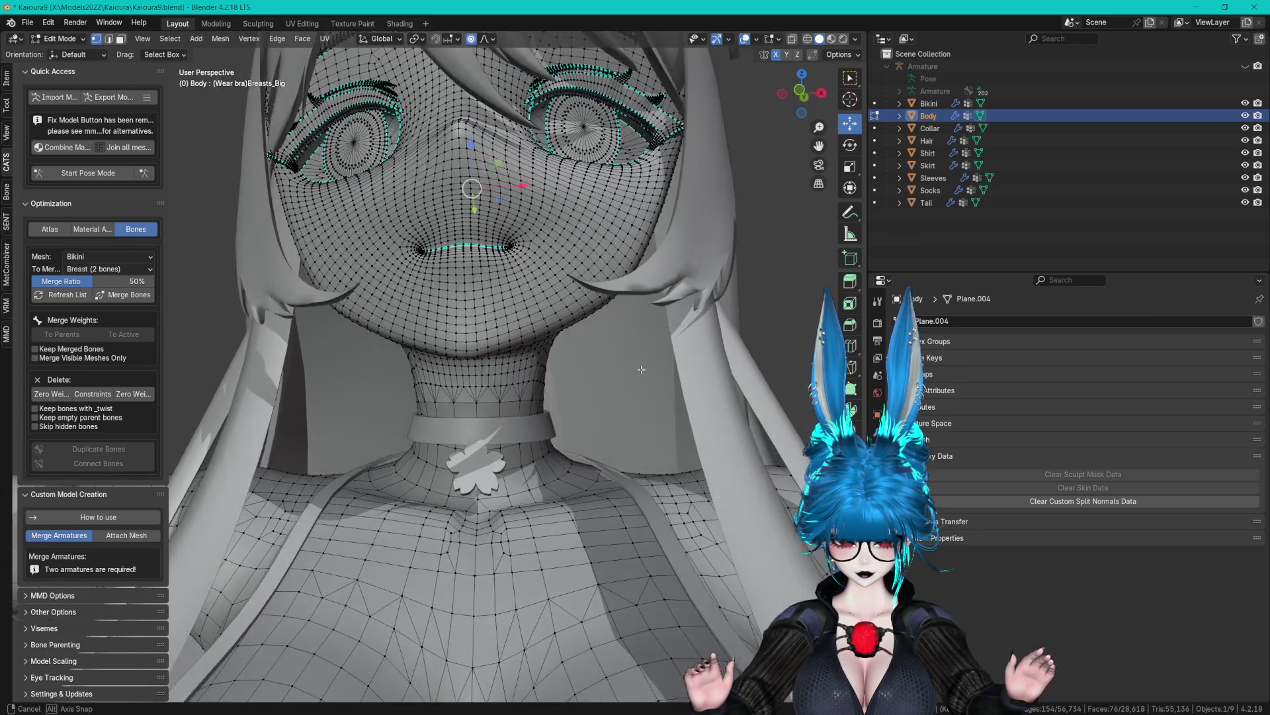
pyautogui.click(1007, 500)
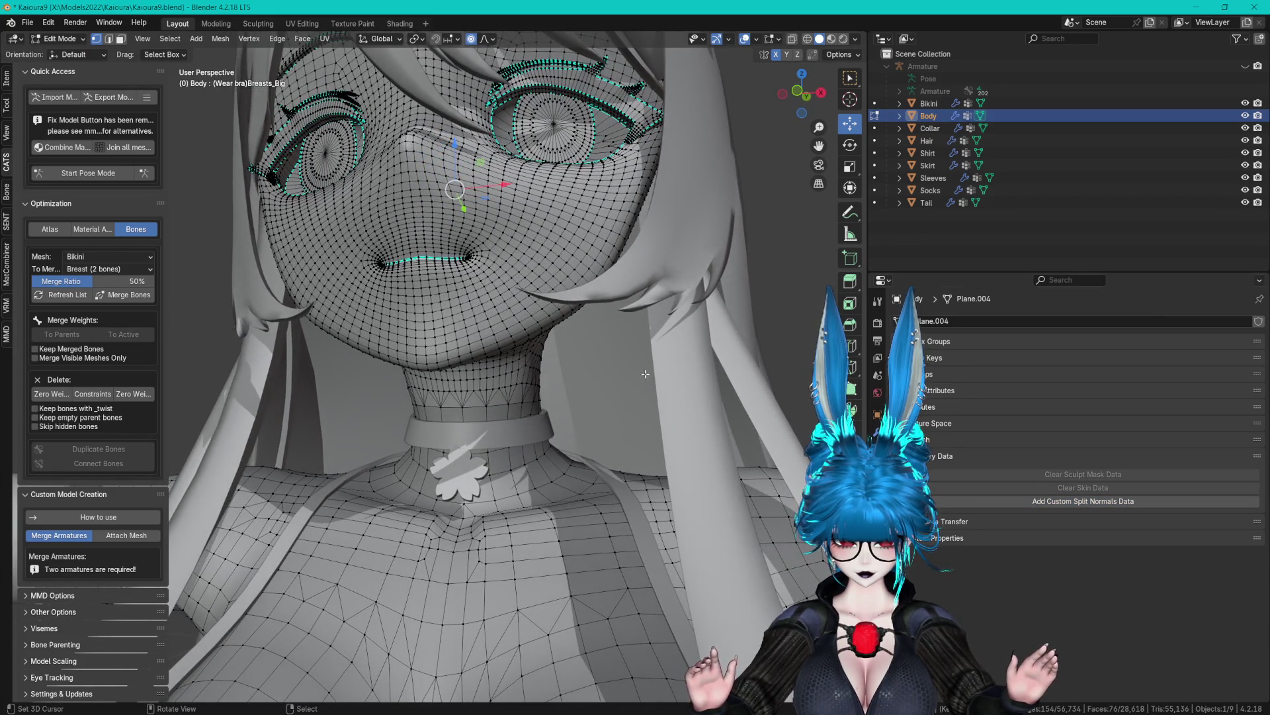
pyautogui.scroll(5, 657, 433)
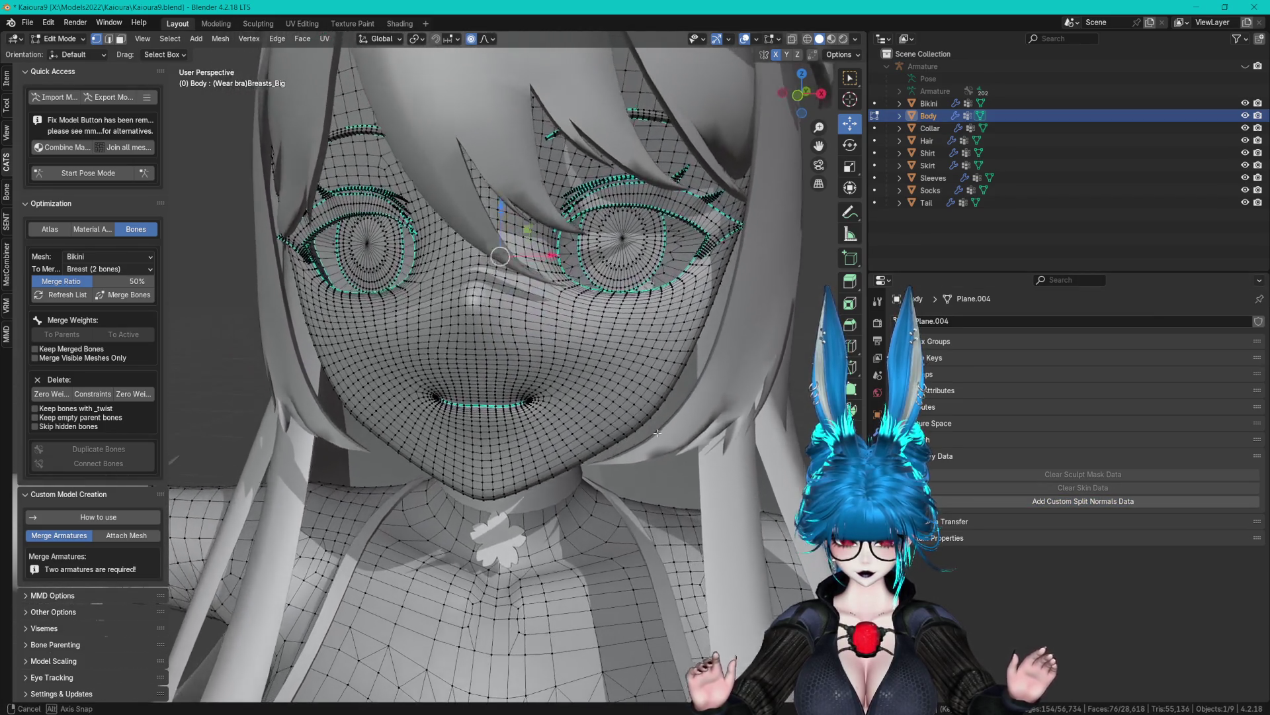
pyautogui.moveTo(657, 433)
pyautogui.mouseDown()
pyautogui.moveTo(740, 408)
pyautogui.moveTo(615, 421)
pyautogui.mouseUp()
pyautogui.press('Tab')
pyautogui.scroll(-3, 668, 421)
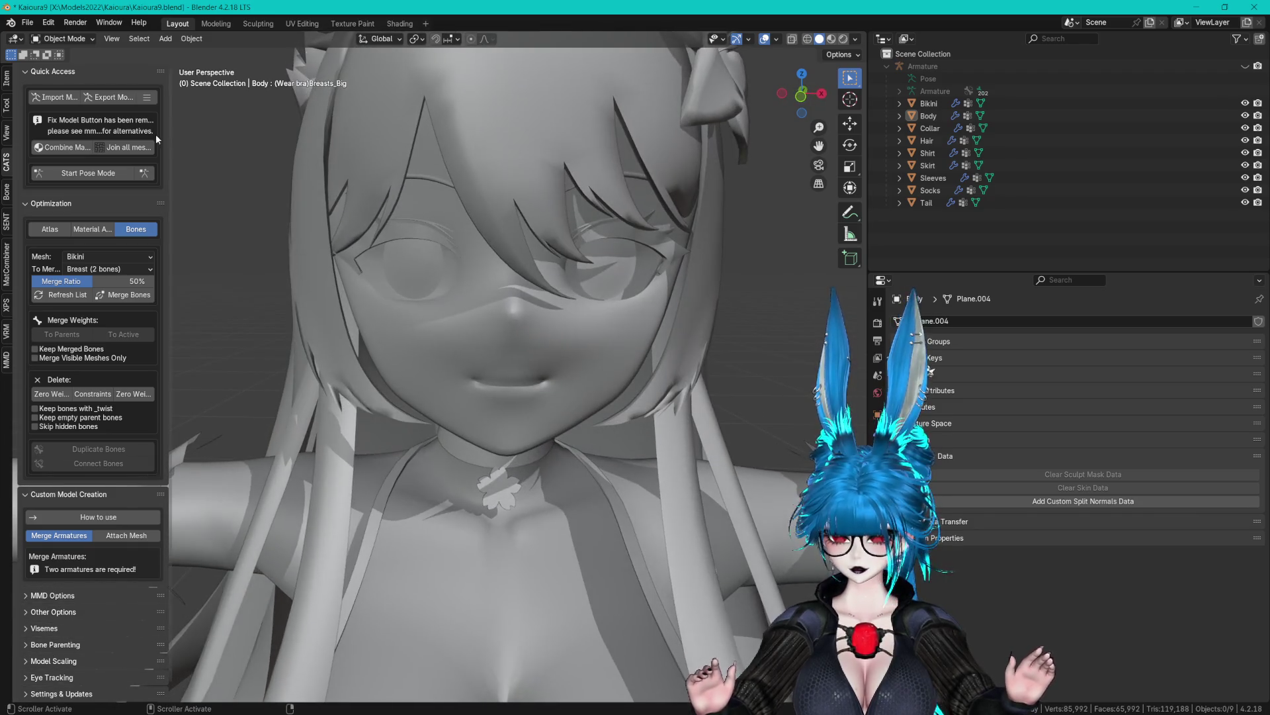
# Export the model through CATS, overwriting Kaioura_Remake.fbx in the Kai folder.
pyautogui.click(110, 100)
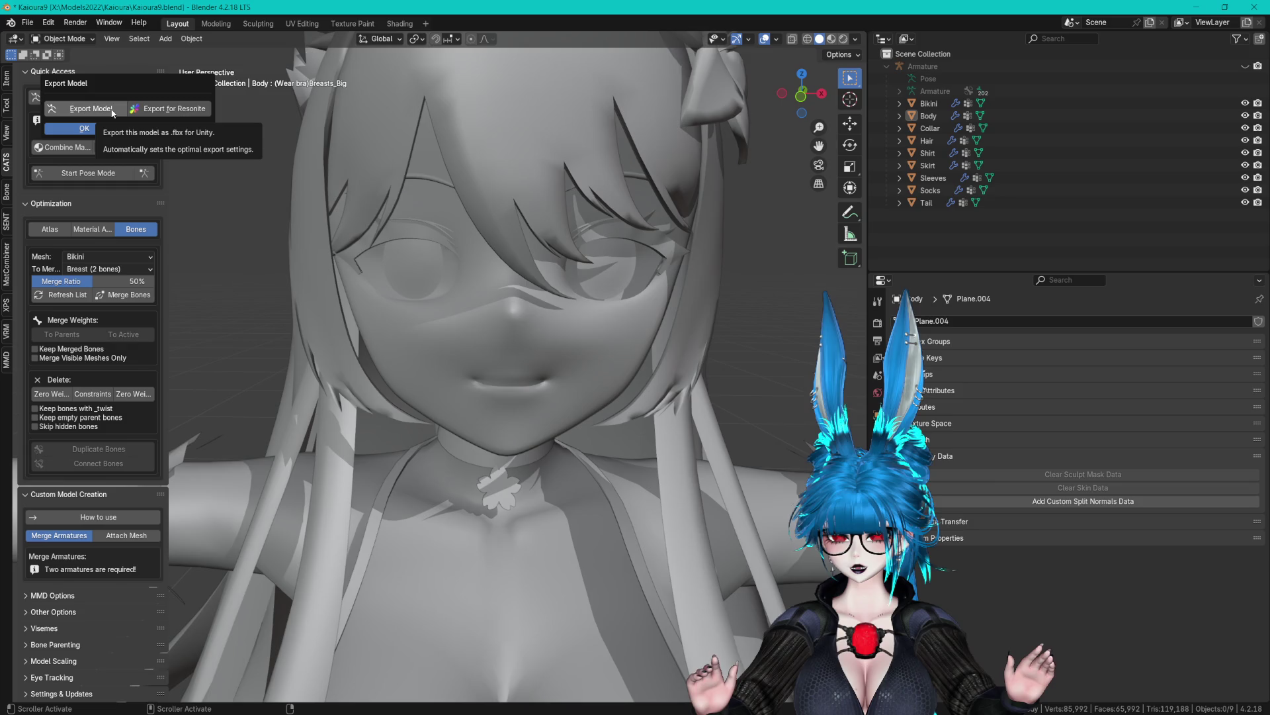
pyautogui.click(111, 109)
pyautogui.click(84, 128)
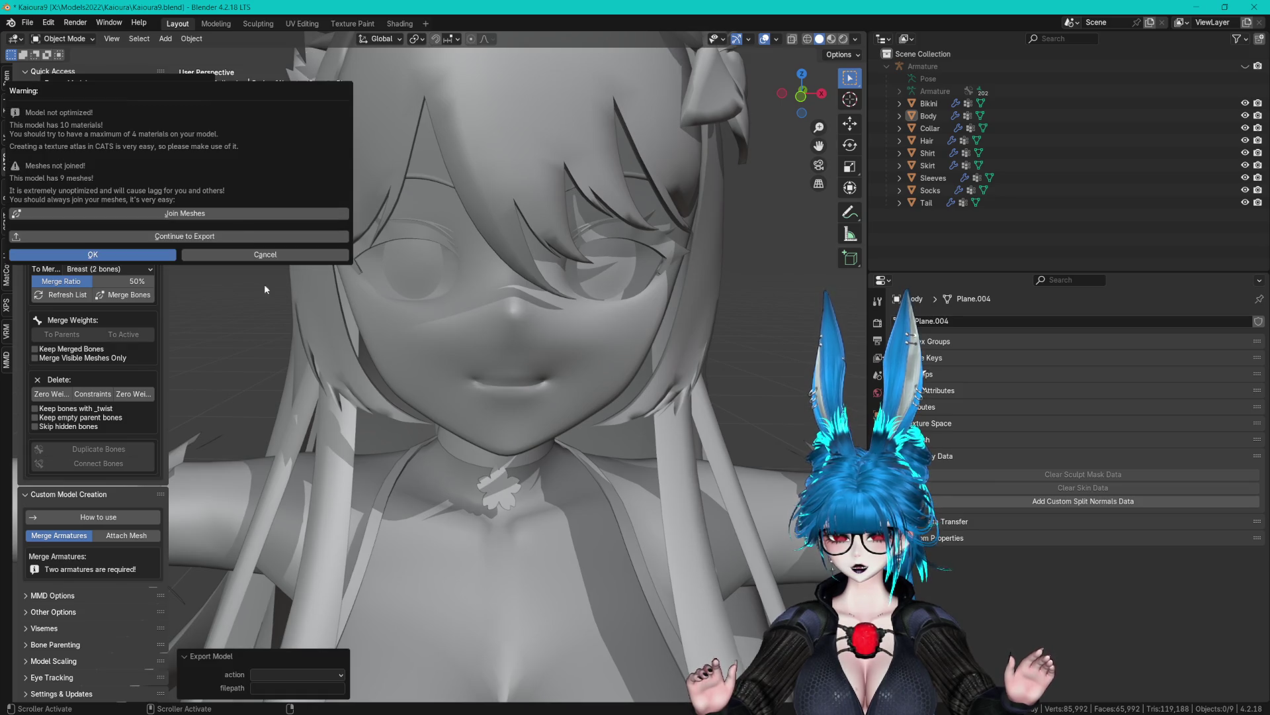
pyautogui.click(194, 238)
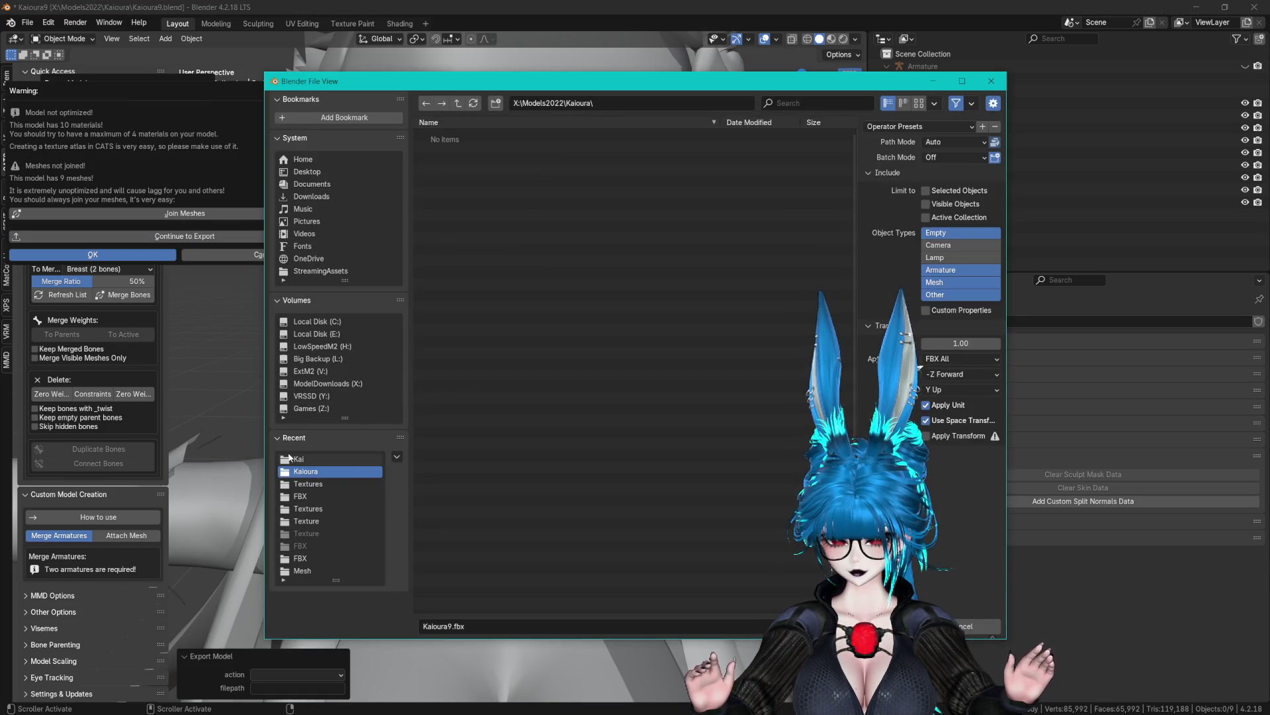
pyautogui.click(464, 238)
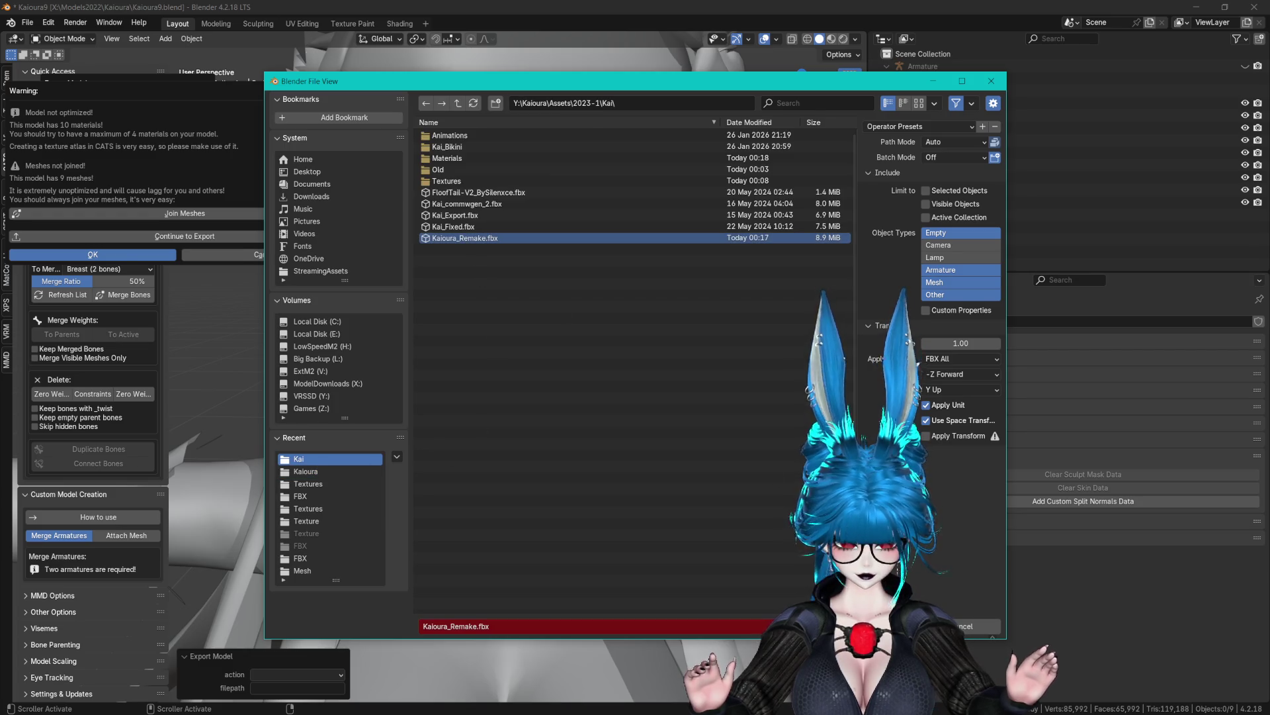
pyautogui.click(913, 626)
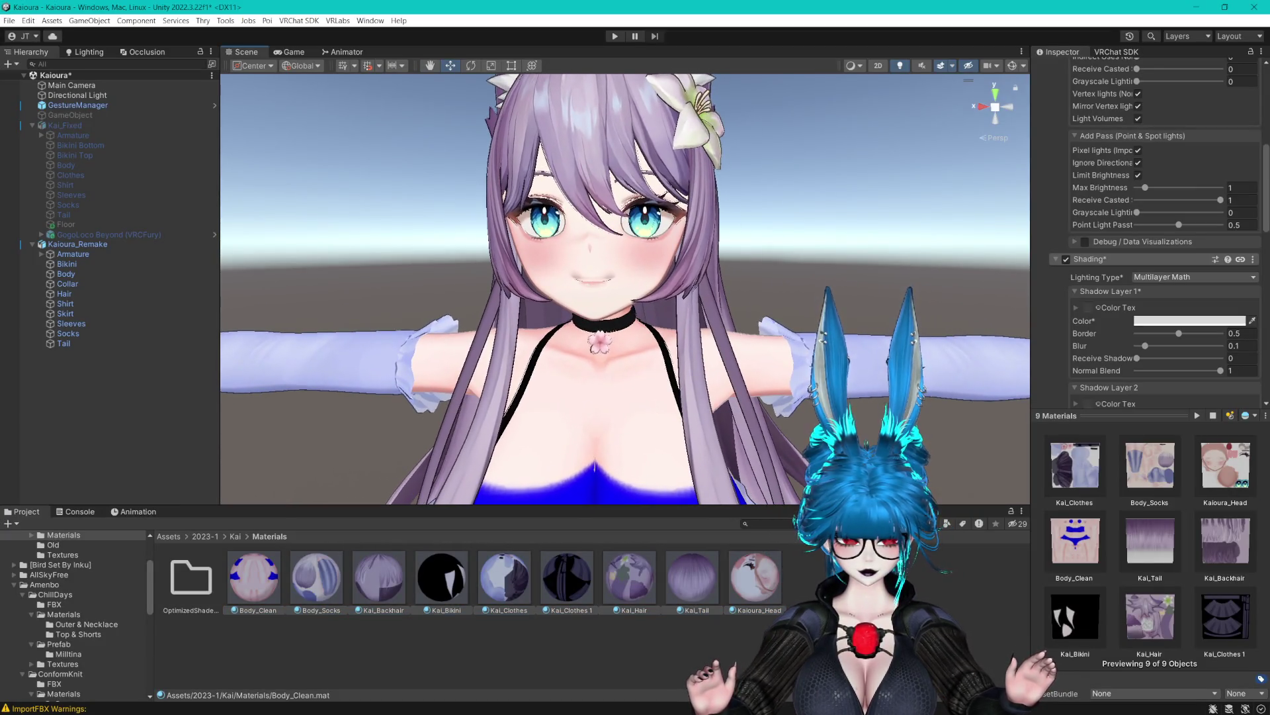
# Select Kaioura_Head and enable Normal Correct under Color & Normals.
pyautogui.click(755, 577)
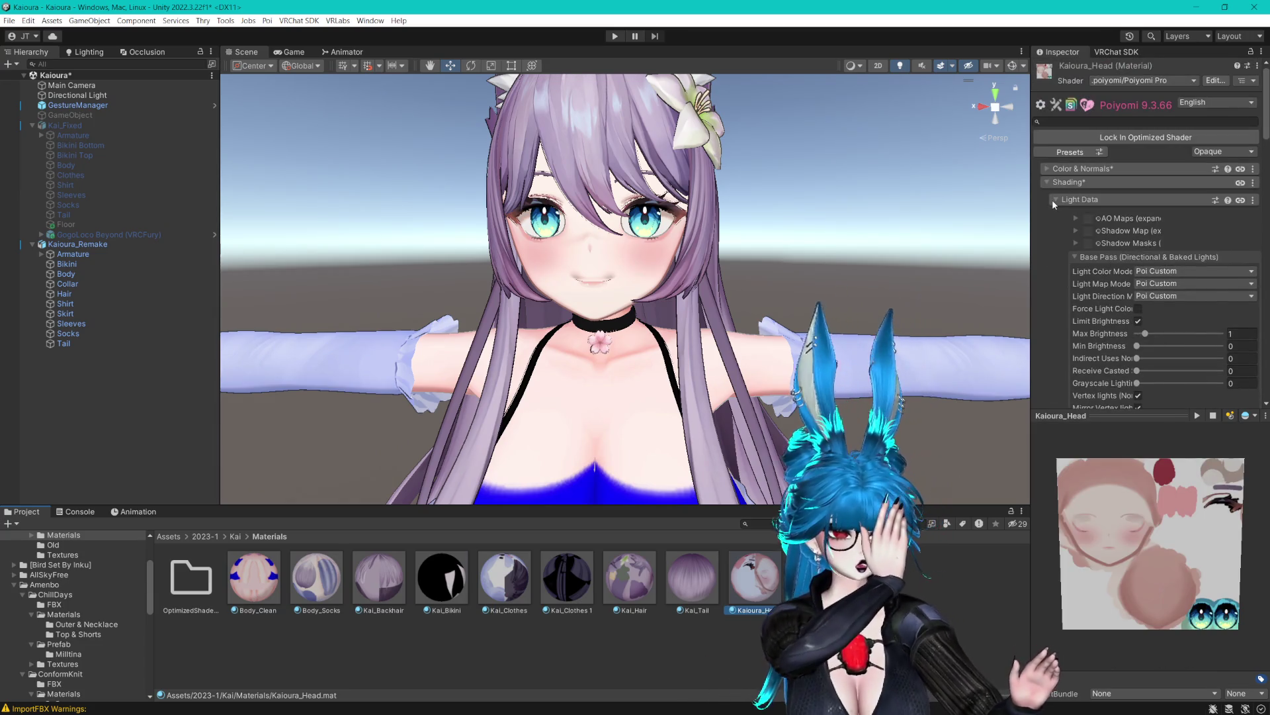
pyautogui.click(1055, 200)
pyautogui.scroll(-3, 1060, 263)
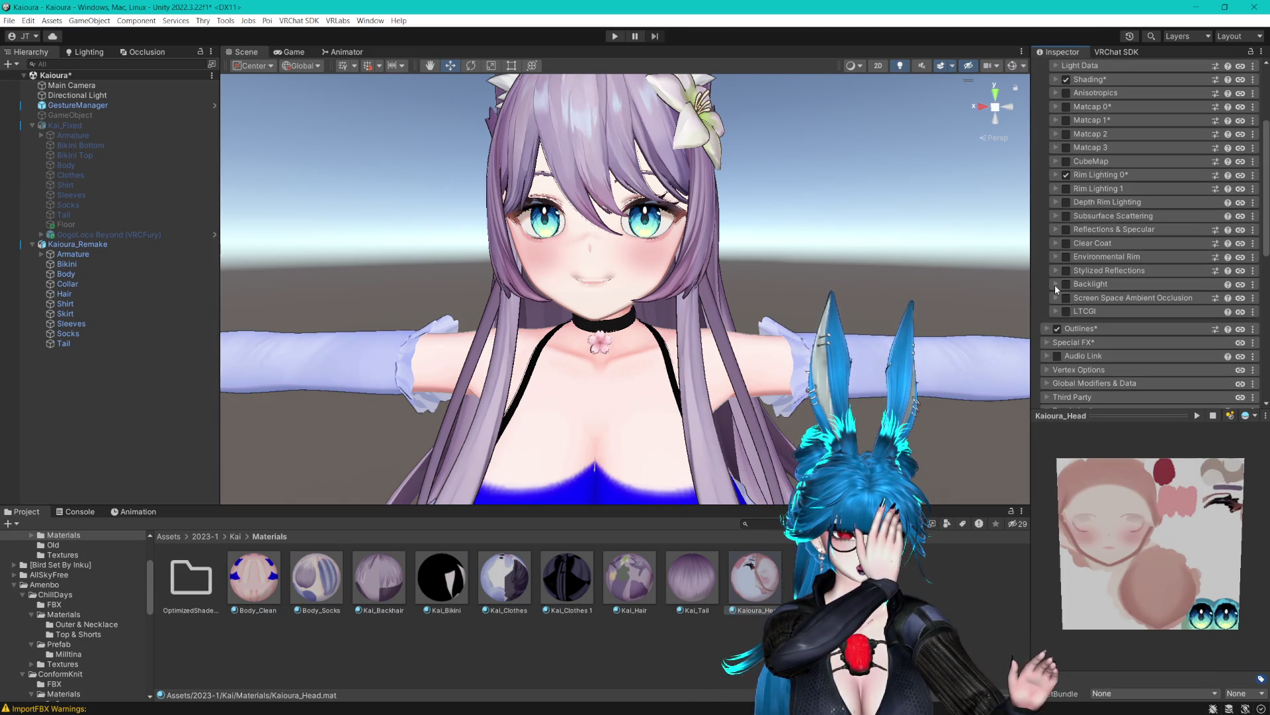
pyautogui.scroll(5, 1056, 285)
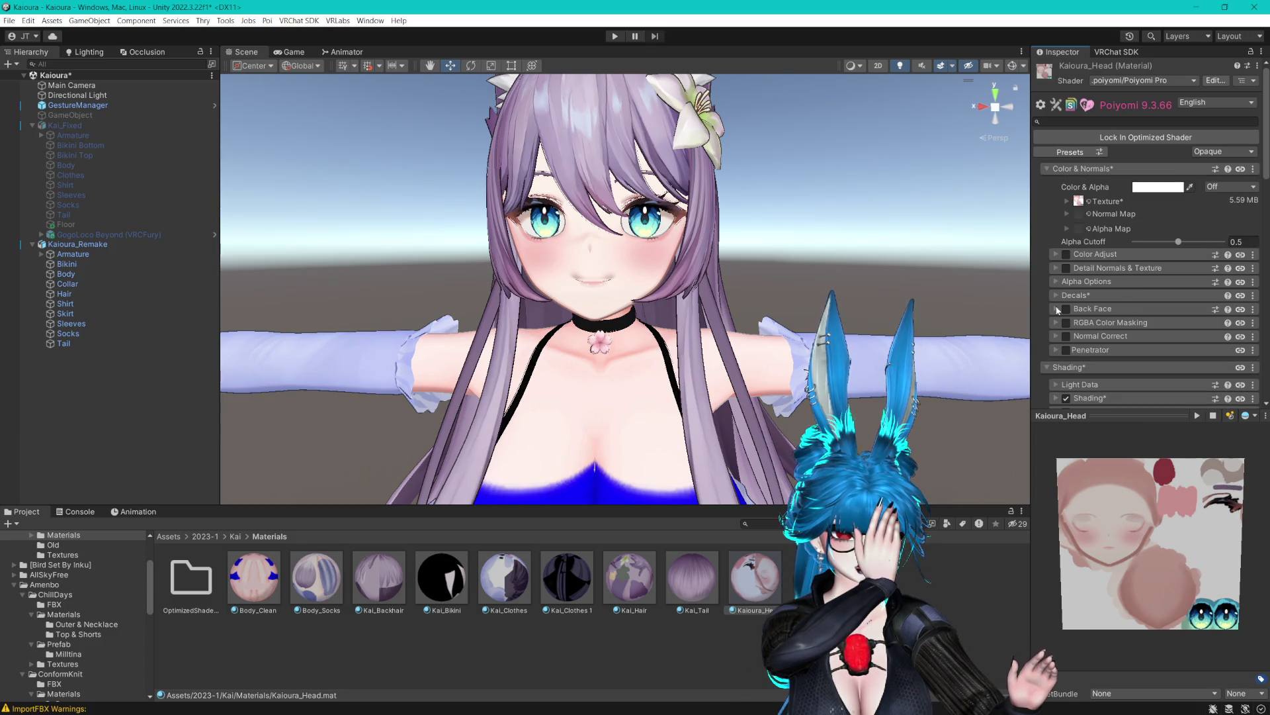
pyautogui.click(1066, 336)
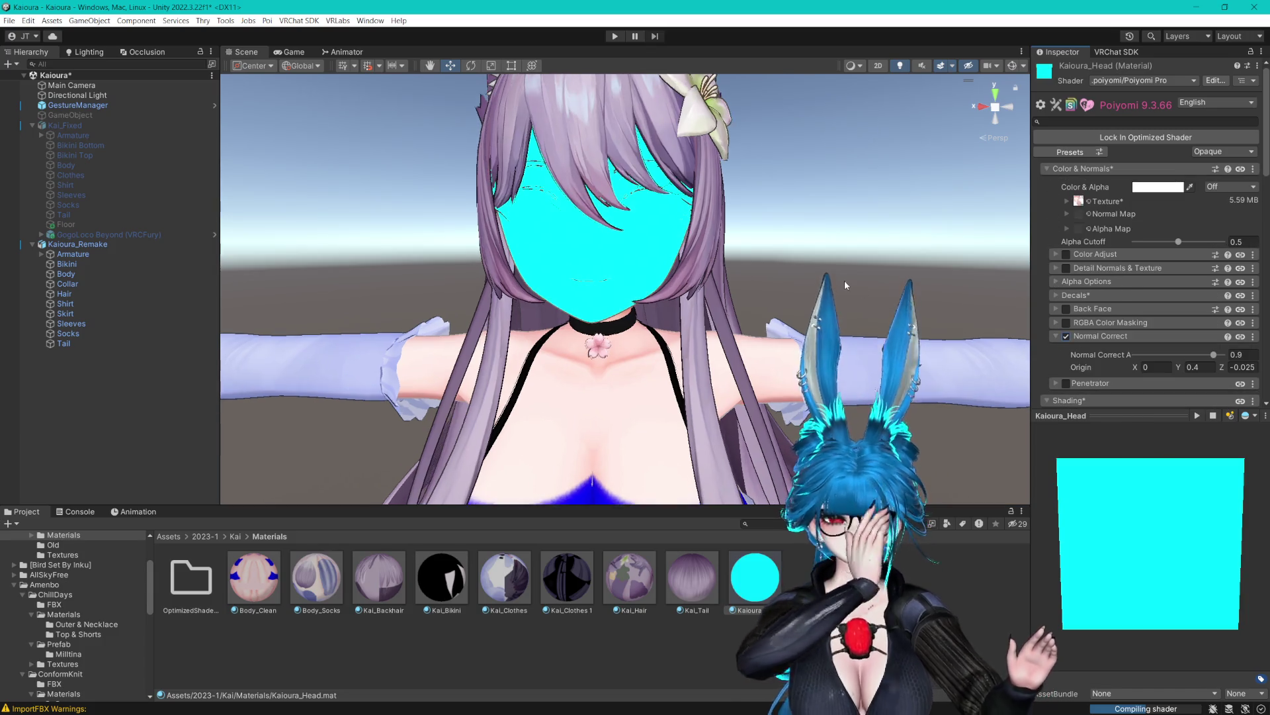
pyautogui.scroll(2, 859, 290)
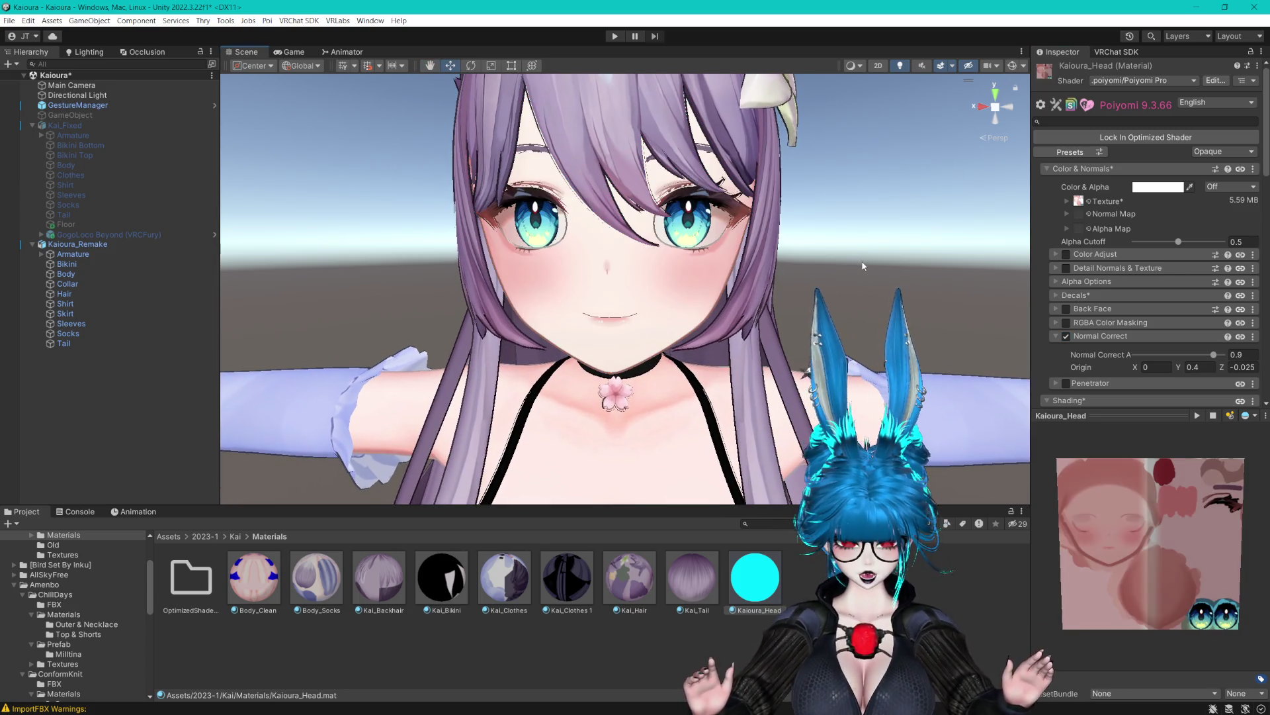
pyautogui.moveTo(864, 260); pyautogui.dragTo(874, 228)
pyautogui.press('Return')
# Test lower Normal Correct A strengths, then reset and re-enable it at 0.9.
pyautogui.moveTo(1200, 355)
pyautogui.mouseDown()
pyautogui.moveTo(1139, 355)
pyautogui.moveTo(1217, 358)
pyautogui.mouseUp()
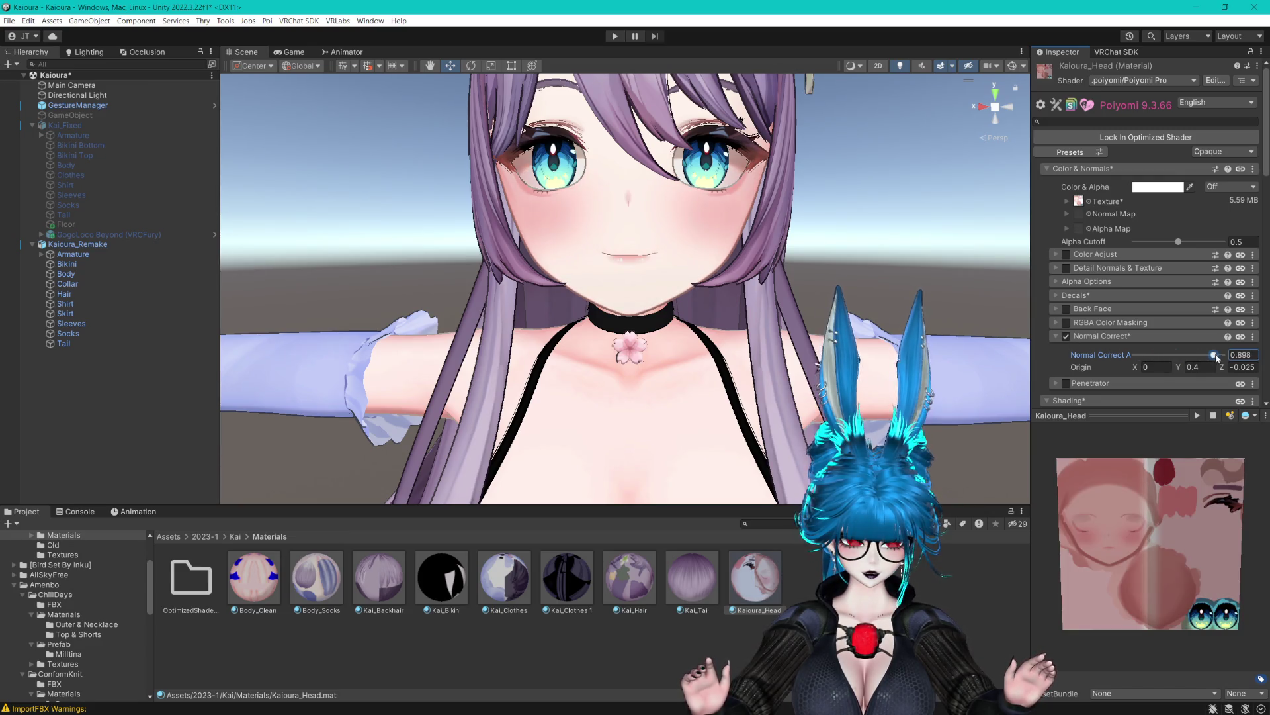
pyautogui.click(1253, 336)
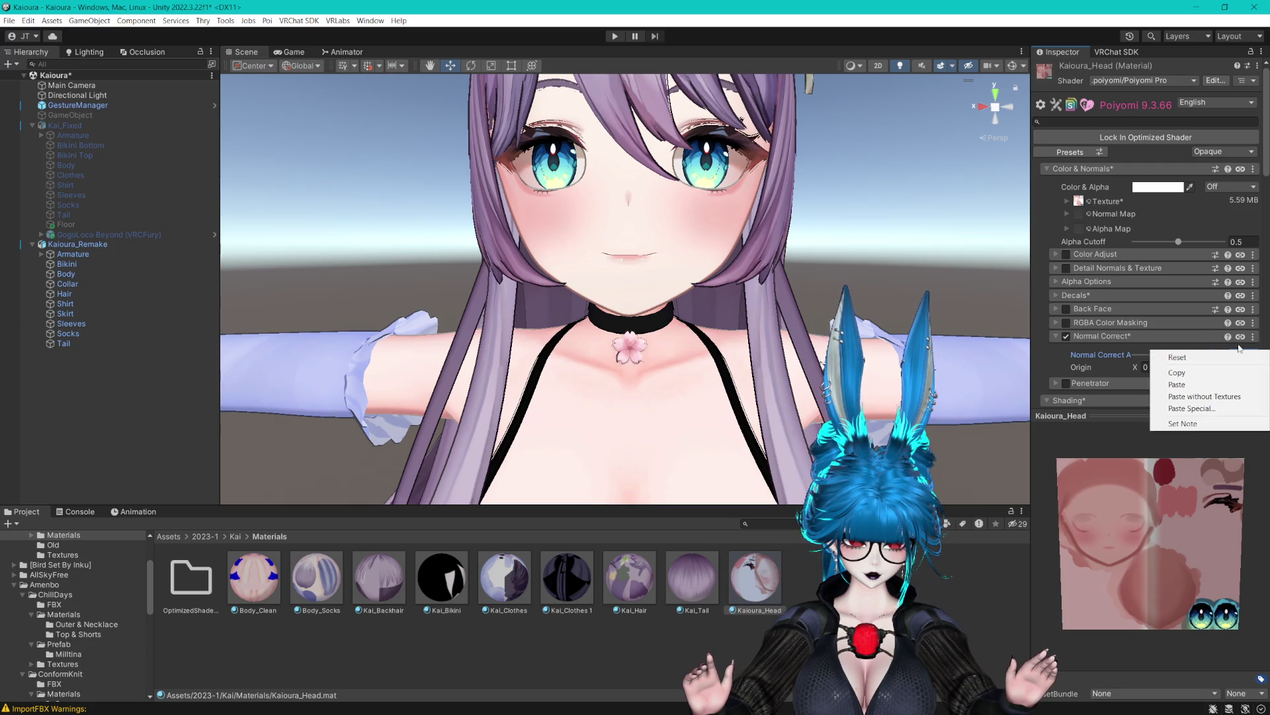
pyautogui.click(1092, 357)
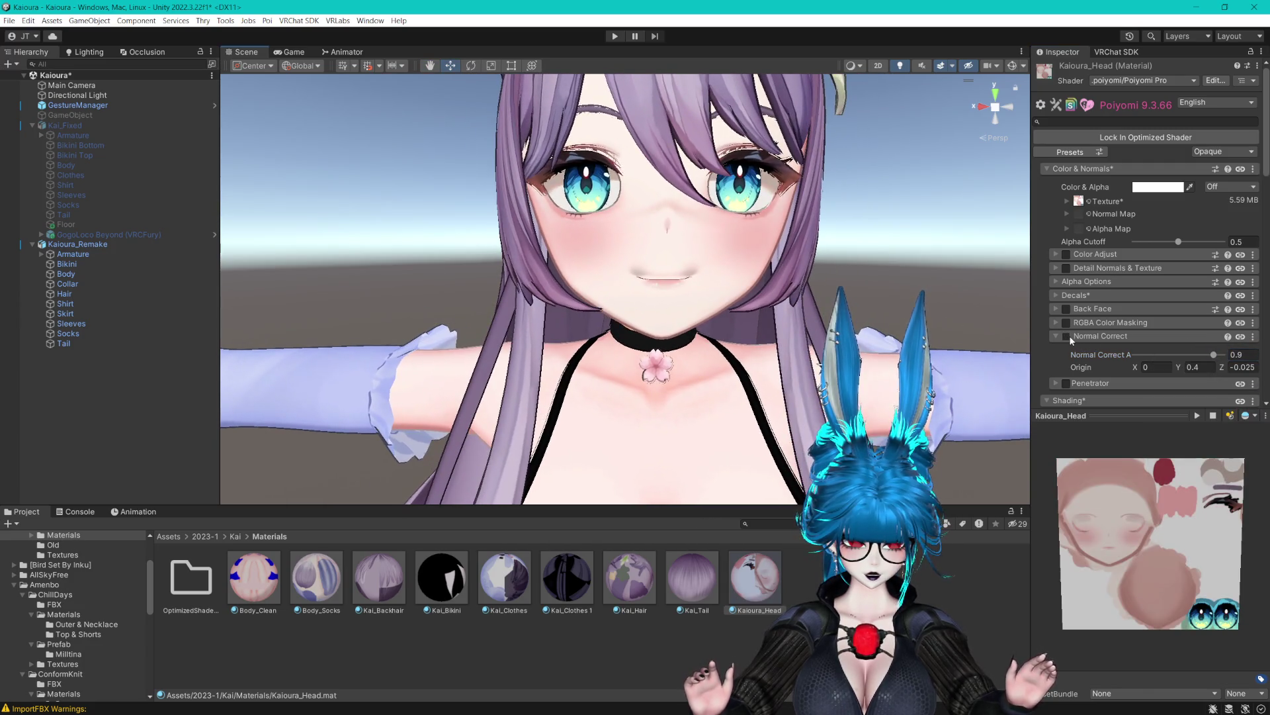
pyautogui.click(1066, 336)
pyautogui.moveTo(781, 304); pyautogui.dragTo(771, 301)
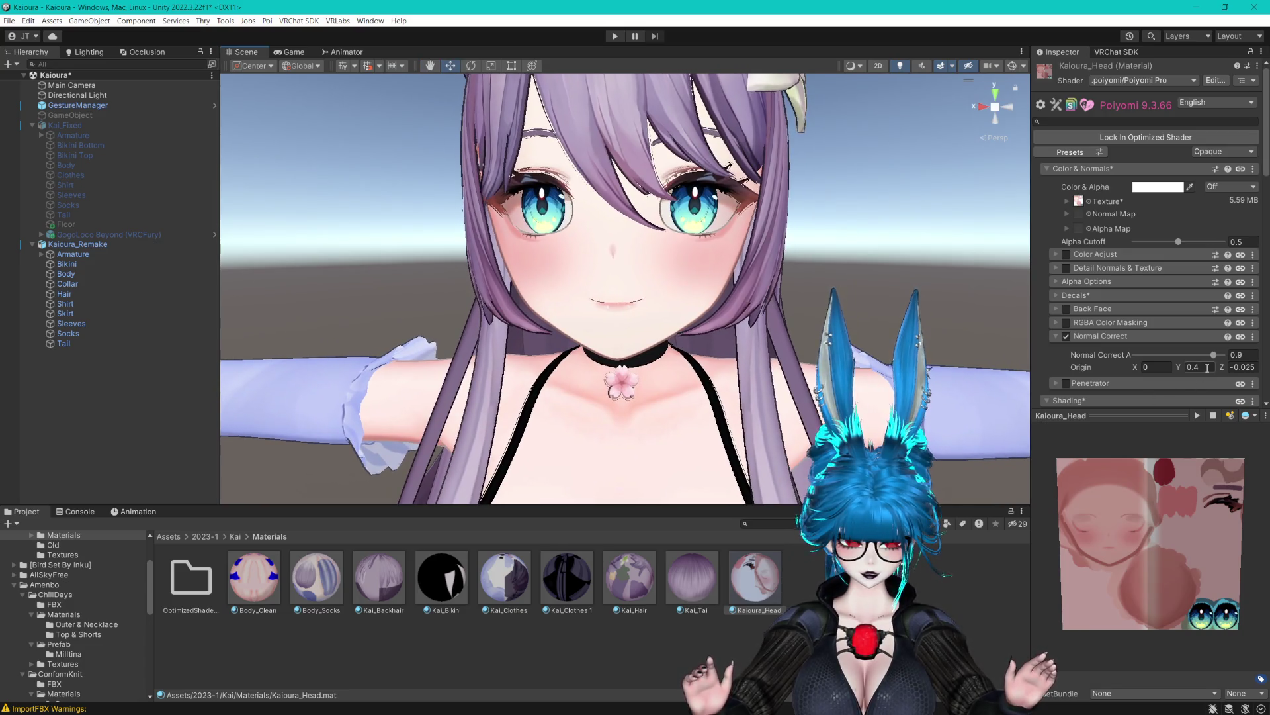
pyautogui.moveTo(1215, 356)
pyautogui.mouseDown()
pyautogui.moveTo(1158, 359)
pyautogui.moveTo(1250, 361)
pyautogui.moveTo(1165, 363)
pyautogui.moveTo(1189, 364)
pyautogui.mouseUp()
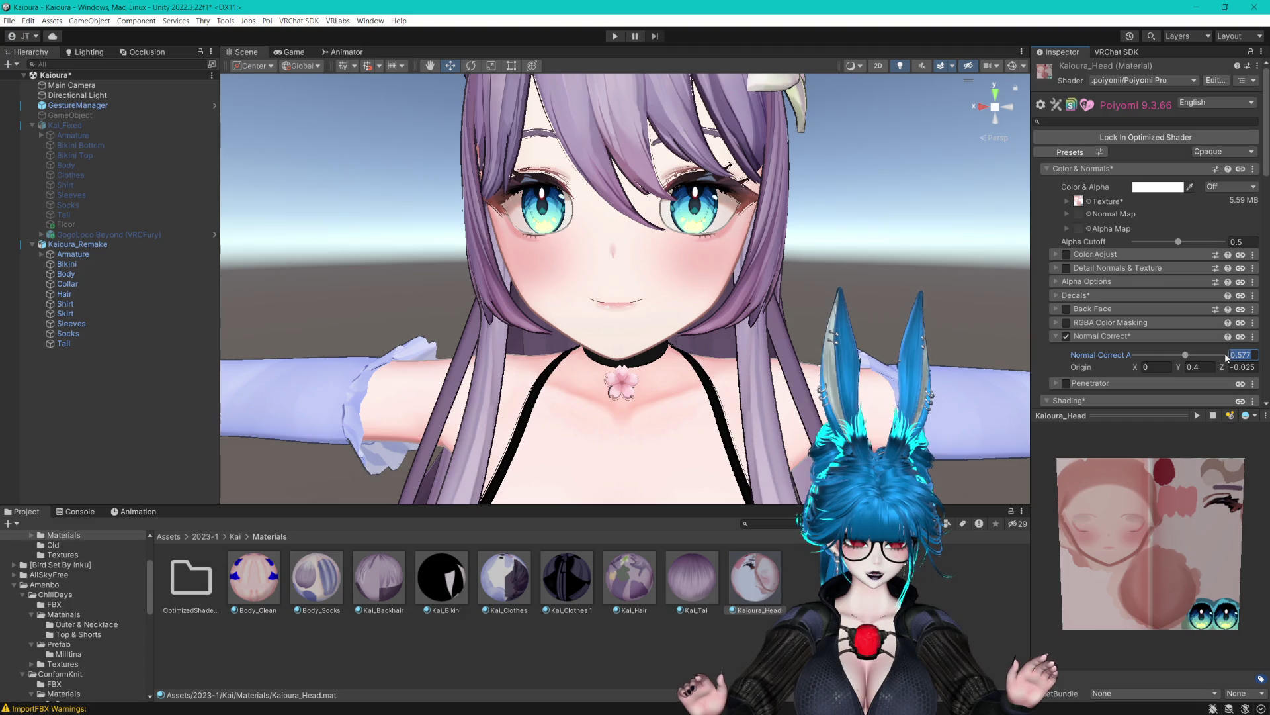
pyautogui.click(1253, 337)
pyautogui.click(1158, 356)
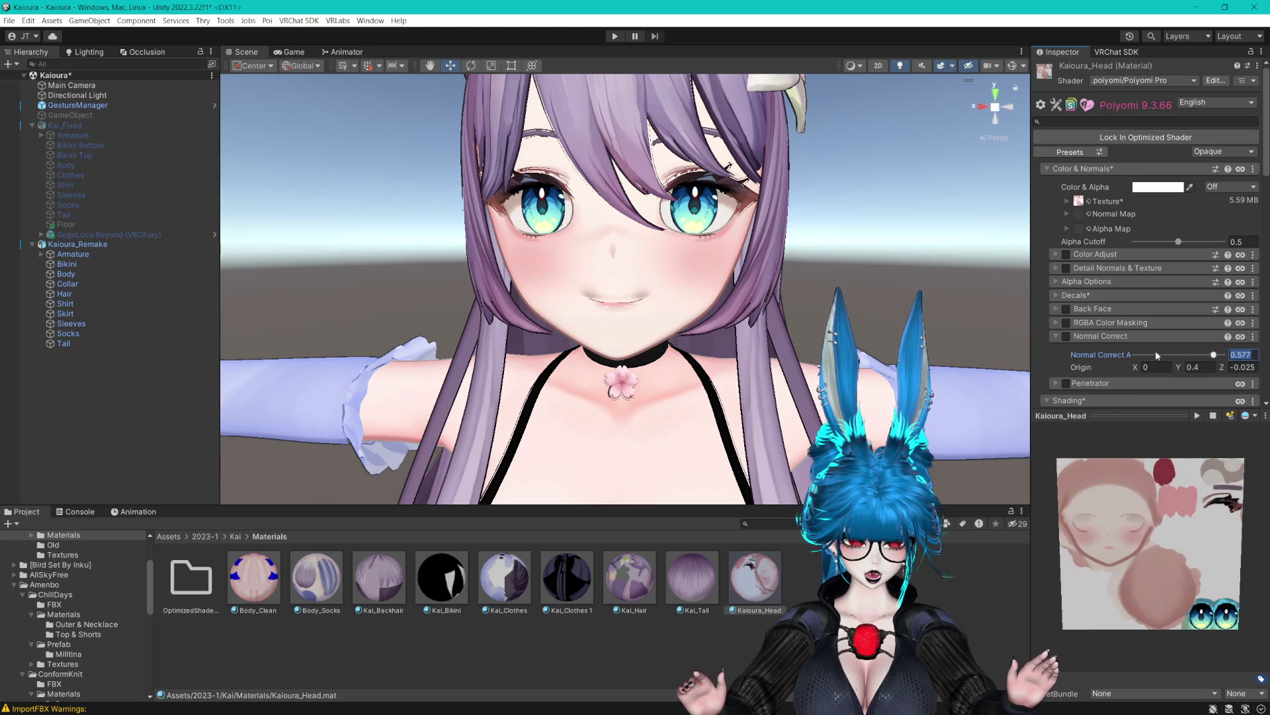
pyautogui.click(1067, 337)
# Scroll the head material's inspector and expand the Rim Lighting 0 settings.
pyautogui.scroll(10, 742, 221)
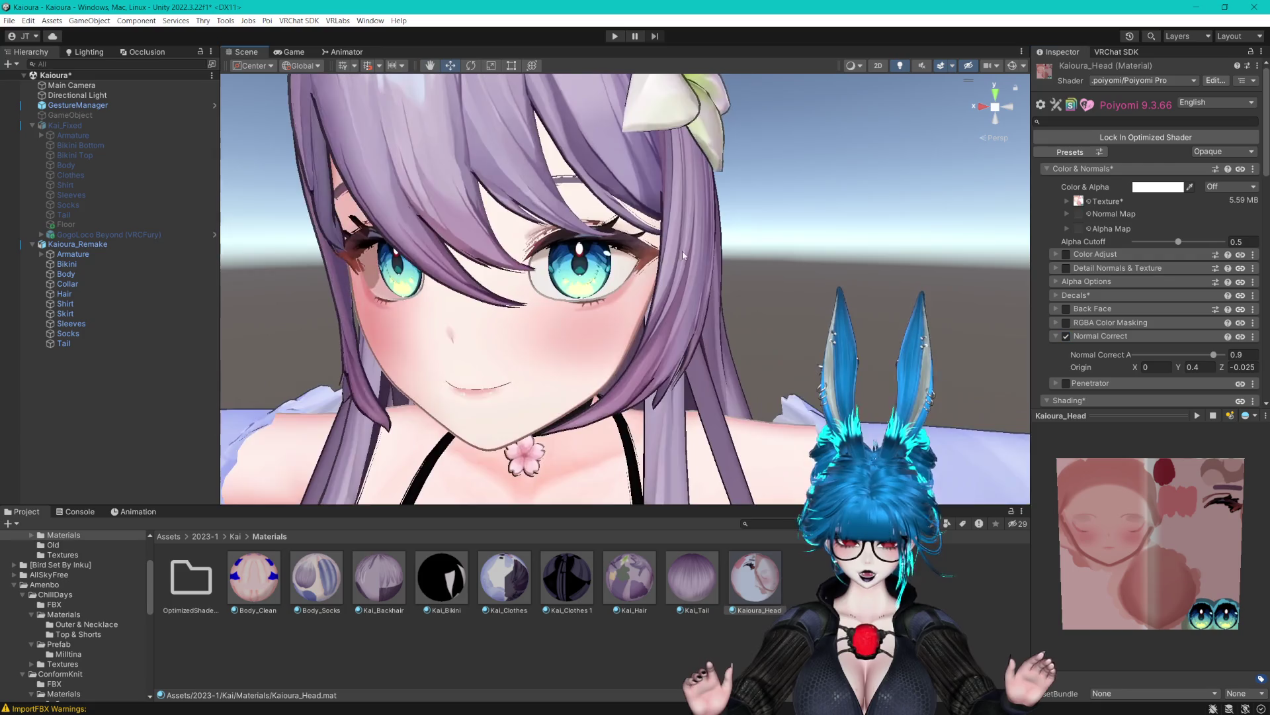
pyautogui.scroll(2, 740, 243)
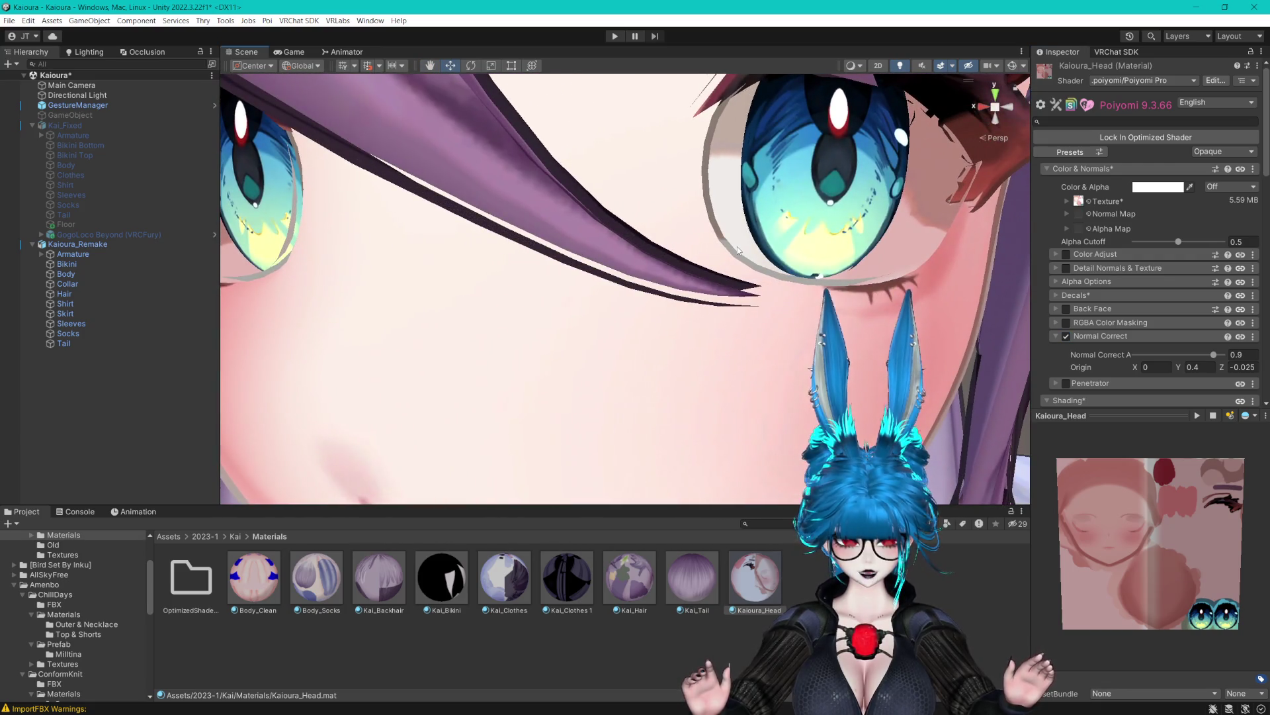
pyautogui.scroll(-10, 739, 250)
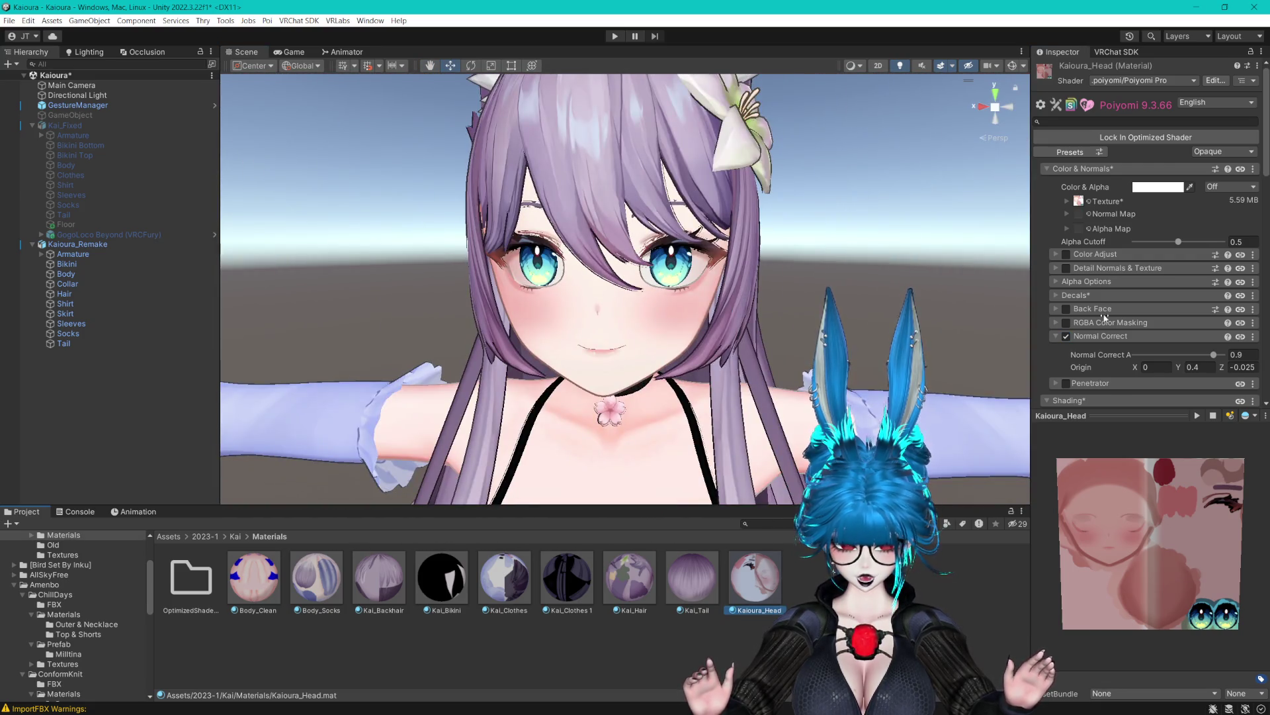
pyautogui.scroll(-10, 1104, 317)
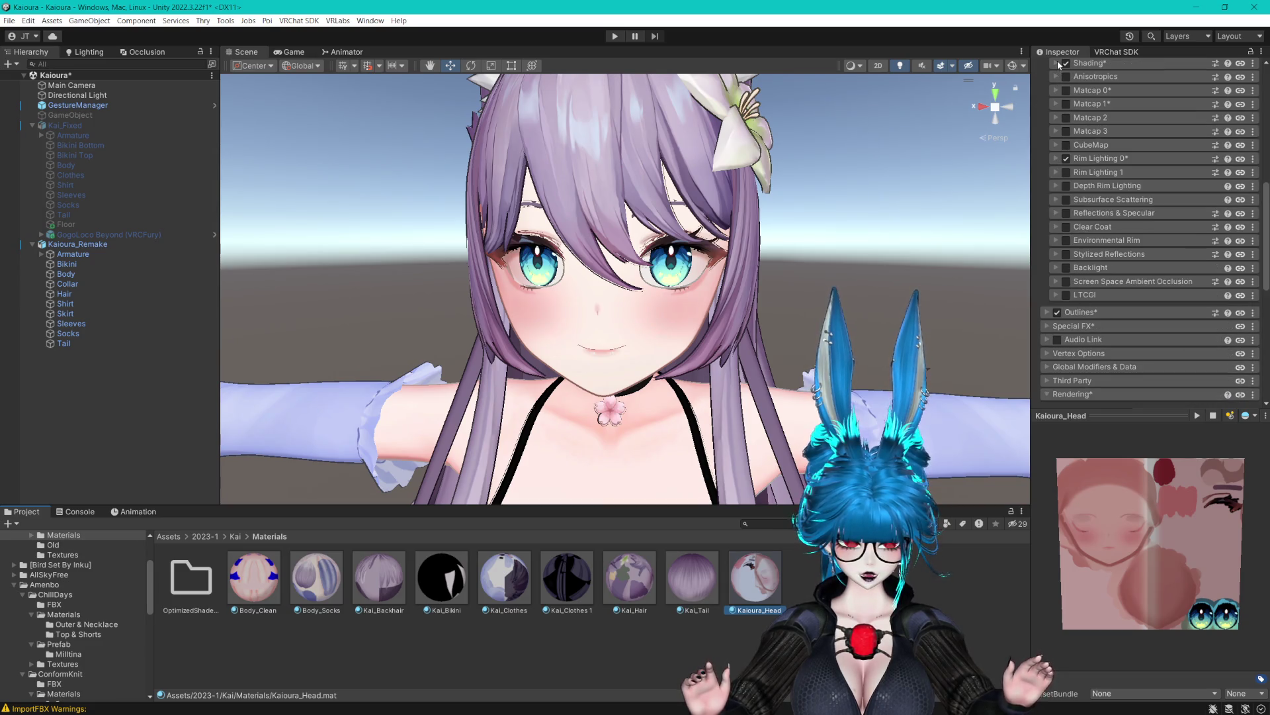
pyautogui.click(1057, 159)
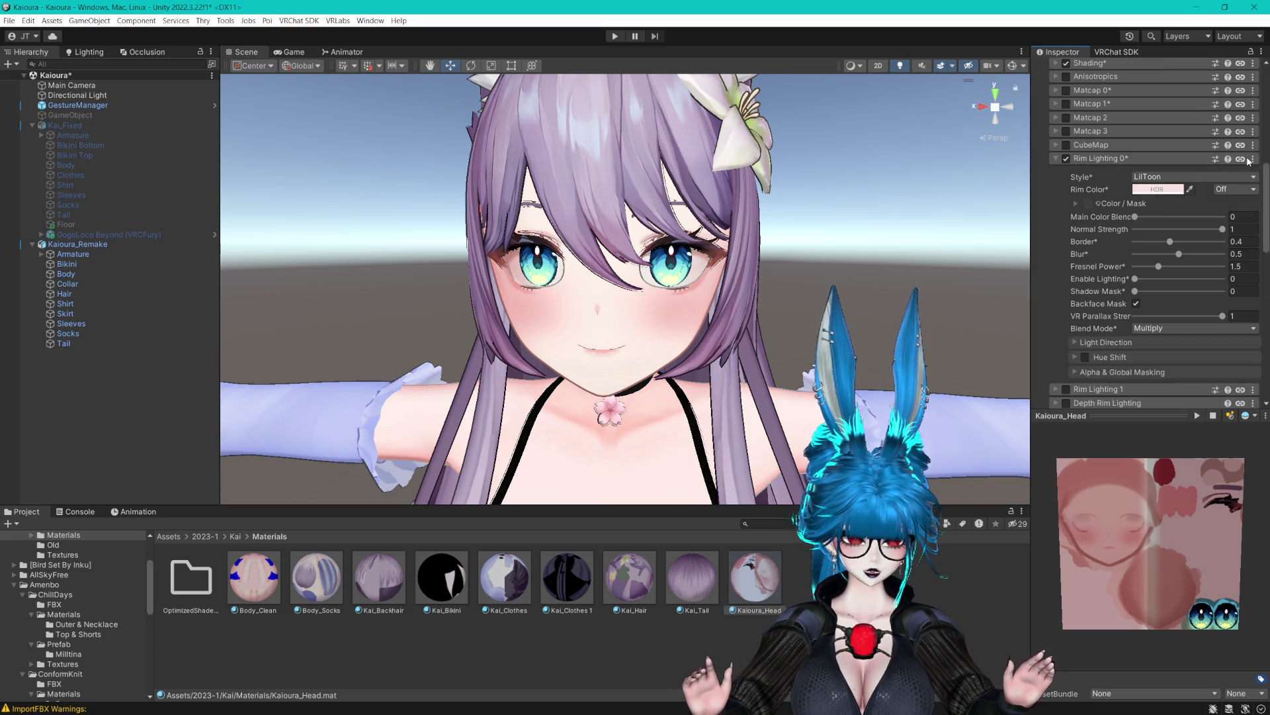
# Select all nine materials from Body_Clean, collapse Light Data and Shading, and reset Rim Lighting 0.
pyautogui.click(248, 570)
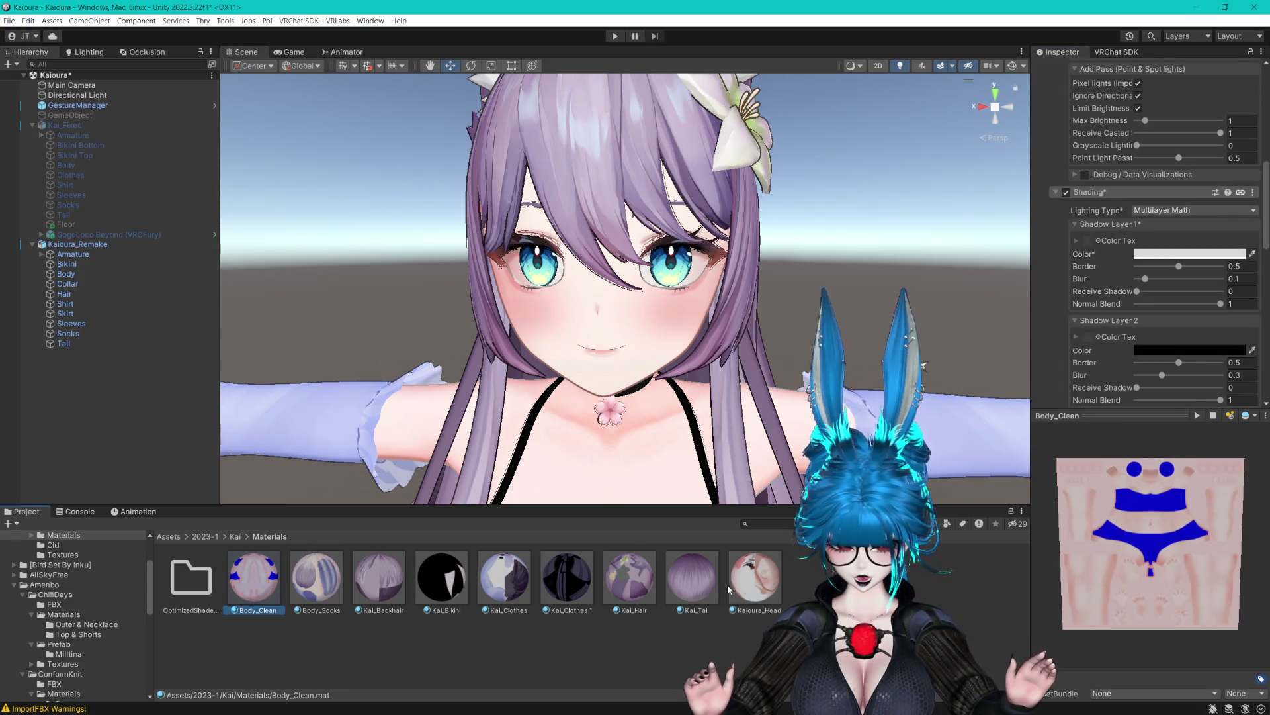
pyautogui.hotkey('ctrl', 'a')
pyautogui.scroll(5, 1182, 202)
pyautogui.scroll(2, 1110, 164)
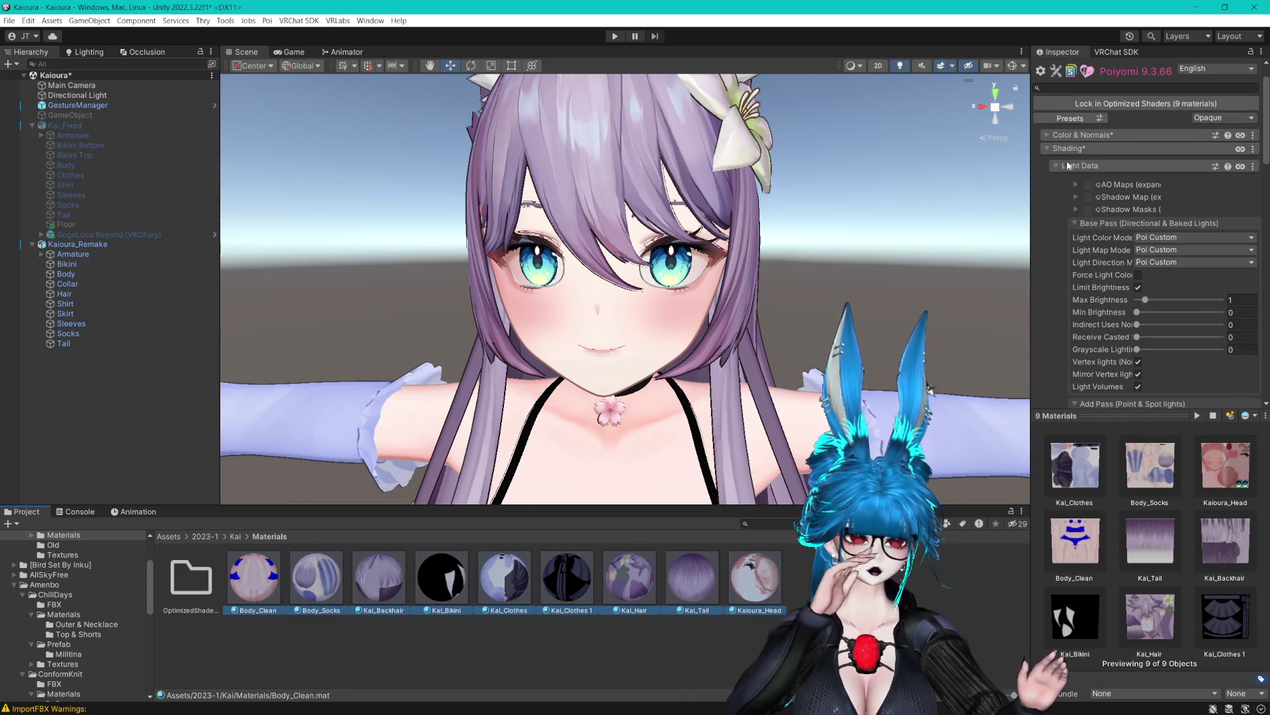
pyautogui.click(1058, 166)
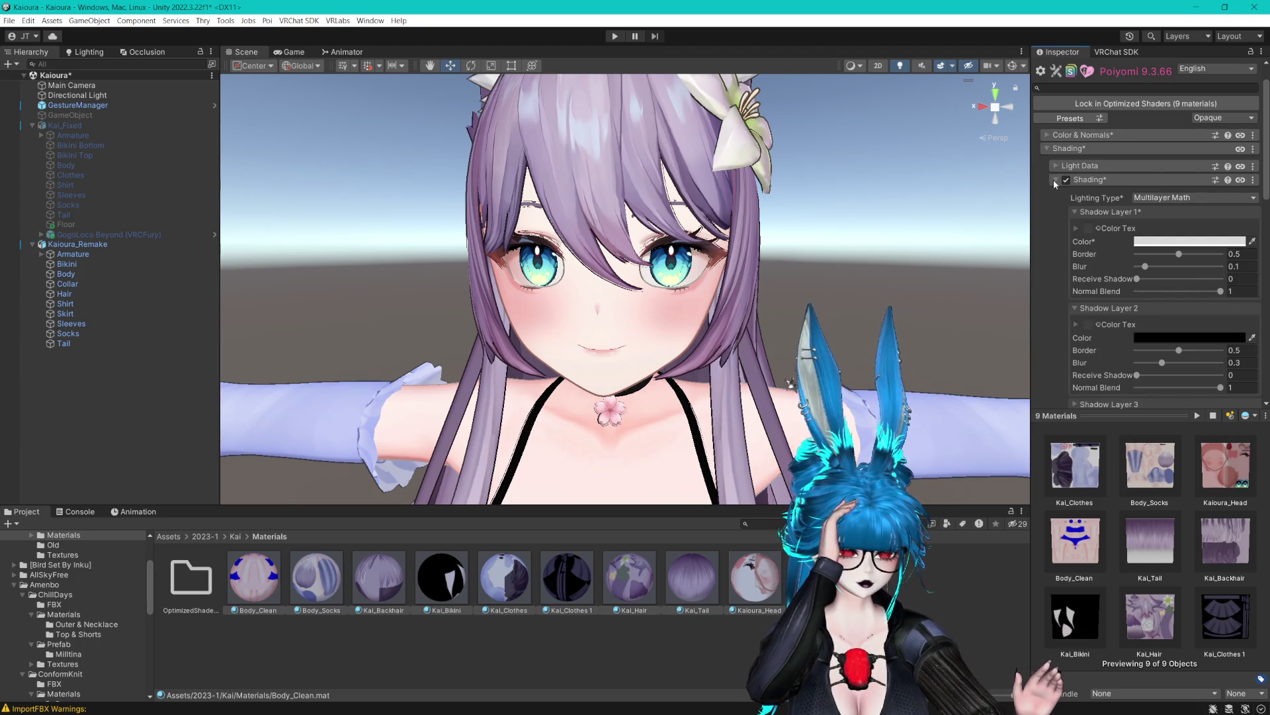
pyautogui.click(1054, 180)
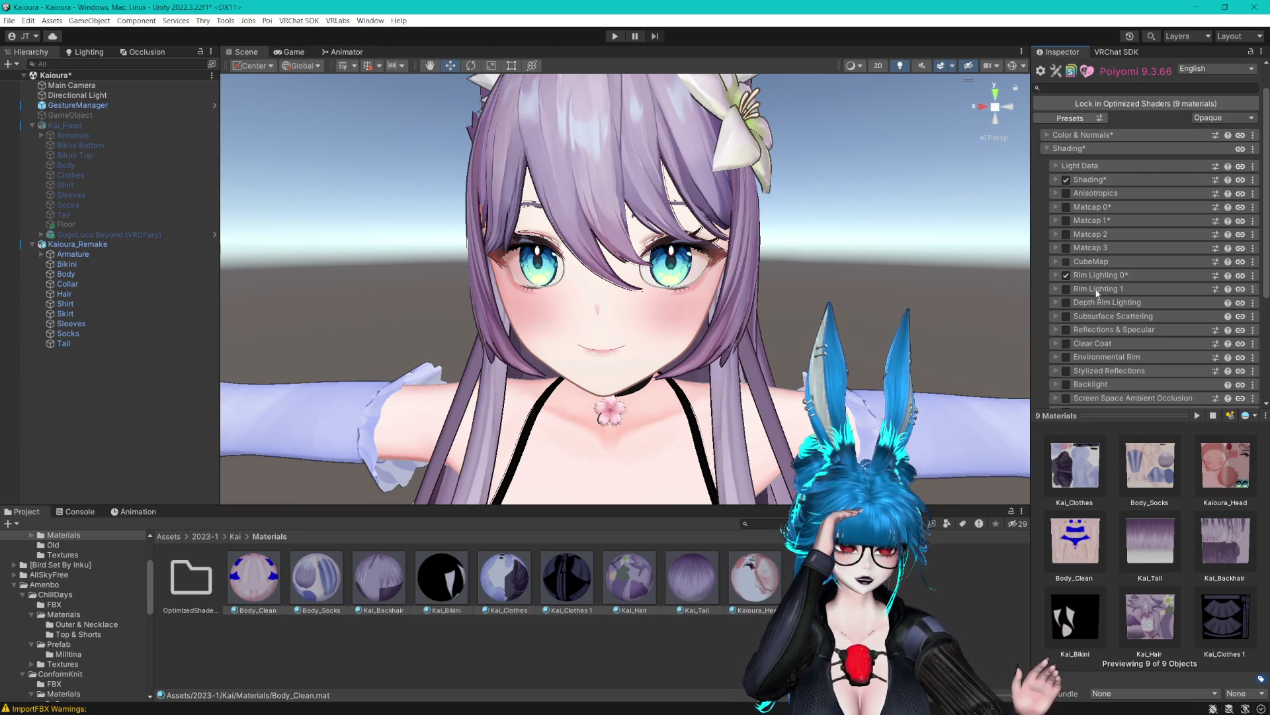
pyautogui.click(1239, 277)
pyautogui.click(1228, 299)
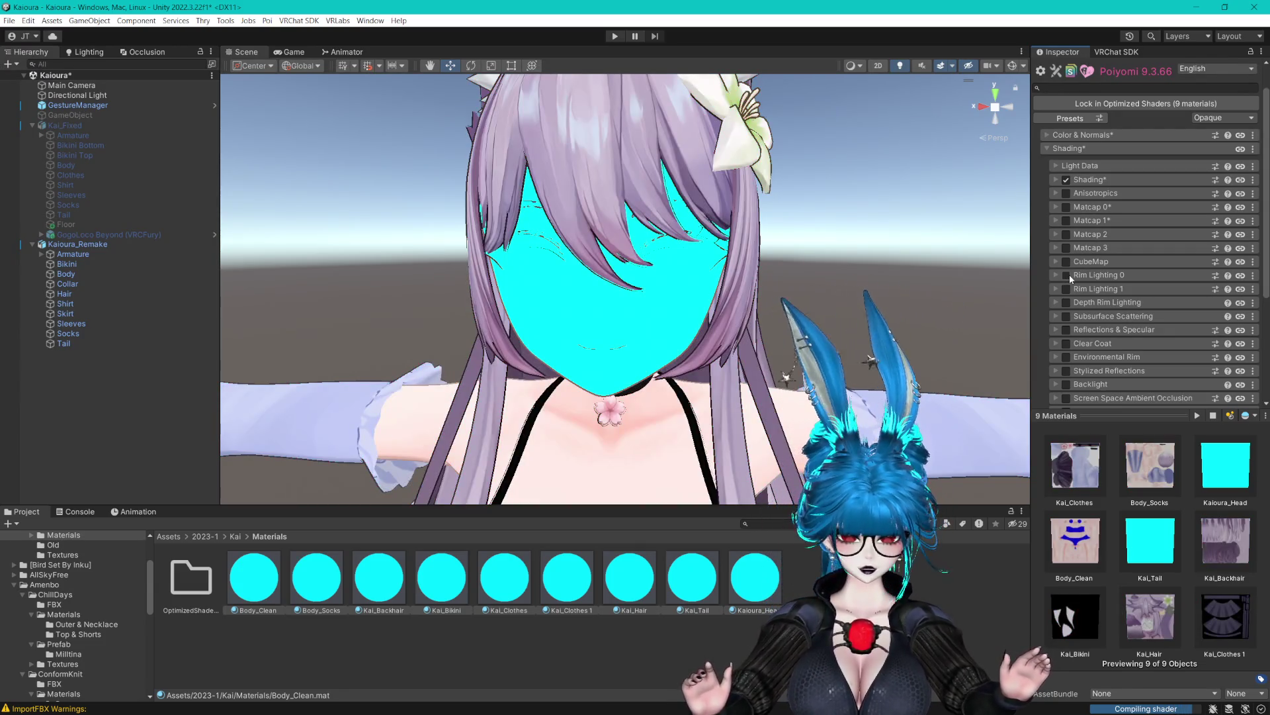
# Re-enable Rim Lighting 0, set Mix Base Color to 1 and blend mode to Multiply.
pyautogui.click(1069, 274)
pyautogui.click(1148, 351)
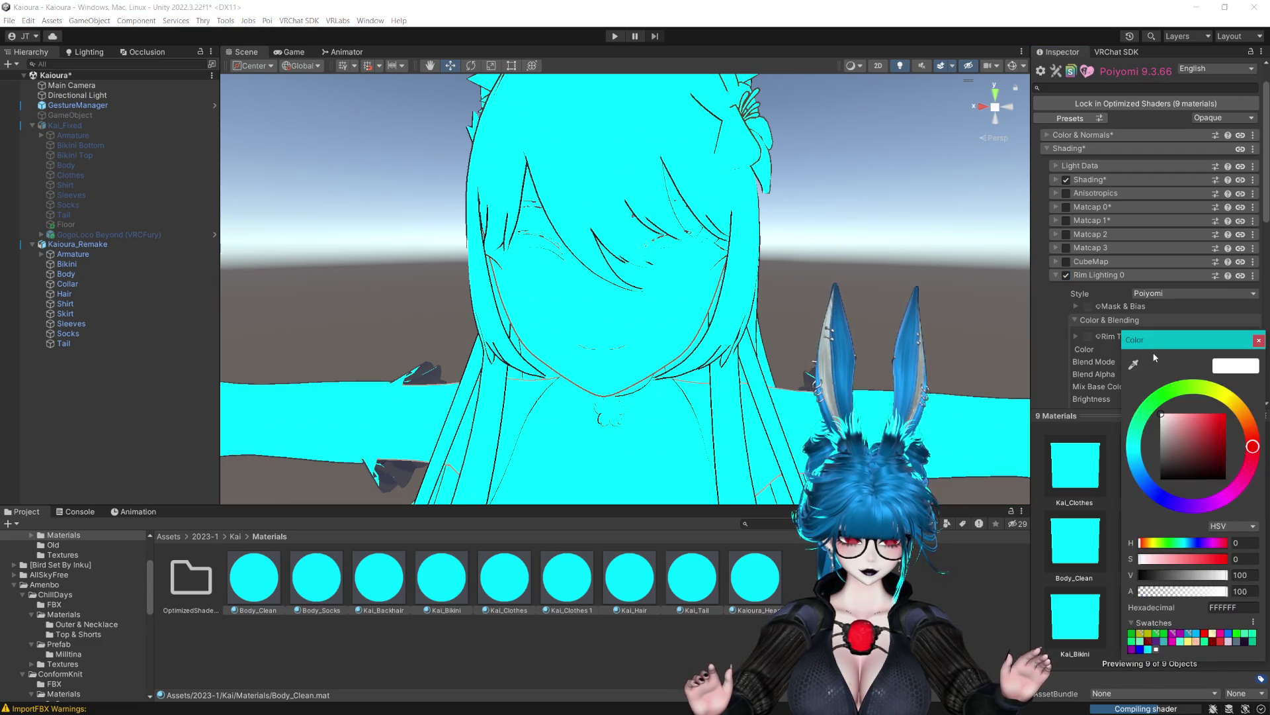
pyautogui.click(1260, 340)
pyautogui.moveTo(1149, 385); pyautogui.dragTo(1256, 389)
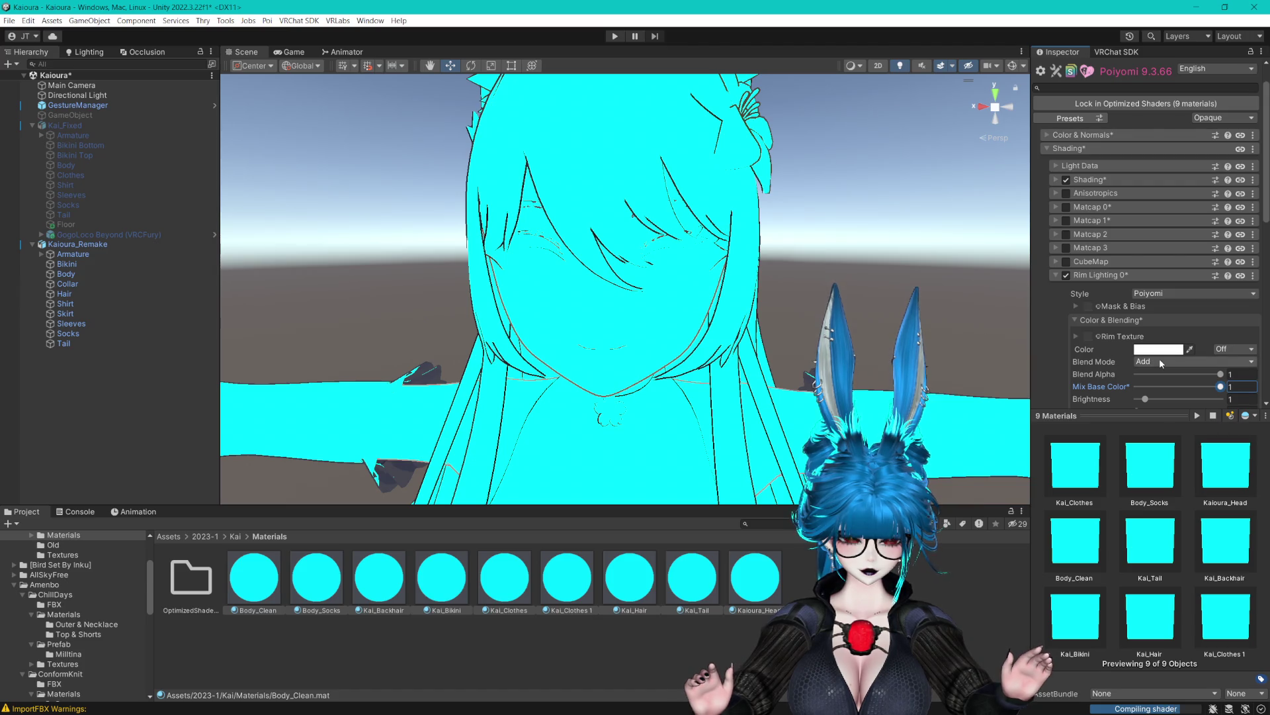
pyautogui.click(1159, 359)
pyautogui.click(1150, 392)
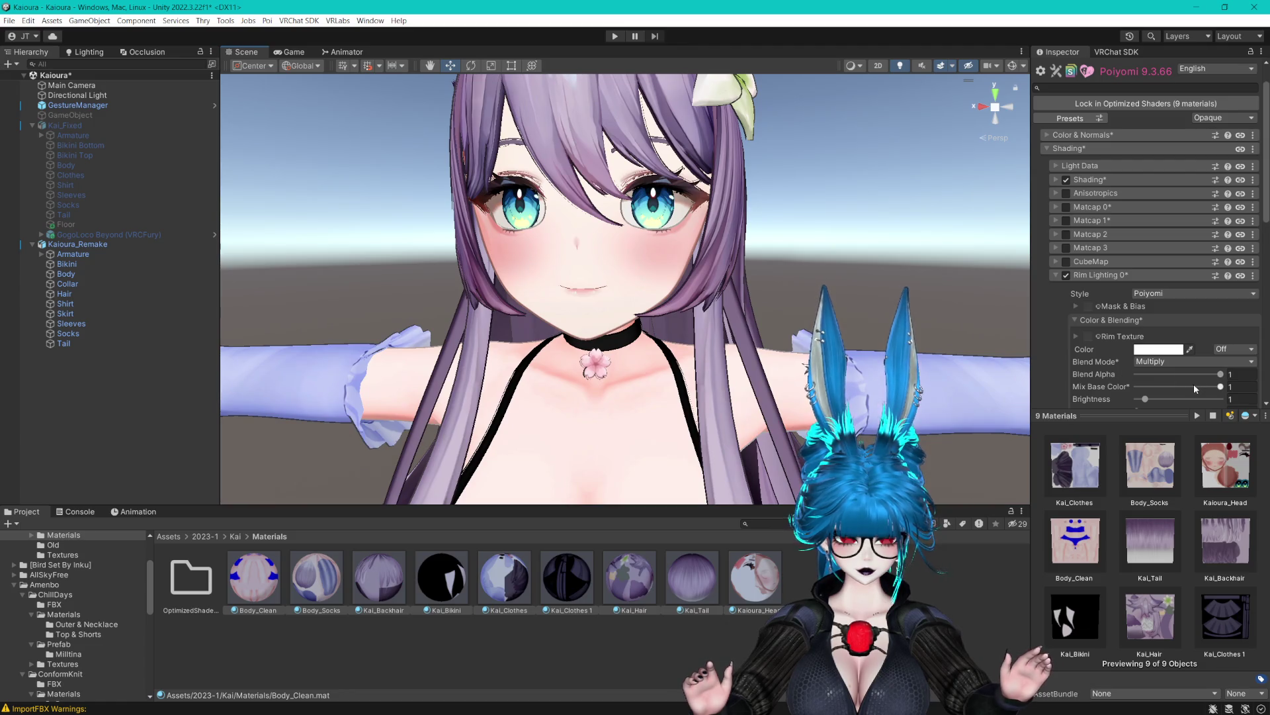
# Enlarge the Scene view and orbit around the avatar to inspect the rim lighting on chest and face.
pyautogui.moveTo(831, 318); pyautogui.dragTo(787, 220)
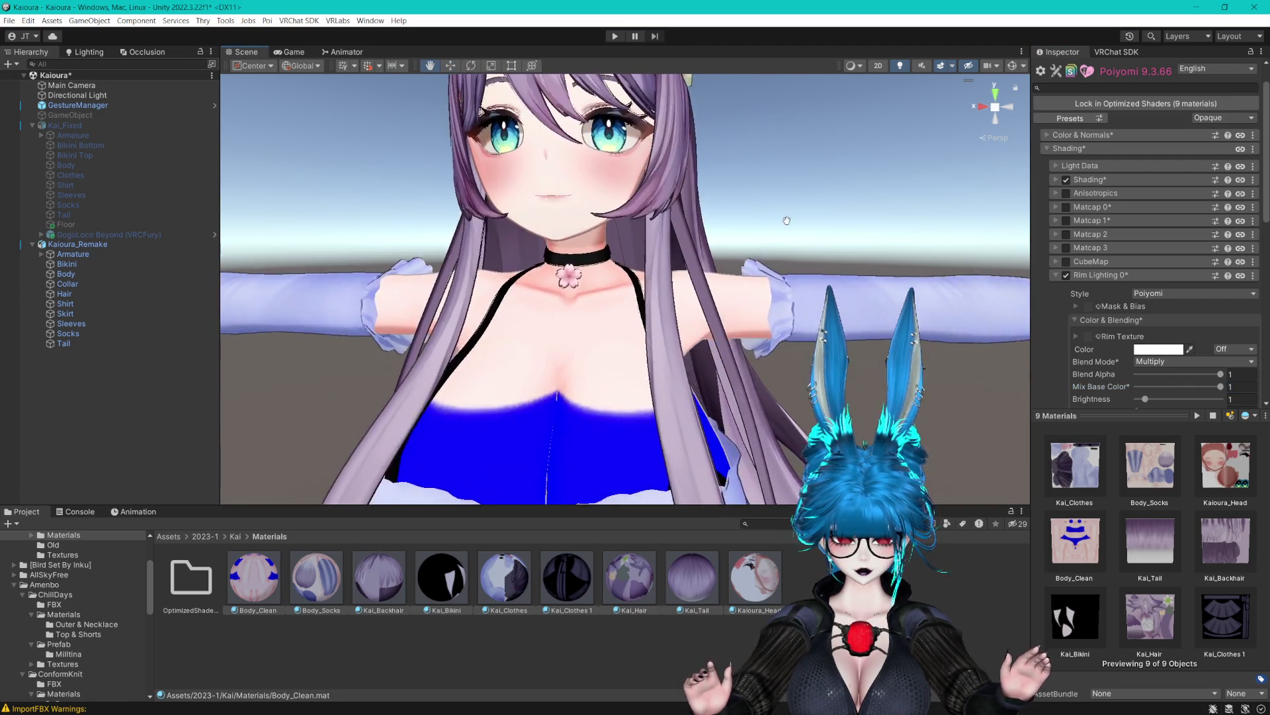
pyautogui.scroll(-5, 787, 220)
pyautogui.moveTo(766, 508); pyautogui.dragTo(766, 556)
pyautogui.scroll(3, 756, 397)
pyautogui.moveTo(756, 397)
pyautogui.keyDown('alt'); pyautogui.mouseDown()
pyautogui.moveTo(657, 335)
pyautogui.moveTo(713, 348)
pyautogui.moveTo(793, 319)
pyautogui.moveTo(765, 304)
pyautogui.moveTo(864, 311)
pyautogui.mouseUp(); pyautogui.keyUp('alt')
pyautogui.scroll(-5, 774, 311)
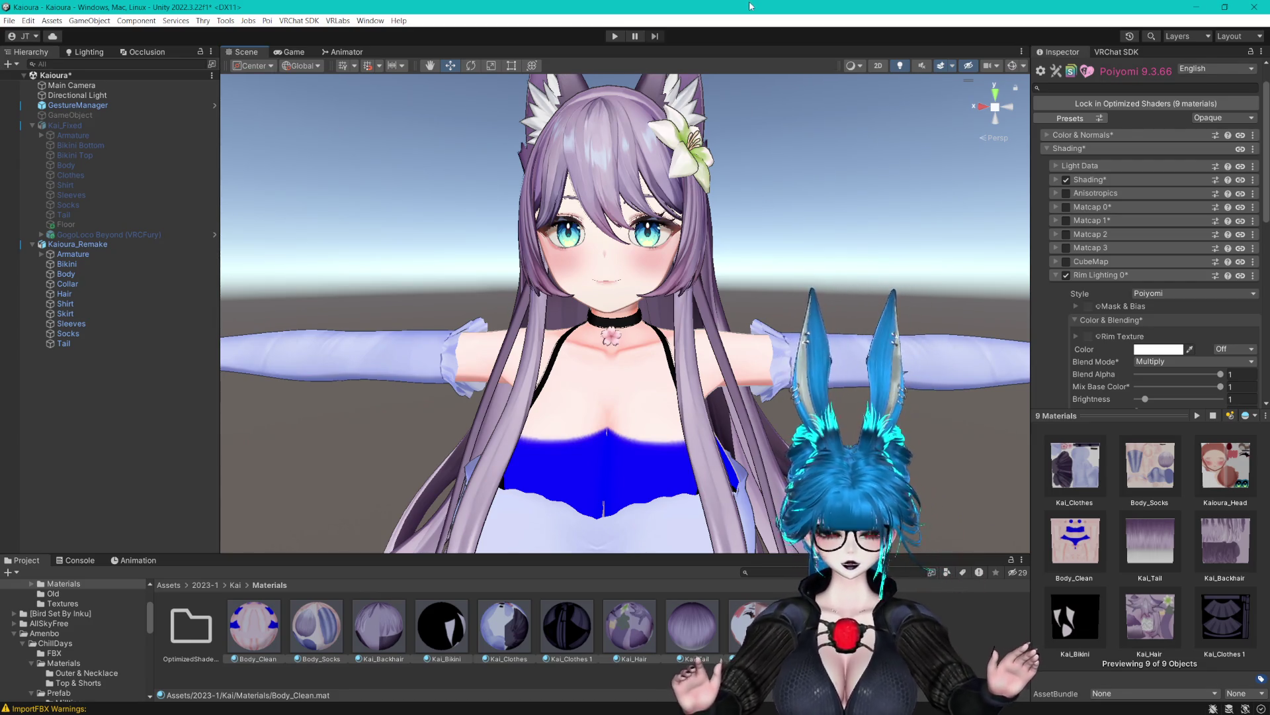
pyautogui.moveTo(831, 142); pyautogui.dragTo(805, 141)
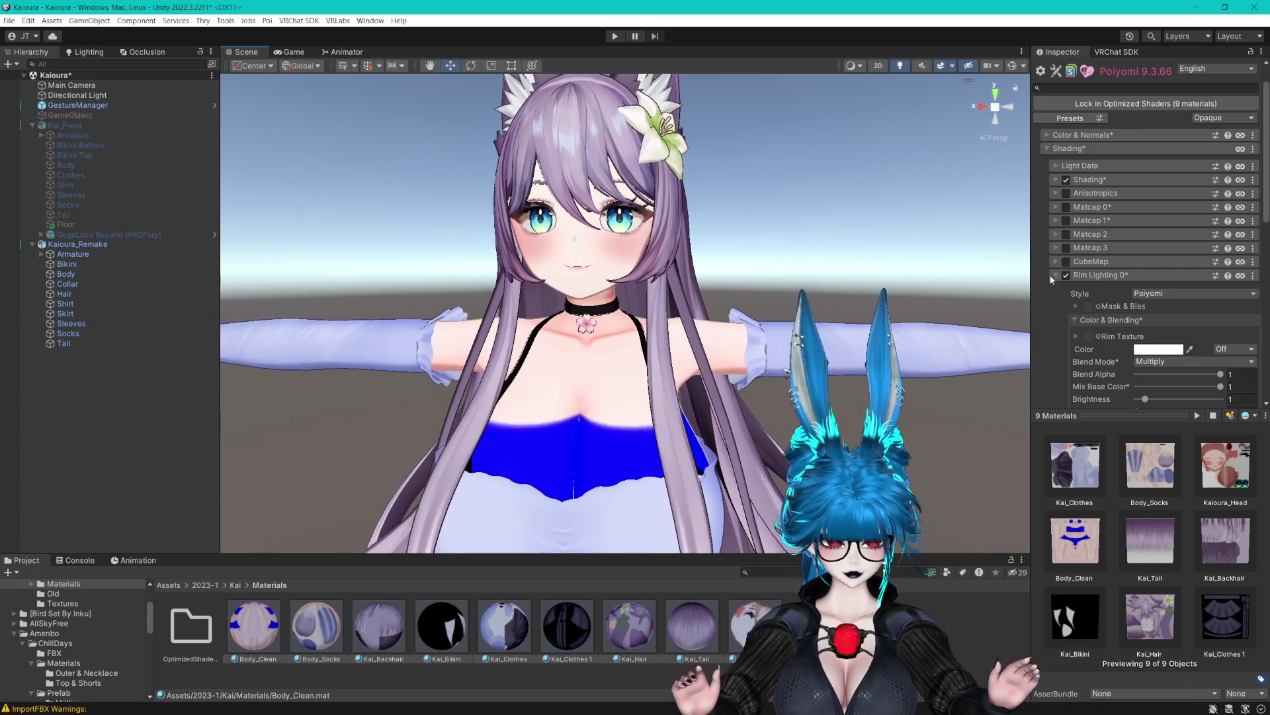
# Set rim Width to 0.8, Sharpness to 0.1 and Rim Power to 1.5, then save.
pyautogui.scroll(-5, 1127, 309)
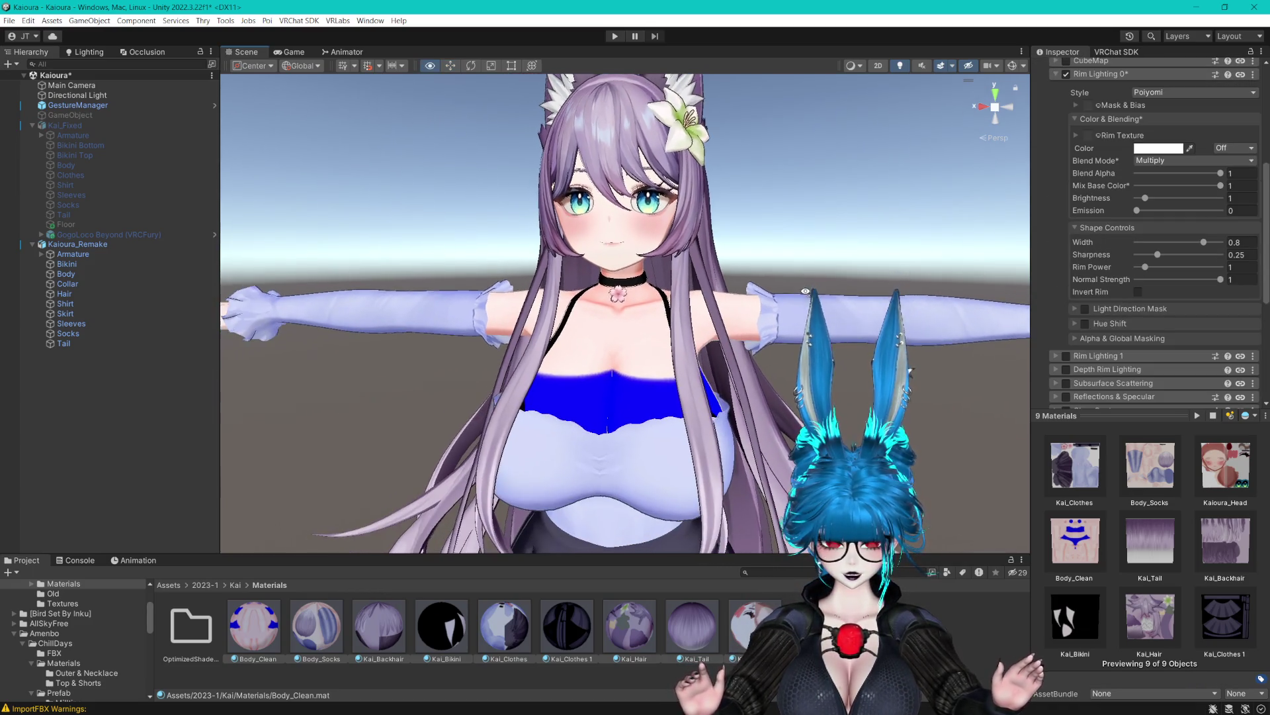
pyautogui.moveTo(1203, 243)
pyautogui.mouseDown()
pyautogui.moveTo(1220, 250)
pyautogui.moveTo(1142, 258)
pyautogui.moveTo(1152, 259)
pyautogui.mouseUp()
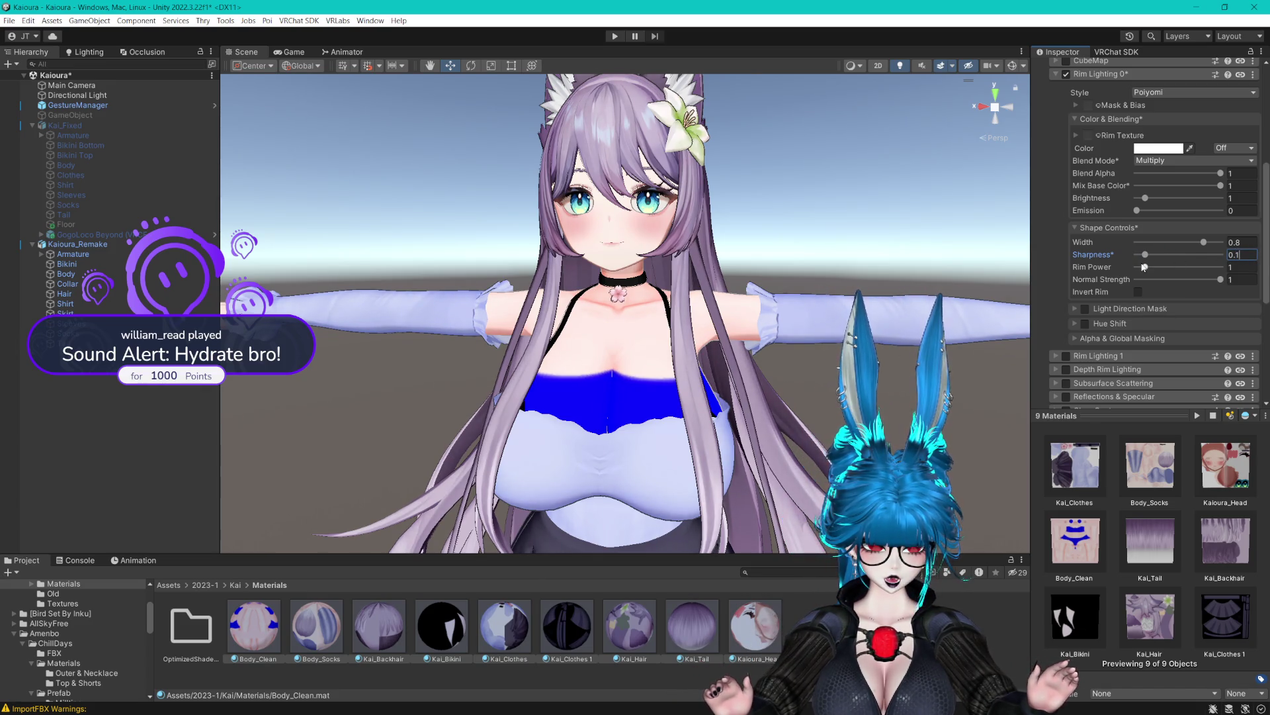
pyautogui.moveTo(1162, 269); pyautogui.dragTo(1158, 269)
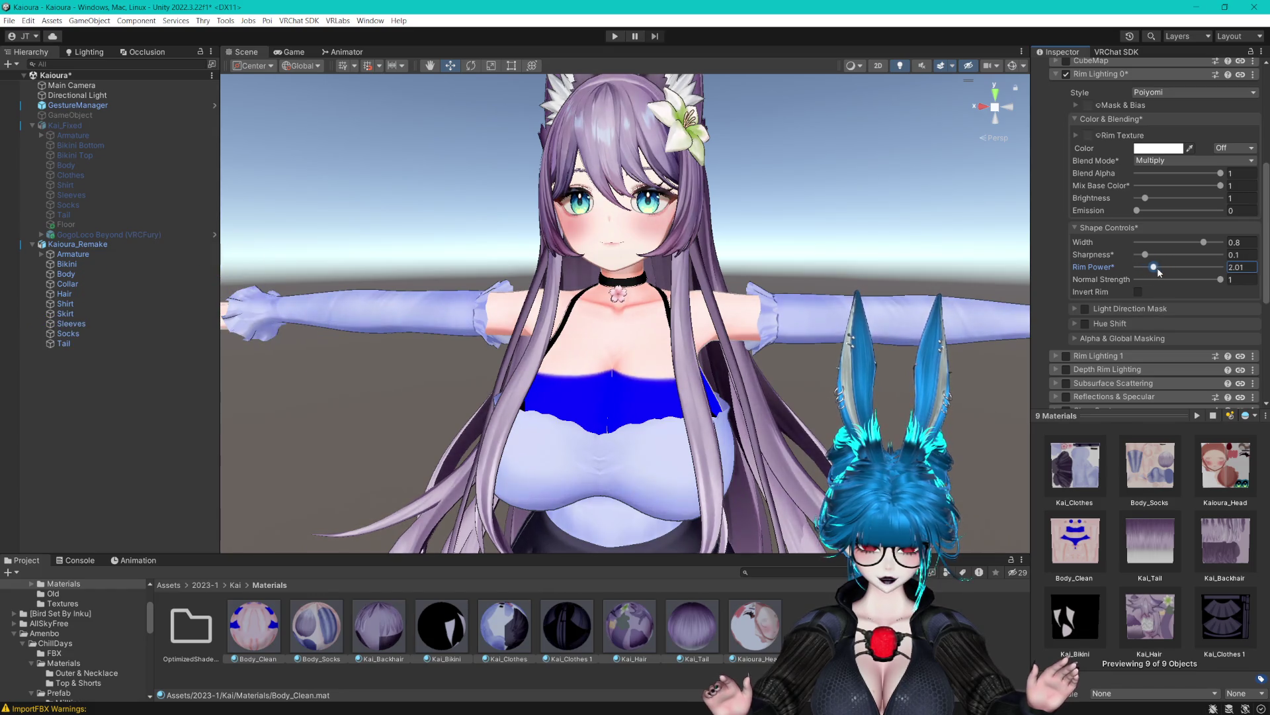
pyautogui.doubleClick(1233, 266)
pyautogui.write('1.')
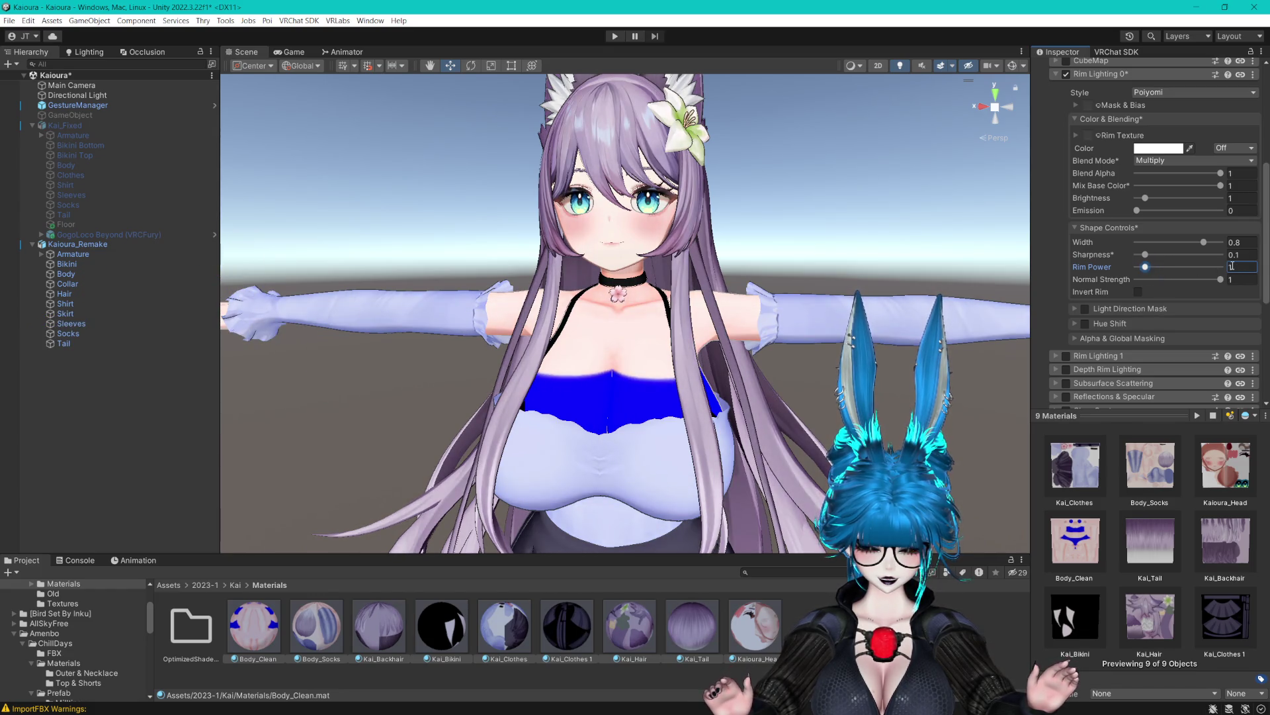
pyautogui.write('5')
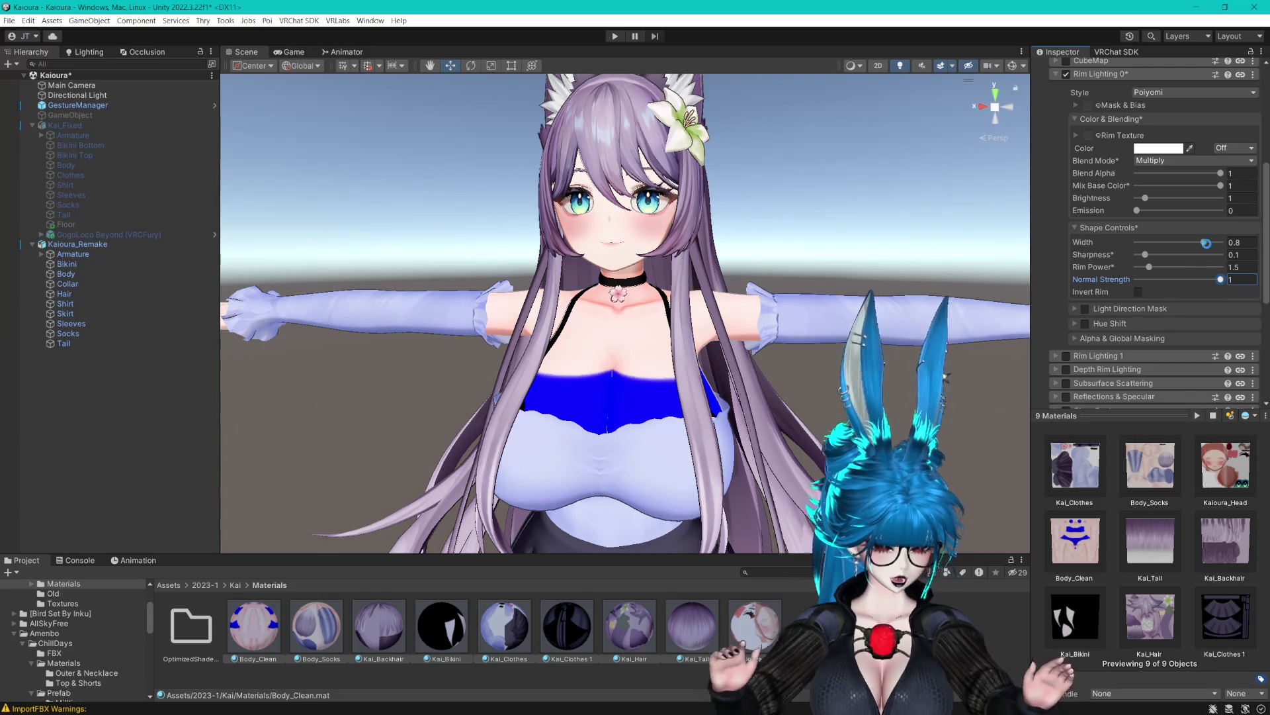
pyautogui.hotkey('ctrl', 's')
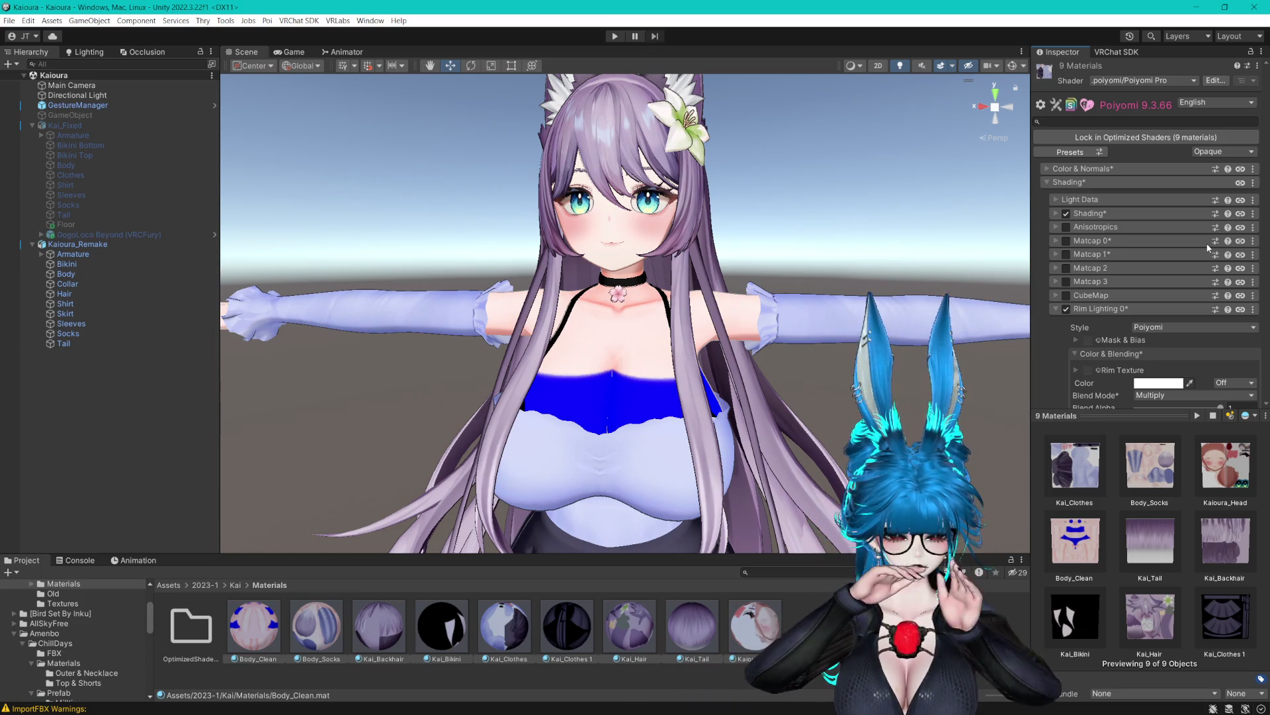
# Reset the Outlines section to defaults and turn outlines on for all materials.
pyautogui.moveTo(752, 149)
pyautogui.mouseDown()
pyautogui.moveTo(700, 153)
pyautogui.moveTo(774, 101)
pyautogui.mouseUp()
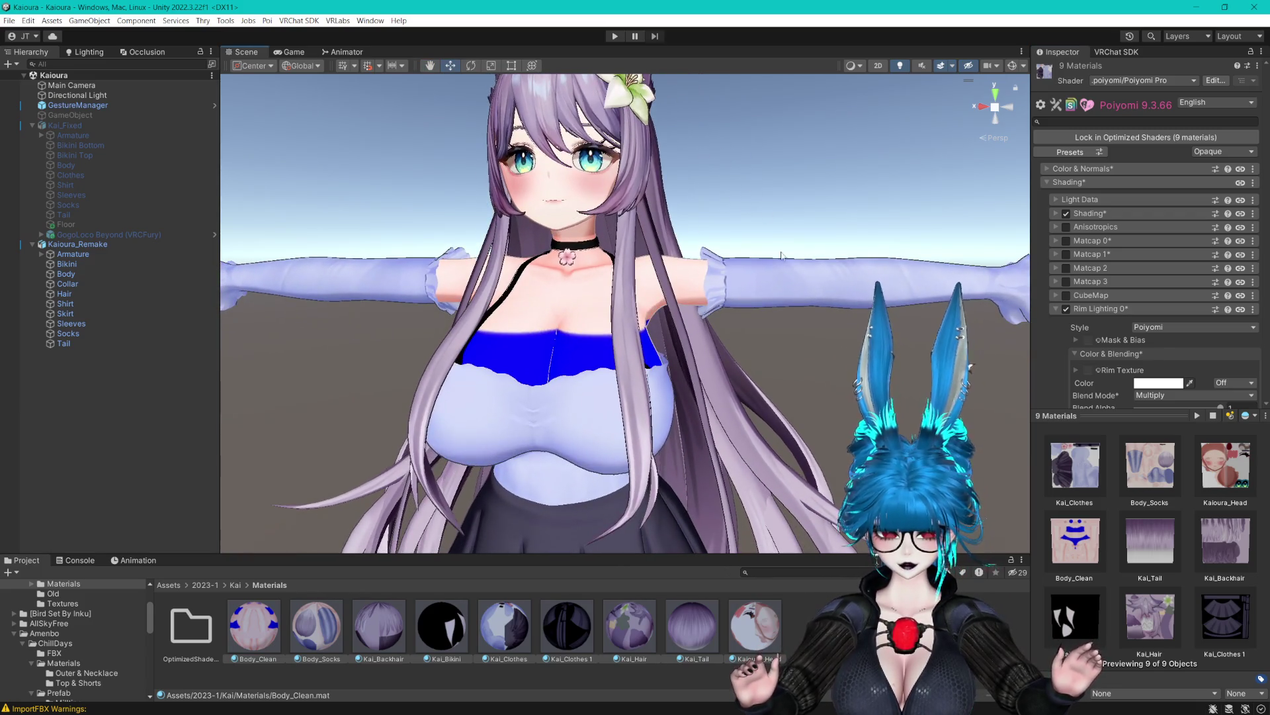
pyautogui.moveTo(792, 348); pyautogui.dragTo(824, 326)
pyautogui.scroll(1, 824, 326)
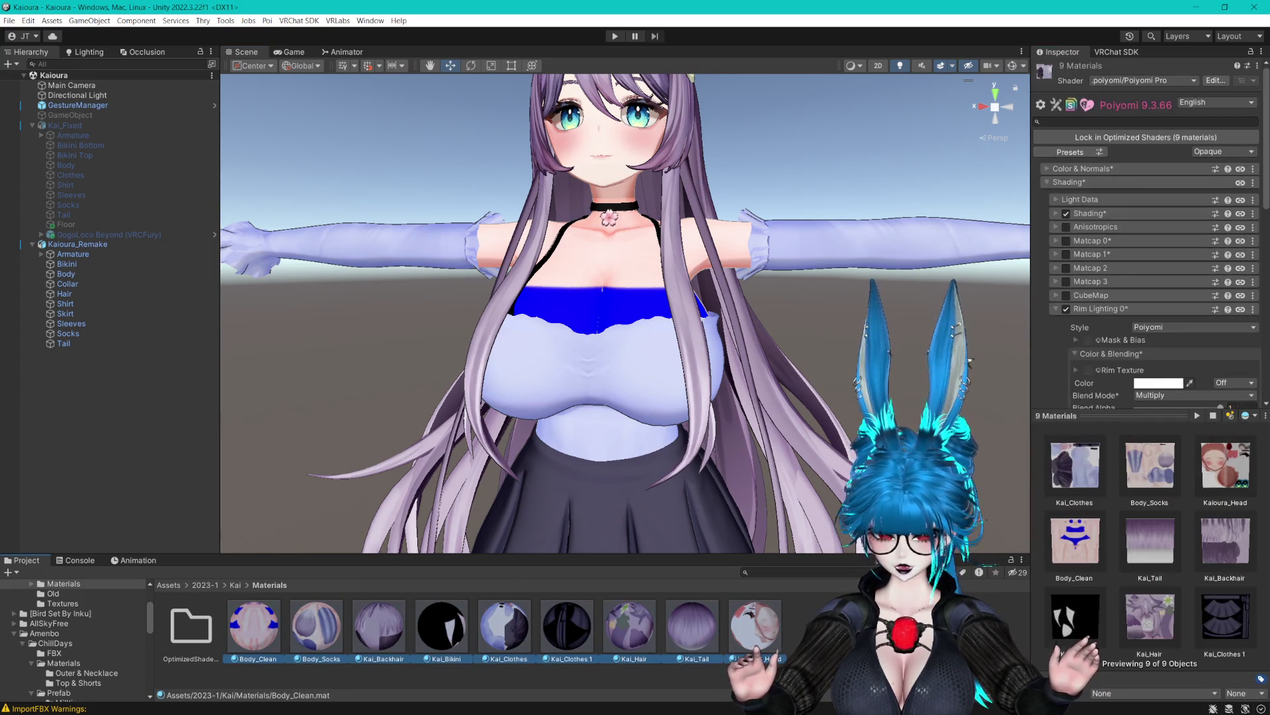
pyautogui.scroll(-5, 1081, 311)
pyautogui.scroll(-6, 1081, 311)
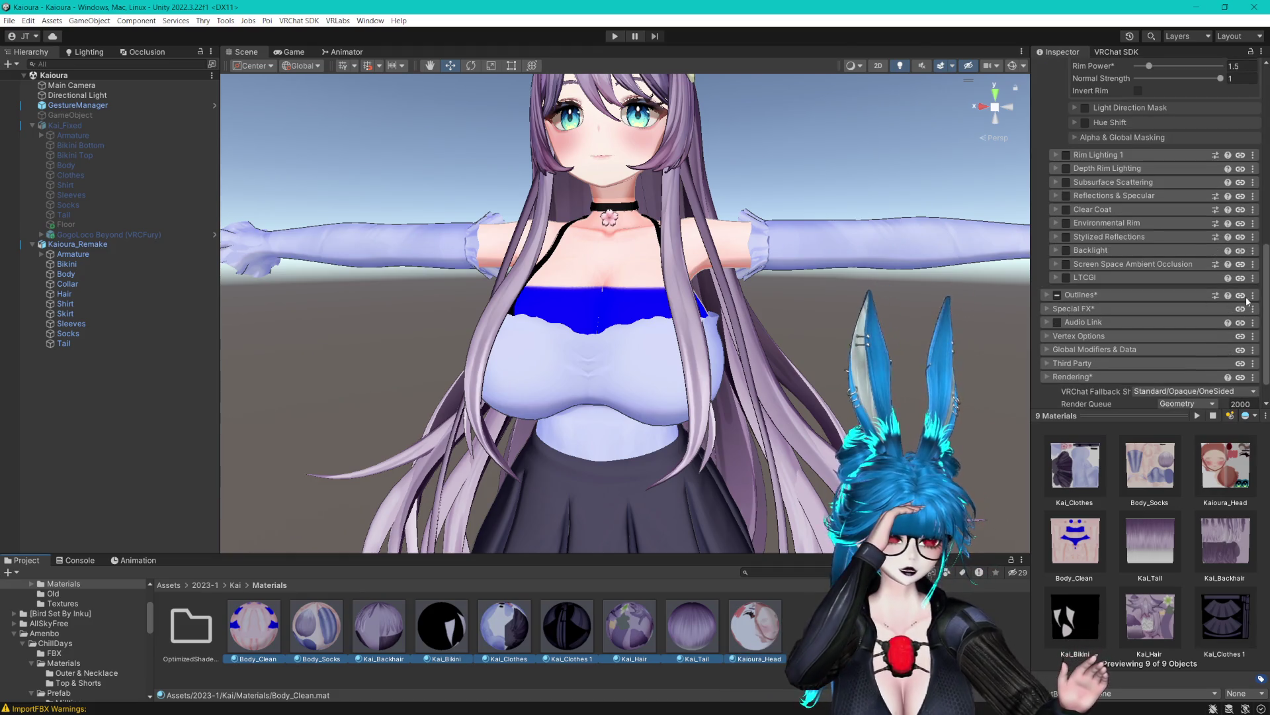
pyautogui.click(1253, 300)
pyautogui.click(1099, 314)
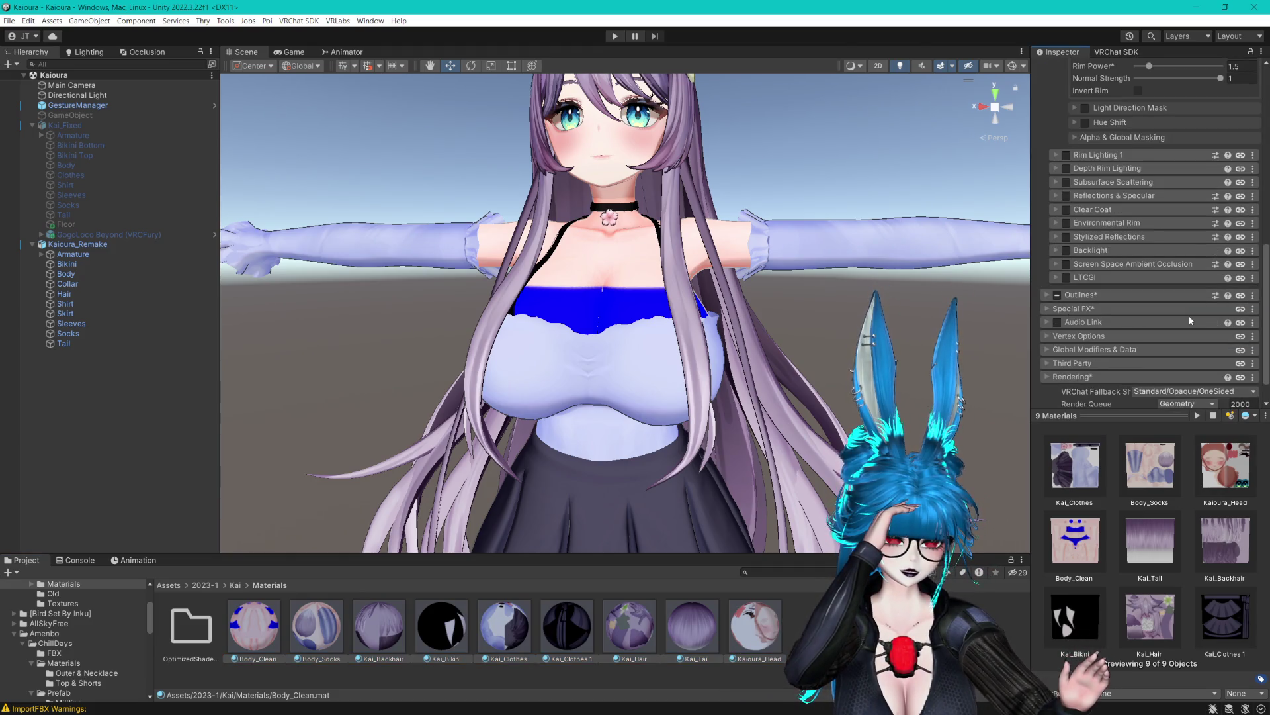
pyautogui.click(1058, 295)
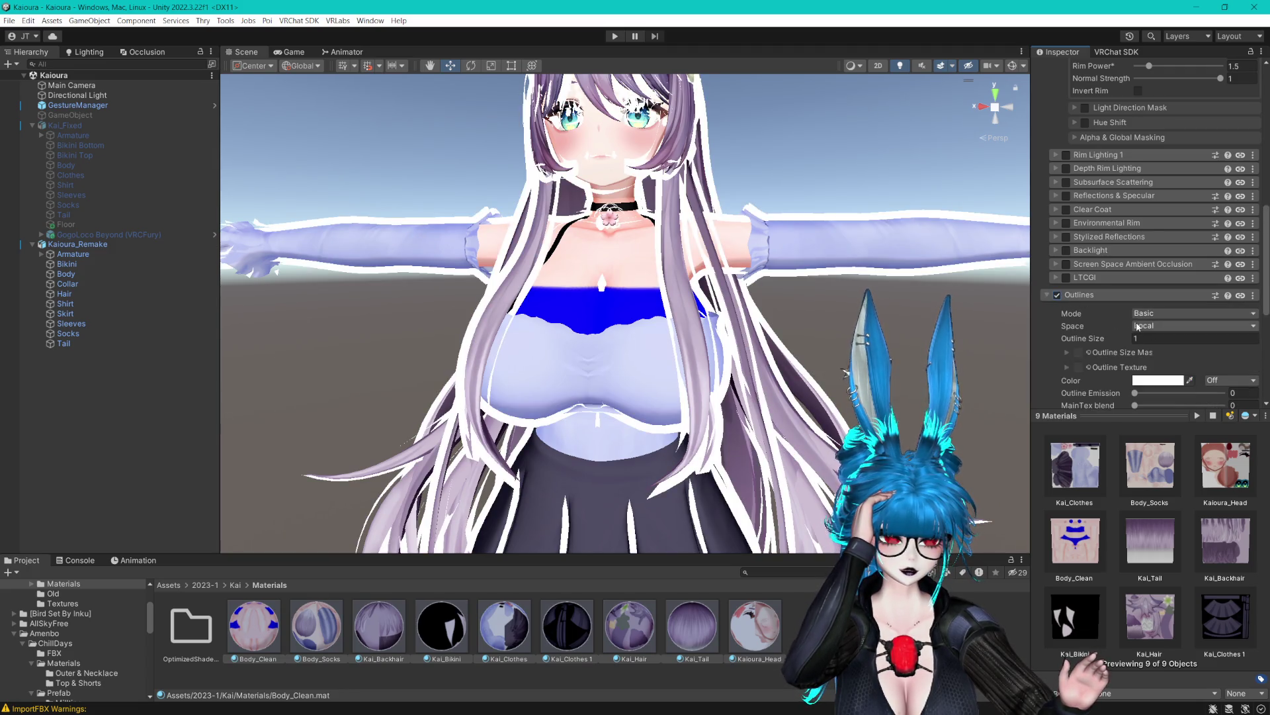
# Set the outline colour to a light grey.
pyautogui.click(1148, 381)
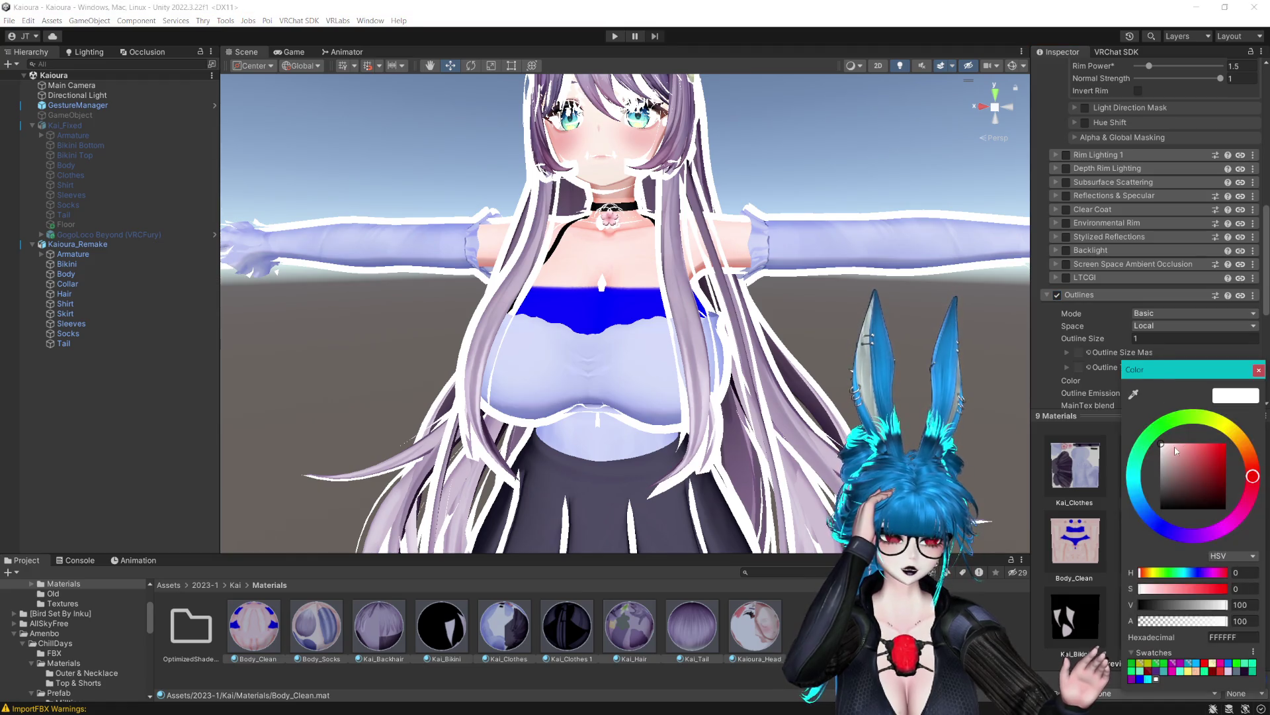
pyautogui.click(1257, 371)
pyautogui.scroll(-4, 1169, 364)
pyautogui.moveTo(1140, 271)
pyautogui.mouseDown()
pyautogui.moveTo(1198, 271)
pyautogui.moveTo(1227, 290)
pyautogui.mouseUp()
pyautogui.click(1158, 246)
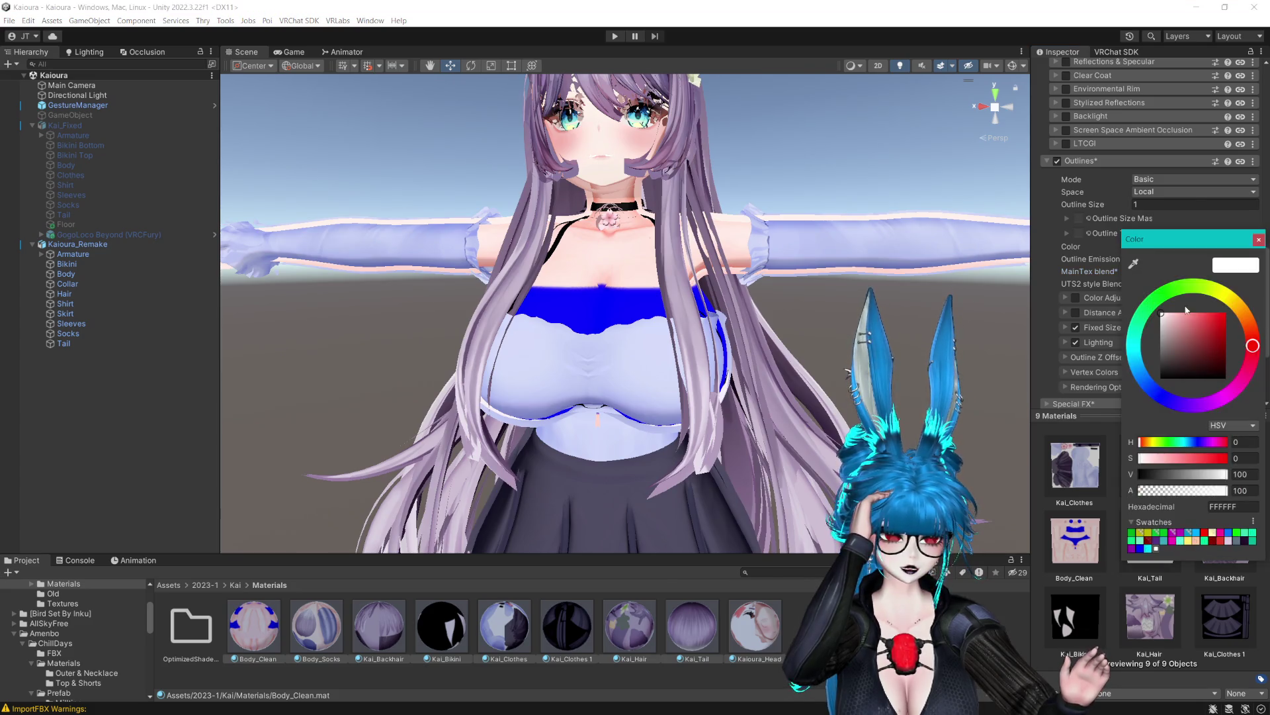
pyautogui.click(1161, 334)
pyautogui.moveTo(1105, 309)
pyautogui.mouseDown()
pyautogui.moveTo(1057, 363)
pyautogui.moveTo(1049, 315)
pyautogui.moveTo(1036, 331)
pyautogui.mouseUp()
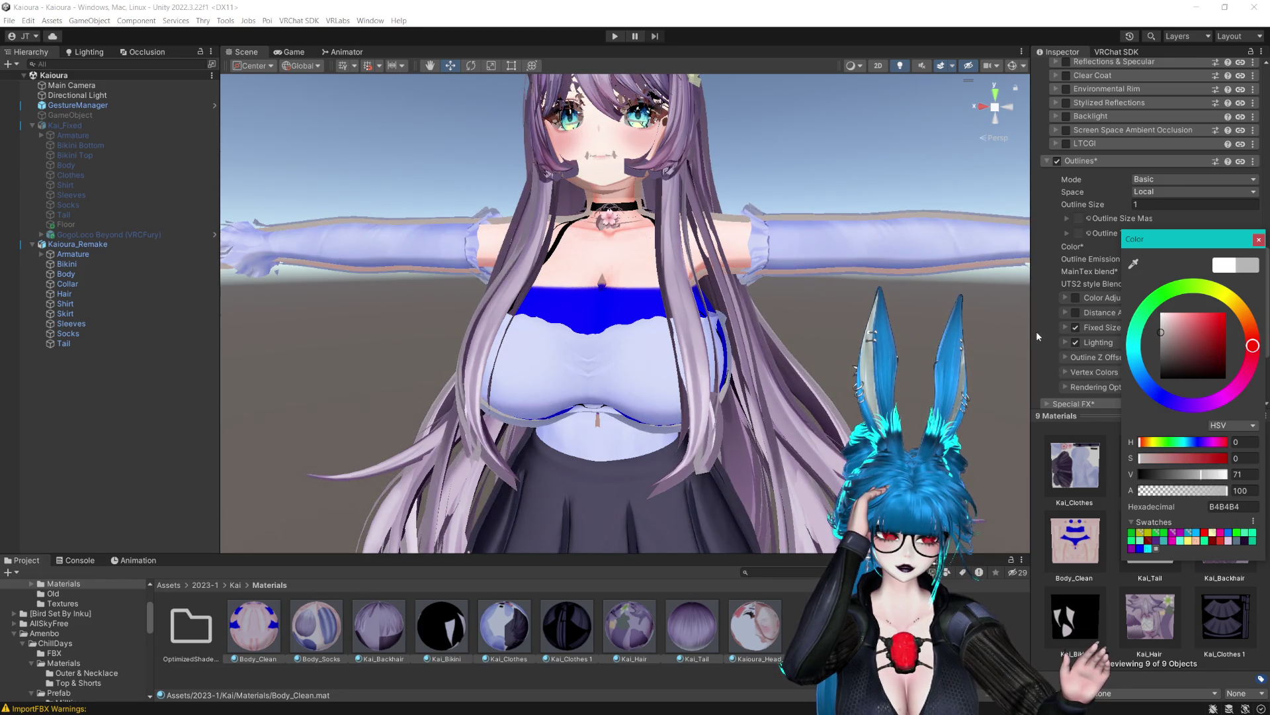
pyautogui.click(1258, 240)
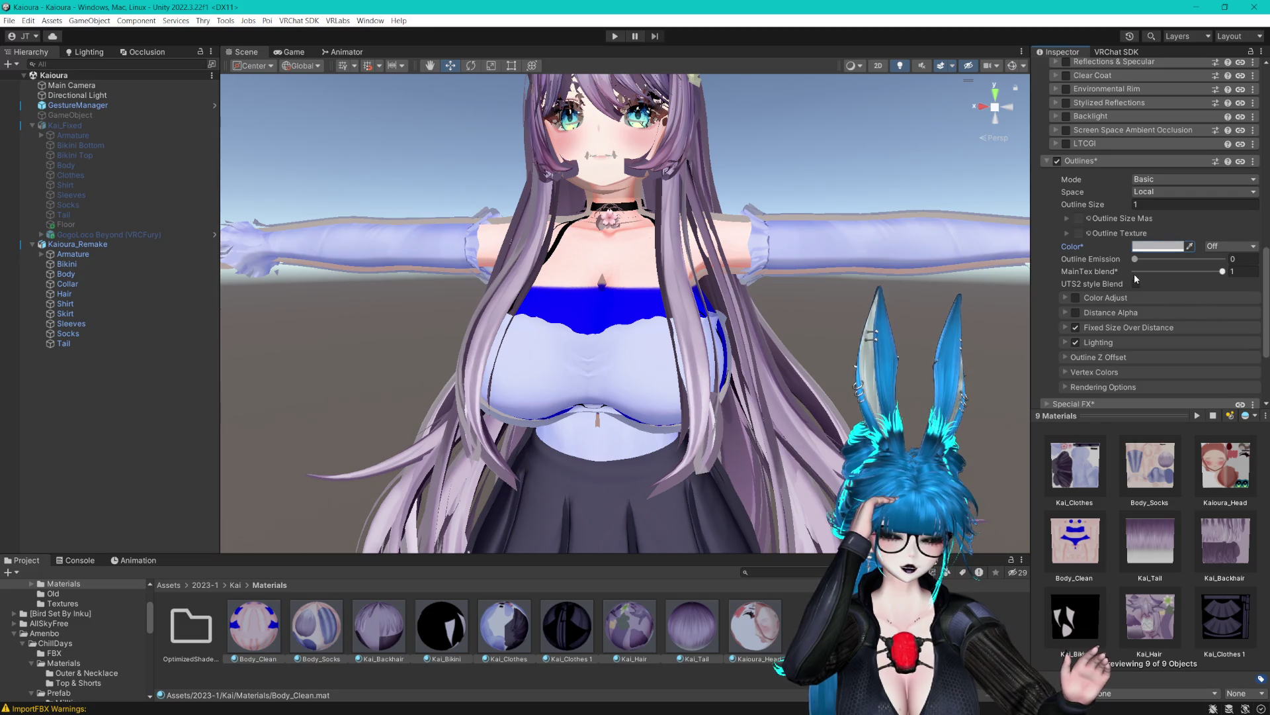
# Keep the outline Mode on Basic and set Outline Size to 0.05.
pyautogui.click(1170, 205)
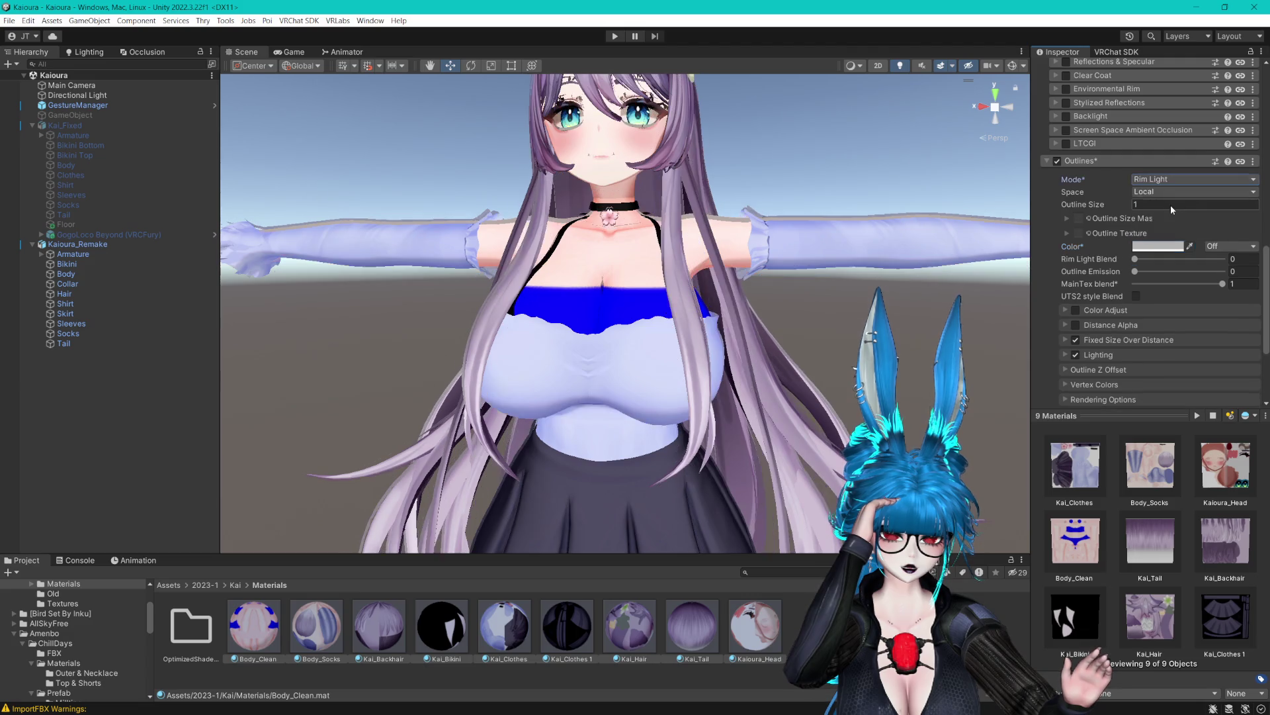
pyautogui.click(1160, 194)
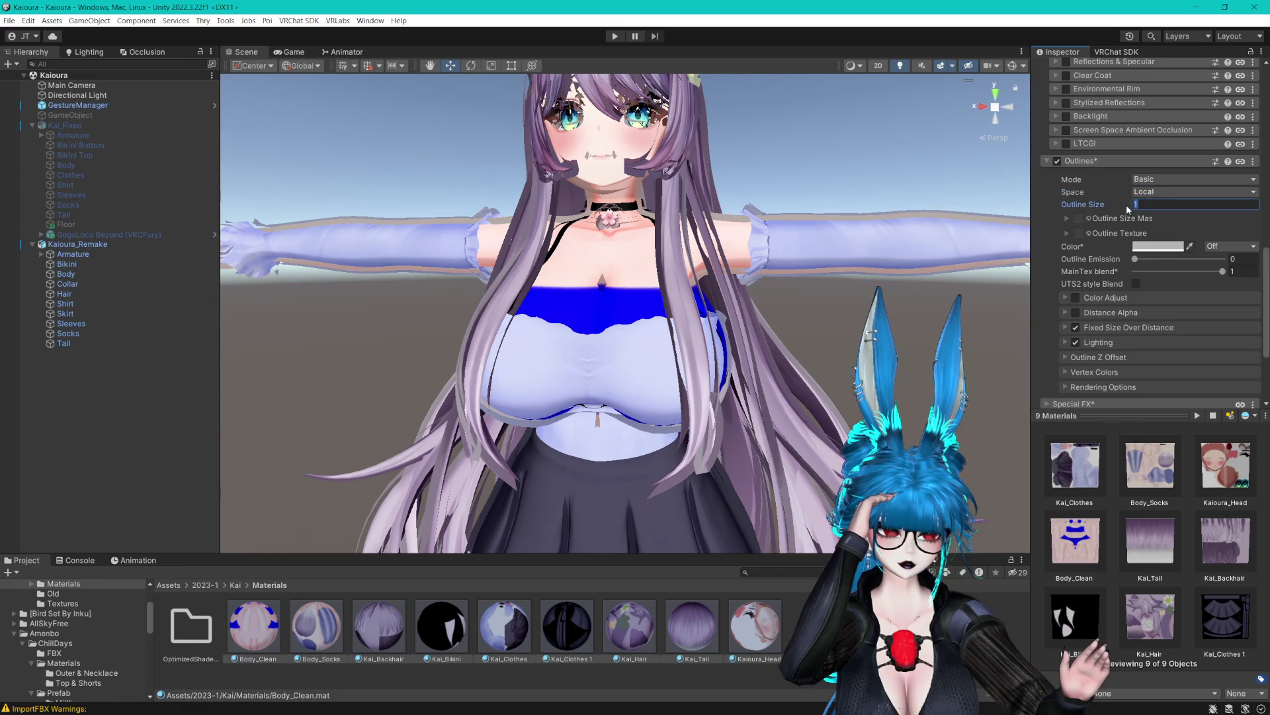
pyautogui.write('0.02')
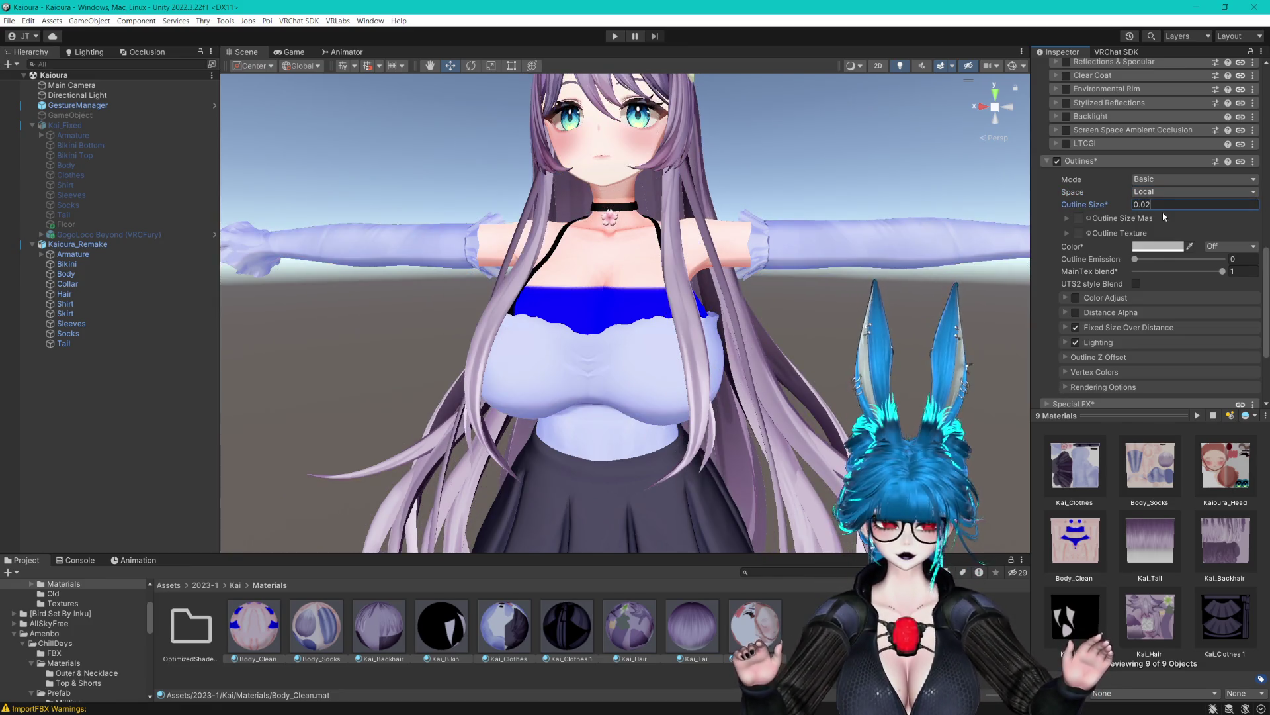
pyautogui.press('BackSpace')
pyautogui.write('5')
pyautogui.press('Return')
pyautogui.scroll(3, 974, 365)
pyautogui.scroll(-2, 974, 365)
pyautogui.scroll(2, 974, 365)
pyautogui.moveTo(839, 342)
pyautogui.mouseDown()
pyautogui.moveTo(839, 199)
pyautogui.moveTo(784, 340)
pyautogui.moveTo(787, 255)
pyautogui.moveTo(806, 251)
pyautogui.mouseUp()
pyautogui.scroll(3, 783, 339)
pyautogui.scroll(-4, 783, 339)
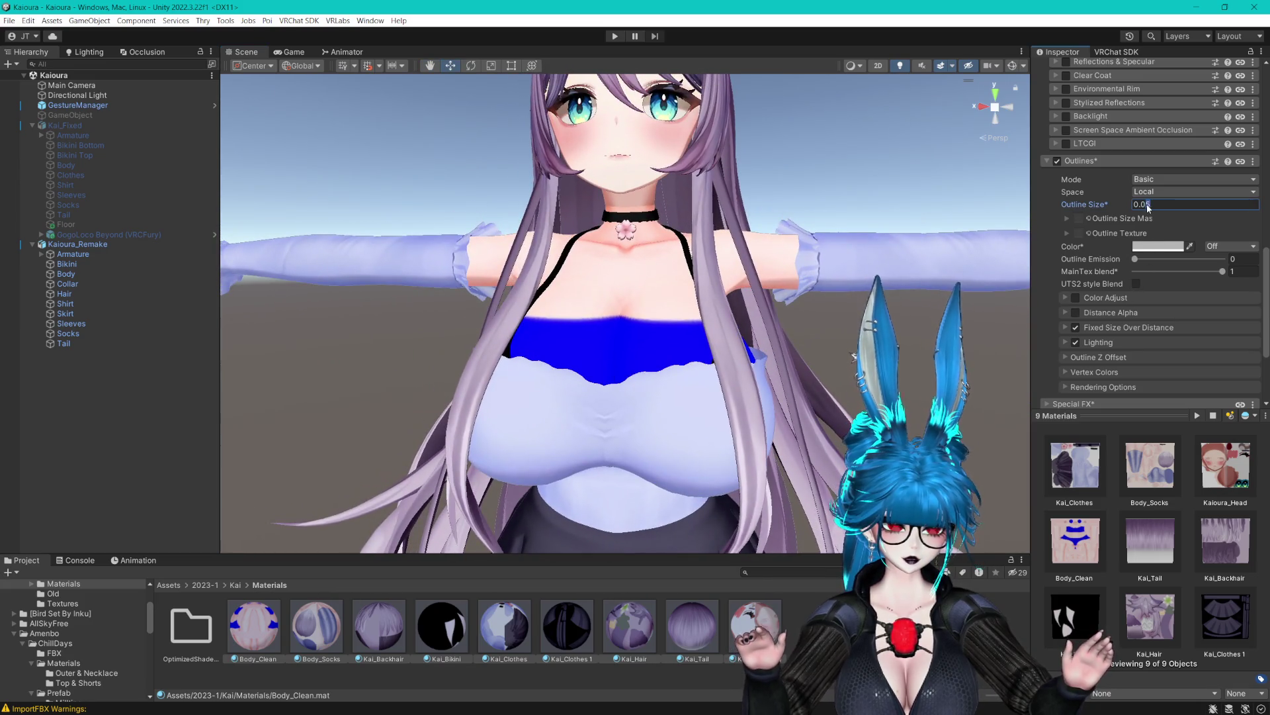
pyautogui.write('0.06')
pyautogui.moveTo(816, 215); pyautogui.dragTo(810, 285)
# Restore the outline MainTex blend to full and lighten the grey outline colour.
pyautogui.scroll(4, 806, 287)
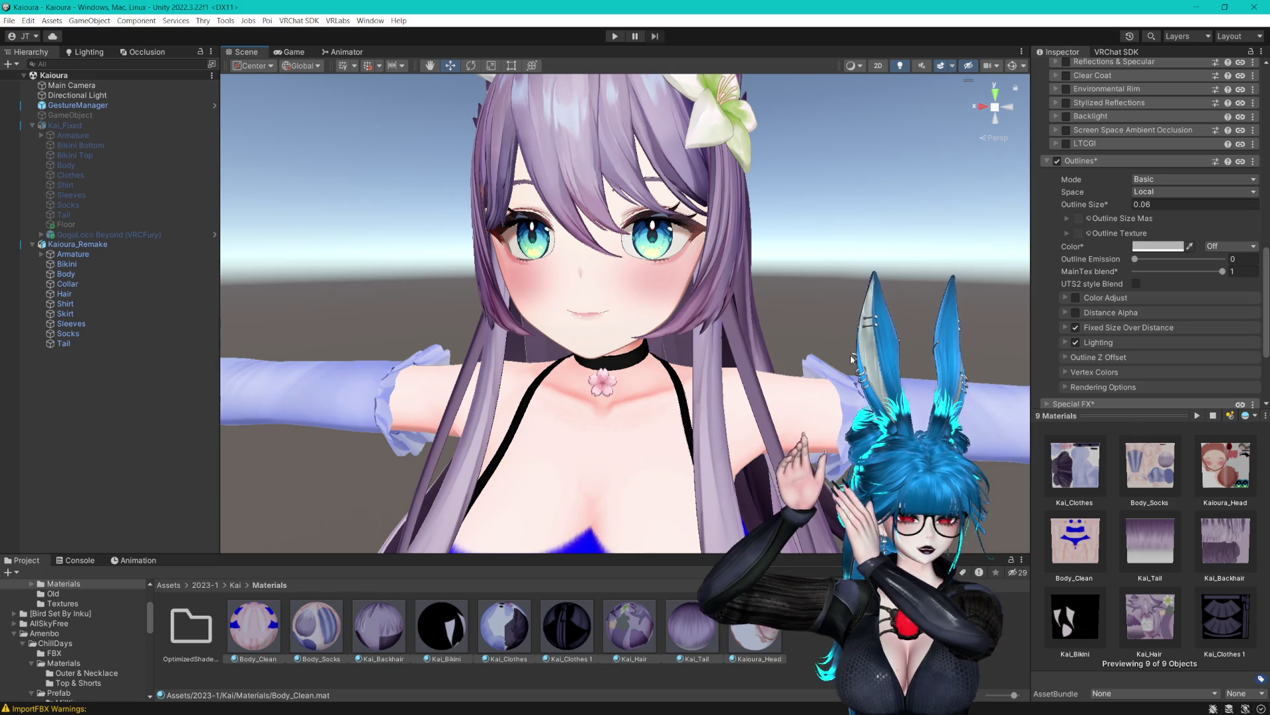
pyautogui.click(1141, 270)
pyautogui.moveTo(1132, 273); pyautogui.dragTo(1225, 272)
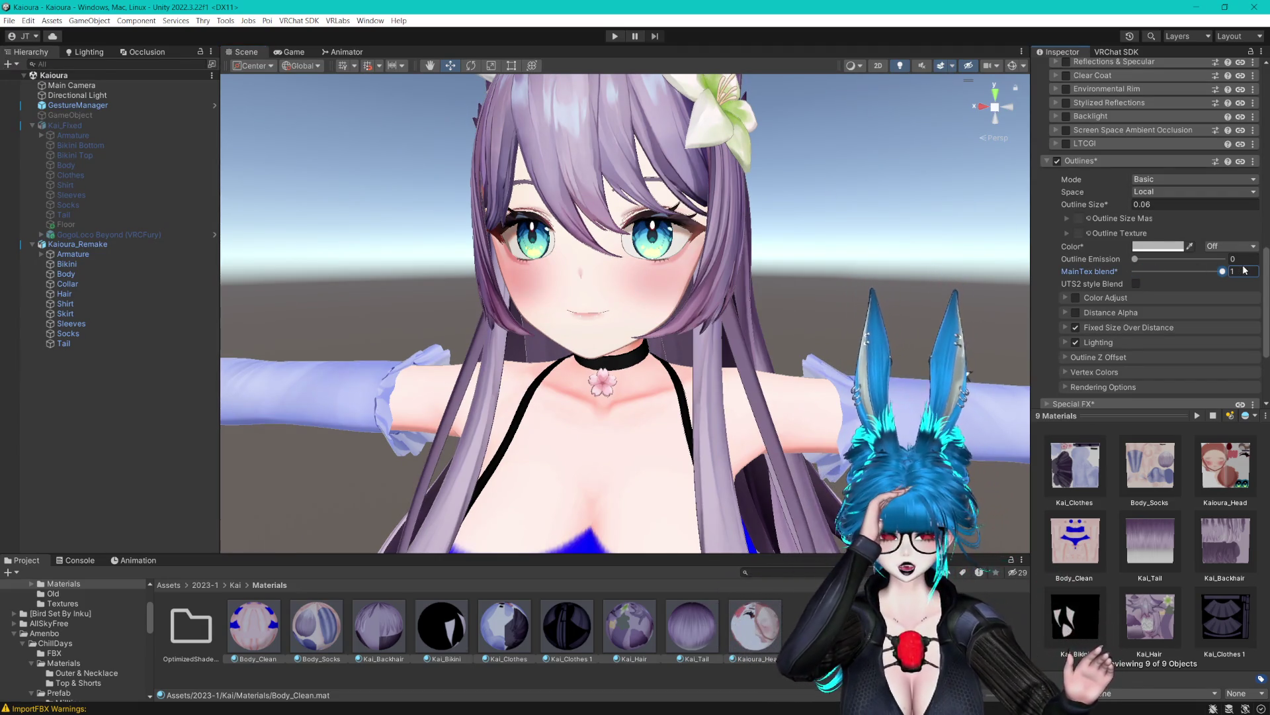
pyautogui.click(1158, 246)
pyautogui.moveTo(1146, 352); pyautogui.dragTo(1155, 339)
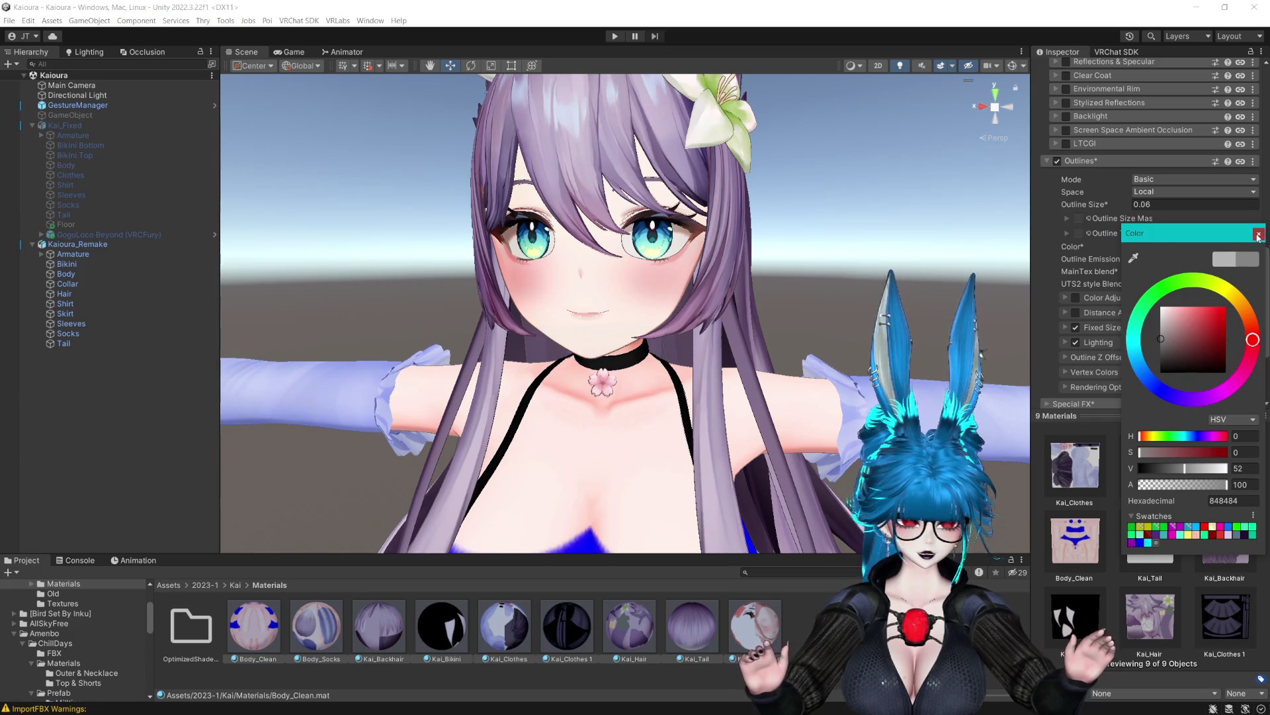
pyautogui.click(1116, 293)
# Expand Special FX and bring the skirt and thighs into view.
pyautogui.scroll(-5, 1115, 293)
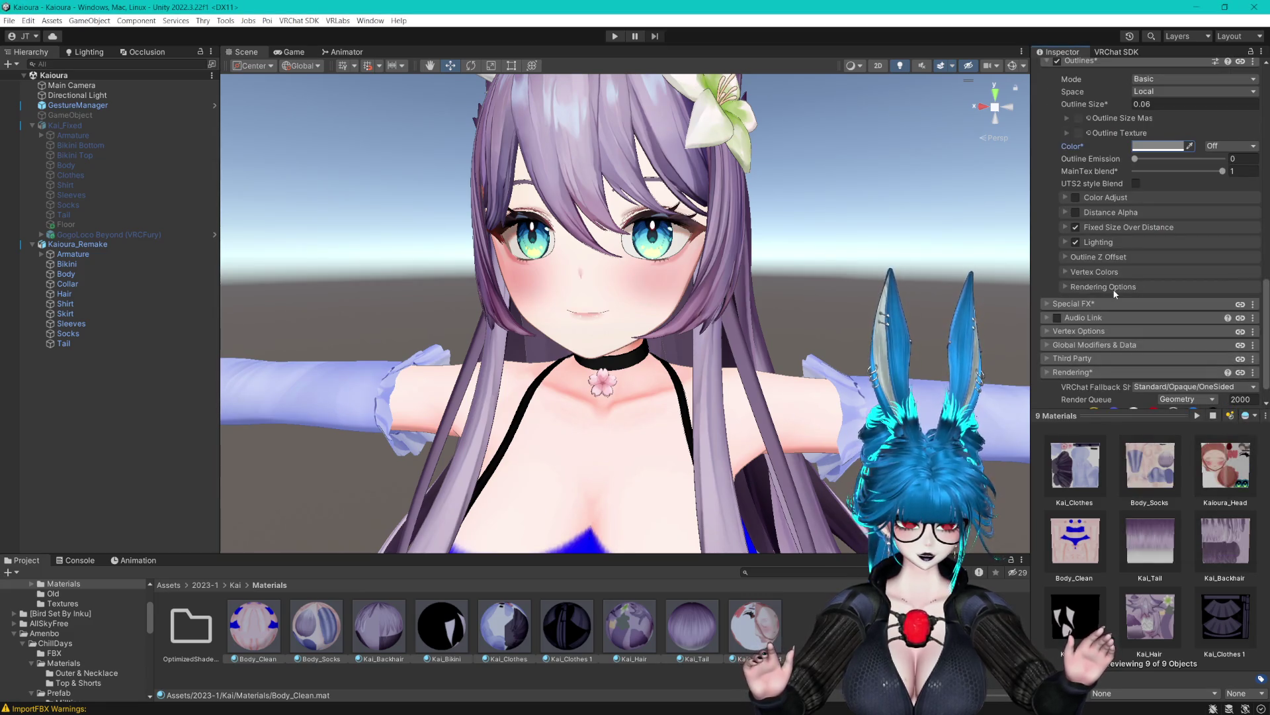
pyautogui.click(1047, 303)
pyautogui.scroll(-15, 1050, 303)
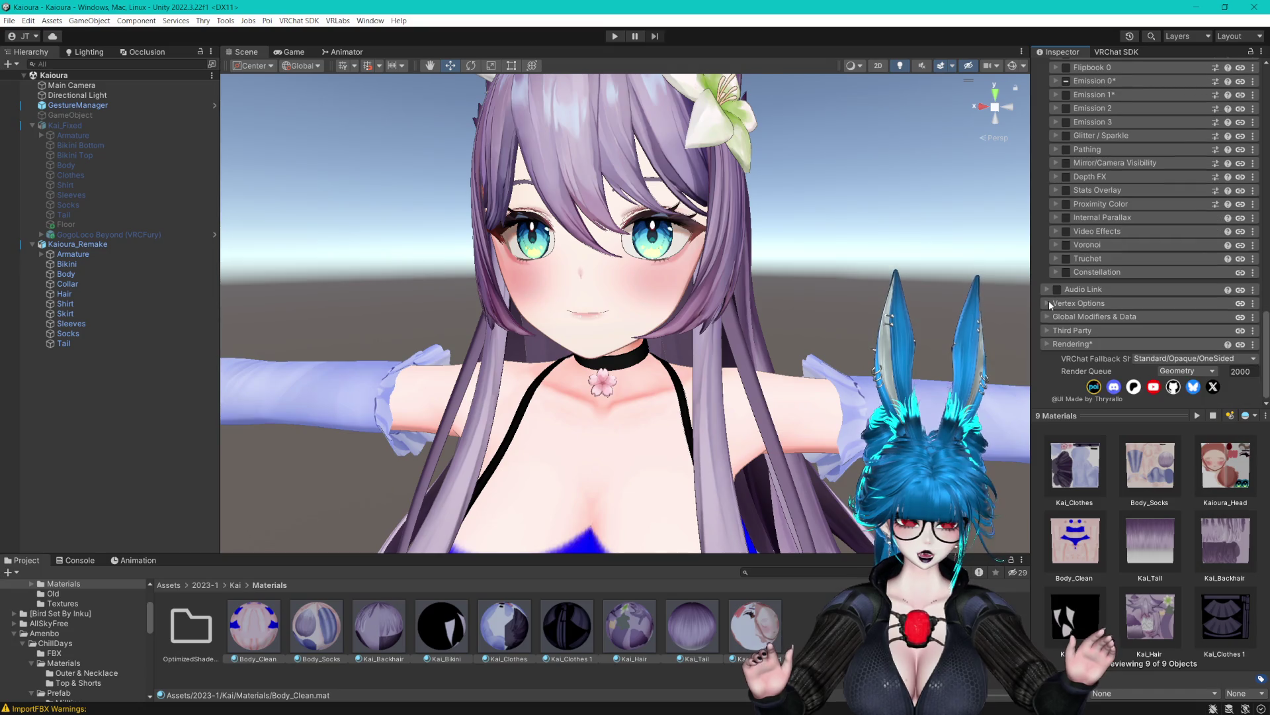
pyautogui.scroll(5, 1050, 304)
pyautogui.scroll(10, 1077, 308)
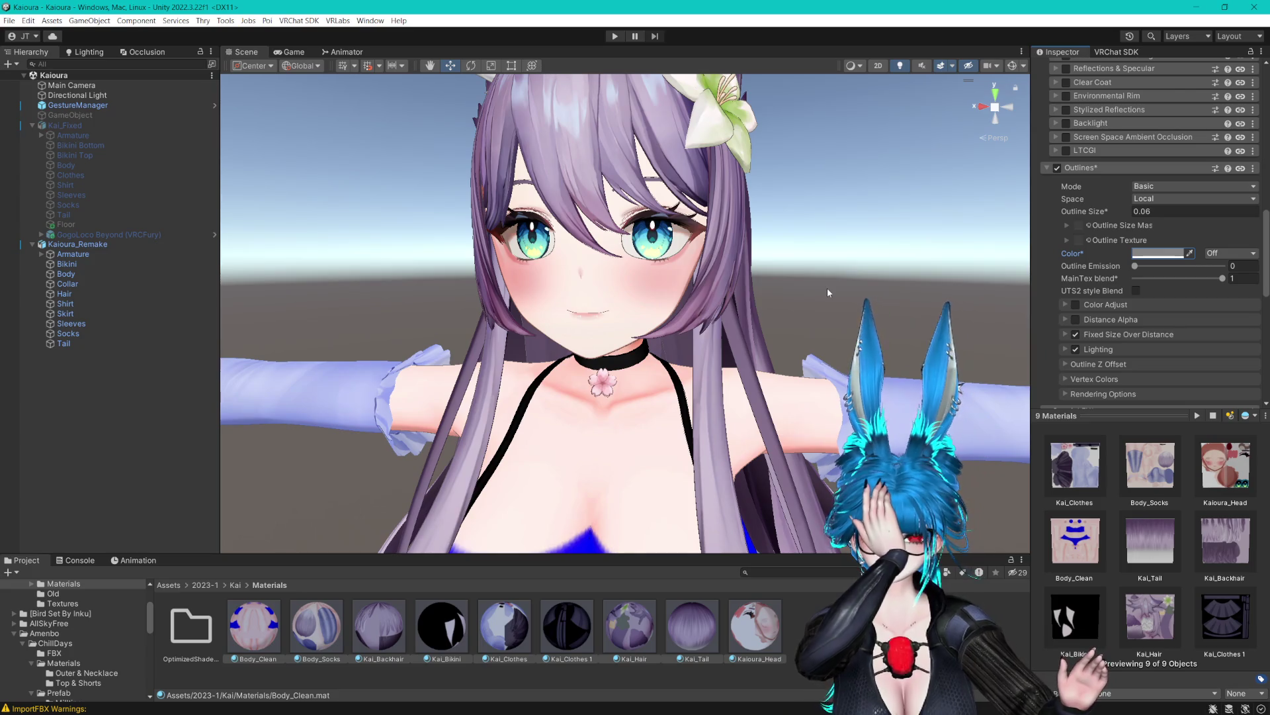
pyautogui.scroll(-3, 791, 311)
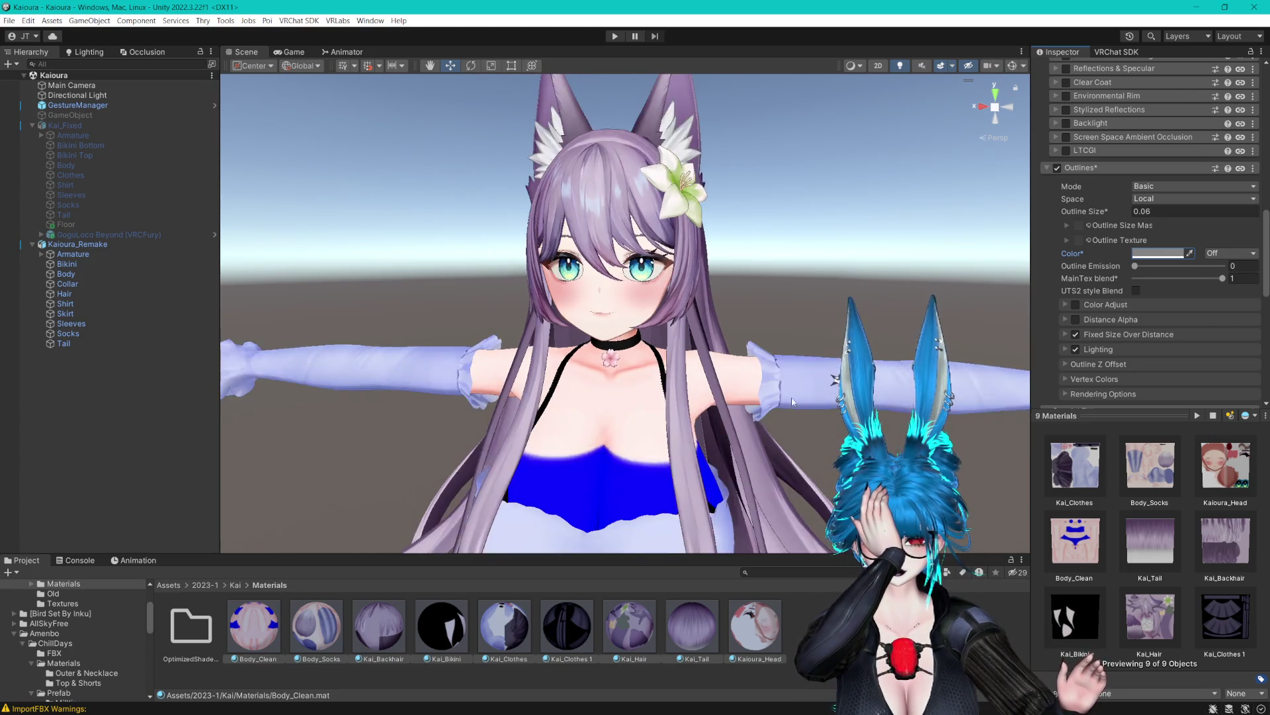
pyautogui.moveTo(792, 402)
pyautogui.mouseDown()
pyautogui.moveTo(774, 80)
pyautogui.moveTo(776, 127)
pyautogui.mouseUp()
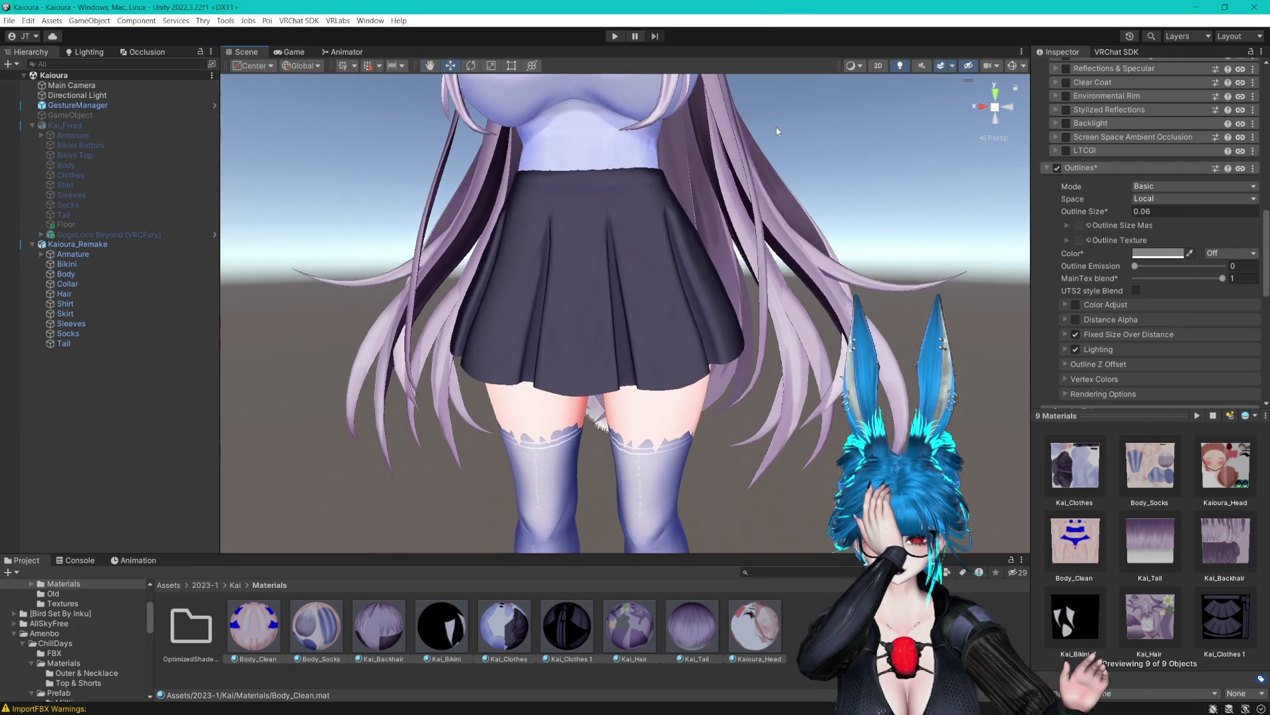
# Set the Body's Sock_squeeze blend shape to 100.
pyautogui.click(67, 274)
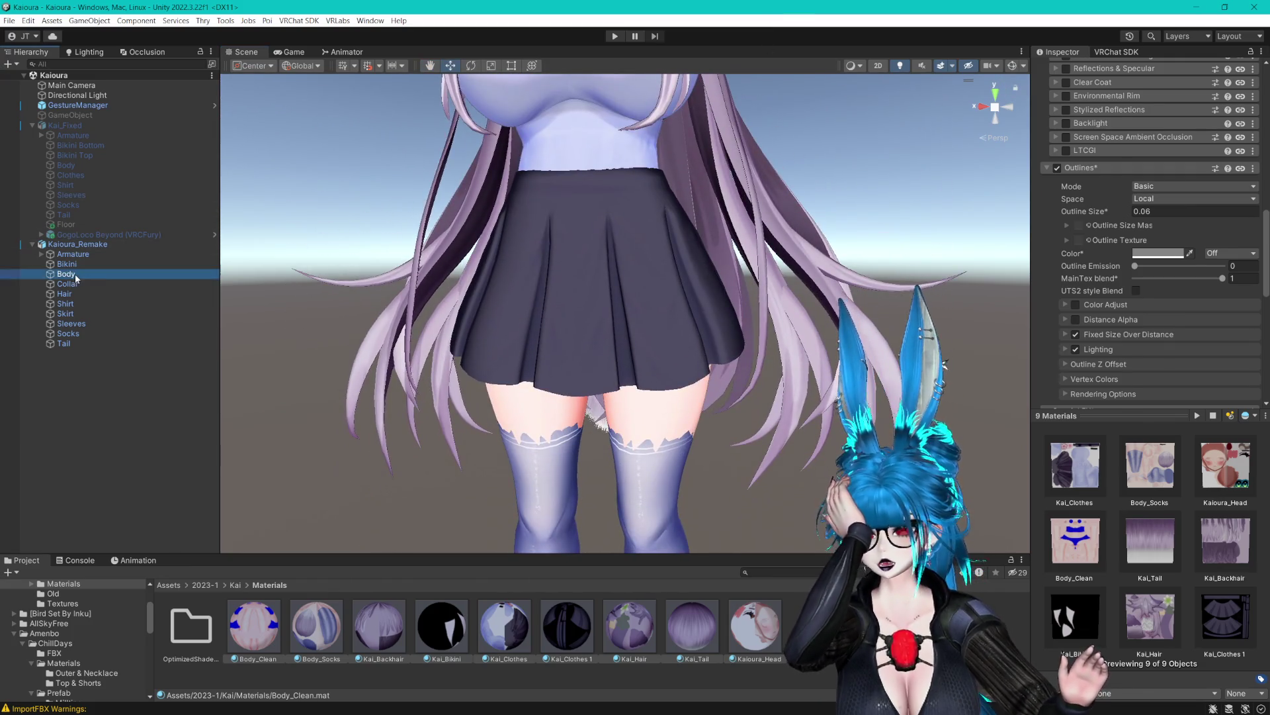
pyautogui.scroll(-10, 1102, 323)
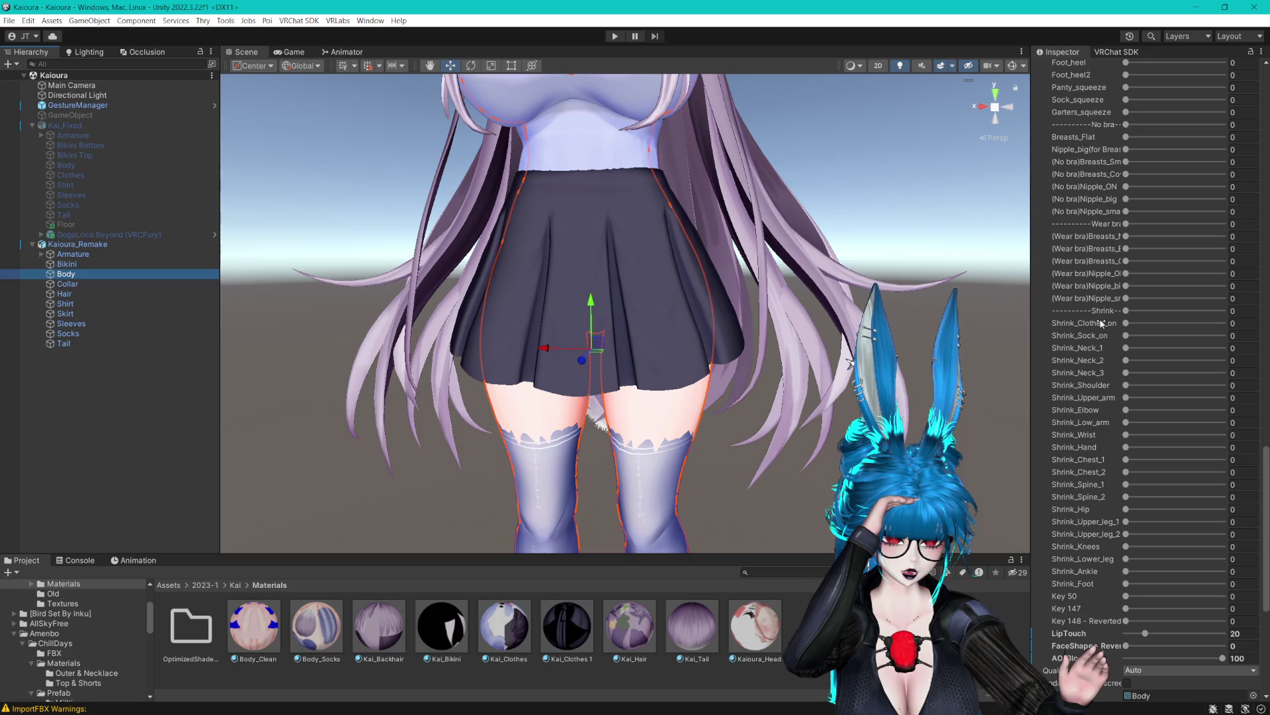
pyautogui.scroll(5, 1100, 321)
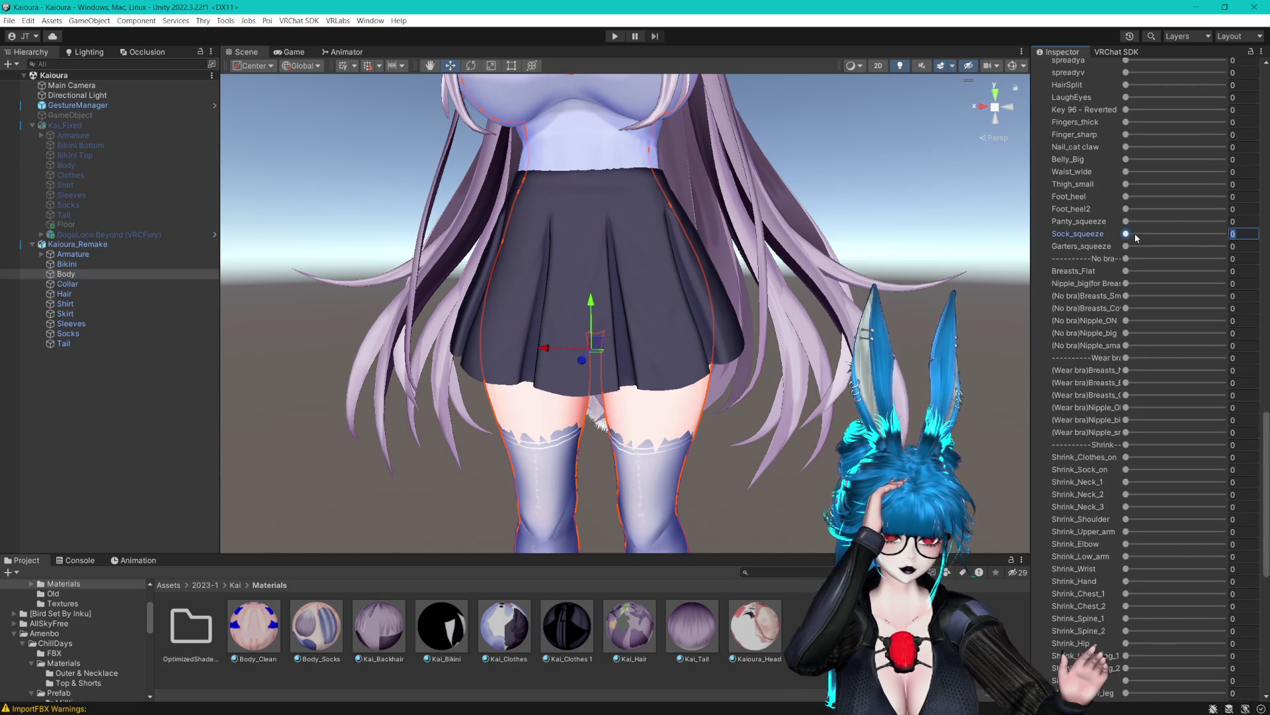
pyautogui.write('100')
pyautogui.press('Return')
pyautogui.moveTo(891, 212)
pyautogui.mouseDown()
pyautogui.moveTo(880, 290)
pyautogui.moveTo(853, 347)
pyautogui.moveTo(826, 301)
pyautogui.moveTo(556, 278)
pyautogui.moveTo(510, 224)
pyautogui.moveTo(720, 280)
pyautogui.moveTo(739, 253)
pyautogui.mouseUp()
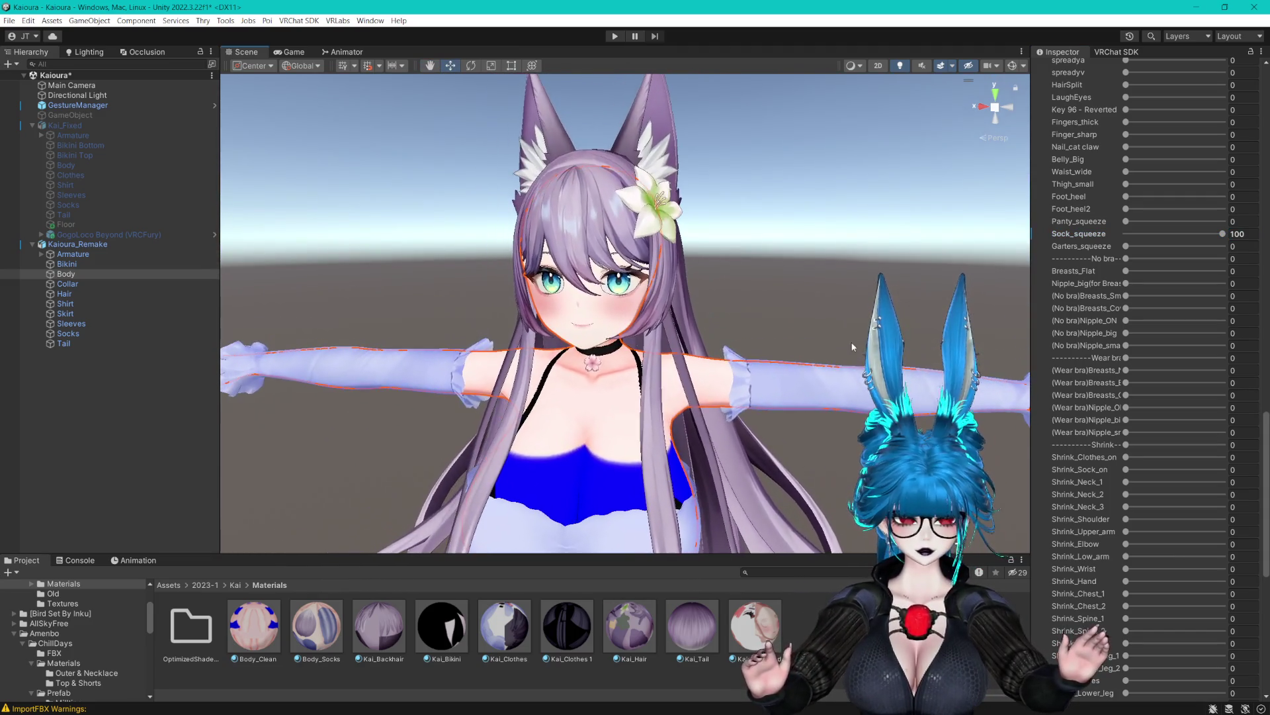
pyautogui.scroll(-5, 739, 253)
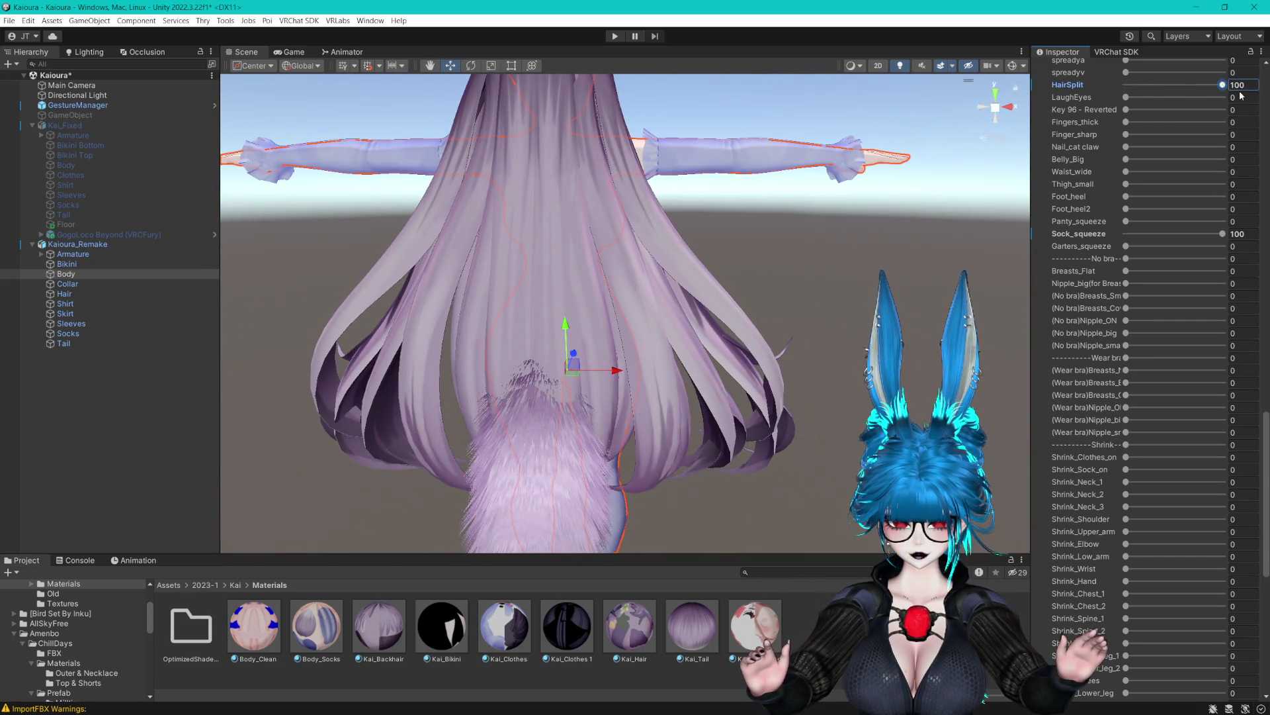
# Trial the Hair's HairSplit blend shape at 100 and other values, ending at 0.
pyautogui.click(94, 295)
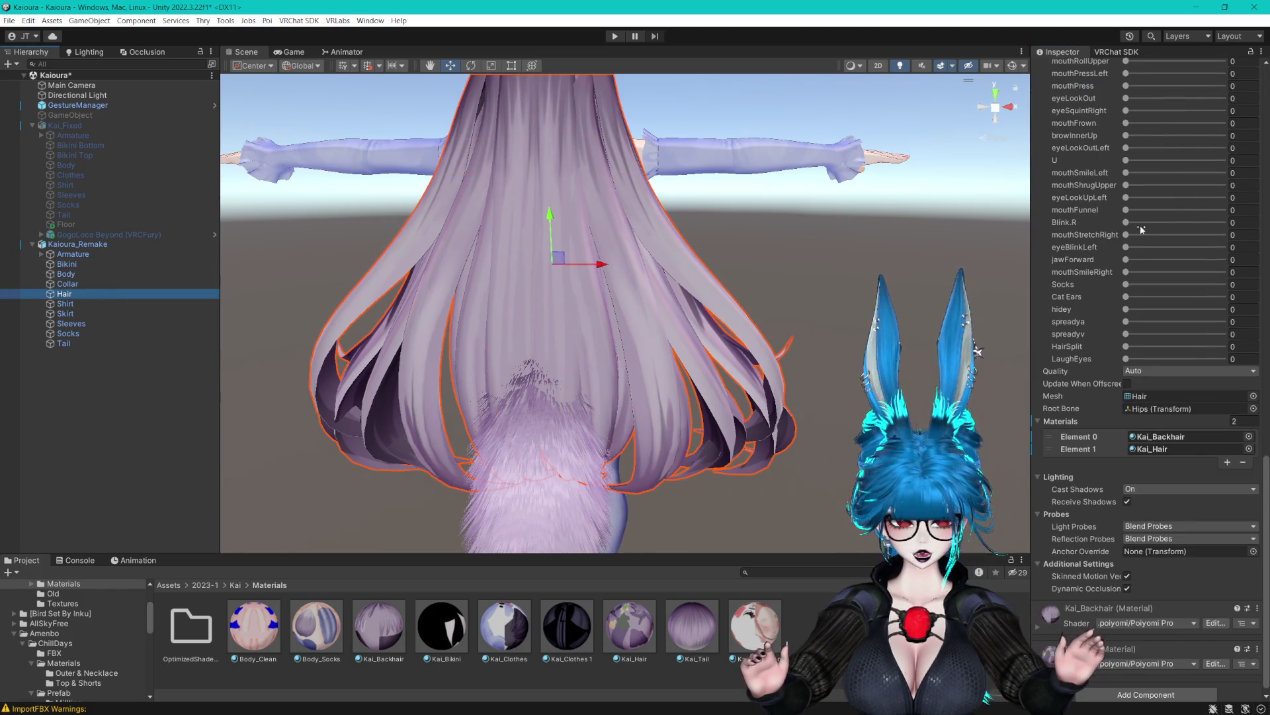
pyautogui.scroll(10, 1084, 221)
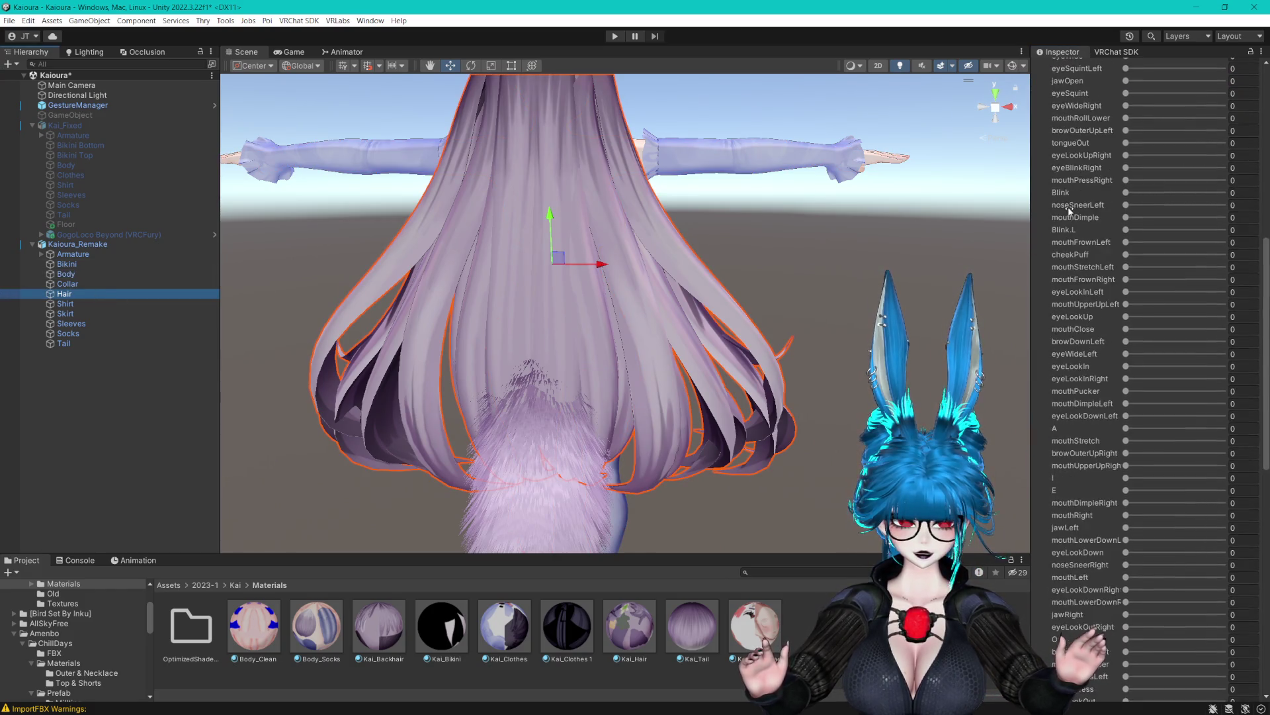
pyautogui.scroll(3, 1066, 207)
pyautogui.scroll(-6, 1067, 208)
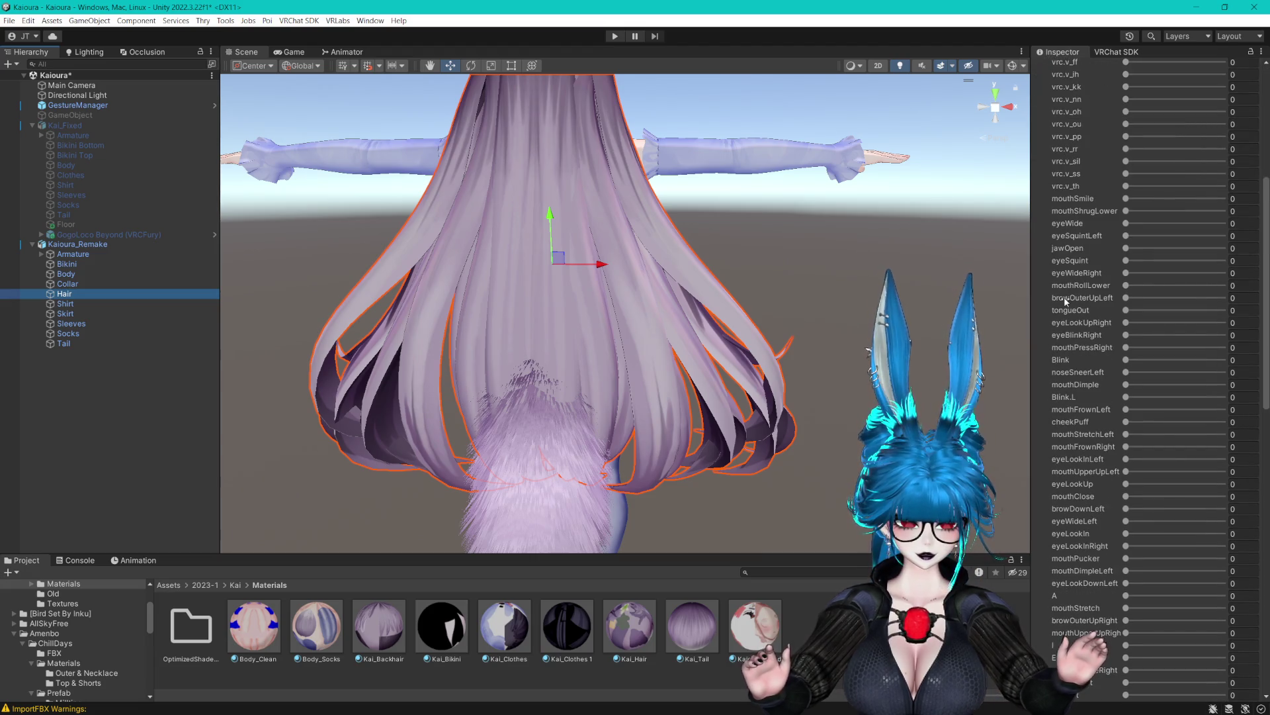
pyautogui.scroll(-10, 1086, 315)
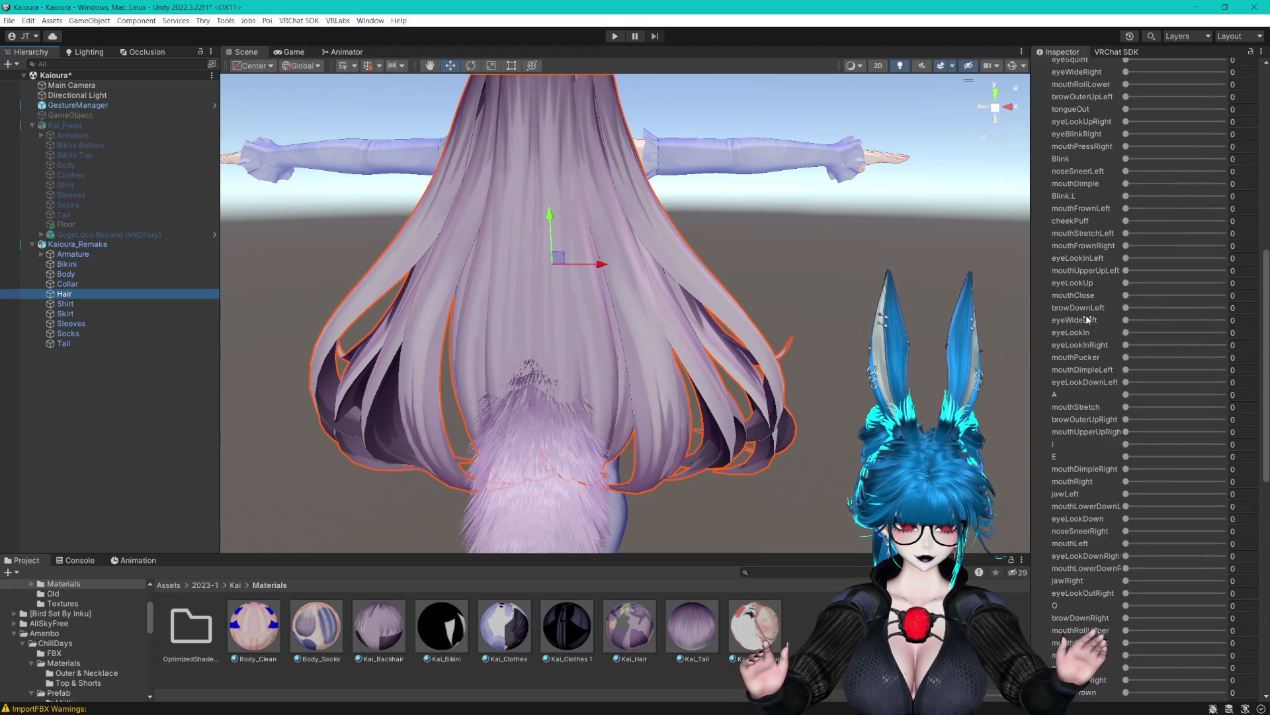
pyautogui.scroll(-11, 1085, 315)
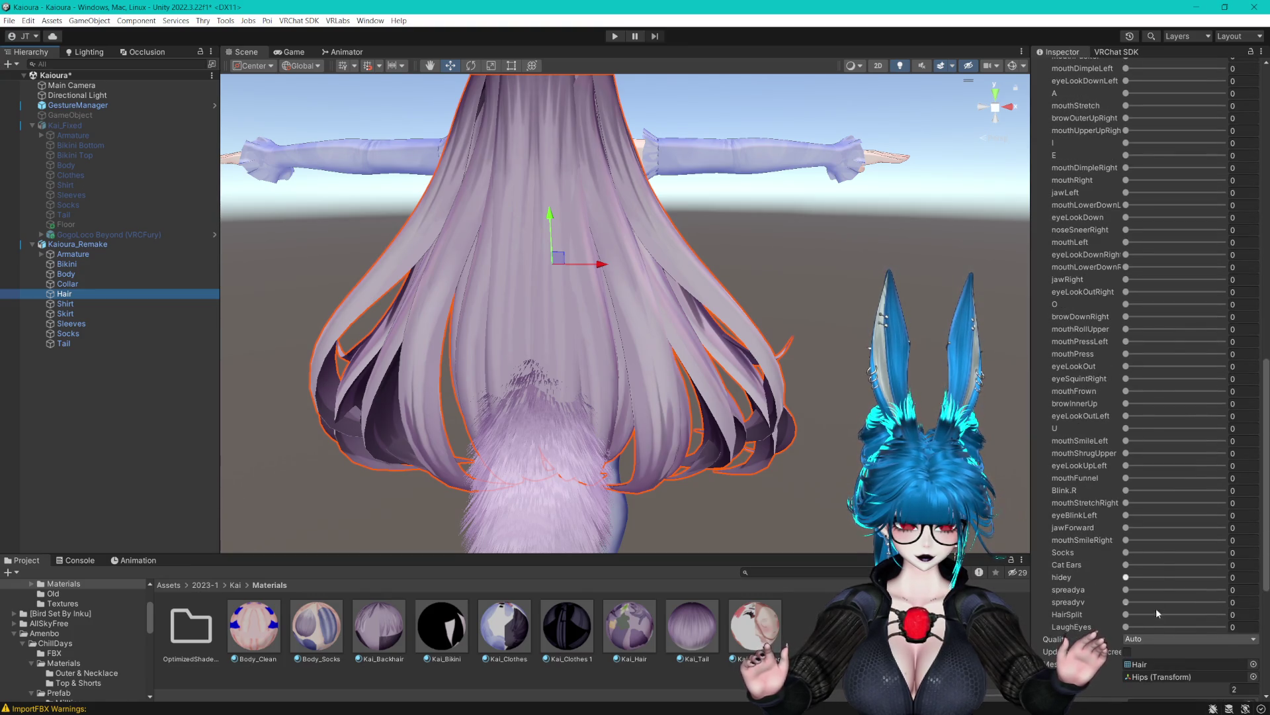
pyautogui.moveTo(1134, 617); pyautogui.dragTo(1223, 614)
pyautogui.moveTo(796, 424)
pyautogui.mouseDown()
pyautogui.moveTo(684, 338)
pyautogui.moveTo(558, 303)
pyautogui.moveTo(755, 323)
pyautogui.moveTo(827, 344)
pyautogui.mouseUp()
pyautogui.moveTo(860, 423); pyautogui.dragTo(843, 407)
pyautogui.press('f')
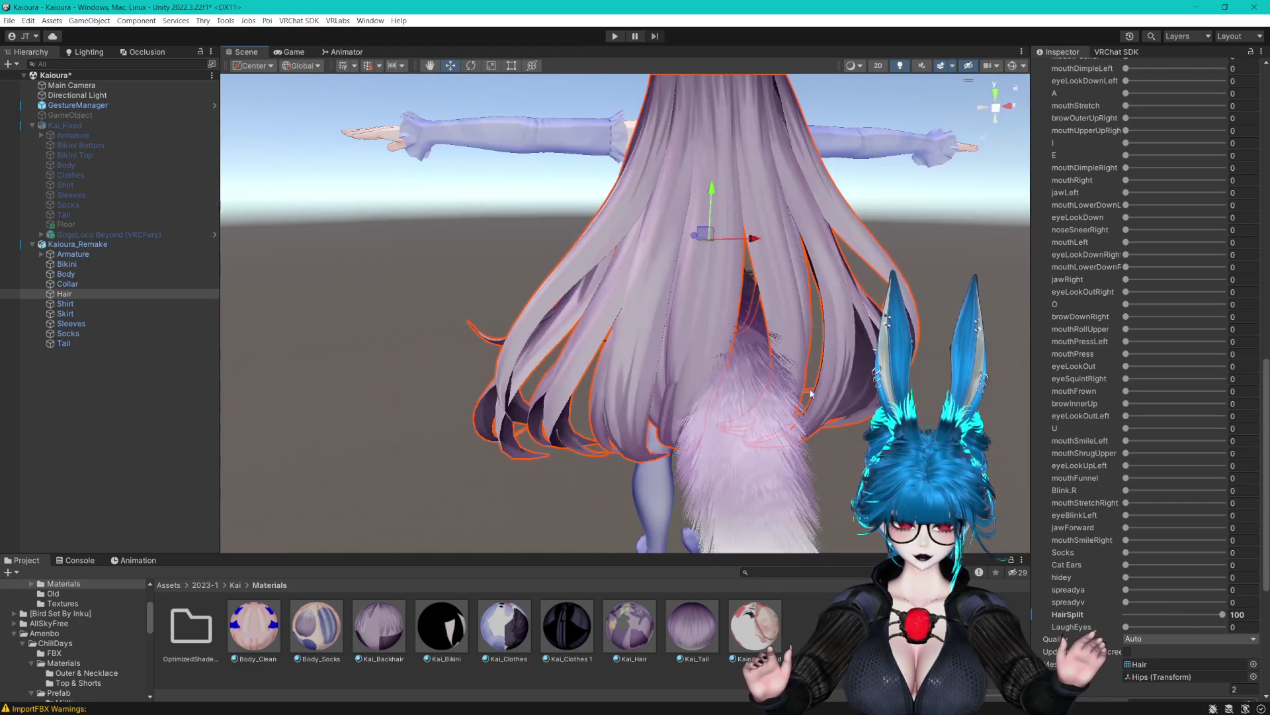
pyautogui.click(1237, 615)
pyautogui.write('66.6')
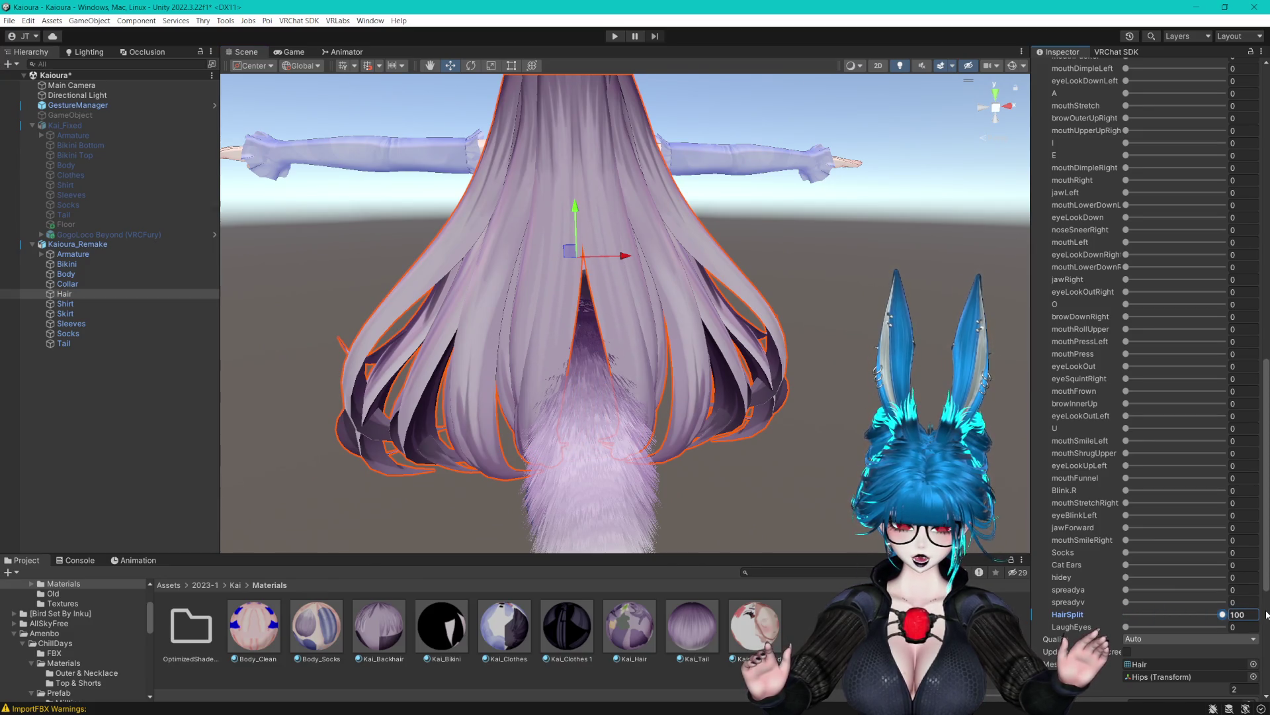
pyautogui.write('52.8')
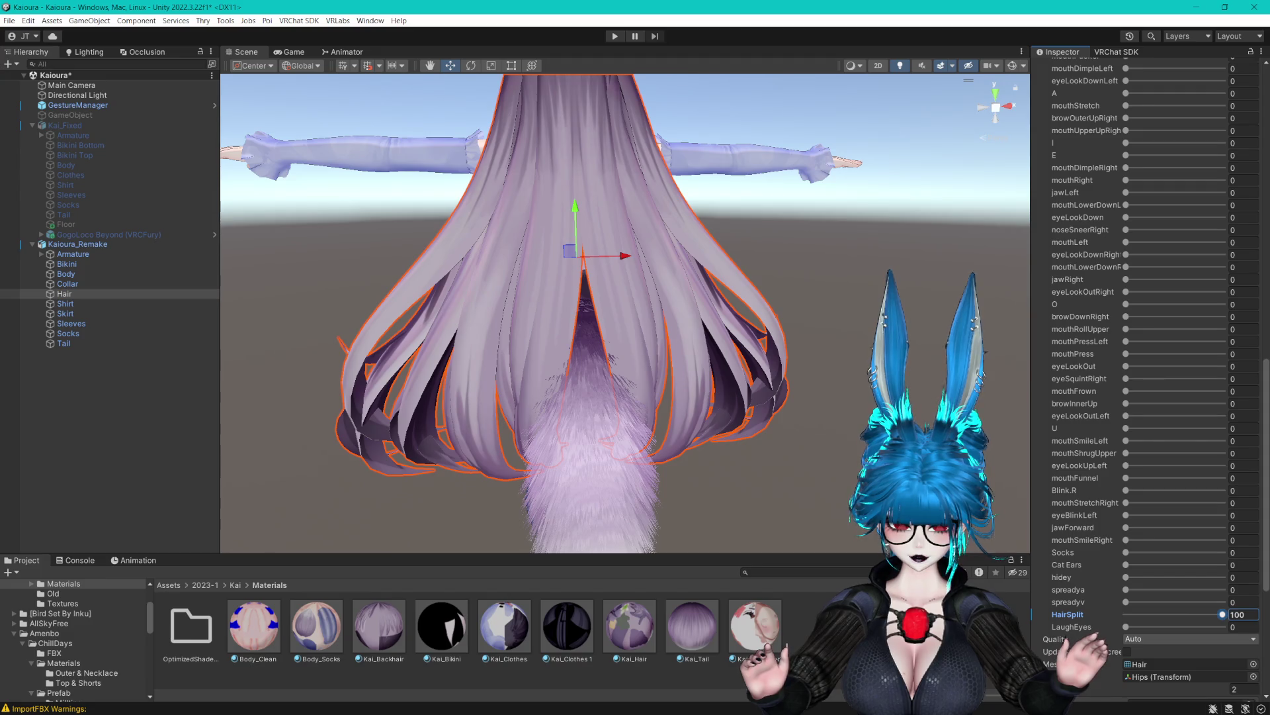
pyautogui.write('0')
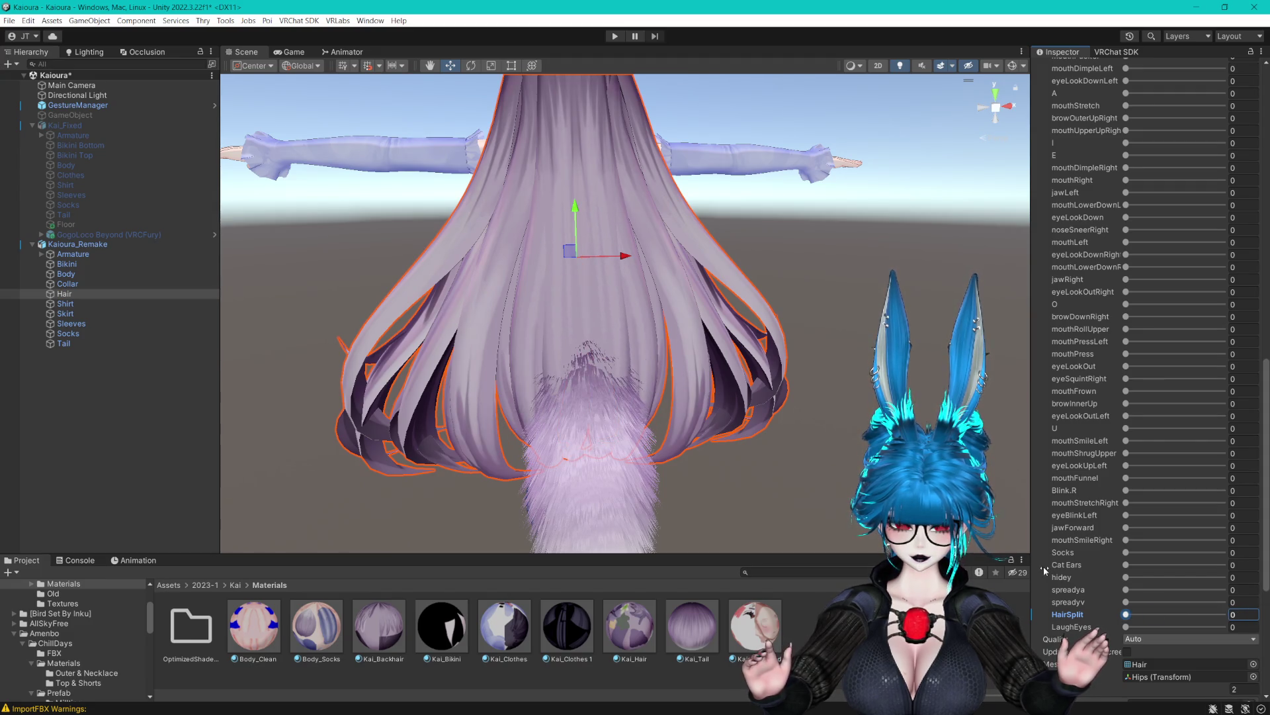
pyautogui.write('65.6')
pyautogui.write('0')
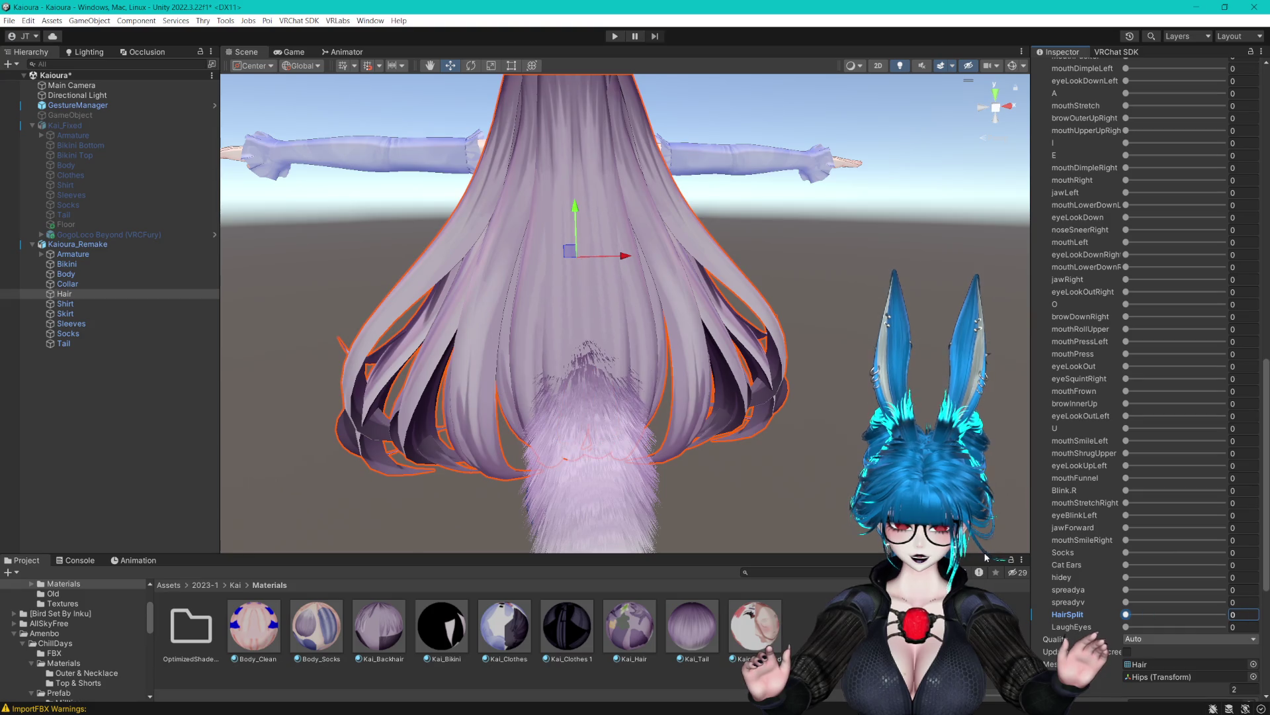
pyautogui.moveTo(582, 374)
pyautogui.mouseDown()
pyautogui.moveTo(735, 437)
pyautogui.moveTo(618, 391)
pyautogui.moveTo(766, 406)
pyautogui.moveTo(725, 375)
pyautogui.mouseUp()
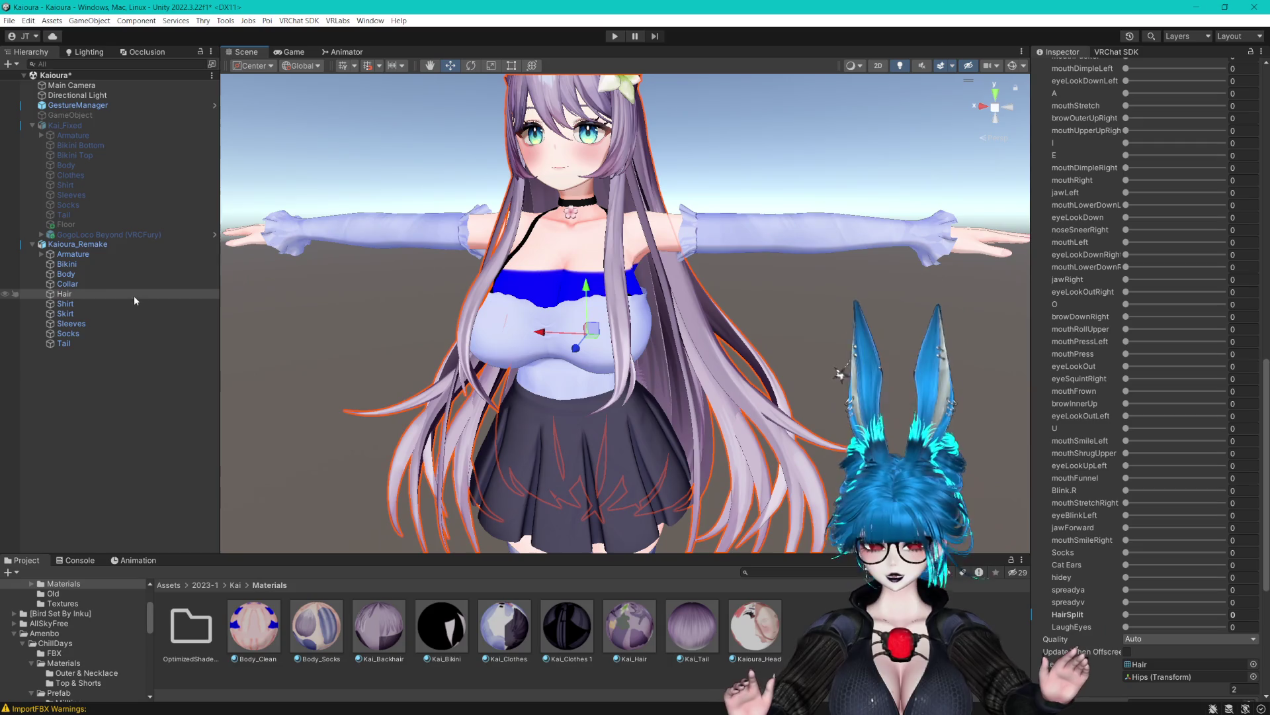
# Select the Hair object, review its shape keys, and run Remove Unused Shapekeys.
pyautogui.scroll(15, 1102, 204)
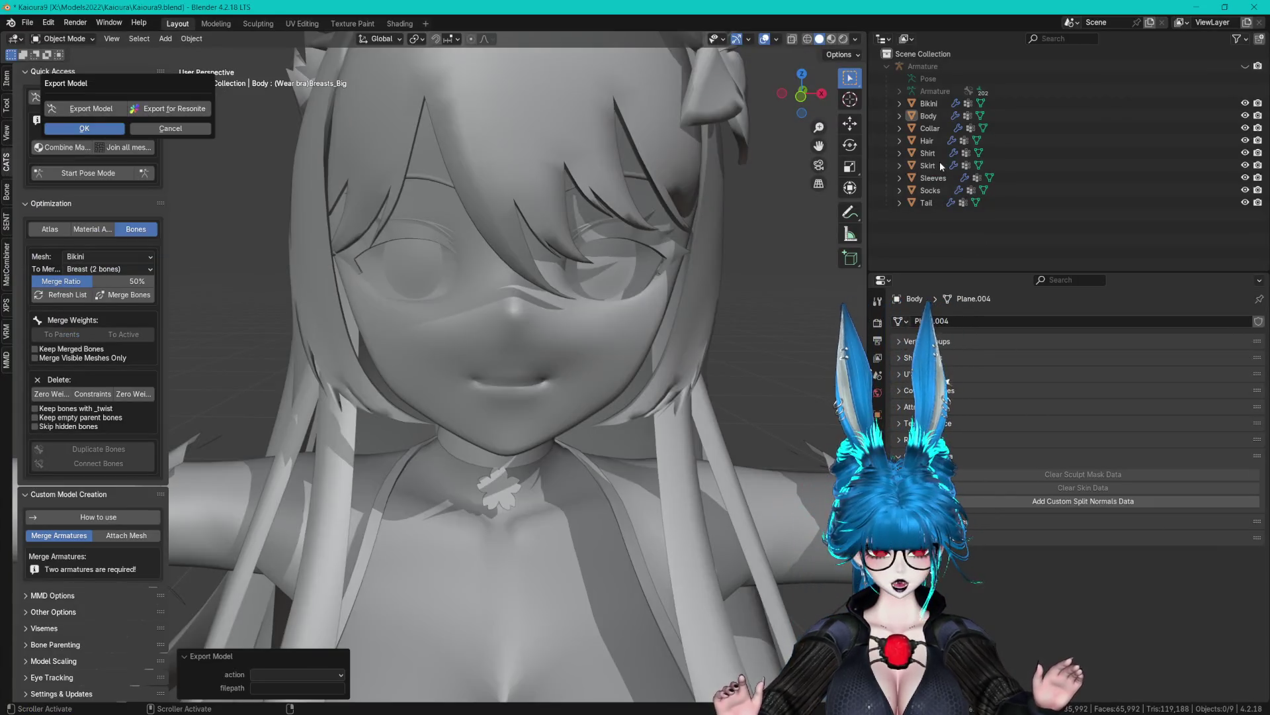
pyautogui.click(928, 142)
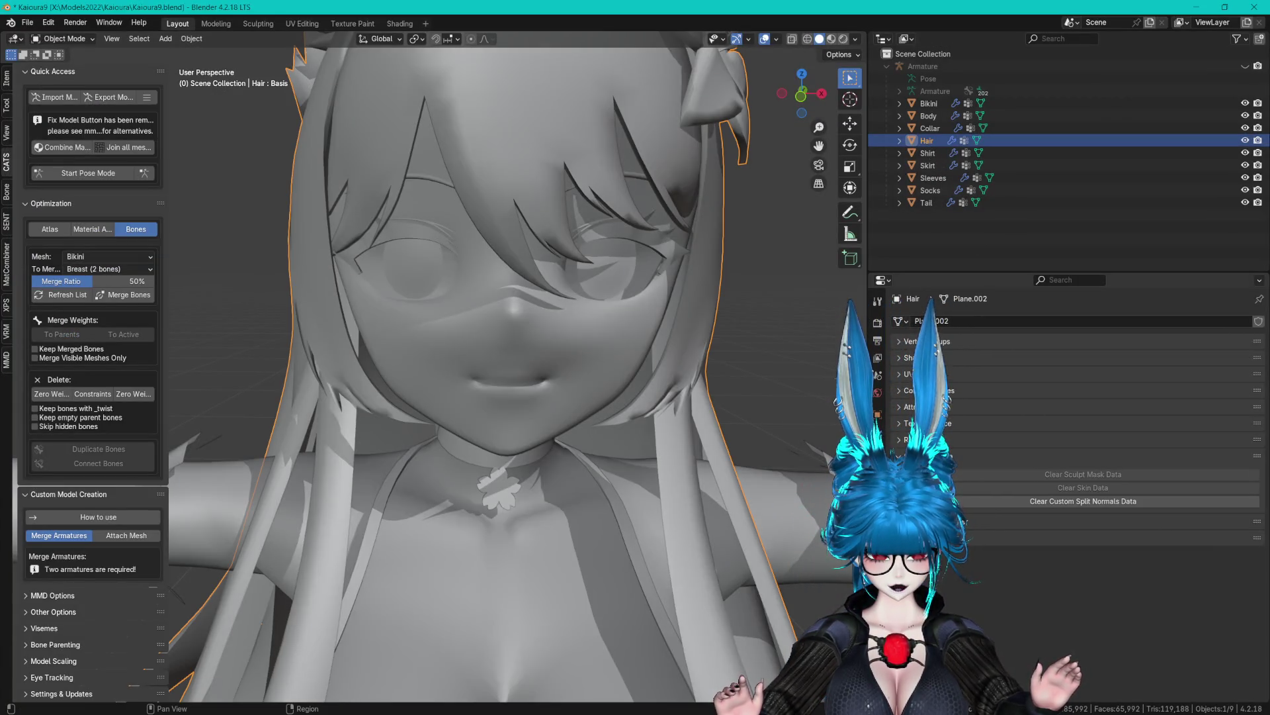
pyautogui.click(979, 358)
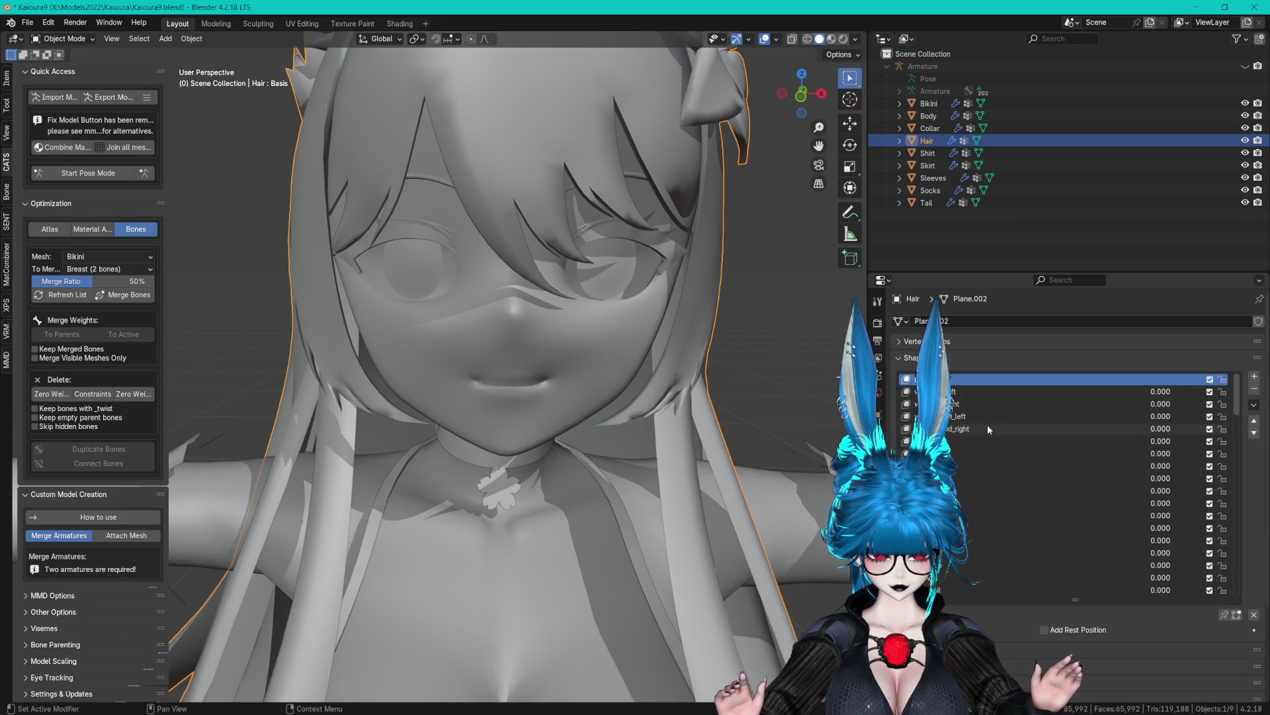
pyautogui.scroll(-5, 1046, 426)
pyautogui.scroll(-8, 1063, 457)
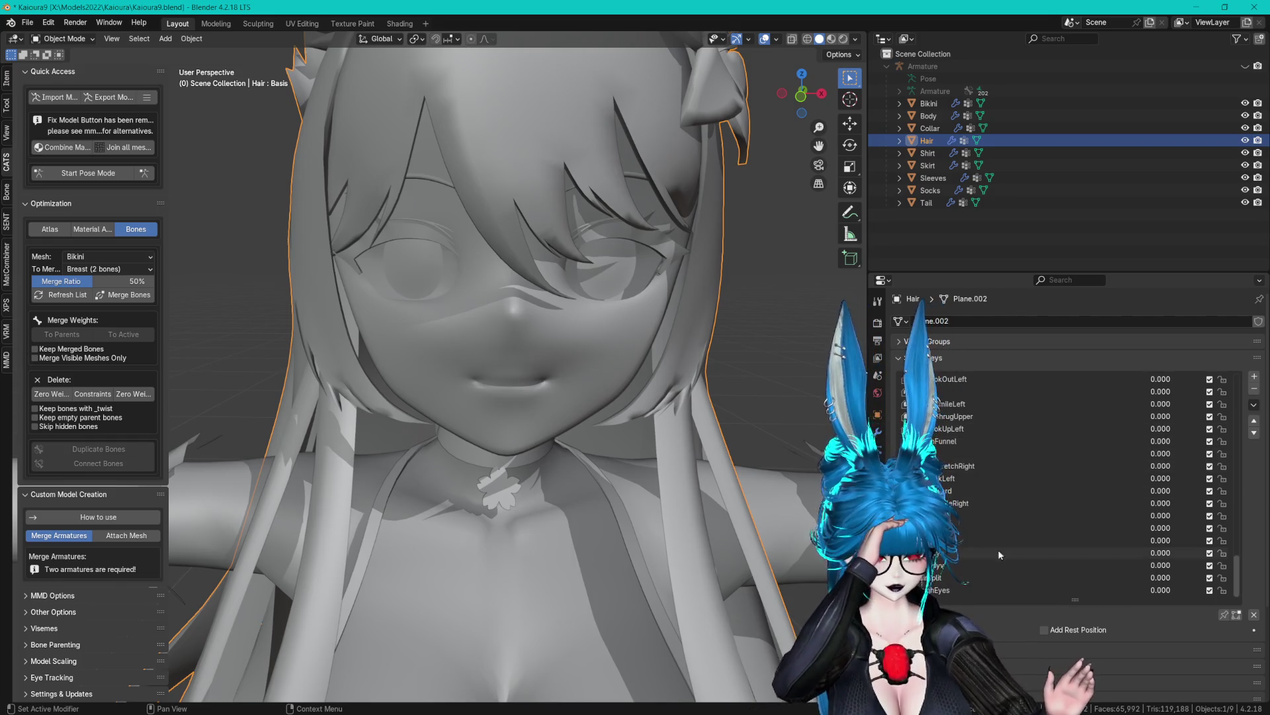
pyautogui.click(970, 564)
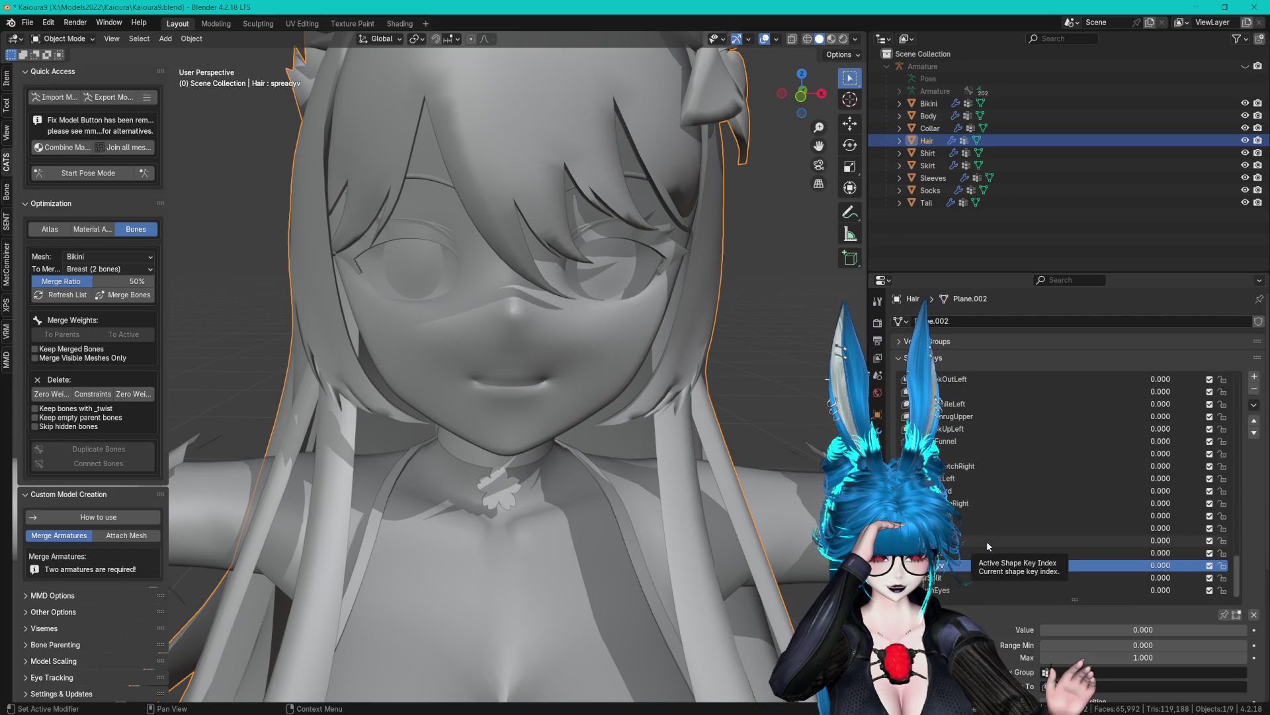
pyautogui.click(974, 524)
pyautogui.click(973, 515)
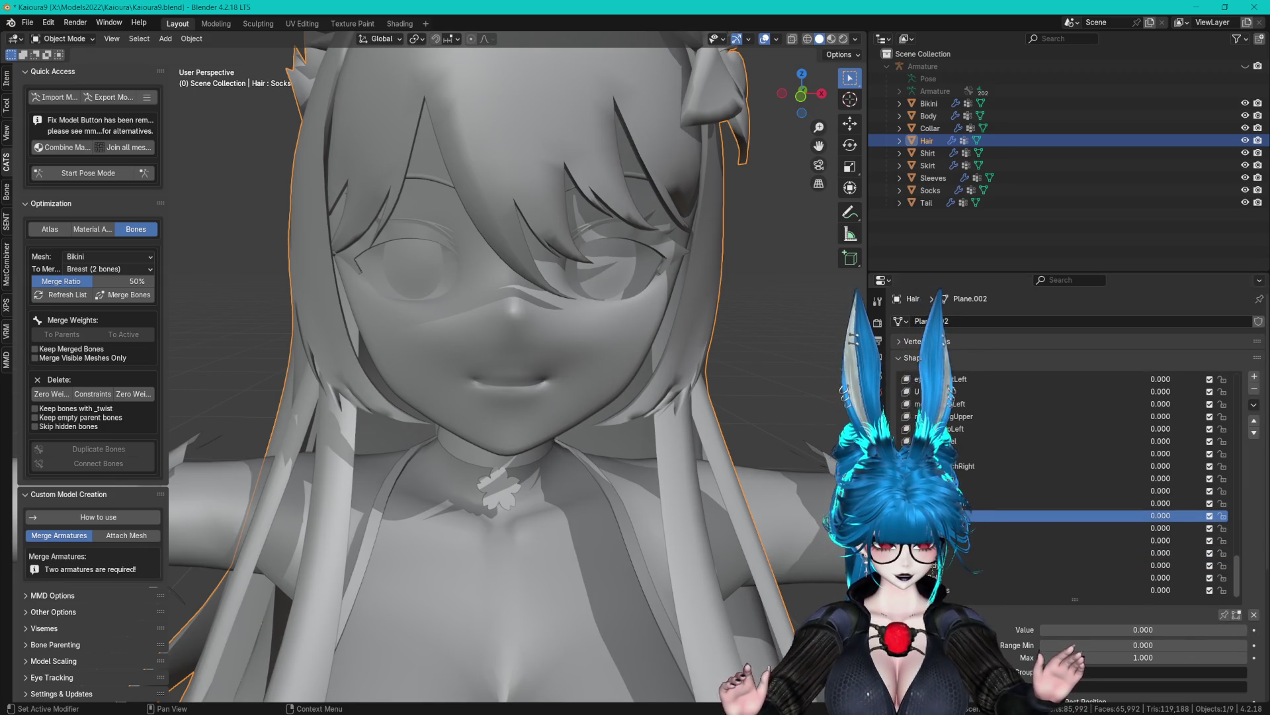
pyautogui.click(1254, 405)
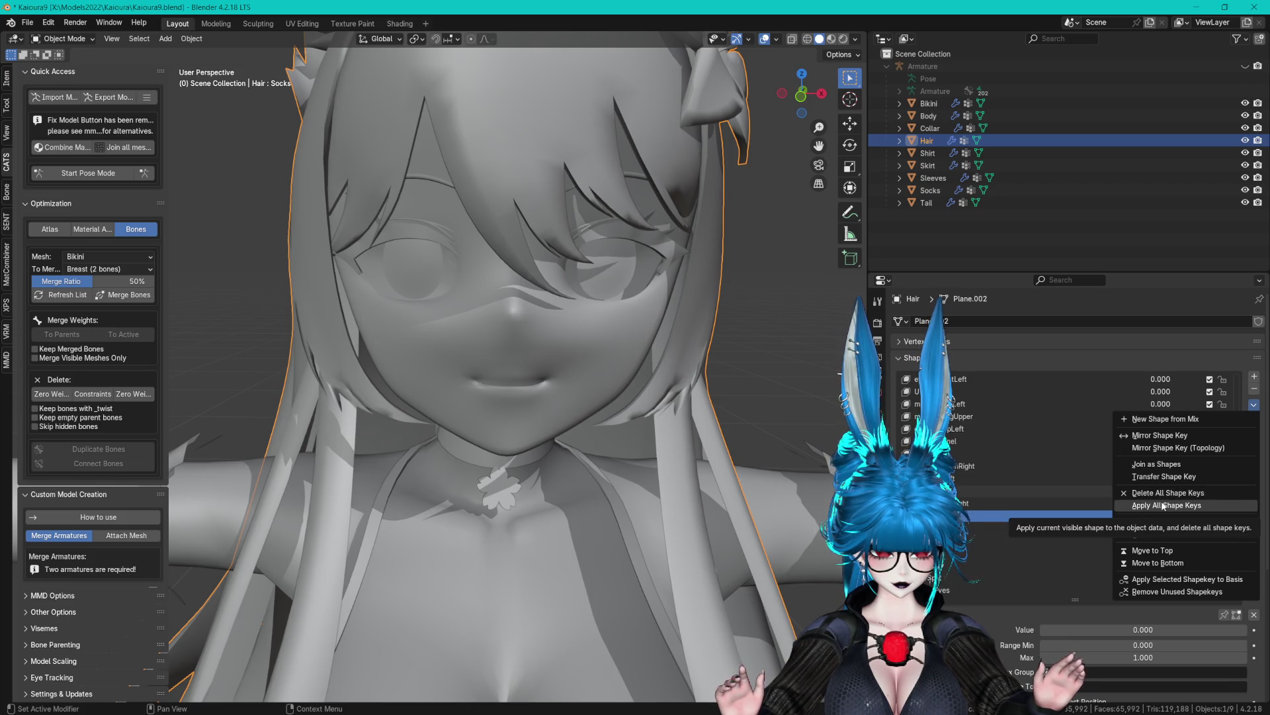
pyautogui.click(1186, 593)
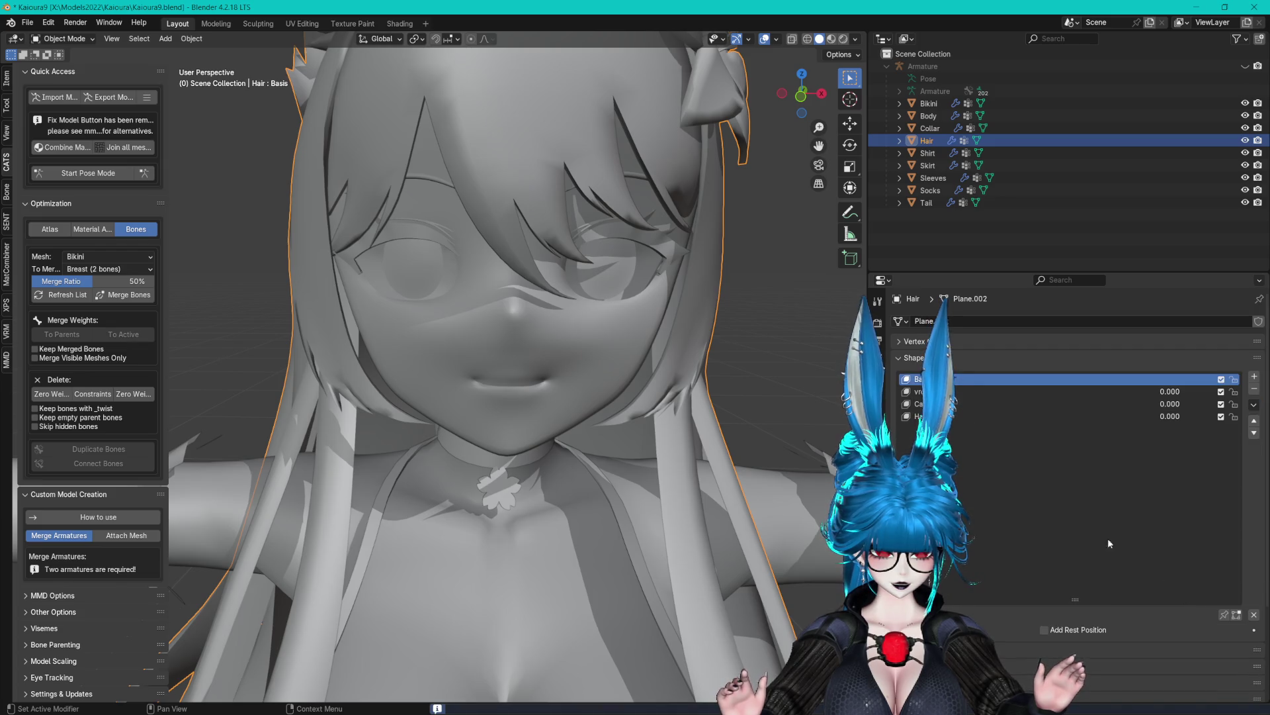
# Preview Cat Ears and reset it to 0, then delete the vrc.v_sil shape key.
pyautogui.click(992, 406)
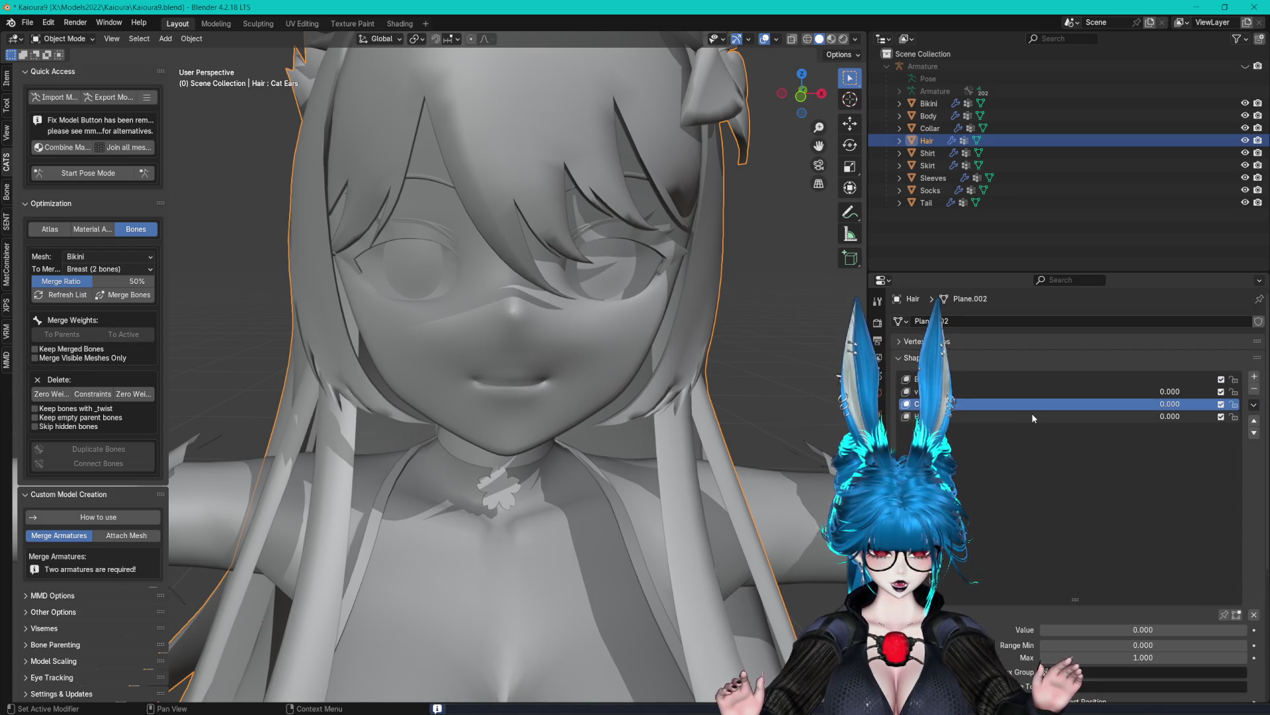
pyautogui.scroll(-3, 503, 330)
pyautogui.moveTo(1047, 631); pyautogui.dragTo(1125, 632)
pyautogui.hotkey('ctrl', 'z')
pyautogui.click(1058, 391)
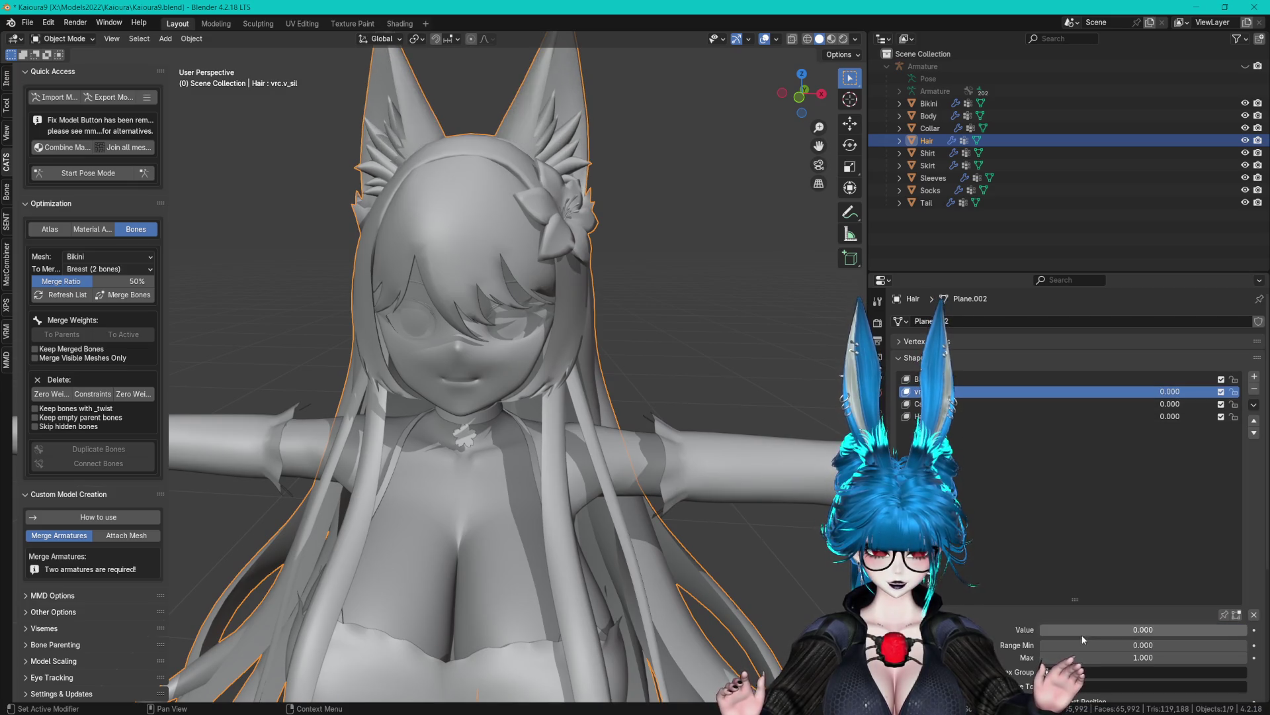
pyautogui.hotkey('ctrl', 'z')
pyautogui.click(1254, 391)
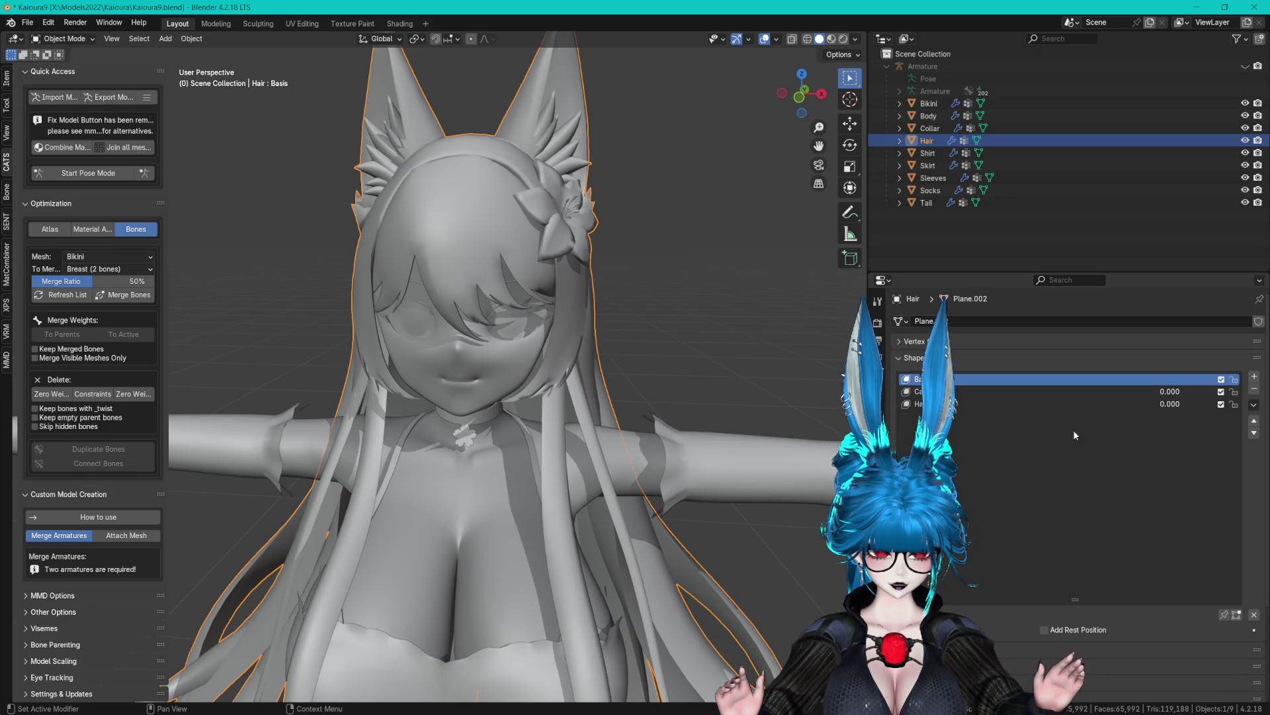
# Save the file as Kaioura9.blend.
pyautogui.moveTo(617, 279); pyautogui.dragTo(671, 368)
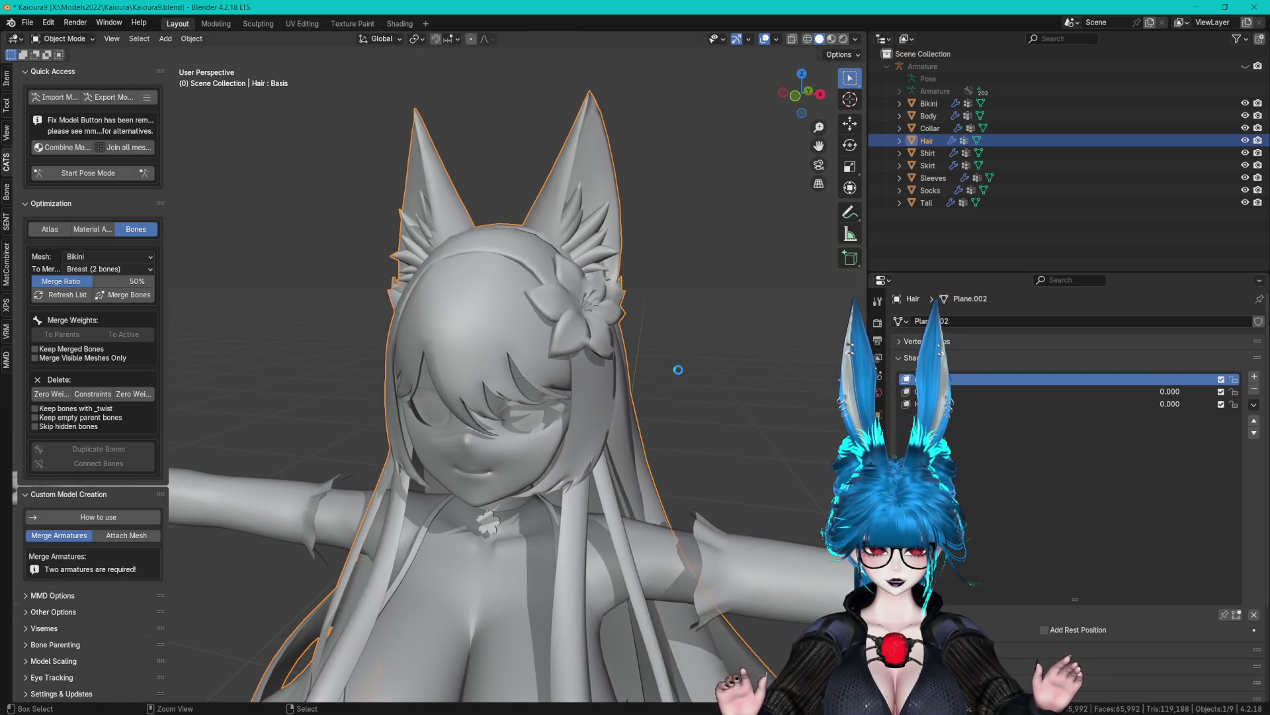
pyautogui.hotkey('ctrl', 's')
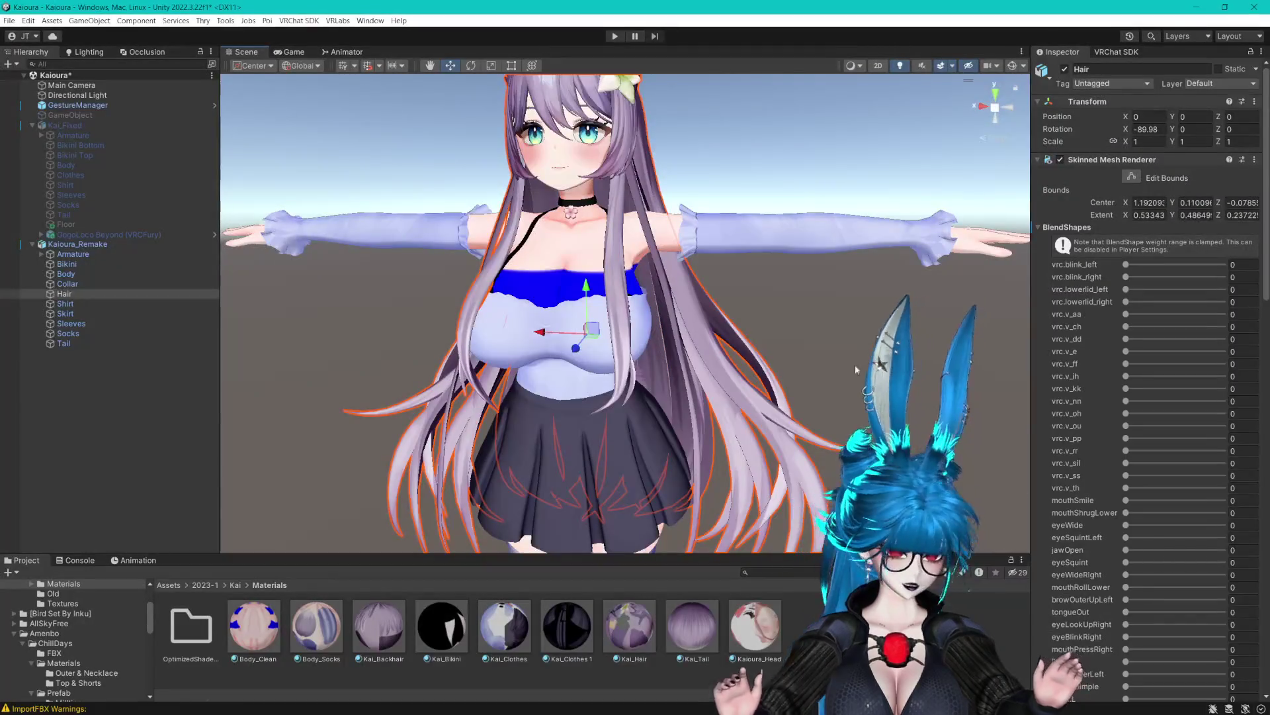
pyautogui.scroll(5, 854, 364)
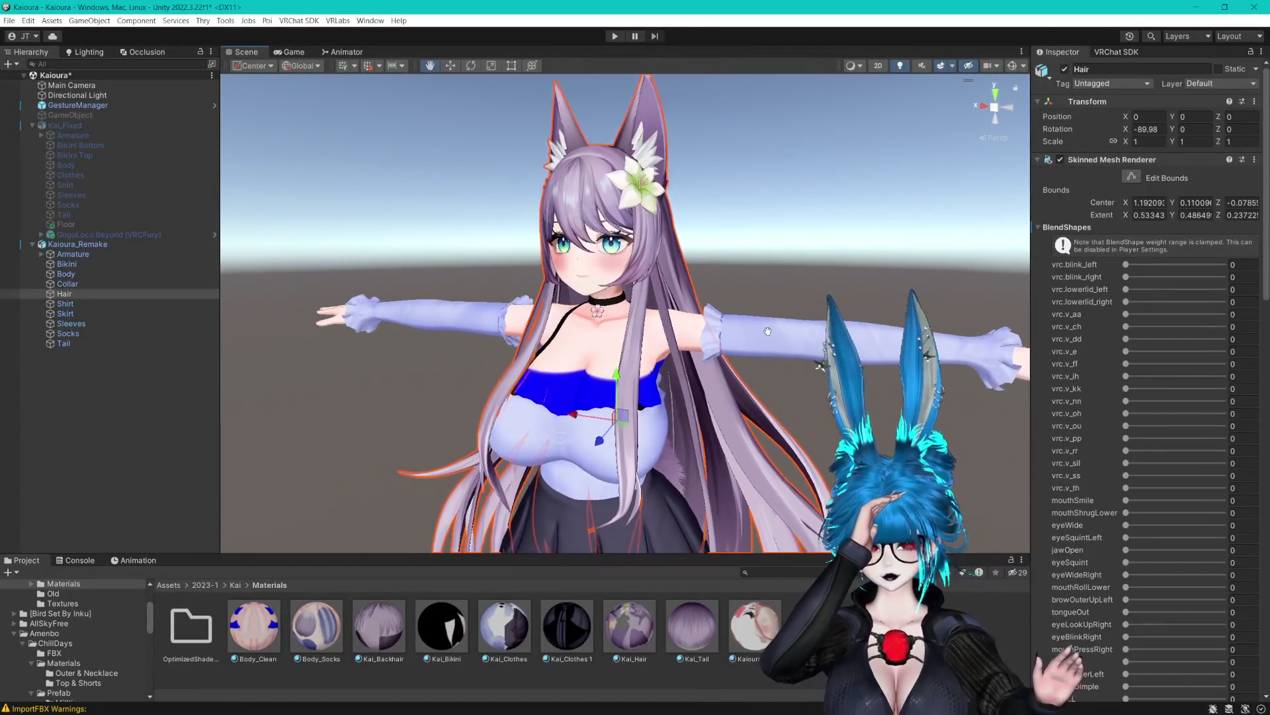
pyautogui.moveTo(761, 323)
pyautogui.mouseDown()
pyautogui.moveTo(736, 312)
pyautogui.moveTo(771, 247)
pyautogui.moveTo(771, 212)
pyautogui.mouseUp()
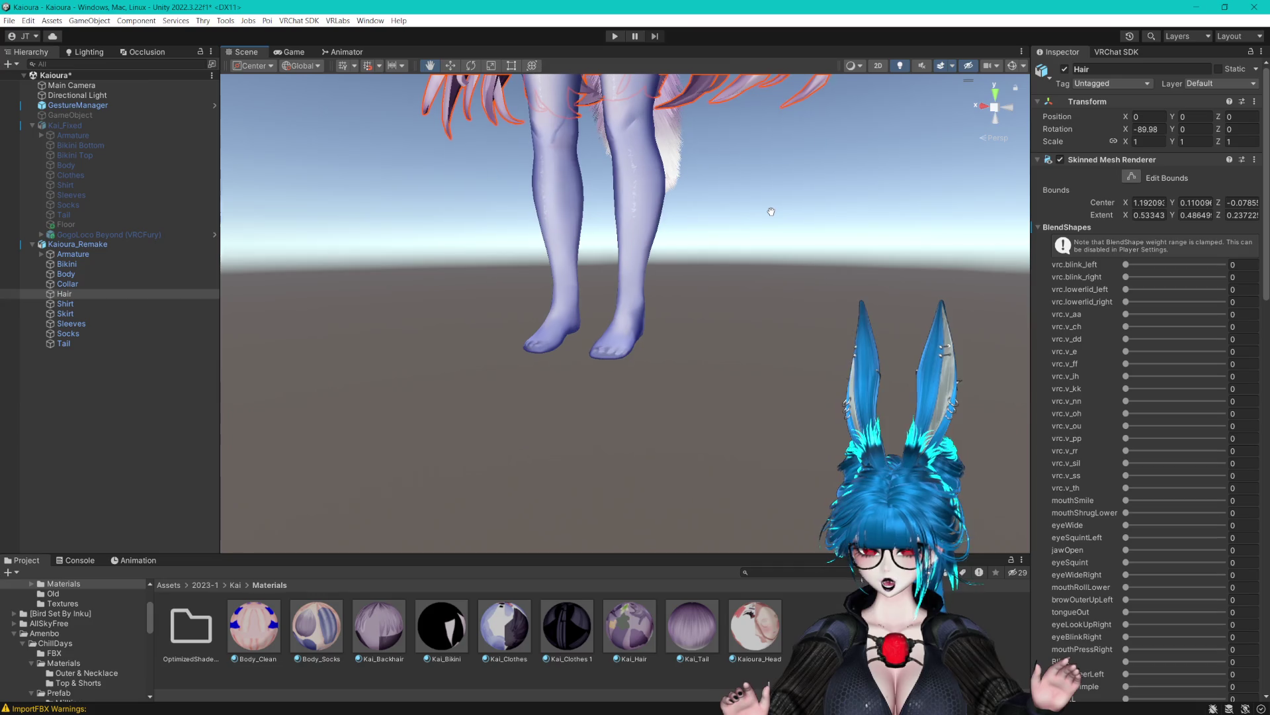
pyautogui.click(79, 123)
pyautogui.click(1064, 69)
pyautogui.scroll(5, 794, 225)
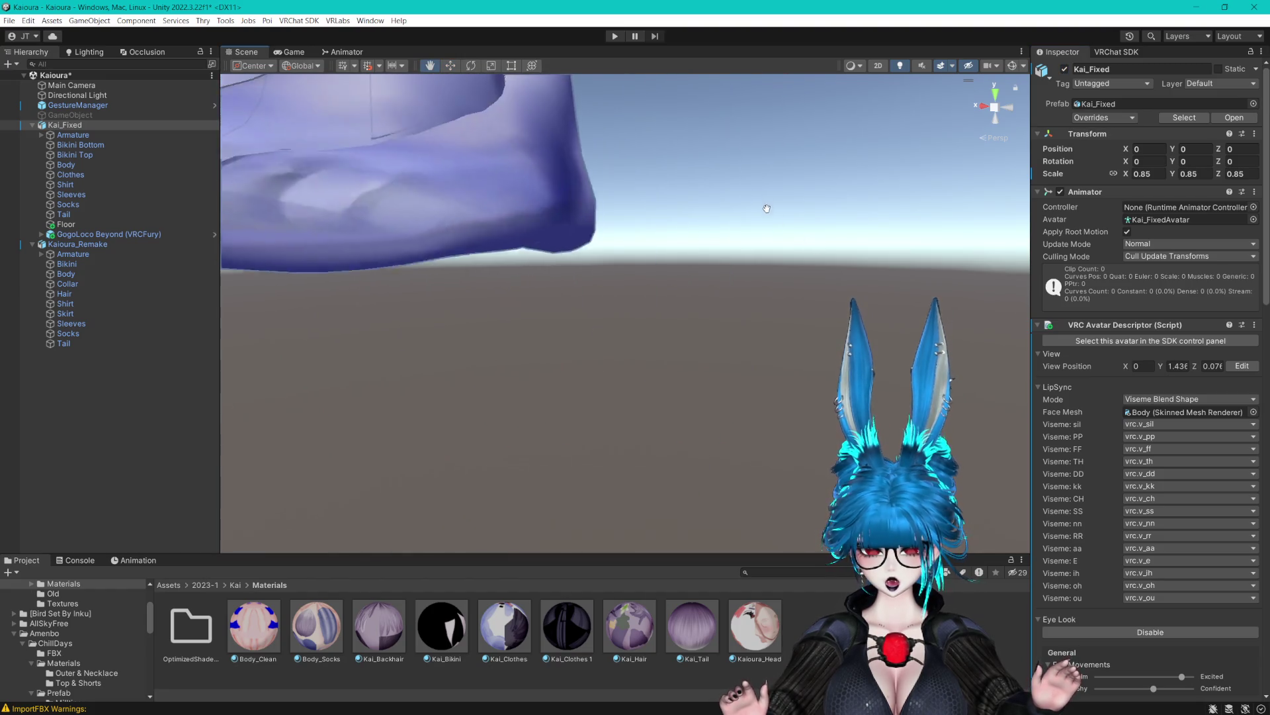
pyautogui.scroll(-5, 767, 209)
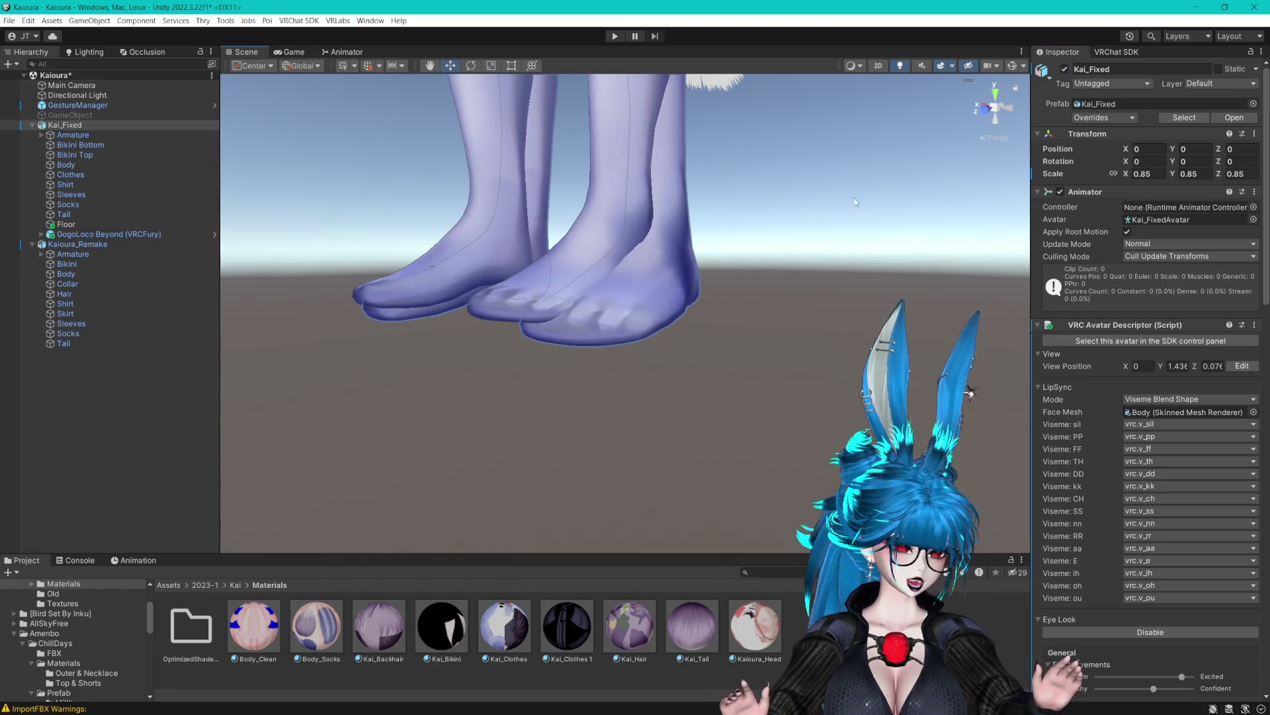
pyautogui.click(1064, 68)
pyautogui.scroll(-5, 772, 226)
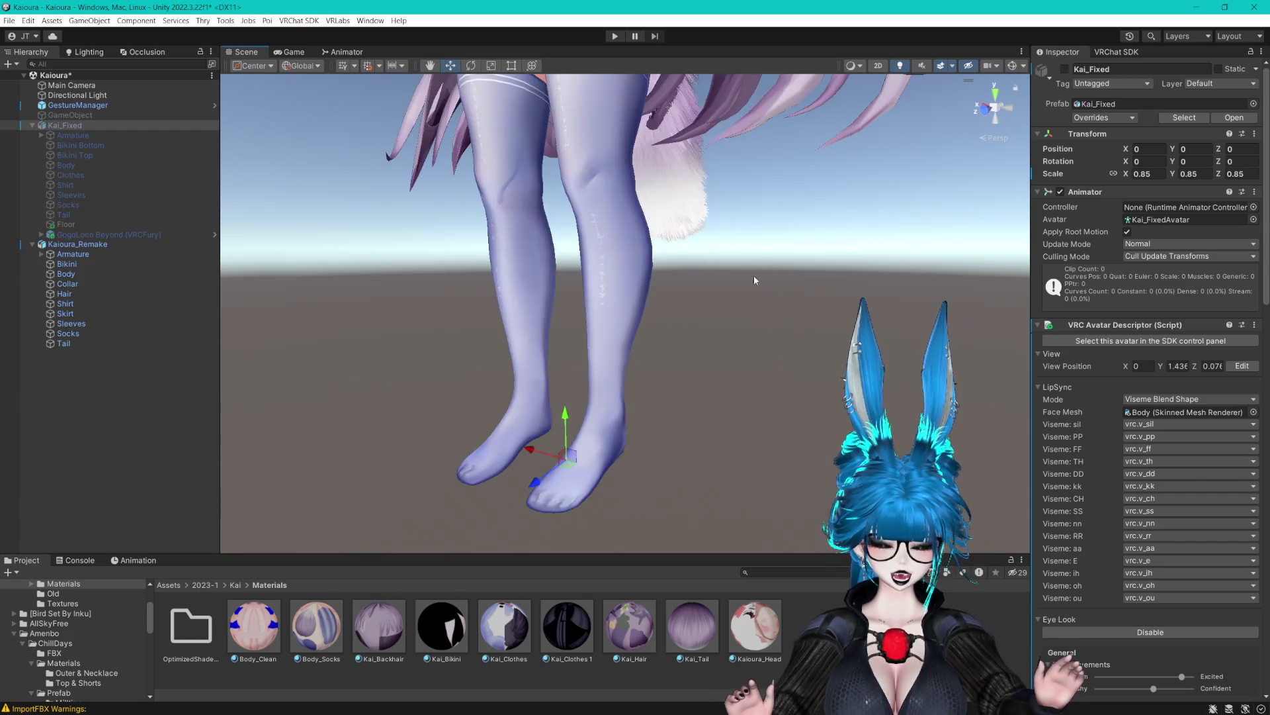
pyautogui.scroll(5, 763, 304)
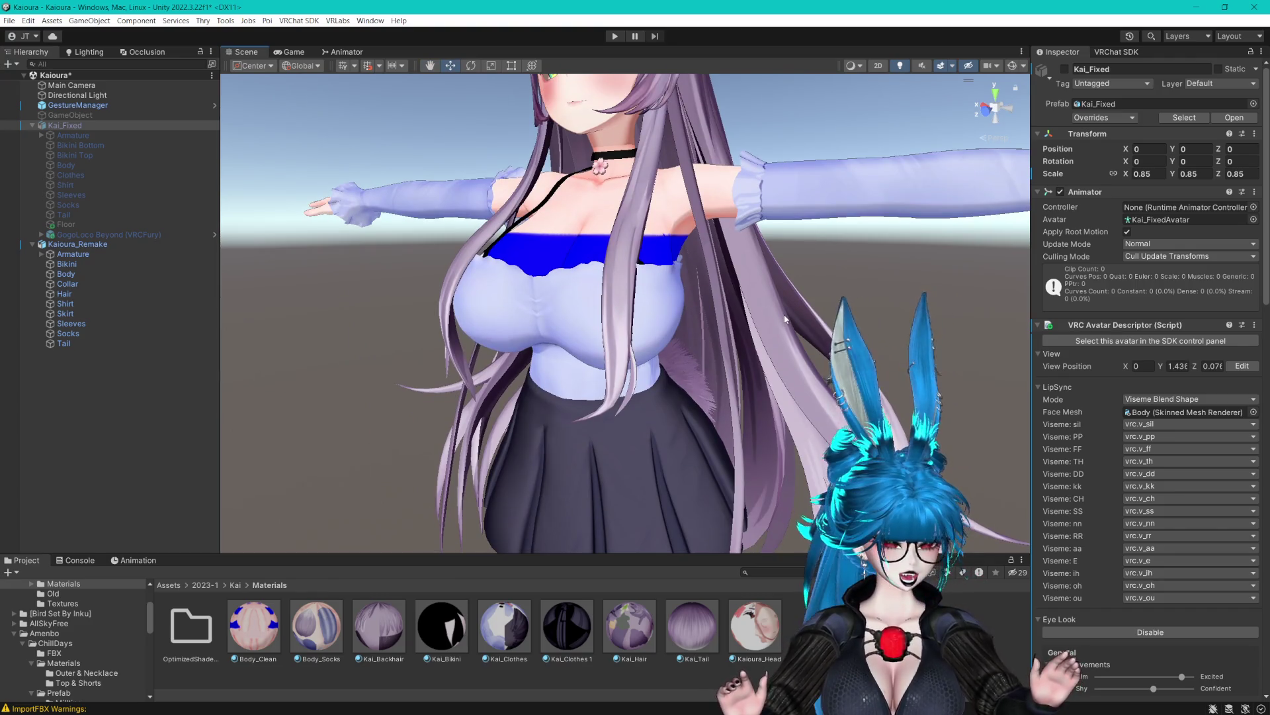
pyautogui.press('f')
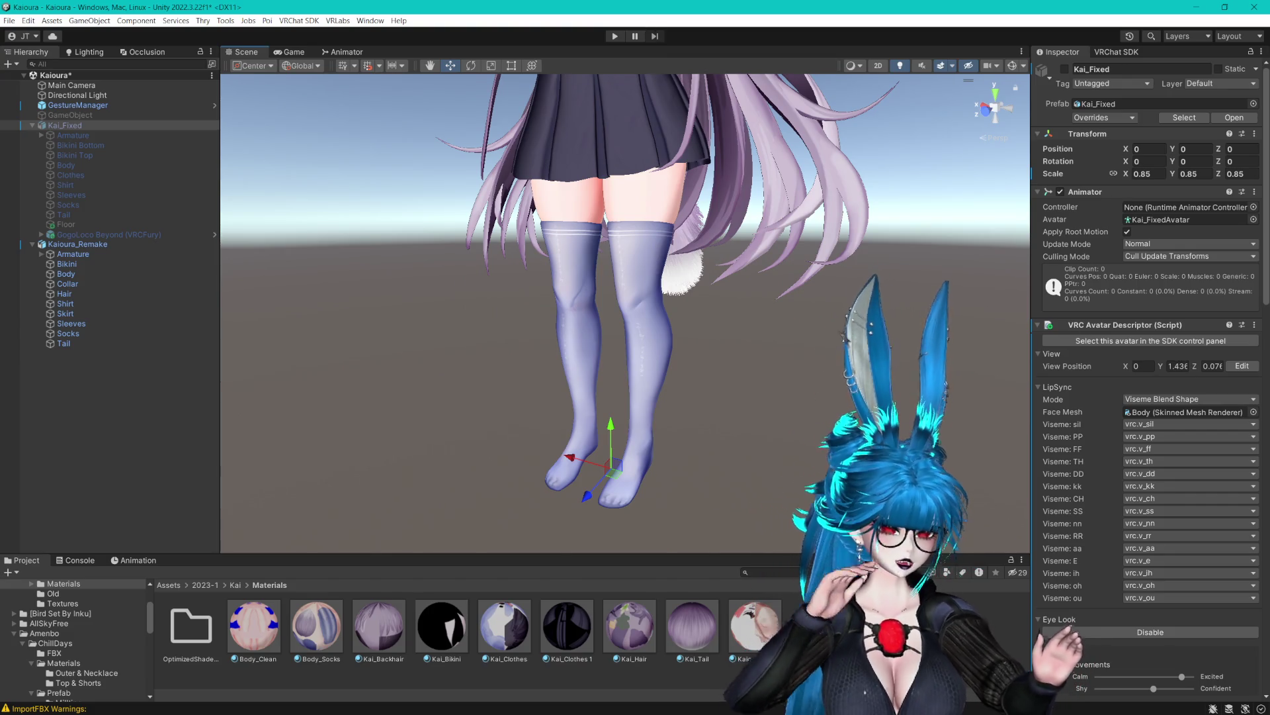
pyautogui.scroll(5, 722, 371)
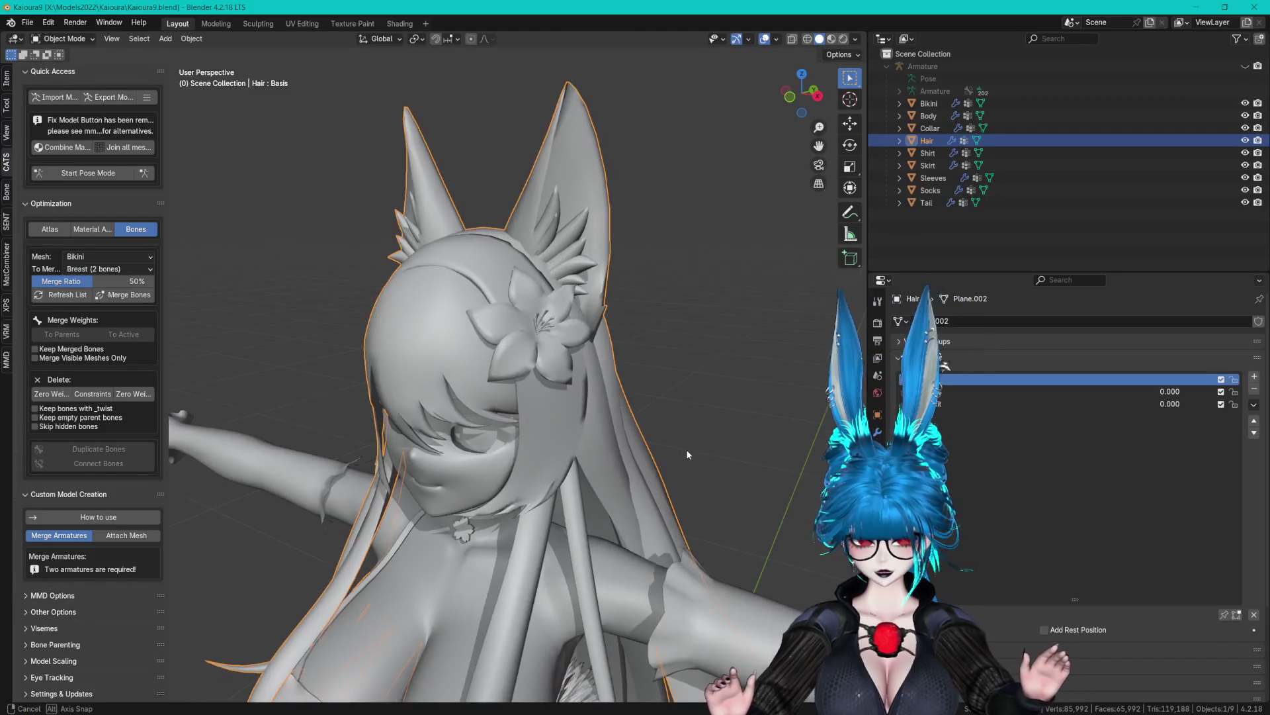
# Filter the Body's shape keys and pin Foot_heel on the body.
pyautogui.moveTo(673, 524); pyautogui.dragTo(641, 277)
pyautogui.scroll(3, 637, 240)
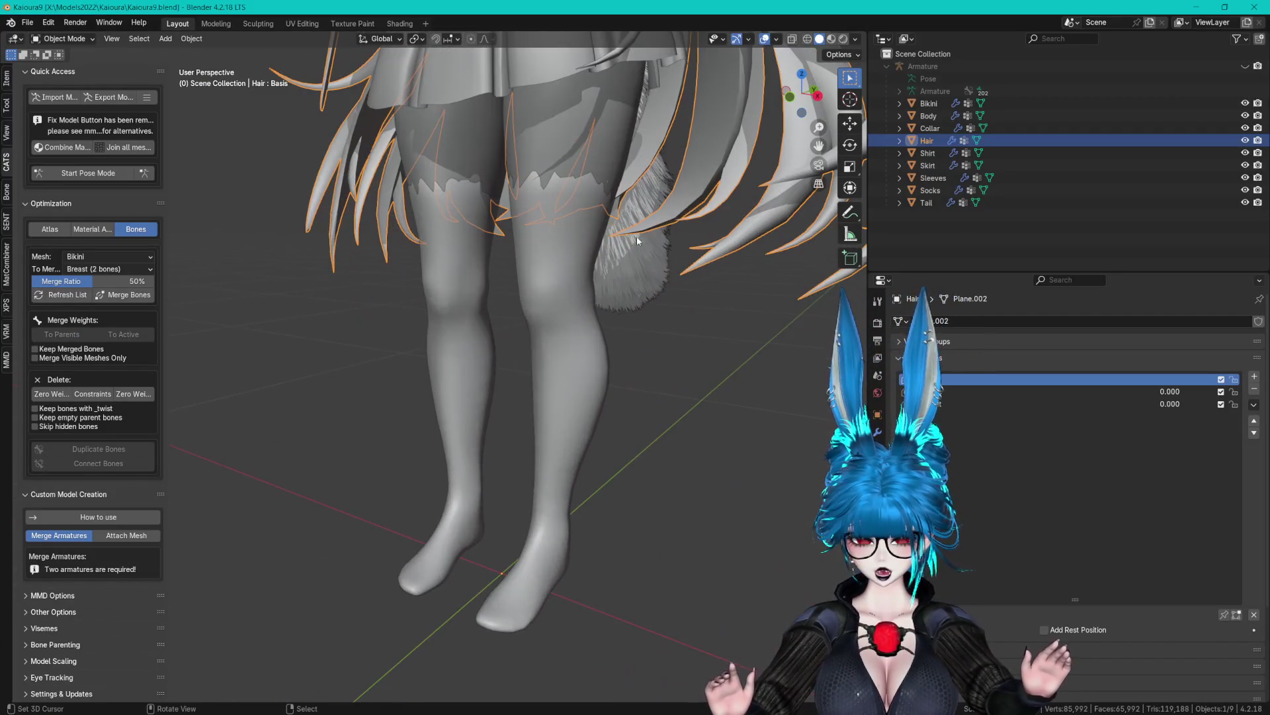
pyautogui.click(580, 123)
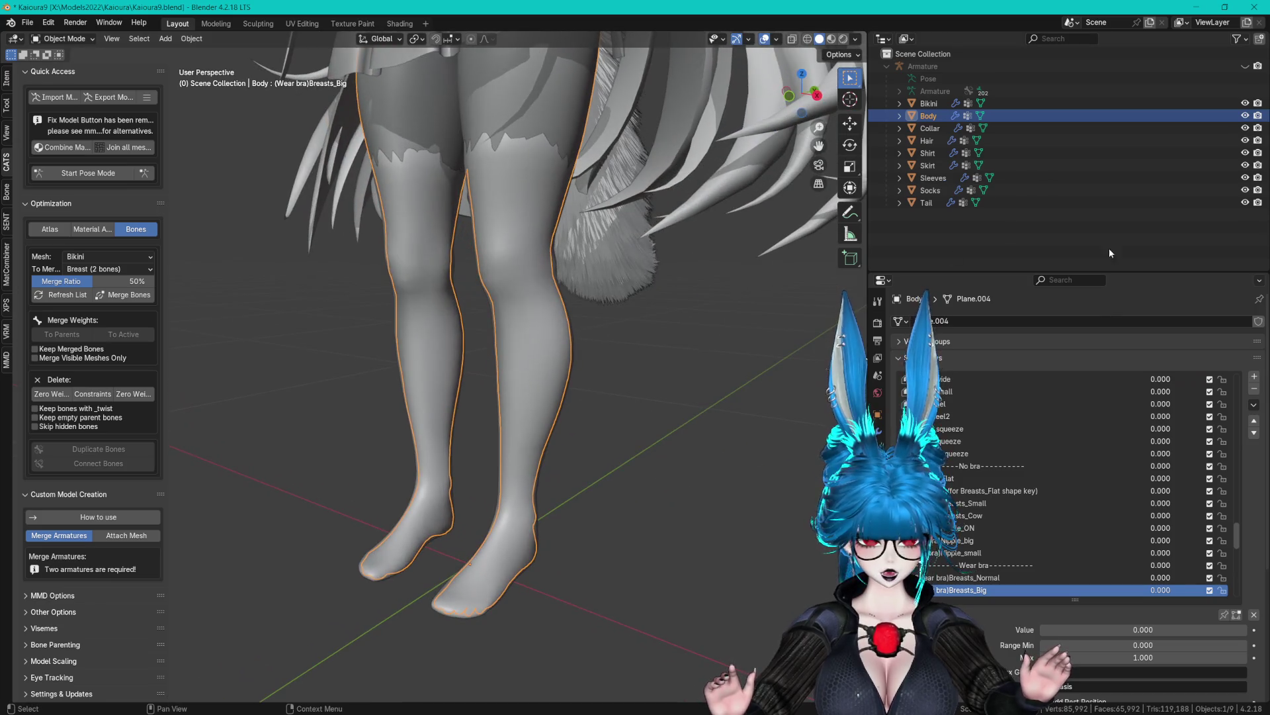
pyautogui.hotkey('ctrl', 'f')
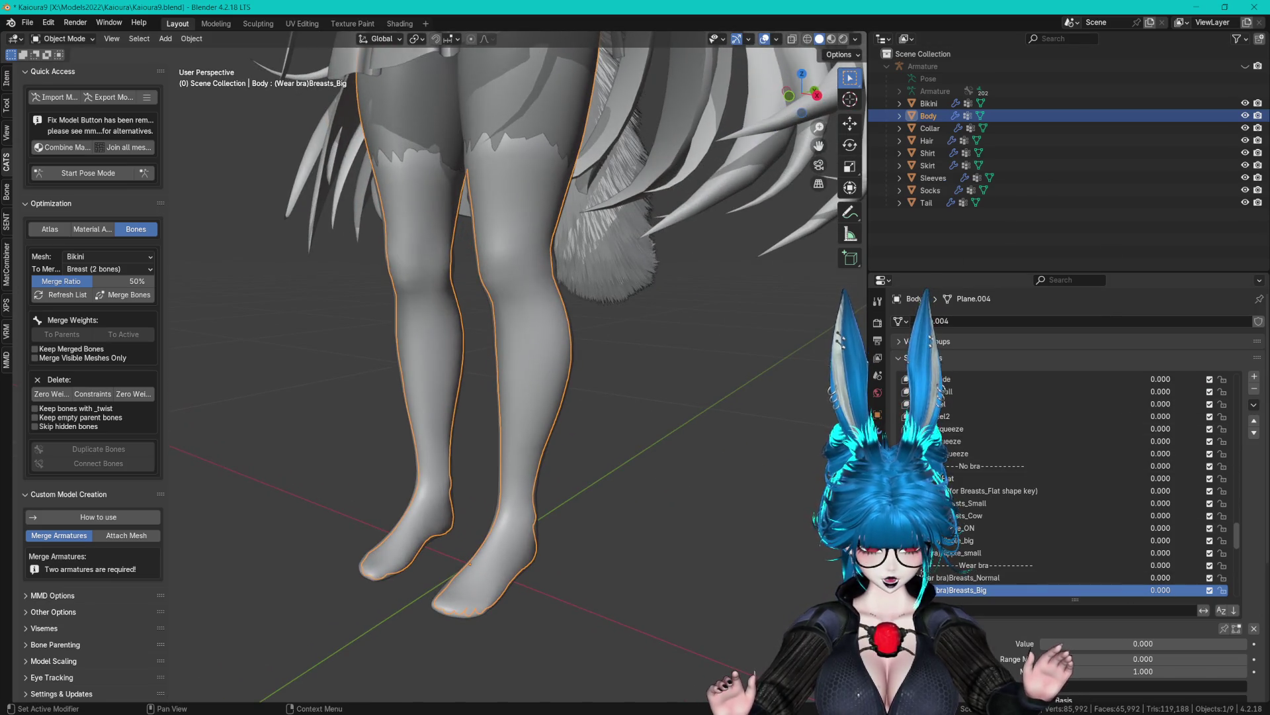
pyautogui.write('z2')
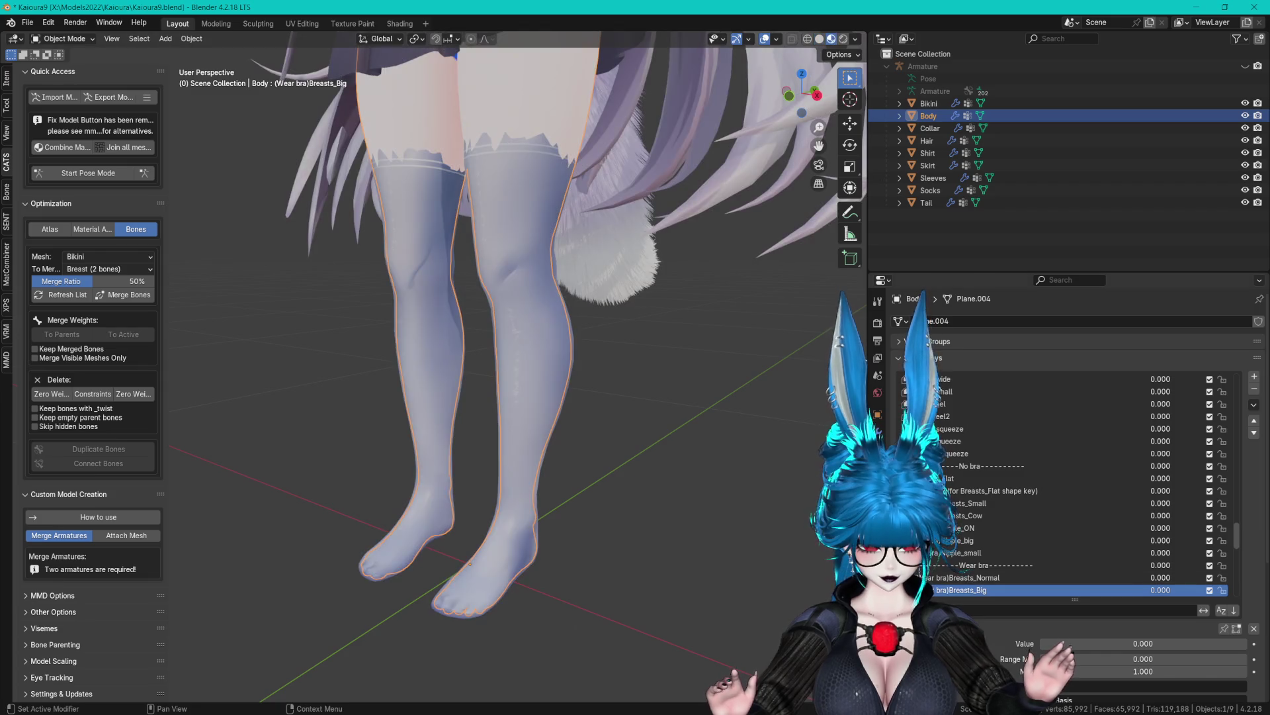
pyautogui.write('he')
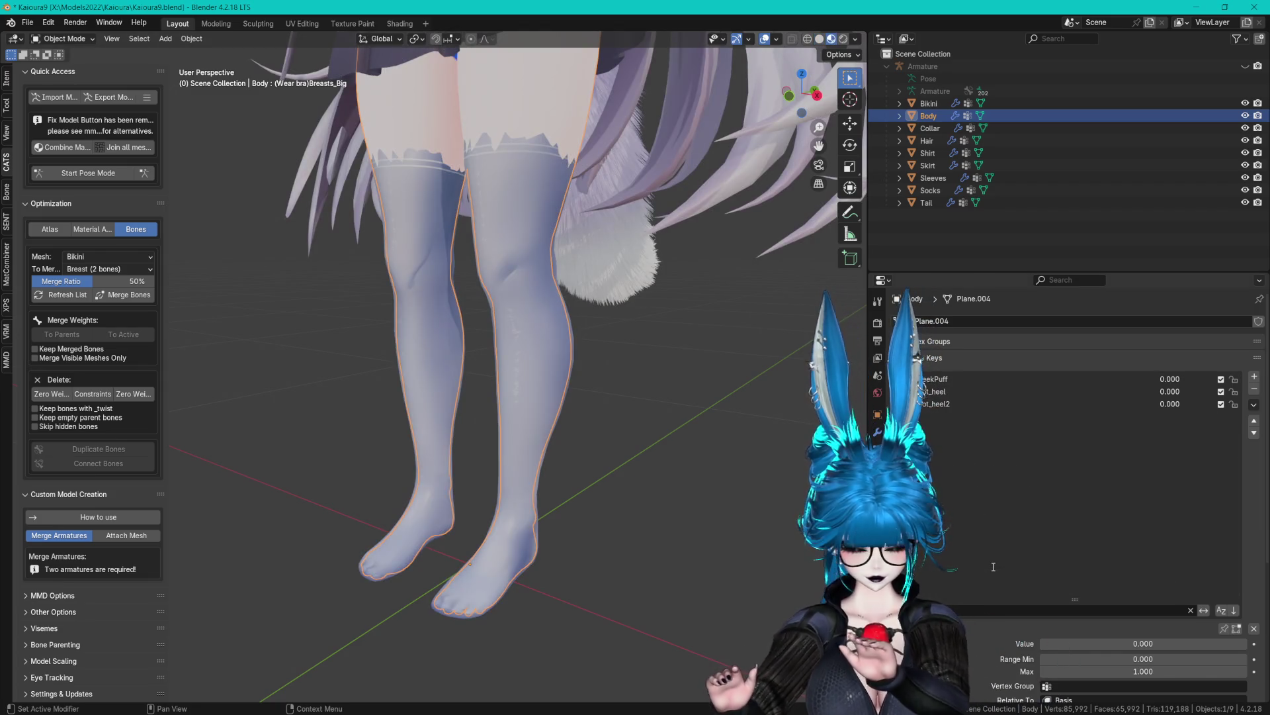
pyautogui.click(946, 380)
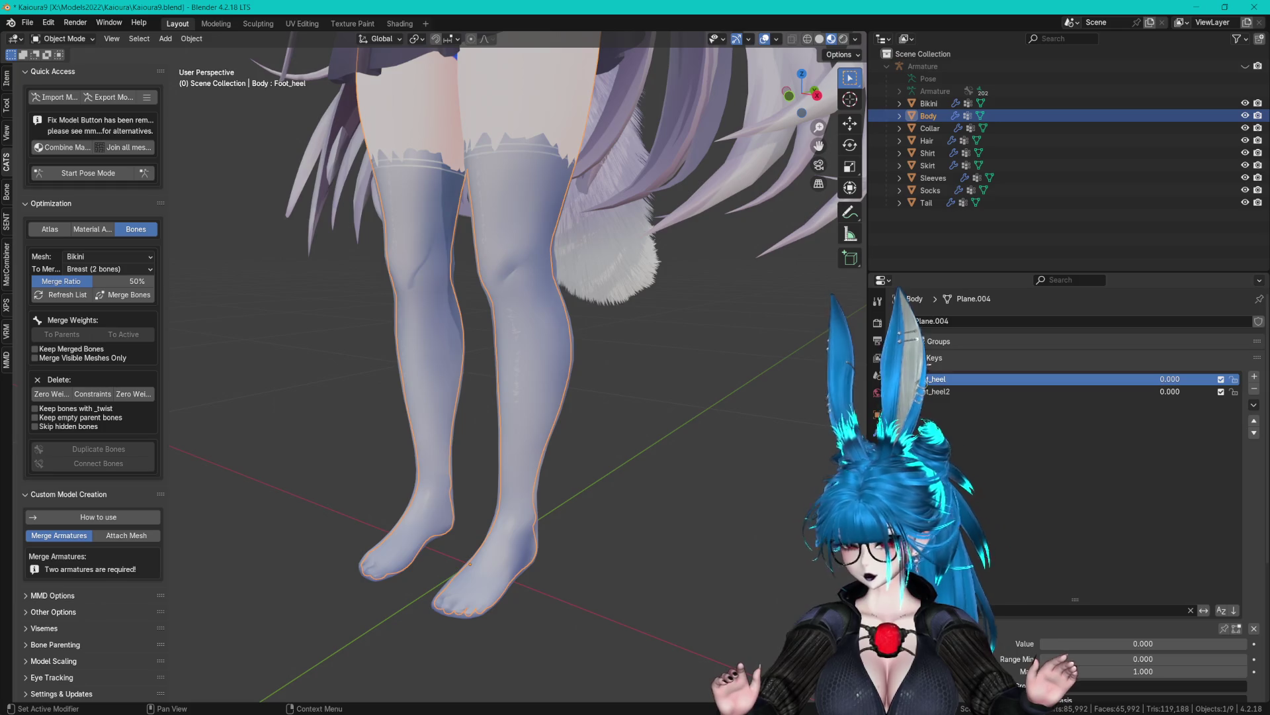
pyautogui.click(1224, 628)
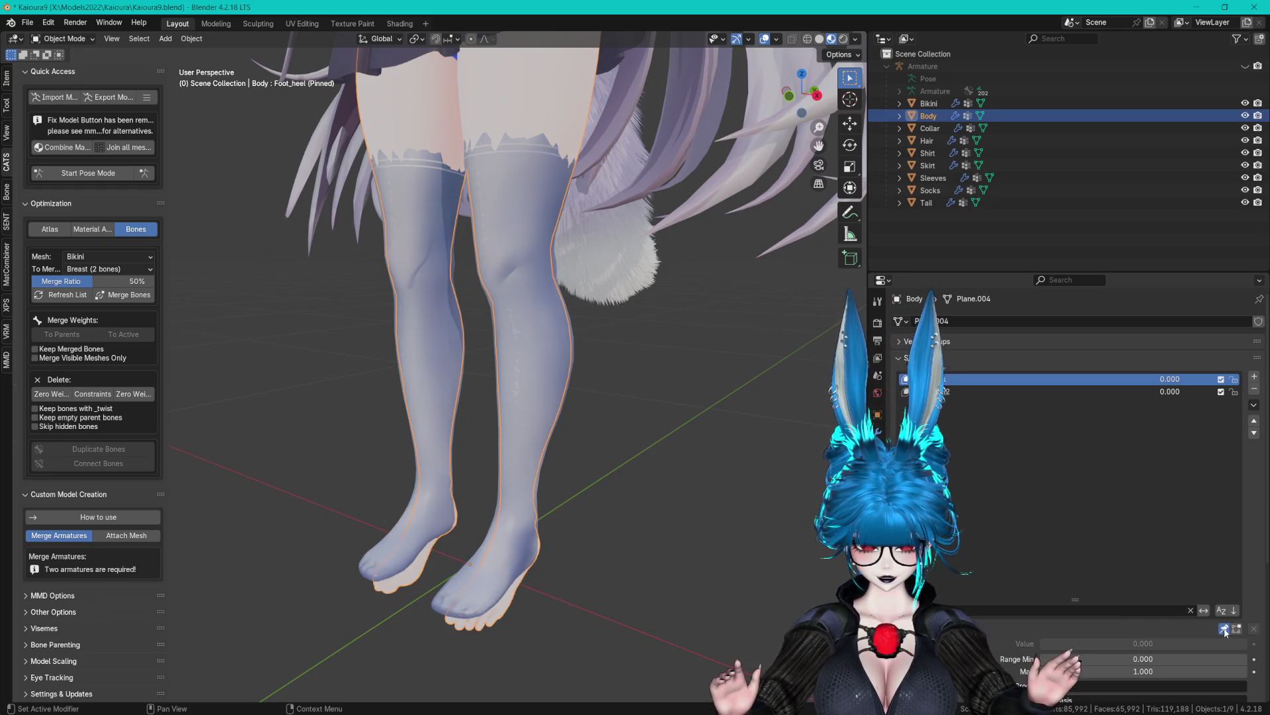
pyautogui.scroll(3, 617, 414)
# Add a Basis shape key to the Socks mesh.
pyautogui.click(581, 423)
pyautogui.scroll(2, 601, 367)
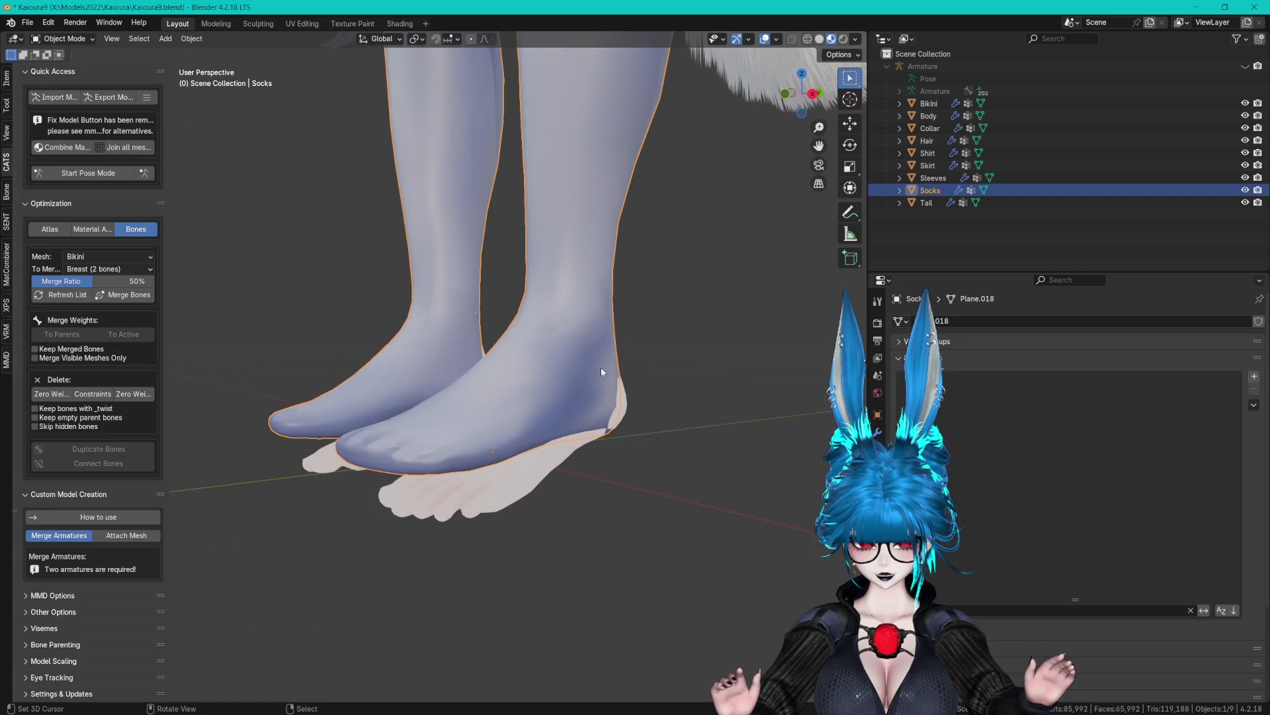
pyautogui.click(927, 117)
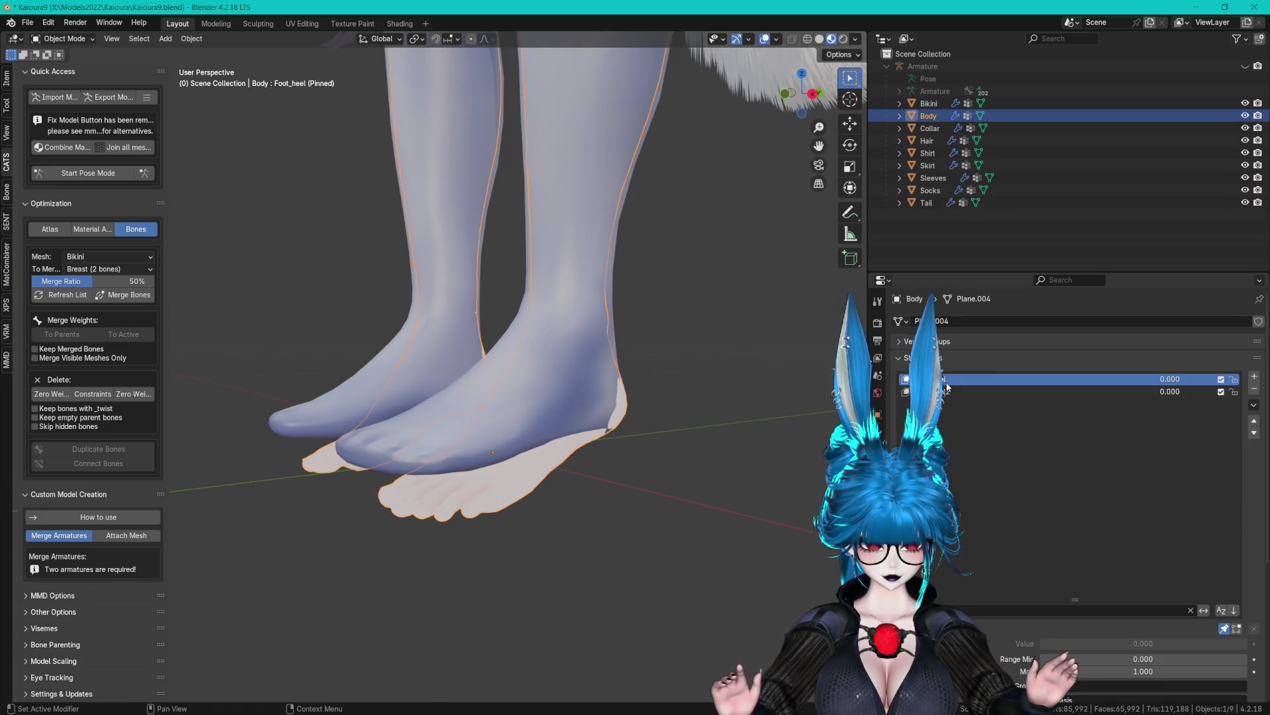
pyautogui.click(943, 190)
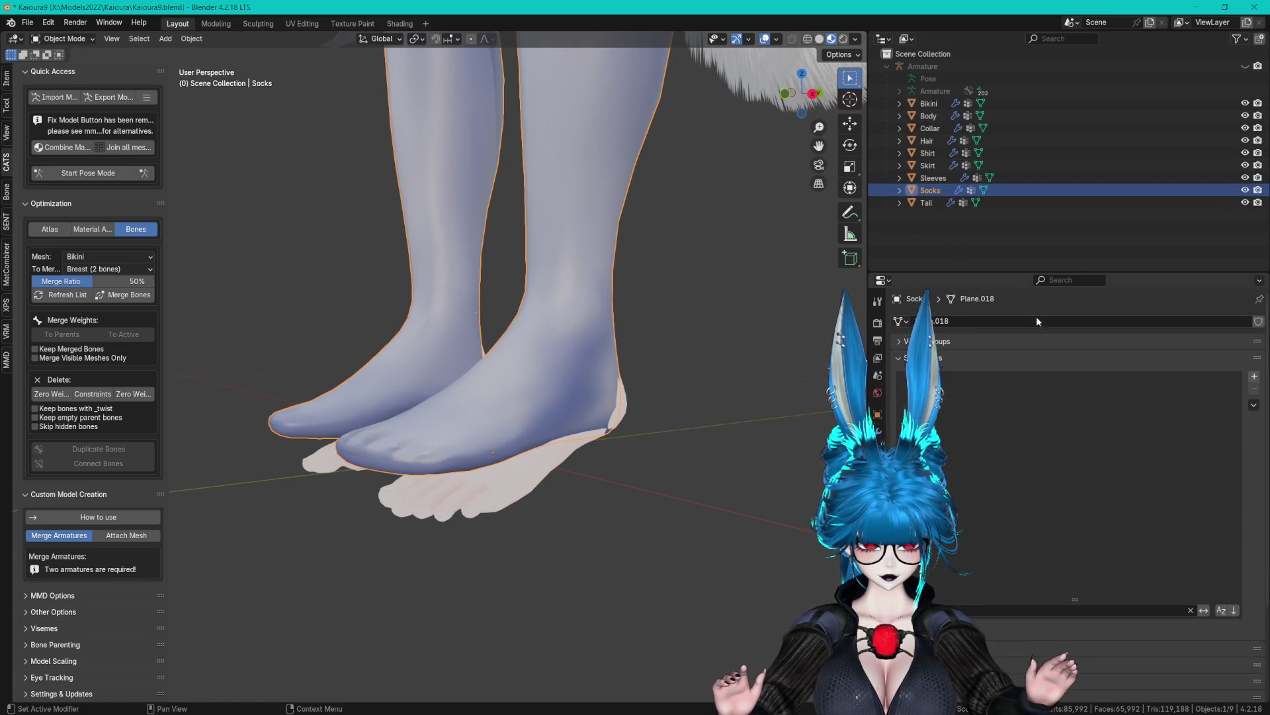
pyautogui.click(1255, 377)
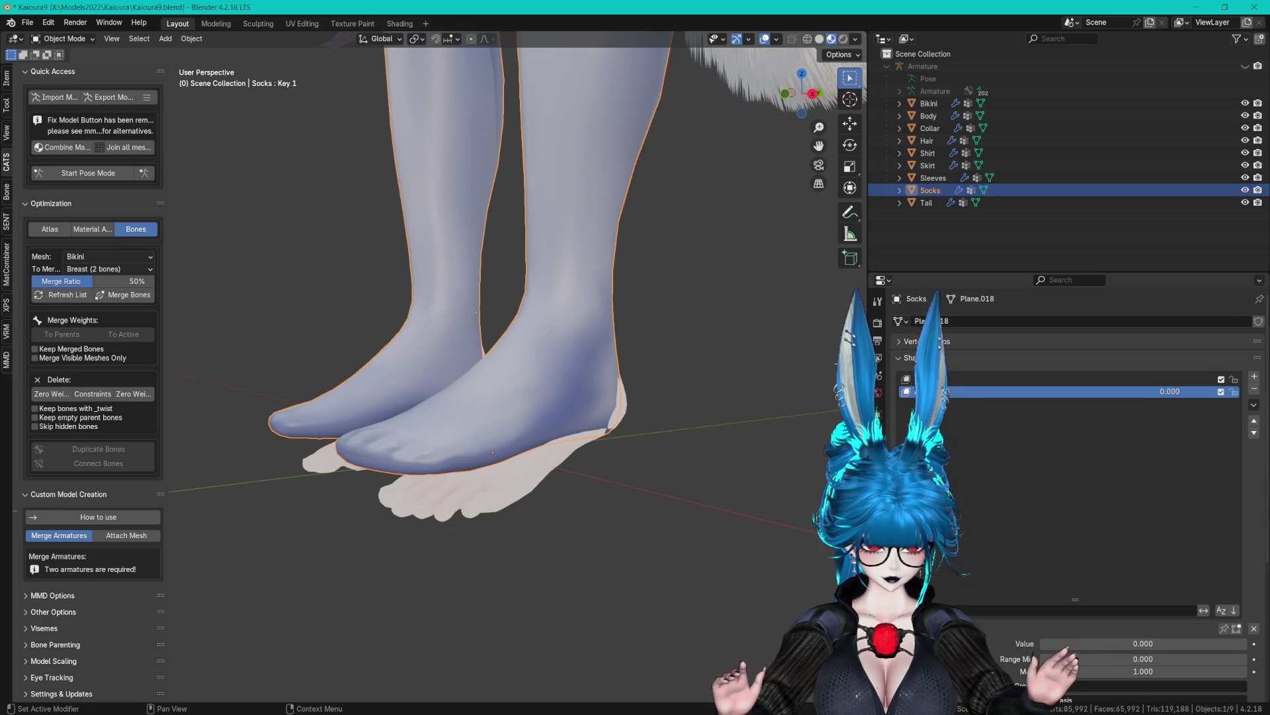
# Add a Foot_heel2 shape key to the Socks, matching the Body's Foot_heel2.
pyautogui.click(929, 115)
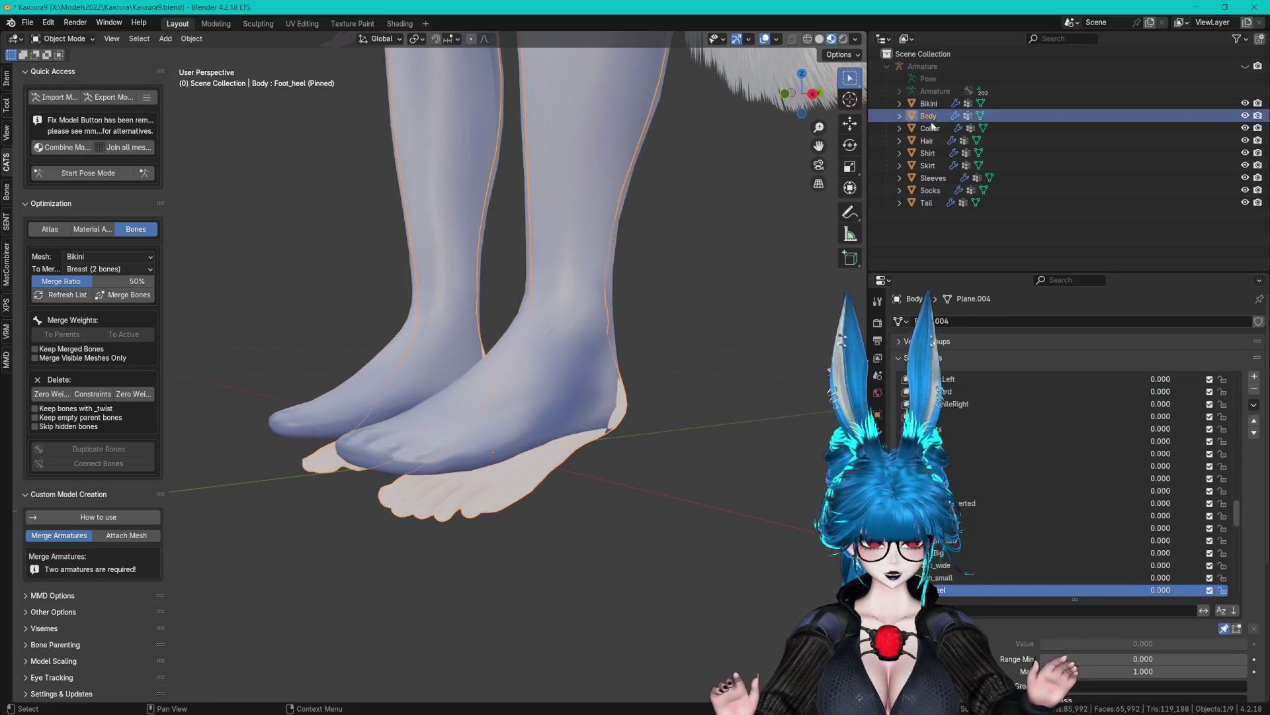
pyautogui.scroll(-1, 1059, 530)
pyautogui.click(993, 577)
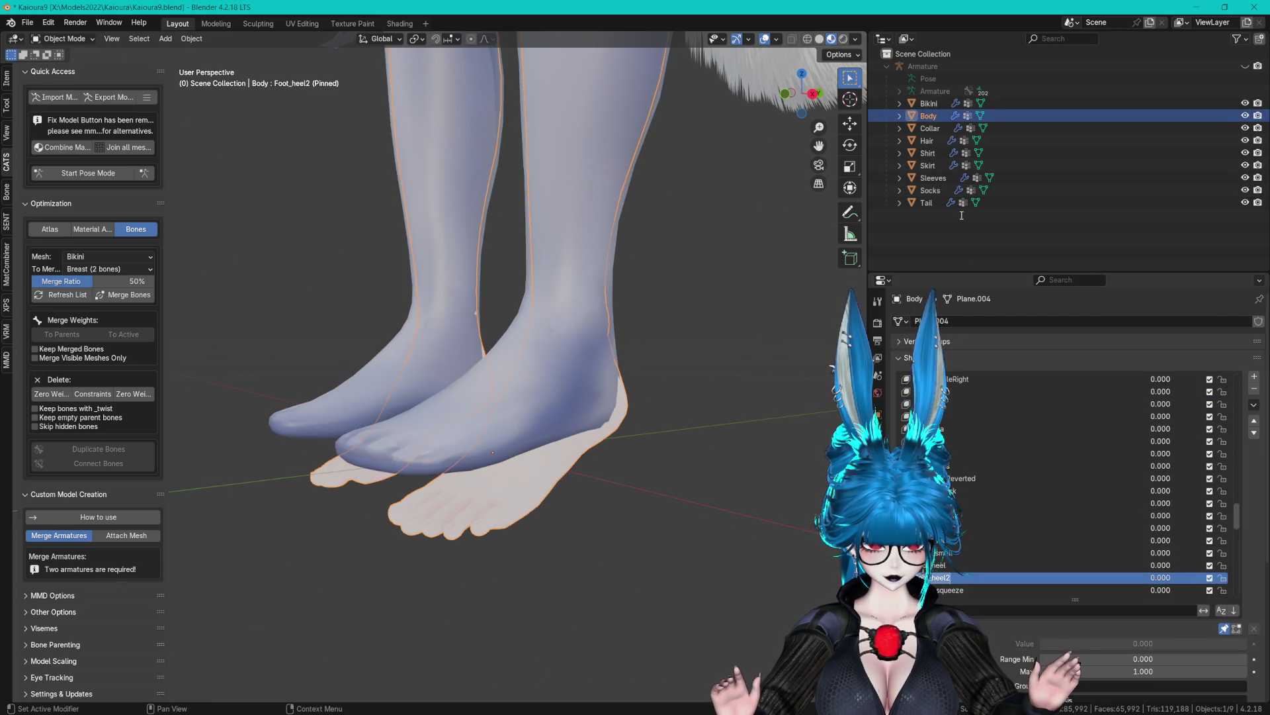
pyautogui.click(929, 191)
pyautogui.click(1254, 377)
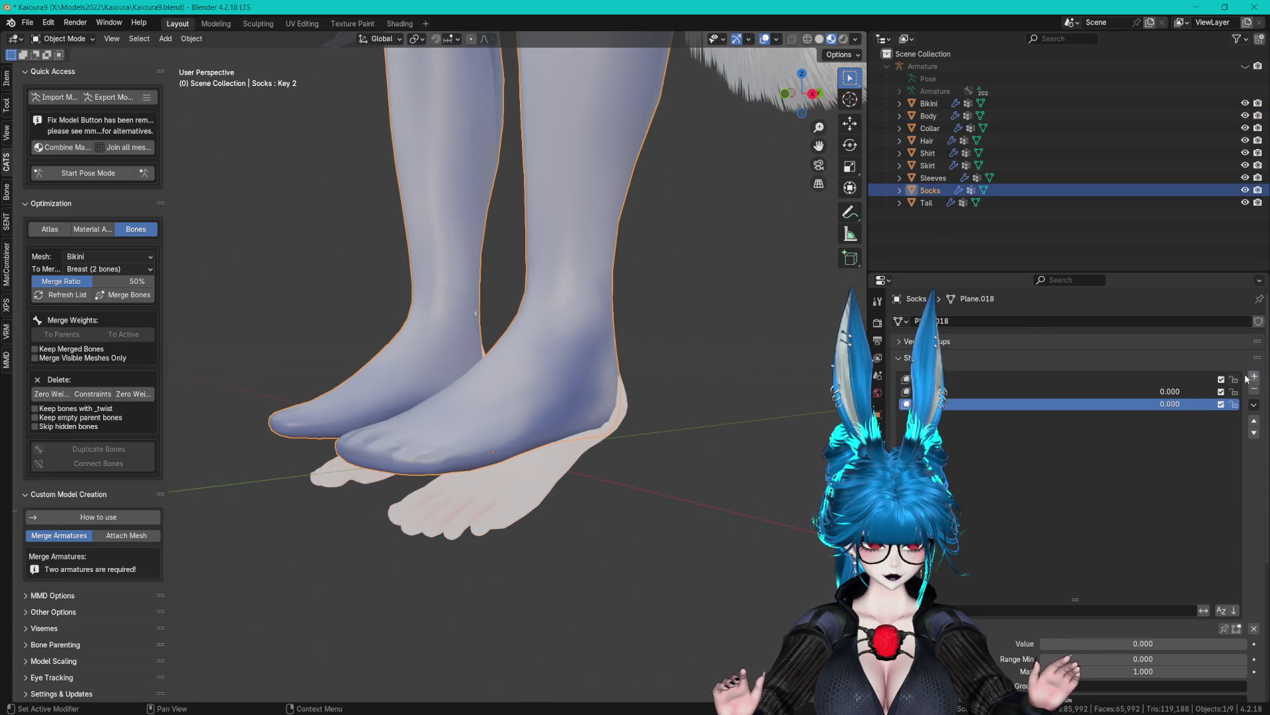
pyautogui.press('Return')
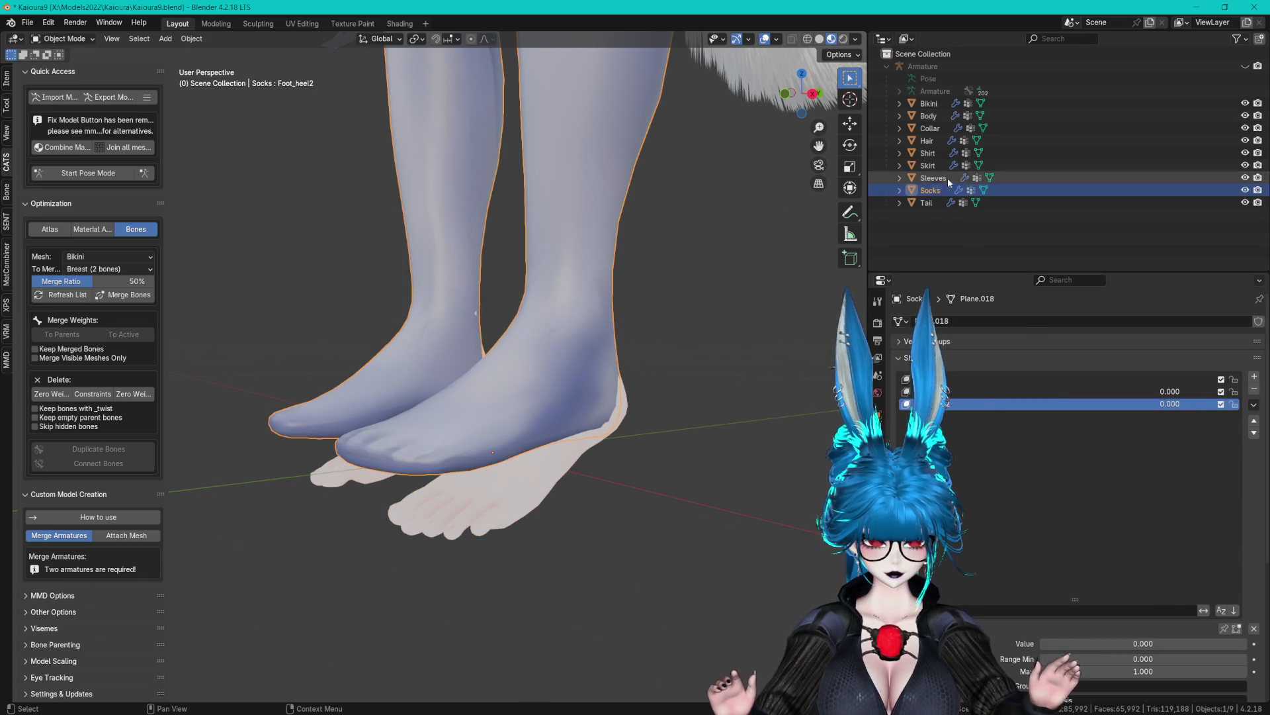
pyautogui.click(929, 116)
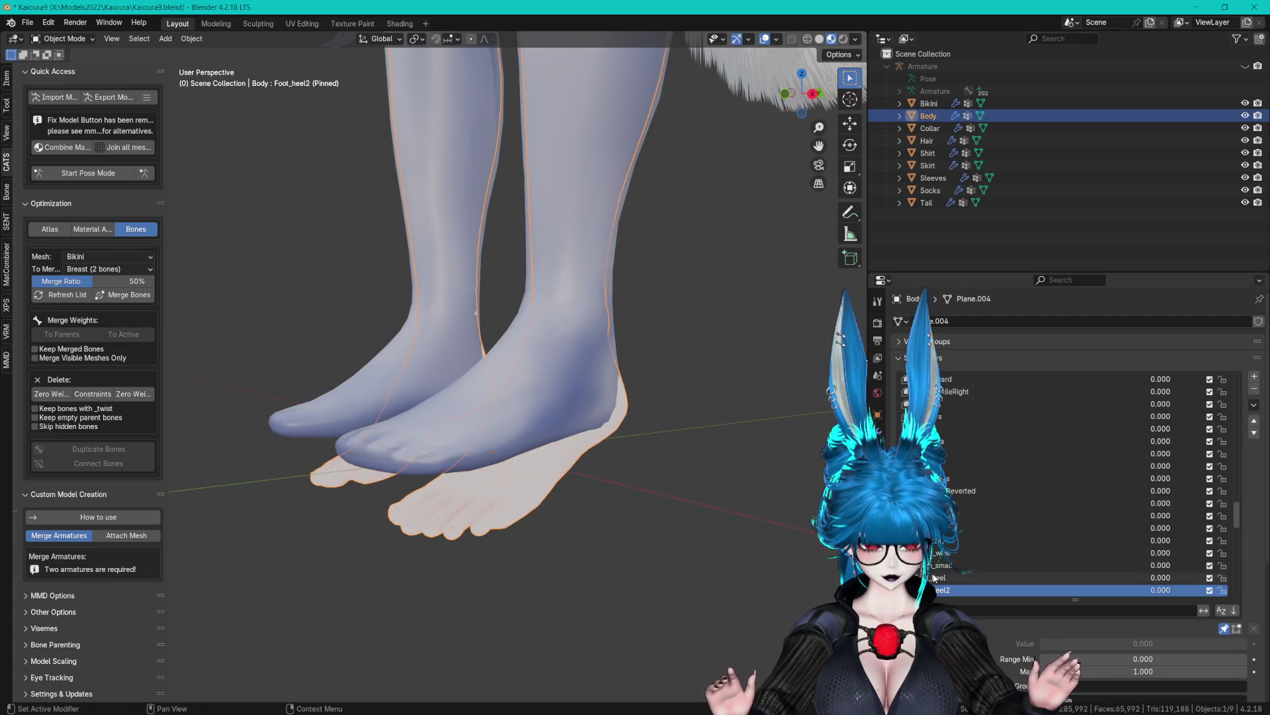
pyautogui.click(930, 191)
# Zoom in on a foot, make Foot_heel the active Socks key, and enter Edit Mode.
pyautogui.moveTo(576, 377)
pyautogui.mouseDown()
pyautogui.moveTo(569, 367)
pyautogui.moveTo(596, 335)
pyautogui.moveTo(569, 351)
pyautogui.moveTo(653, 367)
pyautogui.moveTo(628, 351)
pyautogui.mouseUp()
pyautogui.moveTo(470, 238)
pyautogui.mouseDown()
pyautogui.moveTo(558, 355)
pyautogui.moveTo(592, 356)
pyautogui.moveTo(483, 323)
pyautogui.moveTo(575, 336)
pyautogui.moveTo(493, 342)
pyautogui.mouseUp()
pyautogui.scroll(5, 525, 356)
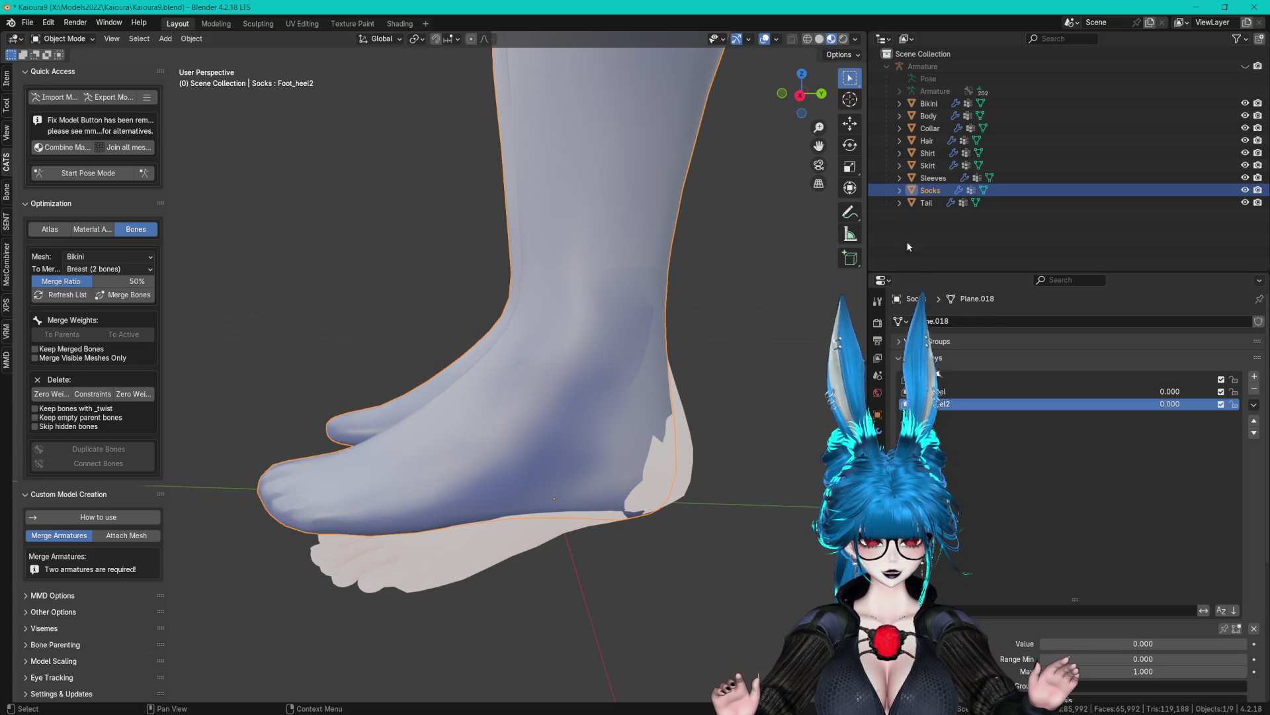
pyautogui.click(957, 393)
pyautogui.click(60, 39)
pyautogui.click(60, 66)
# Lower the selected sock toe vertices along the Z axis.
pyautogui.moveTo(436, 318); pyautogui.dragTo(406, 344)
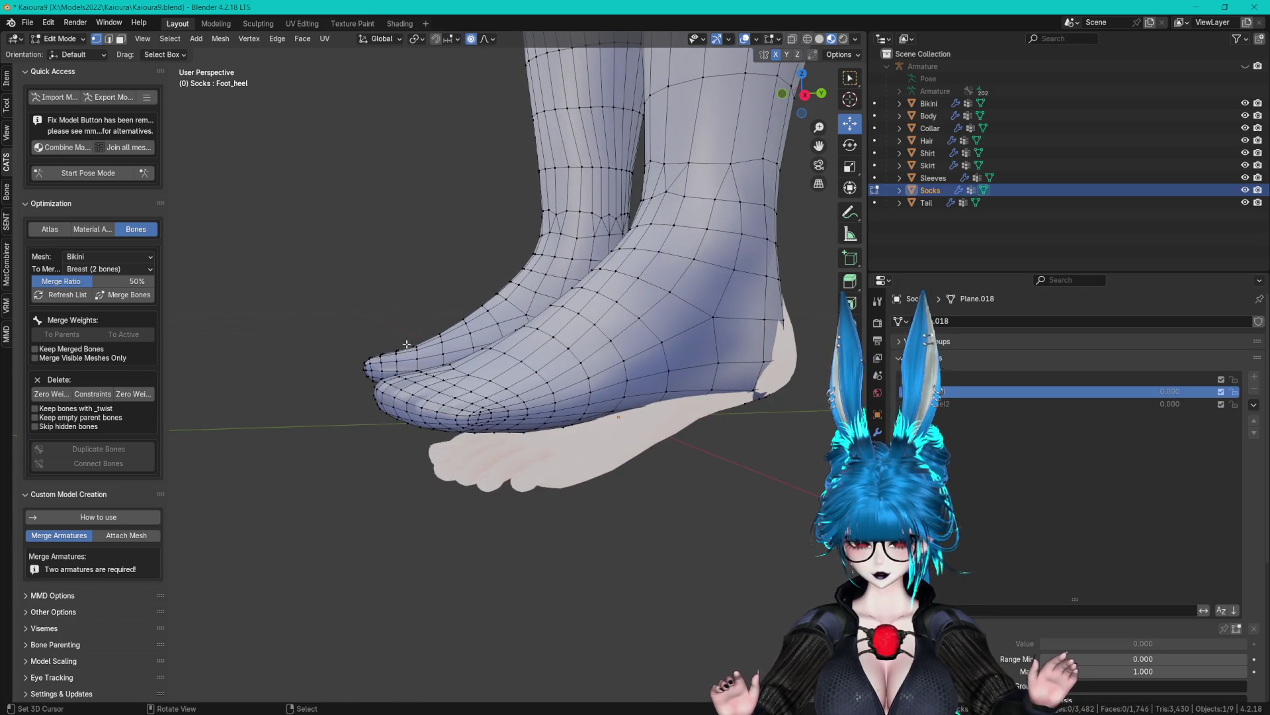
pyautogui.press('g')
pyautogui.press('z')
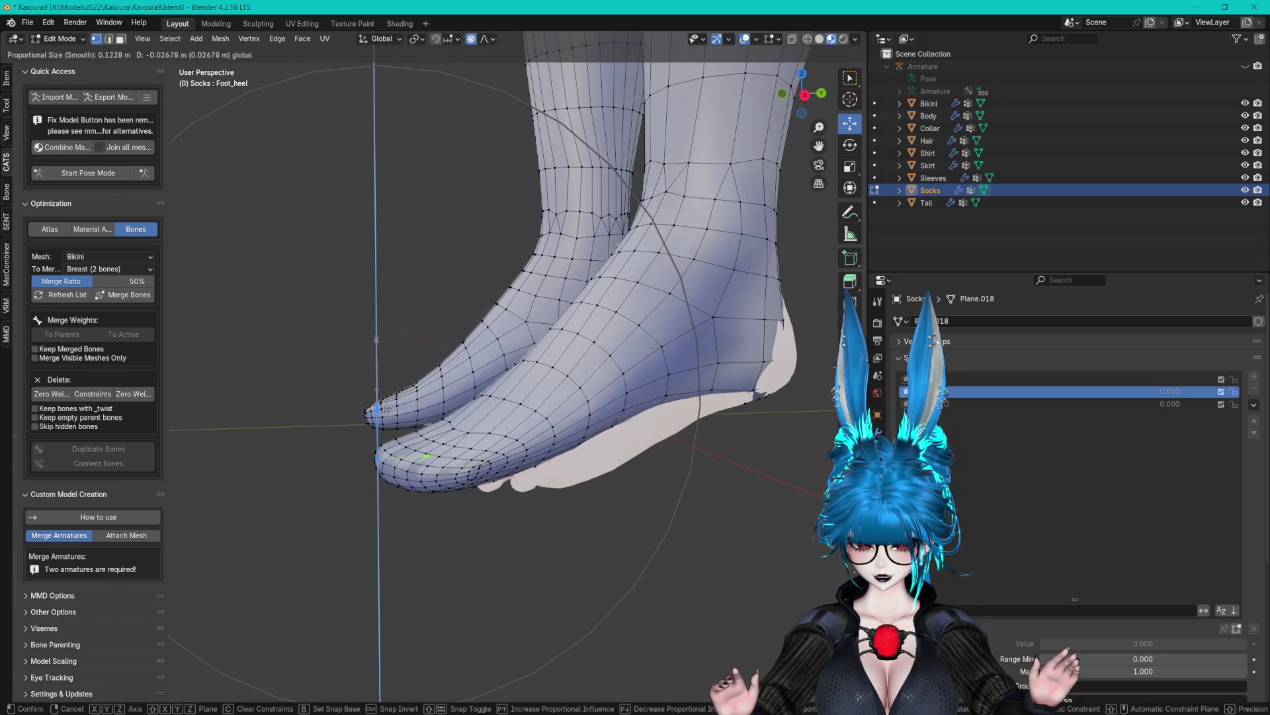
pyautogui.click(423, 409)
# Select the sock heel vertices and shift them along the Y axis.
pyautogui.moveTo(423, 409)
pyautogui.mouseDown()
pyautogui.moveTo(655, 516)
pyautogui.moveTo(717, 468)
pyautogui.mouseUp()
pyautogui.click(655, 516)
pyautogui.press('g')
pyautogui.press('y')
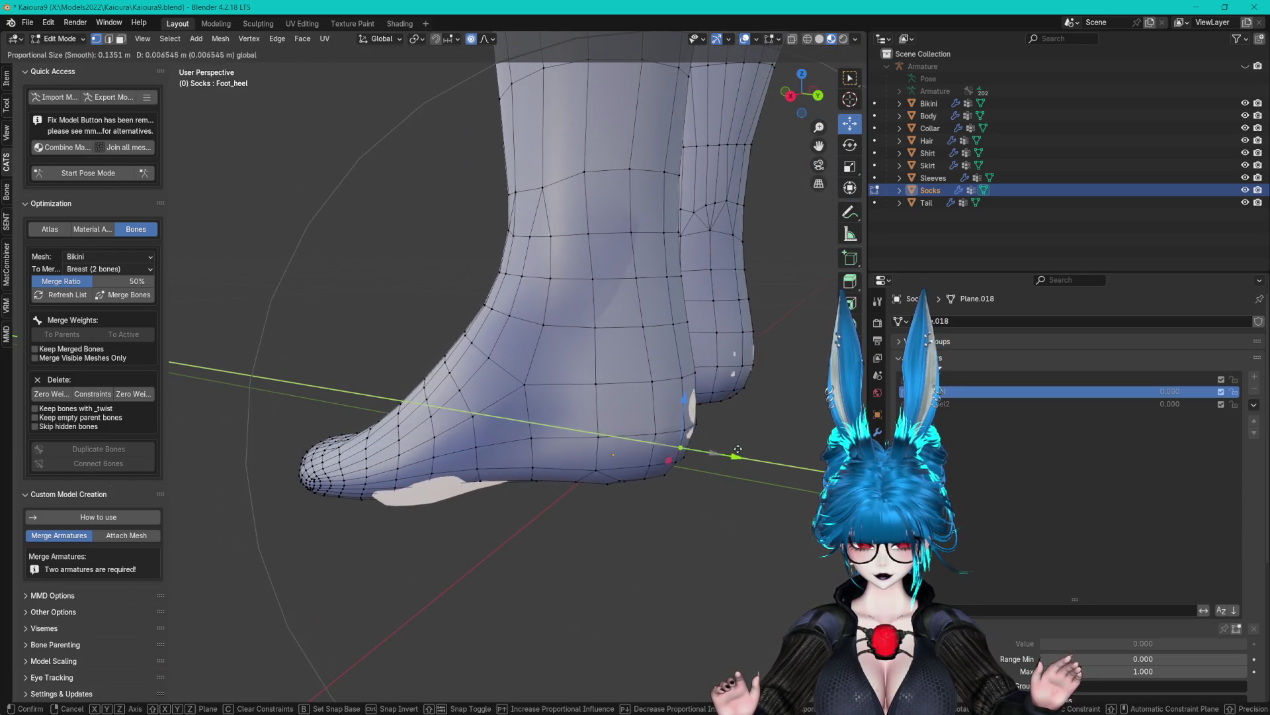
pyautogui.click(718, 463)
pyautogui.scroll(3, 542, 448)
pyautogui.moveTo(542, 448)
pyautogui.mouseDown()
pyautogui.moveTo(538, 461)
pyautogui.moveTo(530, 446)
pyautogui.moveTo(541, 448)
pyautogui.moveTo(477, 387)
pyautogui.moveTo(541, 389)
pyautogui.moveTo(593, 369)
pyautogui.moveTo(532, 294)
pyautogui.moveTo(658, 348)
pyautogui.moveTo(653, 330)
pyautogui.mouseUp()
pyautogui.scroll(-3, 537, 461)
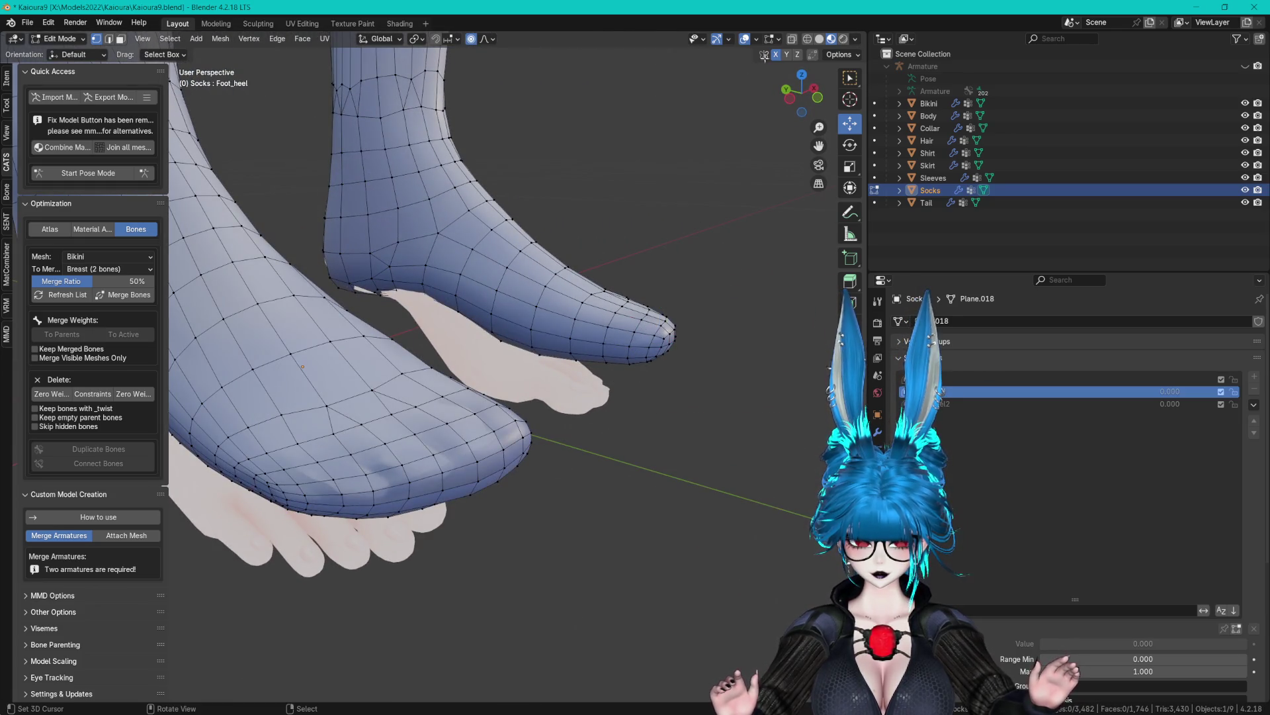
# Circle-select the toe vertices and tilt them about 11 degrees around the 3D cursor on the instep.
pyautogui.click(794, 39)
pyautogui.press('c')
pyautogui.moveTo(688, 289)
pyautogui.mouseDown()
pyautogui.moveTo(661, 304)
pyautogui.moveTo(650, 331)
pyautogui.mouseUp()
pyautogui.click(798, 40)
pyautogui.moveTo(596, 172); pyautogui.dragTo(497, 225)
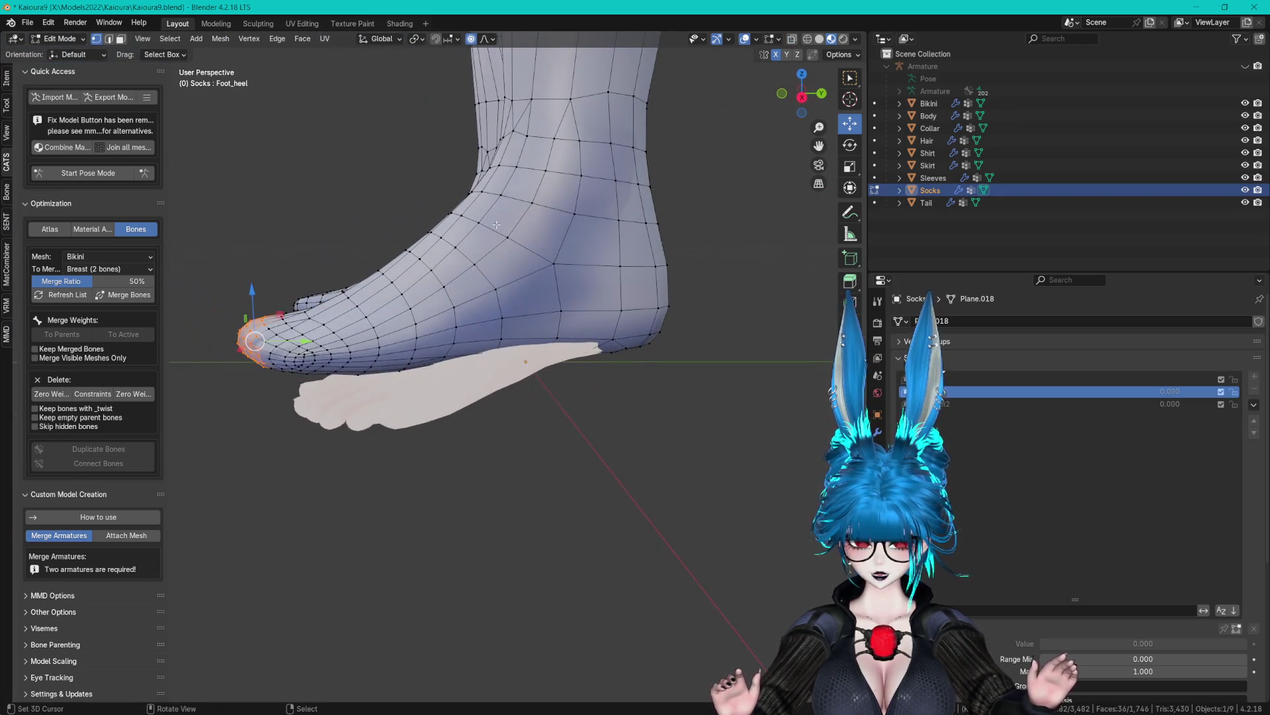
pyautogui.click(583, 281)
pyautogui.moveTo(582, 281); pyautogui.dragTo(590, 257)
pyautogui.click(416, 39)
pyautogui.click(434, 91)
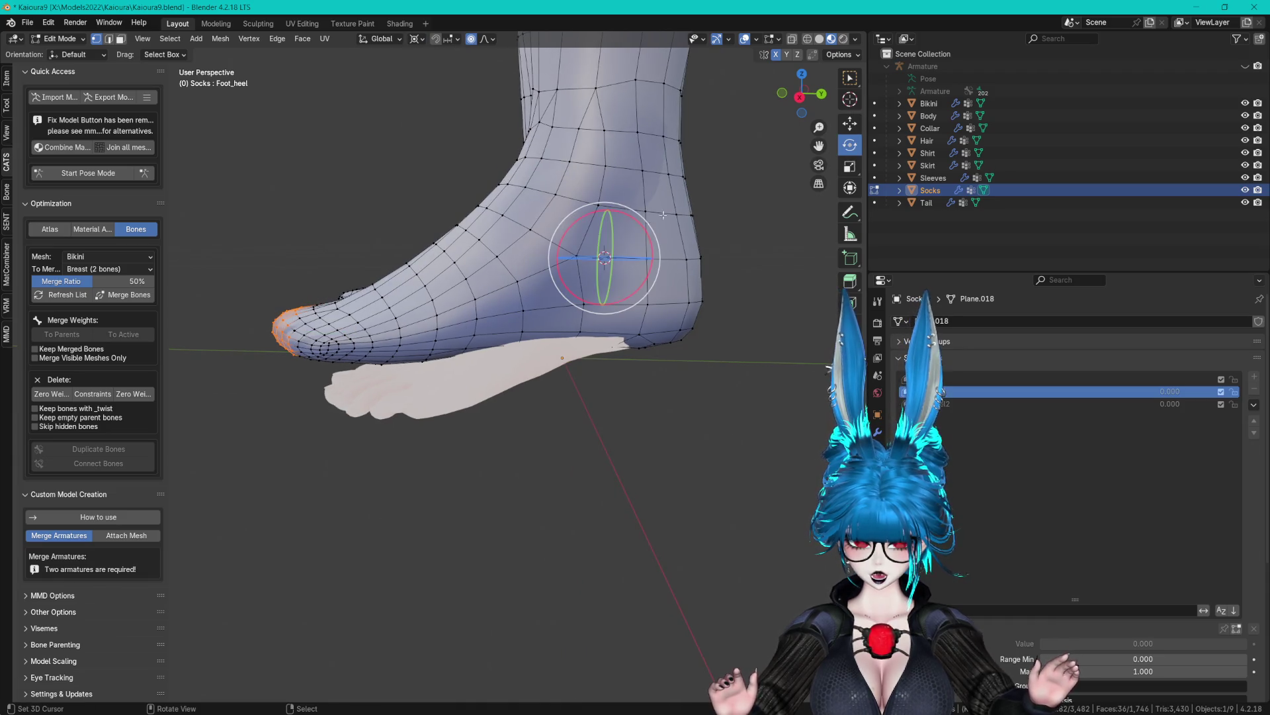
pyautogui.moveTo(629, 217)
pyautogui.mouseDown()
pyautogui.moveTo(617, 213)
pyautogui.moveTo(558, 414)
pyautogui.mouseUp()
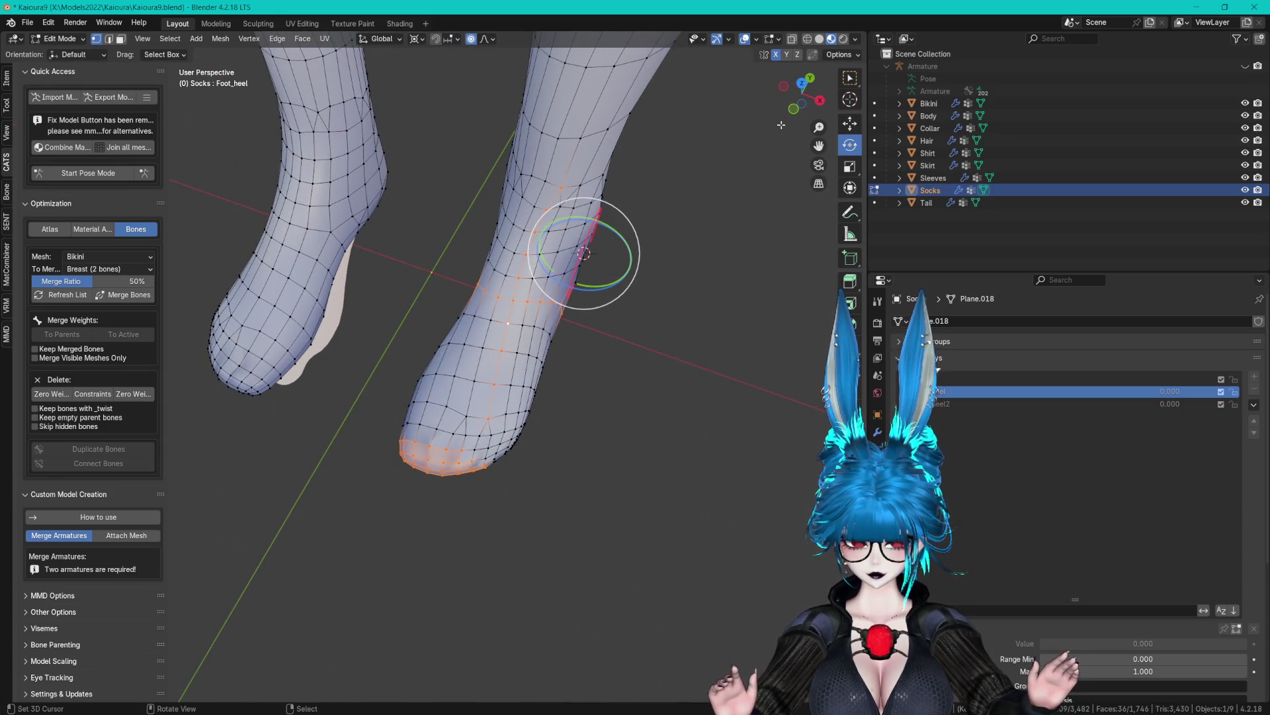
# Select the whole lower sock, turn X-ray off, and nudge the heel face along X.
pyautogui.press('c')
pyautogui.moveTo(568, 363)
pyautogui.mouseDown()
pyautogui.moveTo(526, 425)
pyautogui.moveTo(483, 454)
pyautogui.moveTo(569, 464)
pyautogui.mouseUp()
pyautogui.press('Escape')
pyautogui.moveTo(647, 351); pyautogui.dragTo(803, 116)
pyautogui.click(792, 38)
pyautogui.scroll(3, 648, 200)
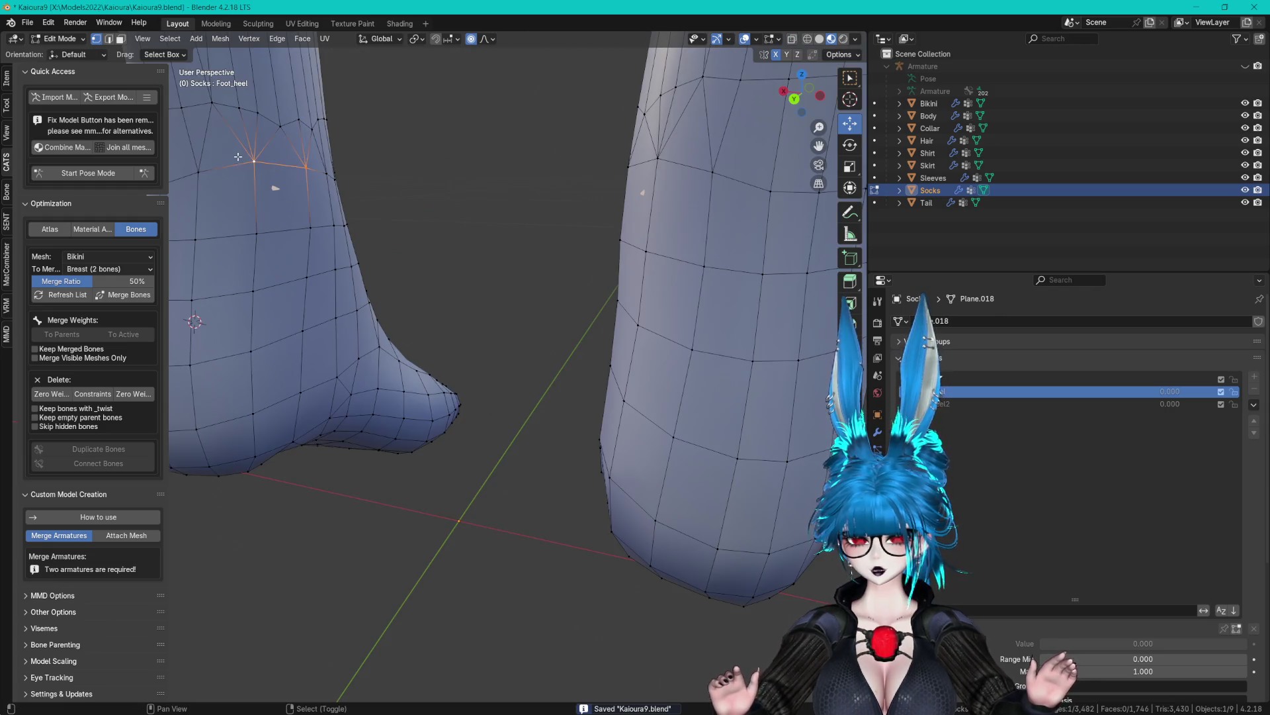
pyautogui.moveTo(335, 299); pyautogui.dragTo(535, 341)
# Save Kaioura9.blend and return to Object Mode.
pyautogui.hotkey('ctrl', 's')
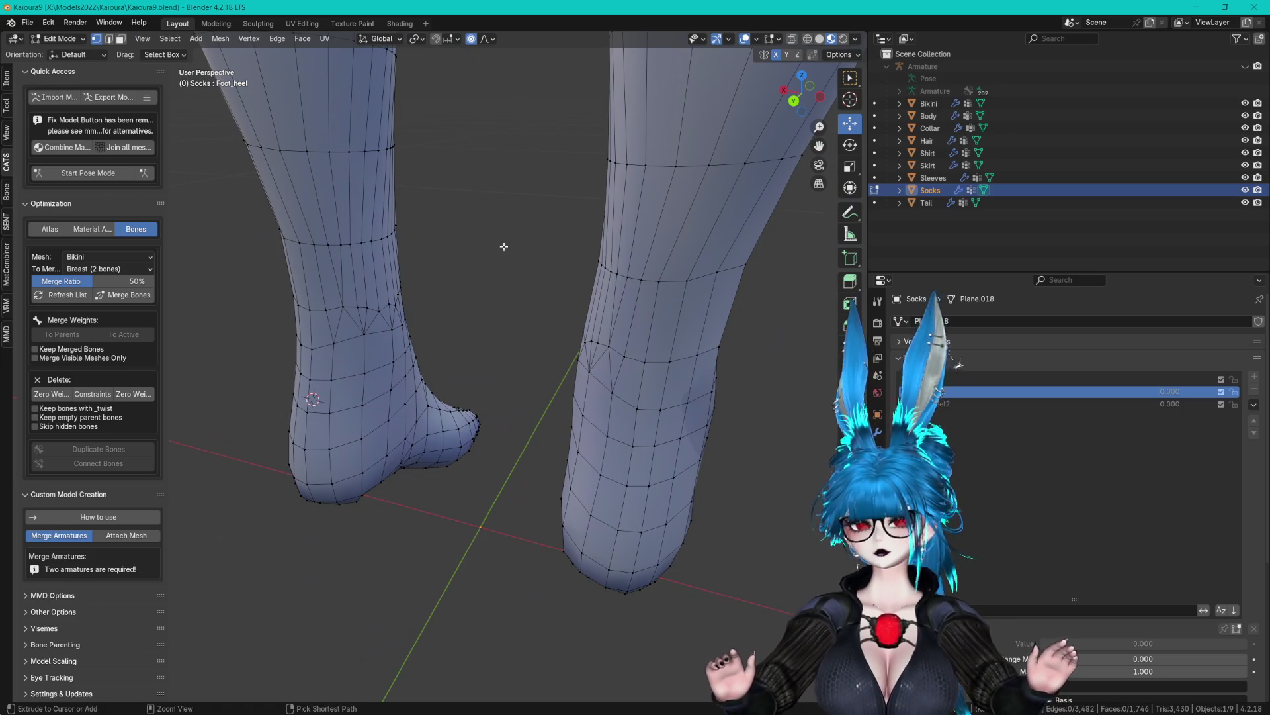
pyautogui.moveTo(503, 272)
pyautogui.mouseDown()
pyautogui.moveTo(609, 279)
pyautogui.moveTo(596, 284)
pyautogui.mouseUp()
pyautogui.press('Tab')
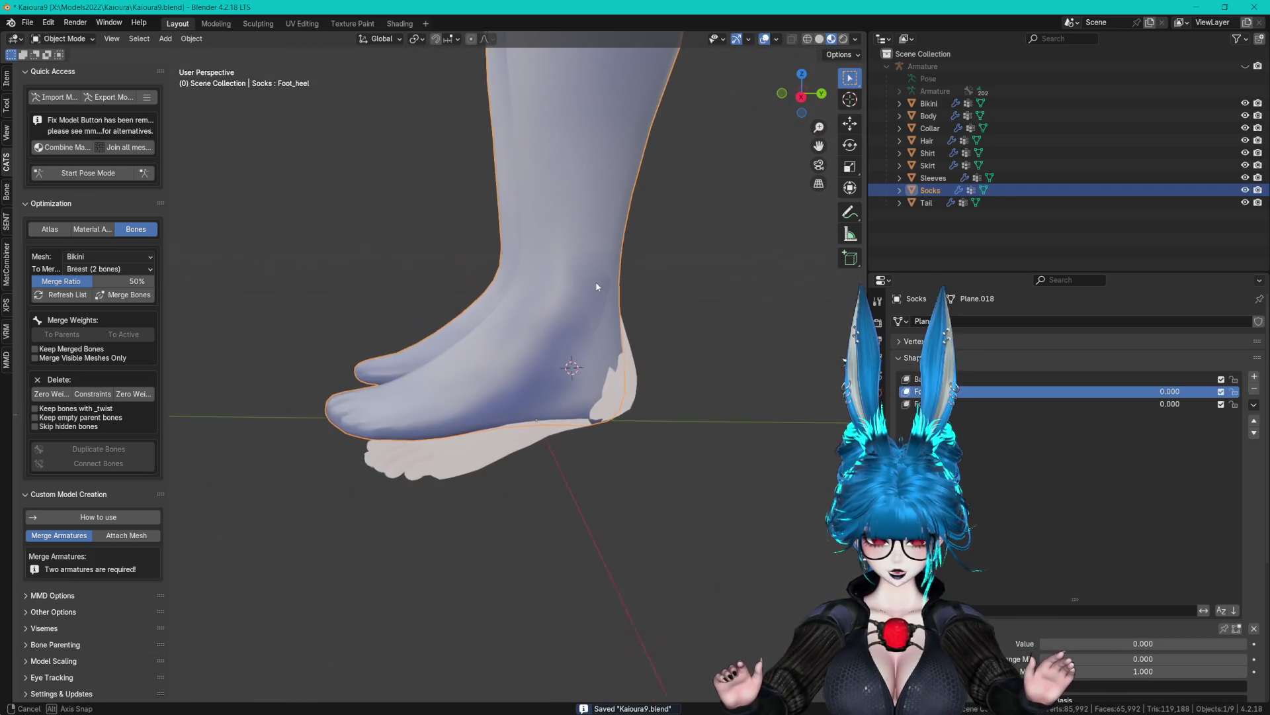
# Delete the Foot_heel2 shape key and set Foot_heel to 1.
pyautogui.click(982, 404)
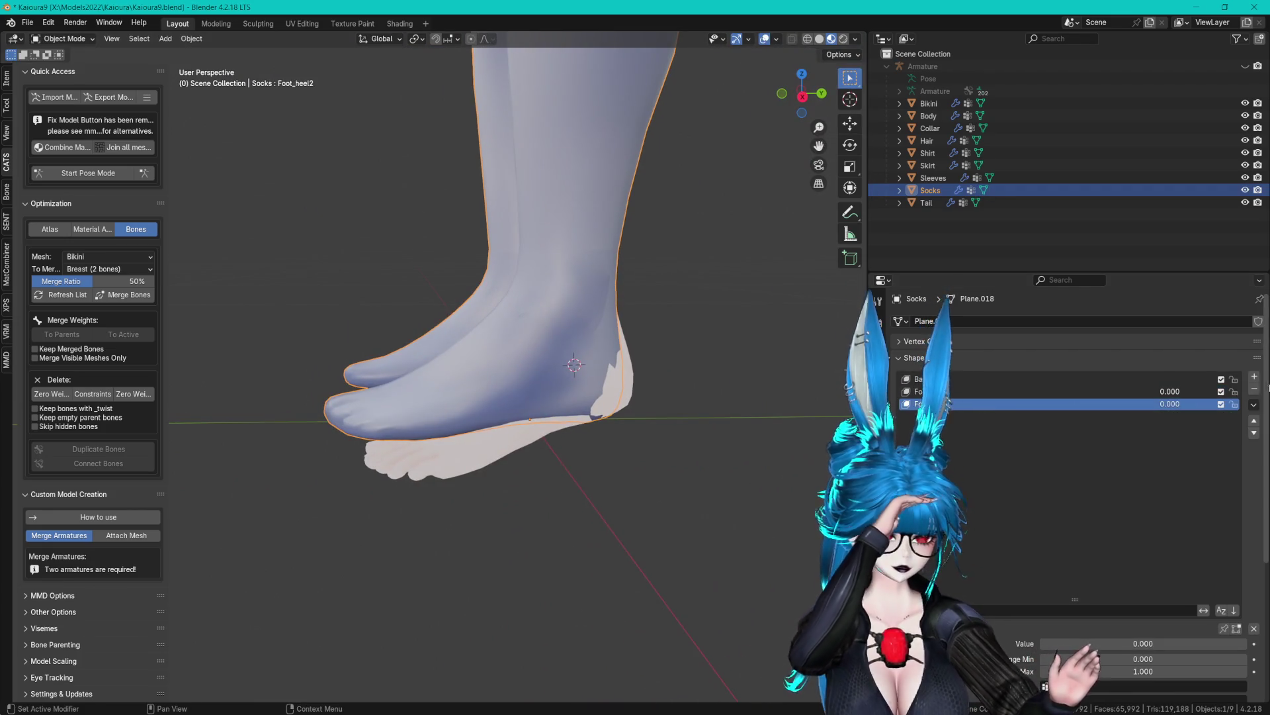
pyautogui.click(1254, 390)
pyautogui.click(1253, 405)
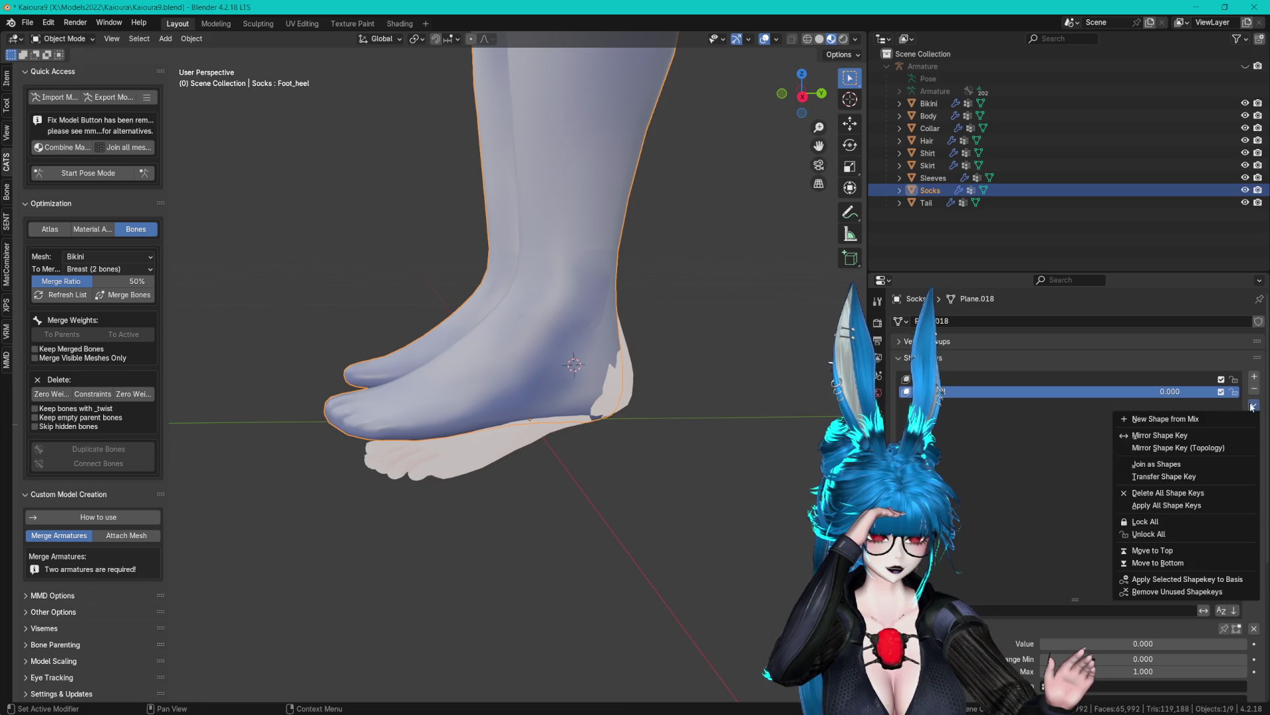
pyautogui.click(1143, 643)
pyautogui.write('1')
pyautogui.press('Return')
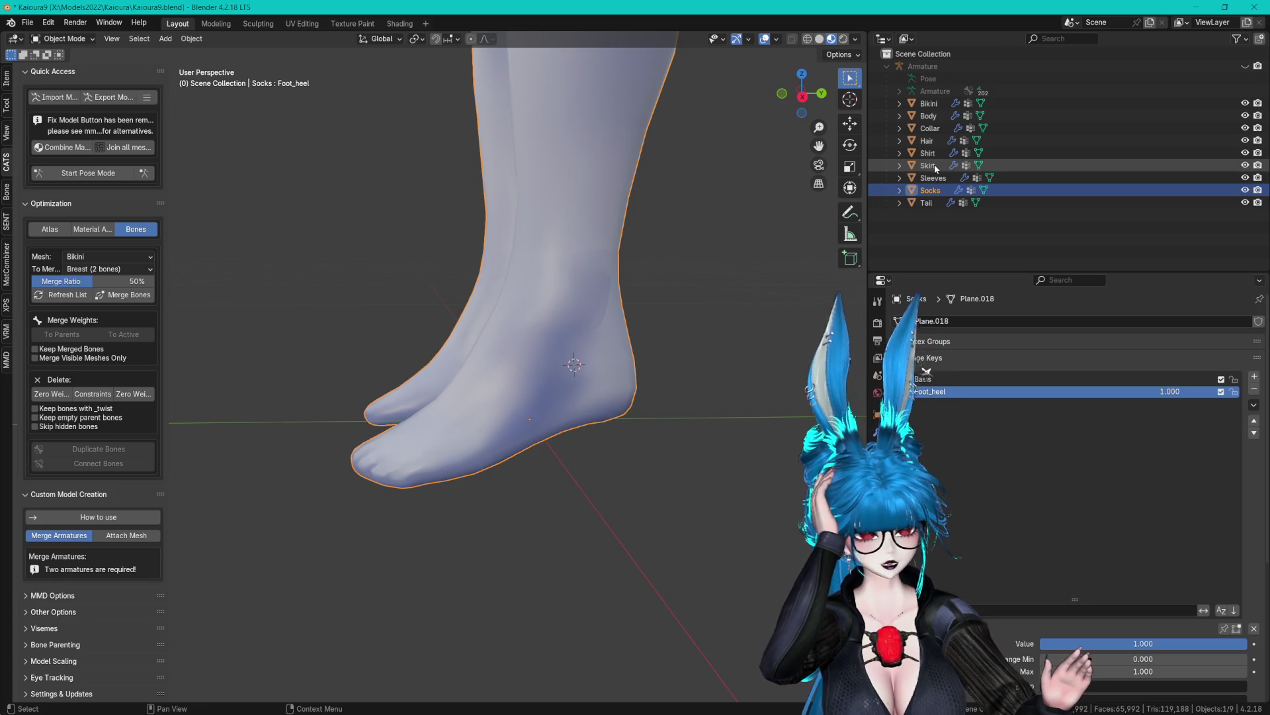
# Check the Body object's Foot_heel2 shape key, then reselect the Socks.
pyautogui.click(929, 116)
pyautogui.scroll(-2, 1059, 527)
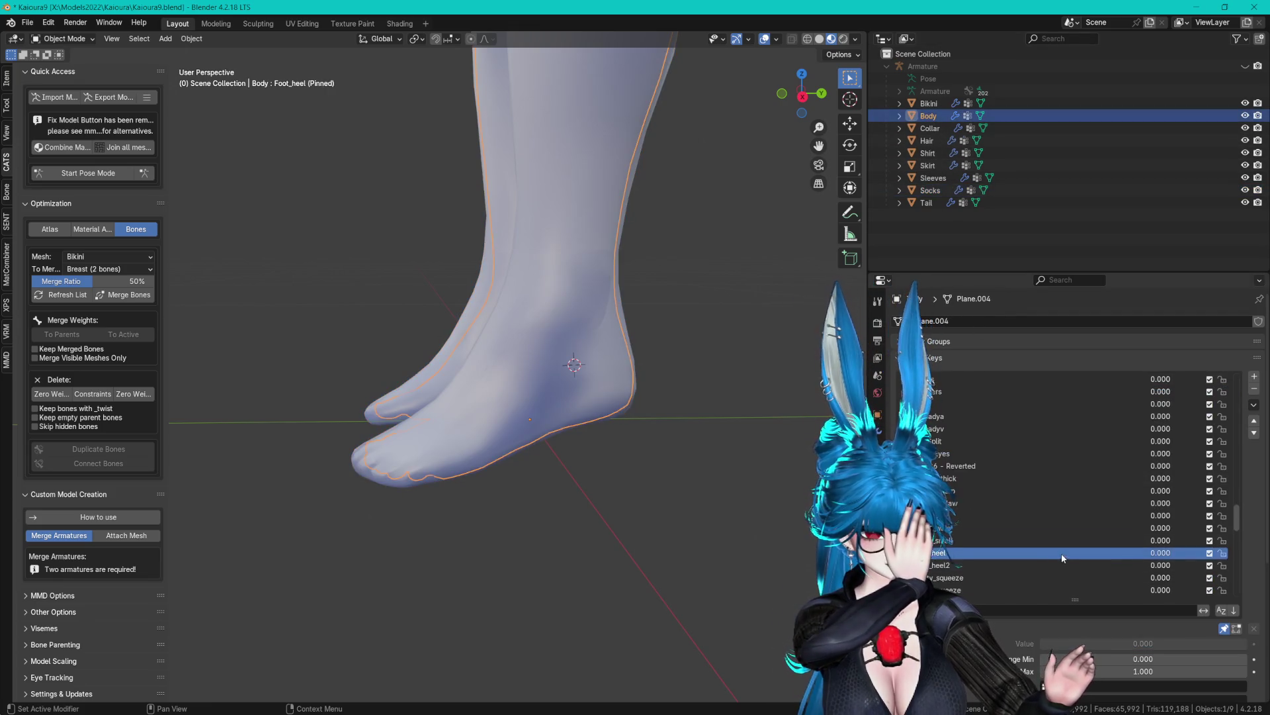
pyautogui.click(974, 516)
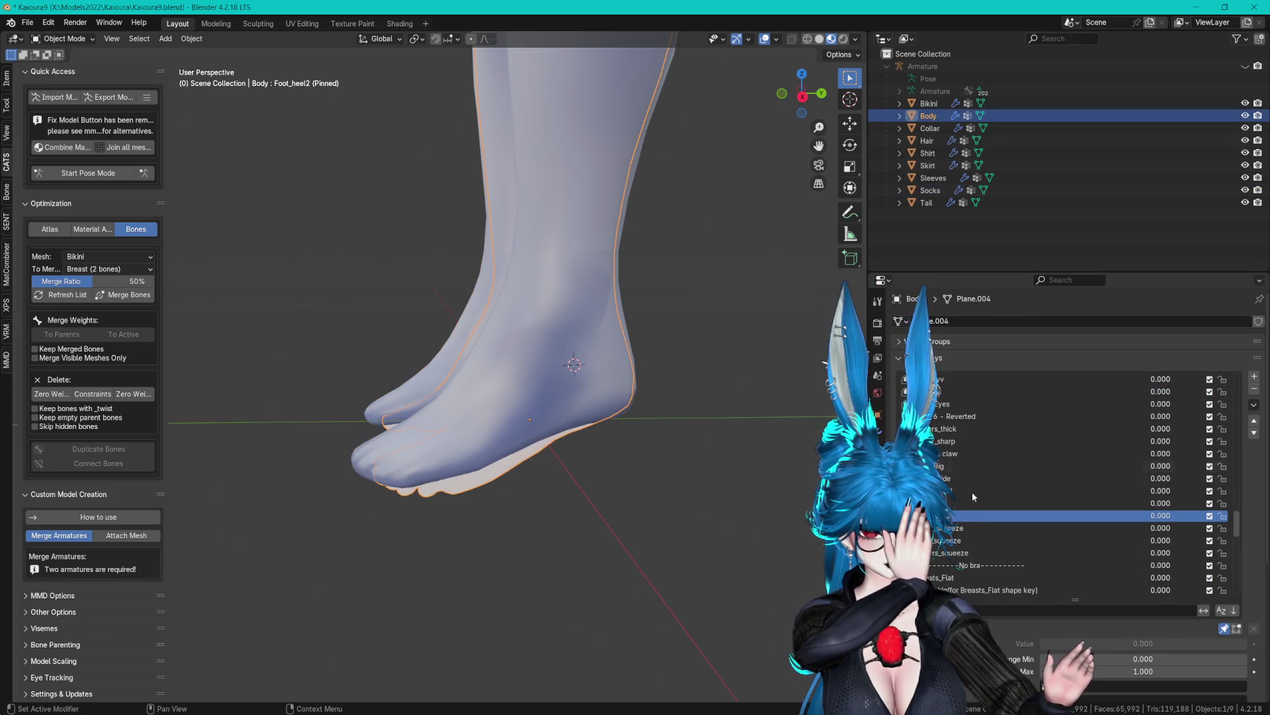
pyautogui.click(930, 191)
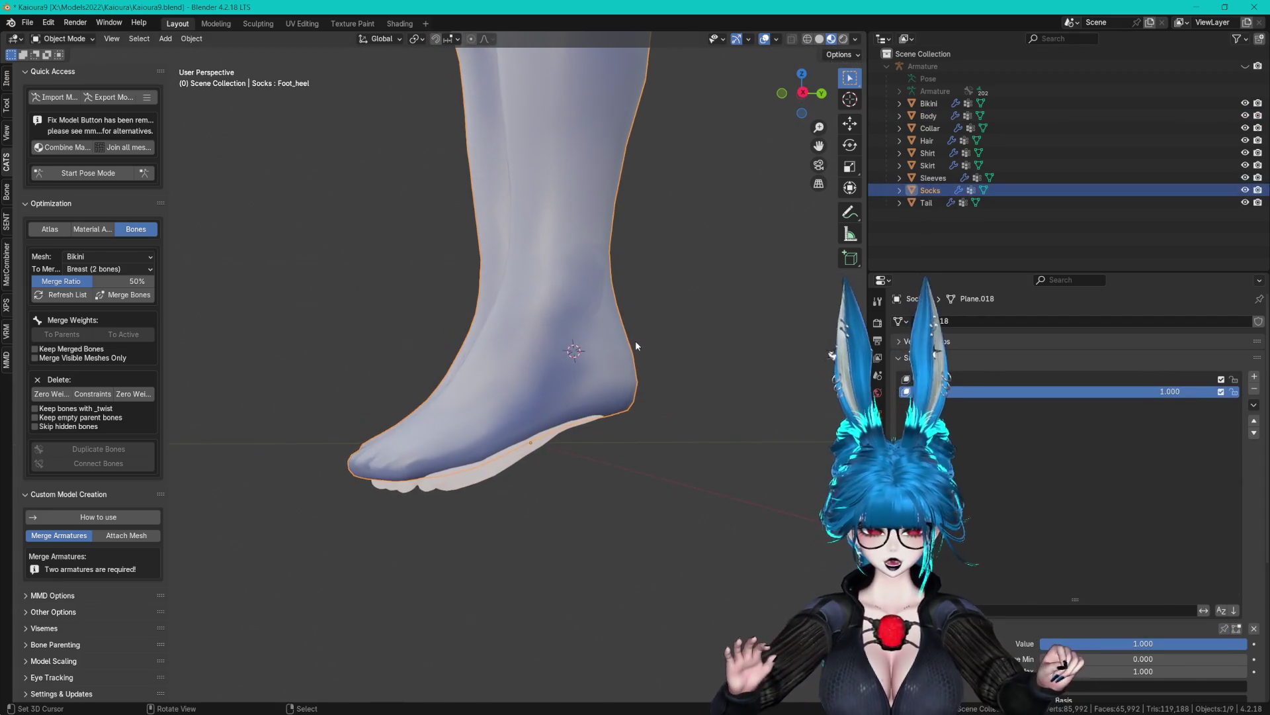
# Create Key 2 on the socks with New Shape from Mix and raise its influence.
pyautogui.click(1252, 405)
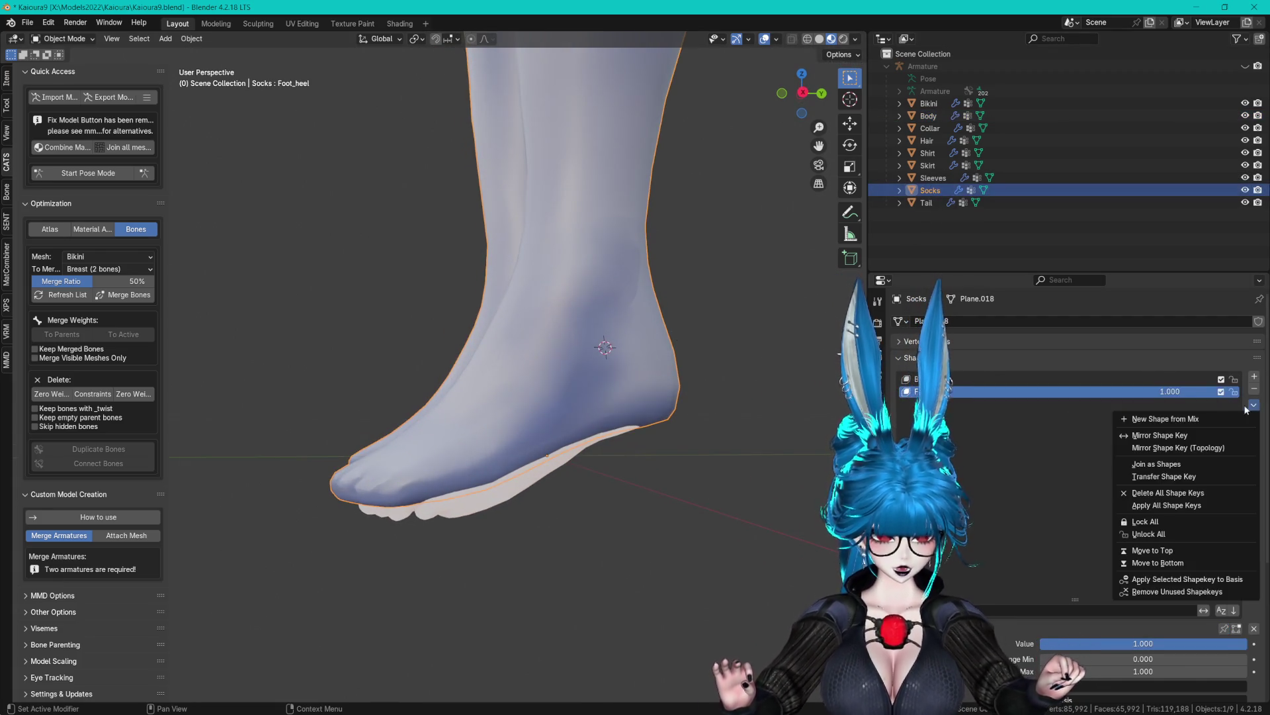
pyautogui.click(1201, 417)
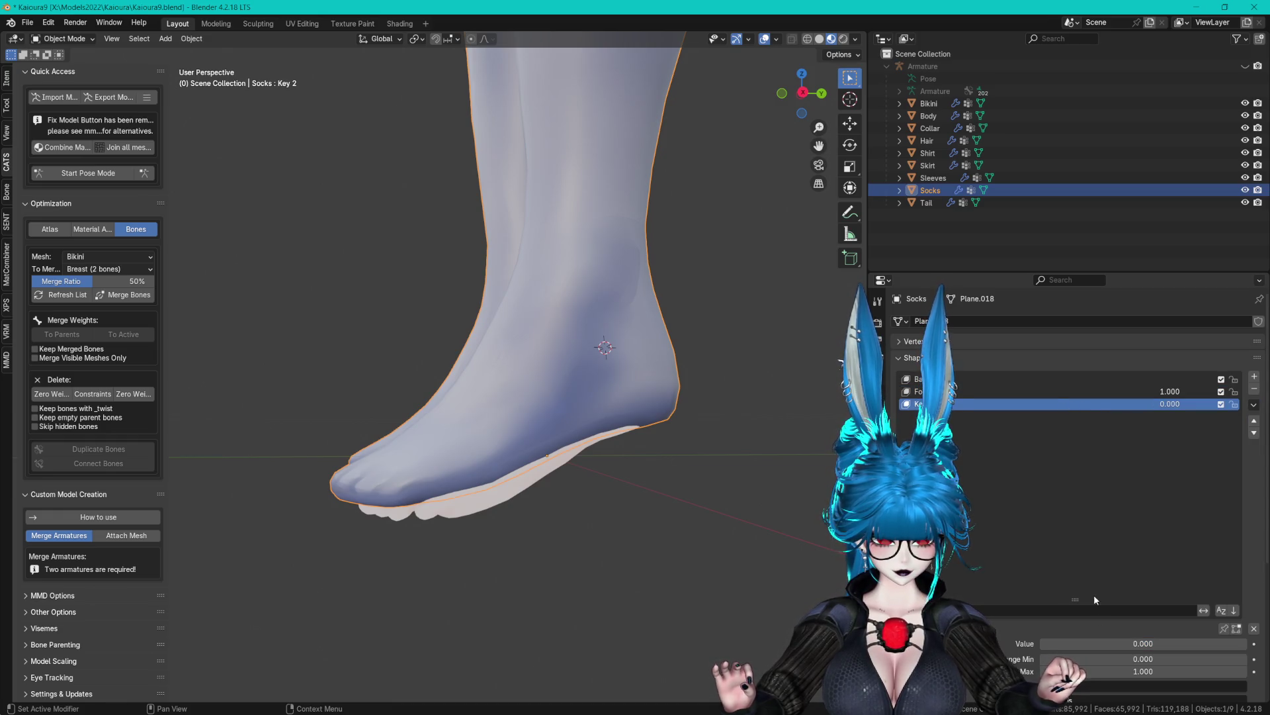
pyautogui.moveTo(1098, 643)
pyautogui.mouseDown()
pyautogui.moveTo(1155, 643)
pyautogui.moveTo(1115, 643)
pyautogui.mouseUp()
pyautogui.moveTo(684, 544); pyautogui.dragTo(722, 477)
pyautogui.scroll(3, 720, 477)
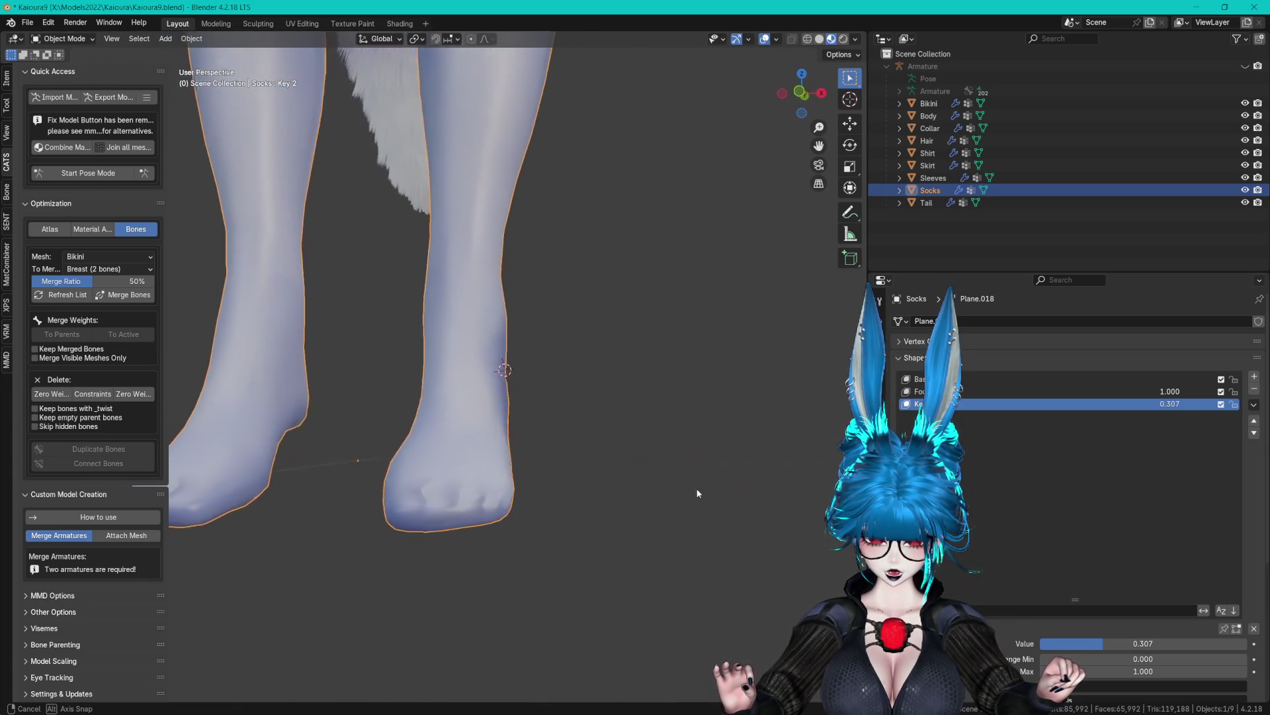
# Add another shape from mix, remove Key 2, reset Foot_heel to 0, and edit the newest key.
pyautogui.click(1254, 404)
pyautogui.click(1191, 415)
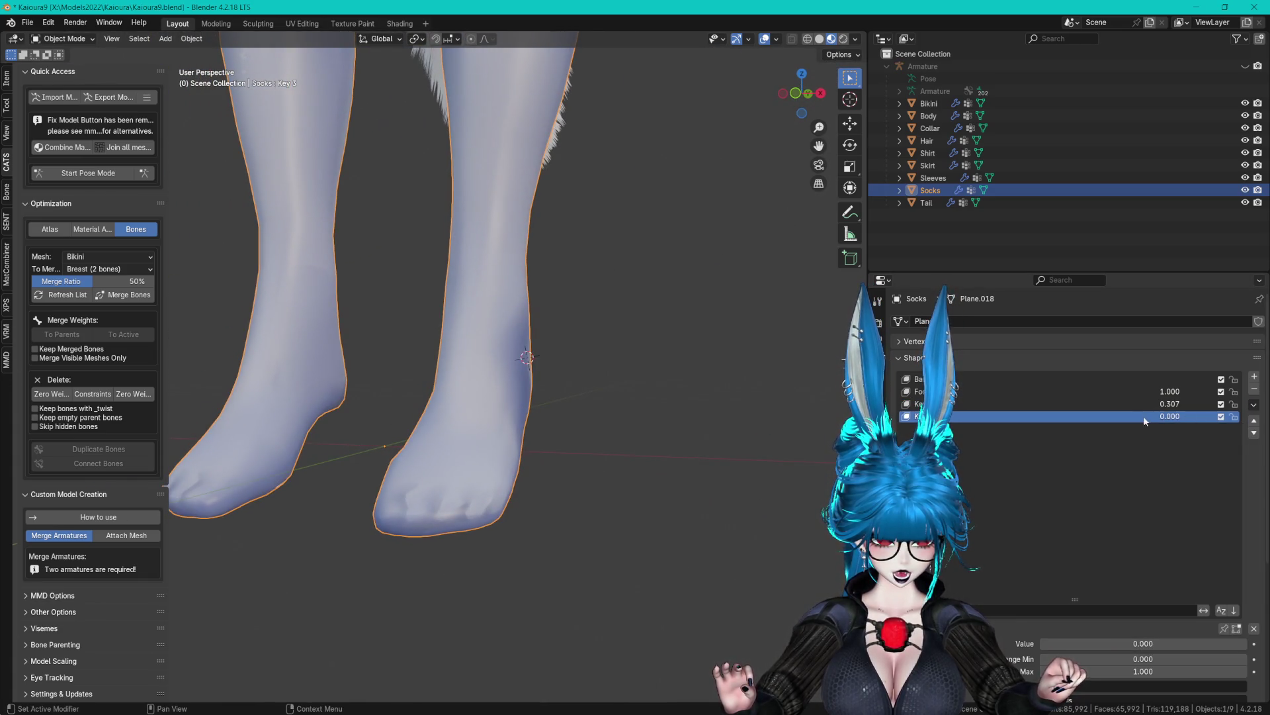
pyautogui.click(1254, 389)
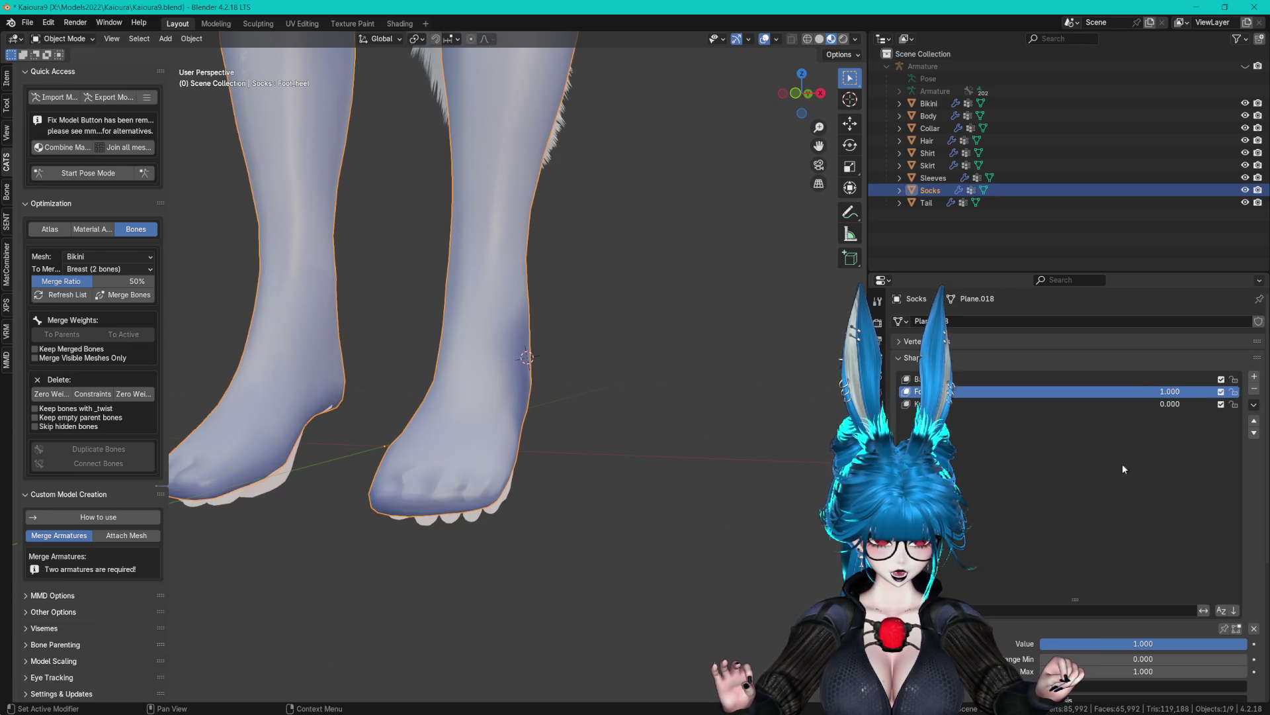
pyautogui.moveTo(1143, 643); pyautogui.dragTo(1052, 643)
pyautogui.click(954, 404)
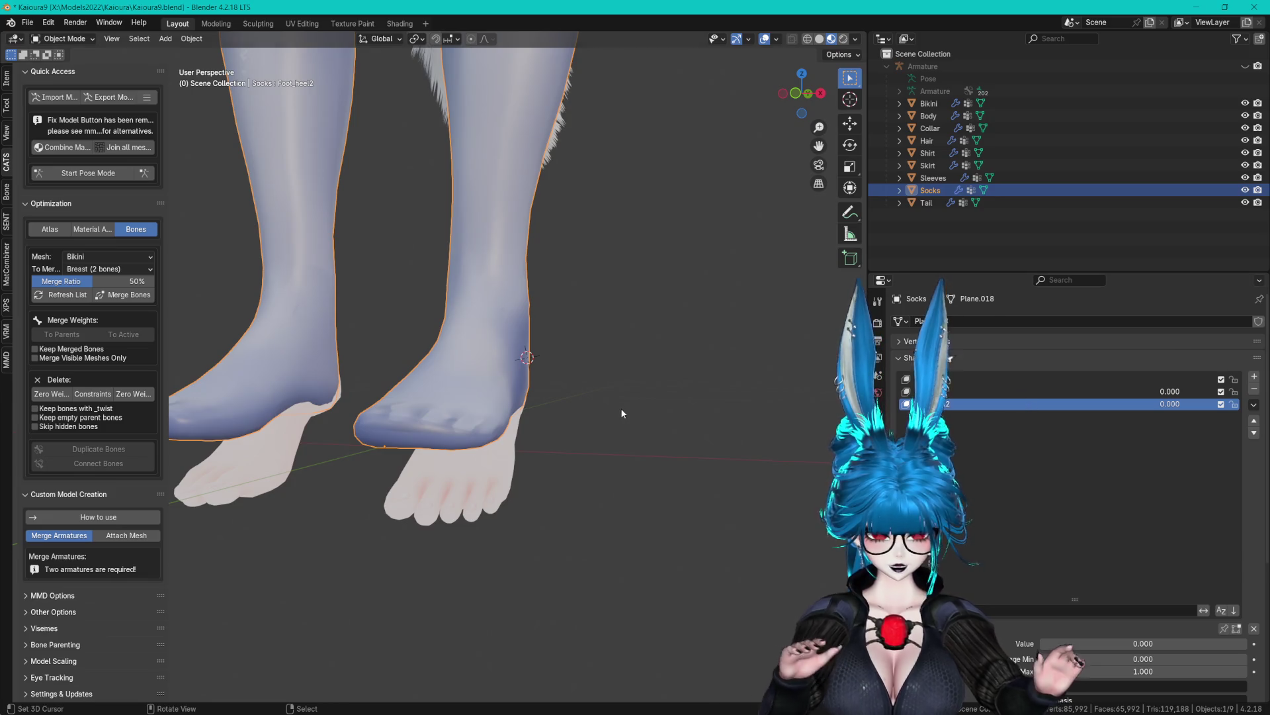
pyautogui.press('Tab')
# Move the selected sock foot vertices twice with proportional falloff.
pyautogui.scroll(3, 626, 485)
pyautogui.scroll(5, 626, 485)
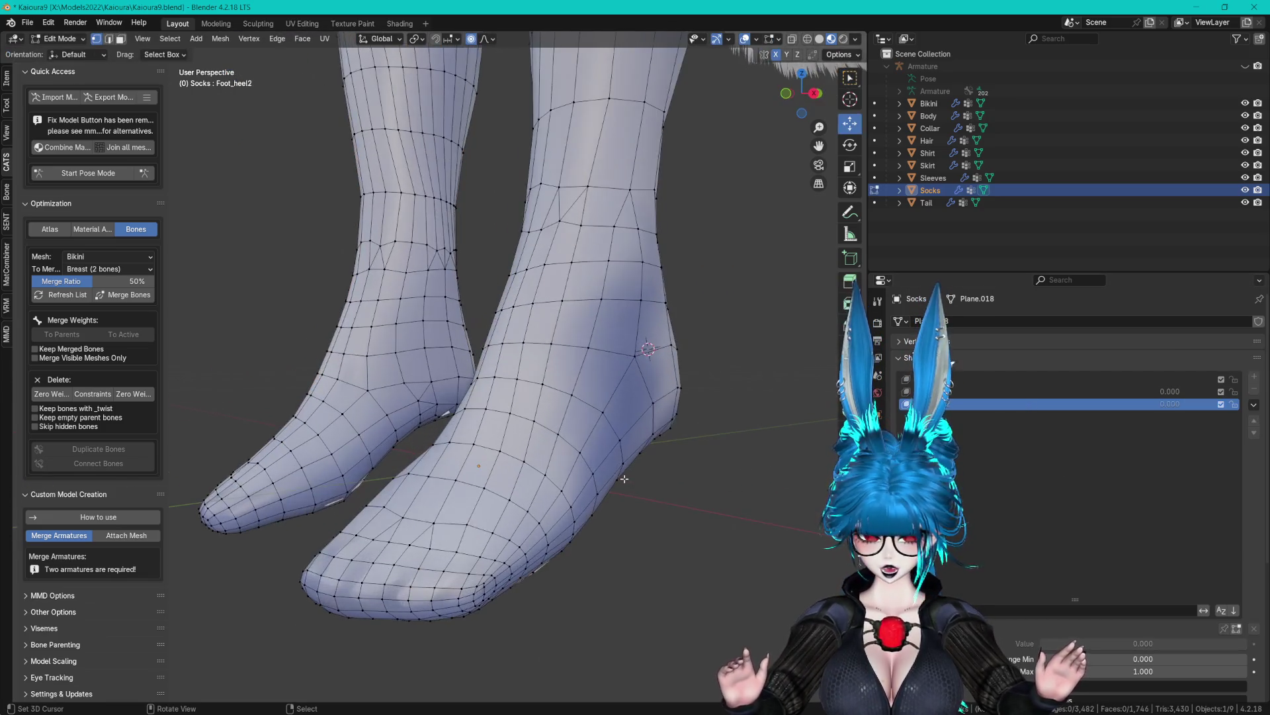
pyautogui.moveTo(626, 485)
pyautogui.mouseDown()
pyautogui.moveTo(459, 374)
pyautogui.moveTo(423, 381)
pyautogui.mouseUp()
pyautogui.press('g')
pyautogui.click(459, 369)
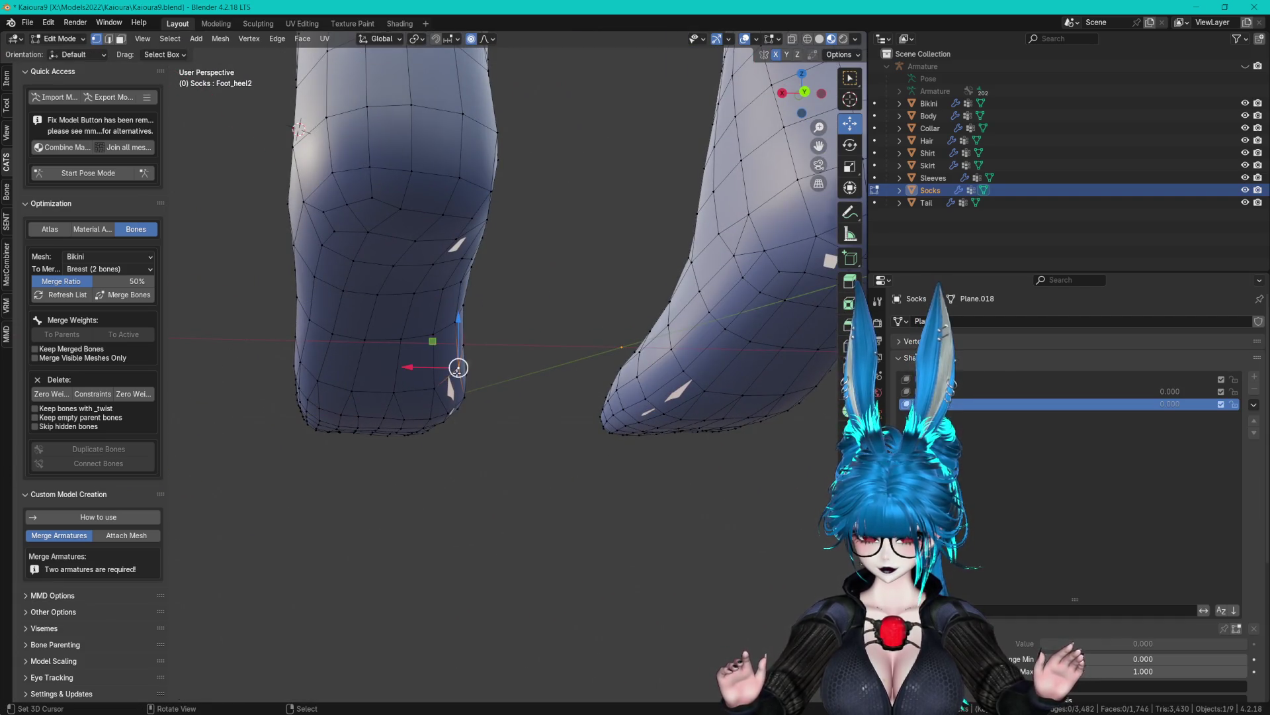
pyautogui.moveTo(475, 396)
pyautogui.mouseDown()
pyautogui.moveTo(422, 316)
pyautogui.moveTo(454, 340)
pyautogui.mouseUp()
pyautogui.press('g')
pyautogui.click(457, 377)
# Select another foot vertex and lower it slightly along Z.
pyautogui.click(513, 166)
pyautogui.moveTo(513, 166); pyautogui.dragTo(487, 331)
pyautogui.press('g')
pyautogui.press('z')
pyautogui.click(463, 373)
pyautogui.moveTo(463, 374)
pyautogui.mouseDown()
pyautogui.moveTo(562, 298)
pyautogui.moveTo(640, 266)
pyautogui.moveTo(619, 314)
pyautogui.moveTo(631, 349)
pyautogui.moveTo(524, 295)
pyautogui.moveTo(559, 306)
pyautogui.moveTo(570, 342)
pyautogui.moveTo(628, 383)
pyautogui.mouseUp()
# Save Kaioura9.blend, return to Object Mode, and start the model export.
pyautogui.hotkey('ctrl', 's')
pyautogui.press('Tab')
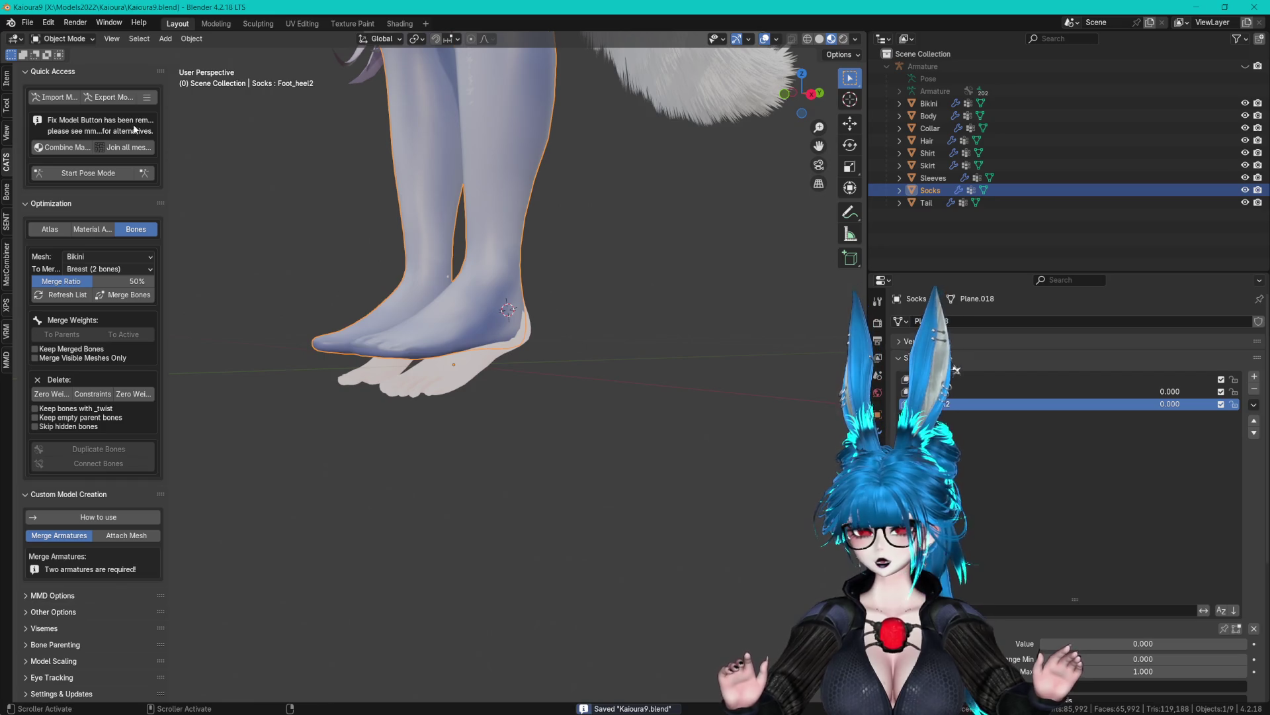
pyautogui.click(92, 124)
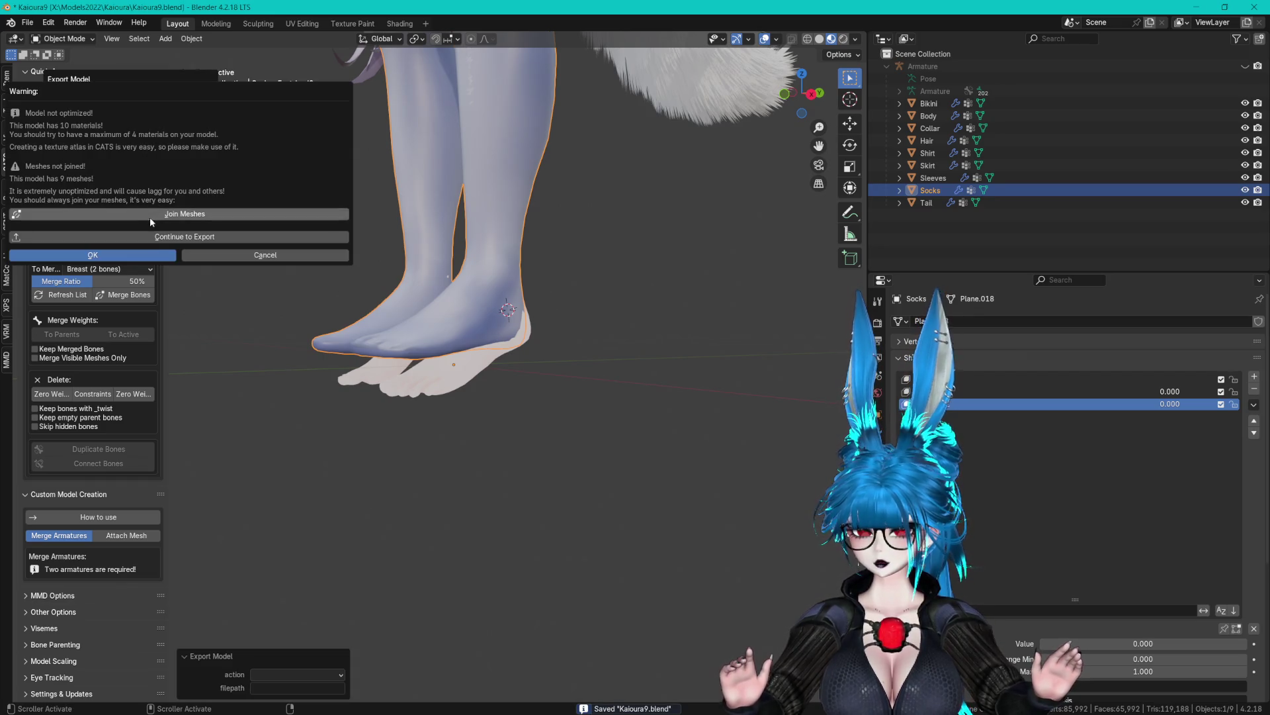
# Export the avatar over Kaioura_Remake.fbx in the recent Kai folder, then go back to Unity.
pyautogui.click(149, 236)
pyautogui.click(346, 458)
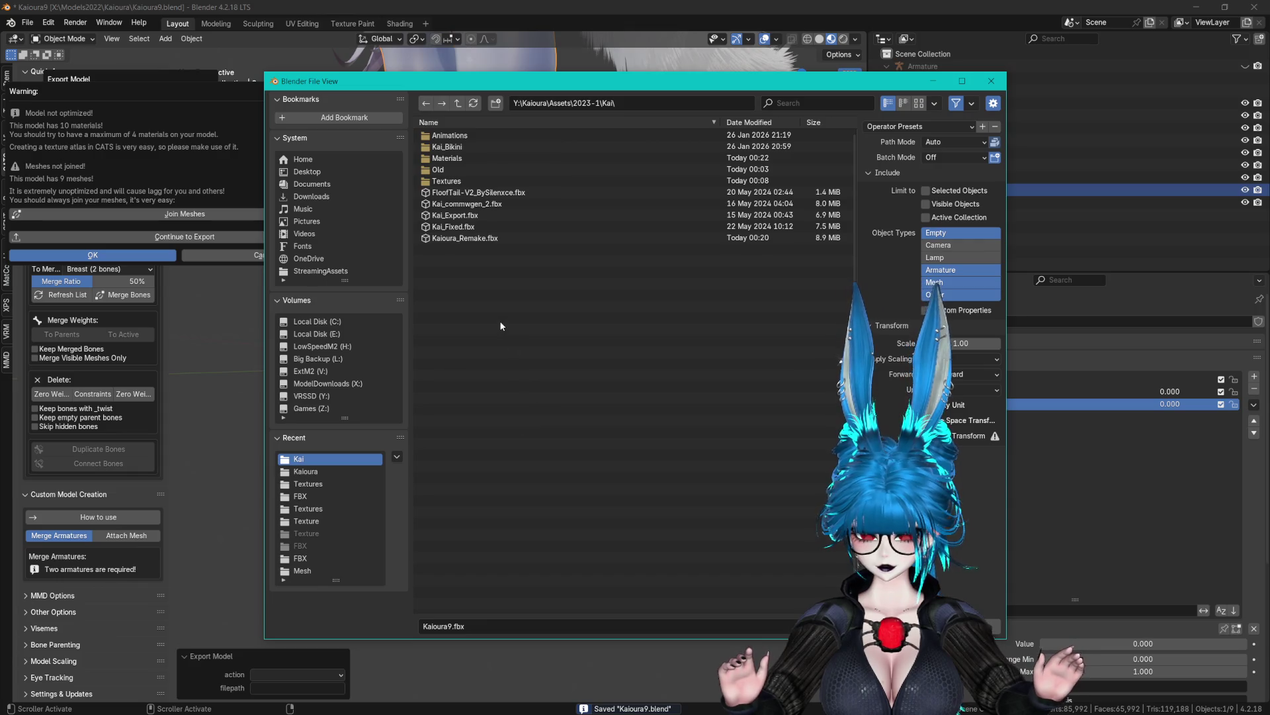
pyautogui.click(488, 239)
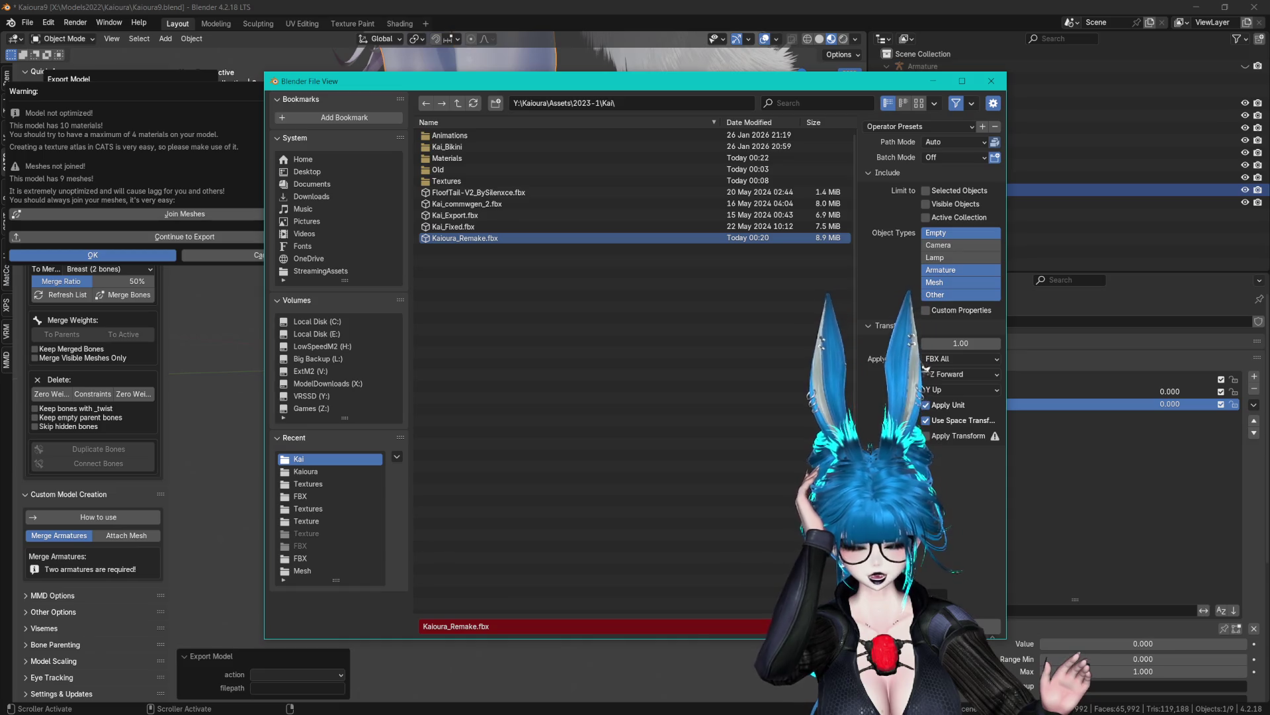
pyautogui.press('Return')
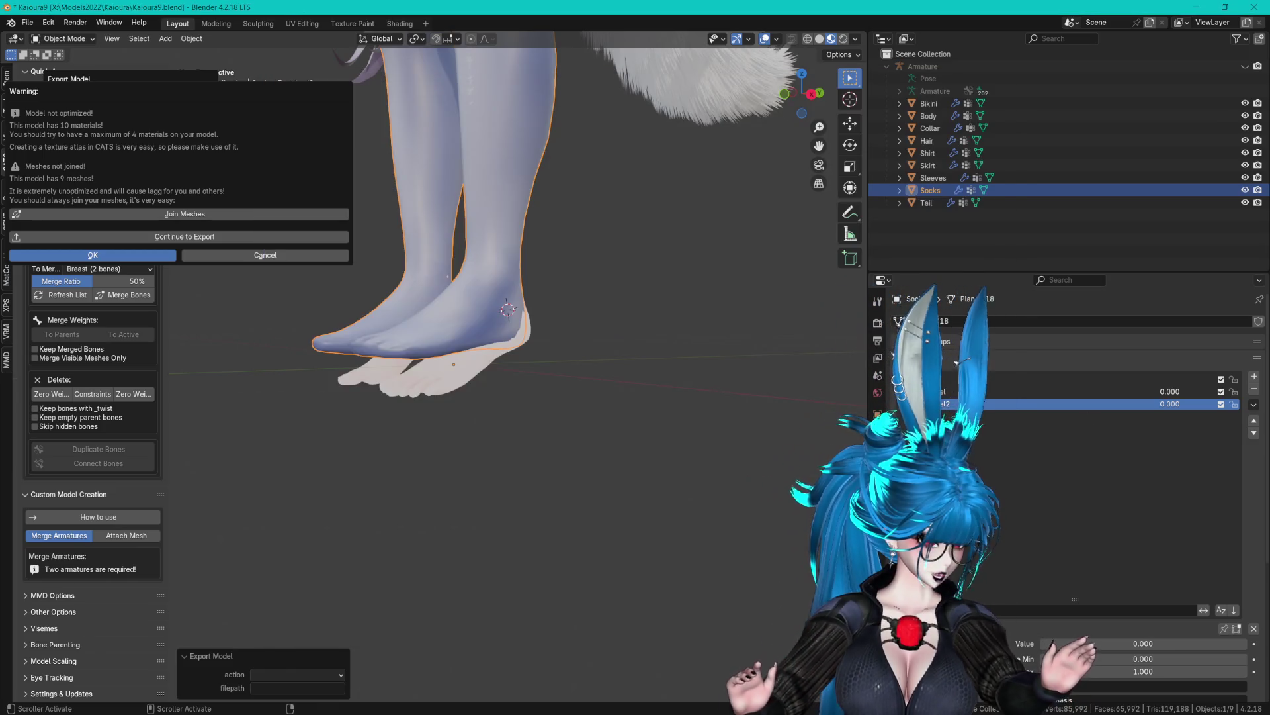
pyautogui.hotkey('alt', 'Tab')
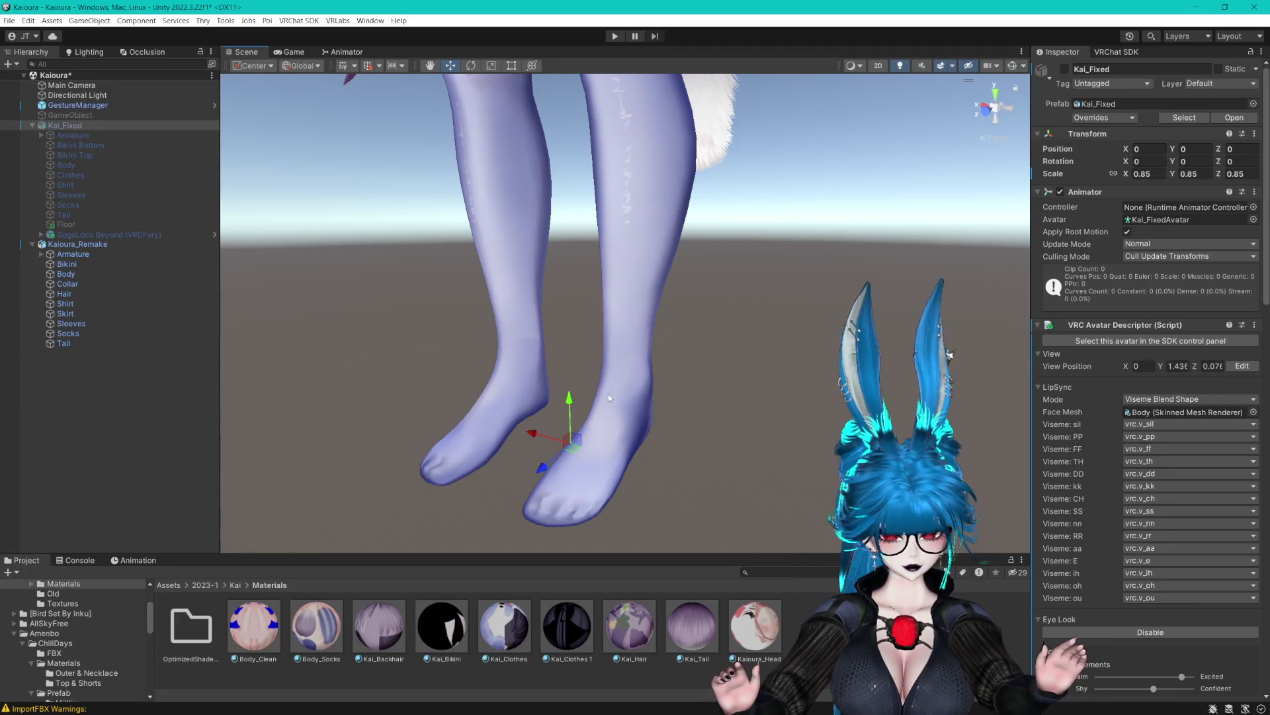
# Frame the reimported avatar's thighs in the Scene view and save the Unity scene.
pyautogui.moveTo(684, 379)
pyautogui.mouseDown()
pyautogui.moveTo(723, 306)
pyautogui.moveTo(687, 395)
pyautogui.moveTo(737, 362)
pyautogui.moveTo(727, 318)
pyautogui.mouseUp()
pyautogui.hotkey('ctrl', 's')
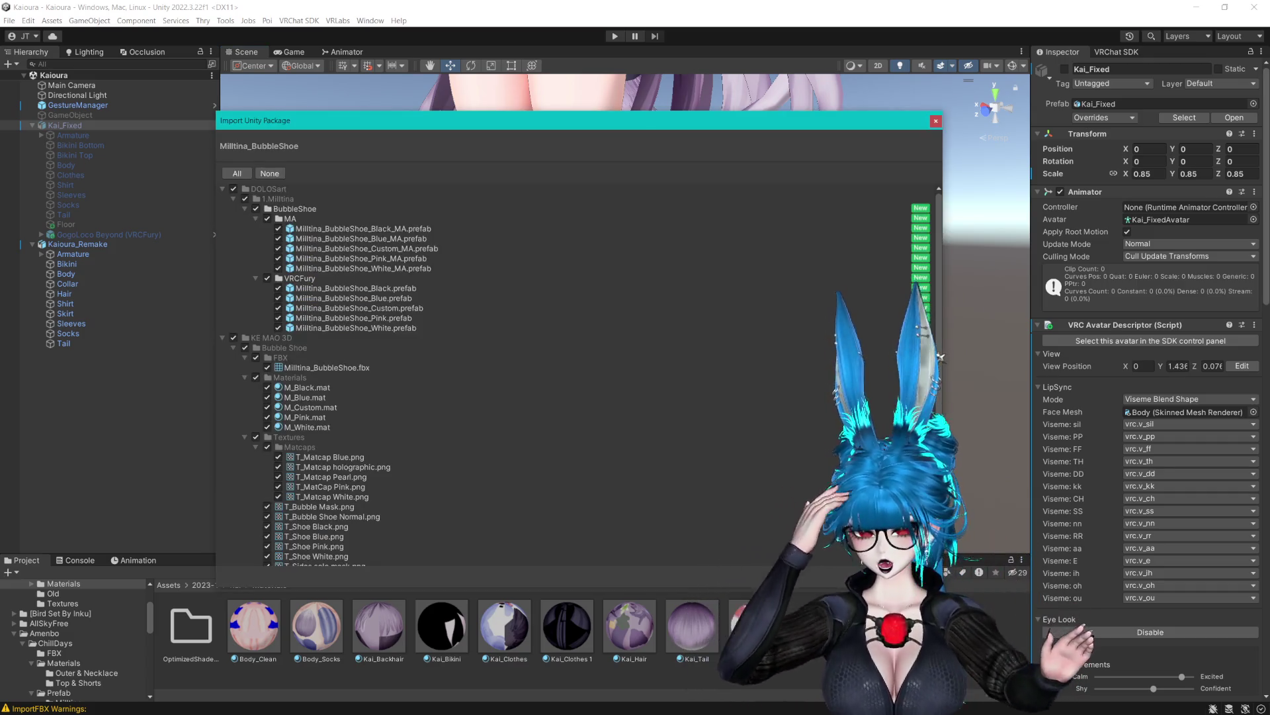
# Import the BubbleShoe package, search the Project for 'ubb', and open the BubbleShoe folder.
pyautogui.scroll(-1, 530, 297)
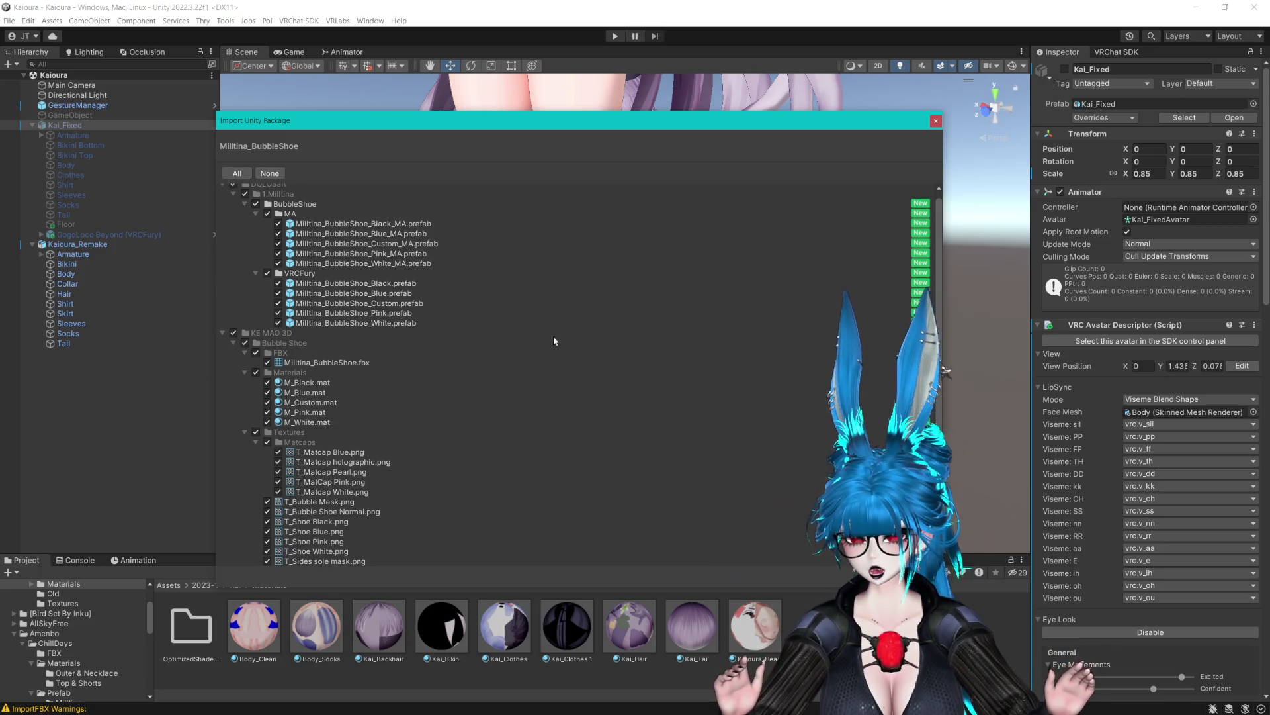
pyautogui.click(920, 575)
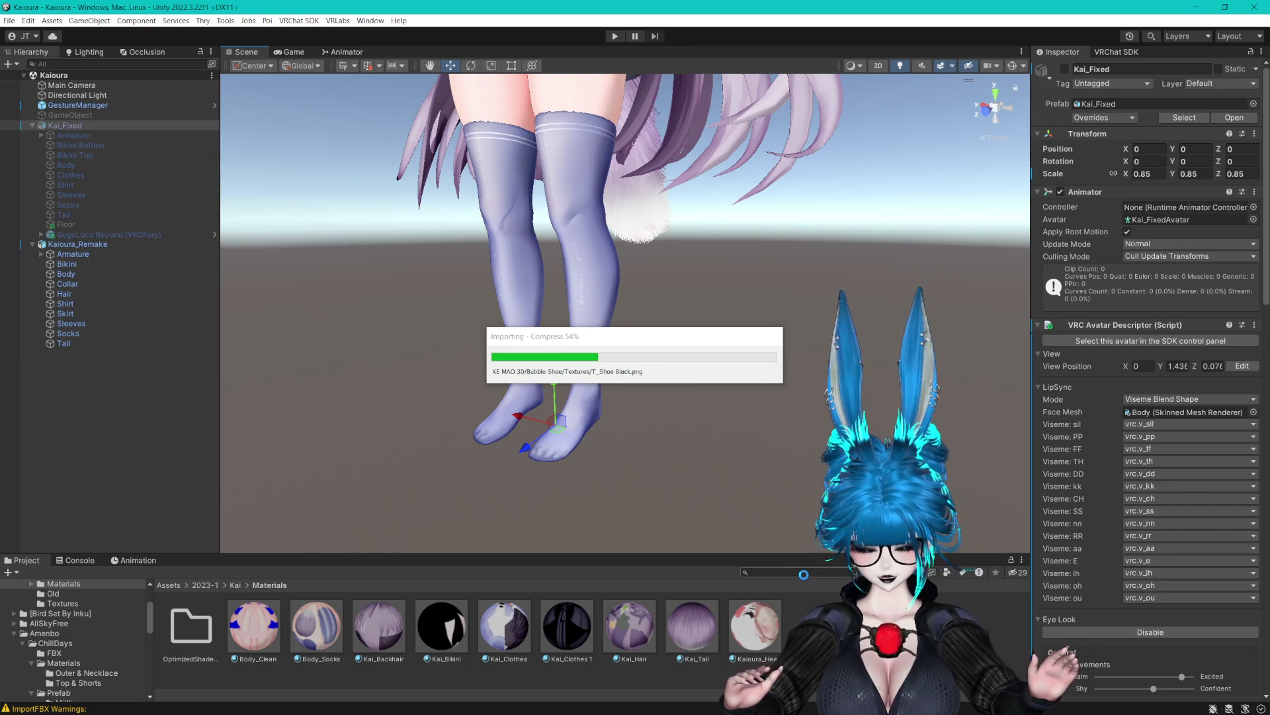
pyautogui.click(798, 571)
pyautogui.write('Bubb')
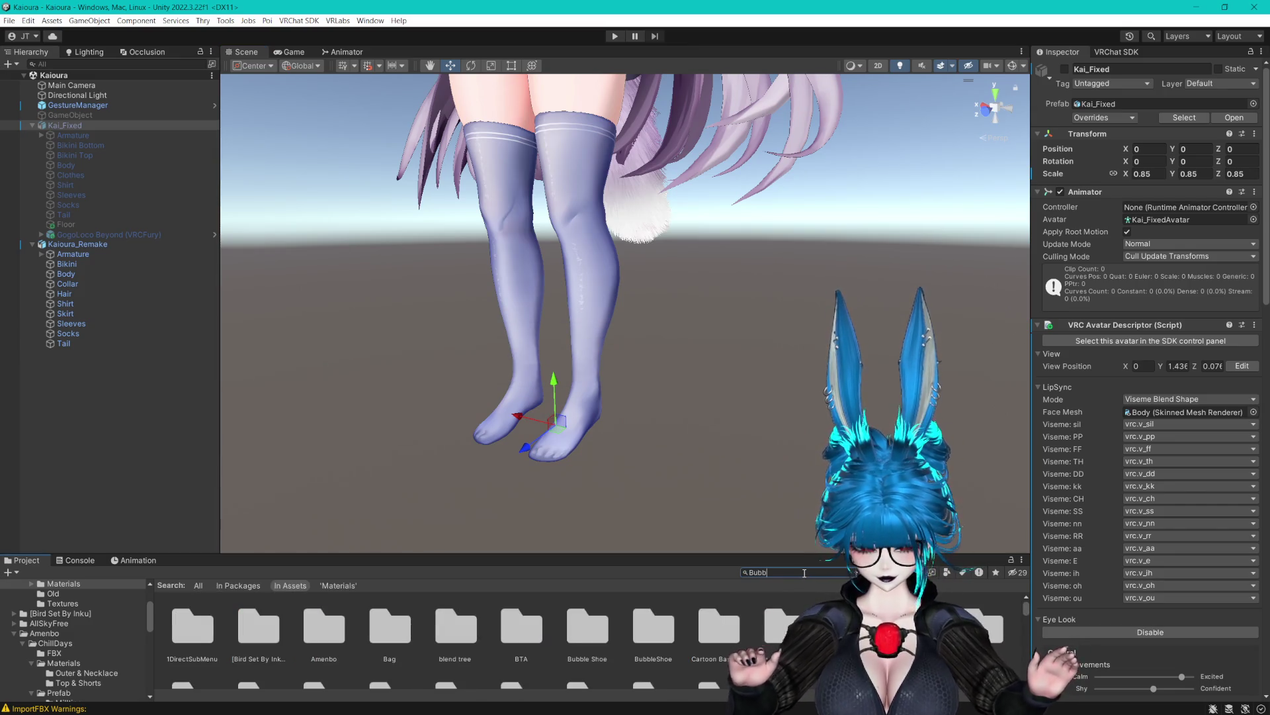
pyautogui.click(215, 637)
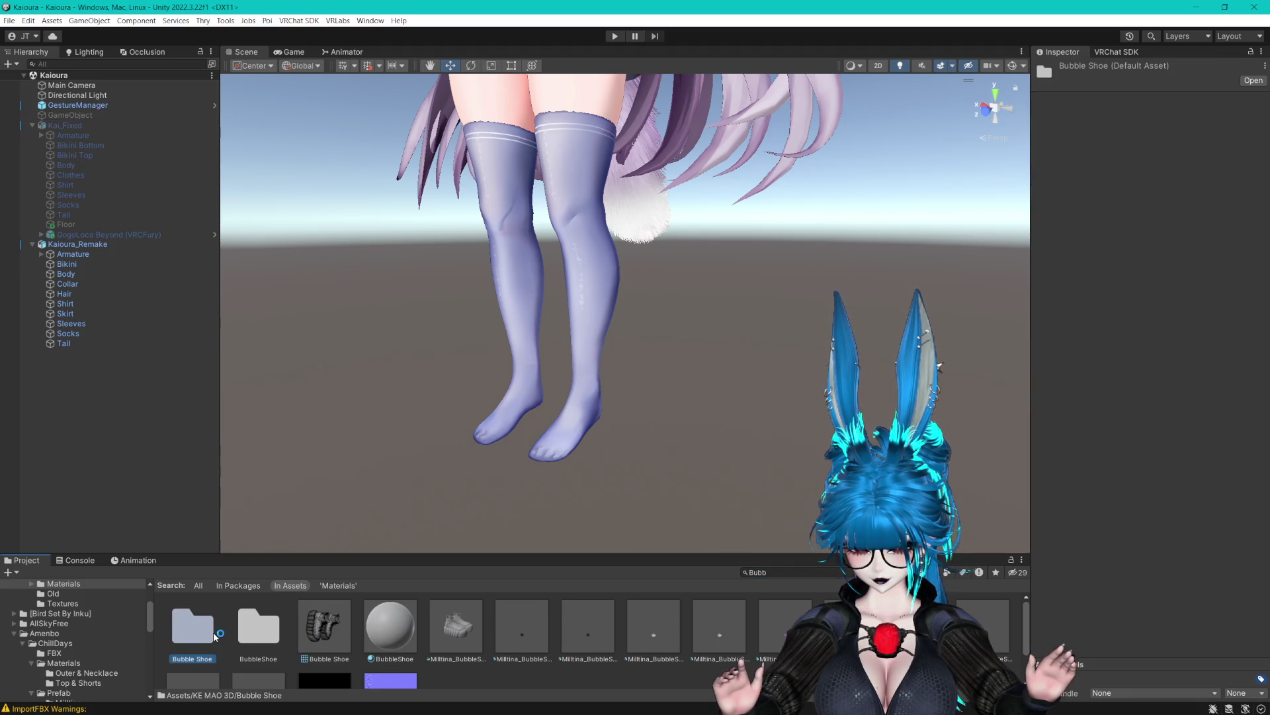
pyautogui.click(259, 632)
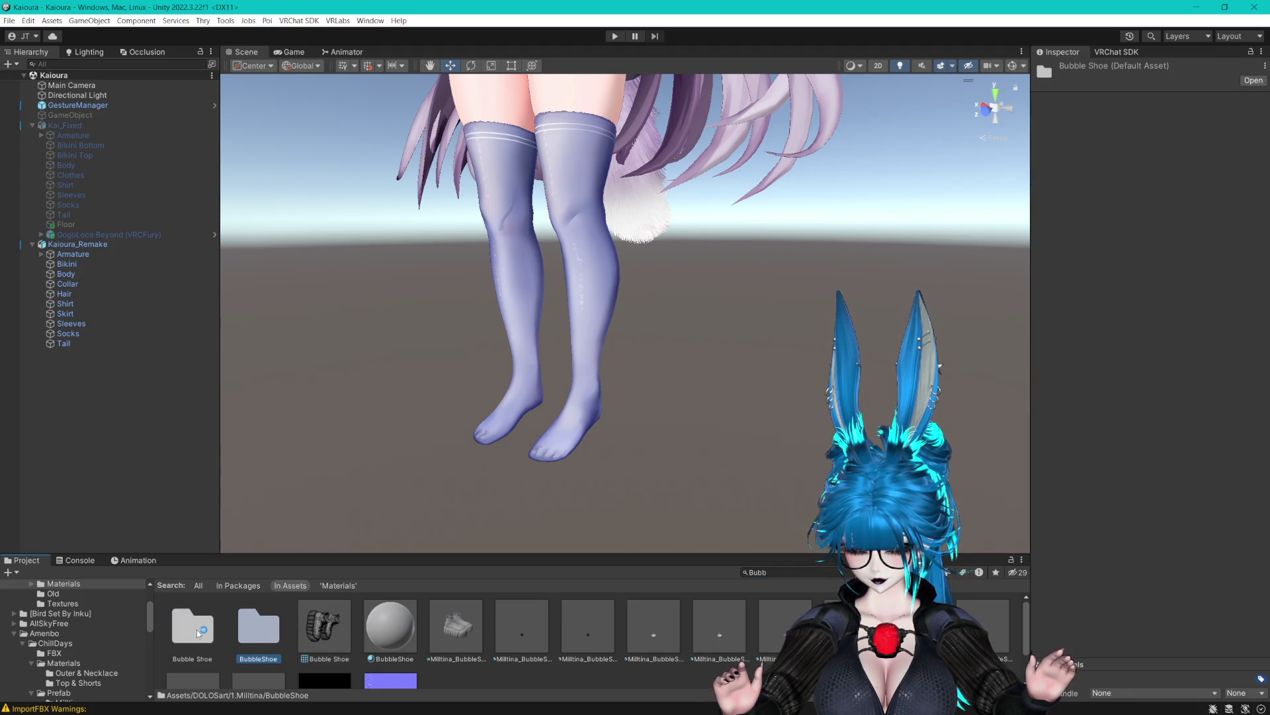
pyautogui.doubleClick(270, 629)
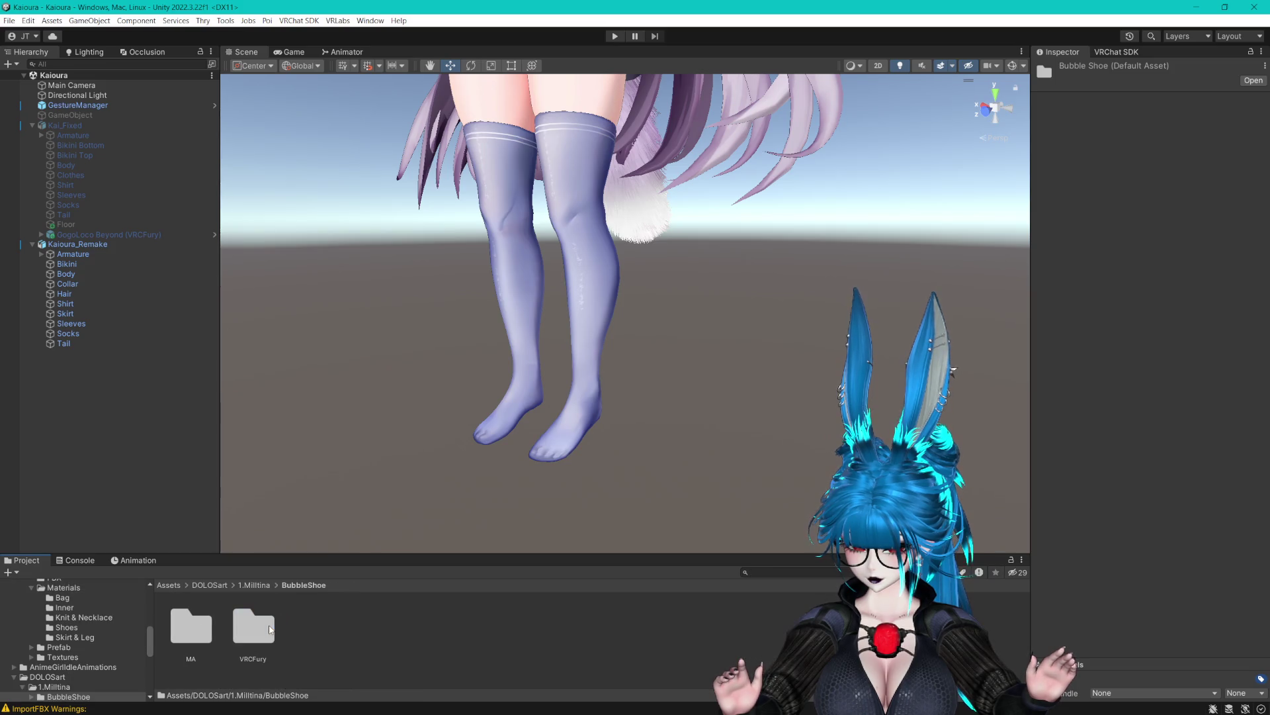
# Drag the Milltina_BubbleShoe_Custom prefab from the VRCFury folder onto Kaioura_Remake.
pyautogui.doubleClick(255, 628)
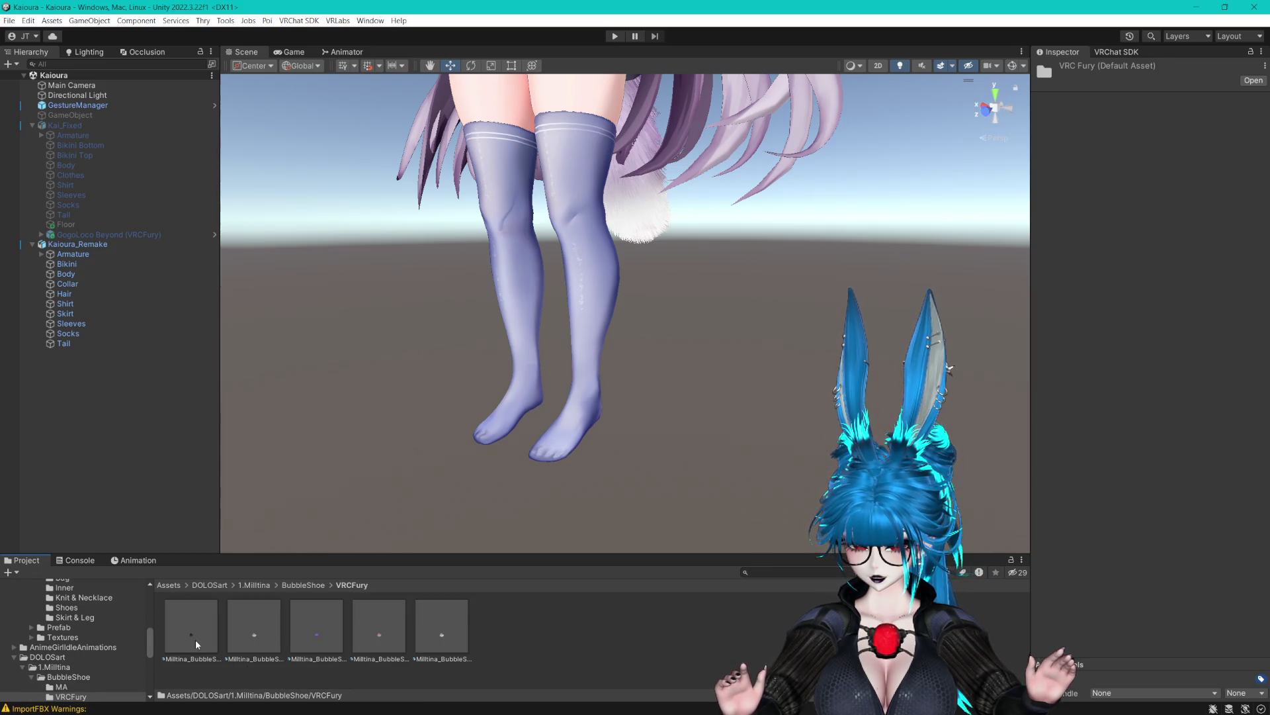
pyautogui.click(196, 644)
pyautogui.click(303, 636)
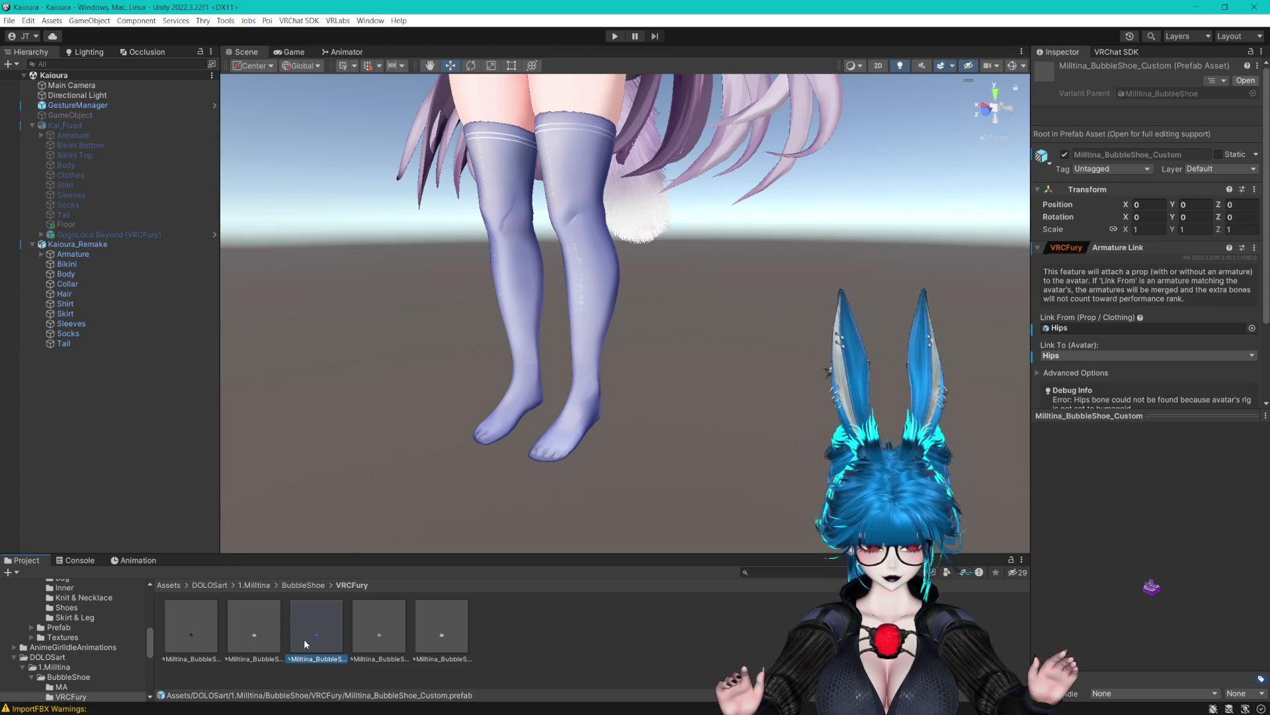
pyautogui.moveTo(317, 630)
pyautogui.mouseDown()
pyautogui.moveTo(244, 419)
pyautogui.moveTo(84, 180)
pyautogui.moveTo(80, 248)
pyautogui.moveTo(108, 253)
pyautogui.mouseUp()
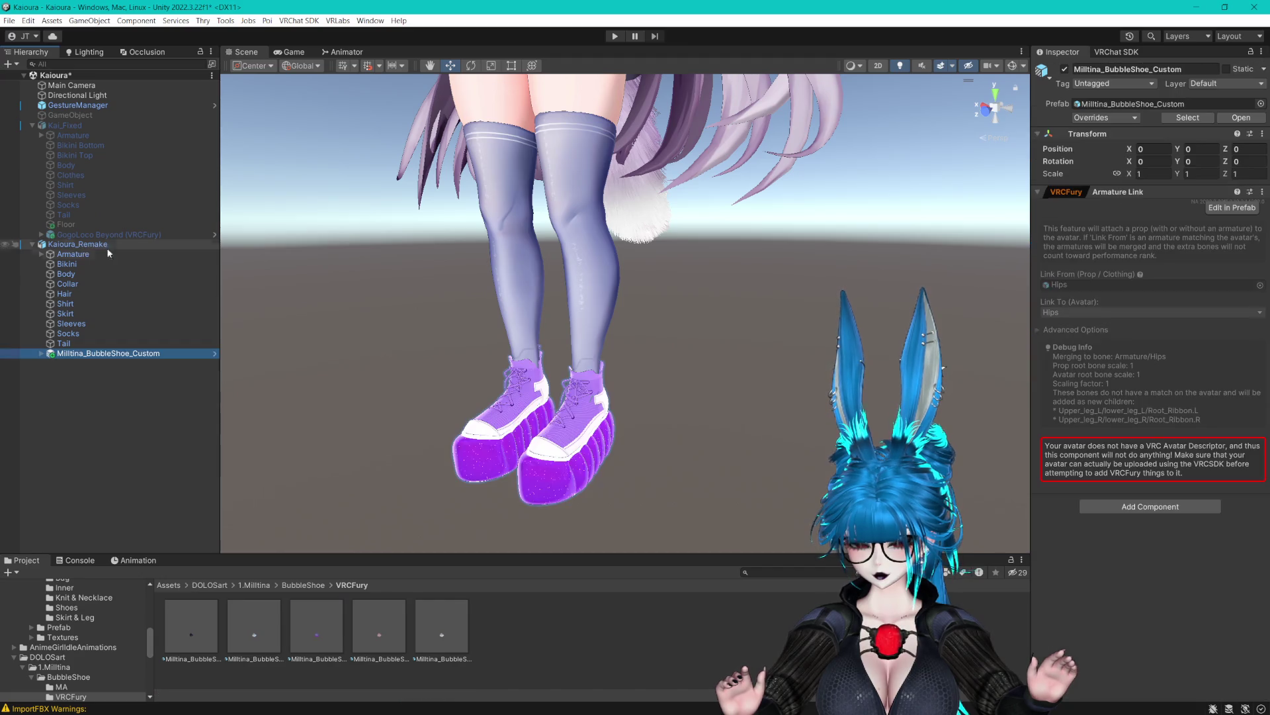
pyautogui.scroll(10, 540, 283)
pyautogui.scroll(-10, 540, 283)
# Inspect the purple shoes on the avatar's feet up close in the Scene view.
pyautogui.press('w')
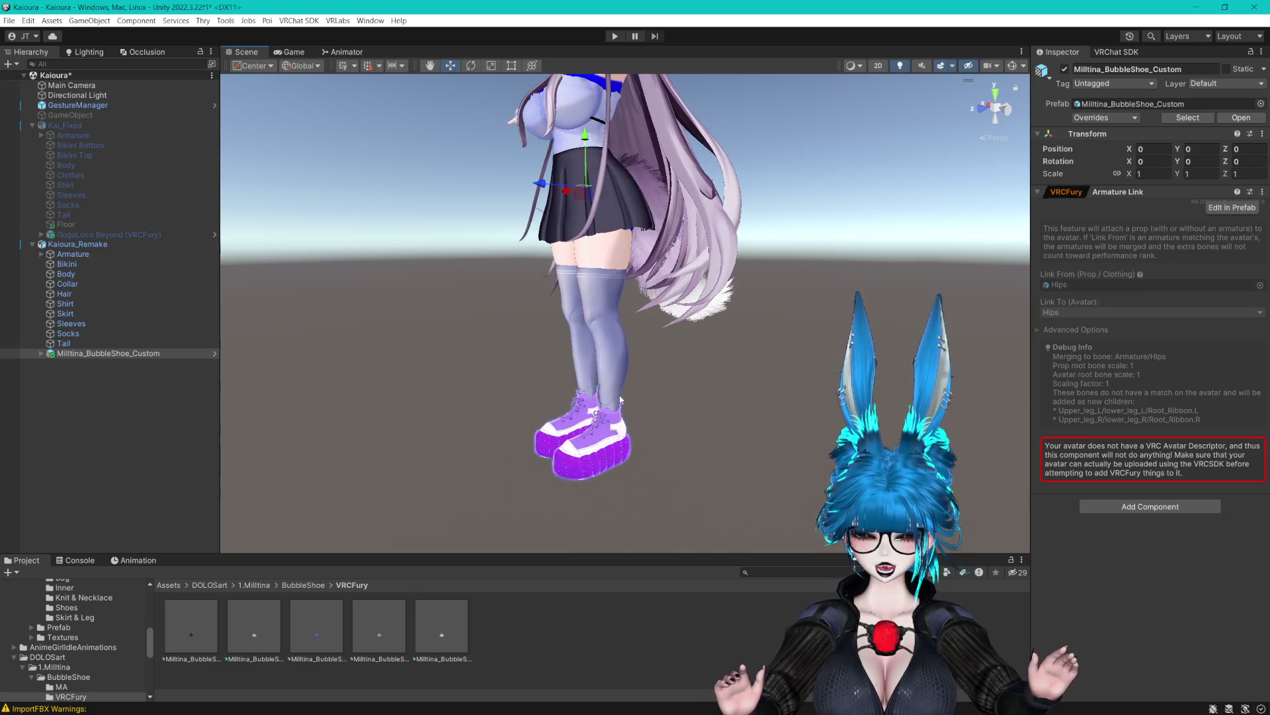
pyautogui.moveTo(620, 400); pyautogui.dragTo(605, 378)
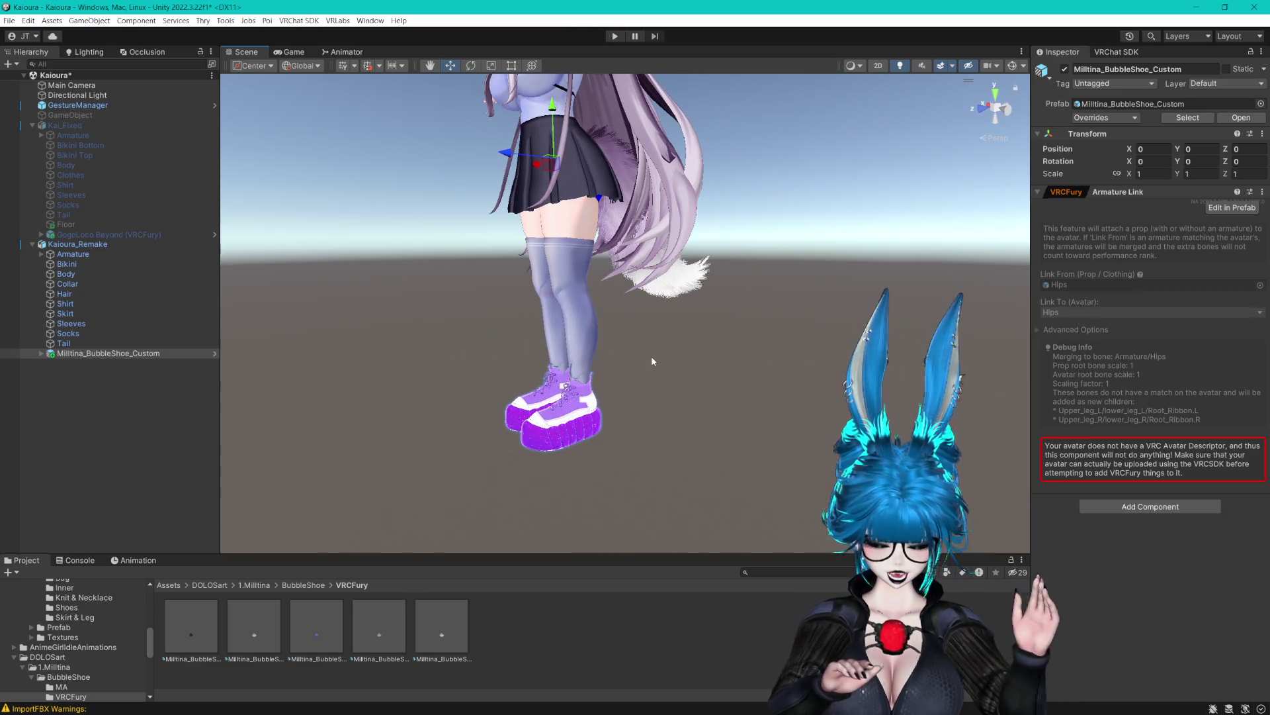
pyautogui.scroll(5, 712, 337)
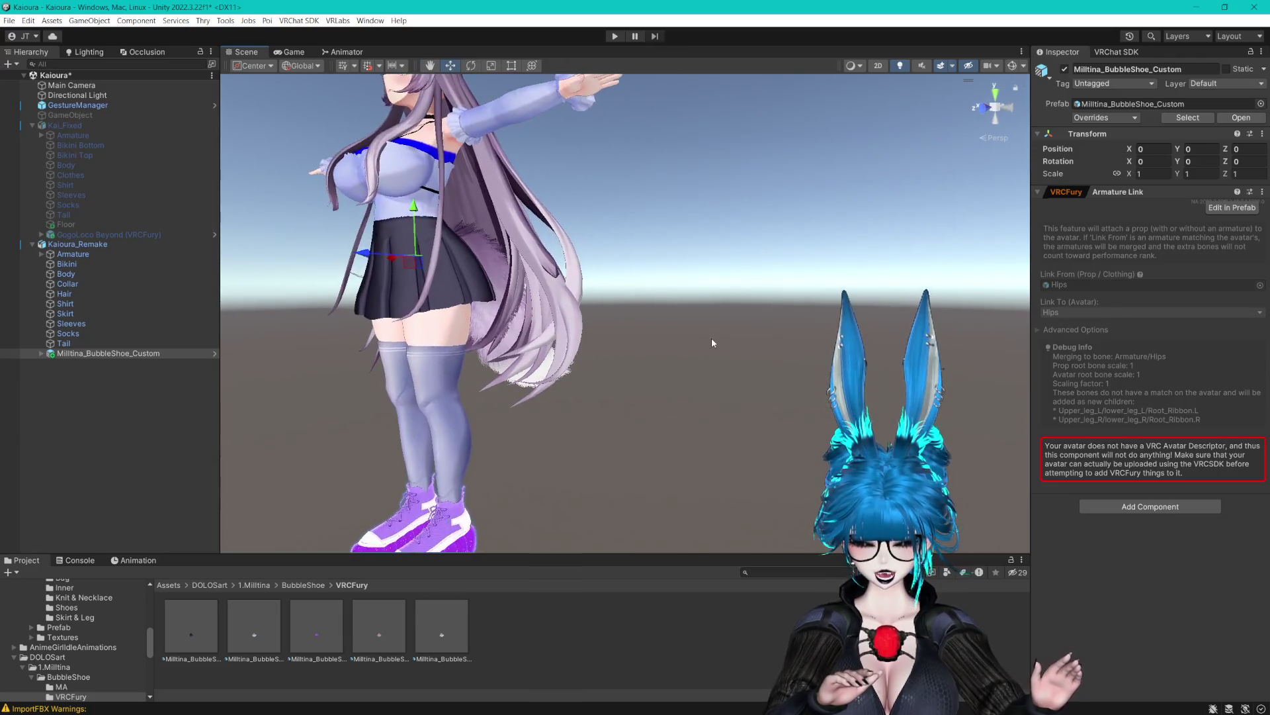
pyautogui.moveTo(712, 343); pyautogui.dragTo(860, 317)
pyautogui.scroll(5, 765, 265)
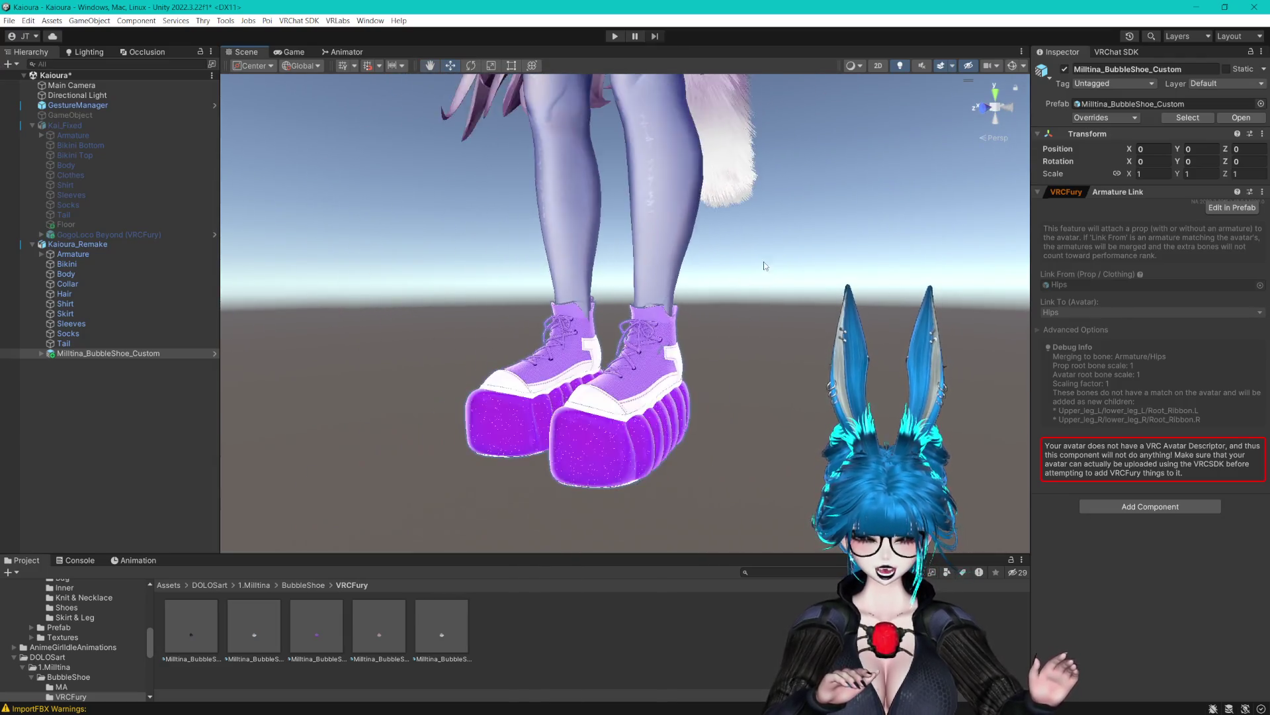
pyautogui.scroll(-5, 765, 266)
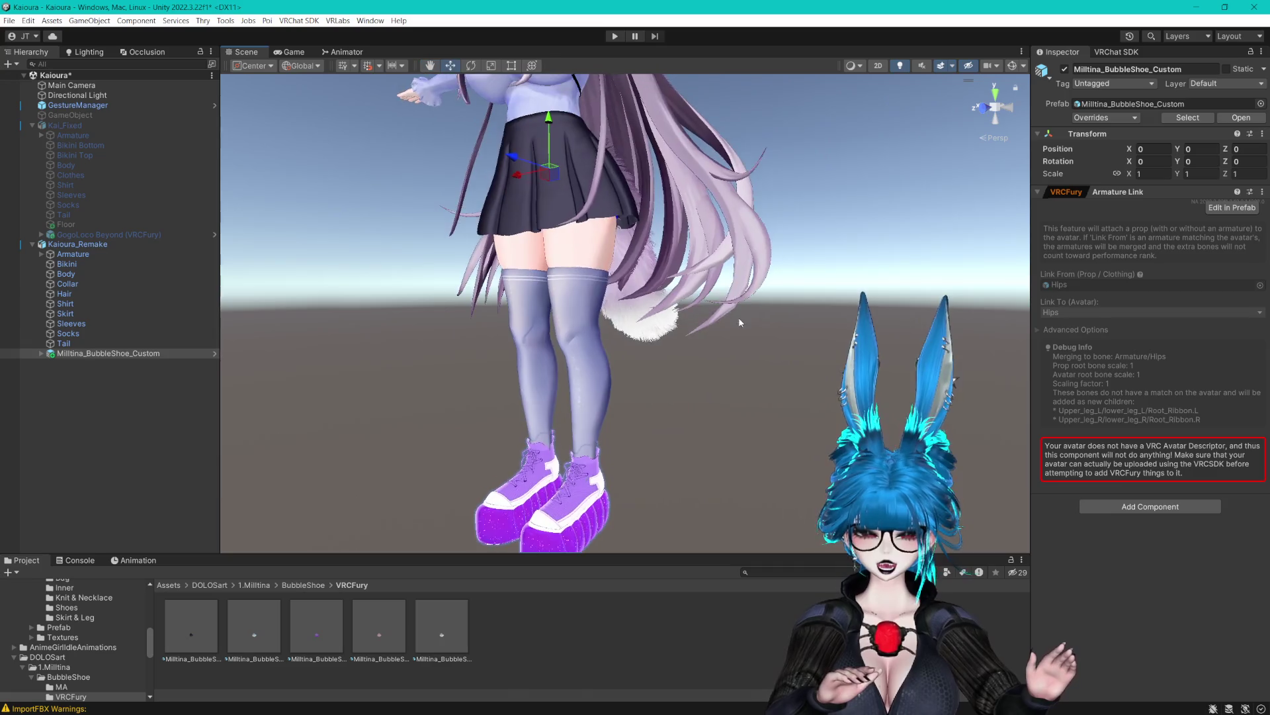
pyautogui.moveTo(738, 316)
pyautogui.mouseDown()
pyautogui.moveTo(658, 318)
pyautogui.moveTo(672, 287)
pyautogui.moveTo(784, 312)
pyautogui.mouseUp()
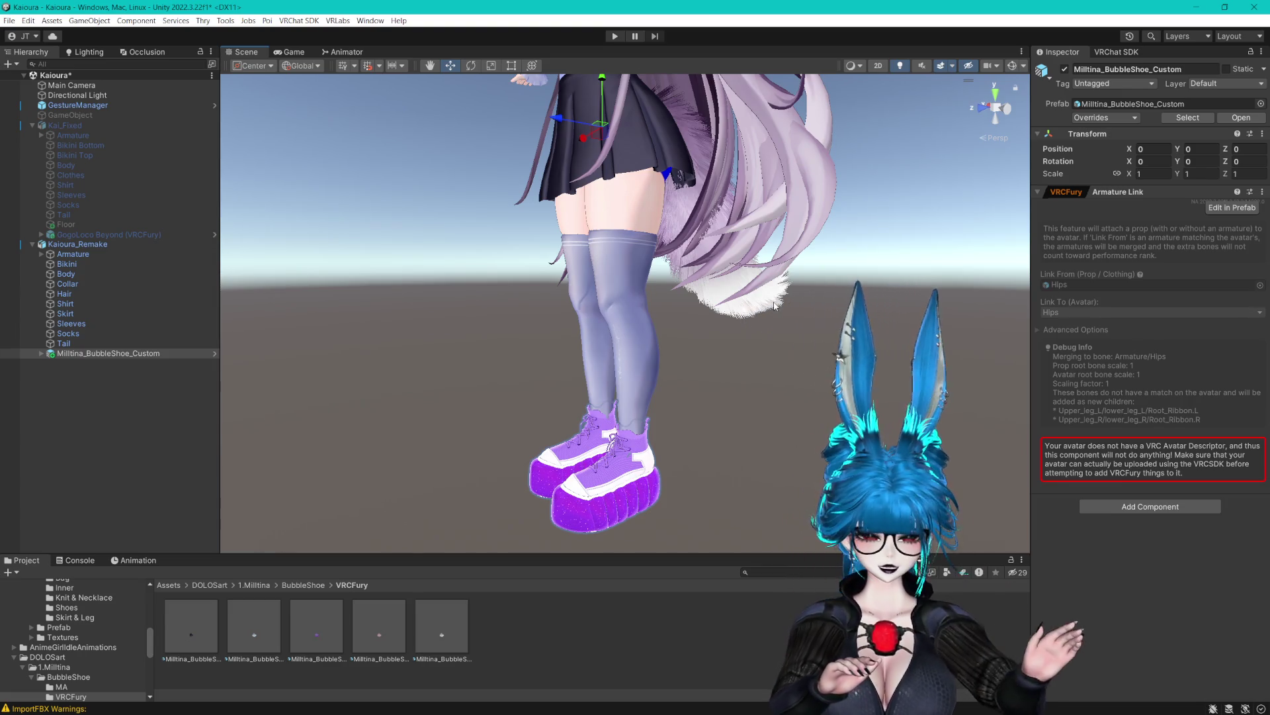
# Expand the shoe prefab, select the Bubble Shoe mesh, and open its M_Custom material.
pyautogui.click(63, 343)
pyautogui.click(40, 353)
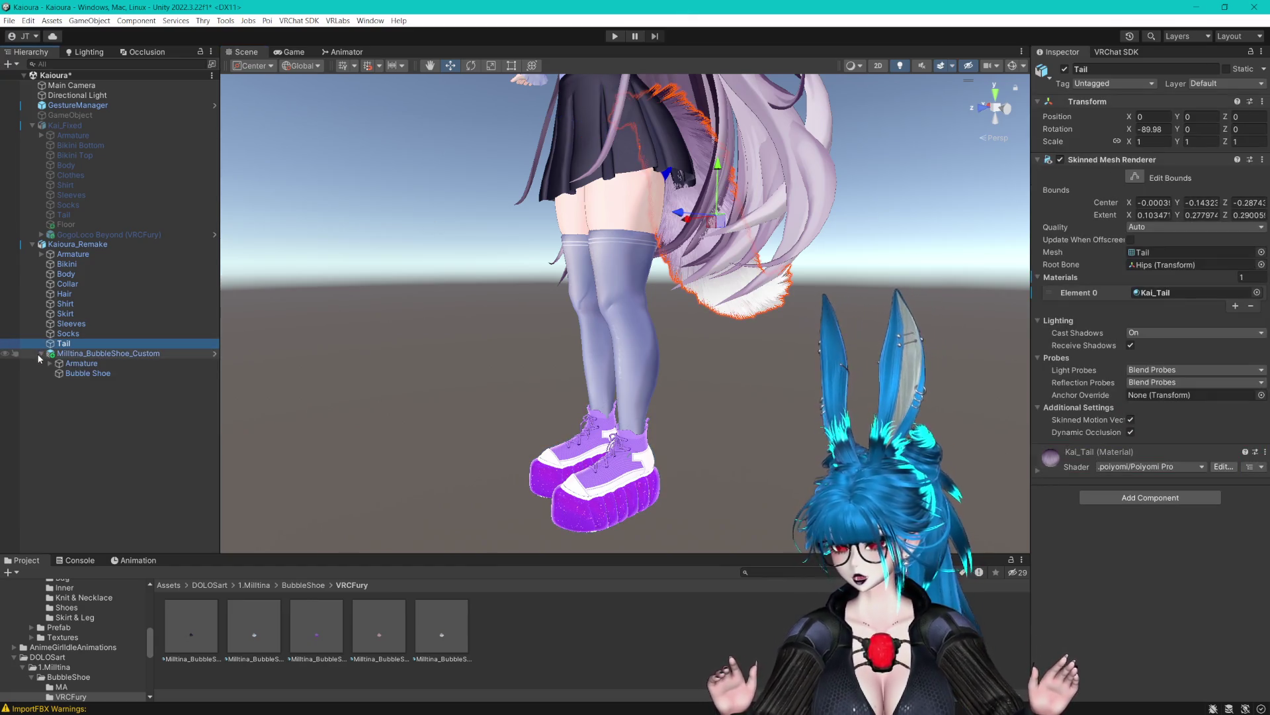
pyautogui.click(99, 364)
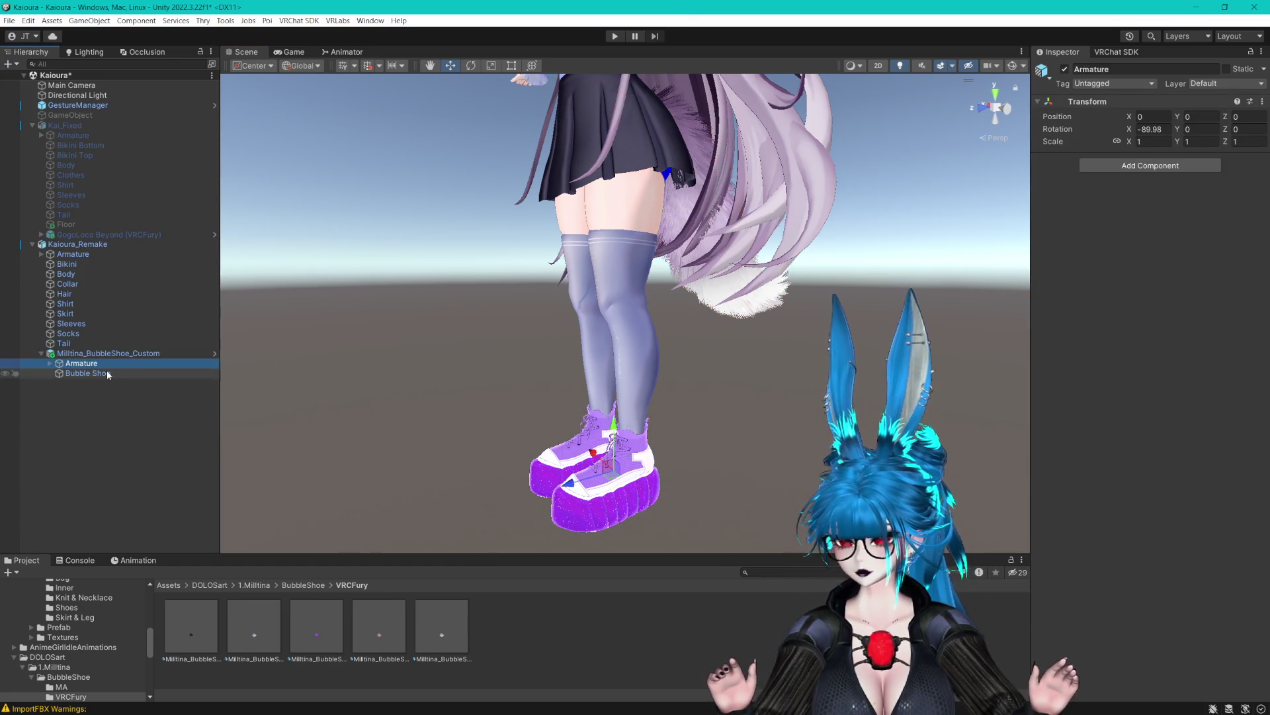
pyautogui.doubleClick(108, 374)
pyautogui.click(1168, 295)
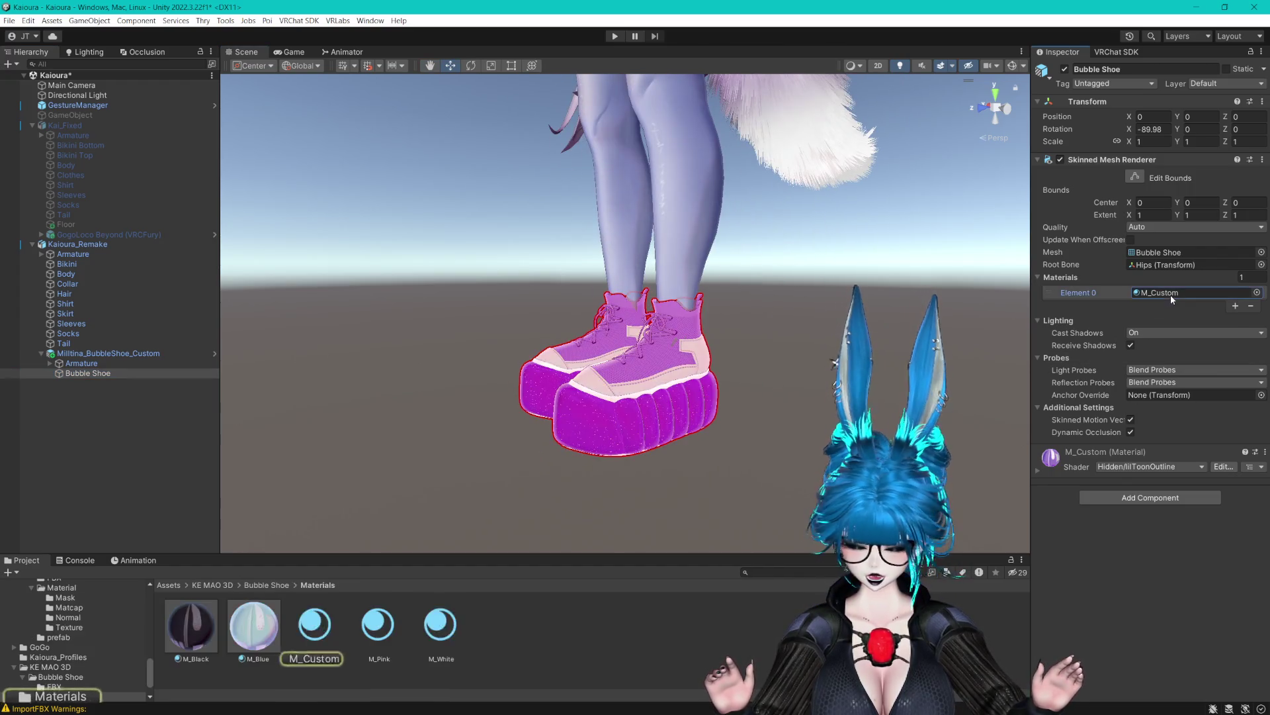
pyautogui.doubleClick(1170, 296)
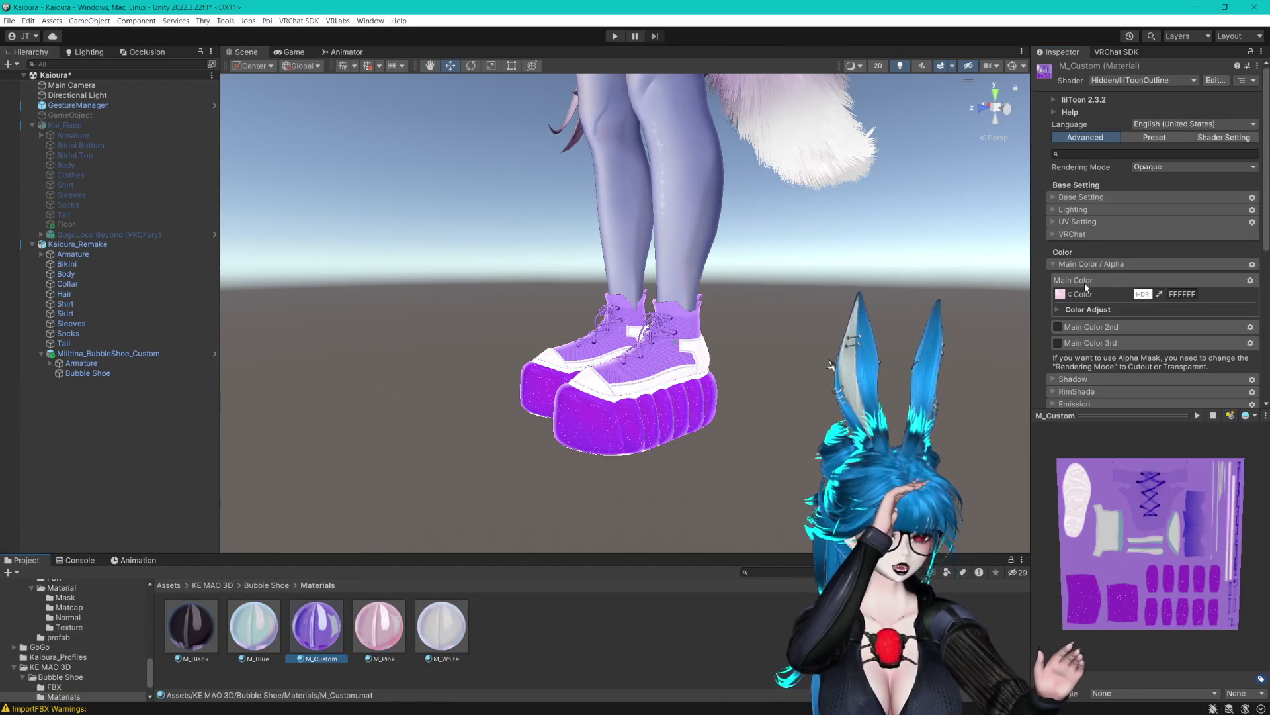
# Set M_Custom's Color Adjust to hue 0, saturation 1.58, value 0.73.
pyautogui.scroll(-5, 1085, 283)
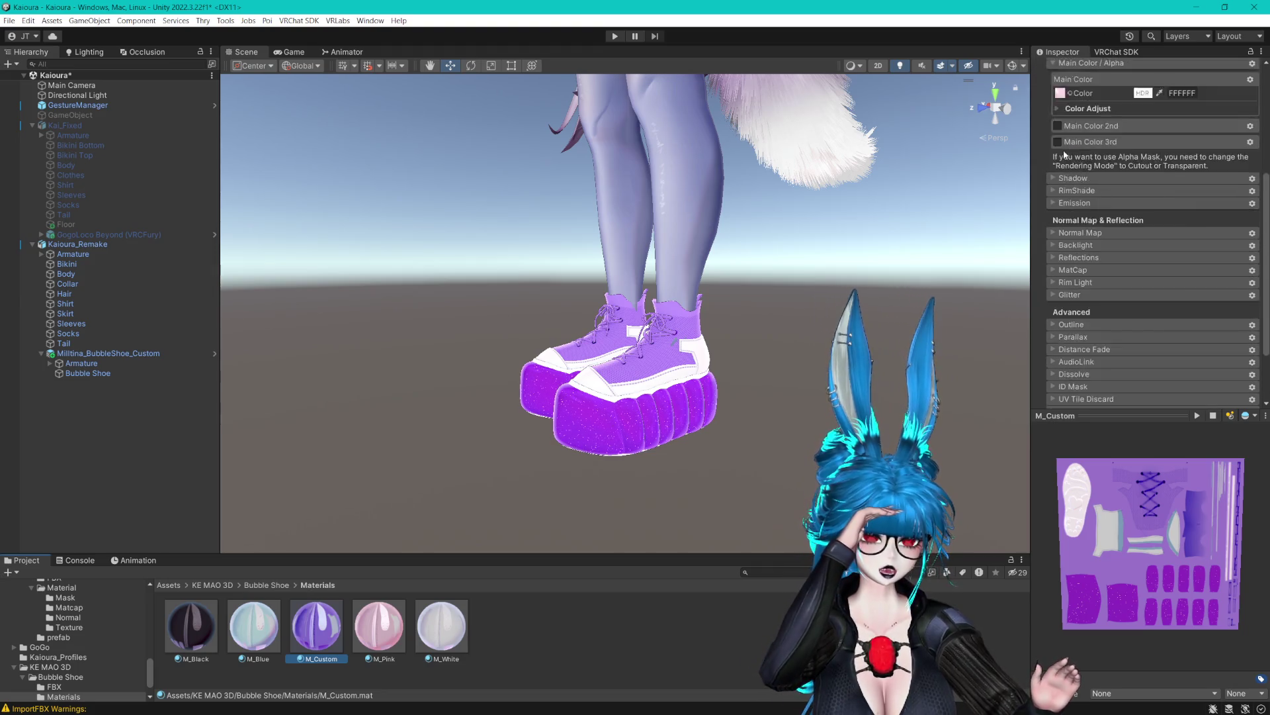
pyautogui.scroll(1, 1065, 155)
pyautogui.click(1088, 142)
pyautogui.moveTo(1167, 178); pyautogui.dragTo(1158, 181)
pyautogui.scroll(-3, 838, 273)
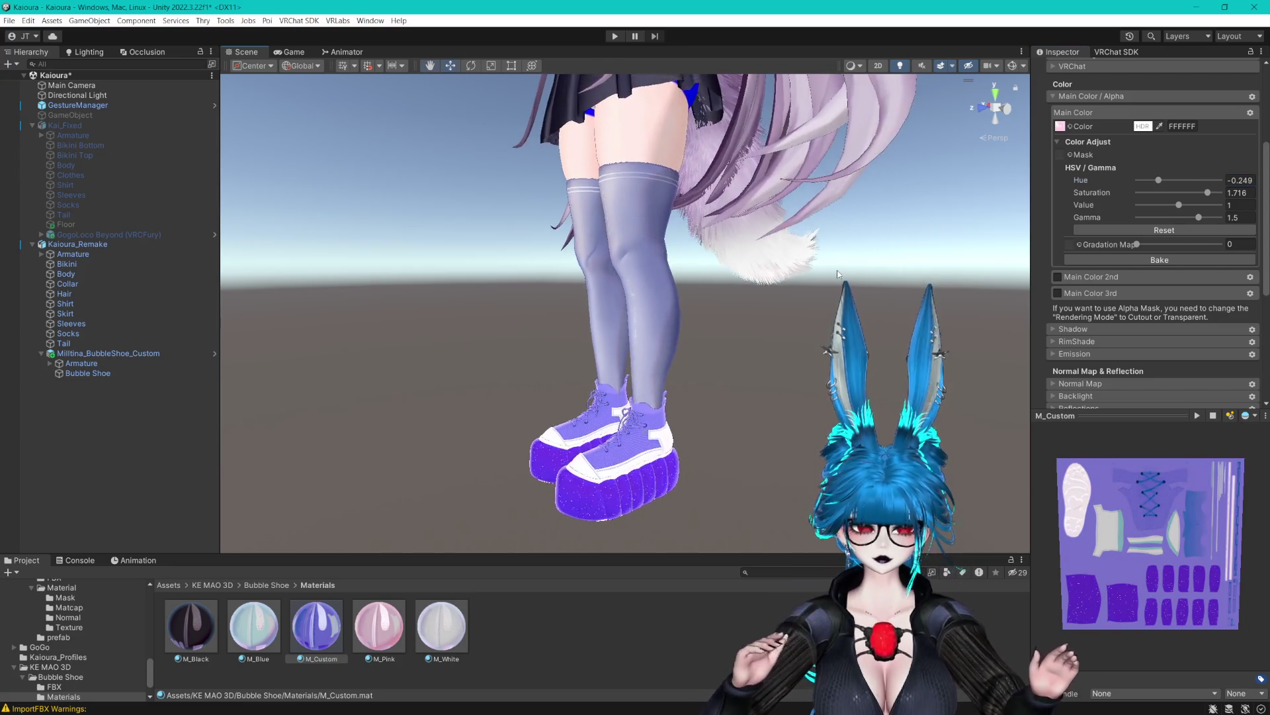
pyautogui.scroll(-2, 838, 273)
pyautogui.moveTo(1208, 192)
pyautogui.mouseDown()
pyautogui.moveTo(1168, 205)
pyautogui.moveTo(1184, 218)
pyautogui.moveTo(1218, 218)
pyautogui.moveTo(1198, 218)
pyautogui.moveTo(1178, 192)
pyautogui.moveTo(1202, 192)
pyautogui.moveTo(1151, 180)
pyautogui.moveTo(1168, 188)
pyautogui.mouseUp()
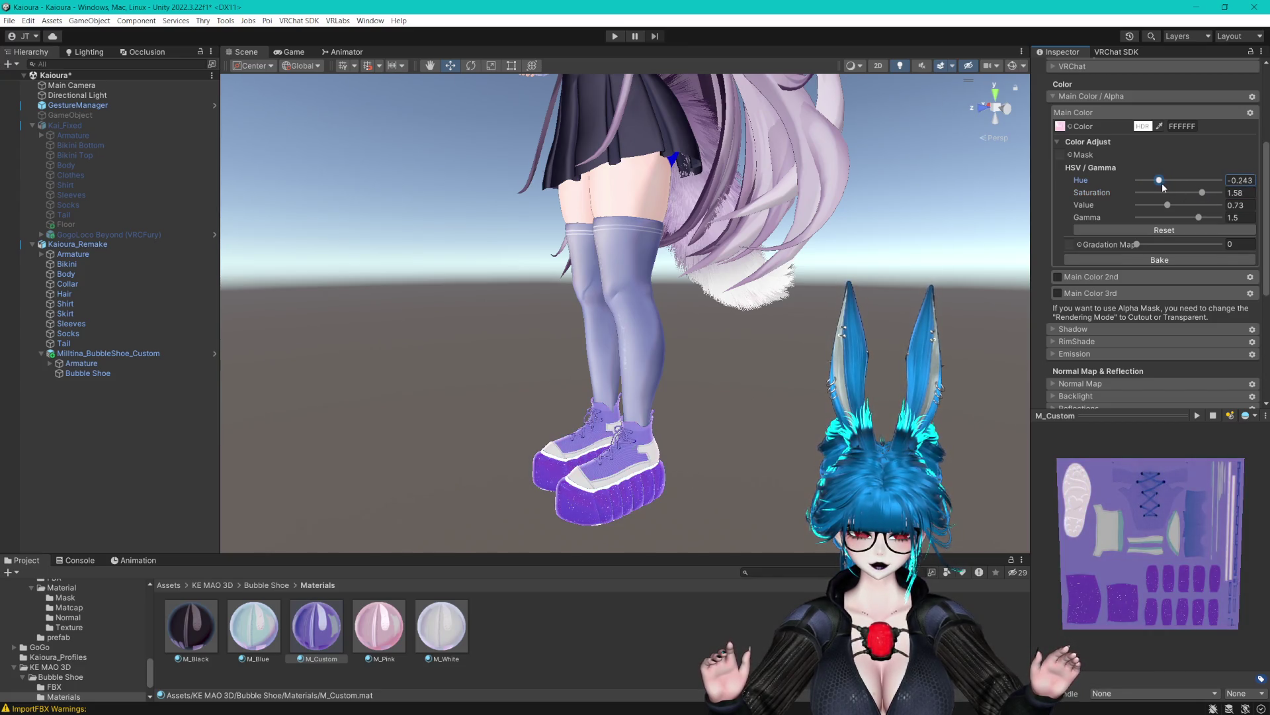
pyautogui.write('0')
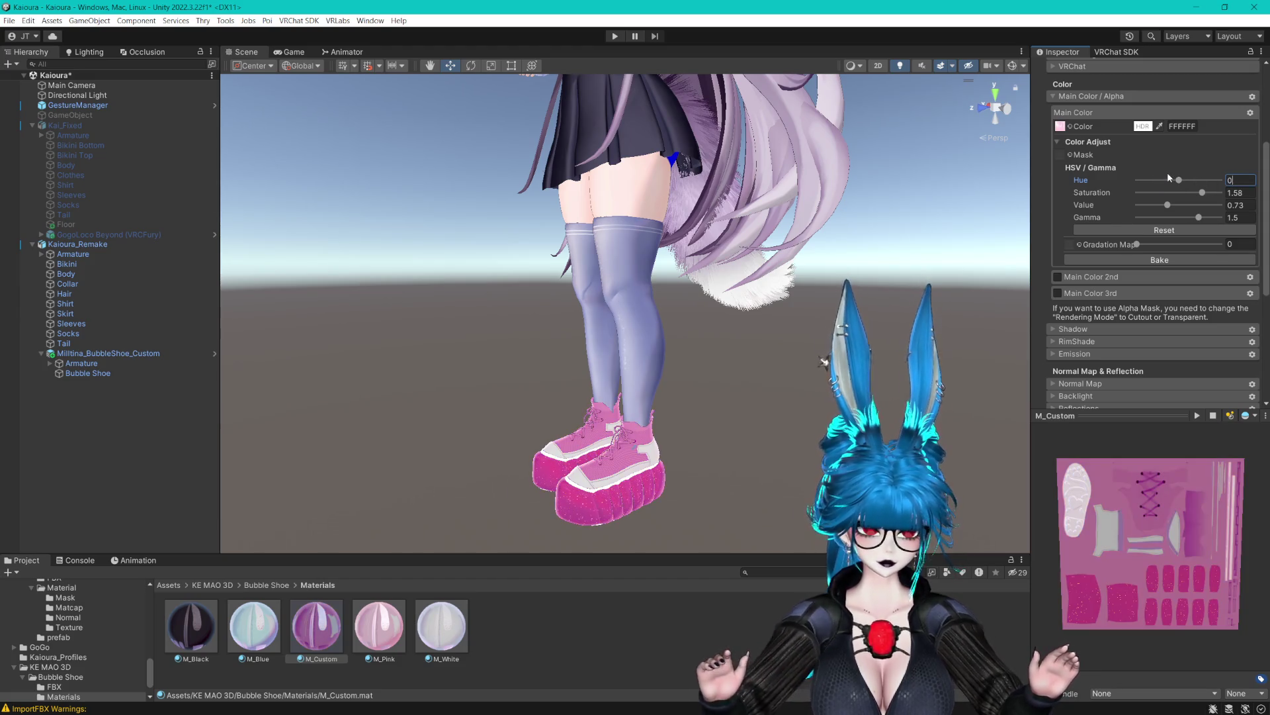
pyautogui.click(1147, 131)
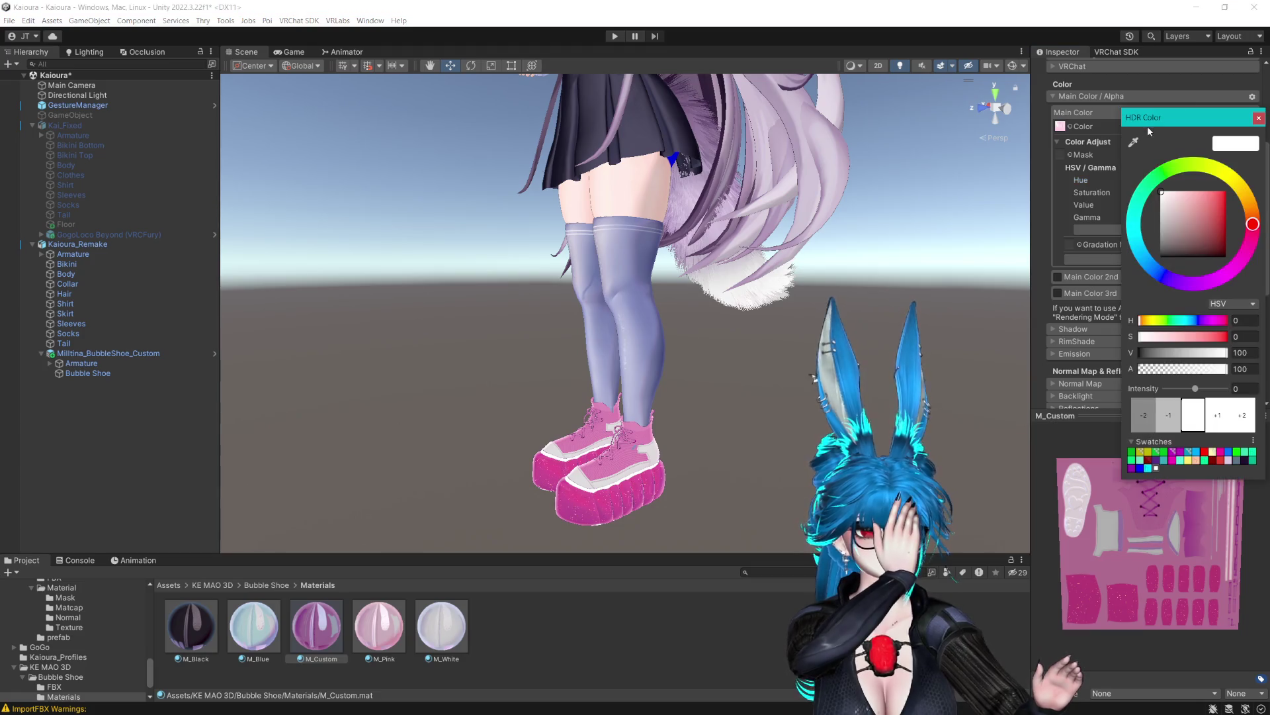
# Try the sampled skirt colour at value 69 as the shoe main colour, then undo it.
pyautogui.click(1133, 143)
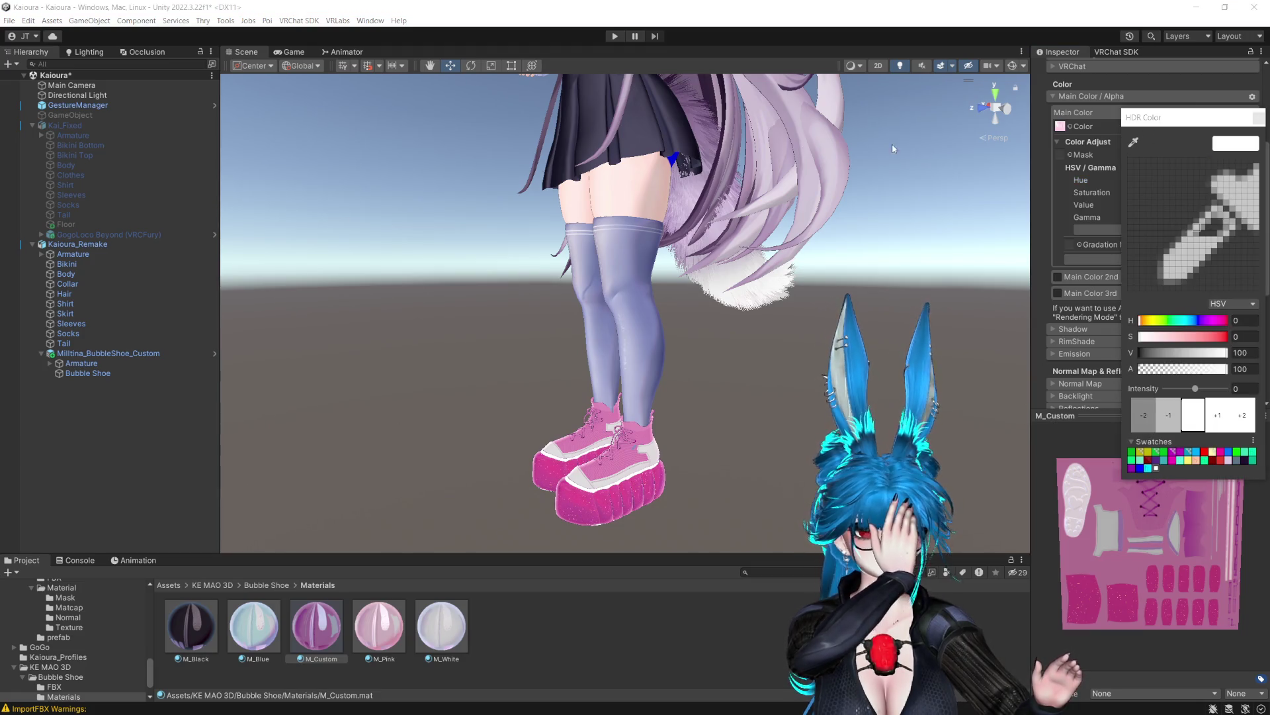
pyautogui.click(639, 144)
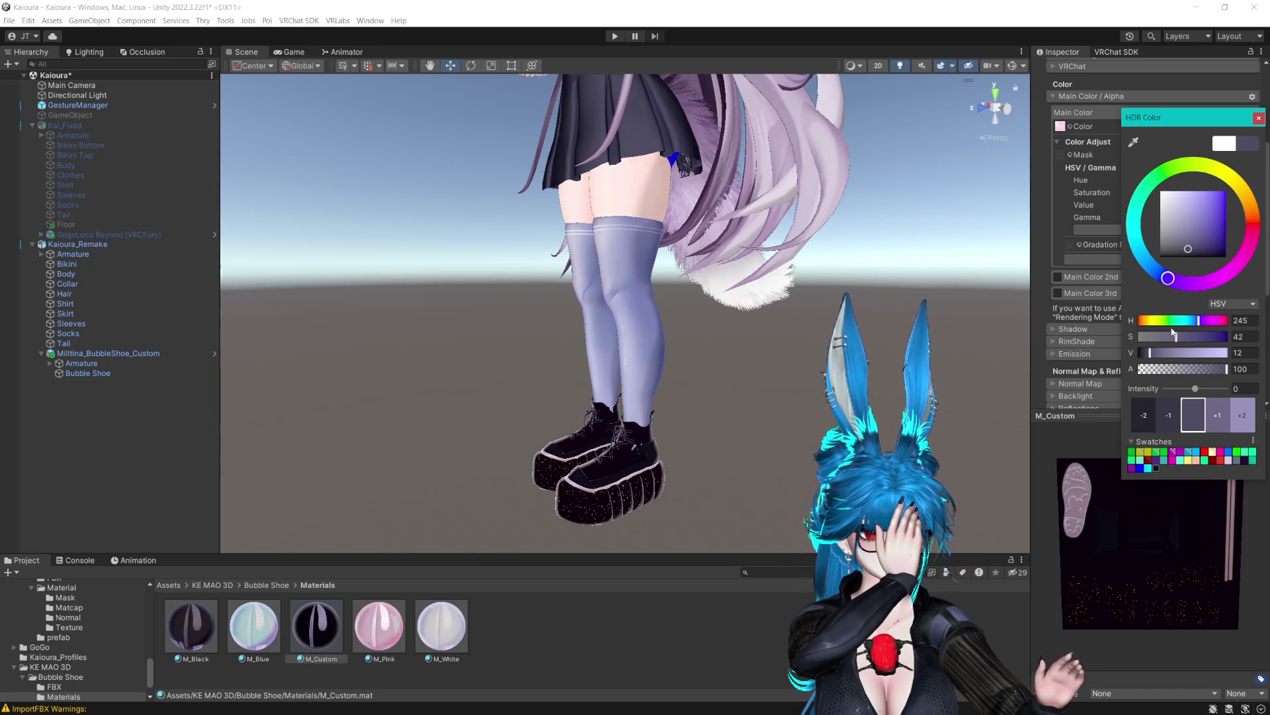
pyautogui.moveTo(1150, 352)
pyautogui.mouseDown()
pyautogui.moveTo(1214, 354)
pyautogui.moveTo(1201, 354)
pyautogui.mouseUp()
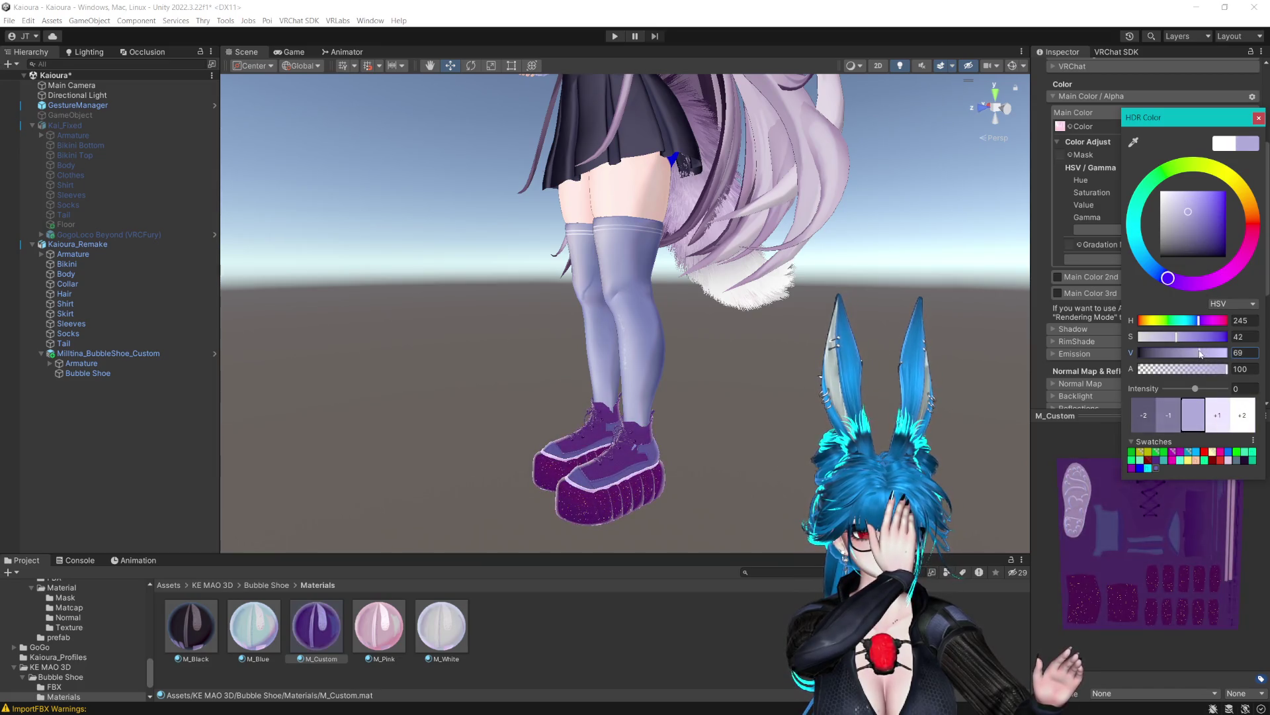
pyautogui.click(1259, 118)
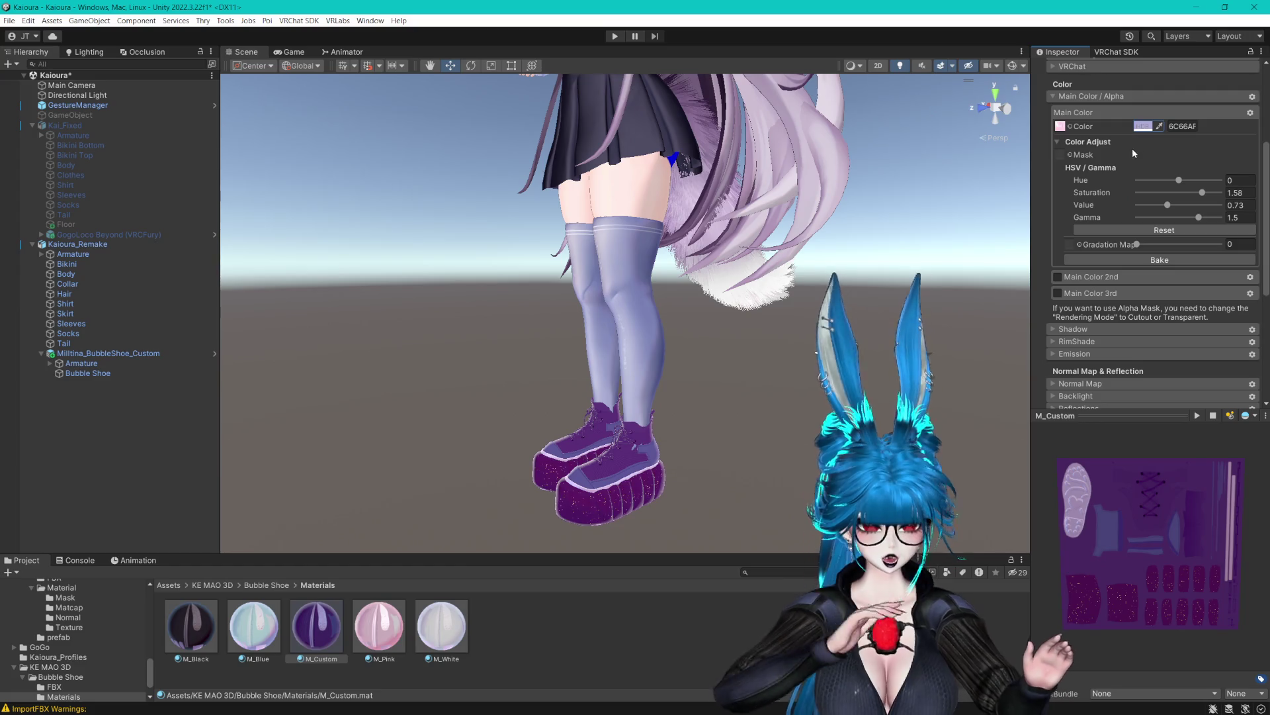
pyautogui.hotkey('ctrl', 'z')
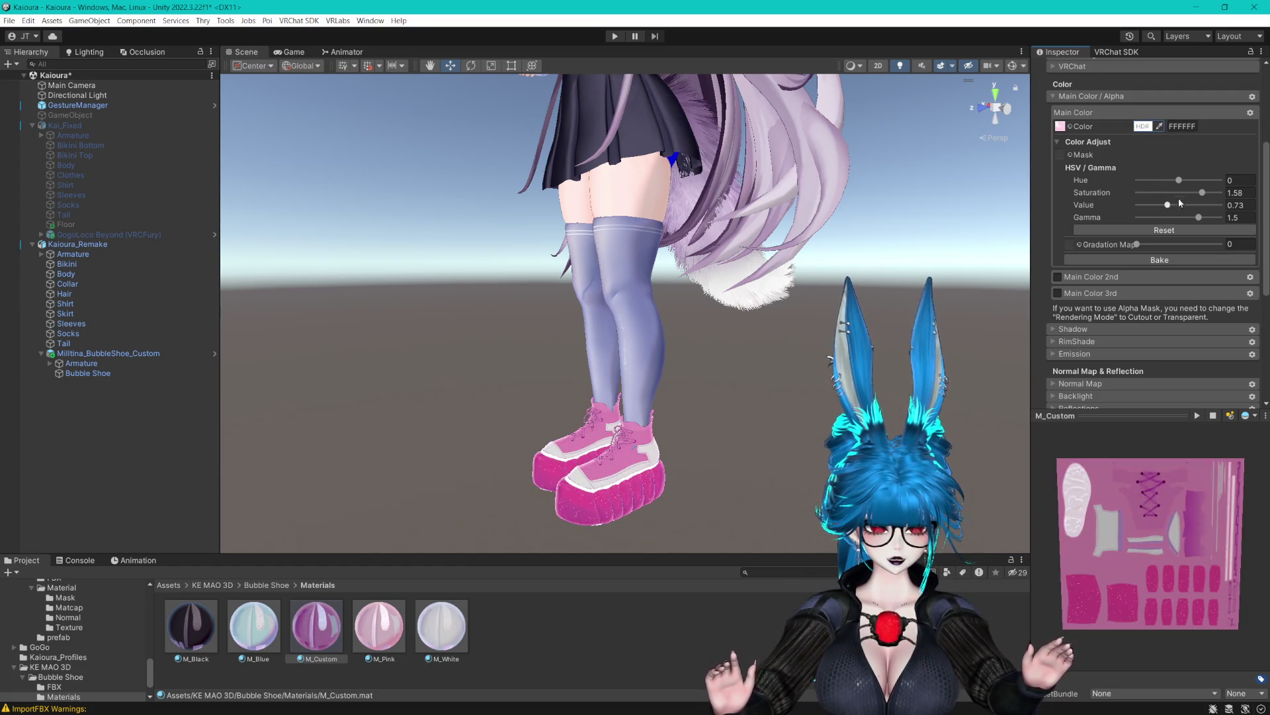
# Experiment with hue -0.225, saturation about 1.36, gamma 2 and a lower value.
pyautogui.moveTo(1184, 180)
pyautogui.mouseDown()
pyautogui.moveTo(1201, 182)
pyautogui.moveTo(1169, 184)
pyautogui.mouseUp()
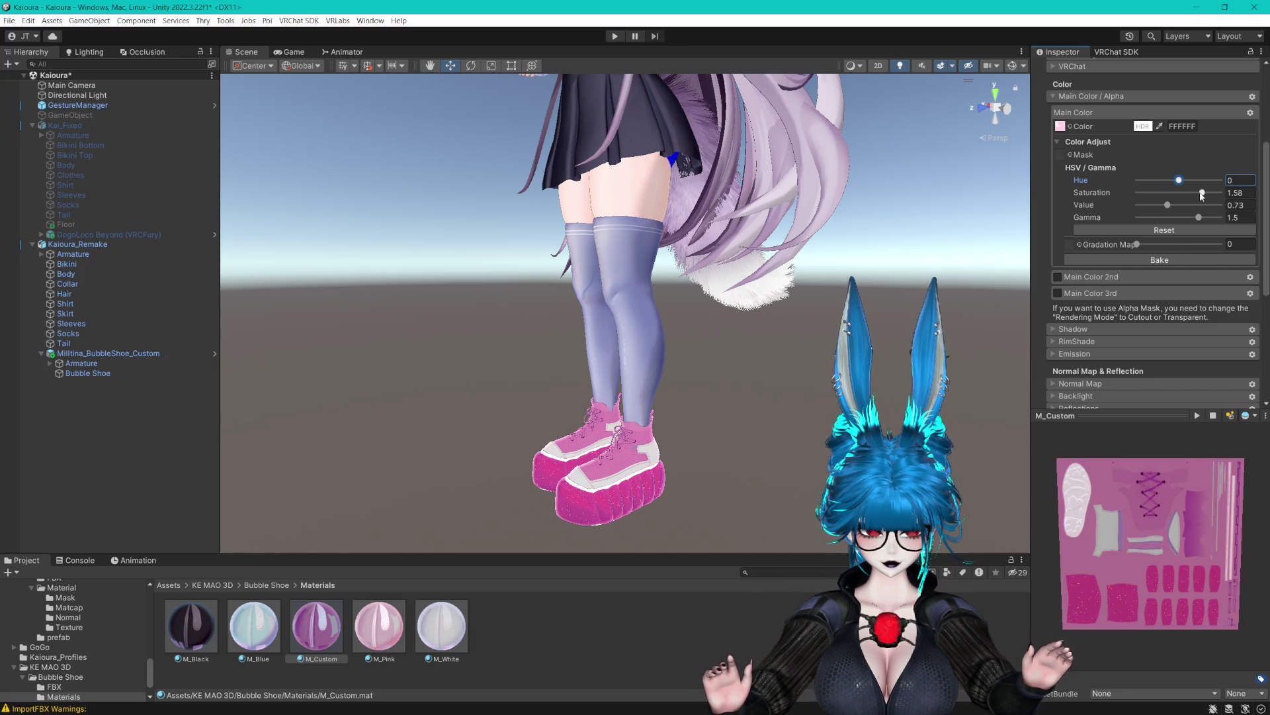
pyautogui.moveTo(1198, 195)
pyautogui.mouseDown()
pyautogui.moveTo(1161, 186)
pyautogui.moveTo(1154, 206)
pyautogui.mouseUp()
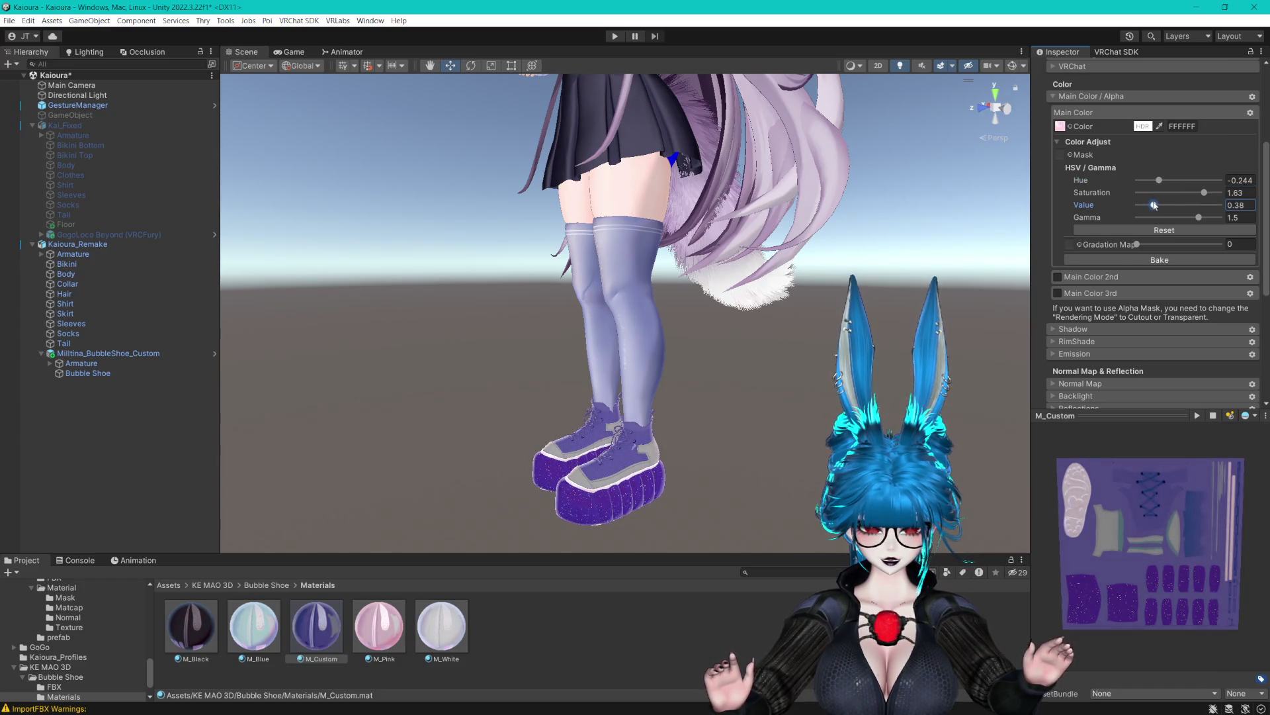
pyautogui.hotkey('ctrl', 'z')
pyautogui.hotkey('ctrl', 'z')
pyautogui.hotkey('ctrl', 'z')
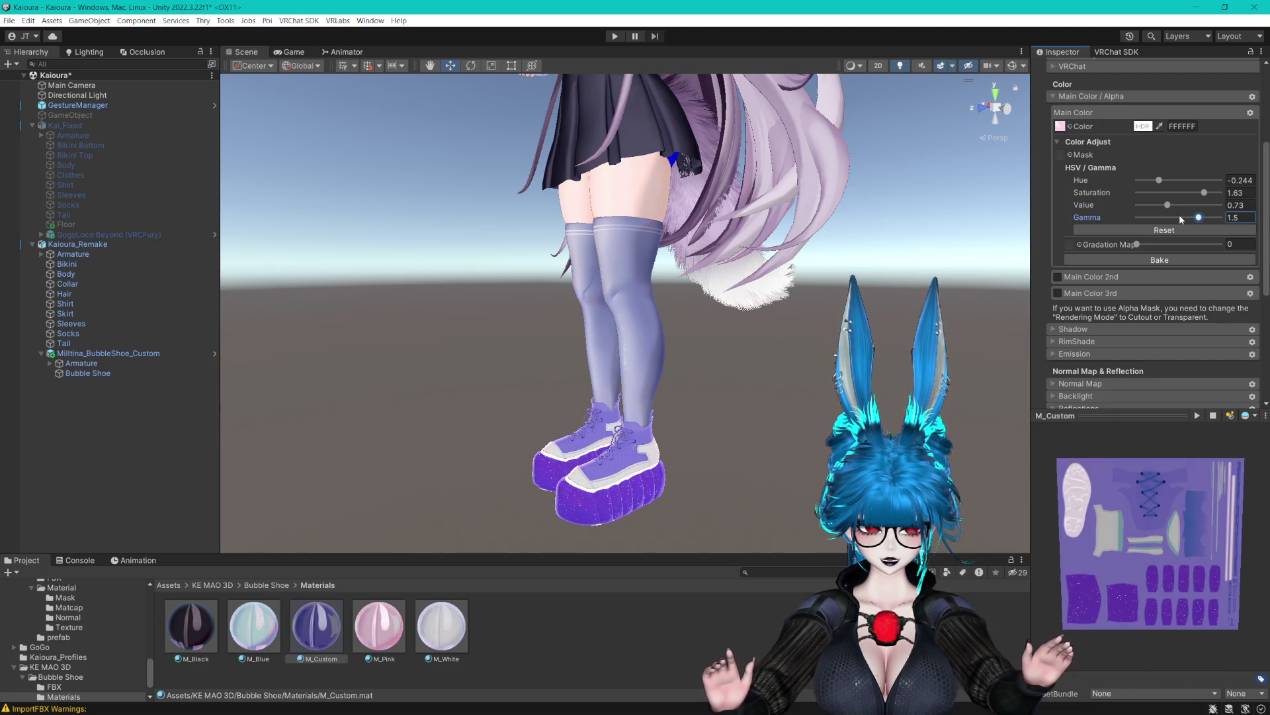
pyautogui.moveTo(1179, 180); pyautogui.dragTo(1162, 180)
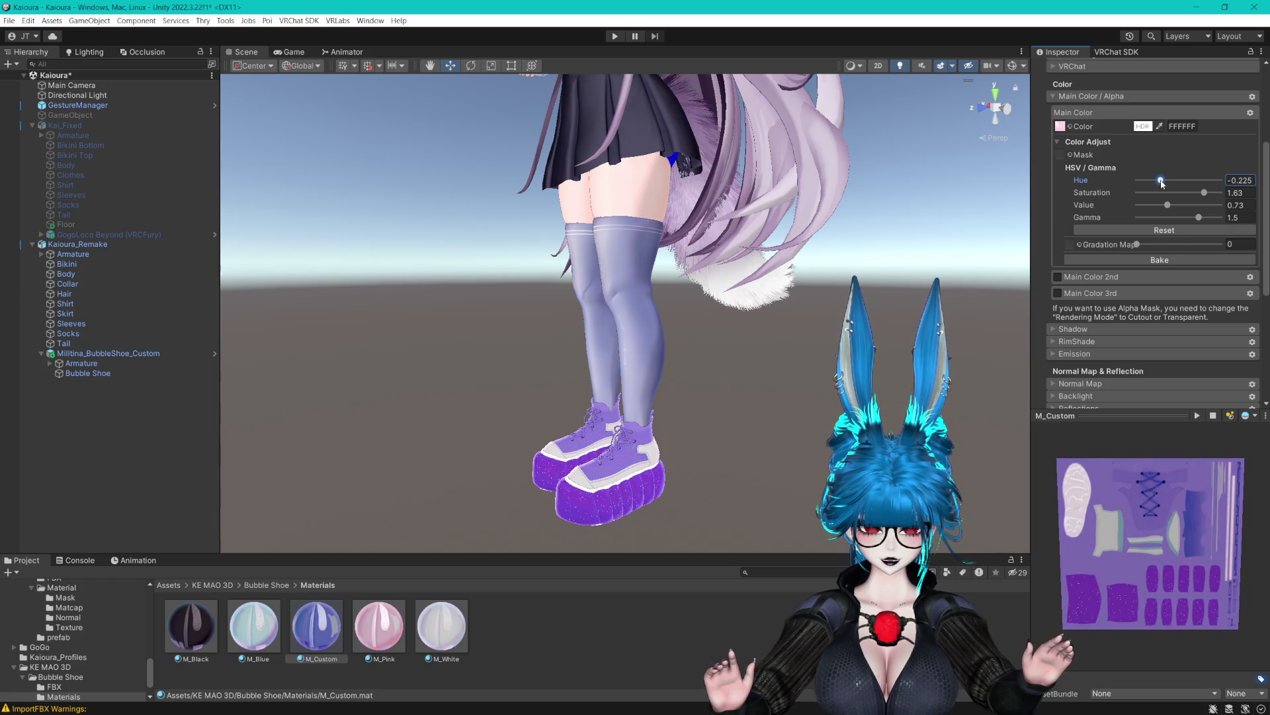
pyautogui.moveTo(1199, 217)
pyautogui.mouseDown()
pyautogui.moveTo(1223, 220)
pyautogui.moveTo(1163, 209)
pyautogui.mouseUp()
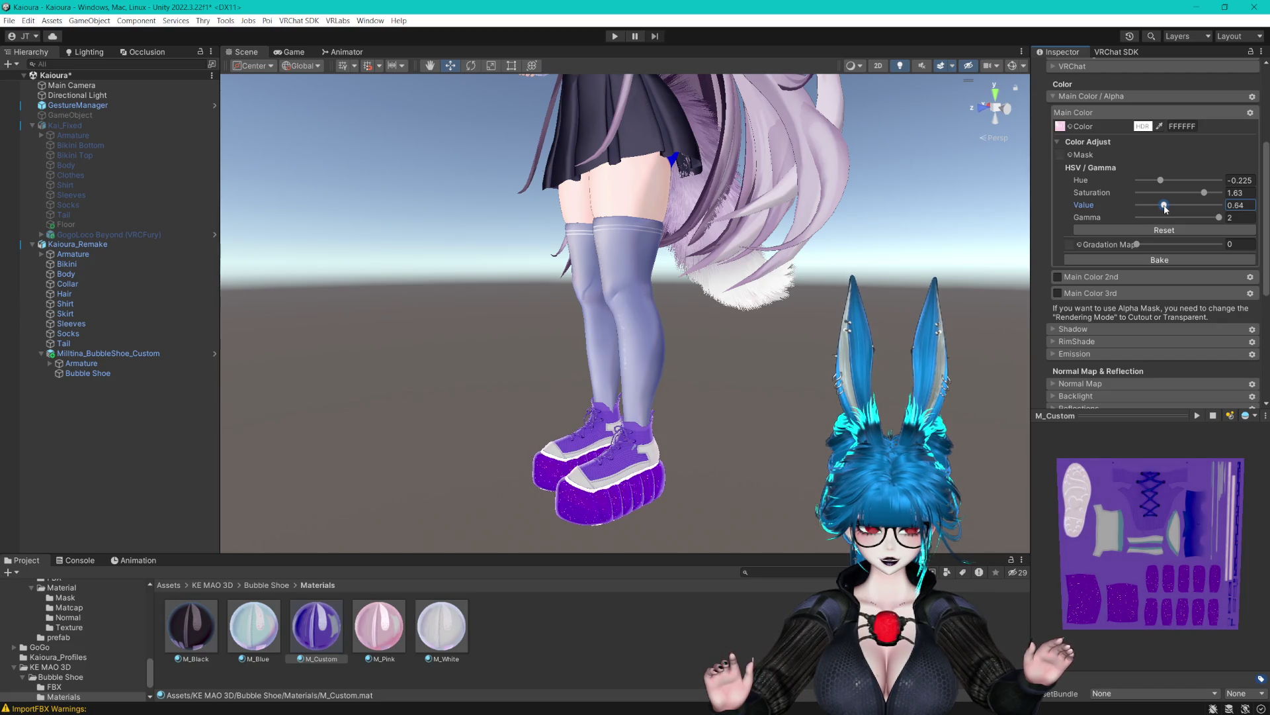
pyautogui.moveTo(1161, 209); pyautogui.dragTo(1158, 209)
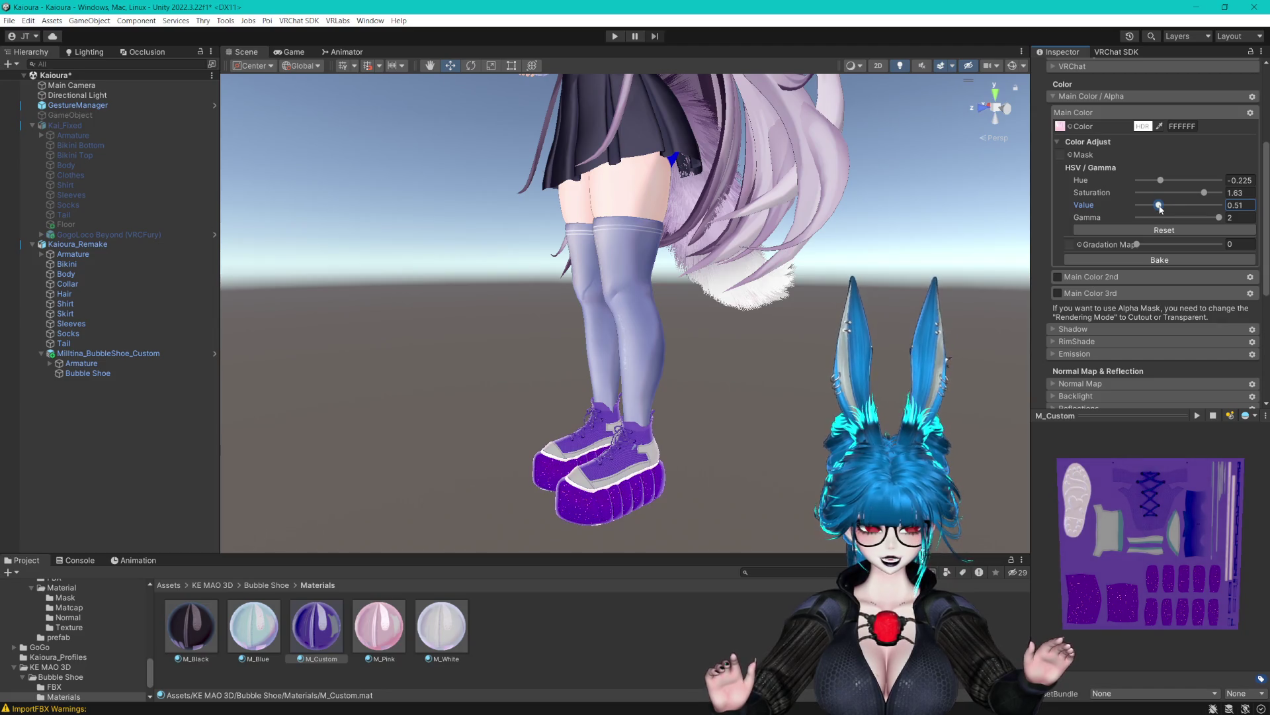
# Nudge the hue once more, then reset the HSV/Gamma adjustments to defaults.
pyautogui.click(1160, 180)
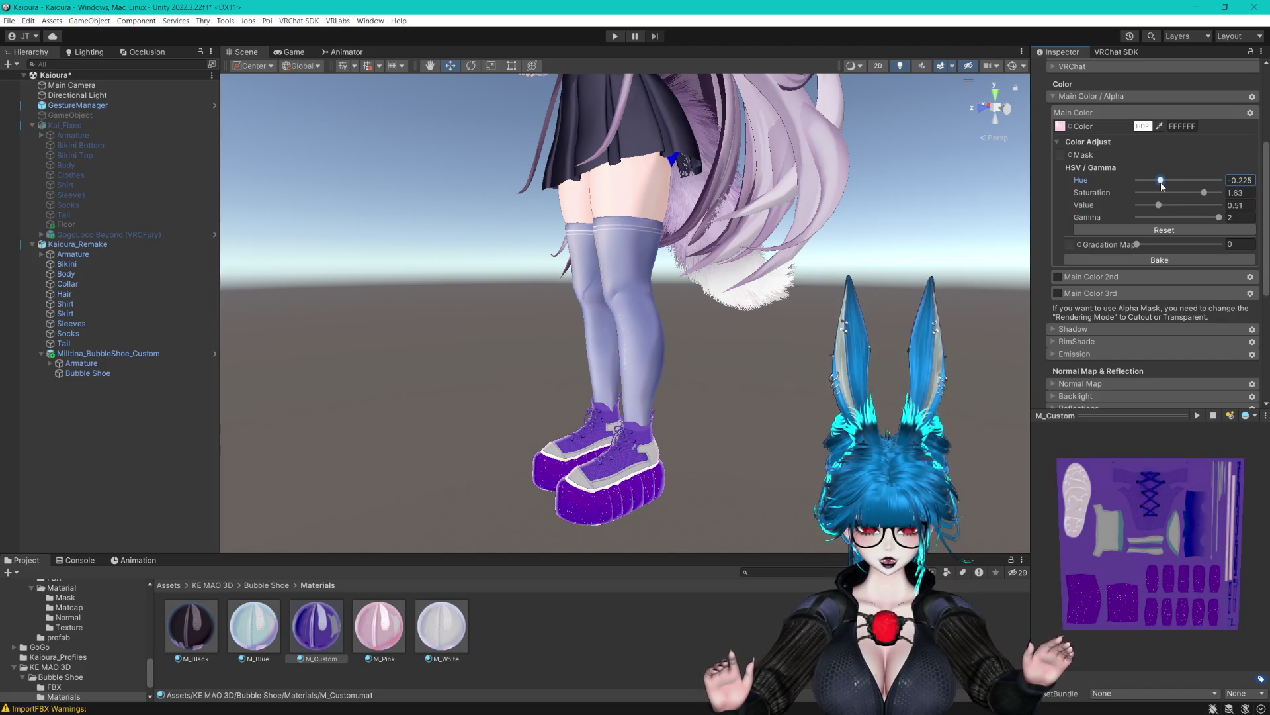
pyautogui.moveTo(1169, 188); pyautogui.dragTo(1164, 188)
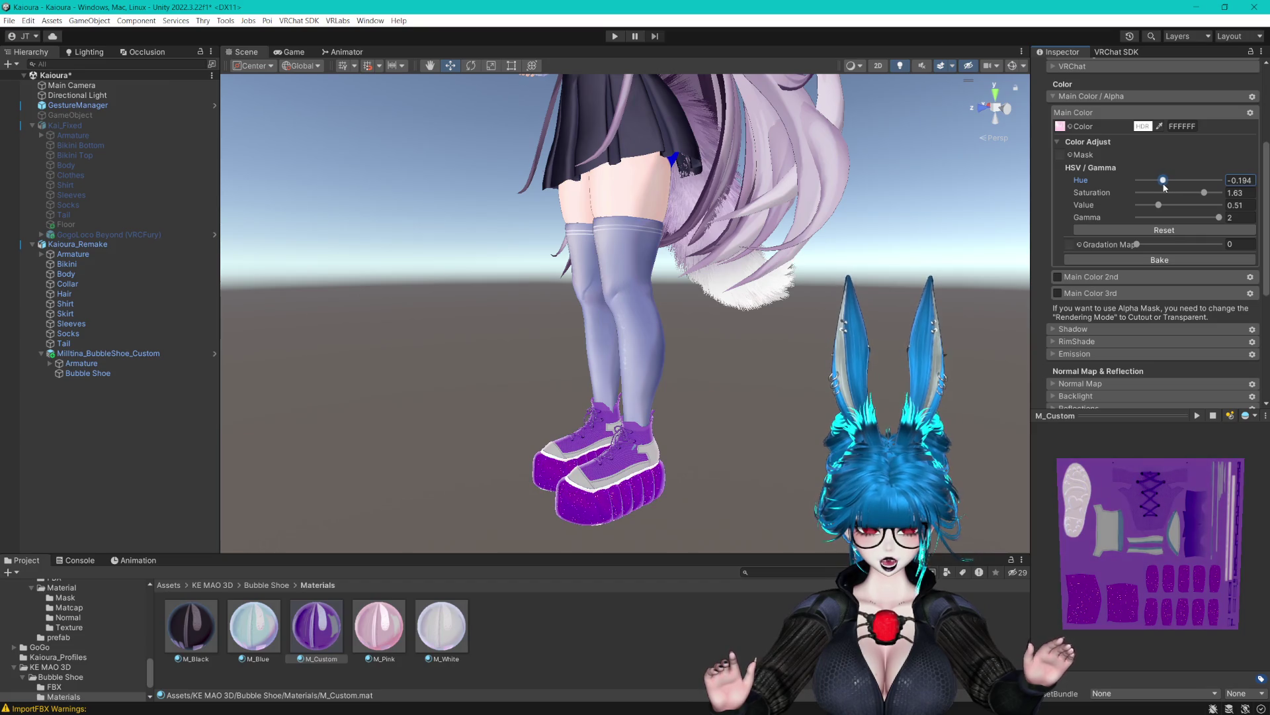
pyautogui.click(1165, 229)
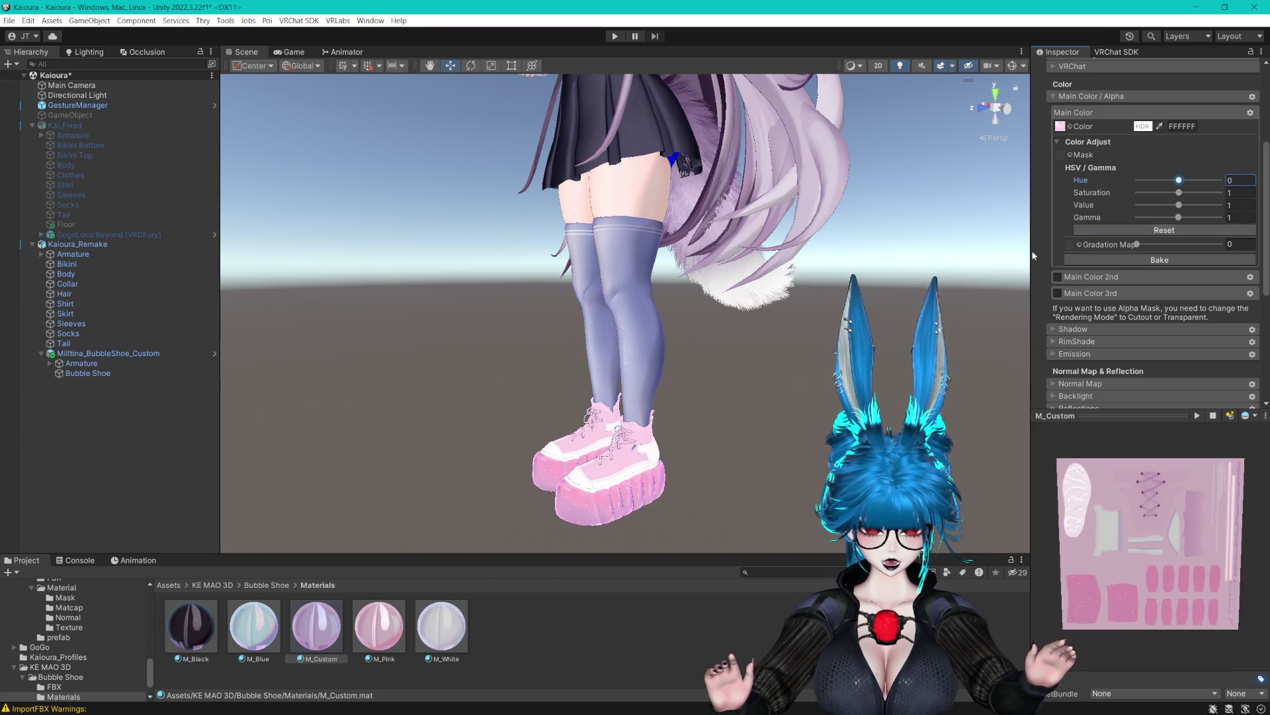
pyautogui.scroll(-3, 689, 311)
# Delete Milltina_BubbleShoe_Custom from Kaioura_Remake, save, and check the socked feet.
pyautogui.click(99, 352)
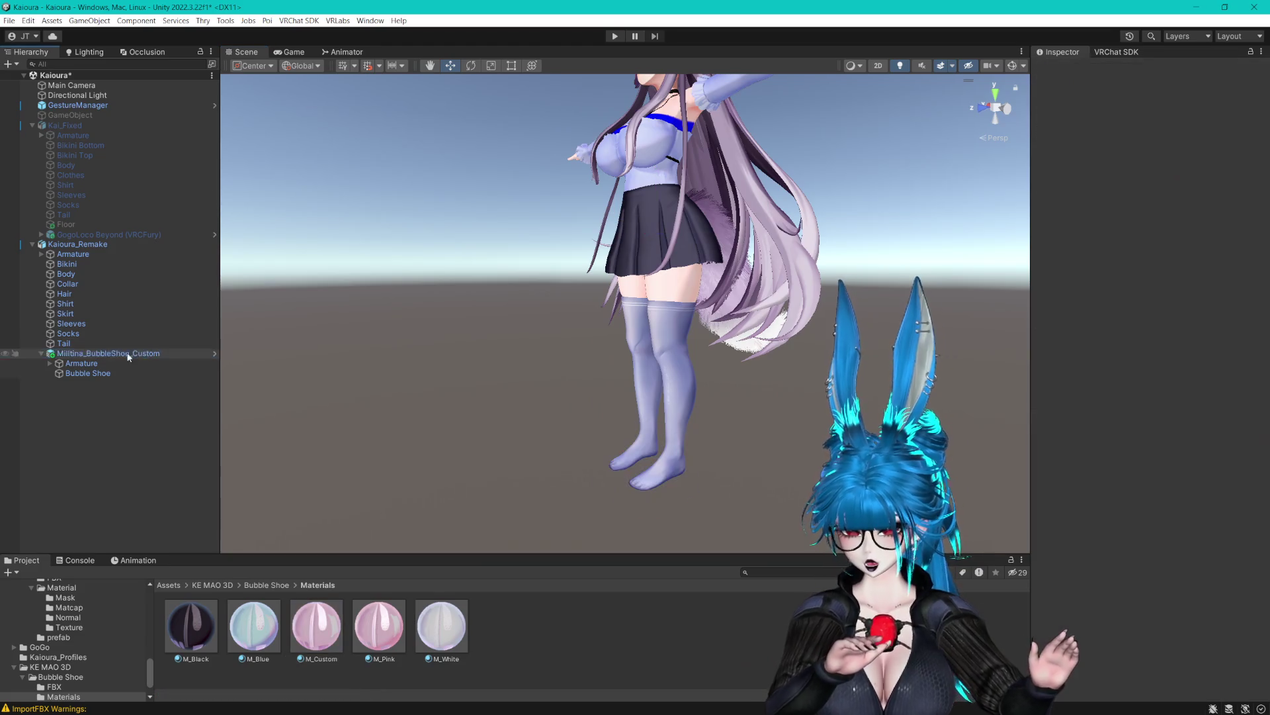
pyautogui.press('Delete')
pyautogui.moveTo(655, 306)
pyautogui.mouseDown()
pyautogui.moveTo(816, 346)
pyautogui.moveTo(706, 284)
pyautogui.mouseUp()
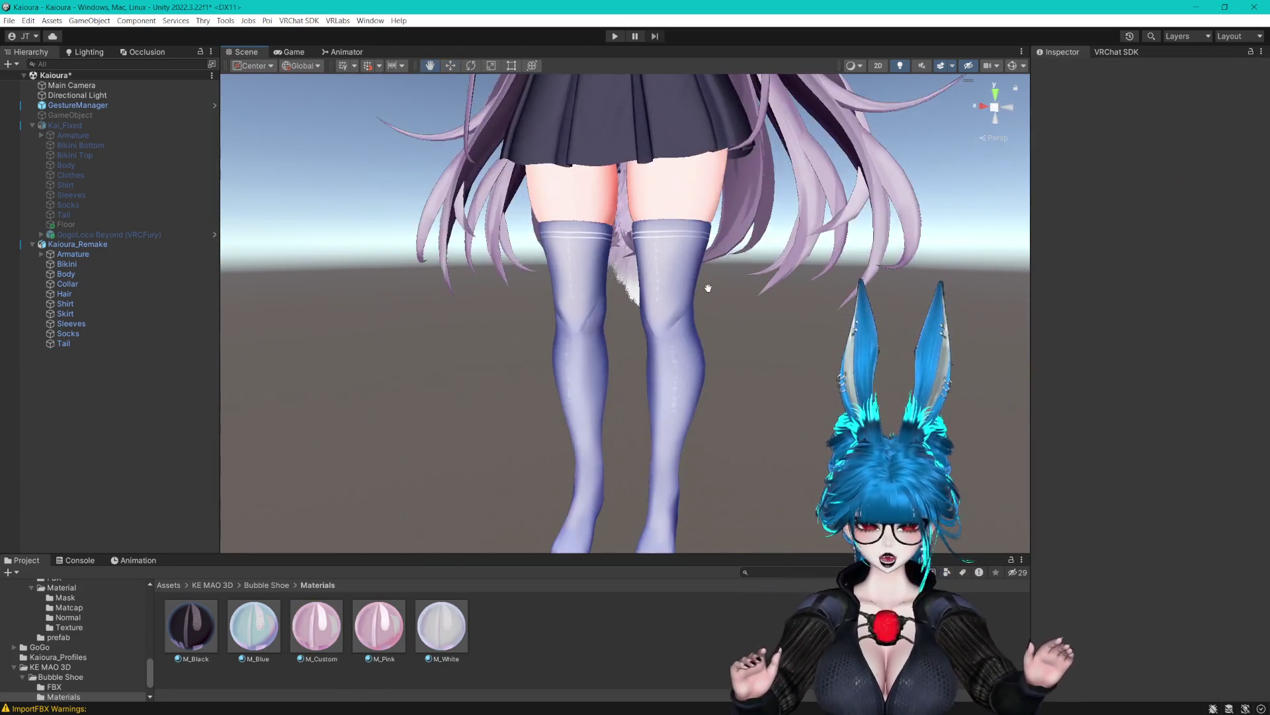
pyautogui.scroll(3, 719, 335)
pyautogui.hotkey('ctrl', 's')
pyautogui.scroll(-5, 717, 330)
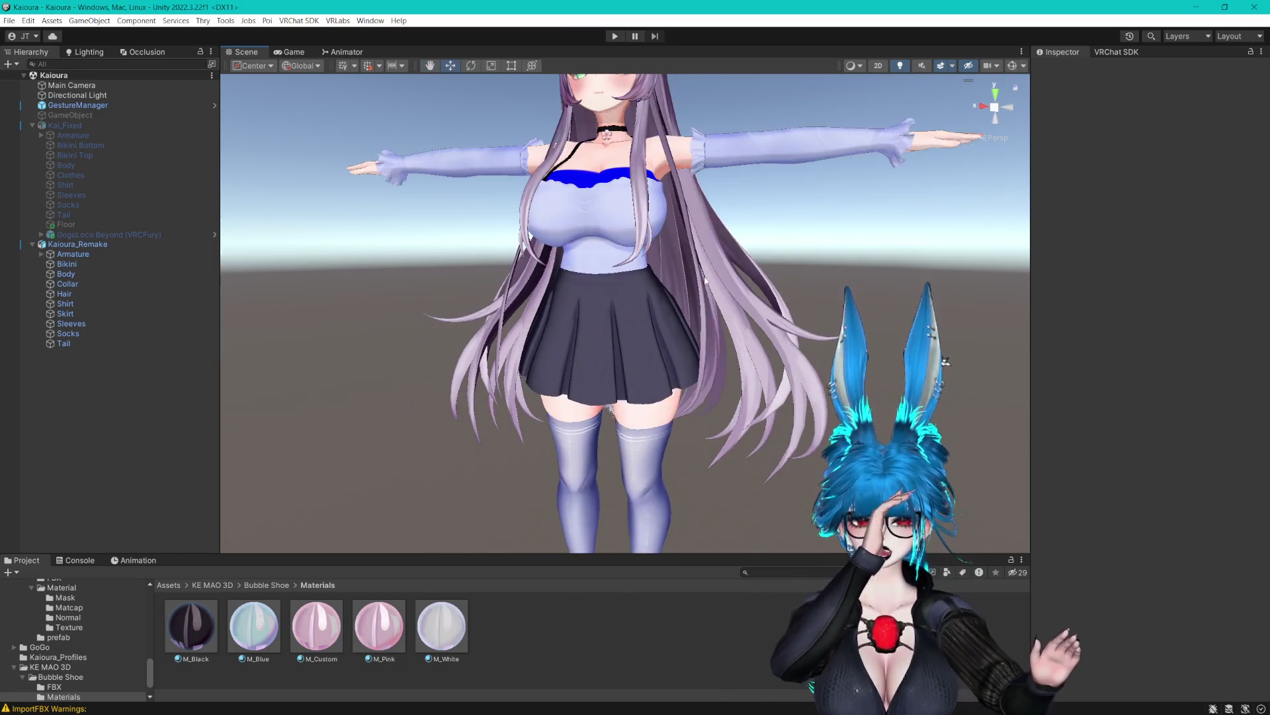
pyautogui.scroll(4, 699, 304)
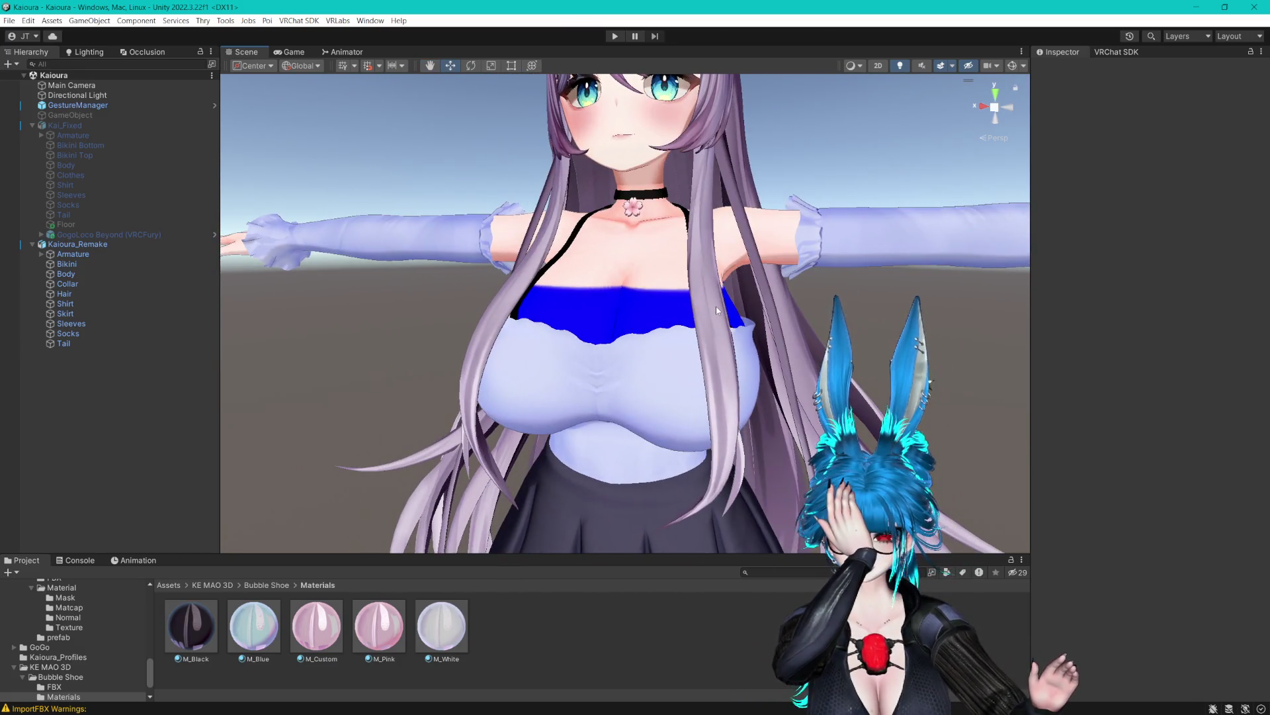
pyautogui.scroll(2, 711, 395)
pyautogui.moveTo(711, 395)
pyautogui.mouseDown()
pyautogui.moveTo(702, 199)
pyautogui.moveTo(652, 364)
pyautogui.moveTo(715, 382)
pyautogui.mouseUp()
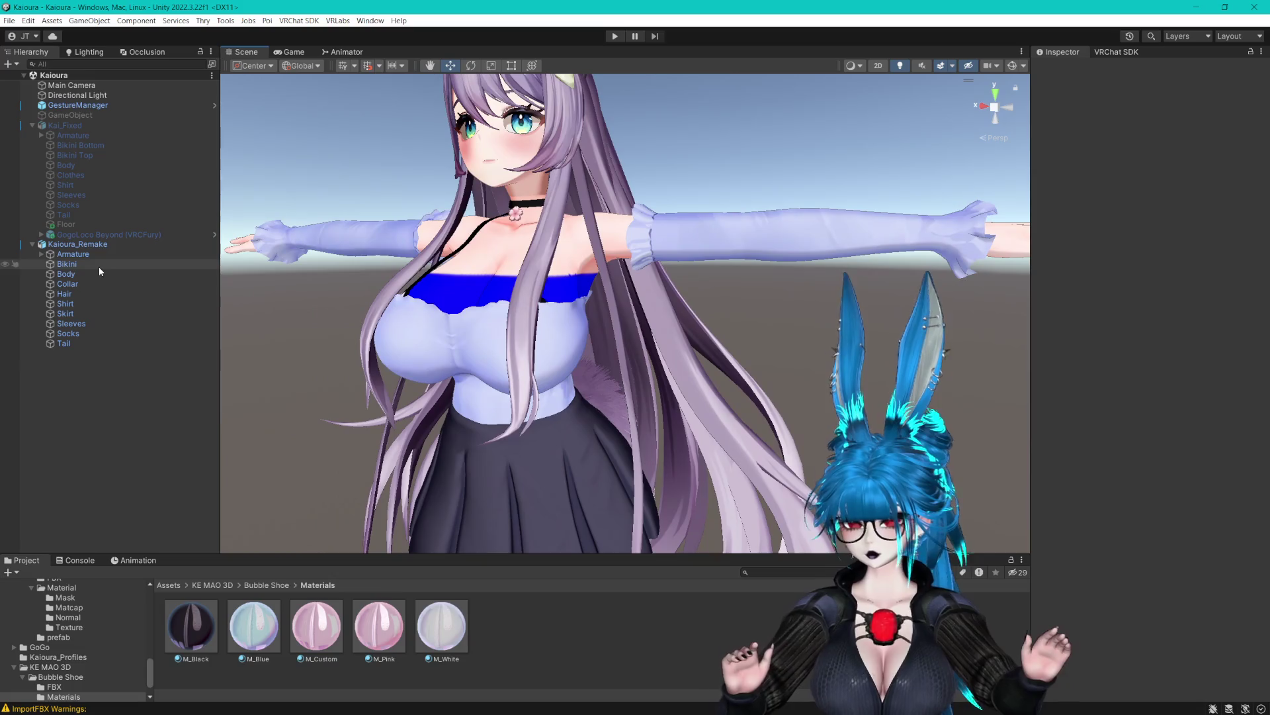
# Select all nine avatar materials in the Kai materials folder via the Body's material.
pyautogui.click(120, 276)
pyautogui.click(1066, 227)
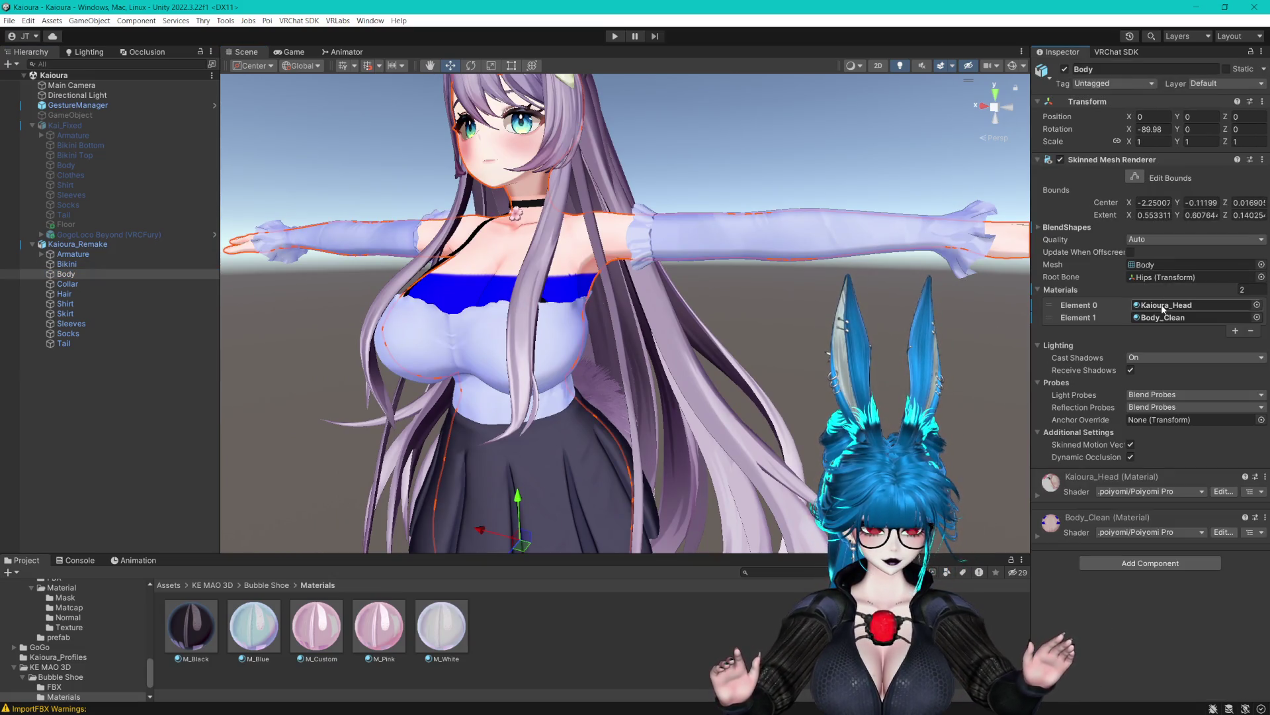
pyautogui.click(1168, 305)
pyautogui.click(728, 632)
pyautogui.hotkey('ctrl', 'a')
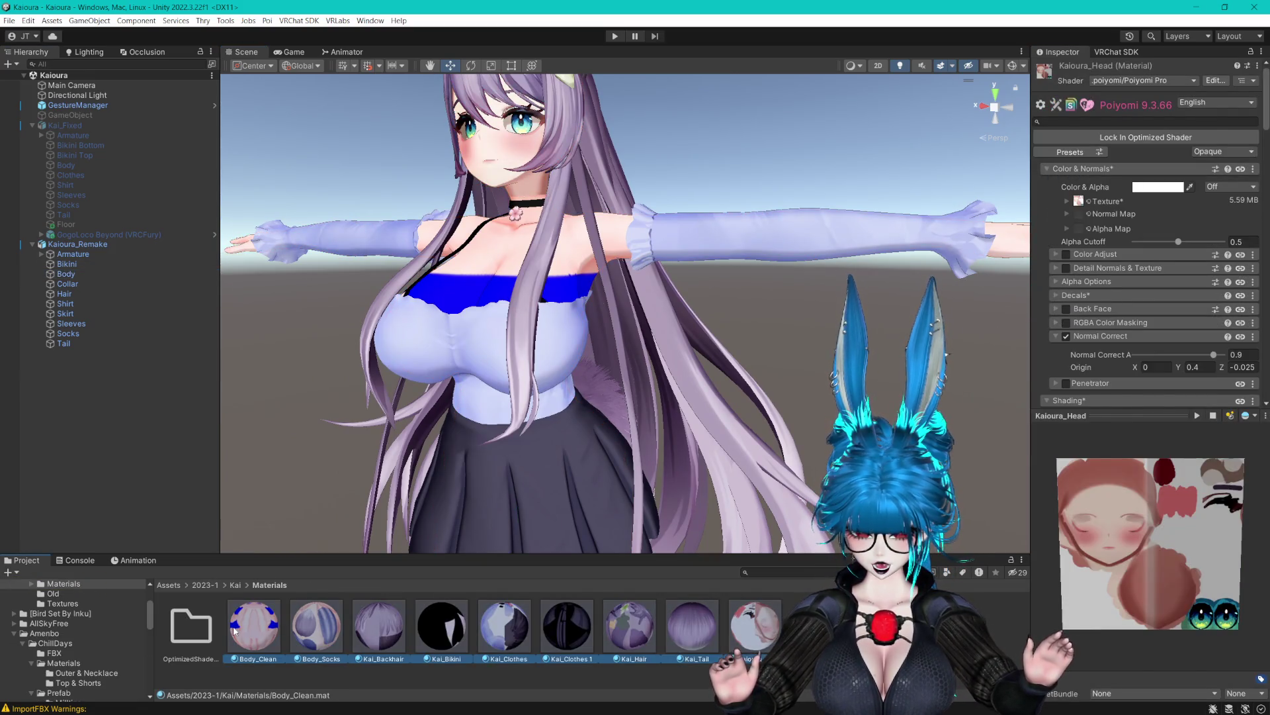
# Expand Shading and test Shadow Layer 1 Receive Shadow, leaving it at 0.
pyautogui.click(1053, 309)
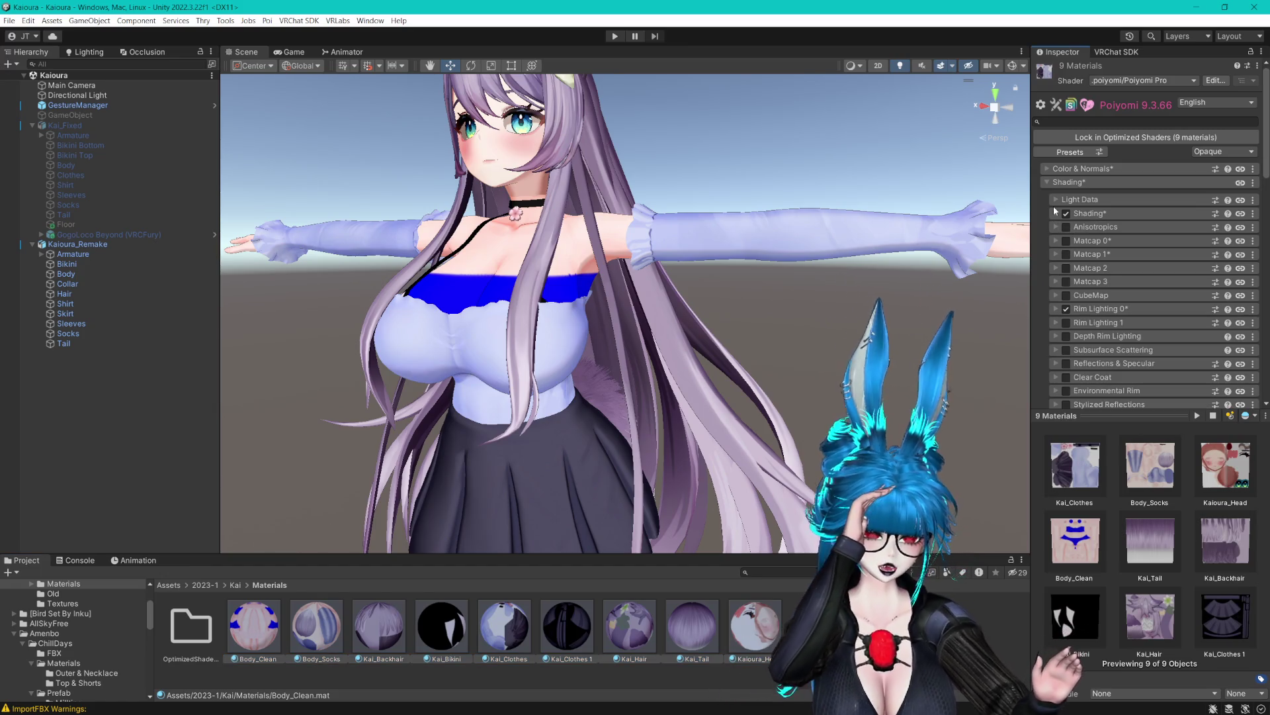
pyautogui.click(1056, 213)
pyautogui.scroll(-3, 1061, 231)
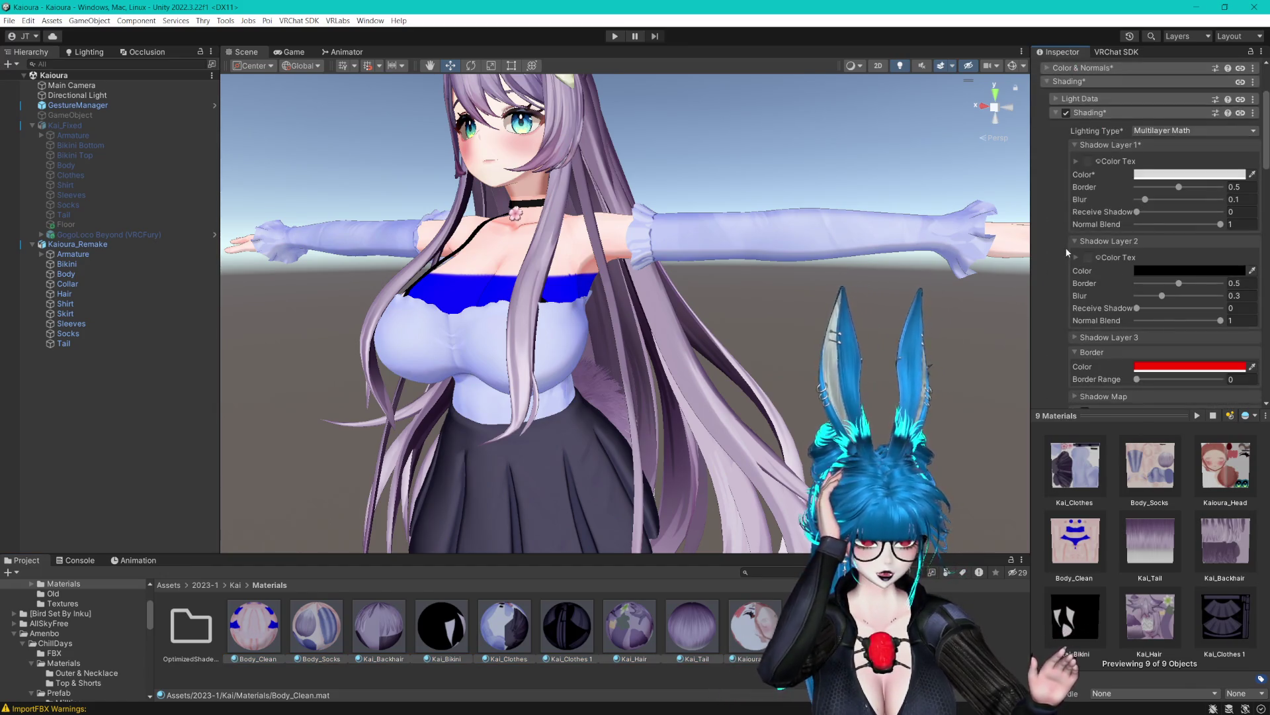
pyautogui.click(1073, 212)
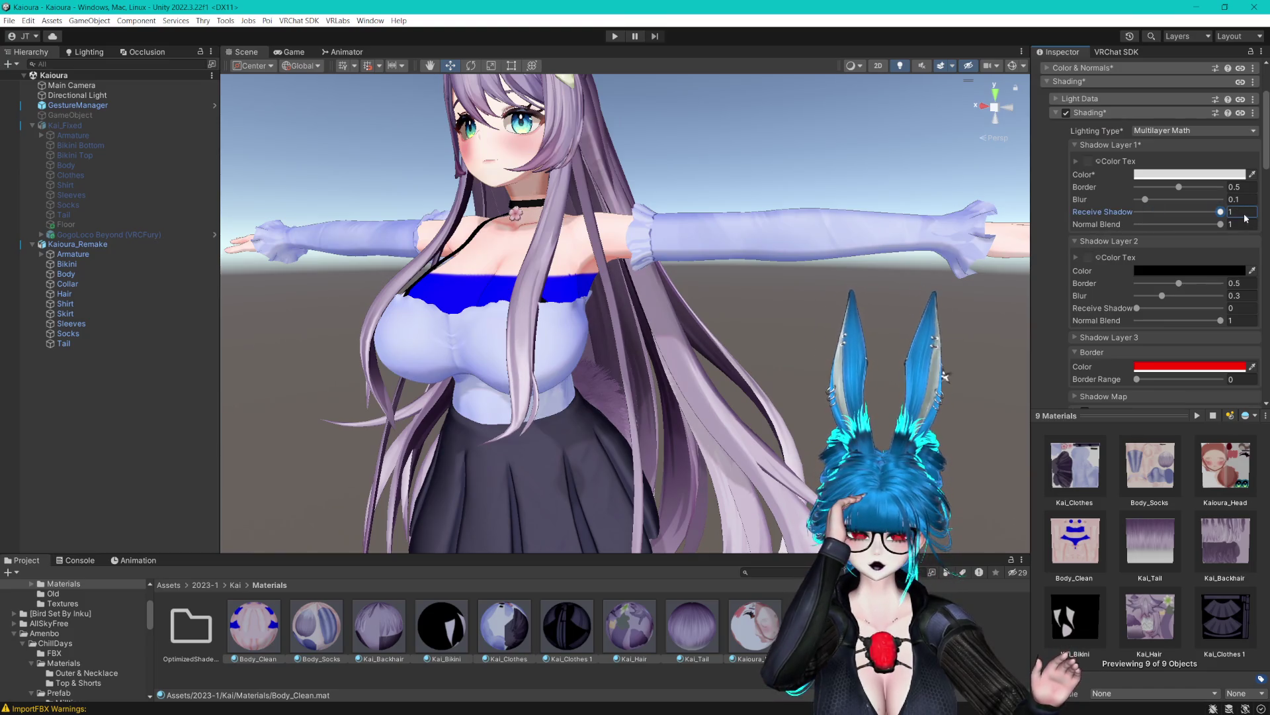
pyautogui.moveTo(1073, 215)
pyautogui.mouseDown()
pyautogui.moveTo(1112, 215)
pyautogui.moveTo(933, 214)
pyautogui.mouseUp()
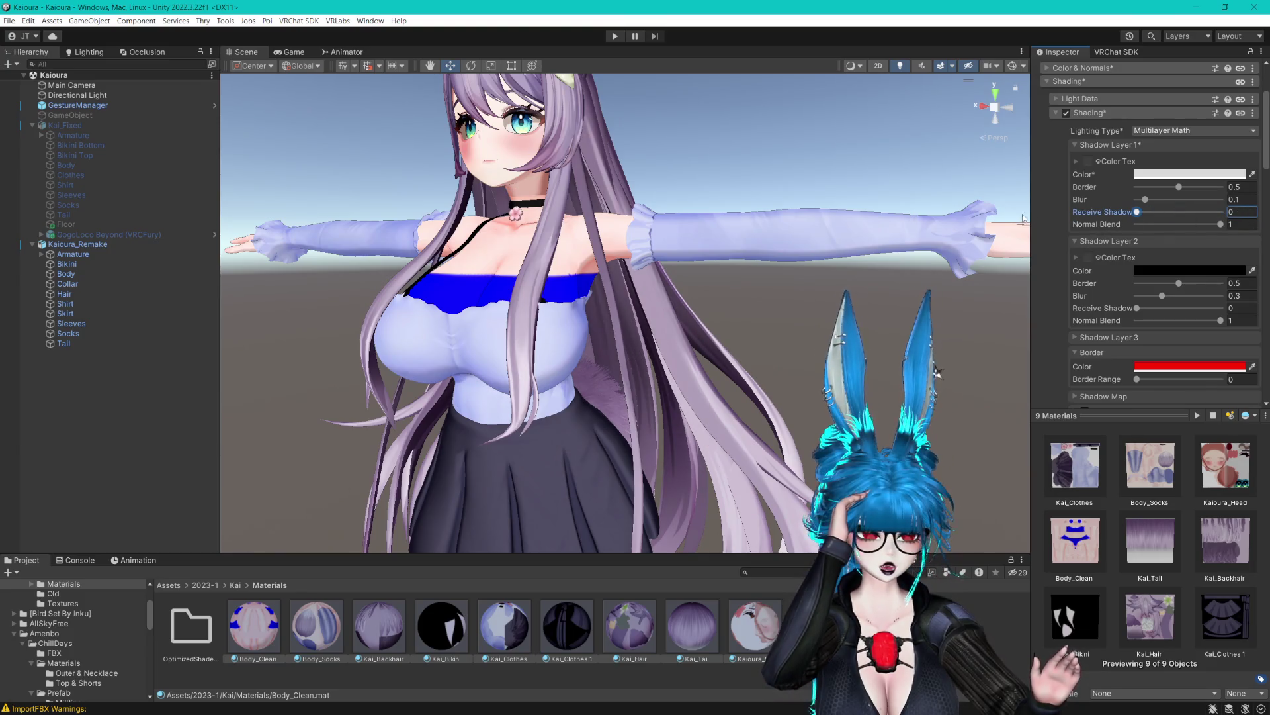
pyautogui.scroll(-2, 1053, 216)
pyautogui.click(1075, 269)
pyautogui.click(1076, 270)
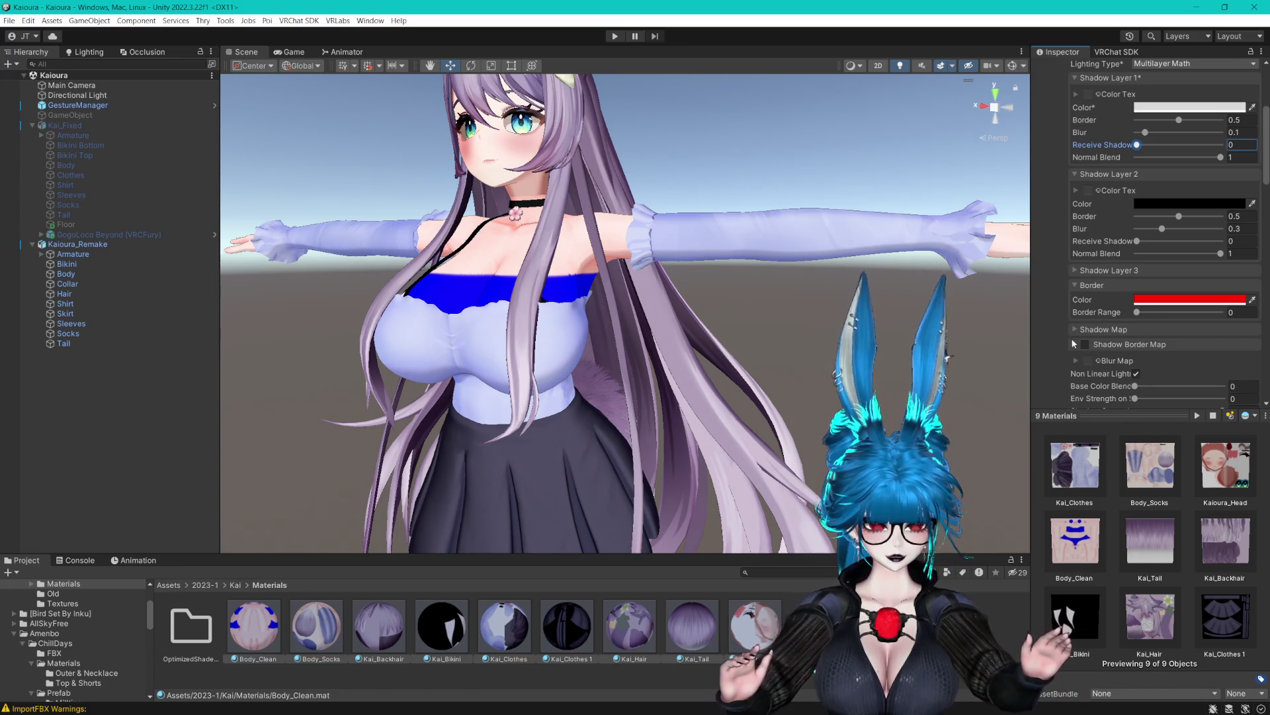
pyautogui.scroll(-2, 1125, 335)
# Set Base Color Blend to 0.638 after trying 0.7 and nearly 1.
pyautogui.moveTo(1137, 320); pyautogui.dragTo(1186, 319)
pyautogui.click(1240, 319)
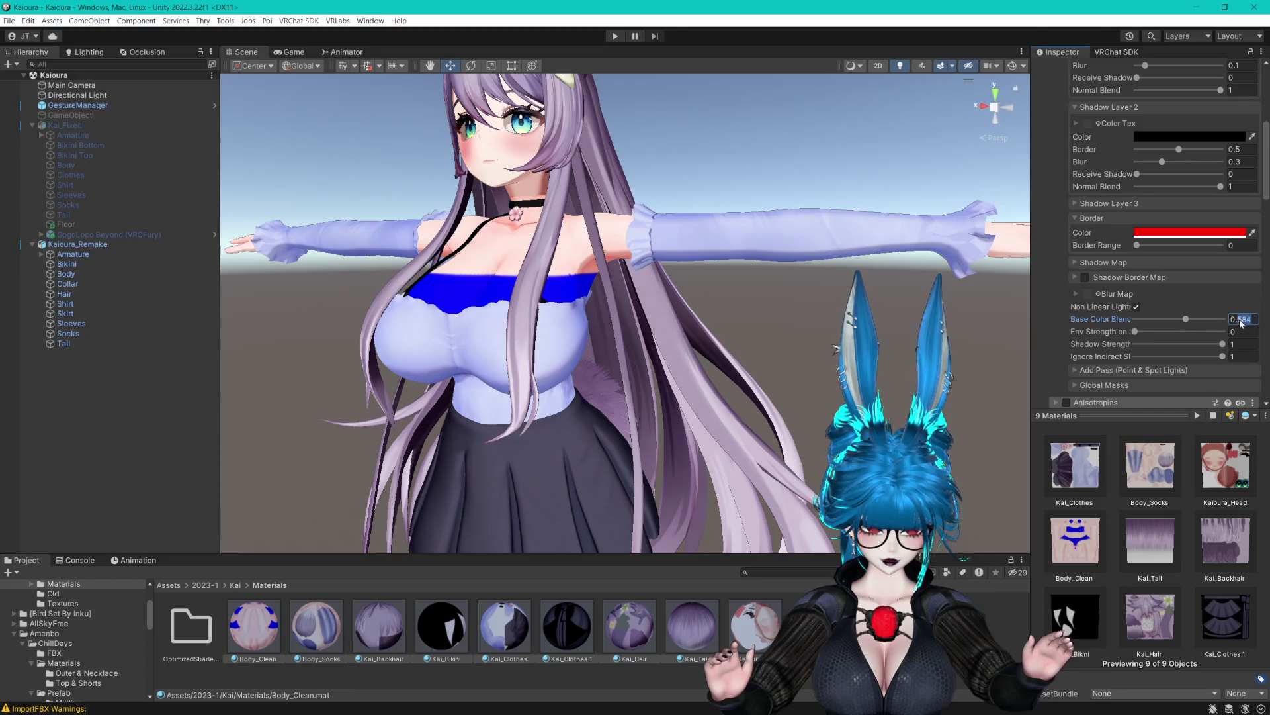
pyautogui.press('Return')
pyautogui.scroll(-3, 737, 290)
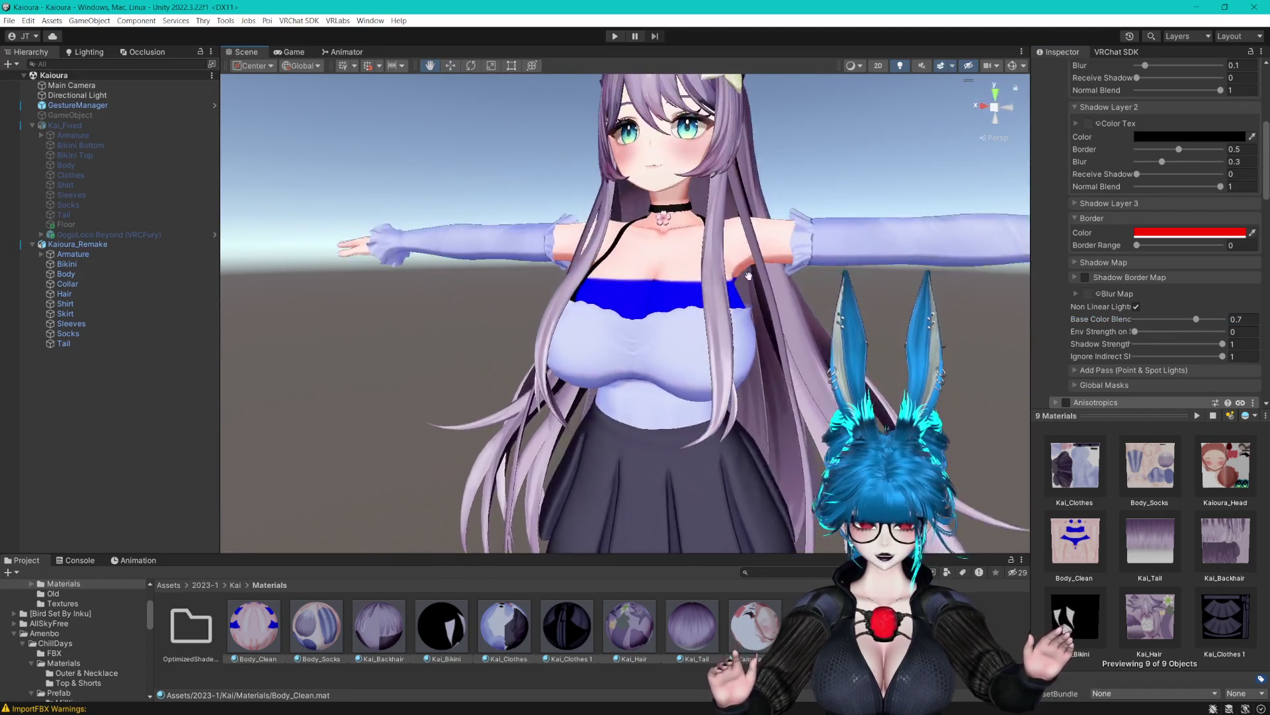
pyautogui.moveTo(1196, 320); pyautogui.dragTo(1221, 323)
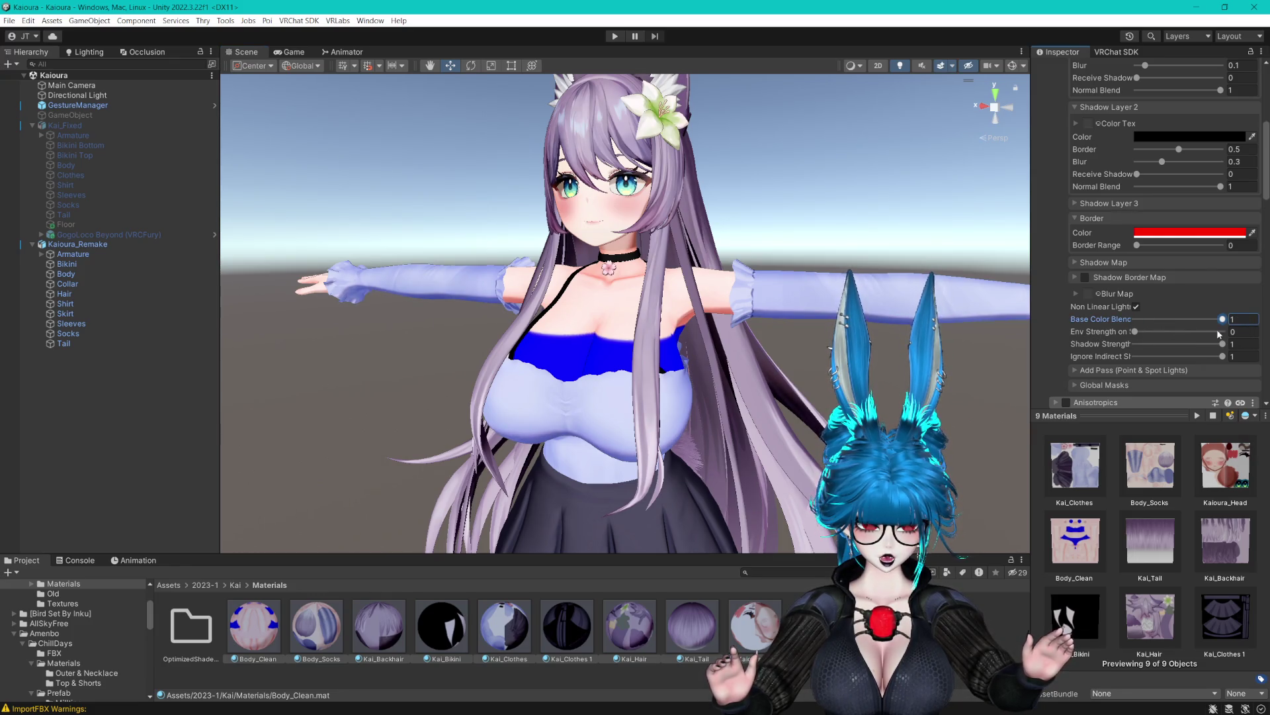
pyautogui.write('0.638')
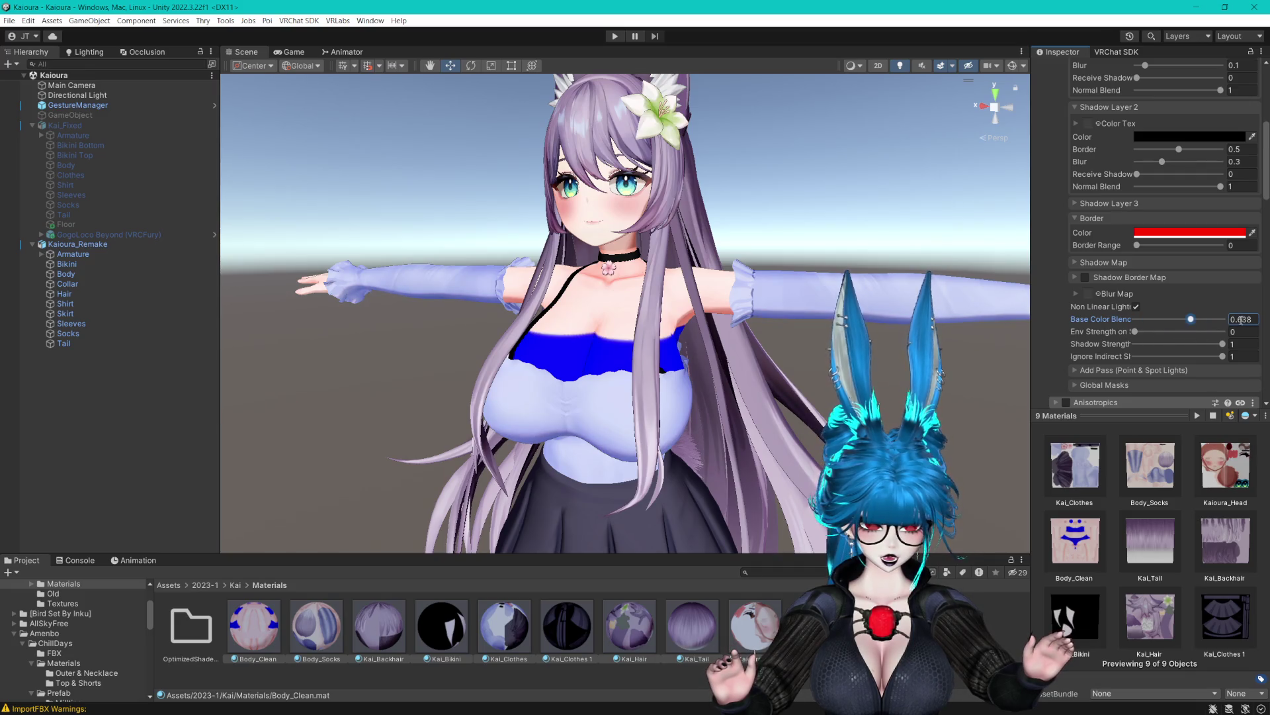
pyautogui.moveTo(737, 300); pyautogui.dragTo(736, 322)
pyautogui.scroll(5, 718, 344)
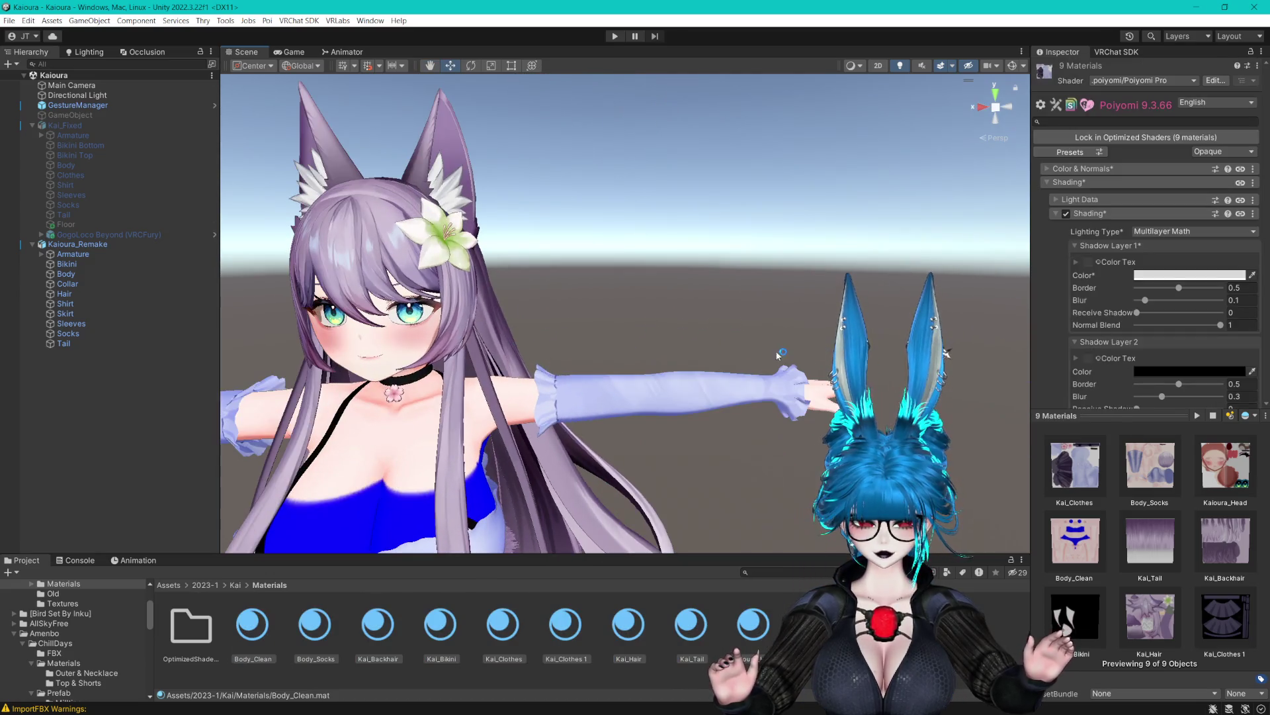
# Check the new shading on the avatar's torso, legs and stockings, then select Kai_Tail.
pyautogui.scroll(-5, 768, 349)
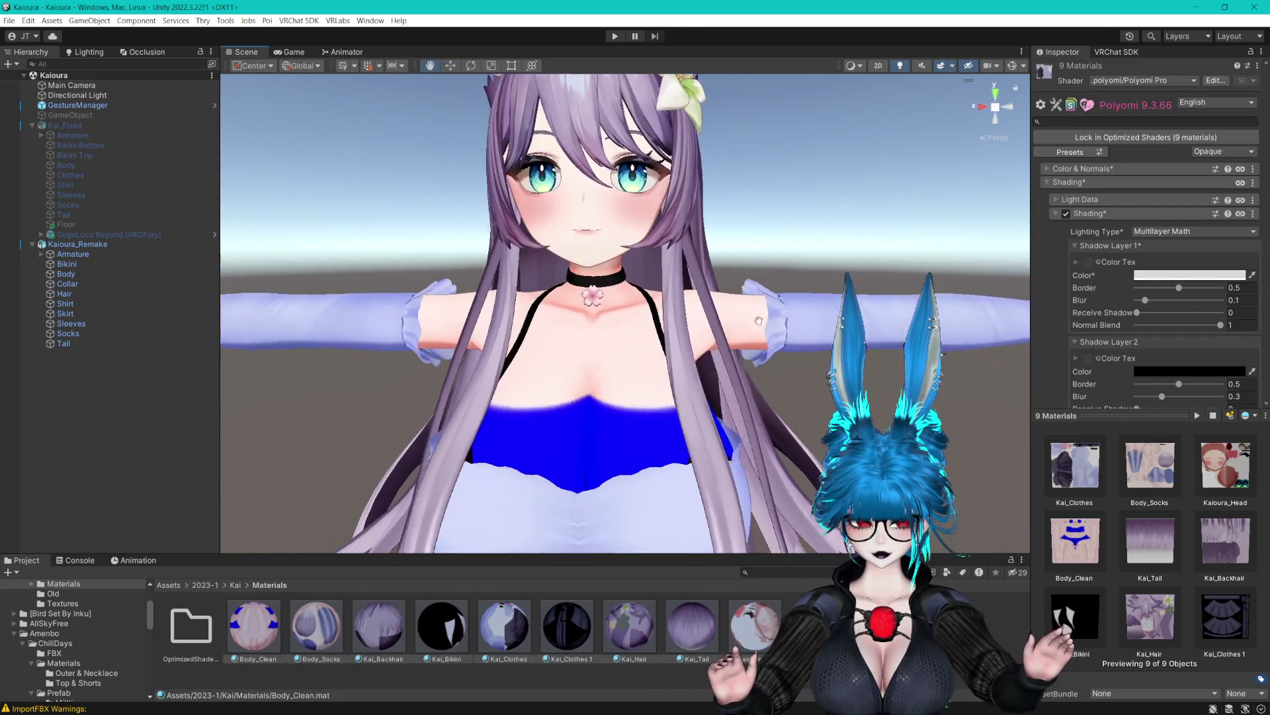
pyautogui.moveTo(748, 317); pyautogui.dragTo(742, 304)
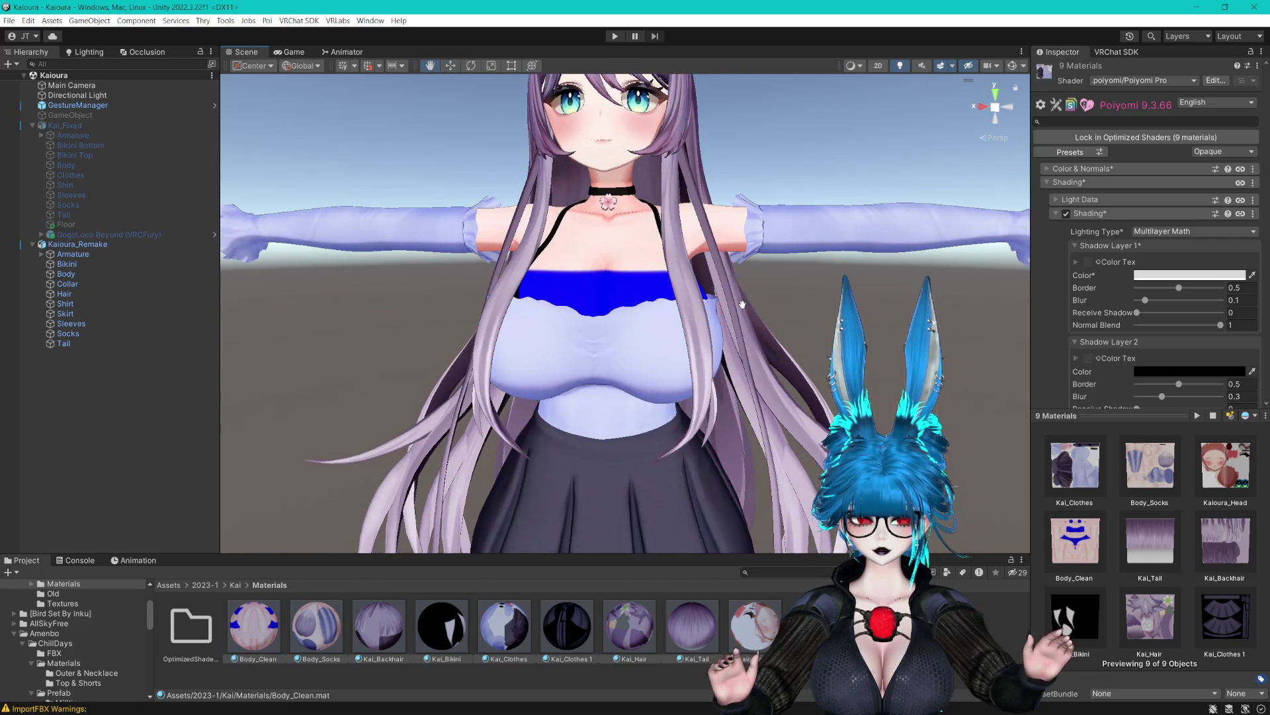
pyautogui.scroll(8, 748, 314)
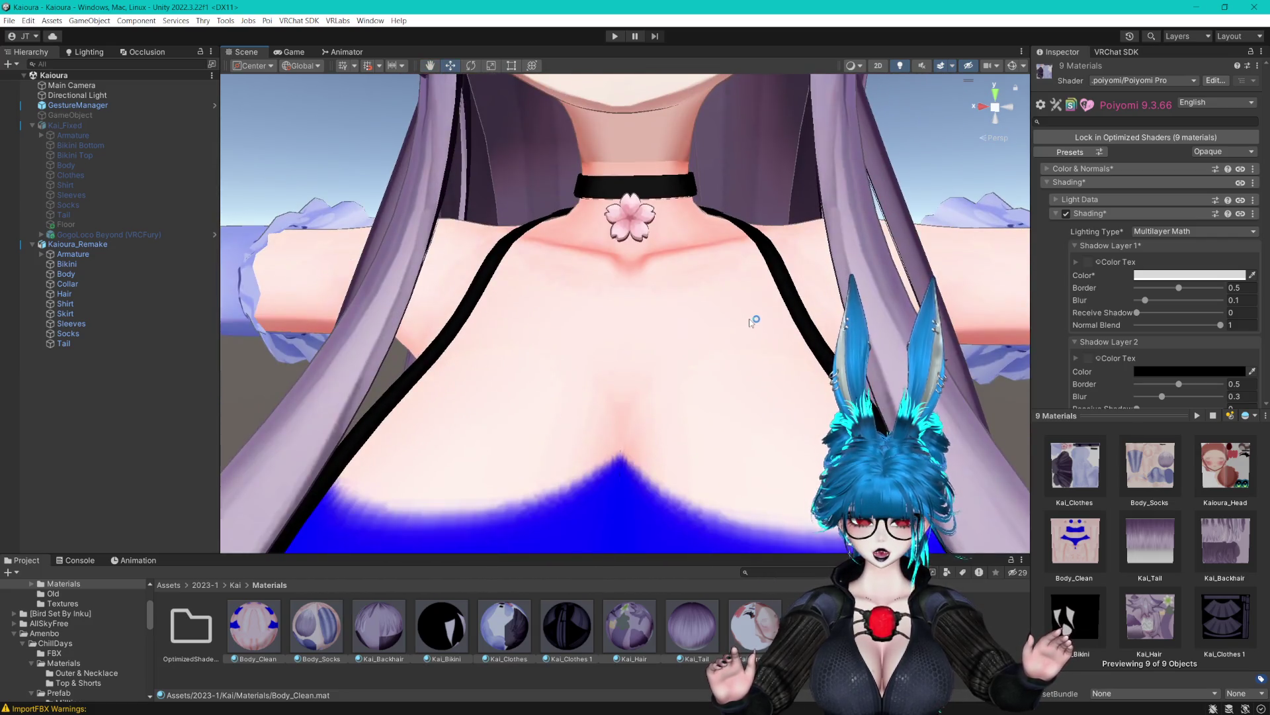
pyautogui.scroll(-8, 751, 322)
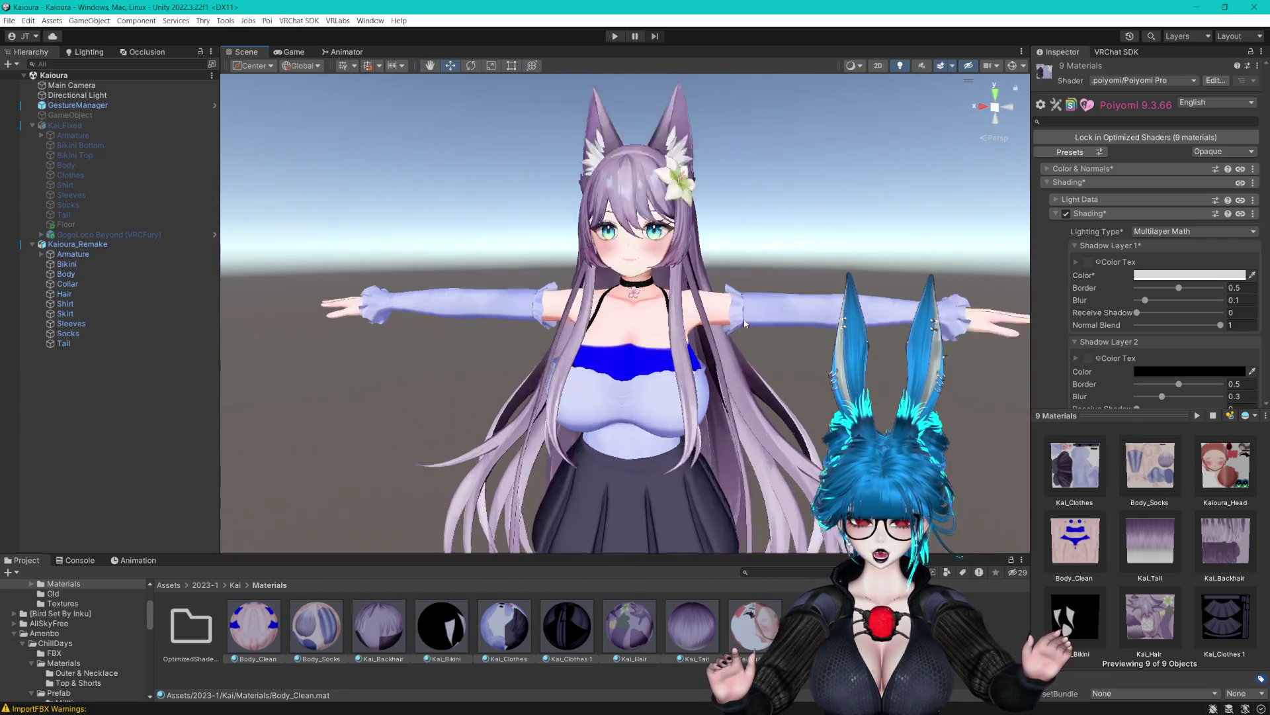
pyautogui.scroll(4, 756, 334)
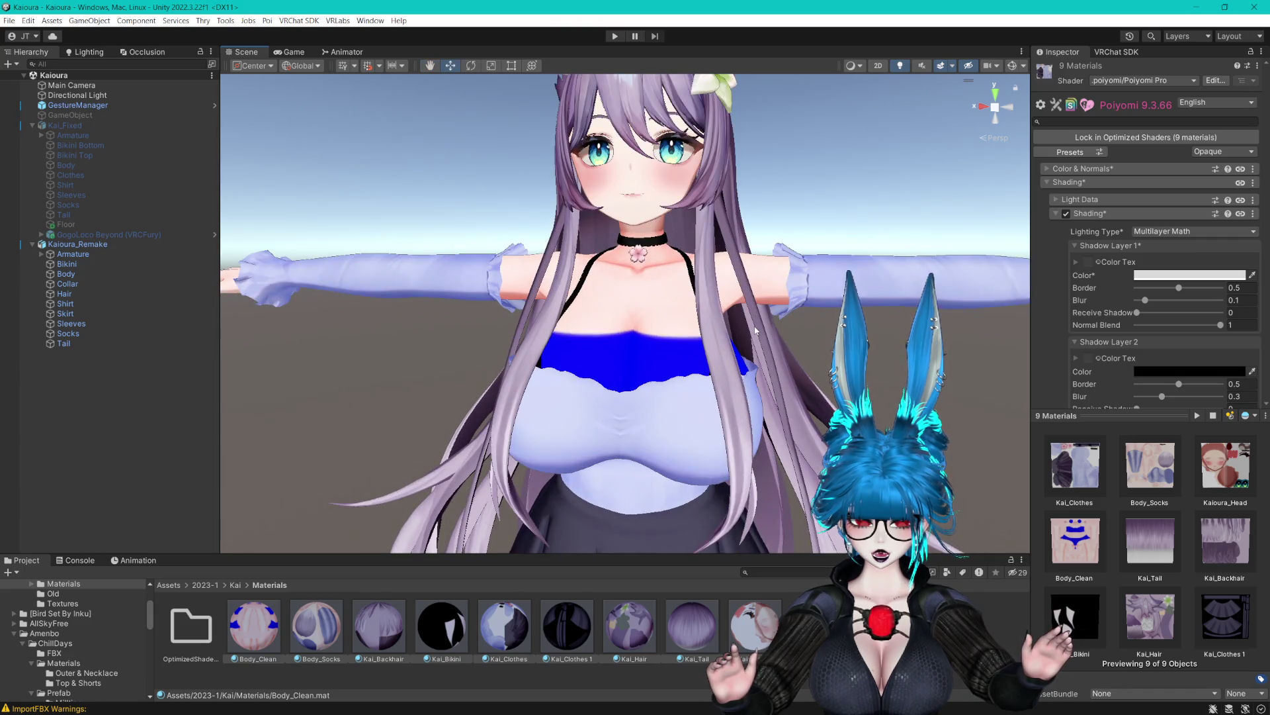
pyautogui.moveTo(756, 330)
pyautogui.mouseDown()
pyautogui.moveTo(755, 260)
pyautogui.moveTo(756, 358)
pyautogui.moveTo(717, 423)
pyautogui.moveTo(749, 394)
pyautogui.moveTo(704, 389)
pyautogui.moveTo(737, 377)
pyautogui.moveTo(701, 386)
pyautogui.moveTo(749, 360)
pyautogui.moveTo(780, 386)
pyautogui.mouseUp()
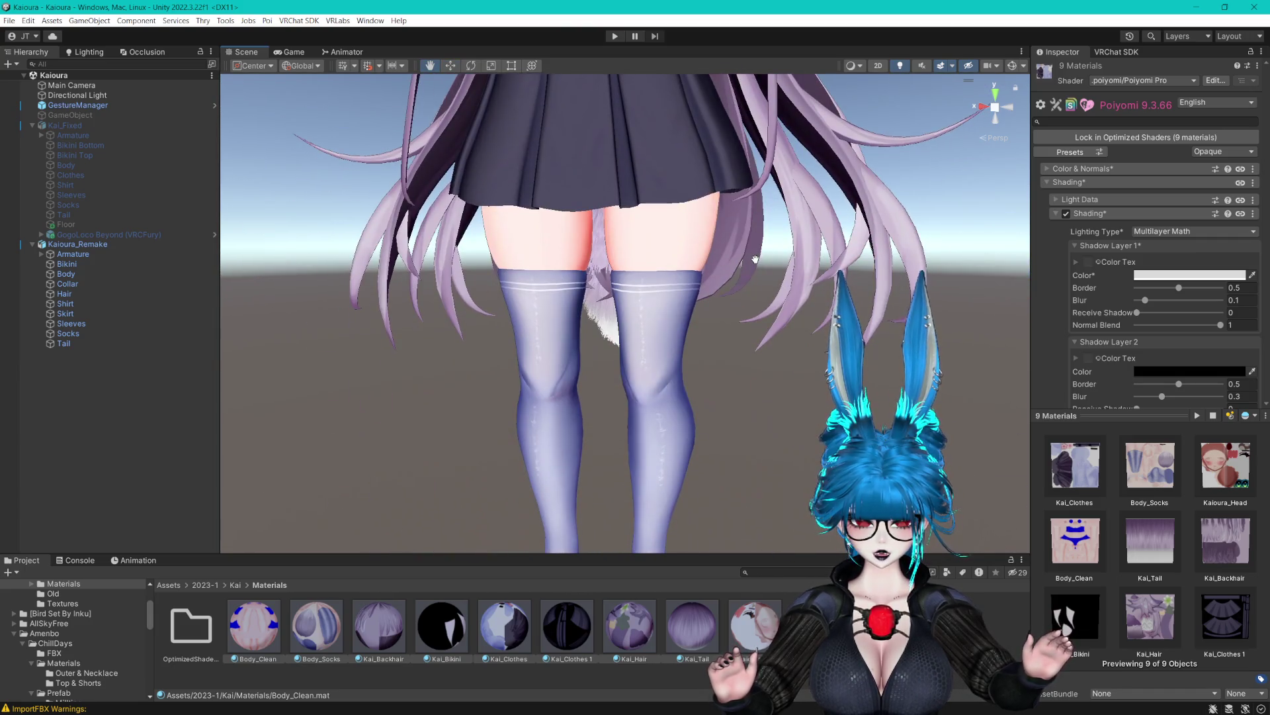
pyautogui.click(692, 625)
pyautogui.scroll(4, 779, 386)
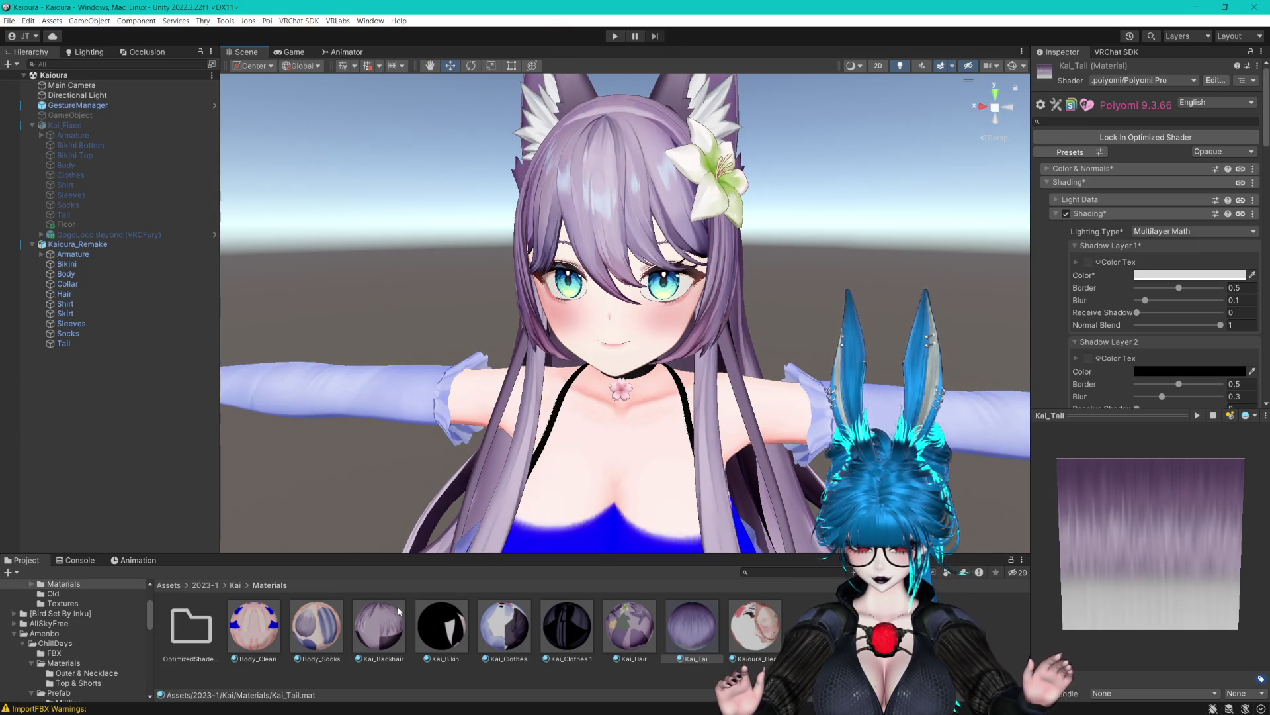
# On Kai_Backhair, enable Matcap 0 with the HairAniso texture and Base Color Mix 1.
pyautogui.click(395, 620)
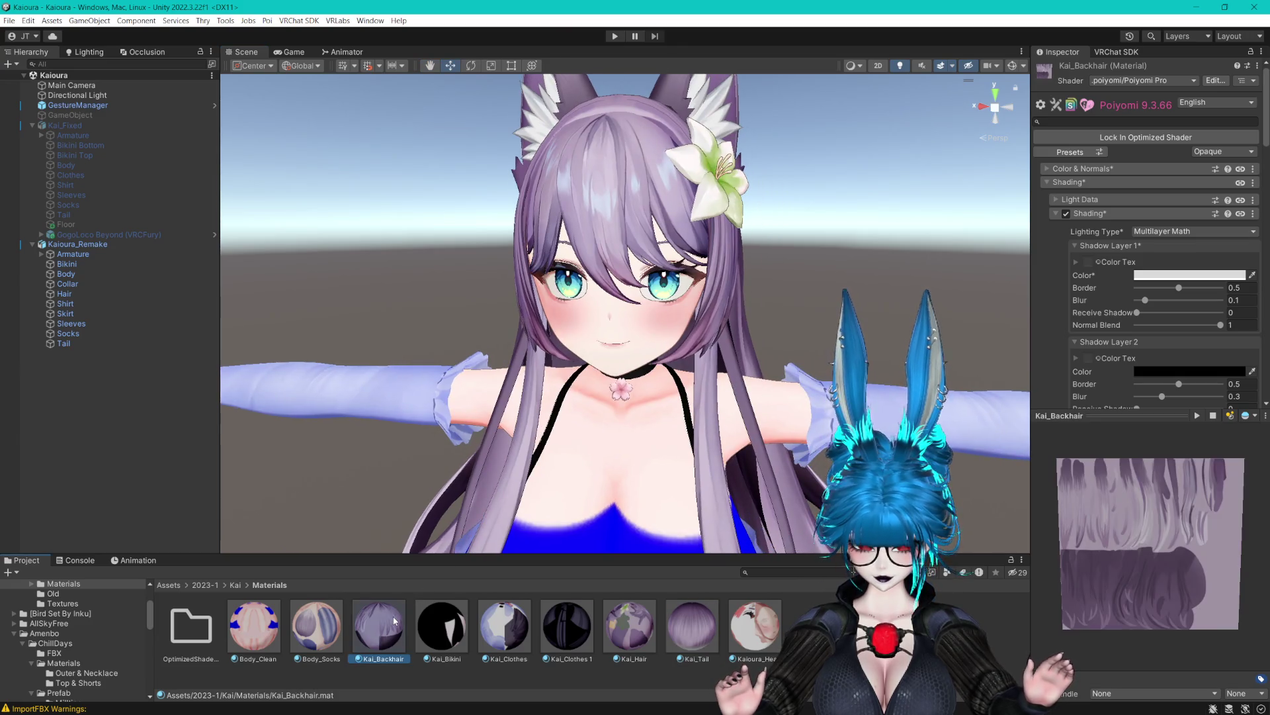
pyautogui.click(1055, 214)
pyautogui.click(1066, 241)
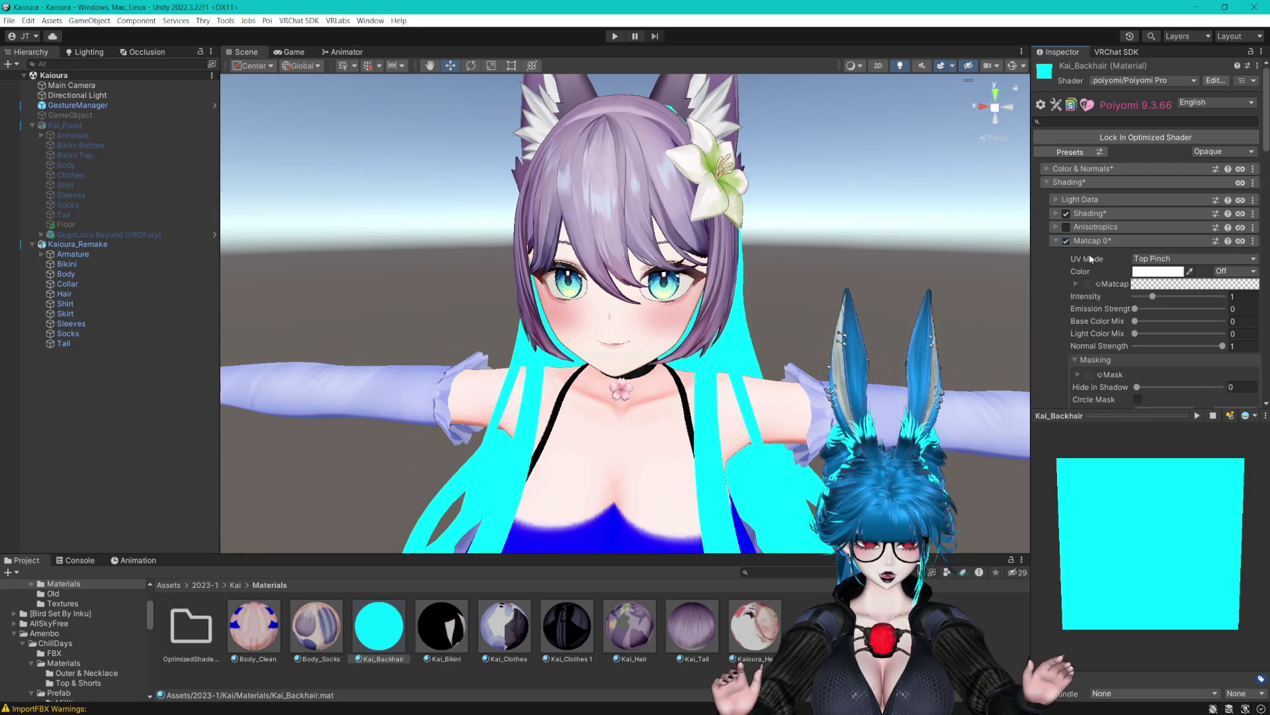
pyautogui.click(1049, 296)
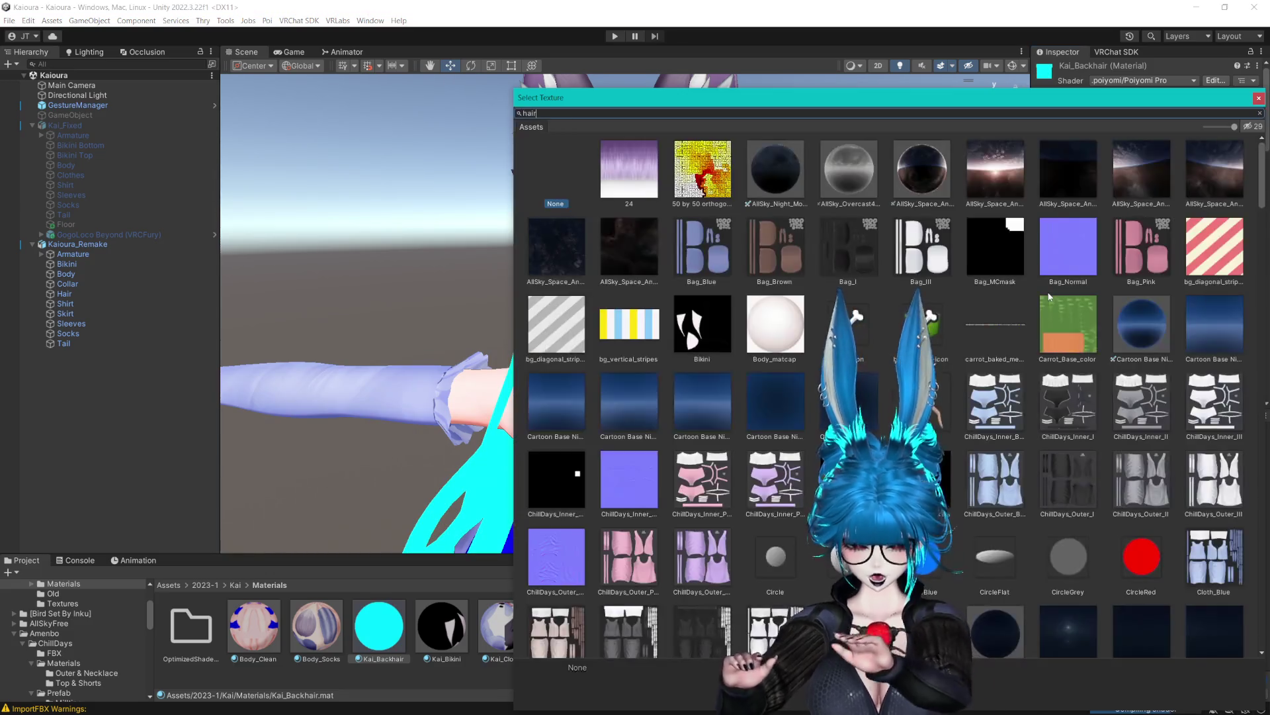
pyautogui.write('hair')
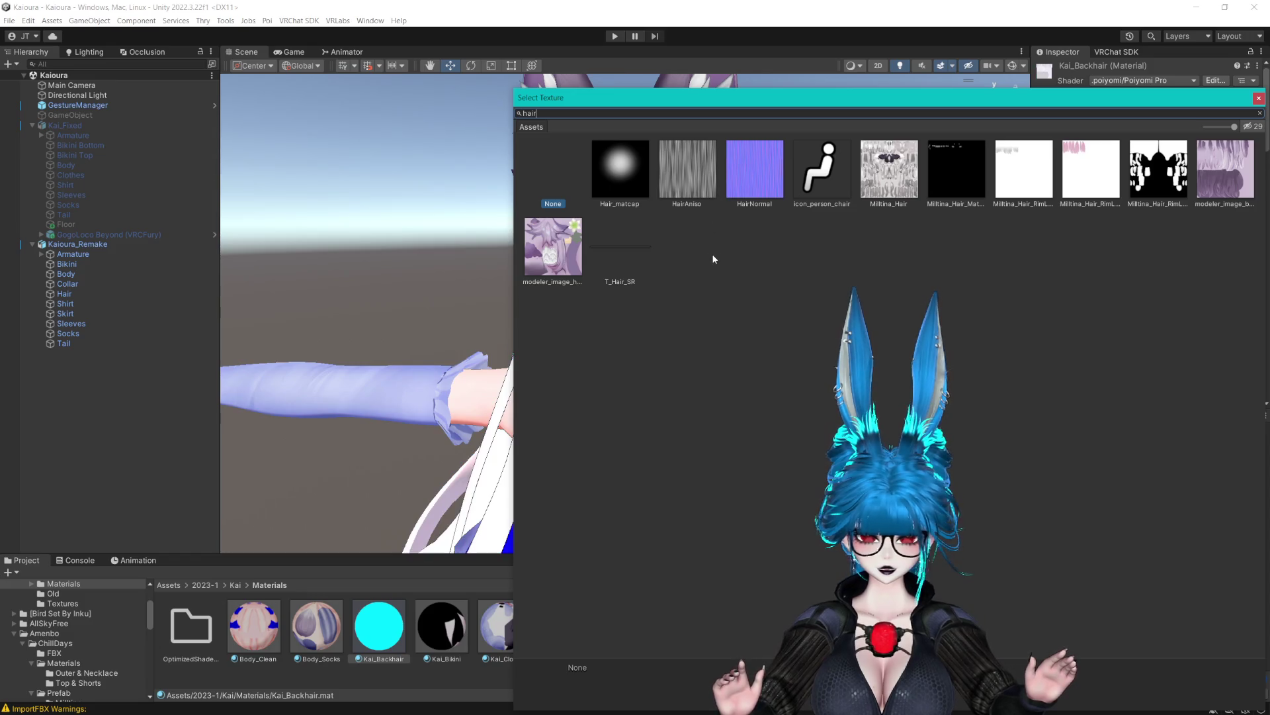
pyautogui.moveTo(684, 97); pyautogui.dragTo(559, 270)
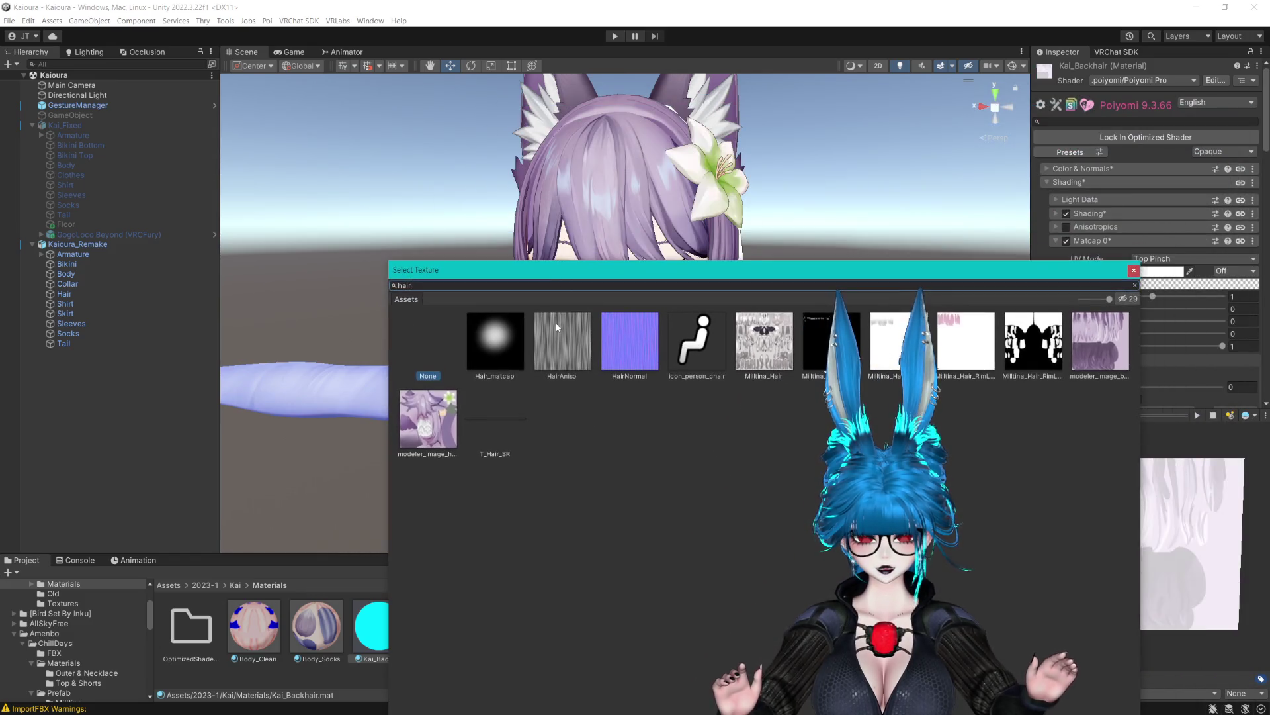
pyautogui.click(557, 322)
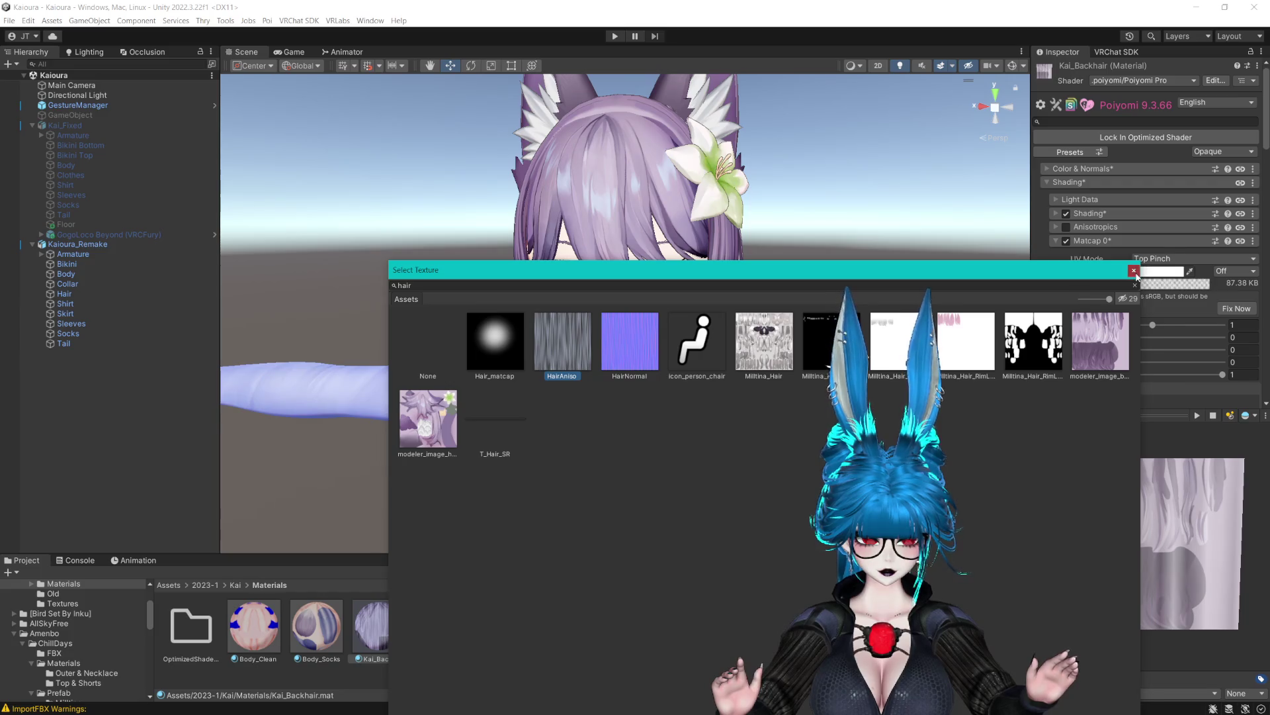
pyautogui.click(1142, 326)
pyautogui.moveTo(1138, 350); pyautogui.dragTo(1223, 350)
pyautogui.moveTo(804, 496); pyautogui.dragTo(771, 307)
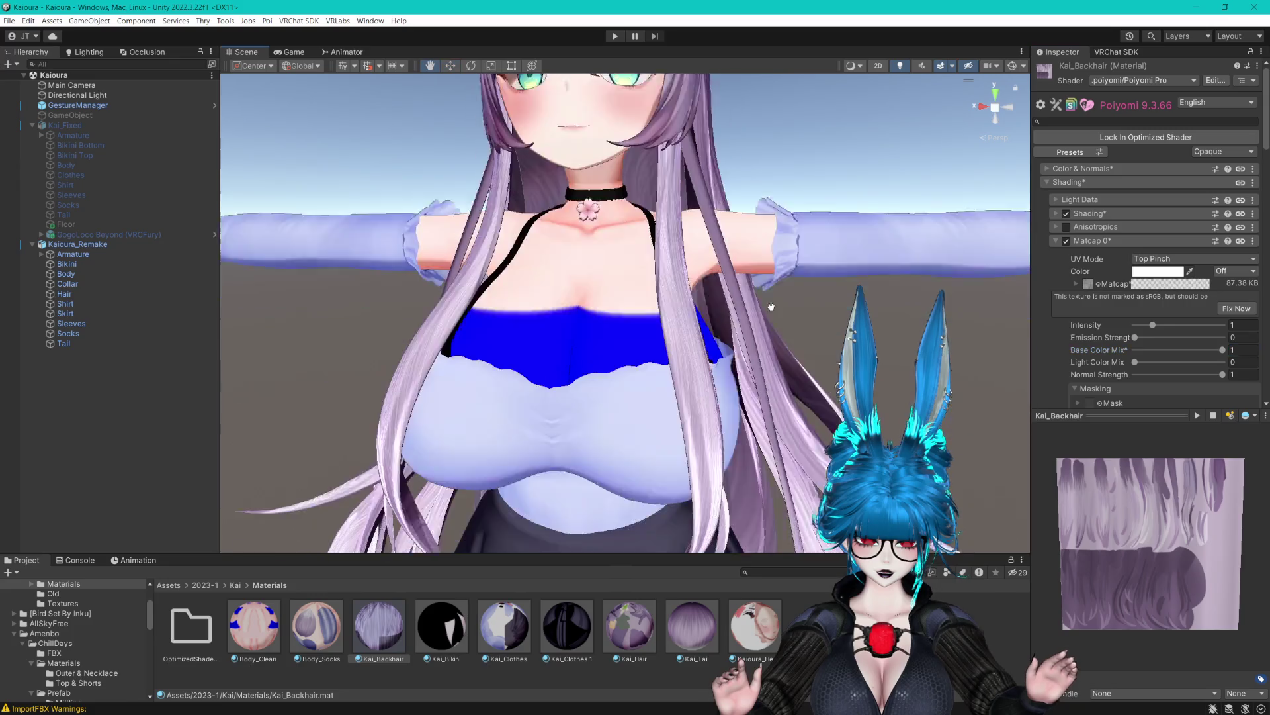
# Try the matcap's Hide in Shadow, Add strength and horizontal tiling settings.
pyautogui.scroll(10, 768, 306)
pyautogui.scroll(-10, 750, 291)
pyautogui.scroll(-2, 1132, 380)
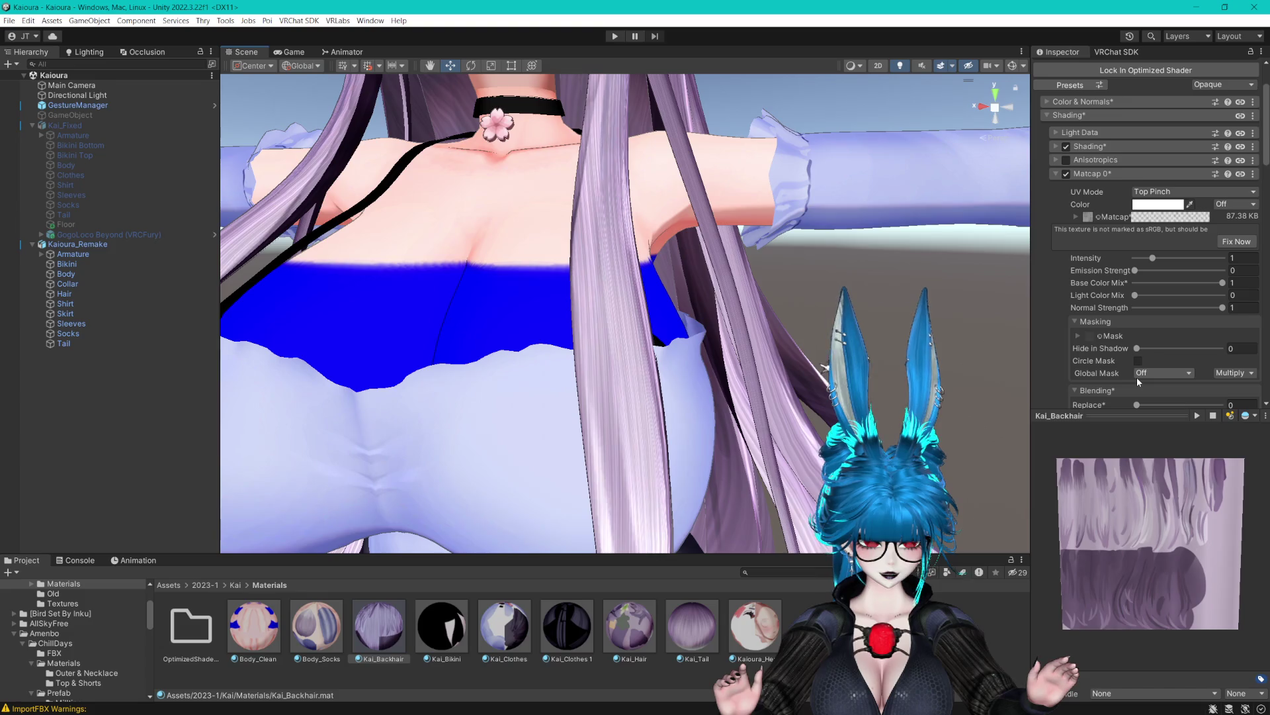
pyautogui.moveTo(1137, 349); pyautogui.dragTo(1257, 345)
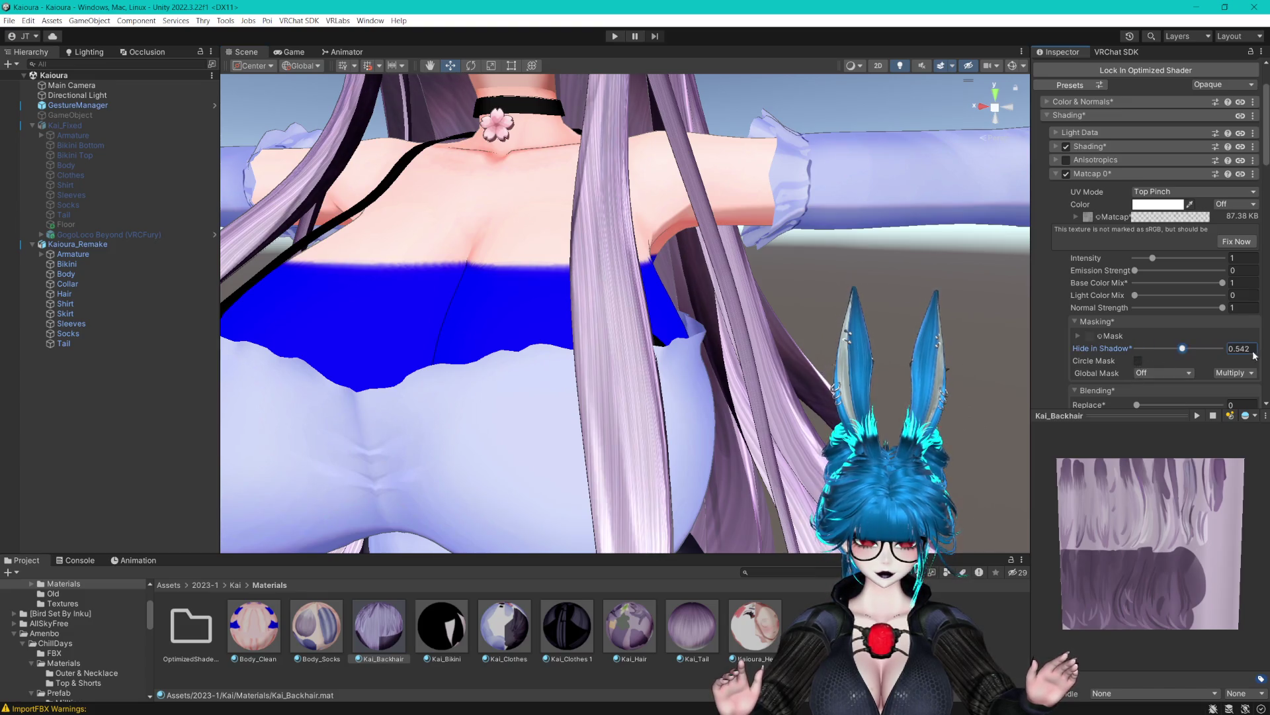
pyautogui.scroll(-2, 1169, 346)
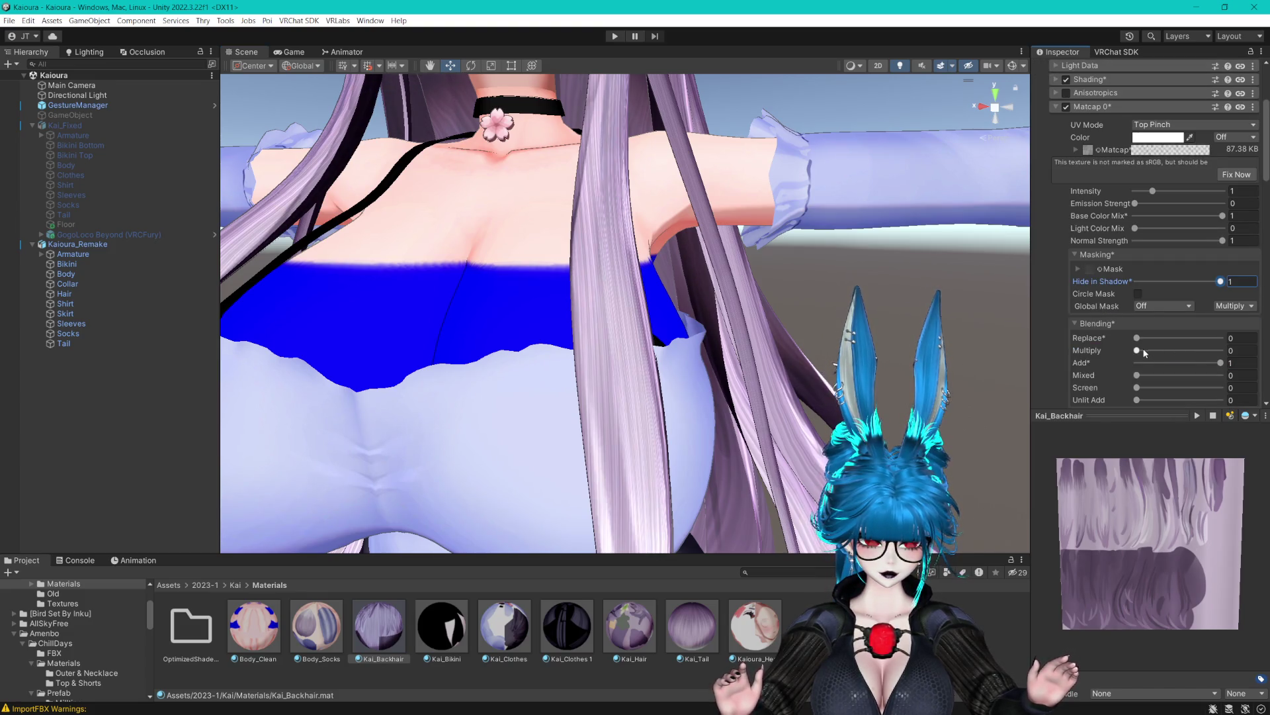
pyautogui.moveTo(1191, 363)
pyautogui.mouseDown()
pyautogui.moveTo(1144, 364)
pyautogui.moveTo(1184, 365)
pyautogui.mouseUp()
pyautogui.scroll(5, 804, 265)
pyautogui.scroll(-10, 824, 302)
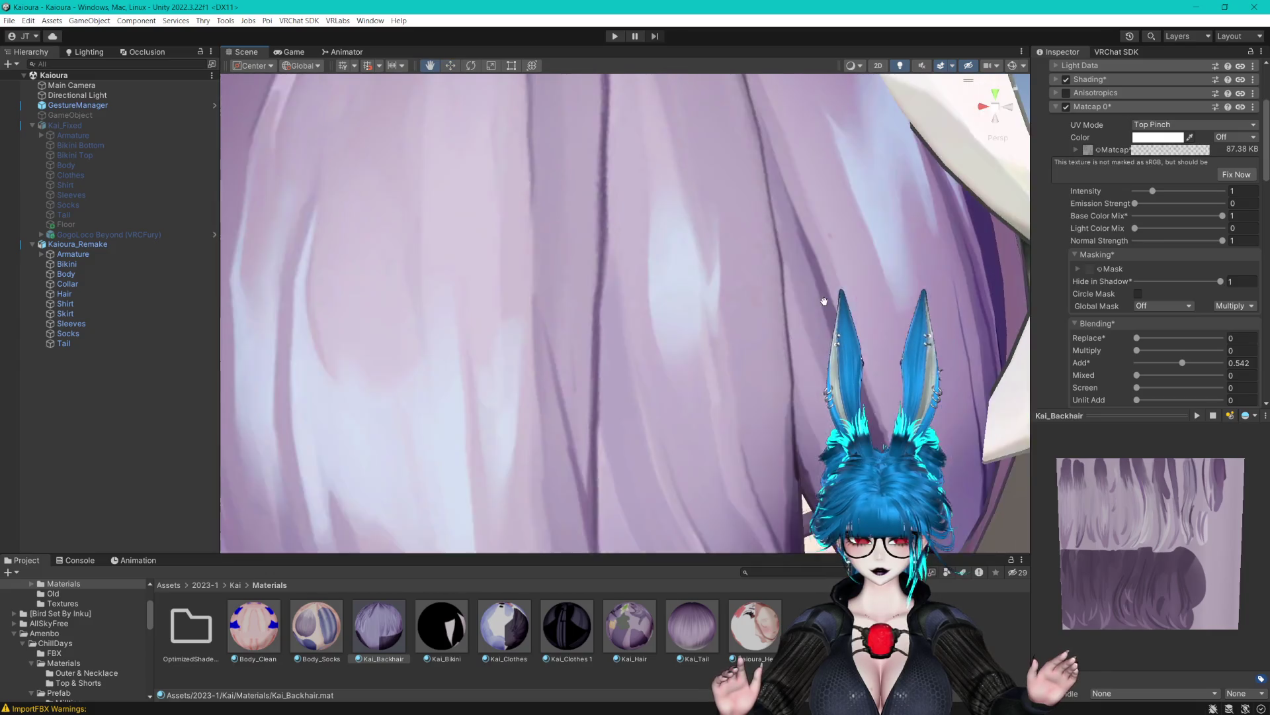
pyautogui.scroll(5, 824, 300)
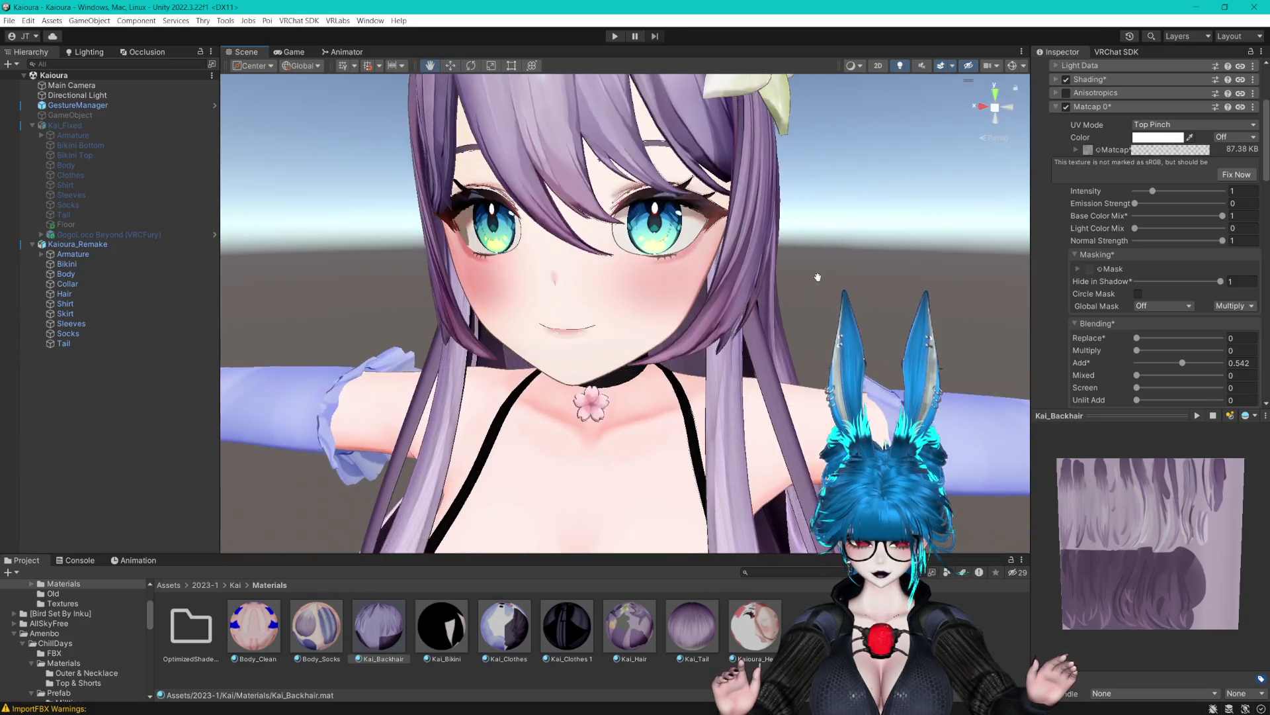
pyautogui.scroll(-4, 814, 265)
pyautogui.scroll(-6, 809, 248)
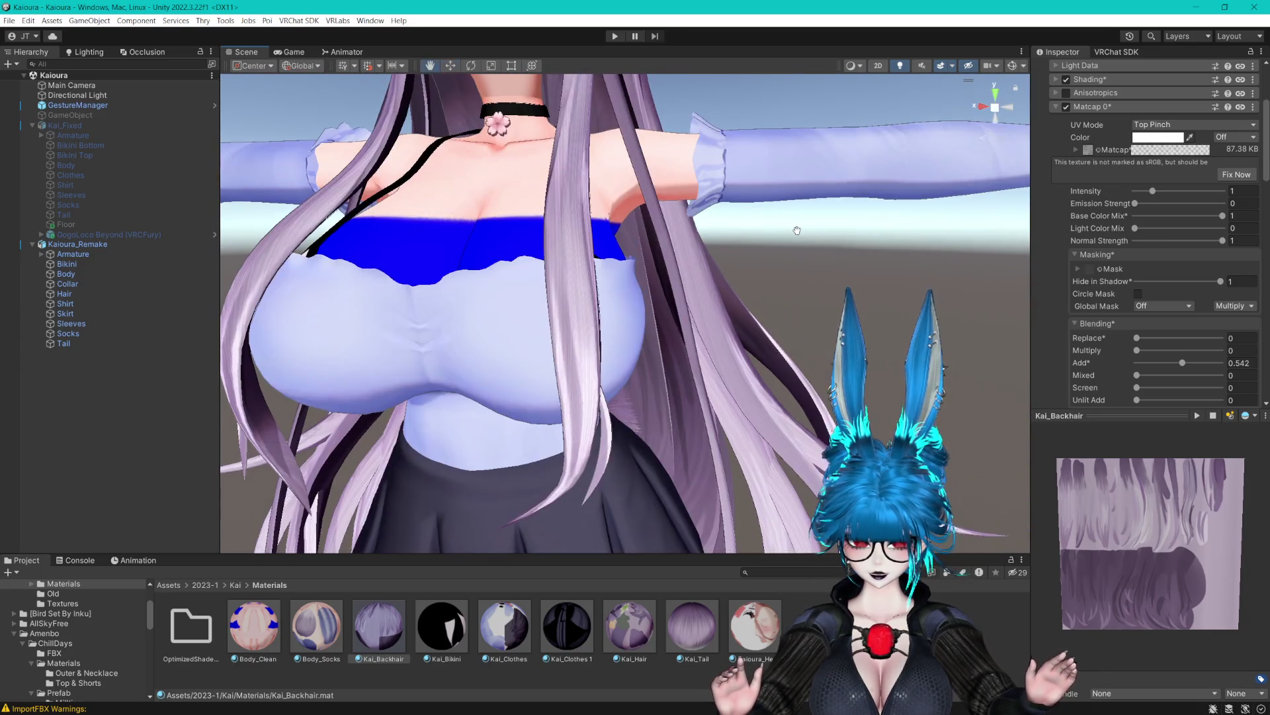
pyautogui.scroll(2, 800, 239)
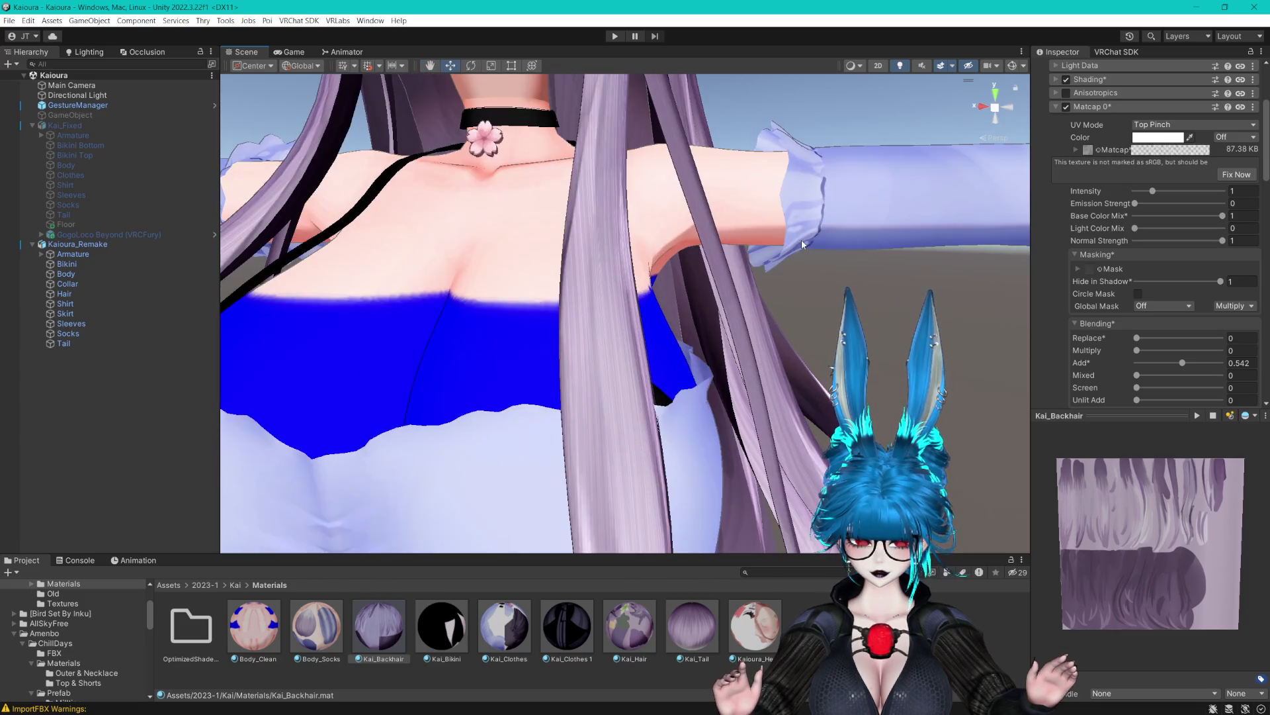
pyautogui.click(1077, 150)
pyautogui.moveTo(1140, 197); pyautogui.dragTo(1122, 196)
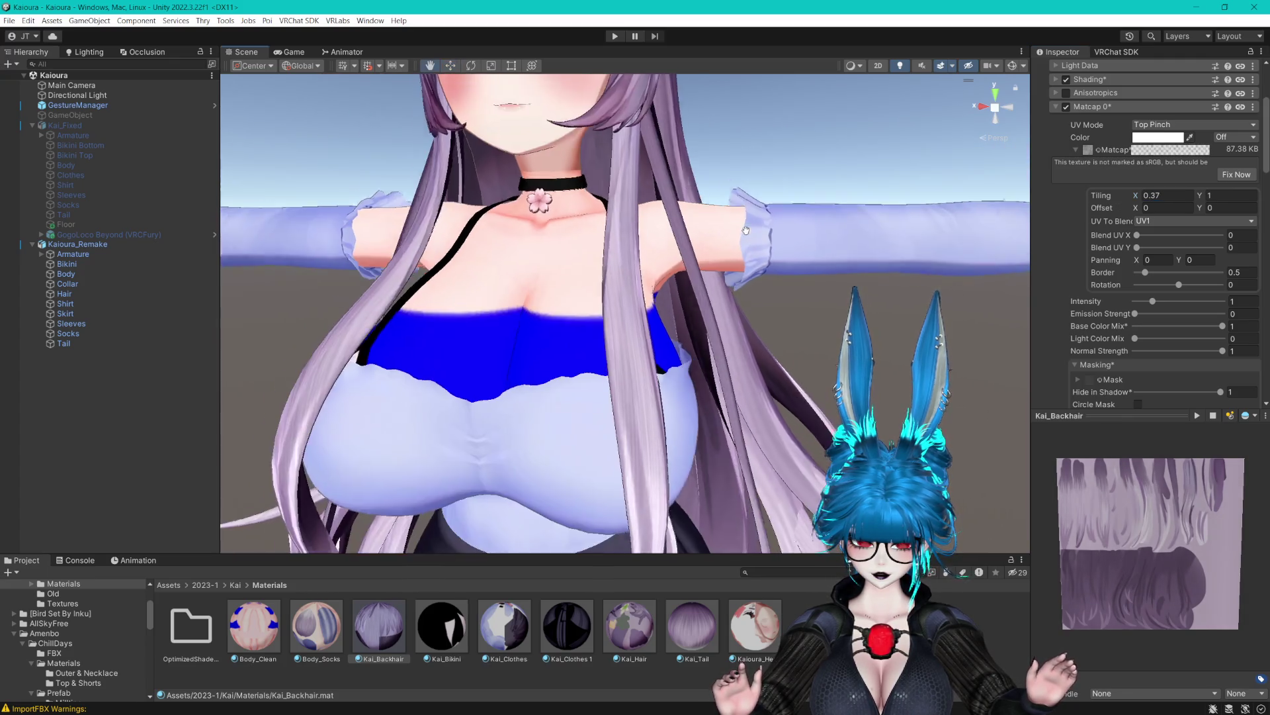
pyautogui.scroll(-3, 754, 228)
pyautogui.moveTo(754, 228)
pyautogui.mouseDown()
pyautogui.moveTo(752, 241)
pyautogui.moveTo(713, 156)
pyautogui.mouseUp()
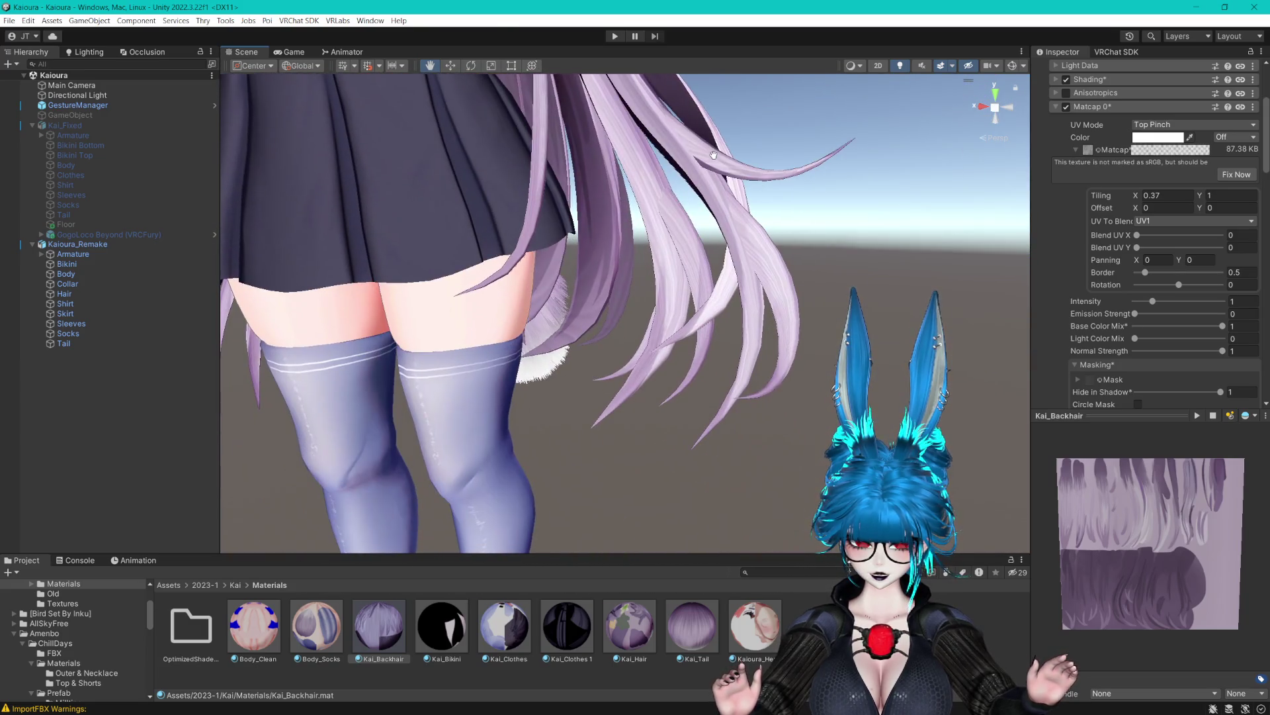
# Reset the Matcap 0 section to its defaults.
pyautogui.click(1253, 107)
pyautogui.click(1165, 129)
pyautogui.moveTo(804, 205); pyautogui.dragTo(813, 286)
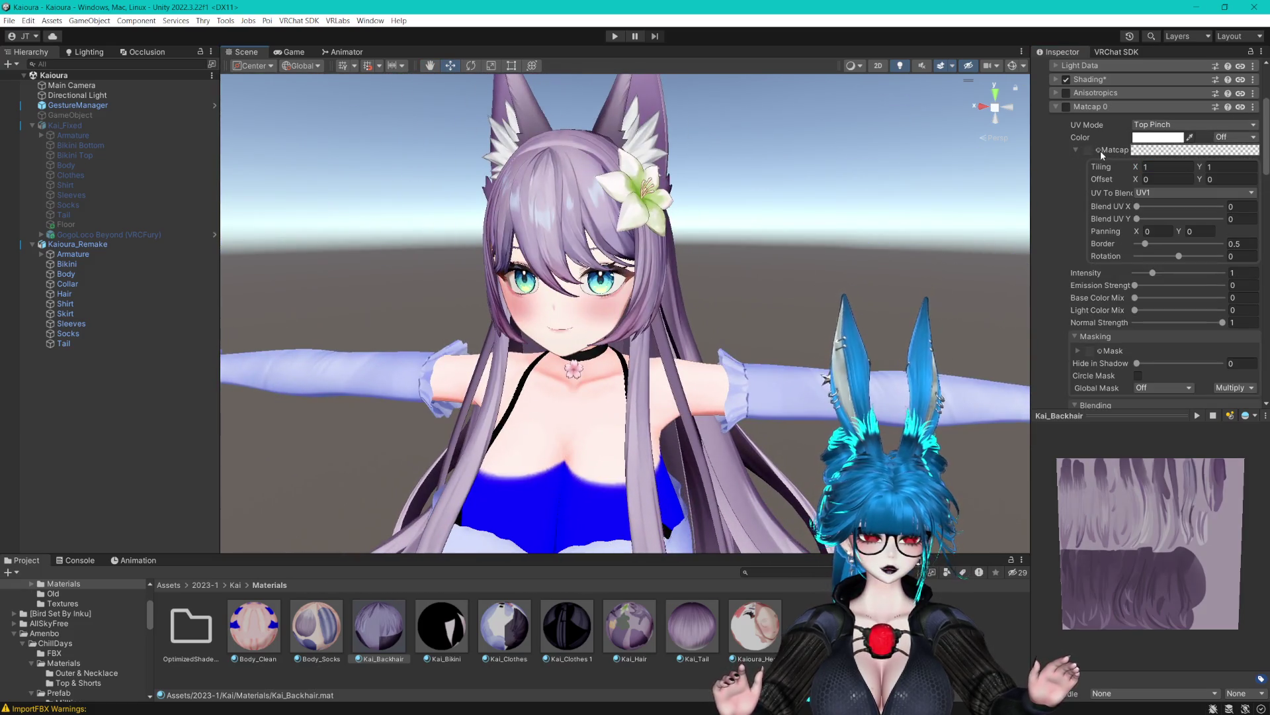
# Search 'ma' in the texture picker and assign T_Matcap_MC (42) as the matcap.
pyautogui.click(1098, 150)
pyautogui.write('matca')
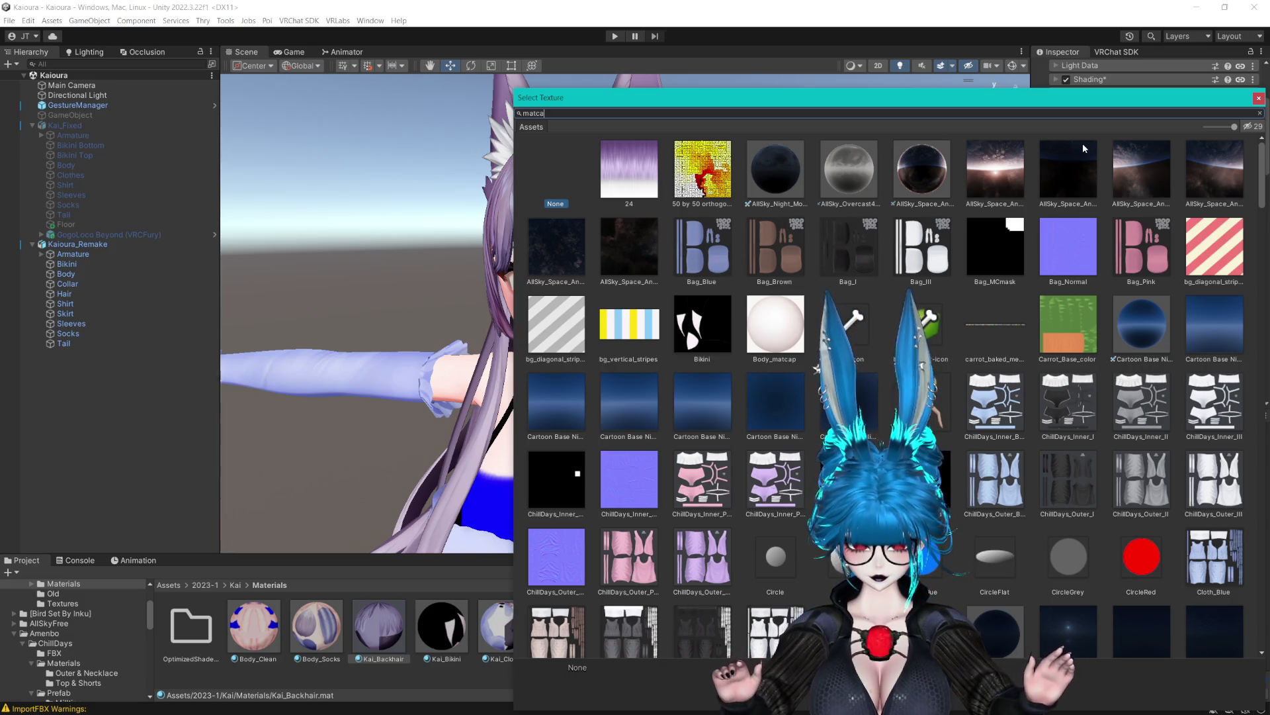
pyautogui.scroll(-5, 788, 198)
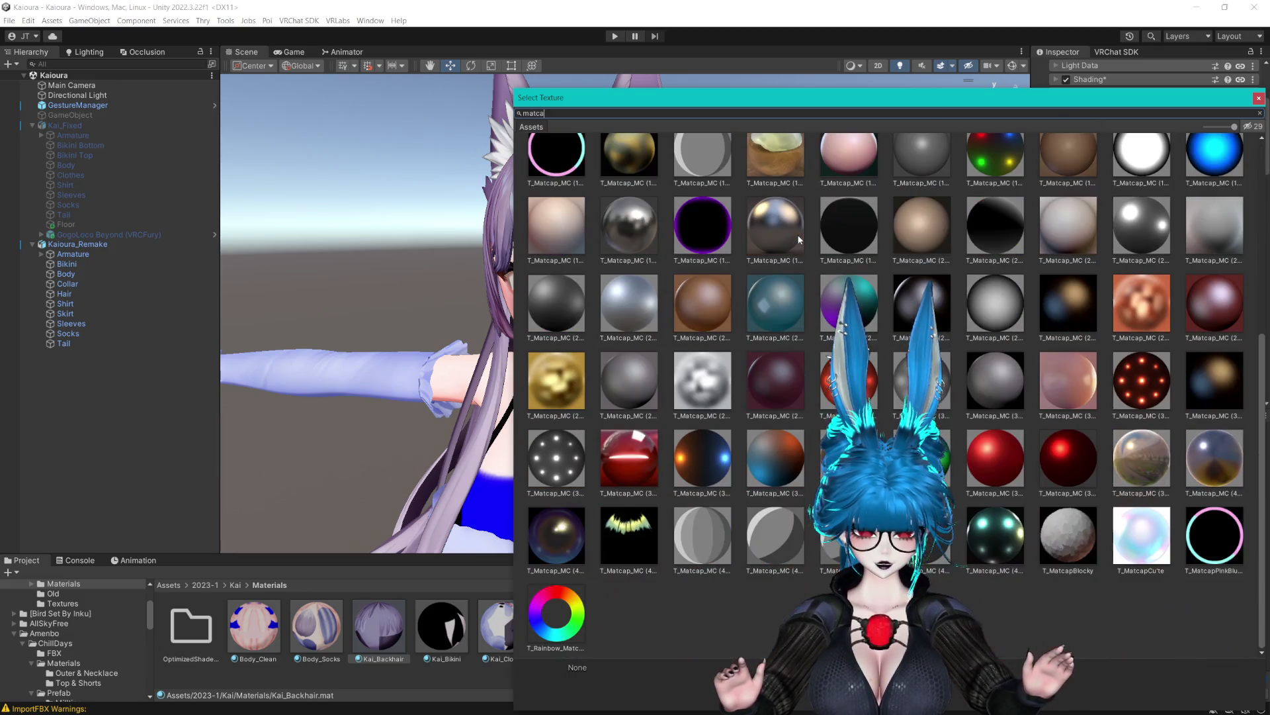
pyautogui.click(630, 535)
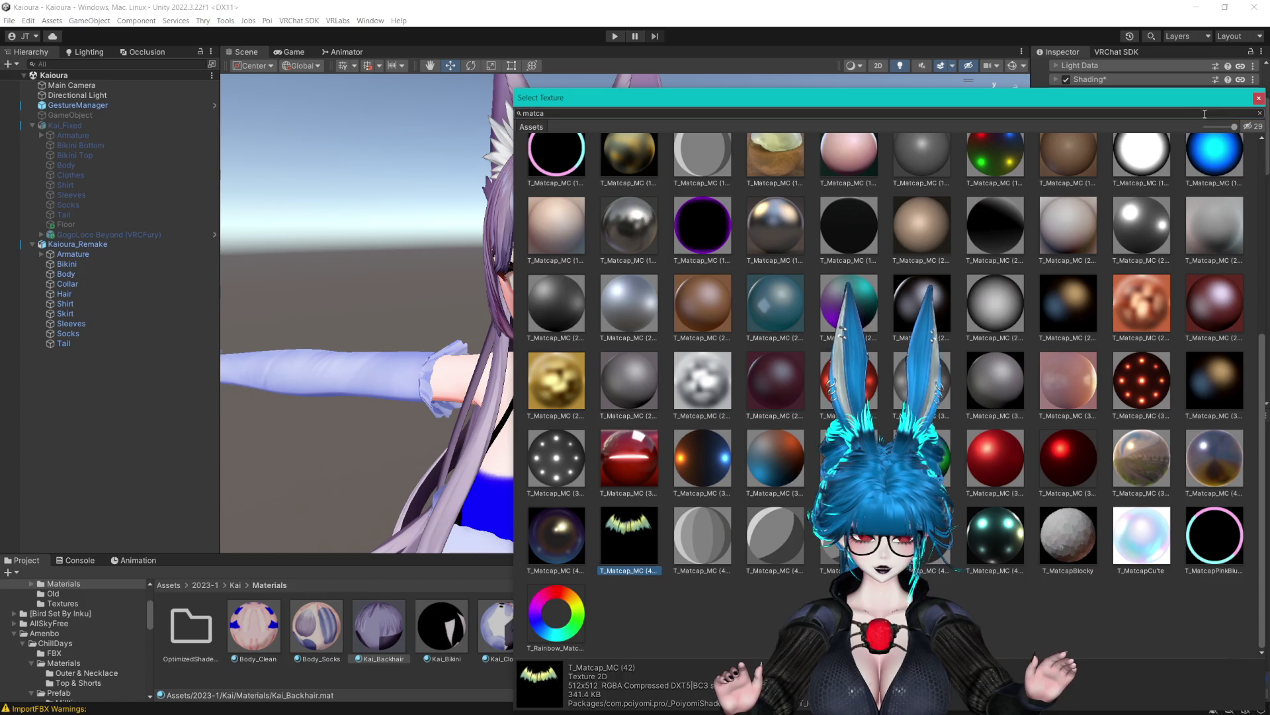
pyautogui.doubleClick(629, 535)
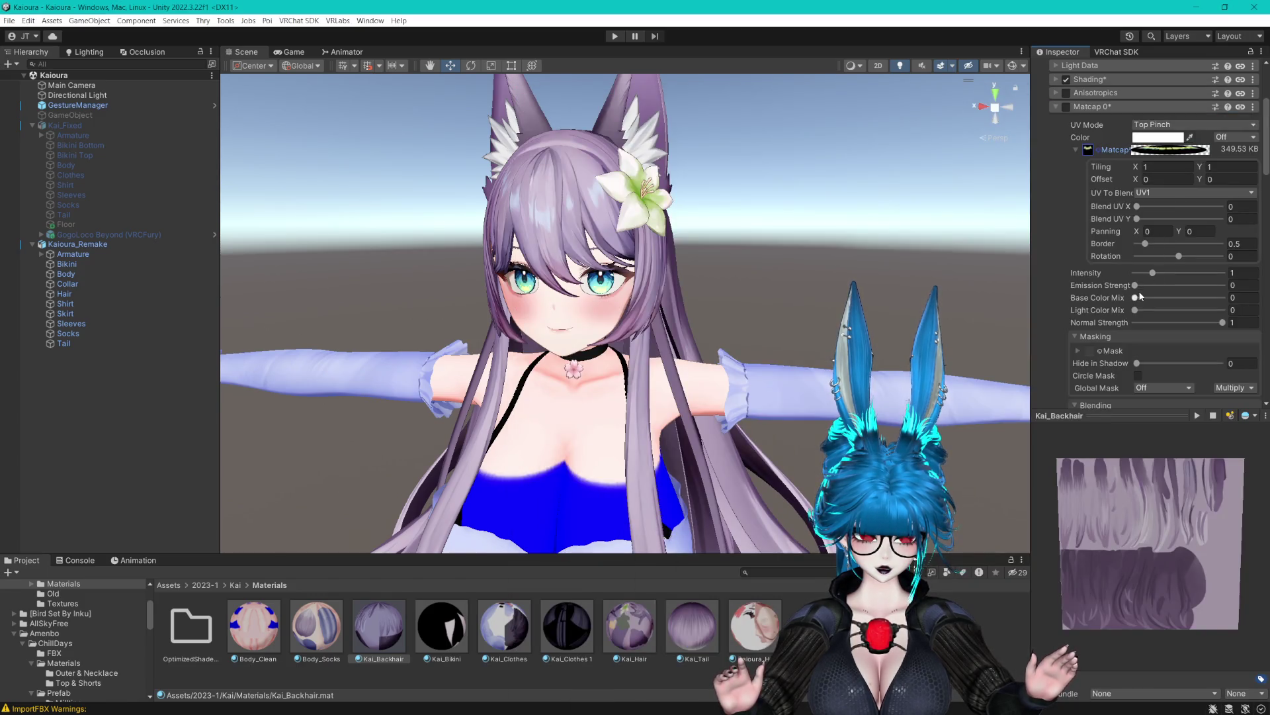
pyautogui.scroll(10, 843, 249)
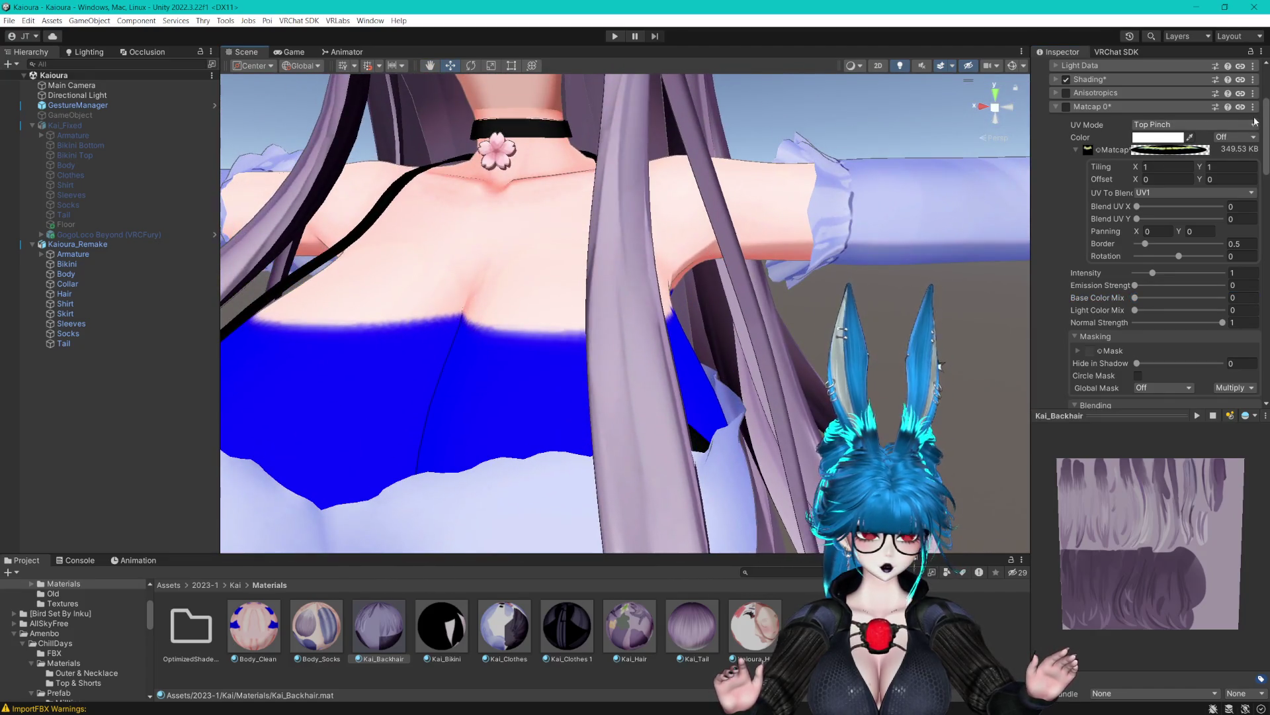
# Turn Matcap 0 on with Base Color Mix 1, Replace 0 and Add 0.525.
pyautogui.click(1066, 107)
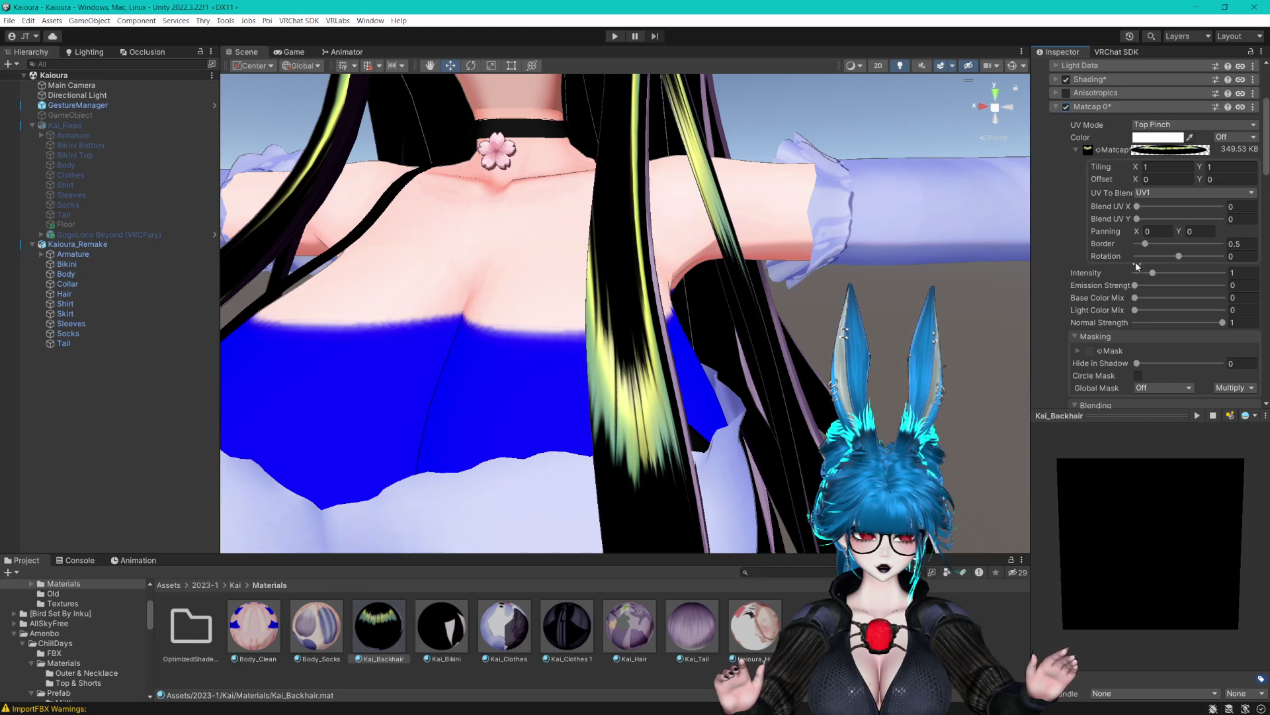
pyautogui.moveTo(1150, 298); pyautogui.dragTo(1224, 298)
pyautogui.scroll(-3, 1162, 338)
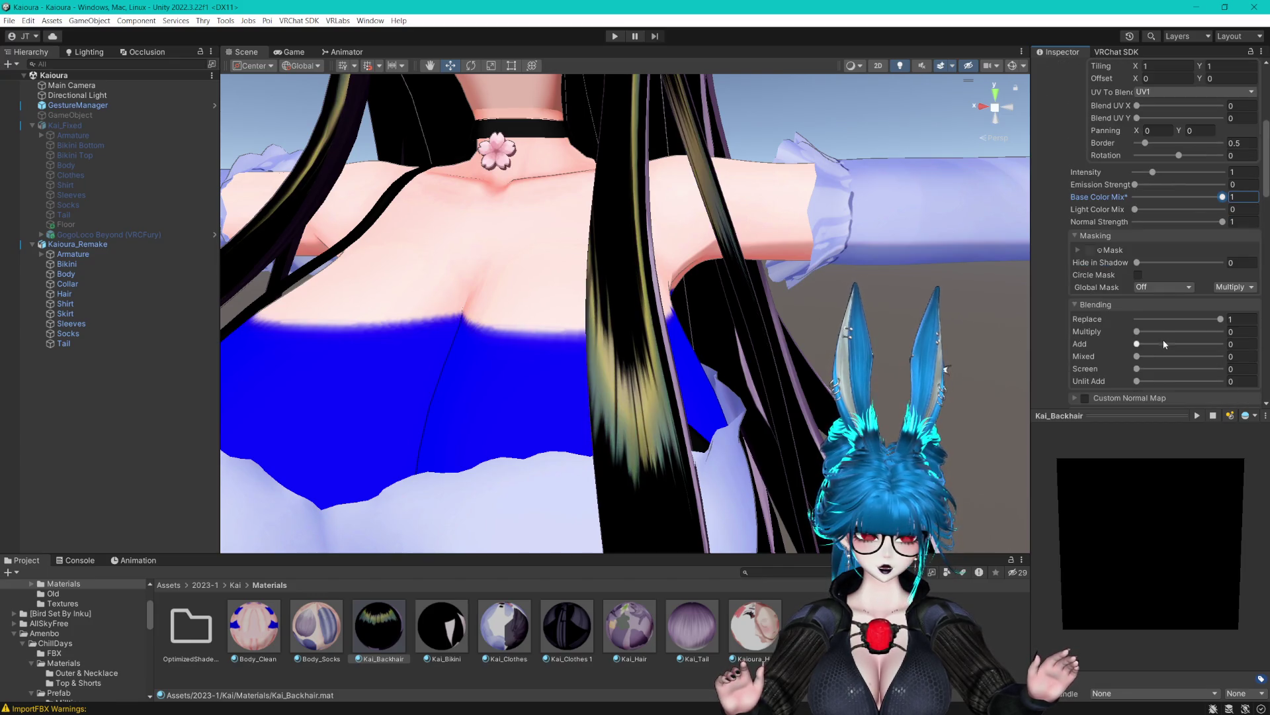
pyautogui.moveTo(1157, 320)
pyautogui.mouseDown()
pyautogui.moveTo(1133, 320)
pyautogui.moveTo(1242, 343)
pyautogui.moveTo(1171, 342)
pyautogui.moveTo(1182, 342)
pyautogui.mouseUp()
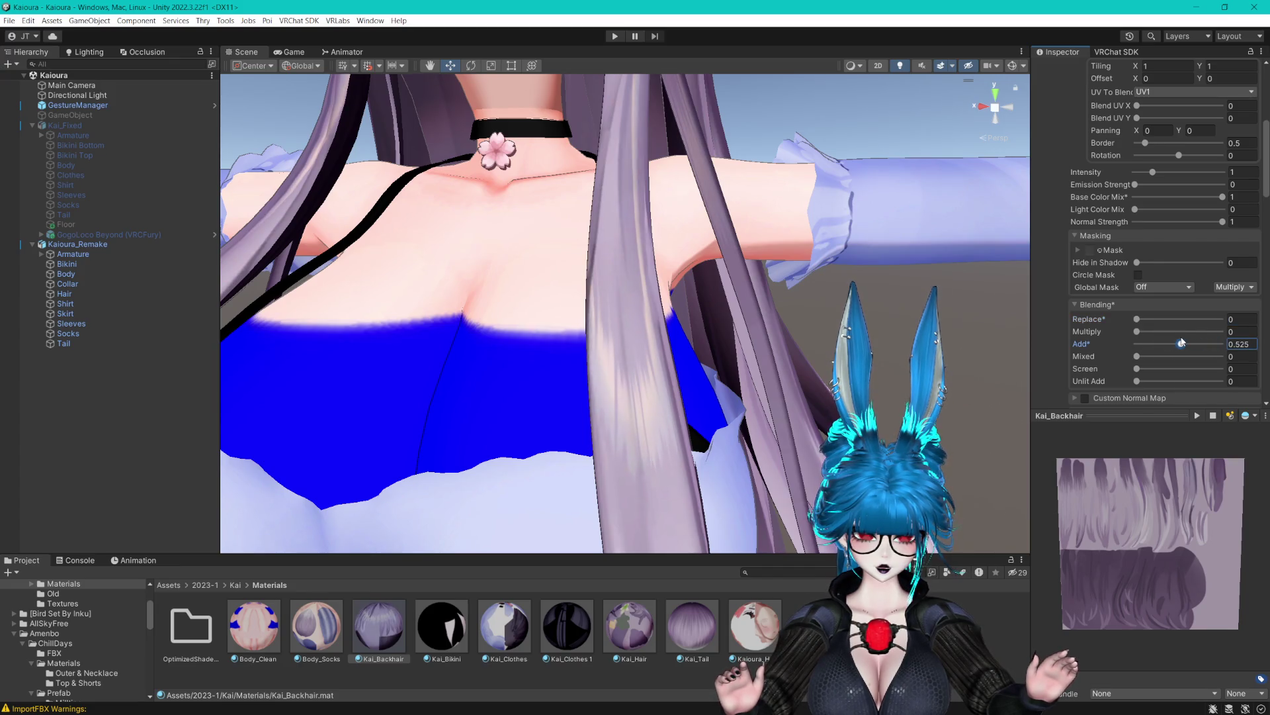
pyautogui.scroll(3, 1158, 265)
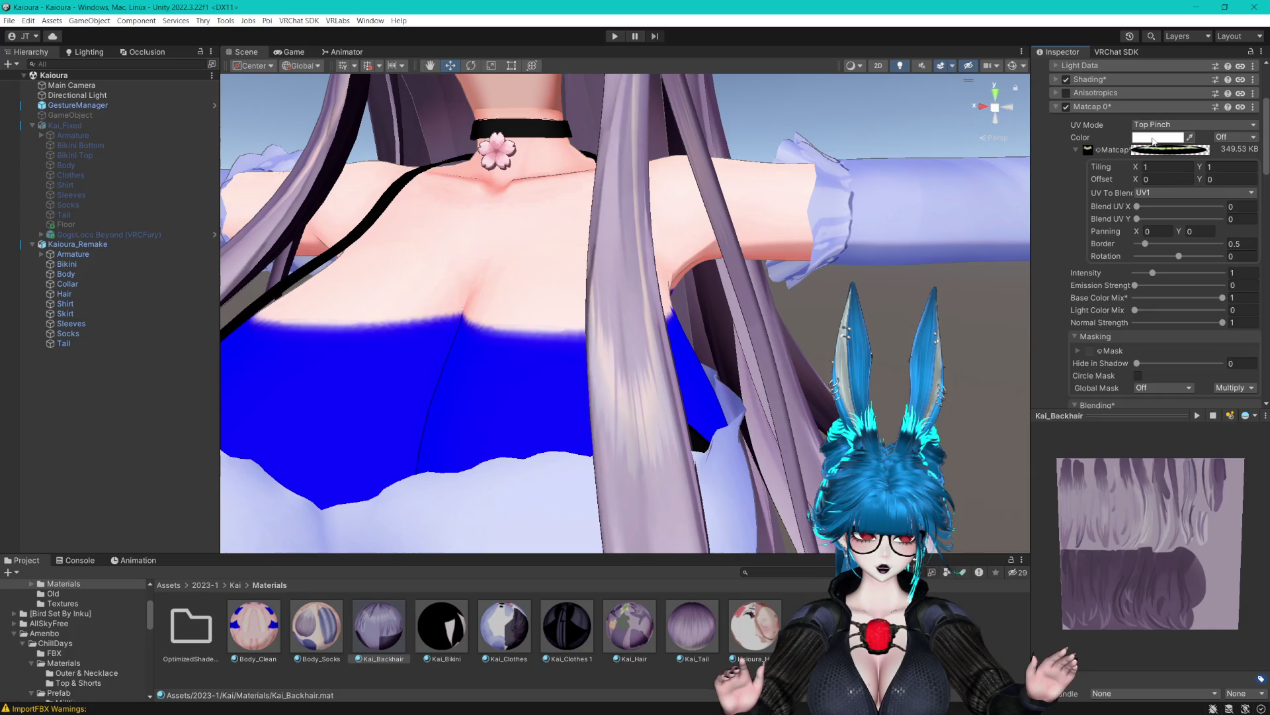
# Tint the matcap lavender B4A8BF using the eyedropper.
pyautogui.click(1153, 139)
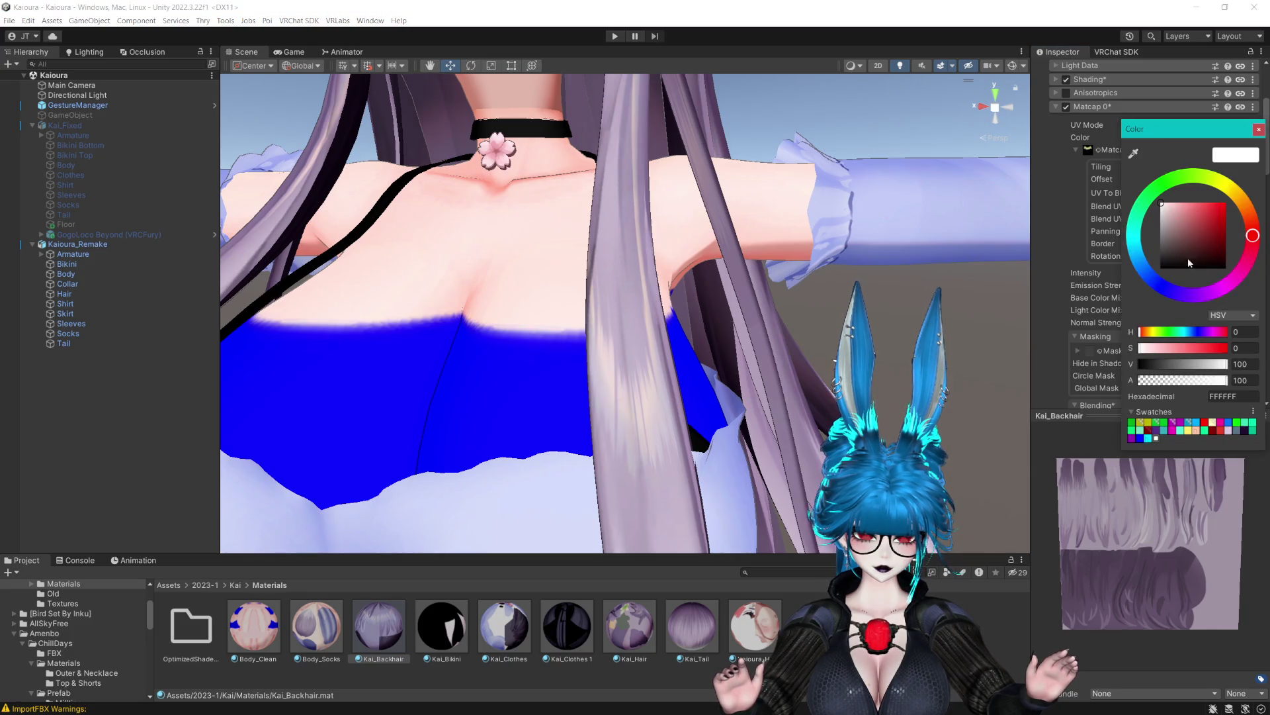
pyautogui.click(1131, 153)
pyautogui.click(632, 281)
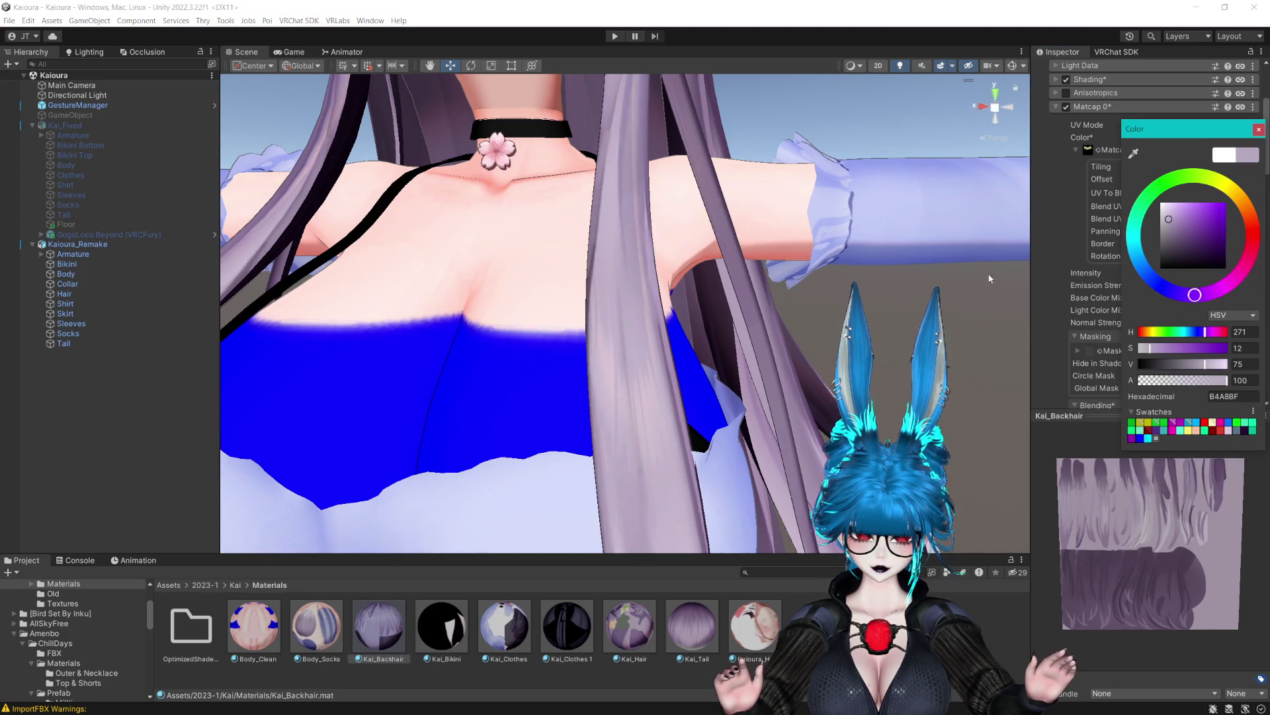
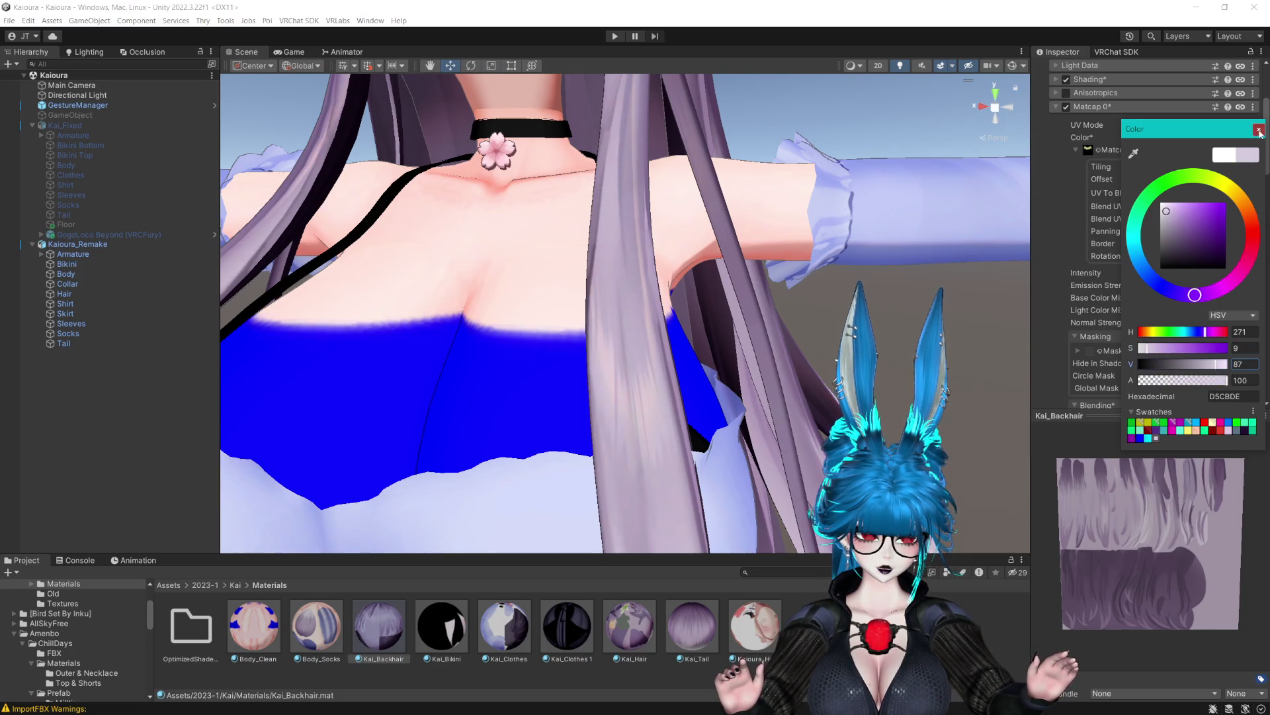
# Close the colour picker and copy Kai_Backhair's Matcap 0 settings.
pyautogui.click(1259, 130)
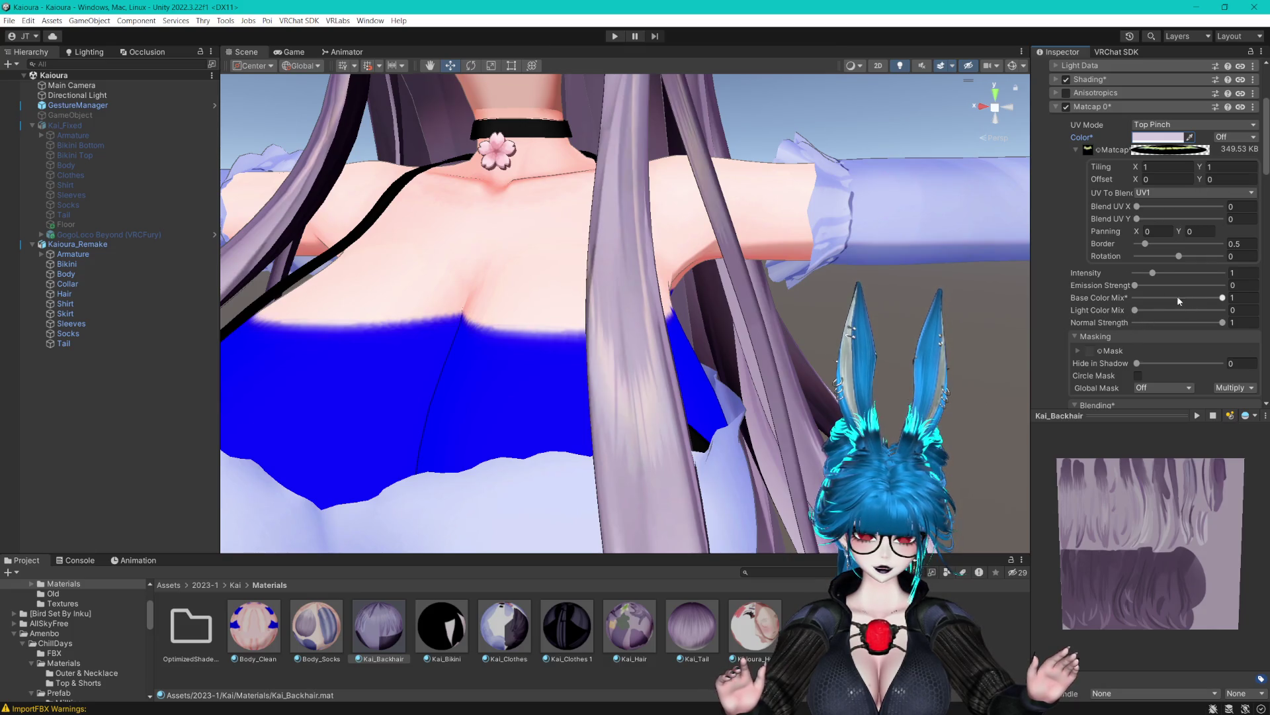
pyautogui.scroll(-5, 746, 268)
pyautogui.scroll(8, 746, 268)
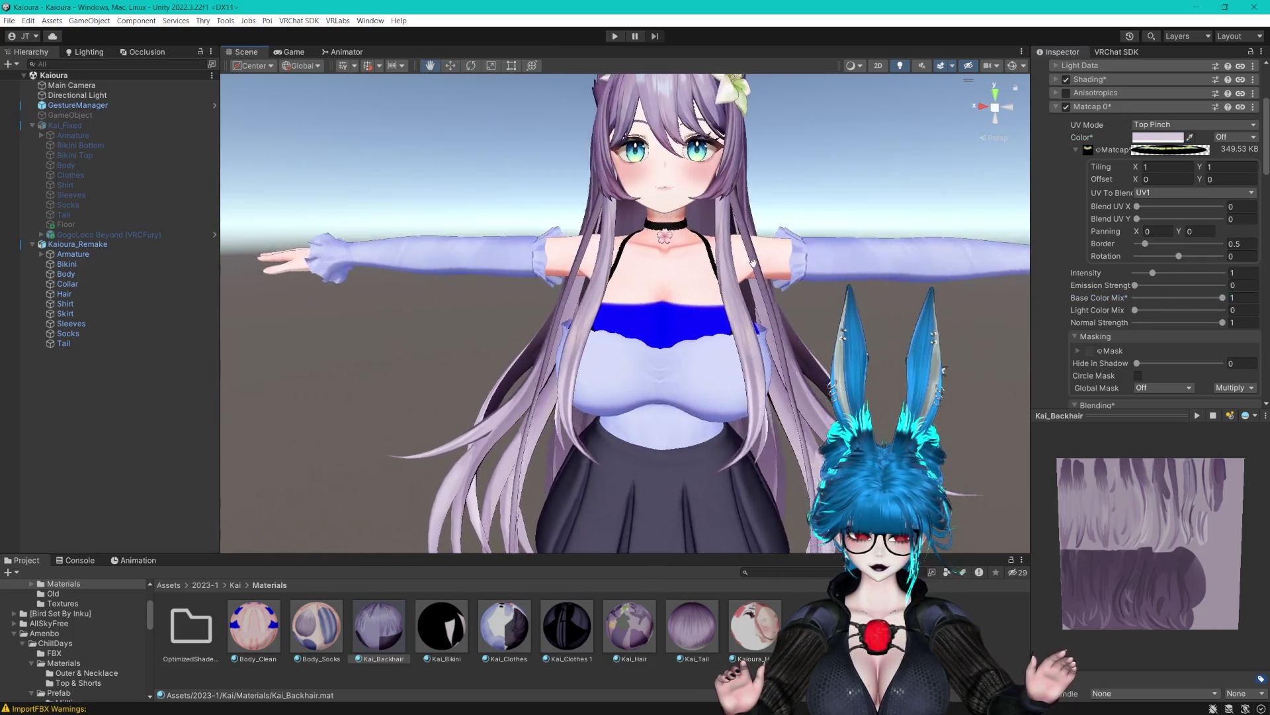
pyautogui.moveTo(738, 257); pyautogui.dragTo(744, 284)
pyautogui.click(1254, 106)
pyautogui.click(1179, 144)
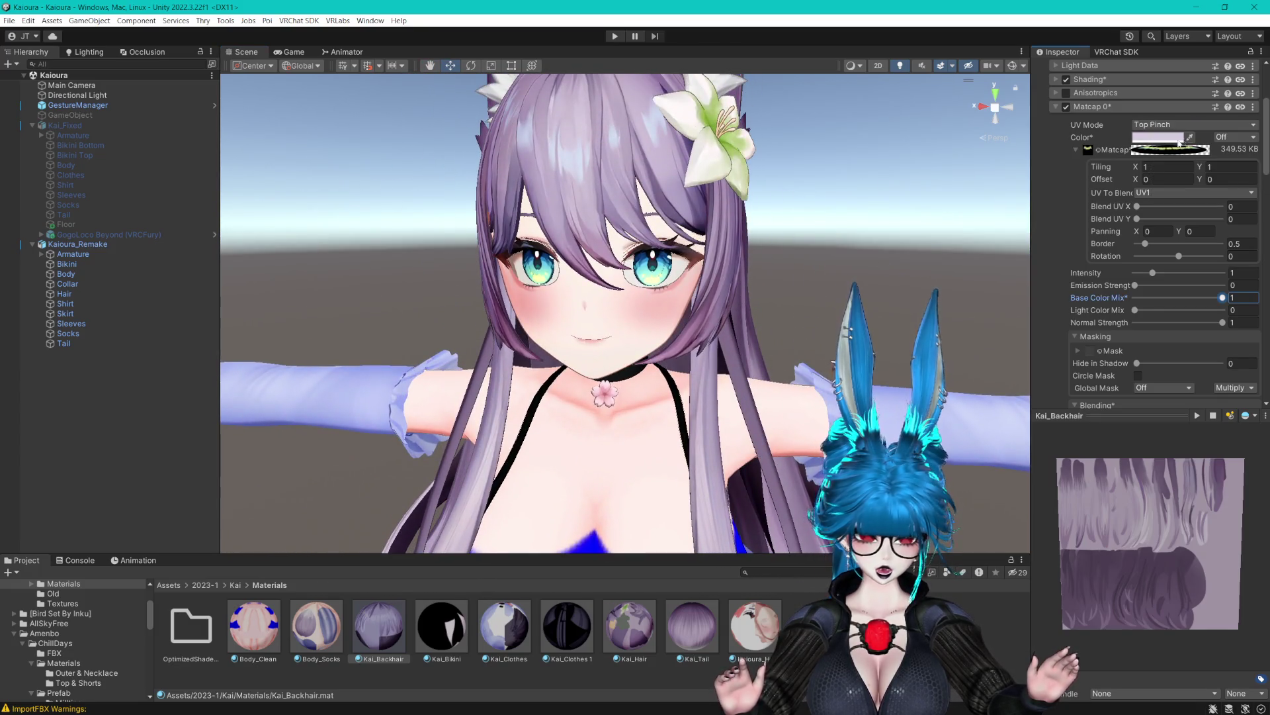
# Select the Kai_Hair and Kai_Tail materials together.
pyautogui.click(616, 645)
pyautogui.keyDown('ctrl'); pyautogui.click(692, 628); pyautogui.keyUp('ctrl')
pyautogui.scroll(-15, 1155, 155)
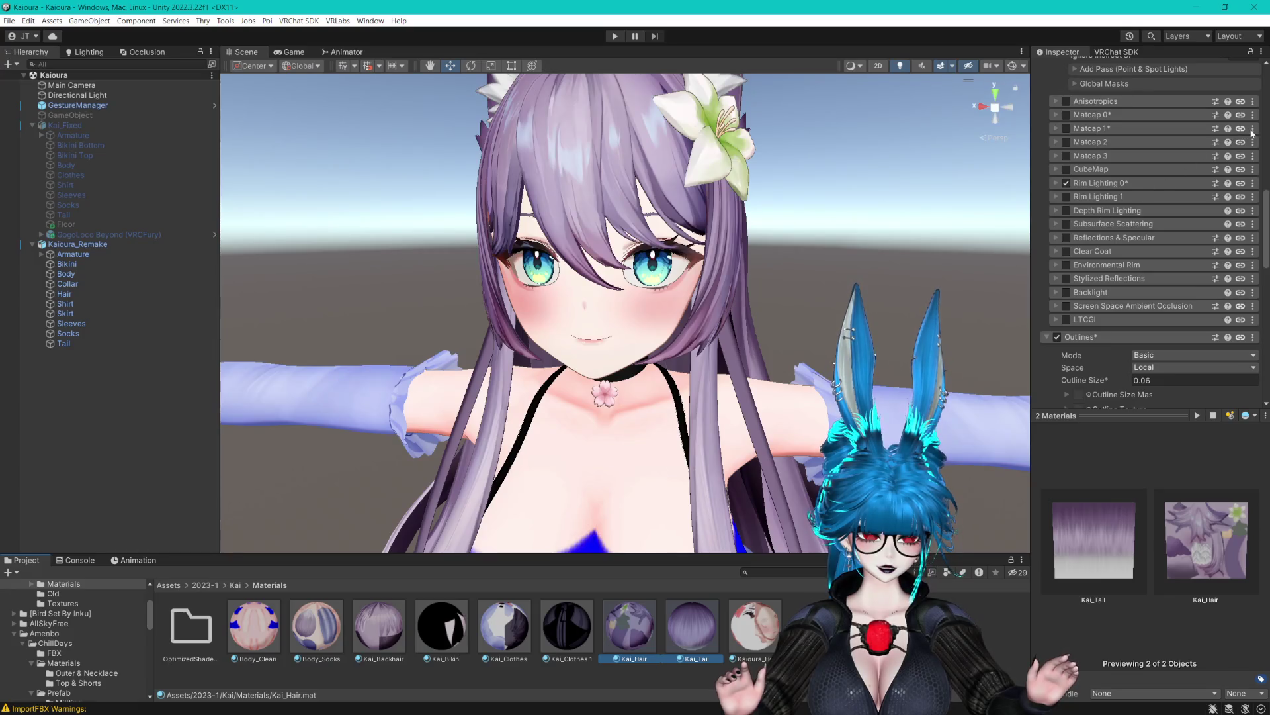
# Paste the copied matcap settings into Matcap 1.
pyautogui.click(1253, 129)
pyautogui.click(1178, 157)
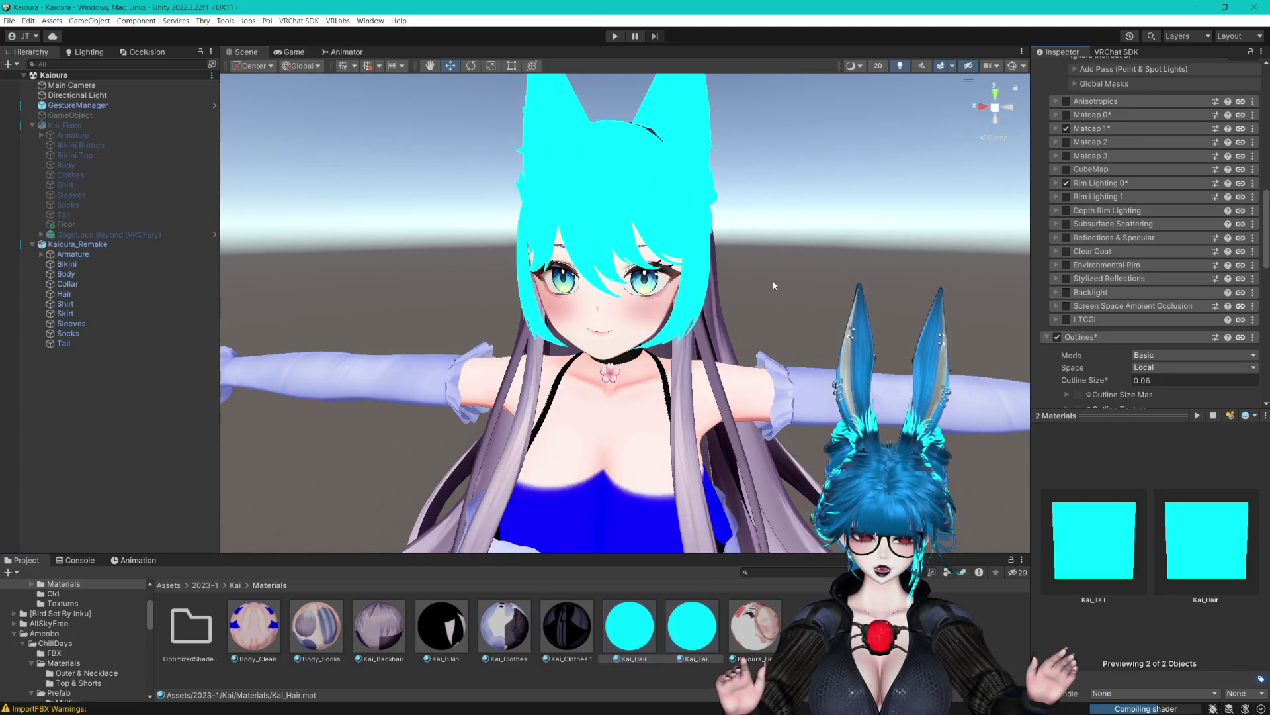
pyautogui.scroll(5, 772, 284)
pyautogui.moveTo(769, 308)
pyautogui.mouseDown()
pyautogui.moveTo(810, 289)
pyautogui.moveTo(793, 280)
pyautogui.moveTo(828, 276)
pyautogui.moveTo(841, 247)
pyautogui.mouseUp()
pyautogui.scroll(-5, 814, 281)
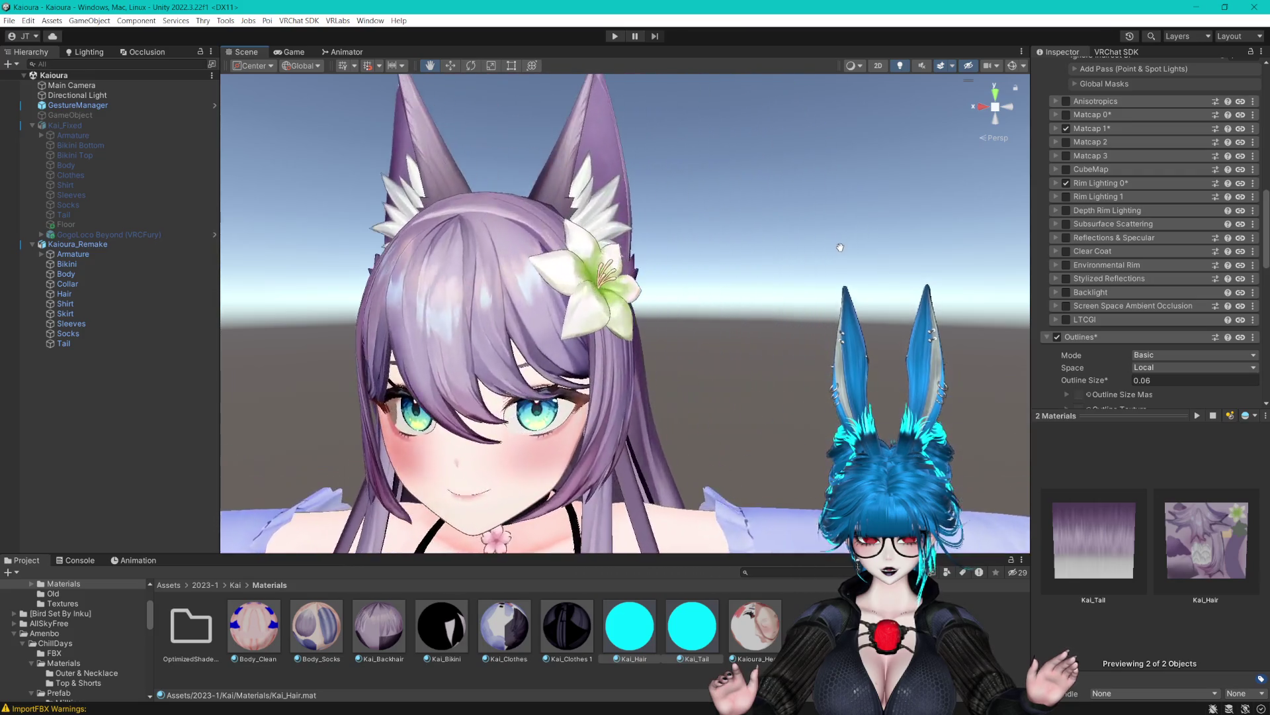
pyautogui.scroll(-5, 840, 247)
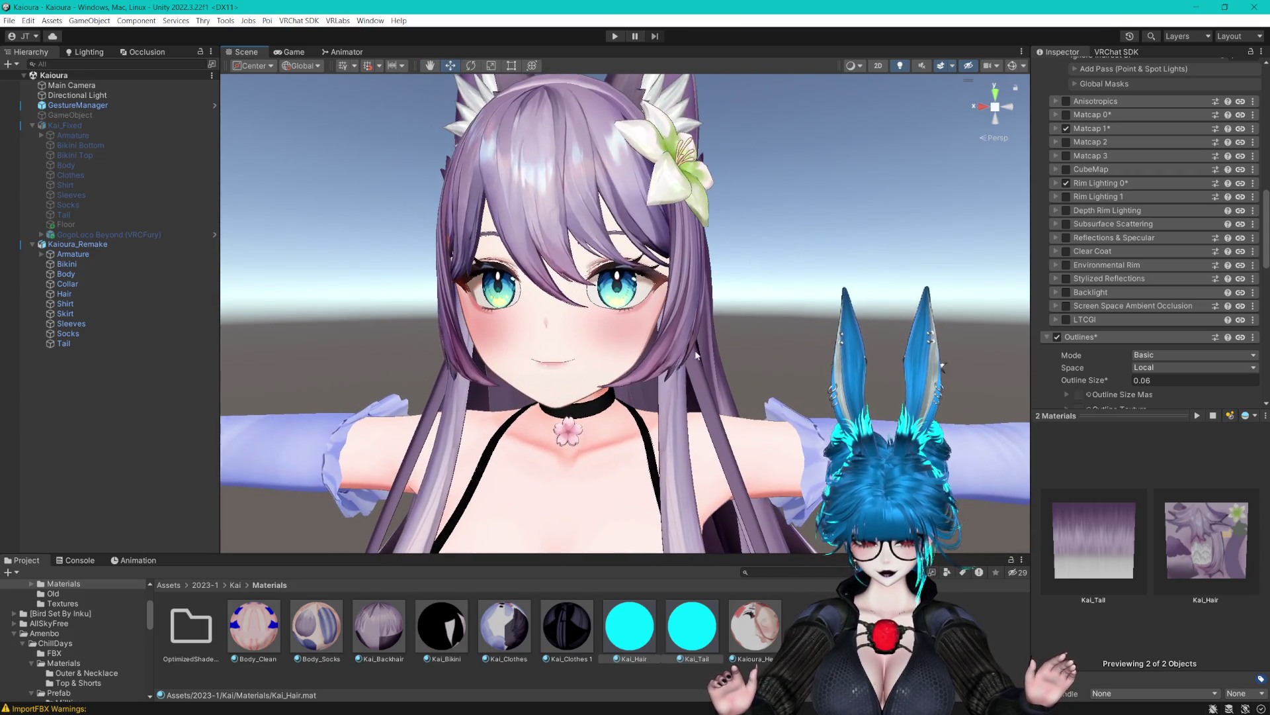
# Add Kai_Backhair to the hair and tail material selection.
pyautogui.click(382, 639)
pyautogui.keyDown('ctrl'); pyautogui.click(629, 634); pyautogui.keyUp('ctrl')
pyautogui.keyDown('ctrl'); pyautogui.click(692, 634); pyautogui.keyUp('ctrl')
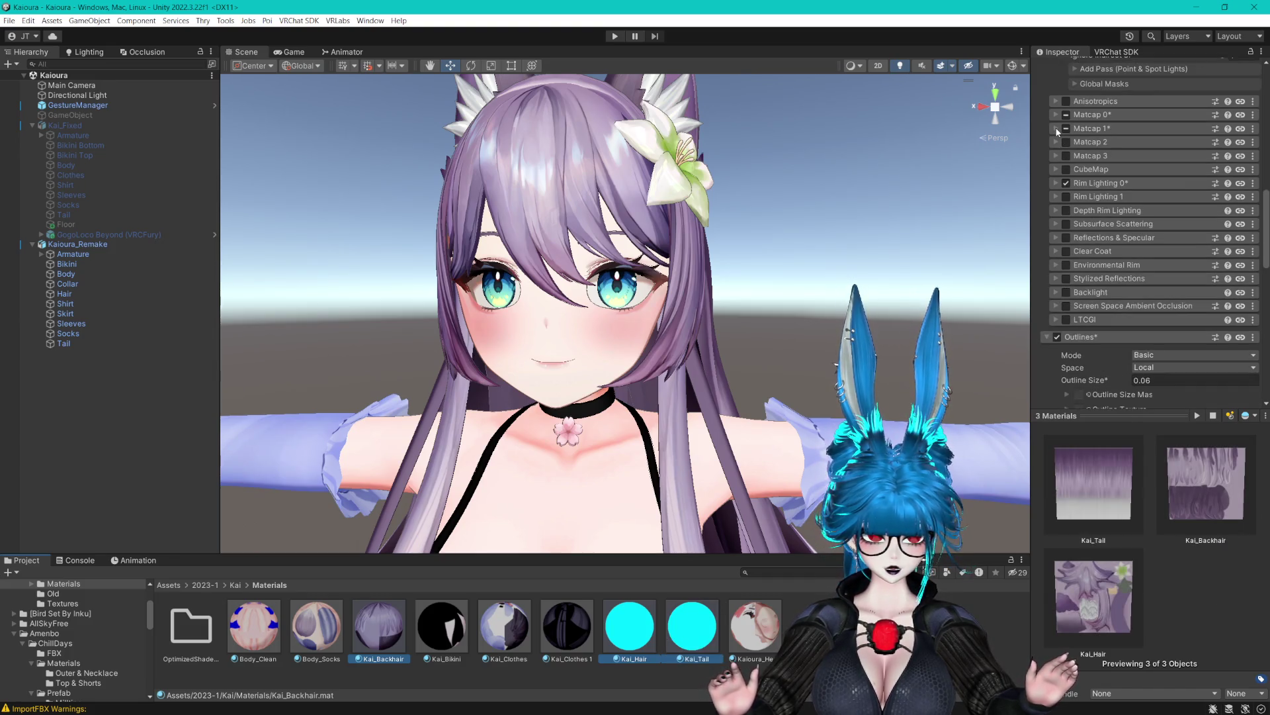
# Reset both Matcap 0 and Matcap 1 to their defaults.
pyautogui.click(1056, 129)
pyautogui.click(1056, 115)
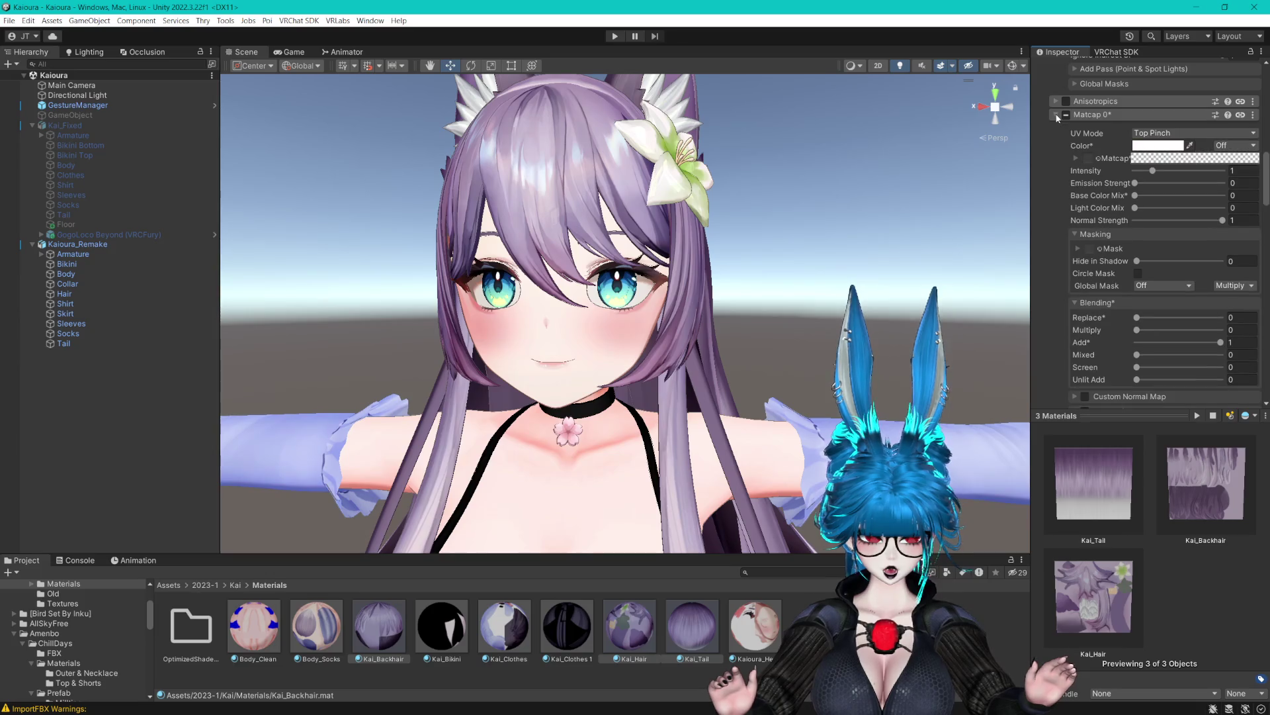
pyautogui.click(1252, 117)
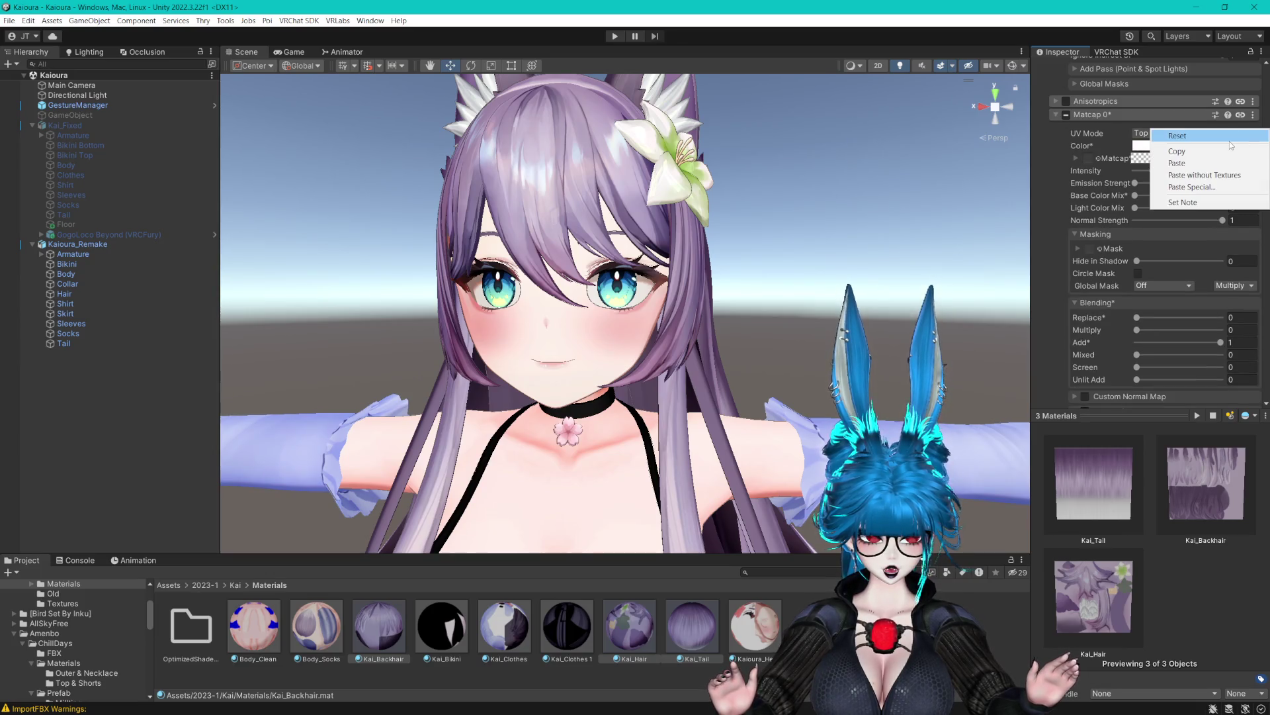
pyautogui.click(1250, 132)
pyautogui.click(1057, 114)
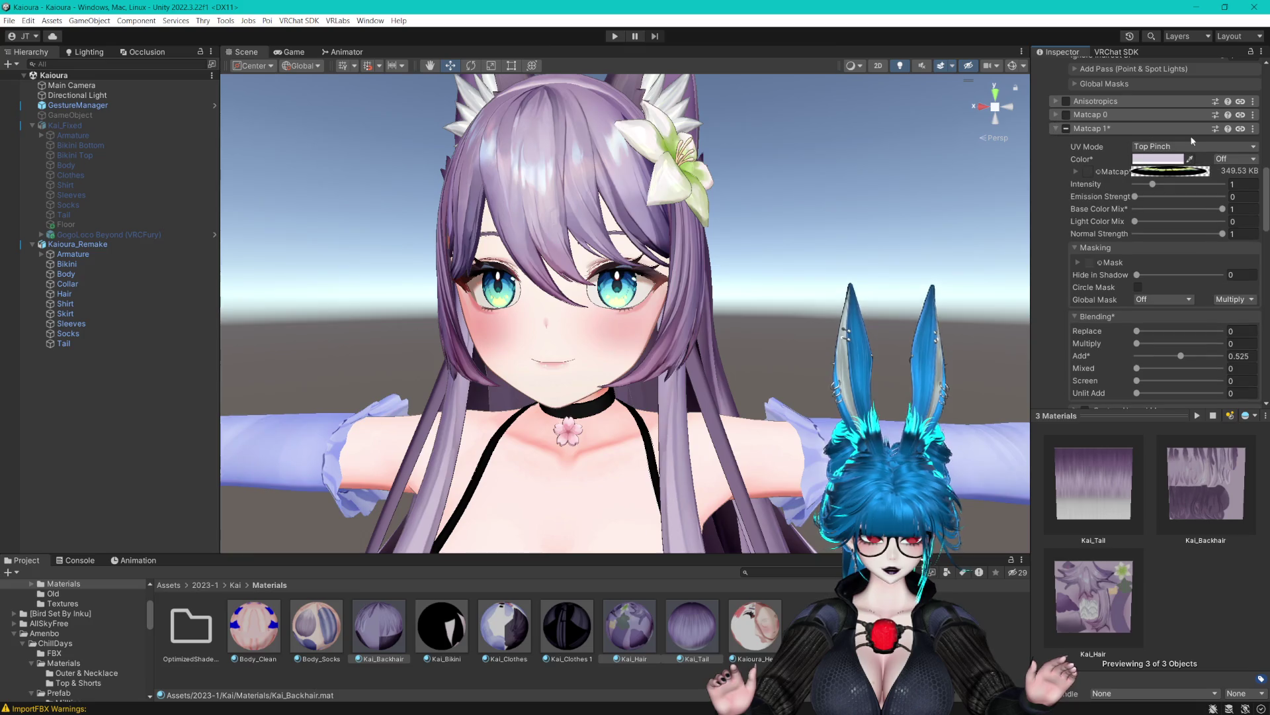
pyautogui.click(1252, 128)
pyautogui.click(1177, 147)
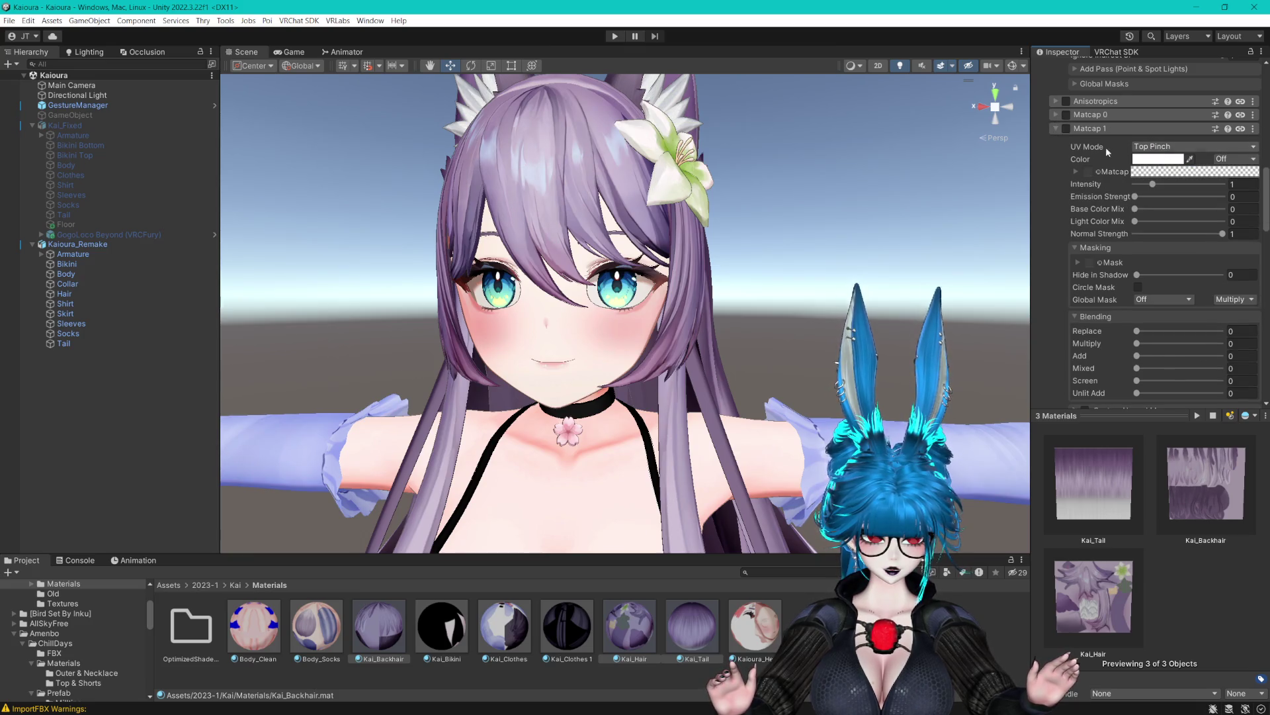
pyautogui.click(1057, 130)
# Paste the copied matcap into Matcap 0 and set its Base Color Mix to 1.
pyautogui.click(1253, 115)
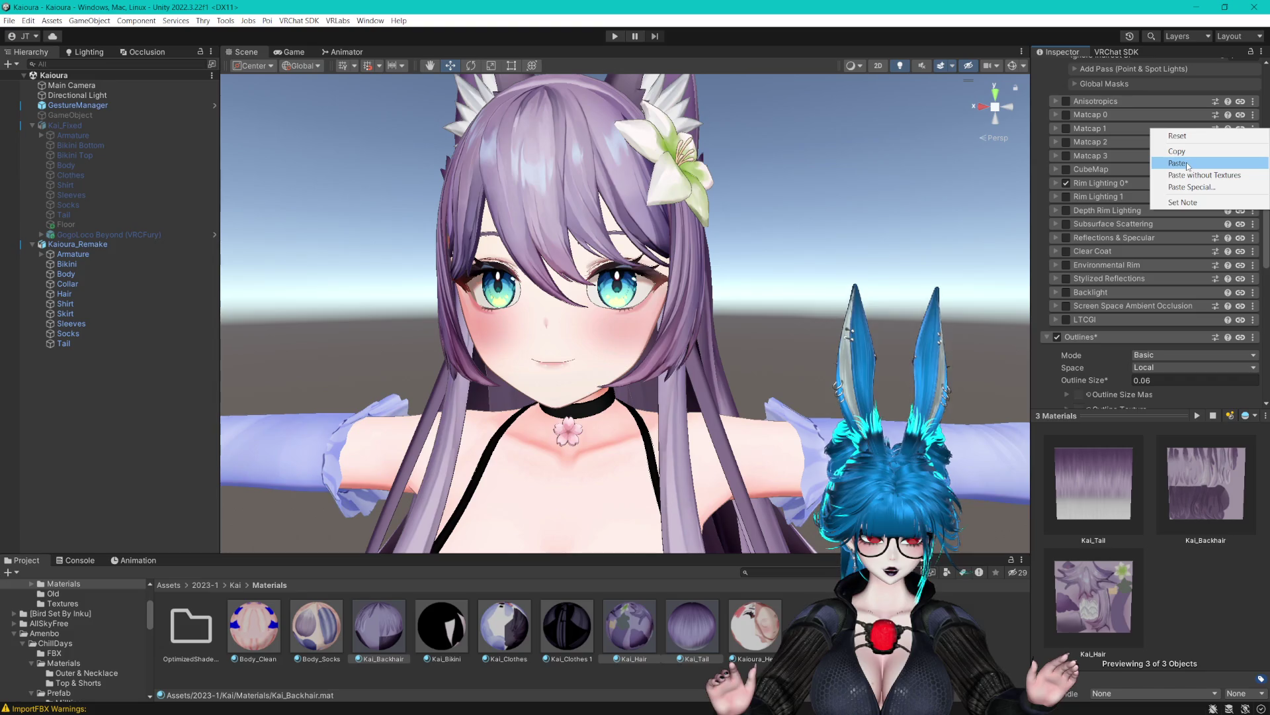
pyautogui.click(1187, 163)
pyautogui.scroll(2, 838, 217)
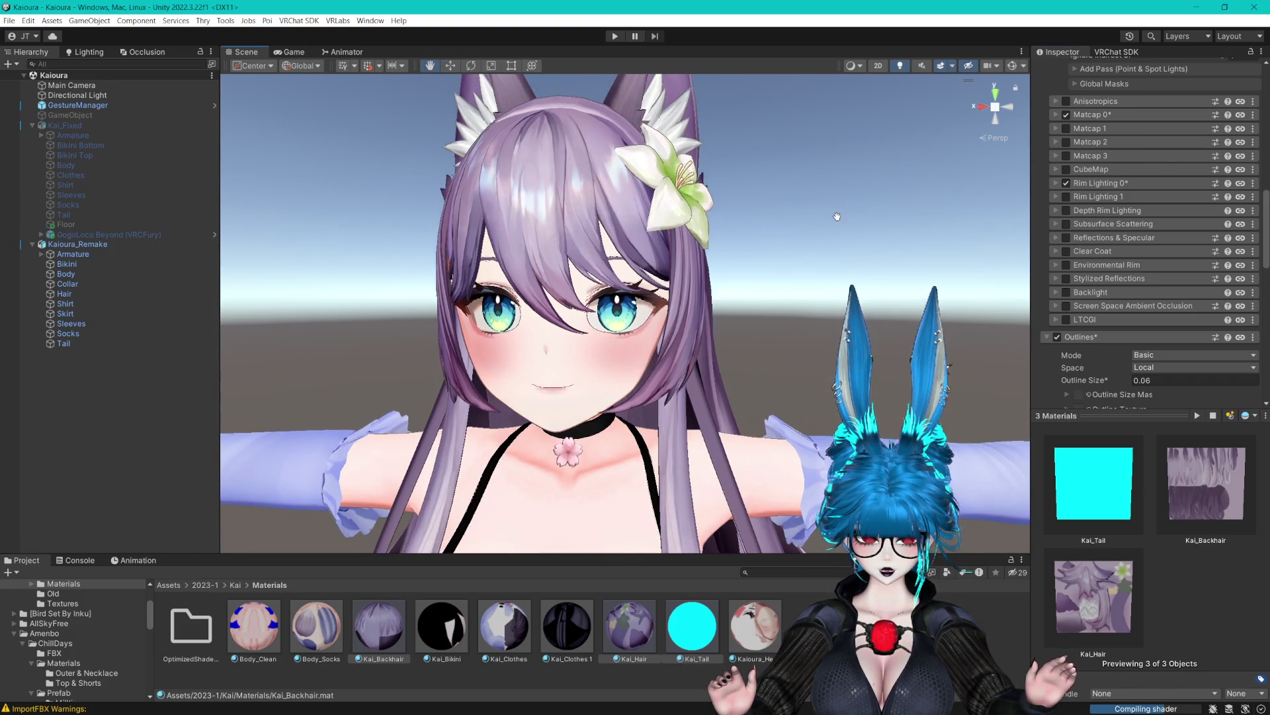
pyautogui.scroll(2, 837, 216)
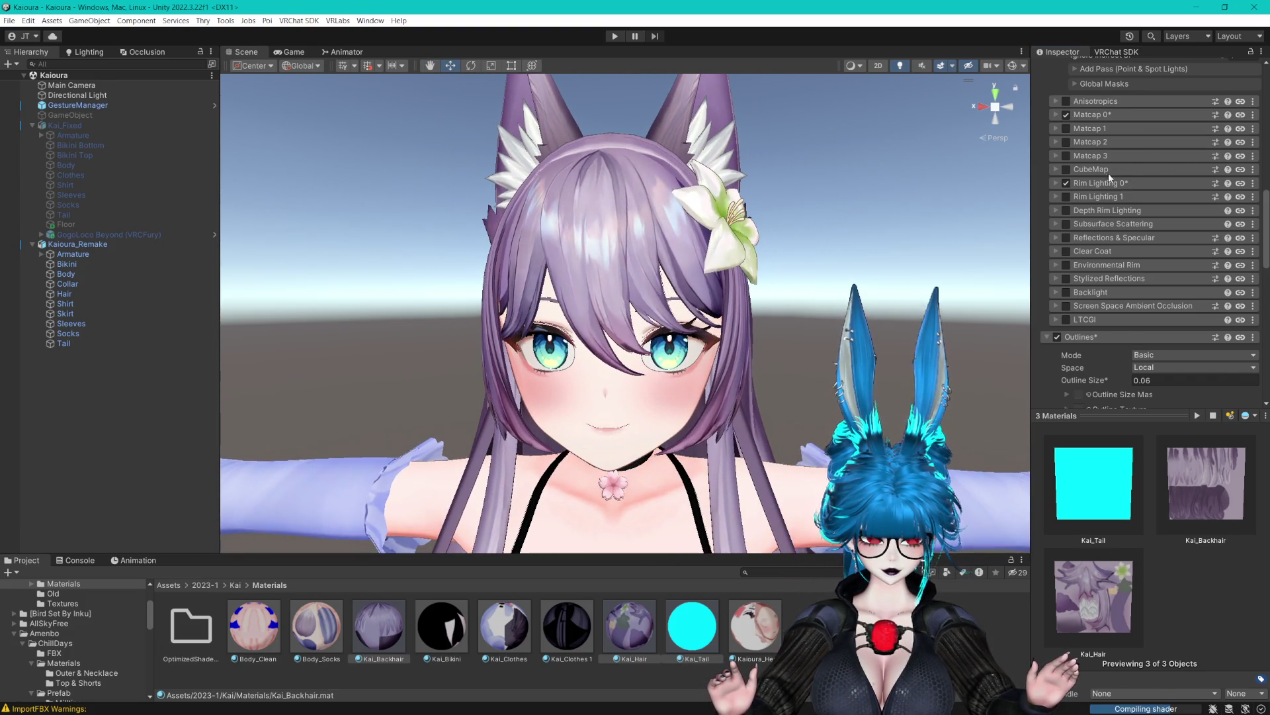
pyautogui.click(1057, 115)
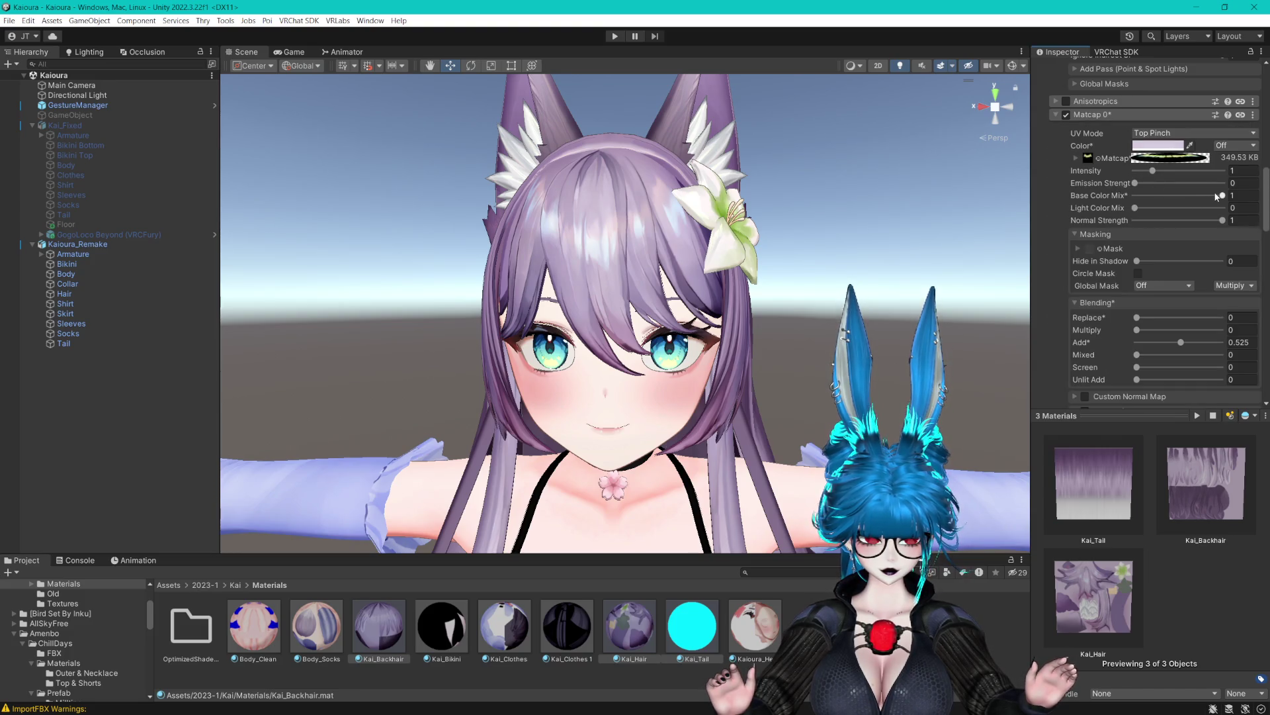
pyautogui.moveTo(1217, 196); pyautogui.dragTo(1242, 200)
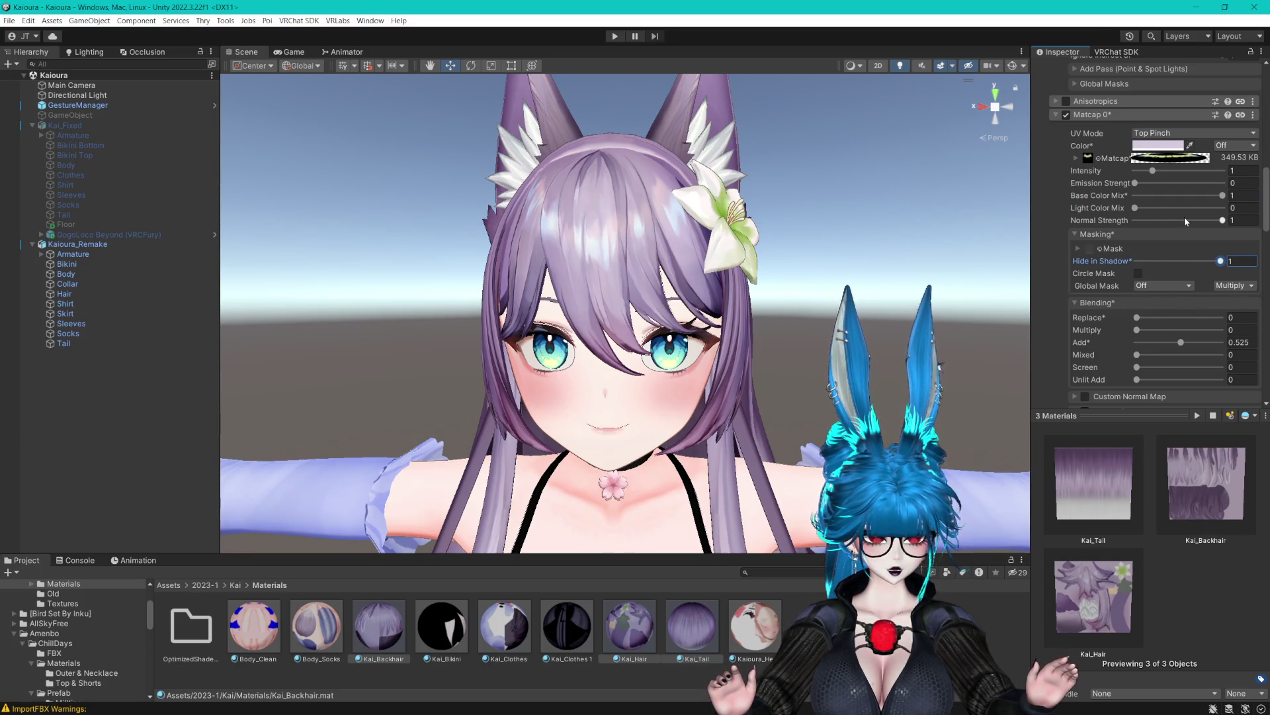
pyautogui.click(1054, 115)
pyautogui.moveTo(958, 149); pyautogui.dragTo(701, 172)
pyautogui.scroll(-3, 737, 344)
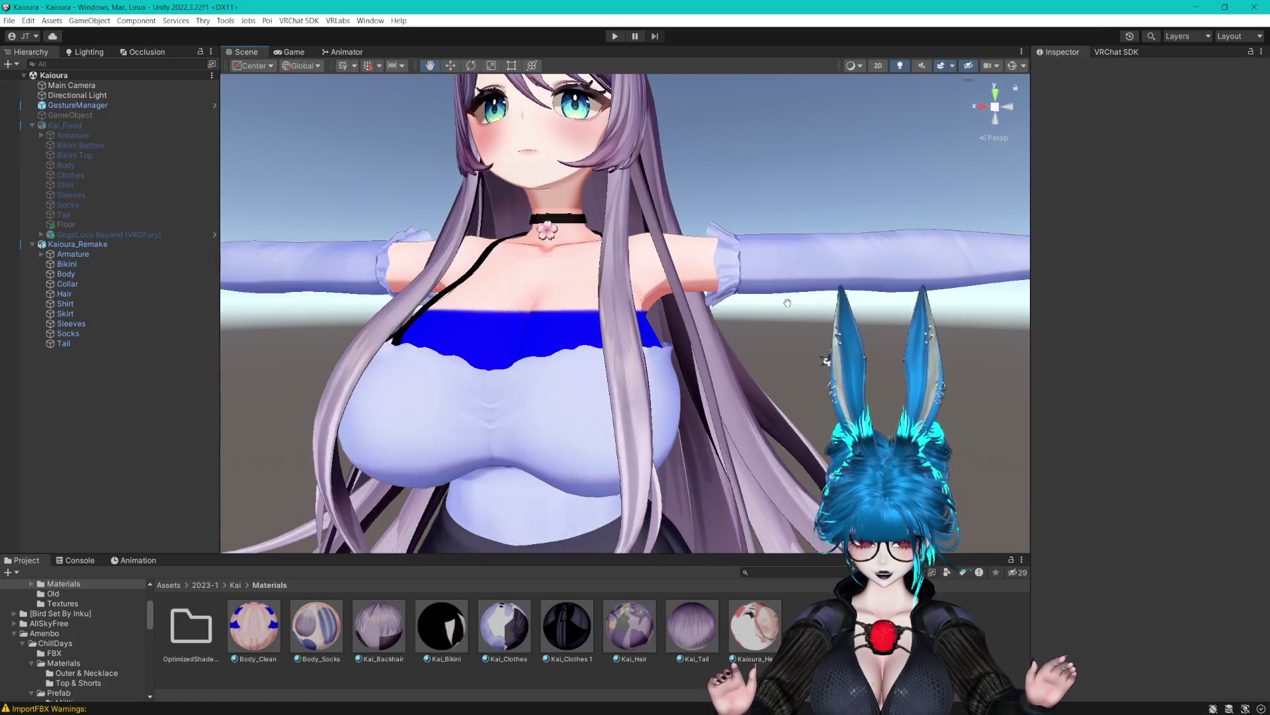
# Select the Kai_Clothes and Kai_Clothes 1 materials together.
pyautogui.moveTo(728, 352)
pyautogui.mouseDown()
pyautogui.moveTo(715, 297)
pyautogui.moveTo(717, 357)
pyautogui.moveTo(726, 244)
pyautogui.moveTo(726, 337)
pyautogui.mouseUp()
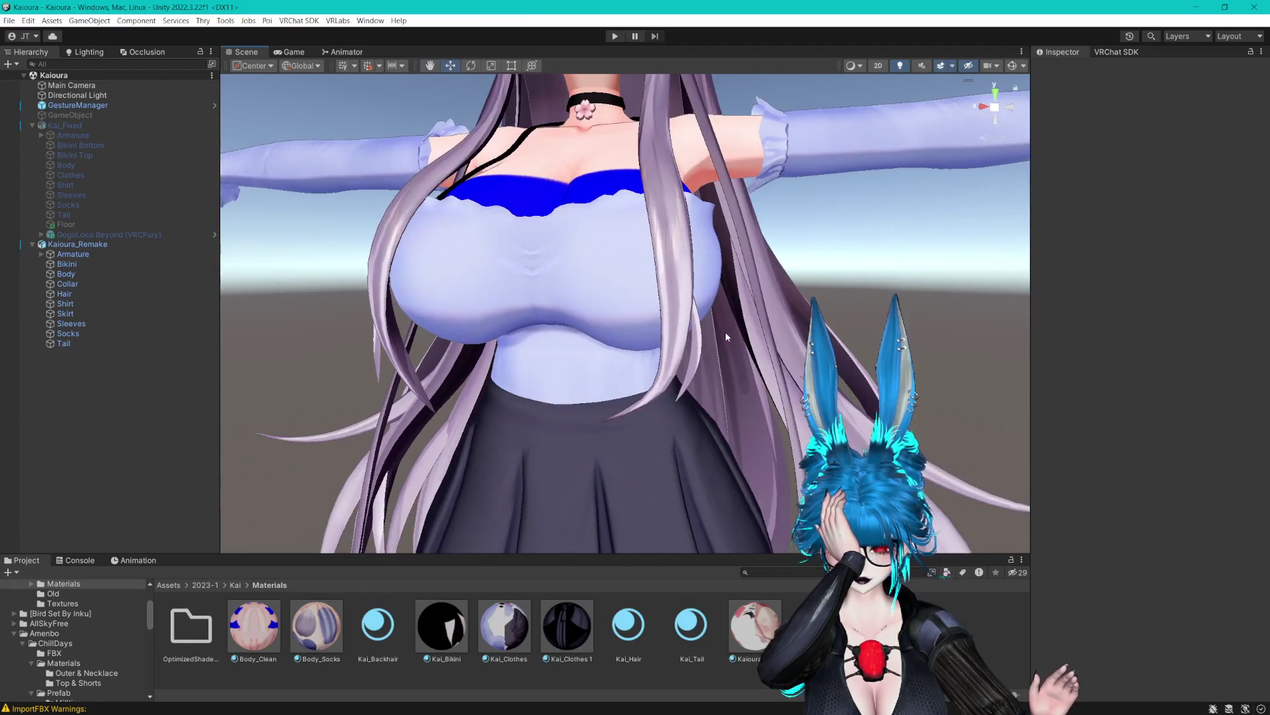
pyautogui.scroll(-5, 726, 329)
pyautogui.scroll(8, 732, 322)
pyautogui.scroll(-2, 732, 321)
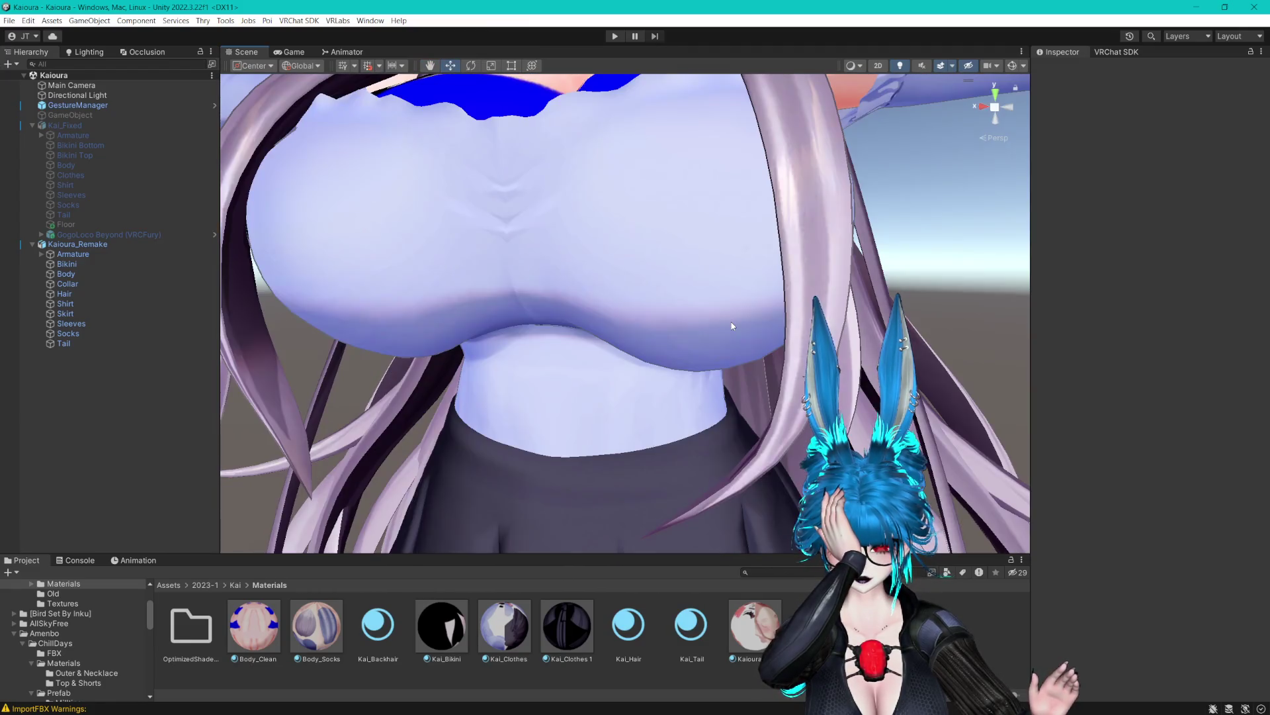
pyautogui.scroll(-1, 732, 324)
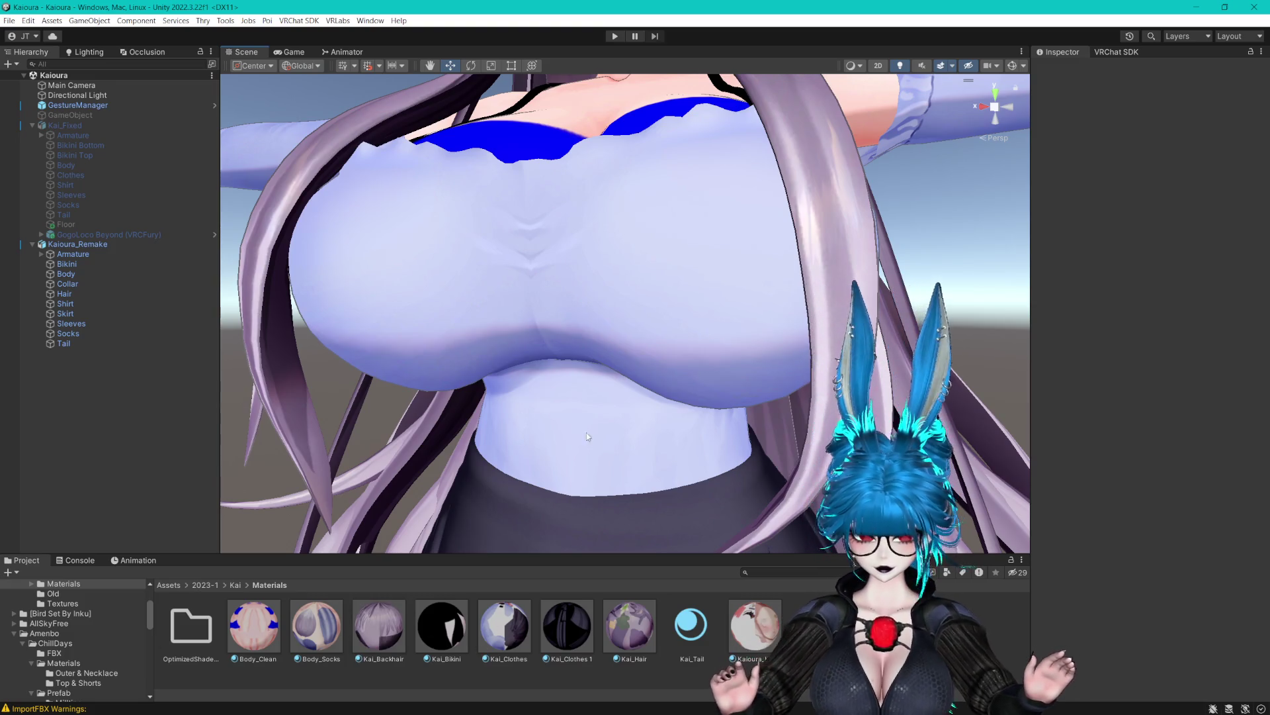
pyautogui.scroll(-1, 595, 423)
pyautogui.click(511, 622)
pyautogui.moveTo(555, 474)
pyautogui.mouseDown()
pyautogui.moveTo(556, 424)
pyautogui.moveTo(547, 445)
pyautogui.mouseUp()
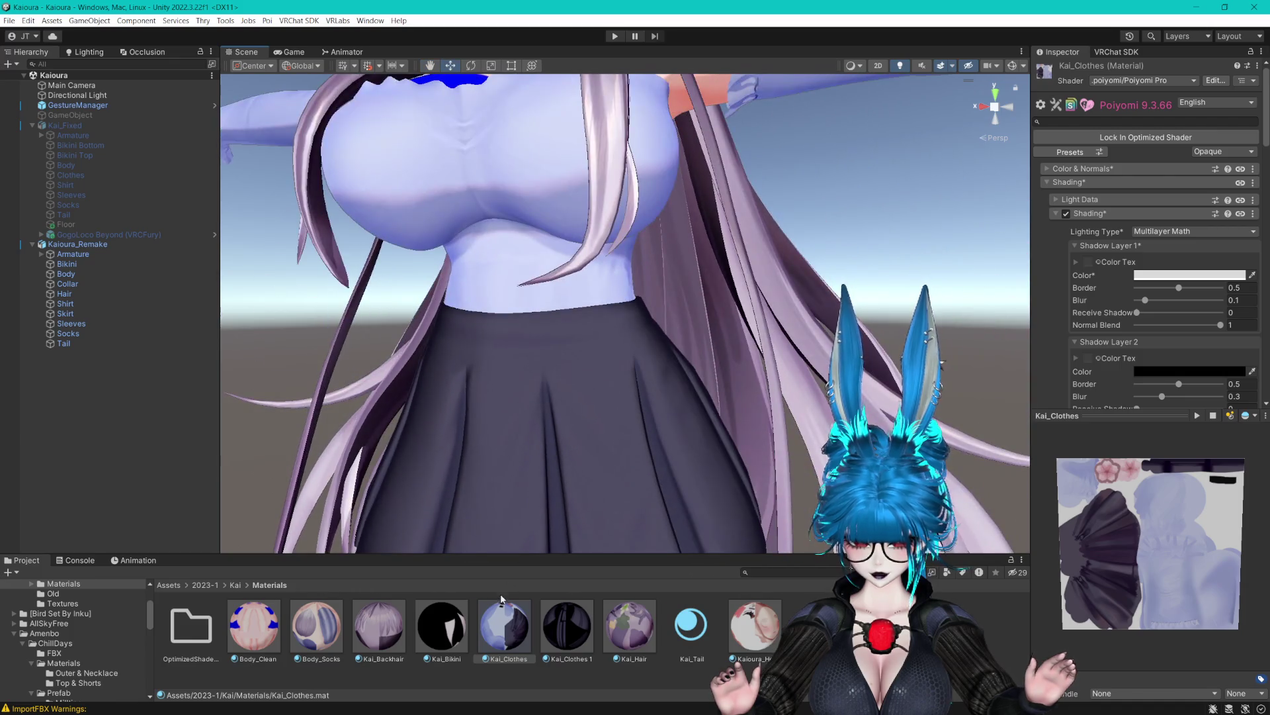
pyautogui.keyDown('ctrl'); pyautogui.click(567, 625); pyautogui.keyUp('ctrl')
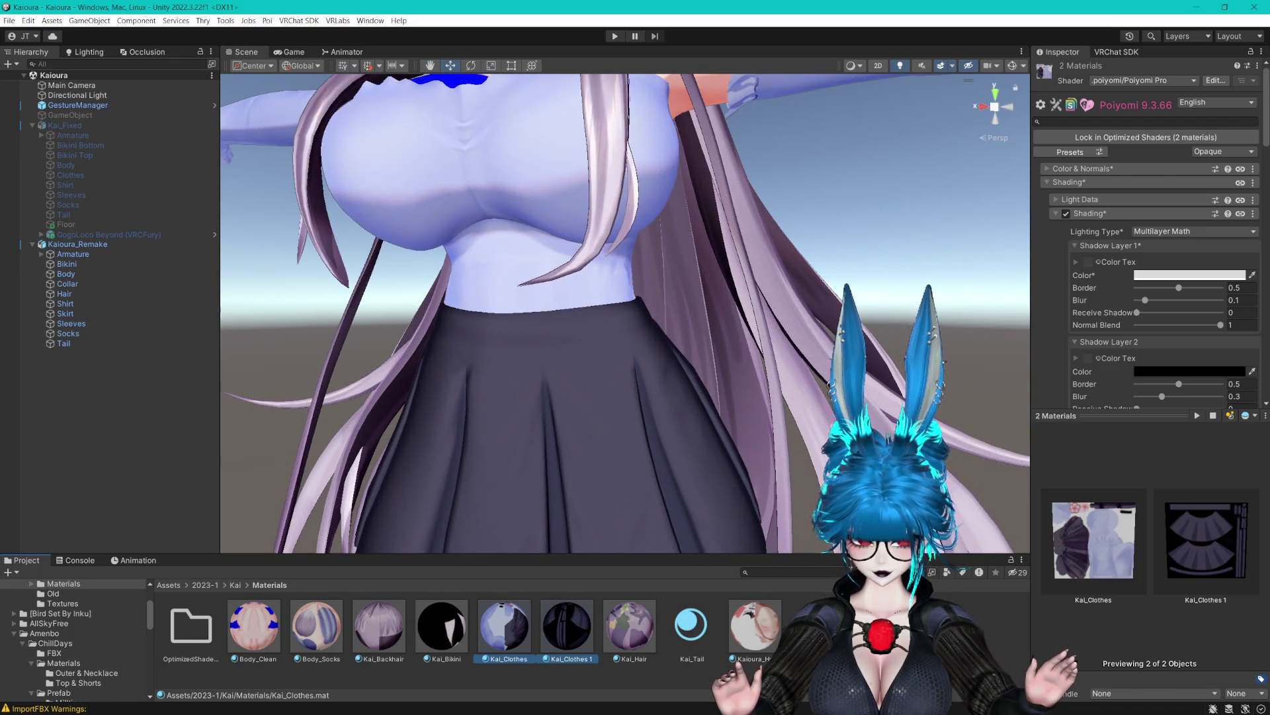
# Browse the normal-map textures under Color & Normals, then reselect Kai_Backhair.
pyautogui.click(1051, 212)
pyautogui.click(1047, 167)
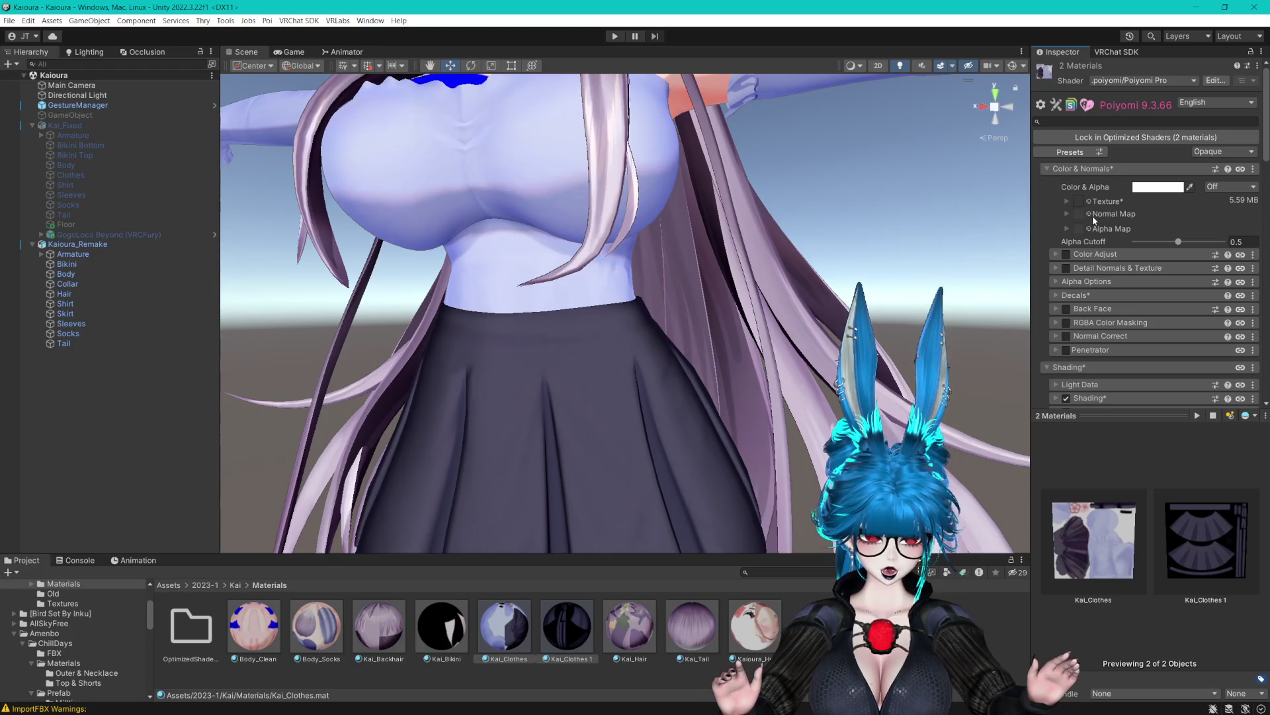
pyautogui.click(1090, 214)
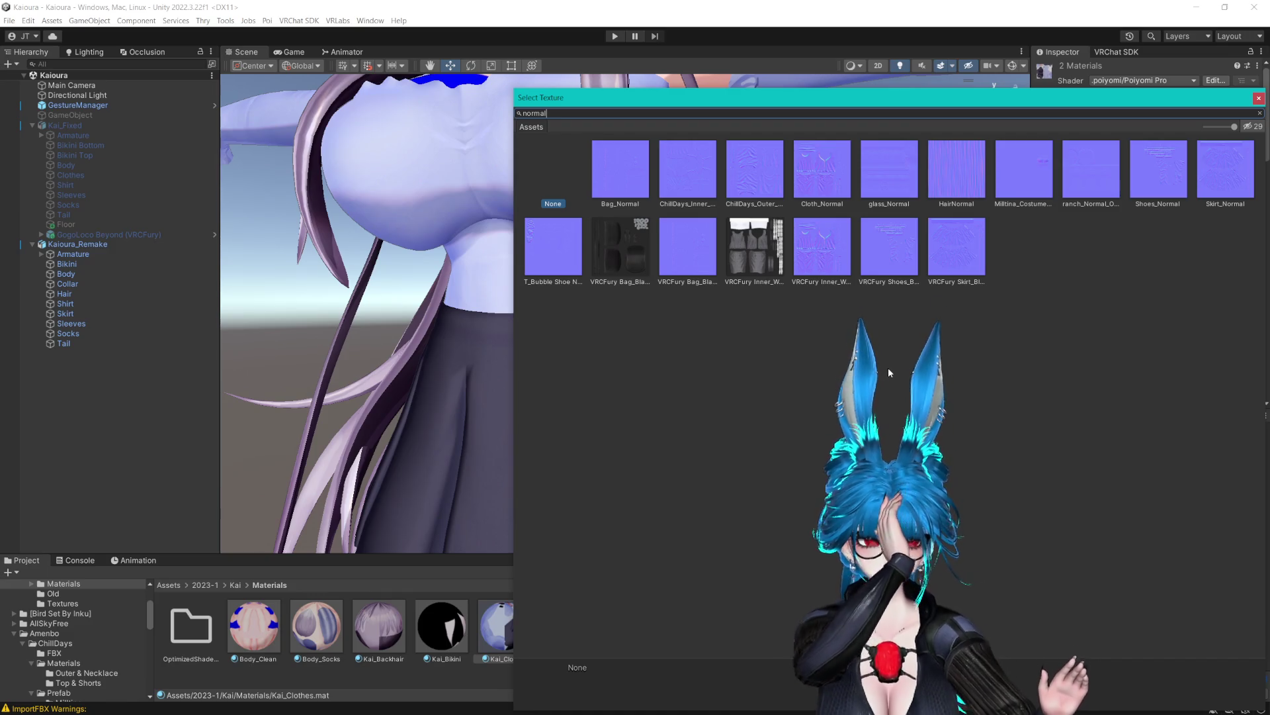
pyautogui.doubleClick(959, 172)
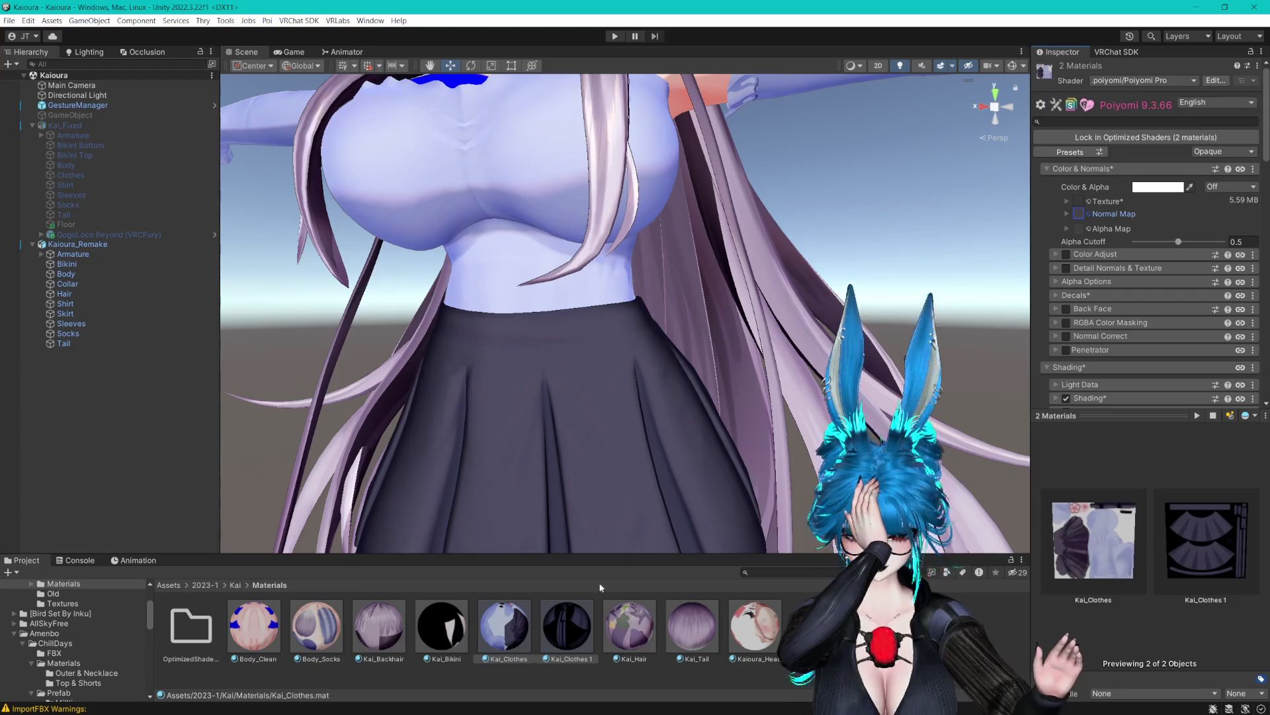
pyautogui.click(379, 625)
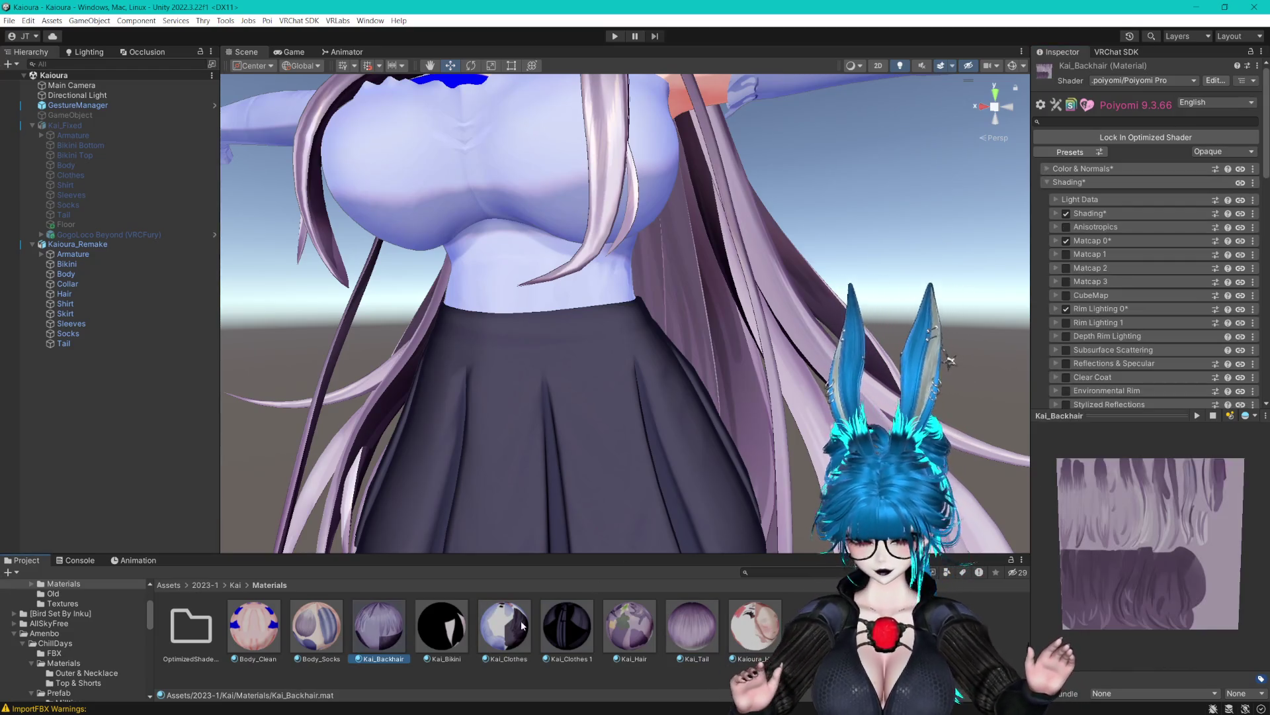
# Add Kai_Hair to the selection and set Matcap 0 intensity to about 0.57.
pyautogui.keyDown('ctrl'); pyautogui.click(629, 625); pyautogui.keyUp('ctrl')
pyautogui.moveTo(834, 165); pyautogui.dragTo(839, 302)
pyautogui.scroll(5, 839, 302)
pyautogui.moveTo(662, 304); pyautogui.dragTo(569, 305)
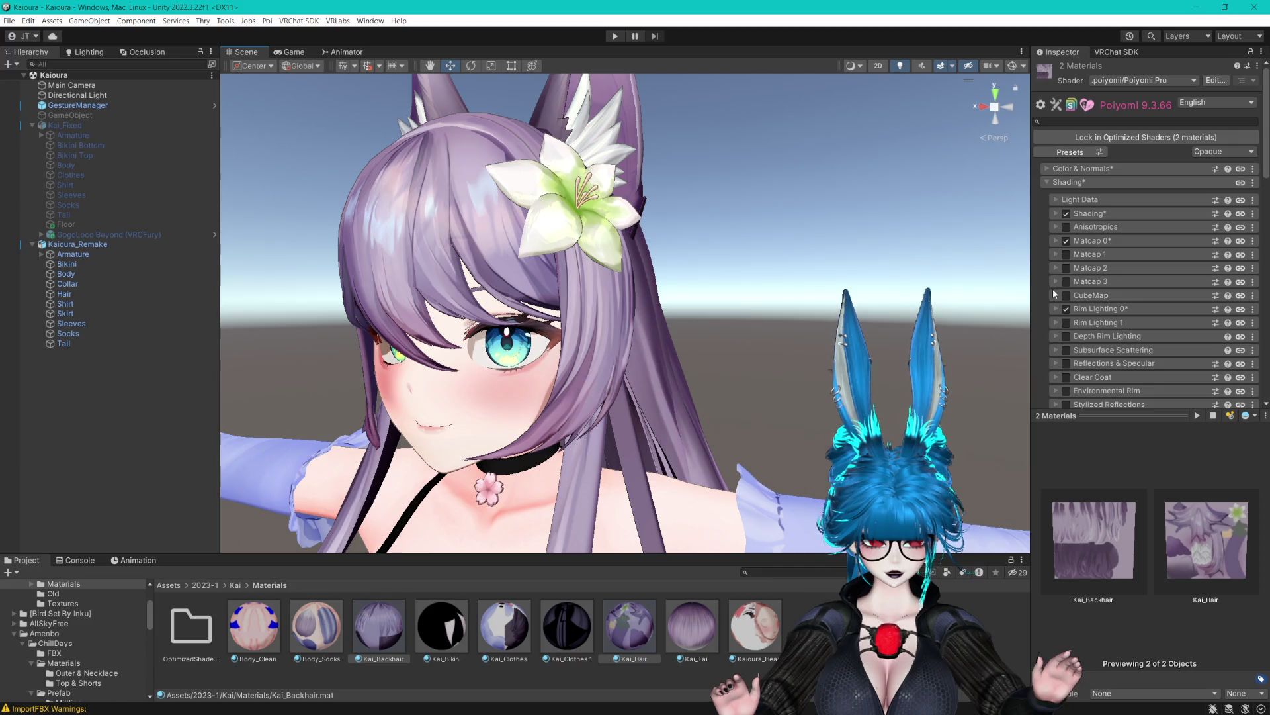
pyautogui.click(1056, 241)
pyautogui.moveTo(1153, 299); pyautogui.dragTo(1140, 300)
pyautogui.moveTo(1141, 299); pyautogui.dragTo(1145, 299)
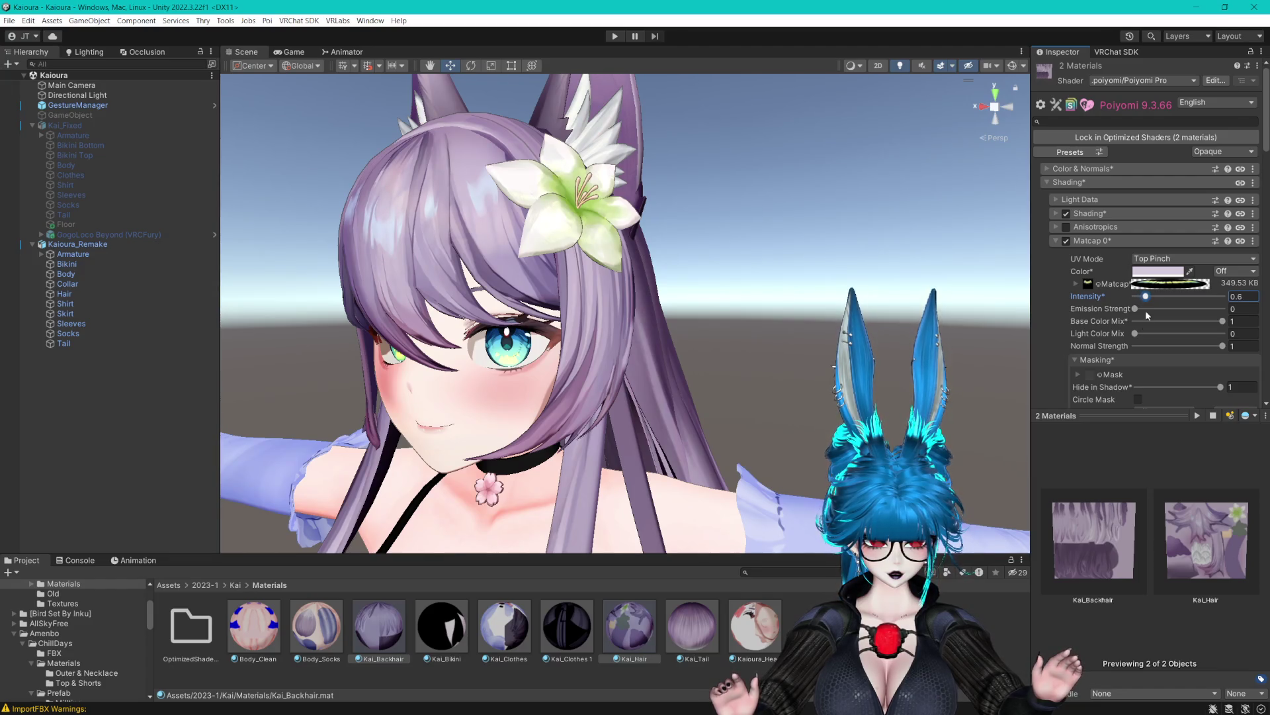
# Review Matcap 0's light colour mix and texture tiling and offset options.
pyautogui.click(1134, 333)
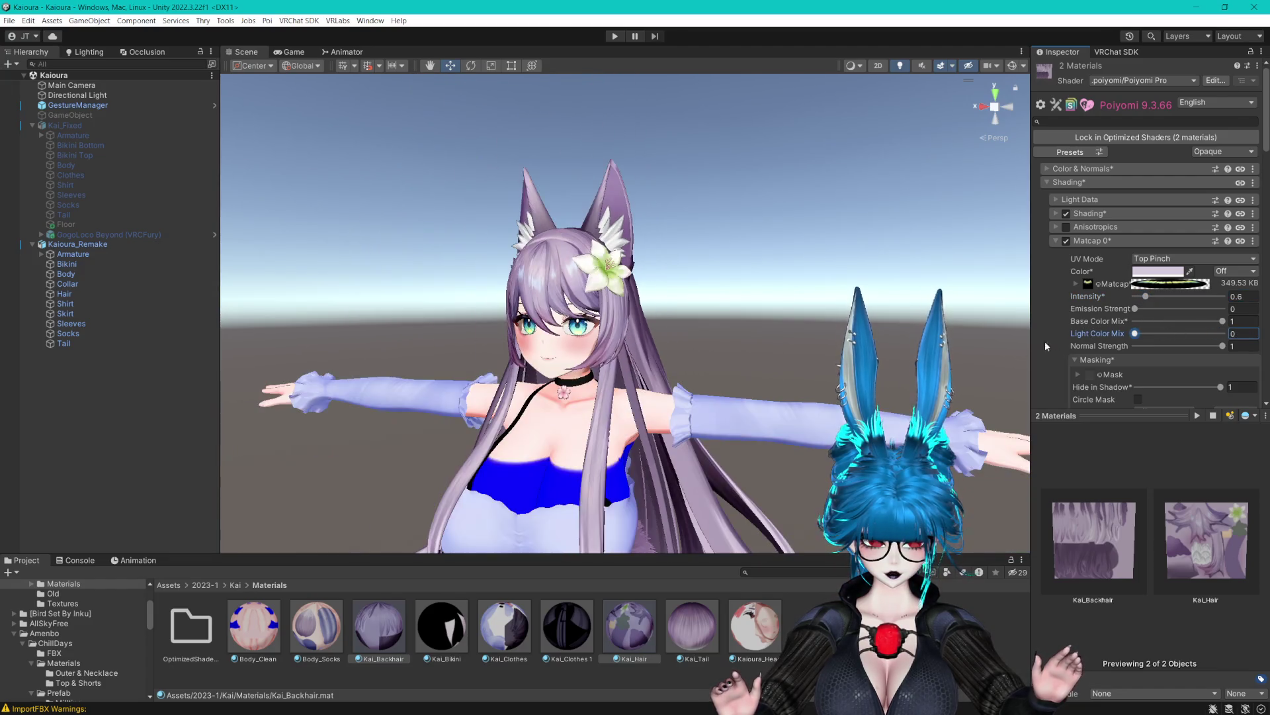
pyautogui.scroll(-5, 1067, 336)
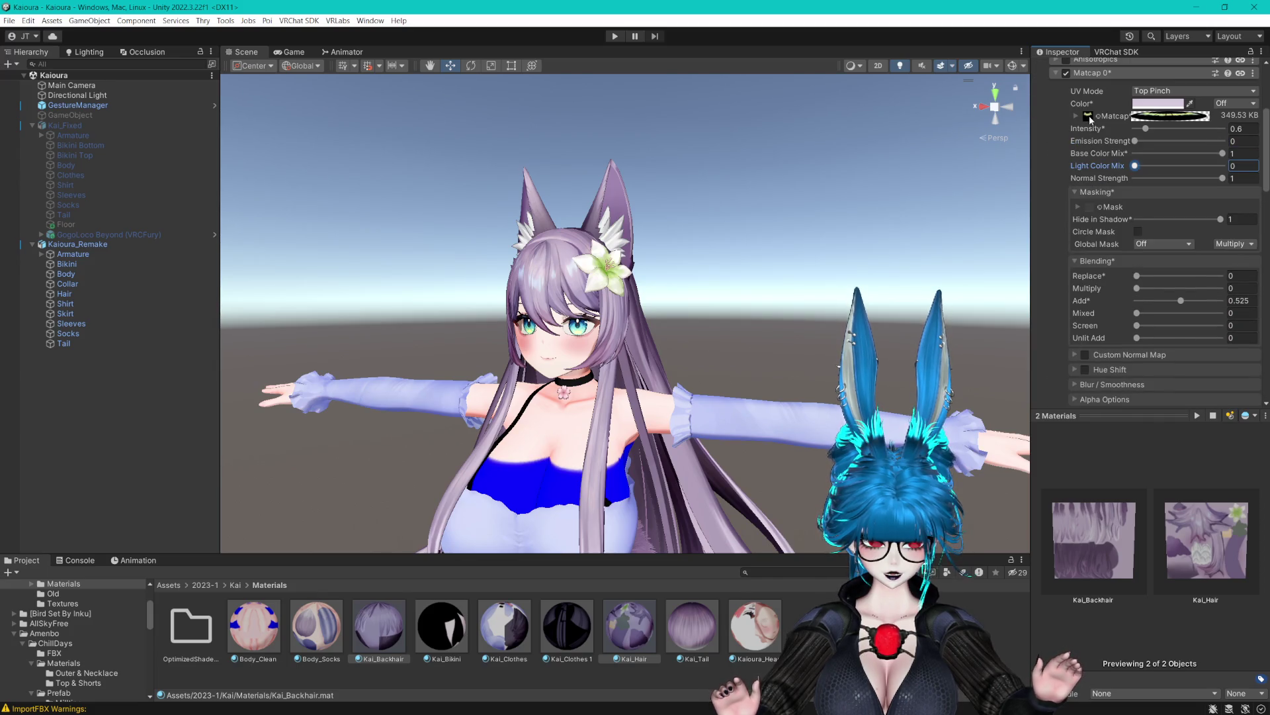
pyautogui.click(1089, 117)
pyautogui.moveTo(549, 555); pyautogui.dragTo(549, 307)
pyautogui.scroll(5, 599, 463)
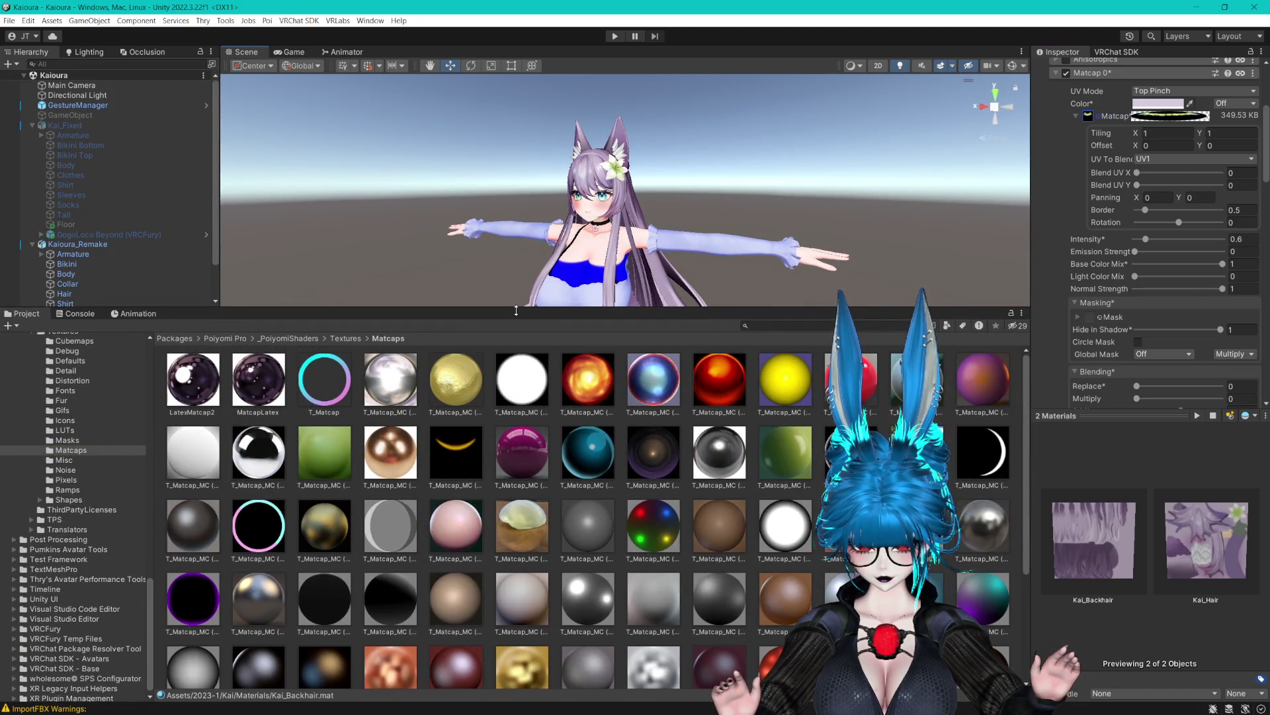
pyautogui.moveTo(516, 309); pyautogui.dragTo(516, 560)
pyautogui.scroll(8, 749, 386)
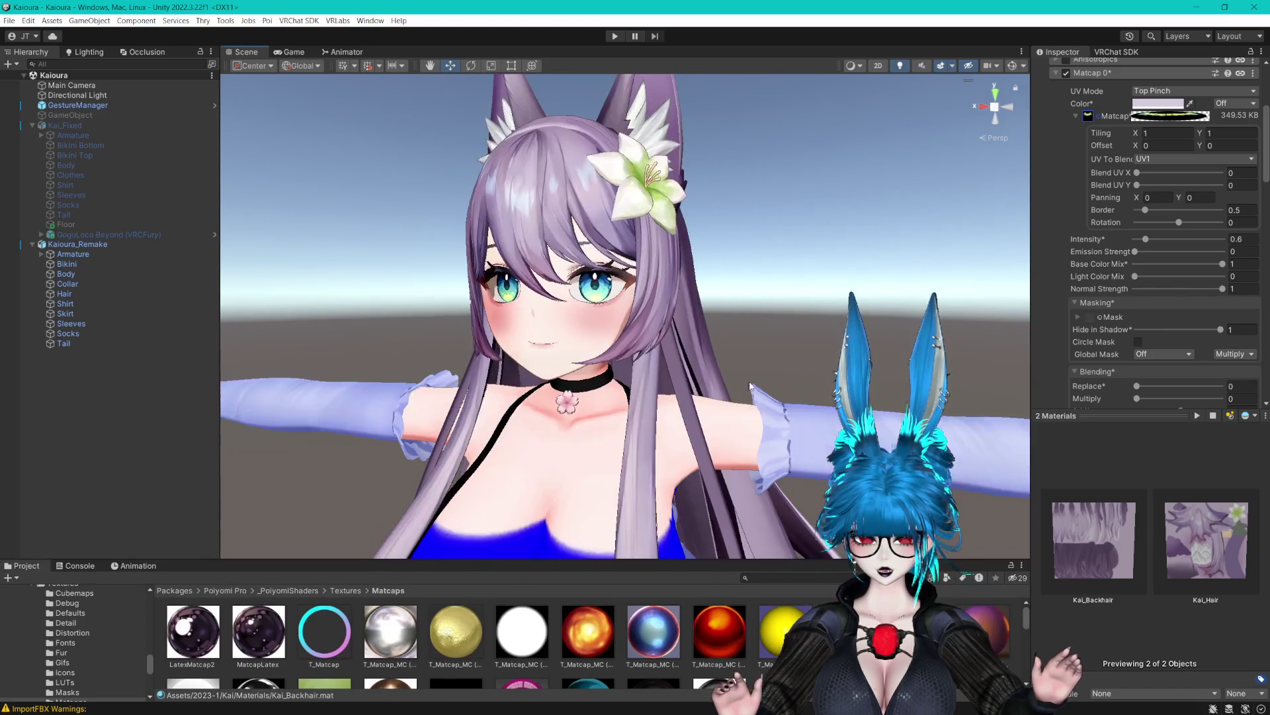
pyautogui.scroll(-3, 749, 386)
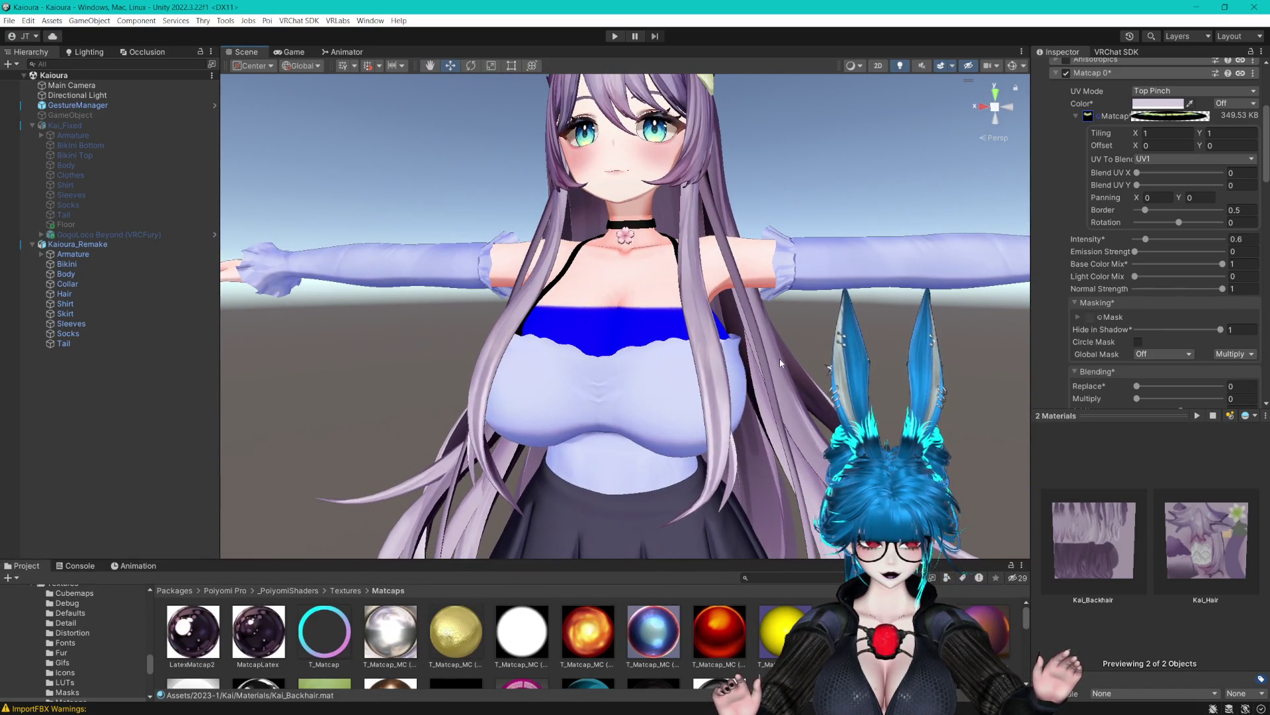
pyautogui.scroll(-2, 1130, 365)
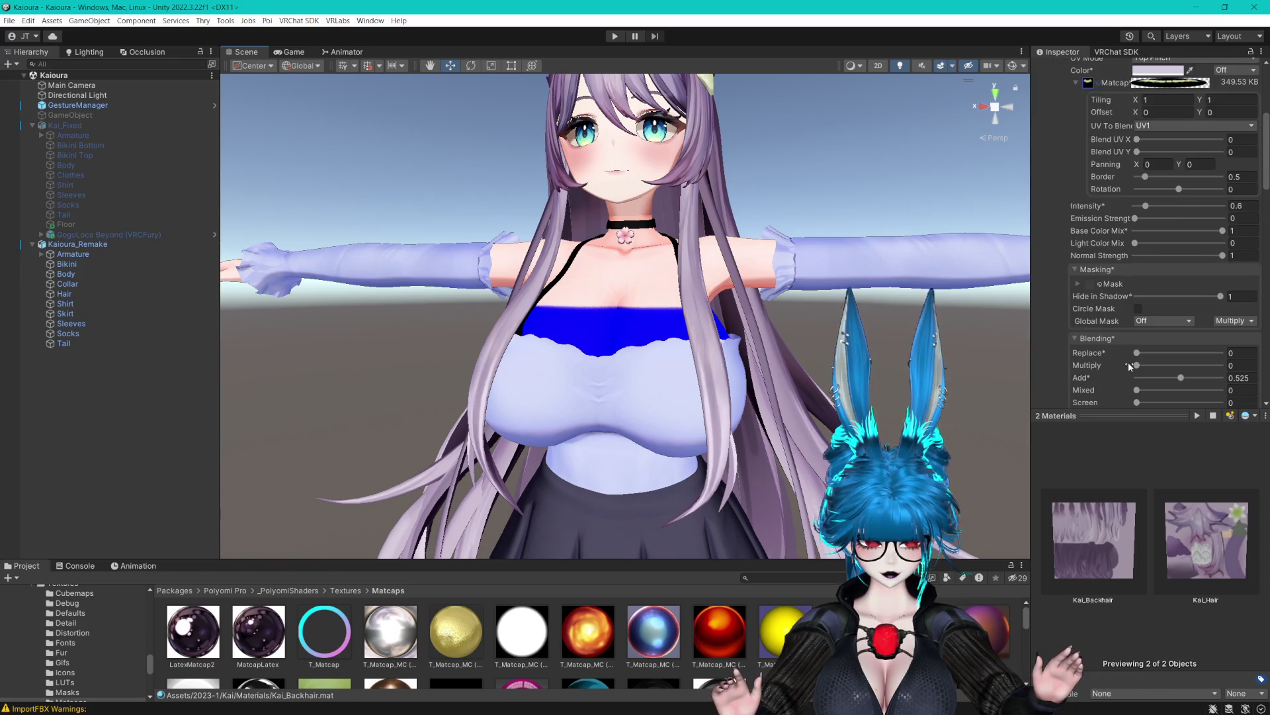
pyautogui.scroll(-3, 1129, 365)
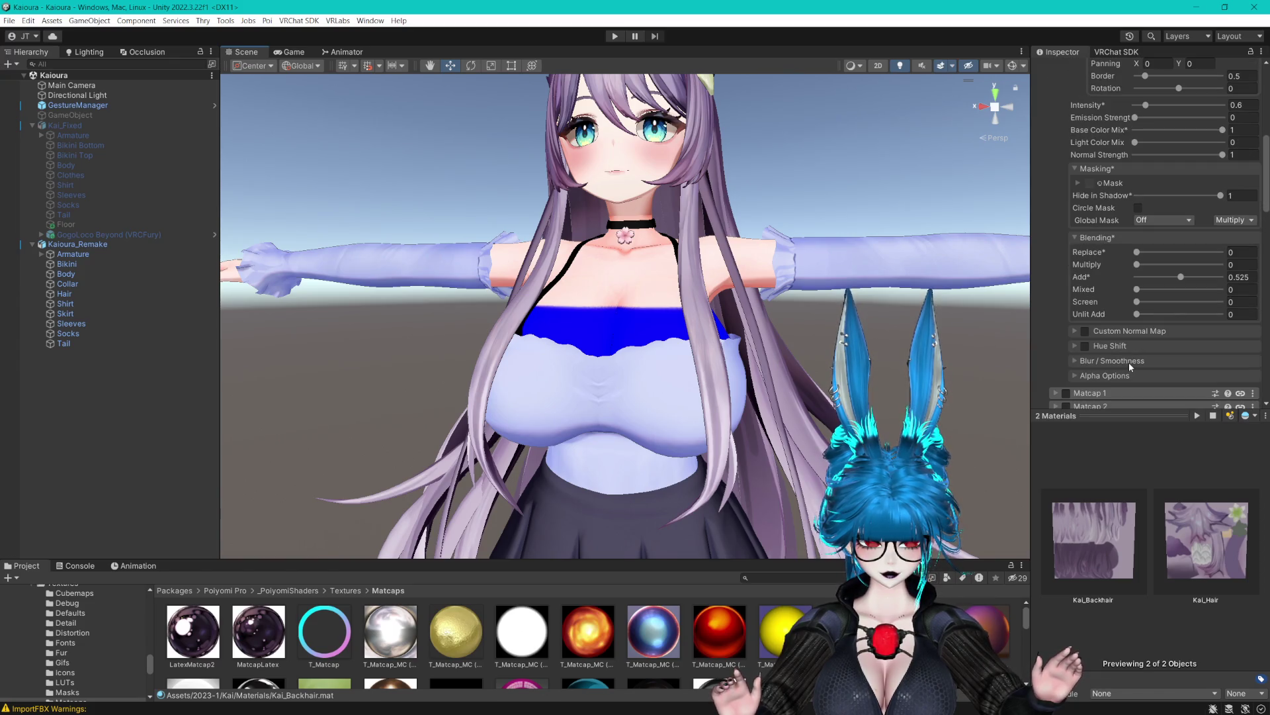
# Turn on Matcap 0 hue shift and set it to 0.569.
pyautogui.click(1085, 346)
pyautogui.moveTo(825, 158); pyautogui.dragTo(825, 264)
pyautogui.scroll(5, 825, 264)
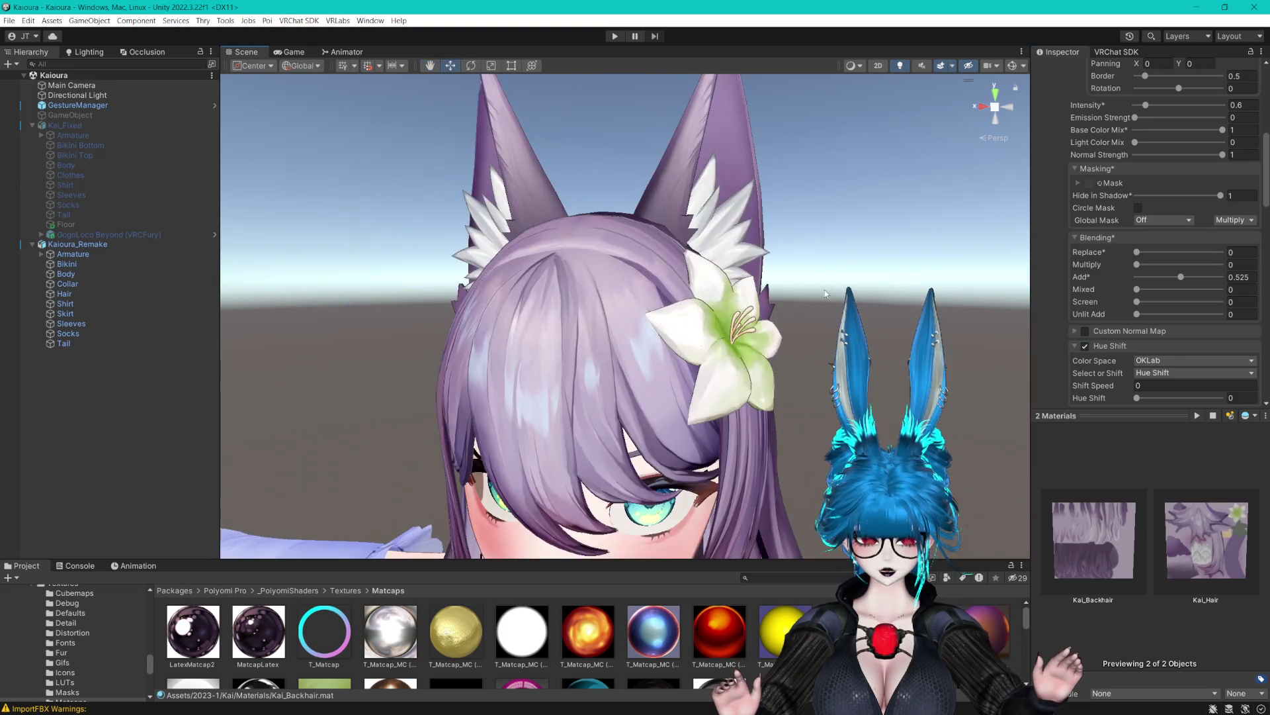
pyautogui.scroll(-2, 1134, 331)
pyautogui.click(1136, 331)
pyautogui.moveTo(1210, 336); pyautogui.dragTo(1182, 331)
pyautogui.scroll(3, 1166, 185)
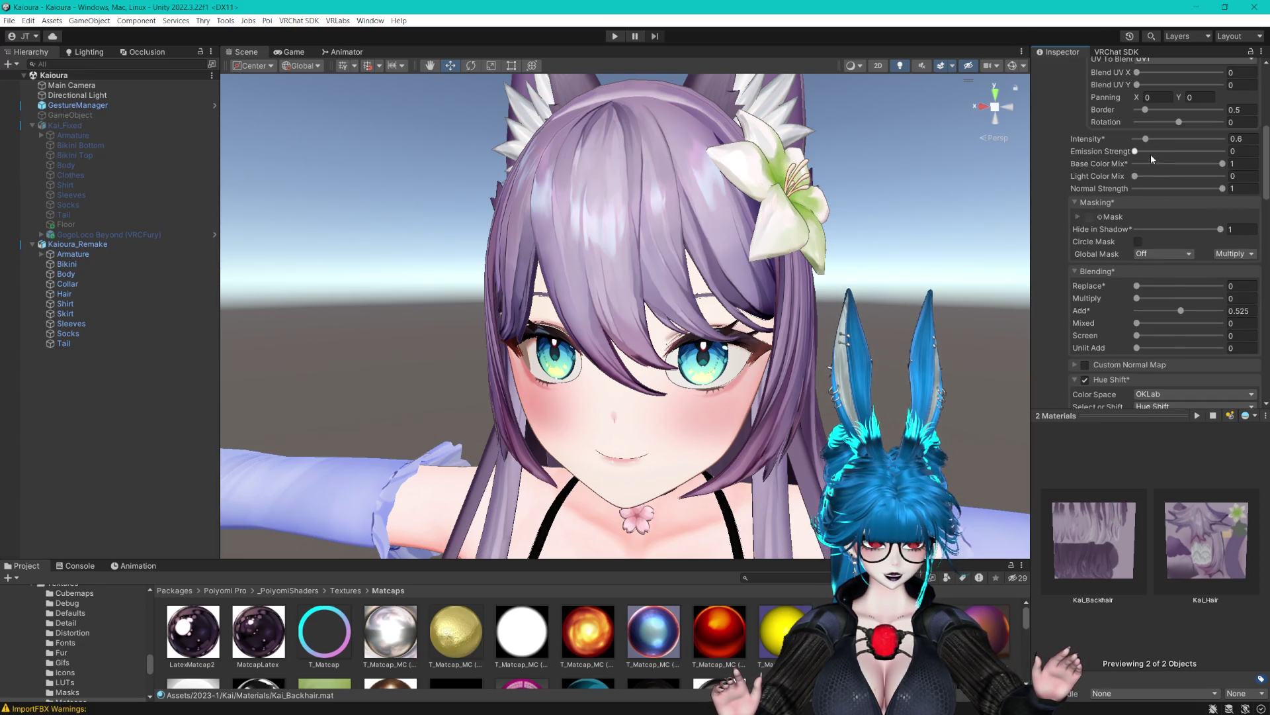
pyautogui.moveTo(1157, 166); pyautogui.dragTo(1135, 166)
pyautogui.scroll(2, 1149, 153)
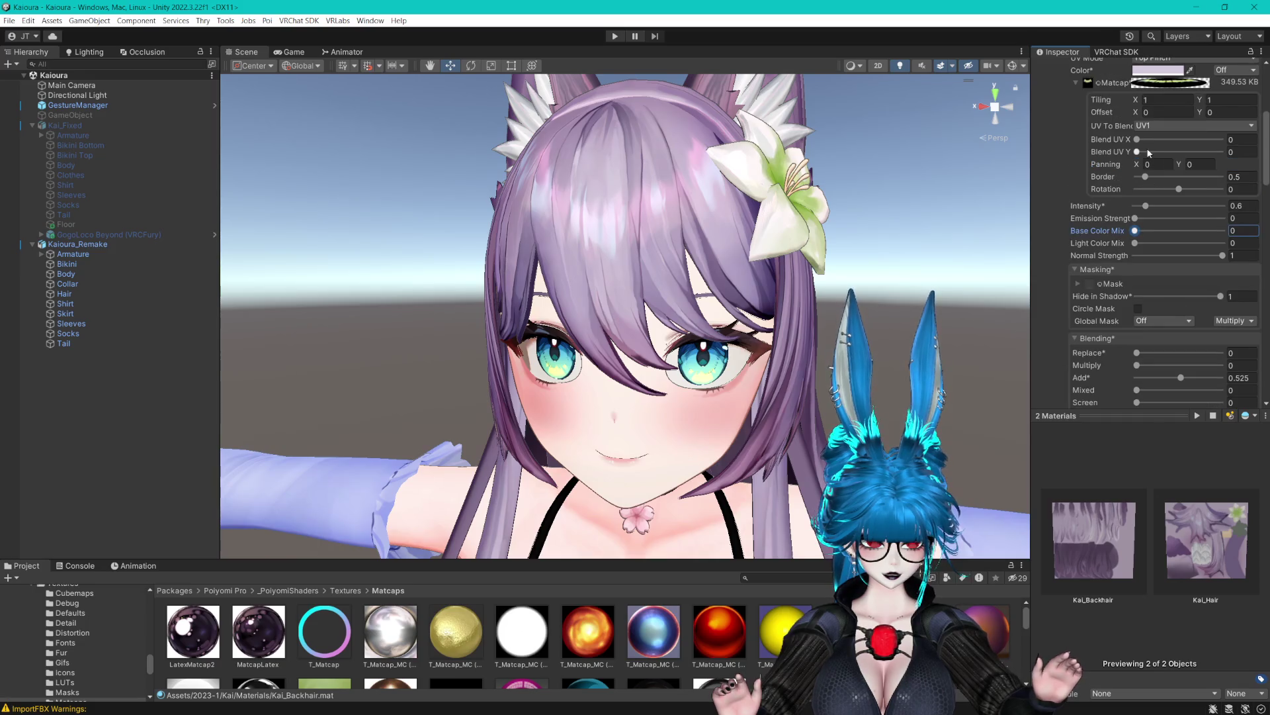
pyautogui.scroll(1, 1141, 191)
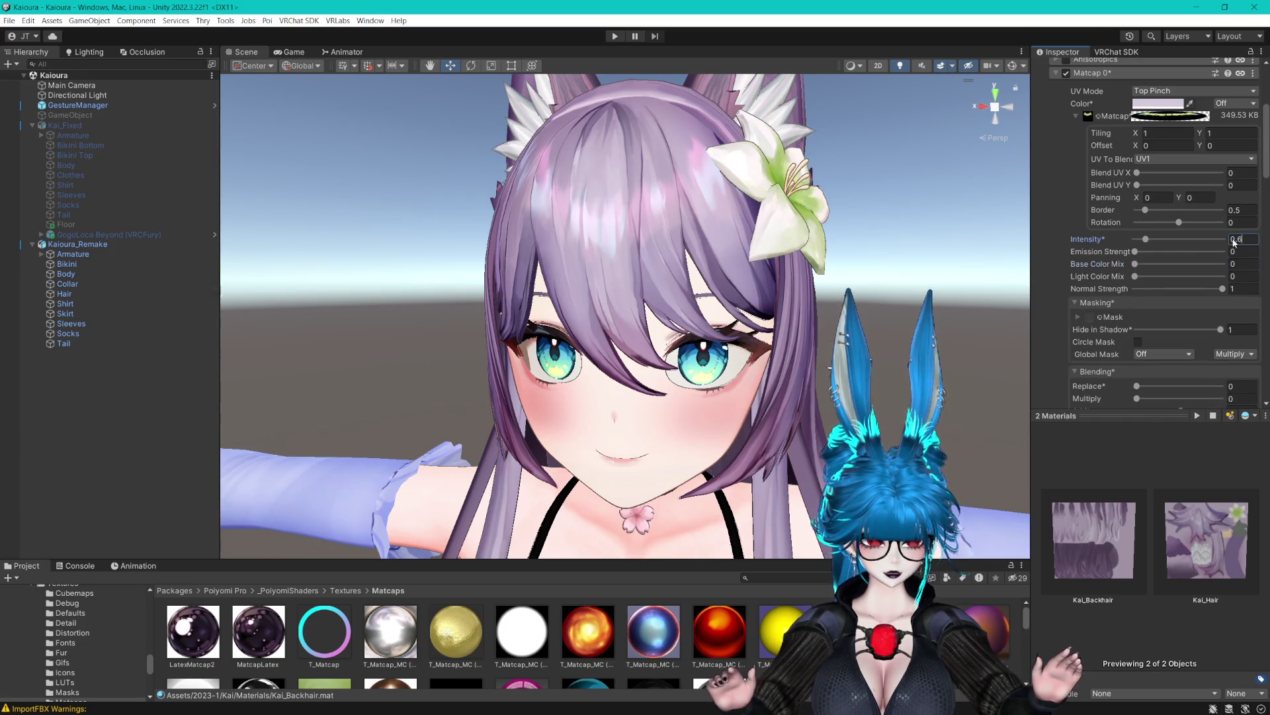
pyautogui.scroll(-7, 1205, 236)
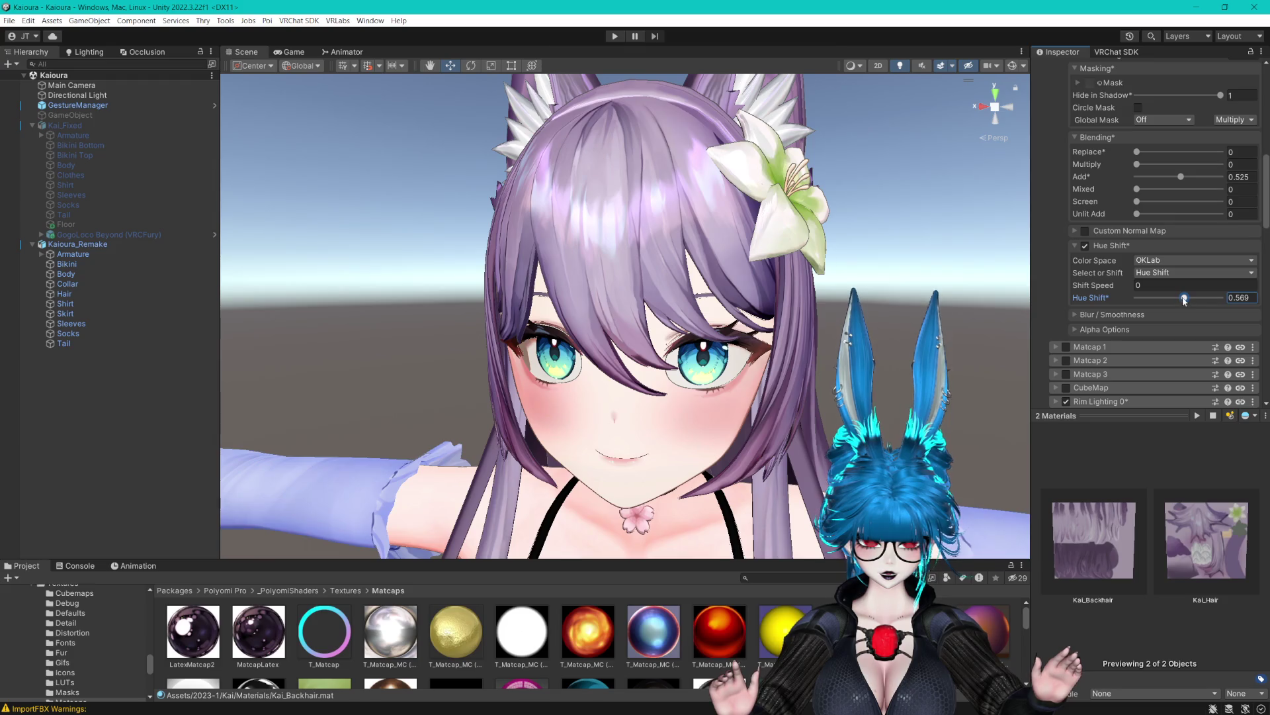
# Set Matcap 0 Base Color Mix to full and the additive blend to about 0.52.
pyautogui.scroll(2, 1172, 286)
pyautogui.moveTo(1179, 249); pyautogui.dragTo(1222, 252)
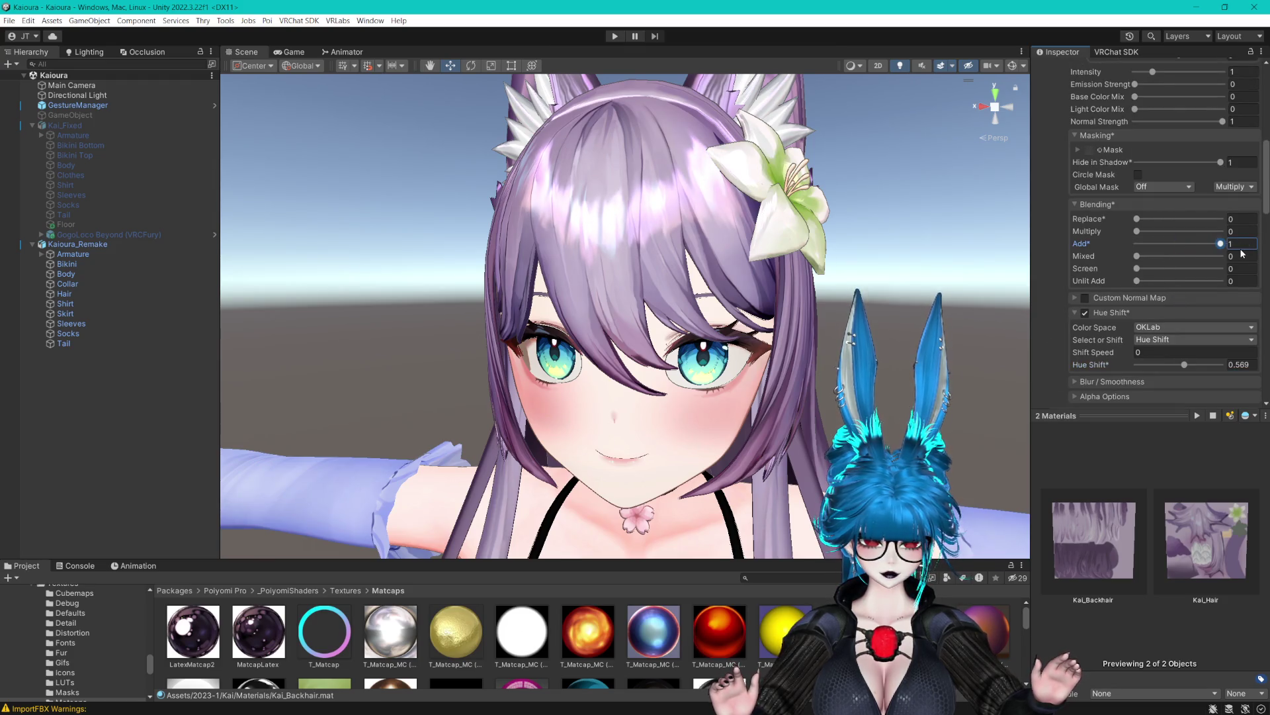
pyautogui.scroll(2, 1172, 222)
pyautogui.moveTo(1138, 164); pyautogui.dragTo(1223, 164)
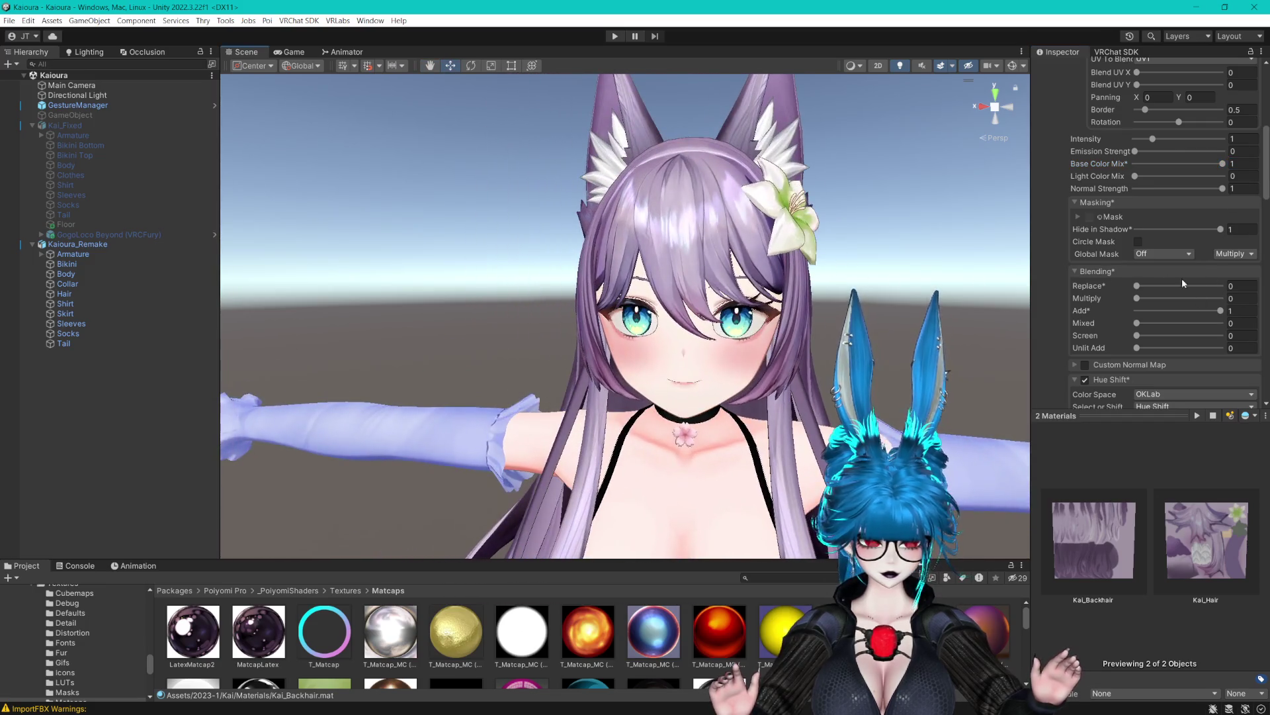
pyautogui.moveTo(1220, 310); pyautogui.dragTo(1178, 311)
# Select Kai_Backhair and Kai_Hair together and enable Custom Normal Map.
pyautogui.moveTo(835, 516); pyautogui.dragTo(835, 246)
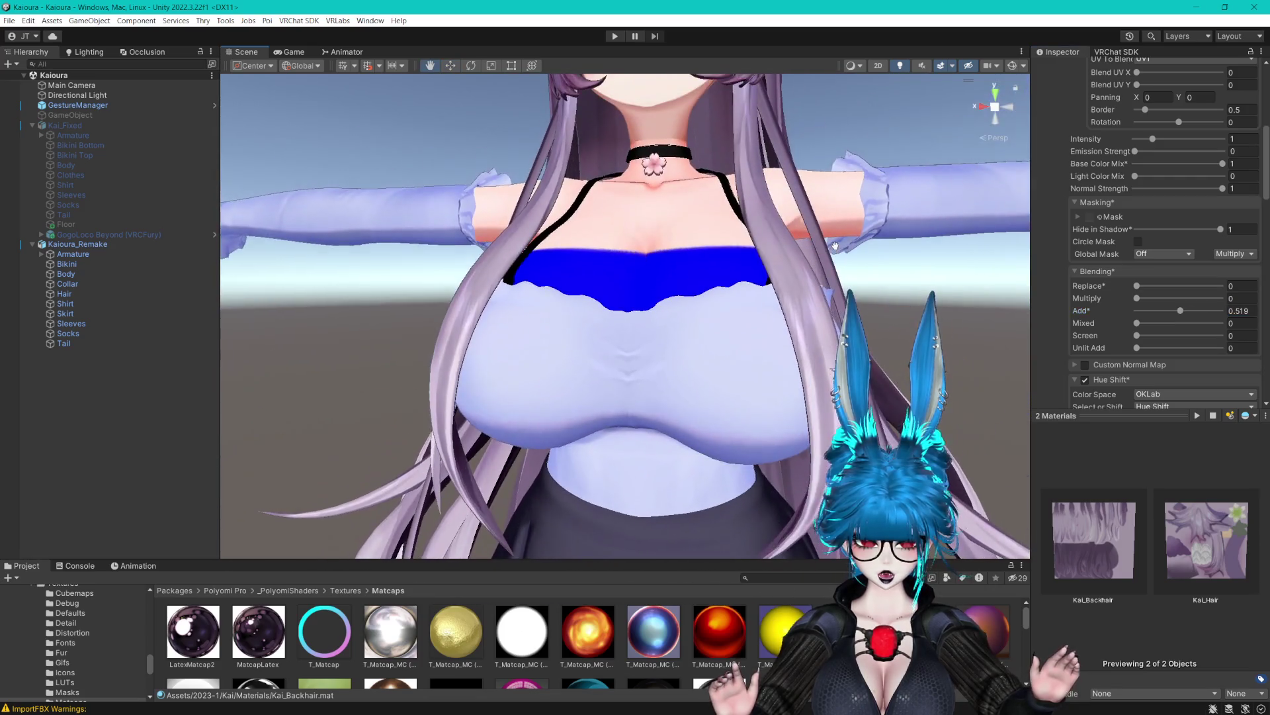
pyautogui.scroll(-3, 839, 264)
pyautogui.scroll(-1, 824, 305)
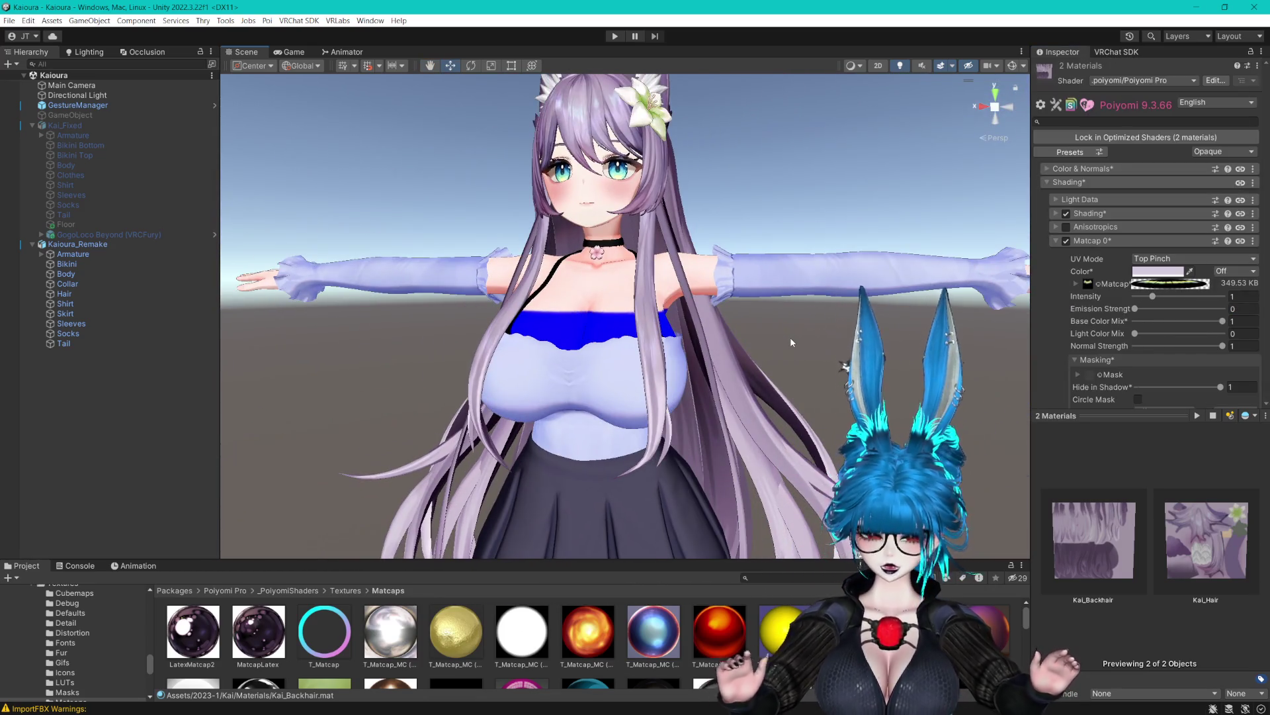
pyautogui.scroll(4, 789, 250)
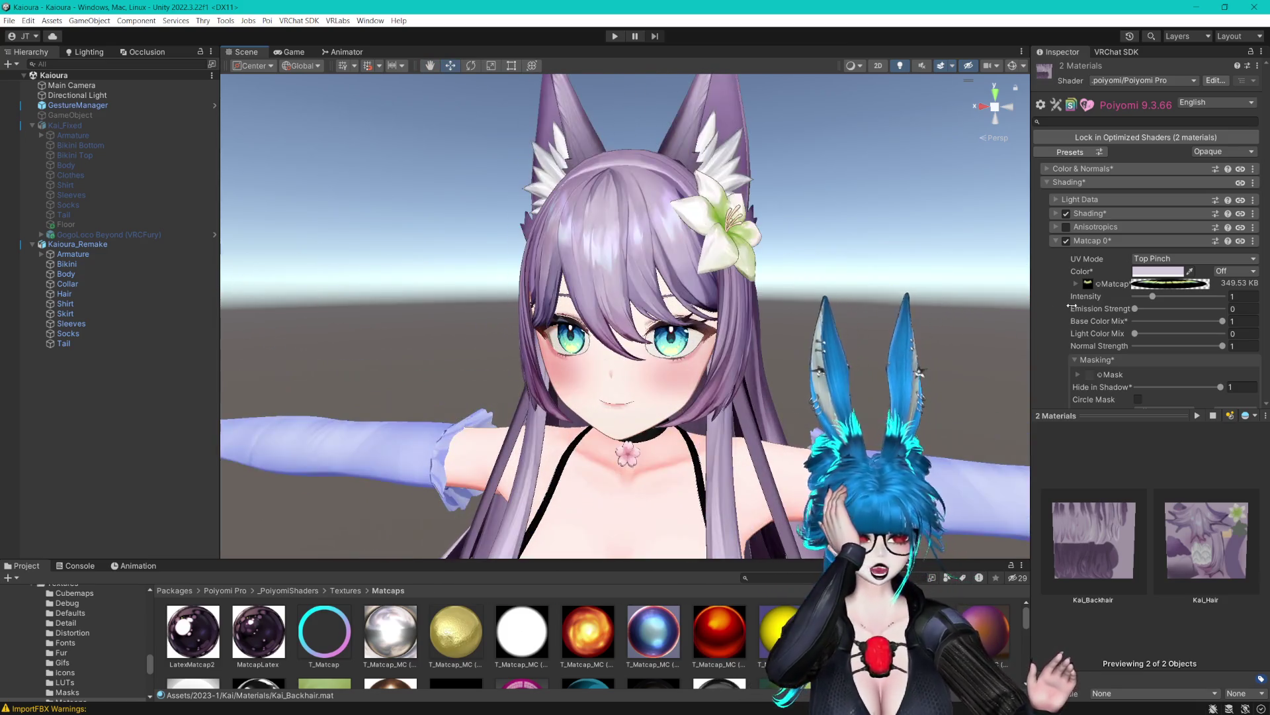
pyautogui.scroll(2, 861, 86)
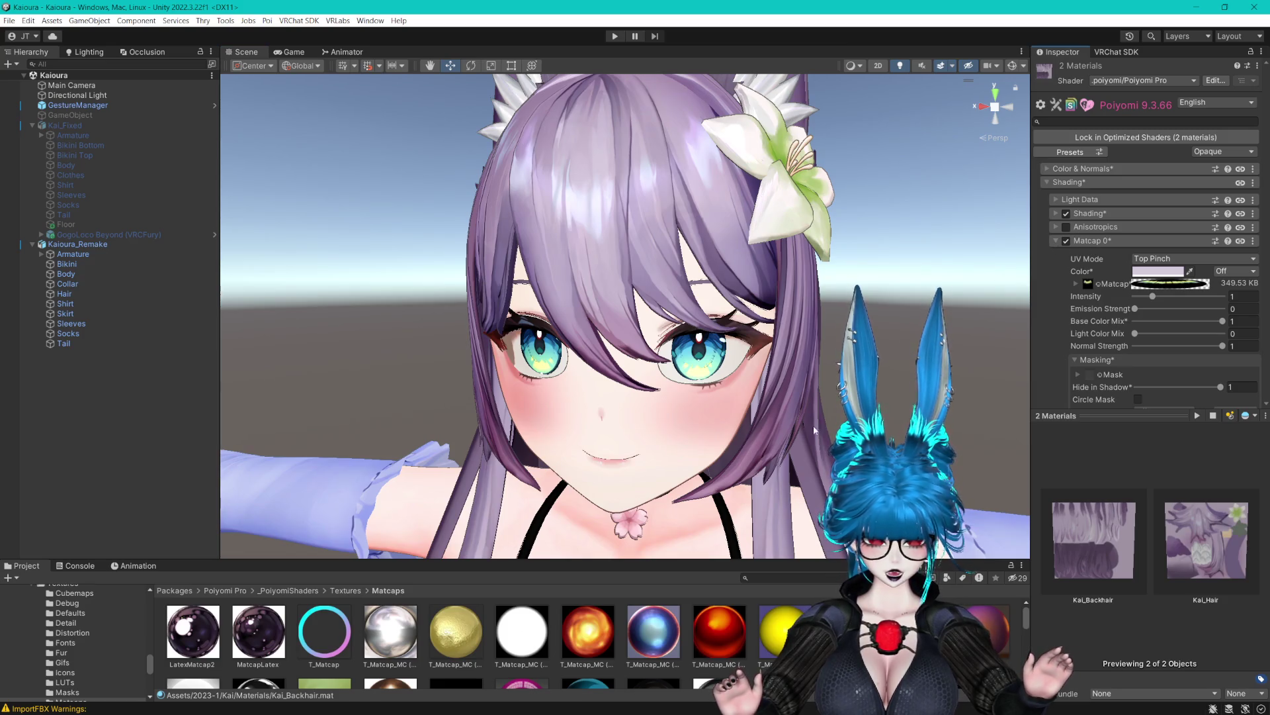
pyautogui.click(753, 210)
pyautogui.click(1165, 318)
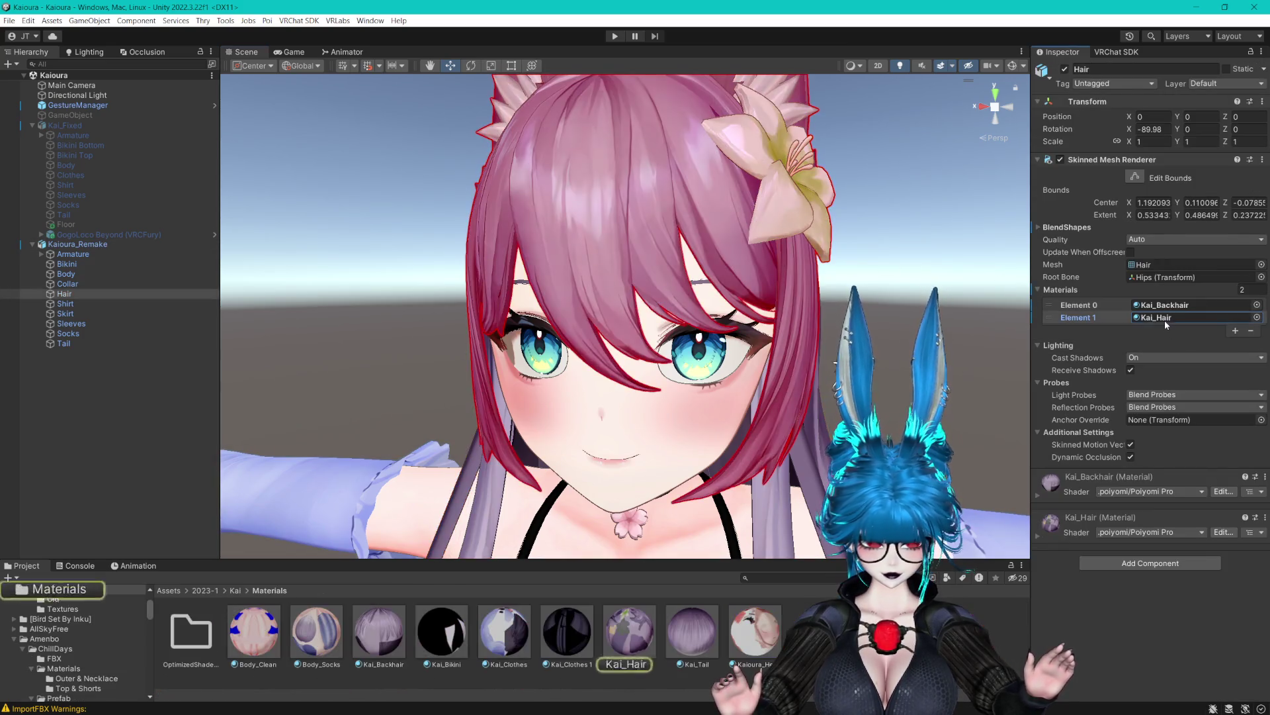
pyautogui.click(630, 632)
pyautogui.keyDown('ctrl'); pyautogui.click(379, 632); pyautogui.keyUp('ctrl')
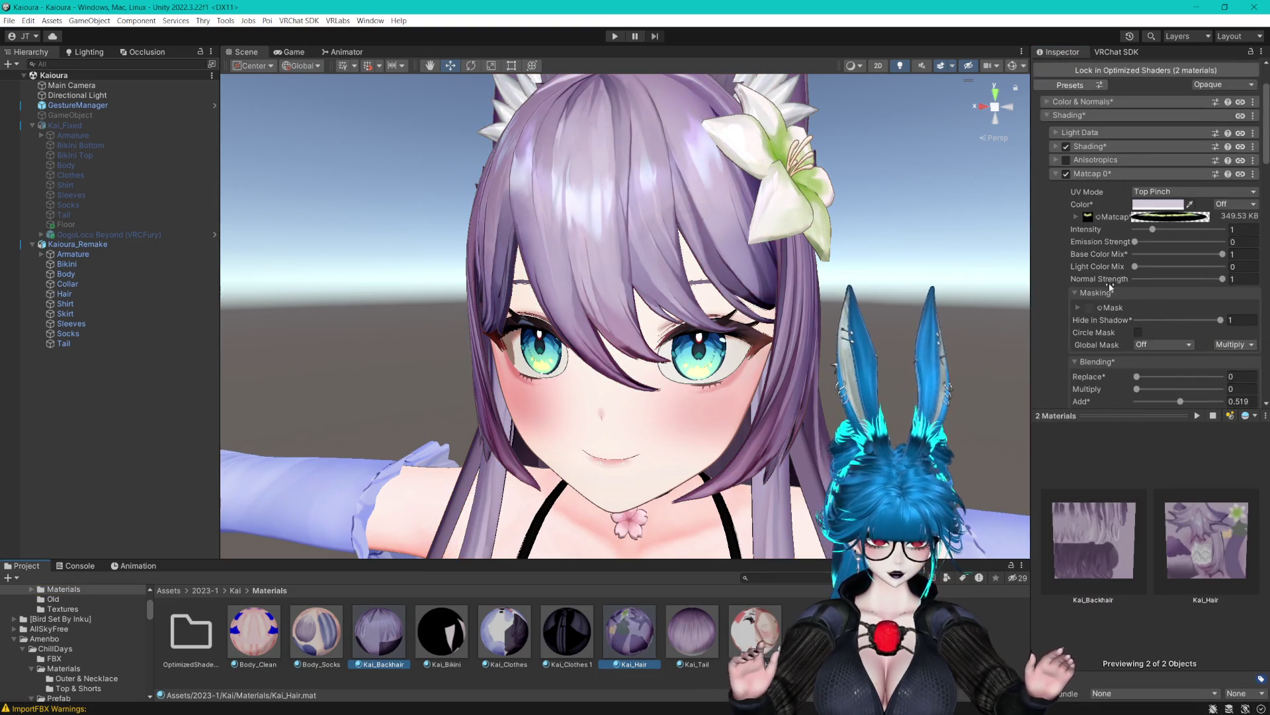
pyautogui.scroll(-3, 1110, 283)
pyautogui.click(1085, 254)
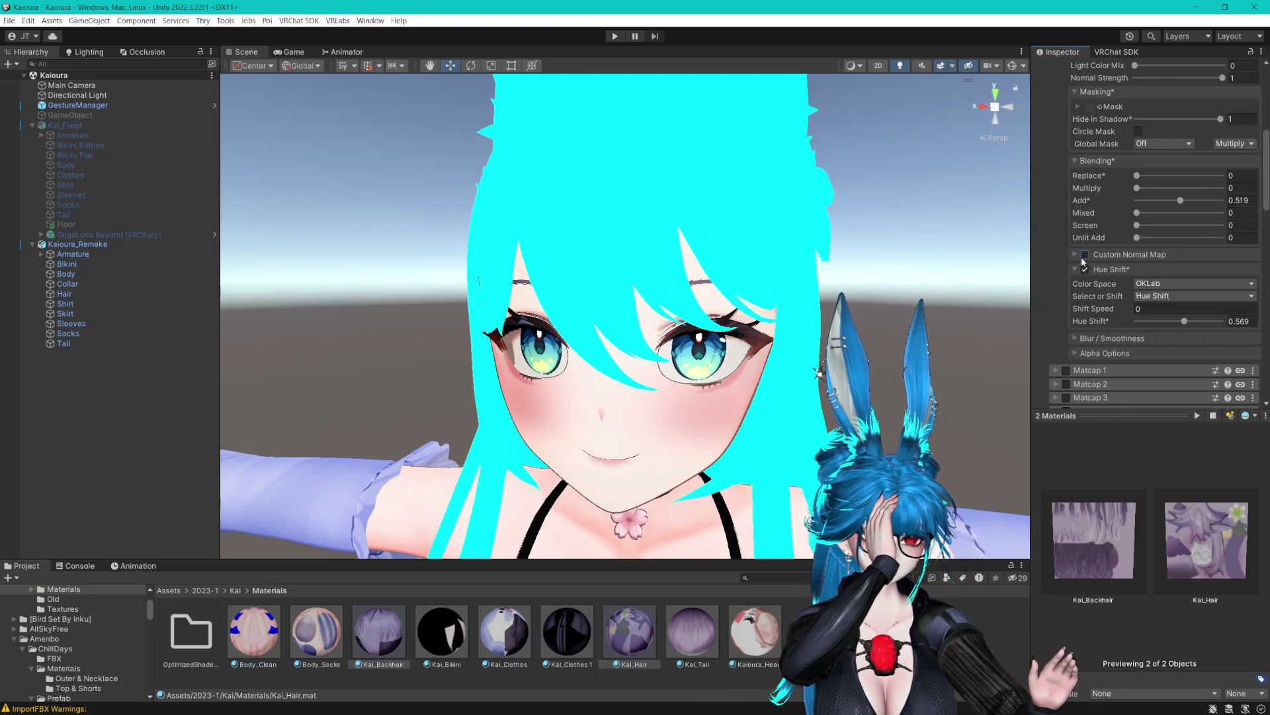
# Assign the HairNormal texture as the hair's custom normal map.
pyautogui.click(1098, 268)
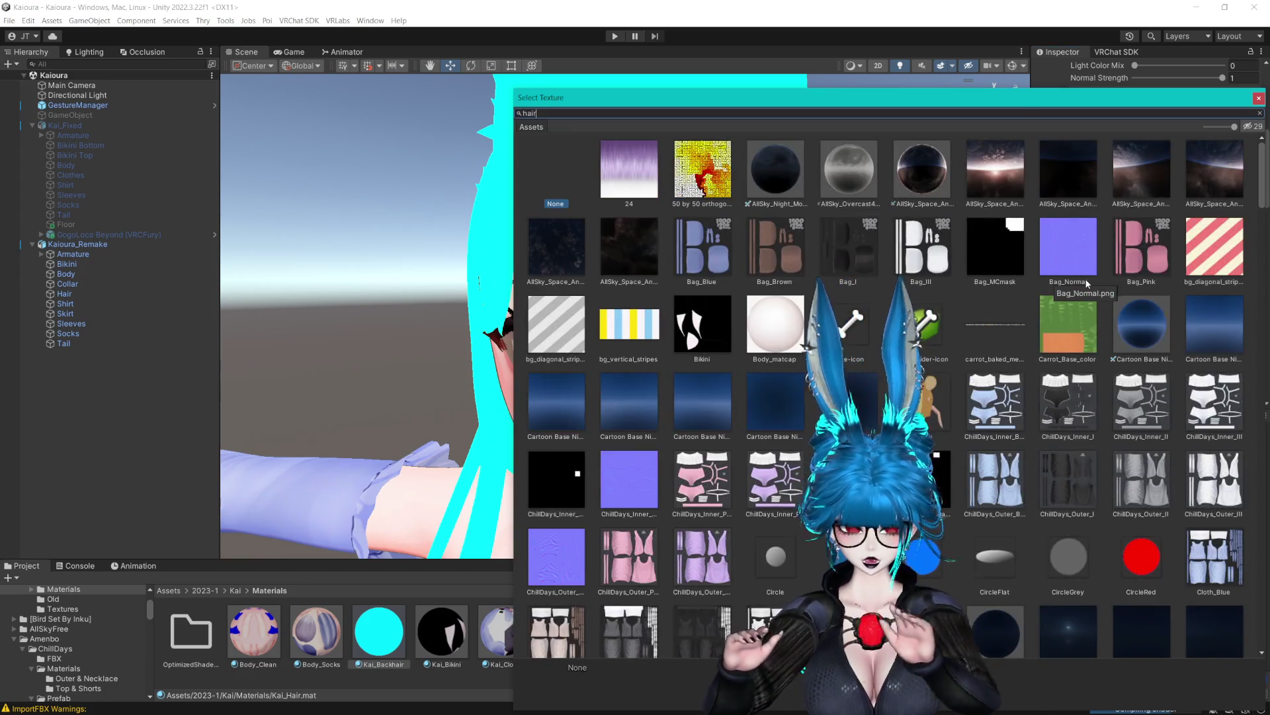
pyautogui.write('hair')
pyautogui.click(758, 173)
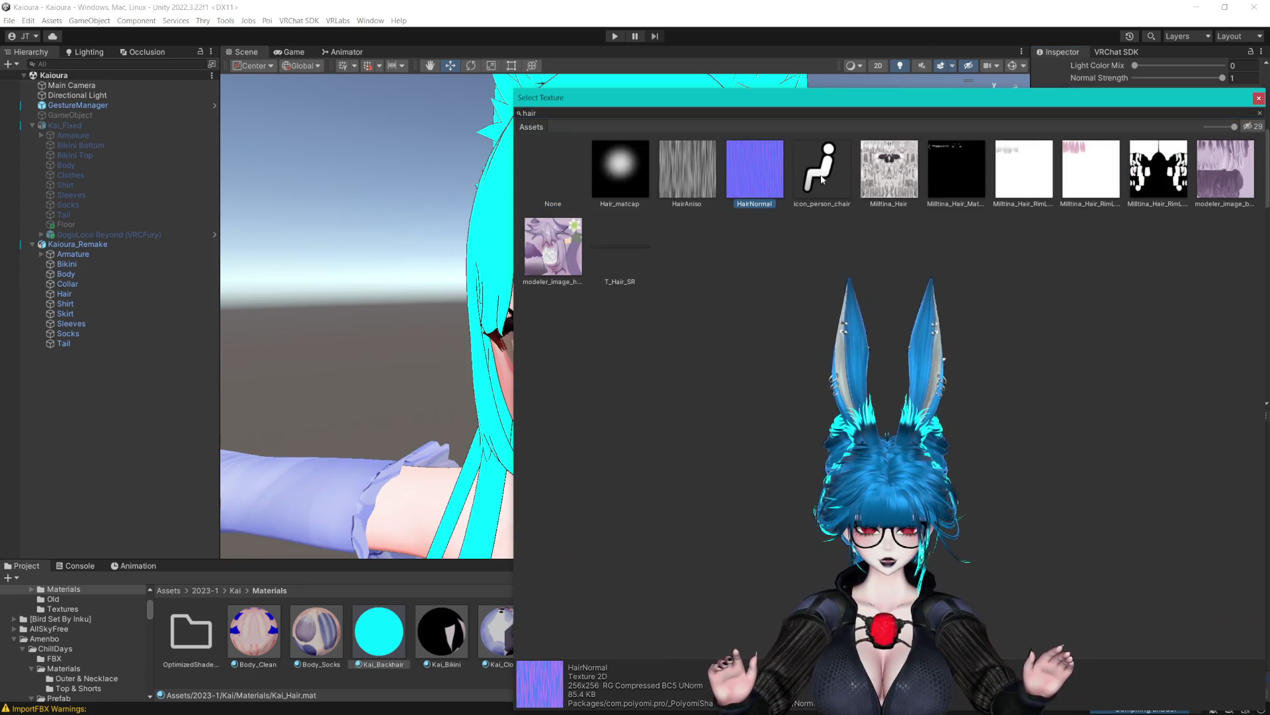
pyautogui.click(1260, 100)
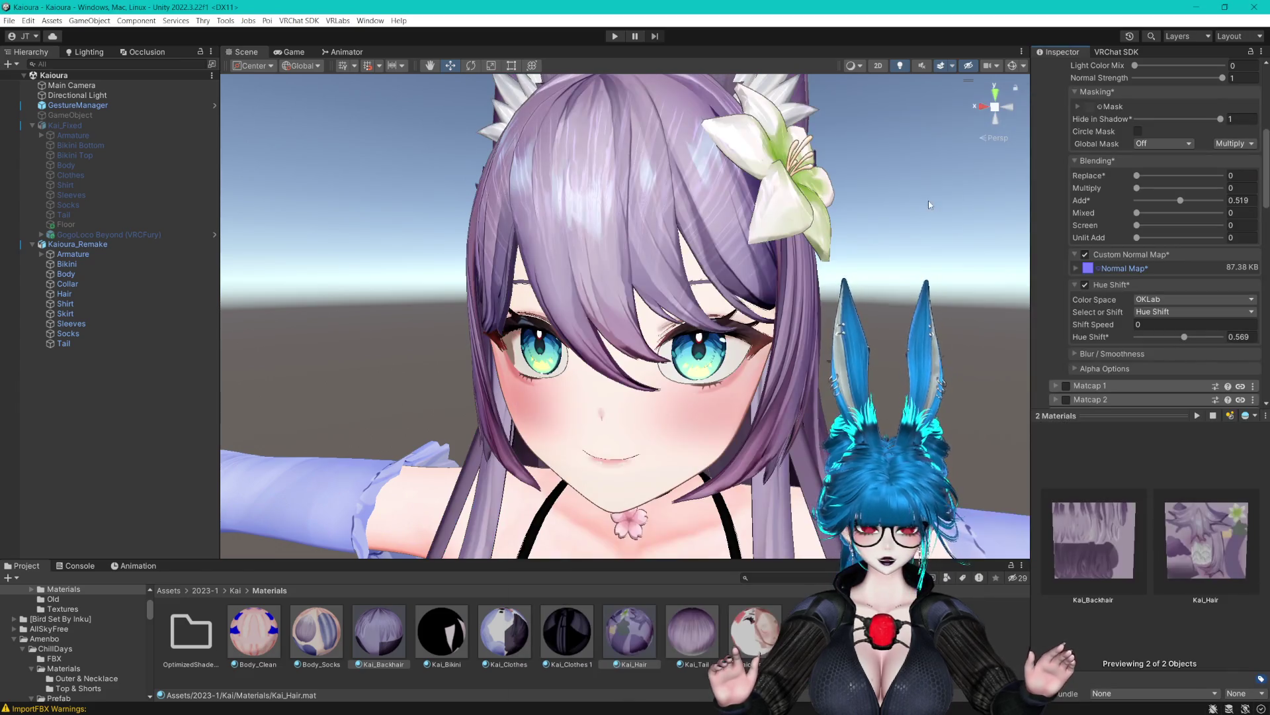
pyautogui.moveTo(915, 200); pyautogui.dragTo(1006, 245)
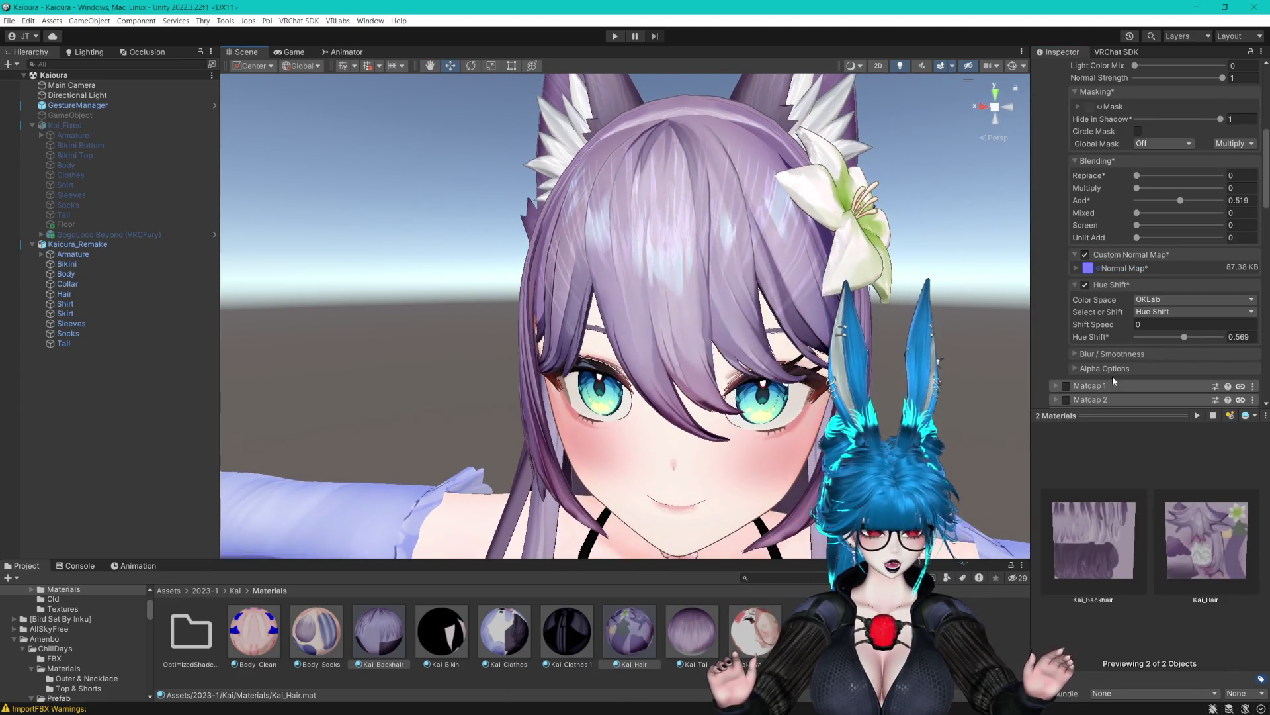
# Try the normal map's tiling, then clear the texture and turn the custom normal map off.
pyautogui.click(1076, 268)
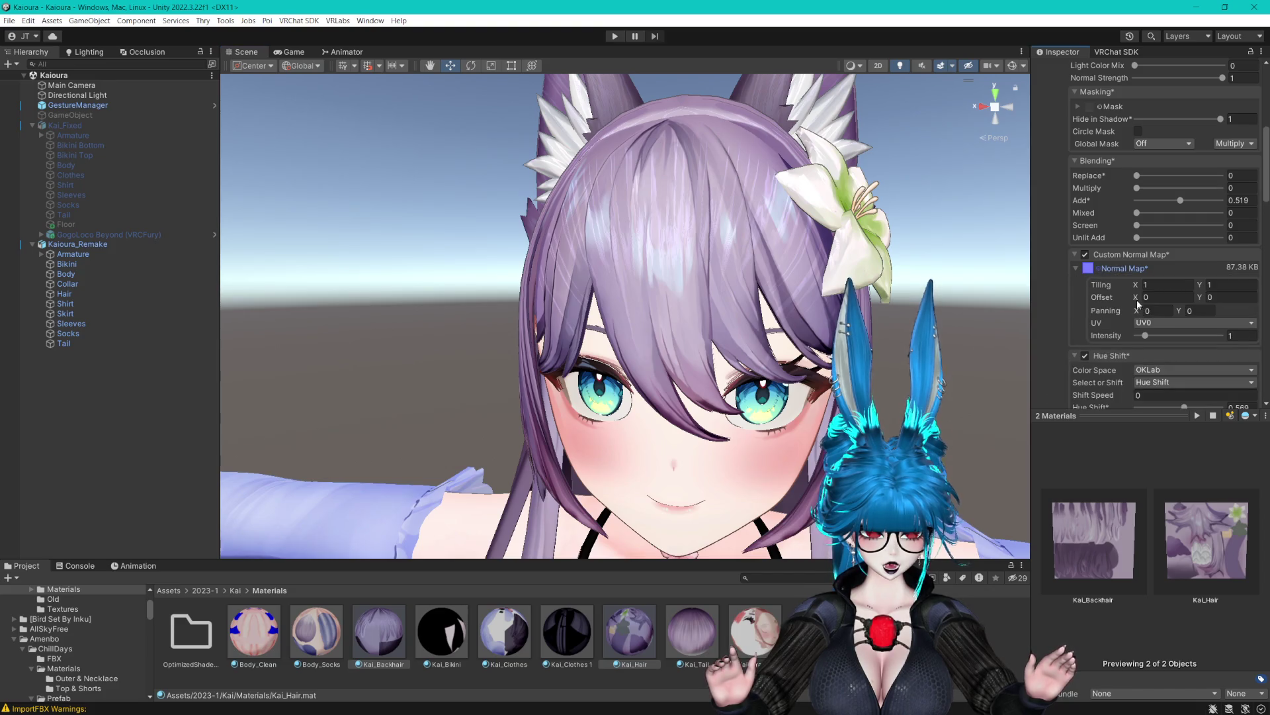
pyautogui.moveTo(1141, 289)
pyautogui.mouseDown()
pyautogui.moveTo(1157, 285)
pyautogui.moveTo(1121, 291)
pyautogui.mouseUp()
pyautogui.click(1092, 273)
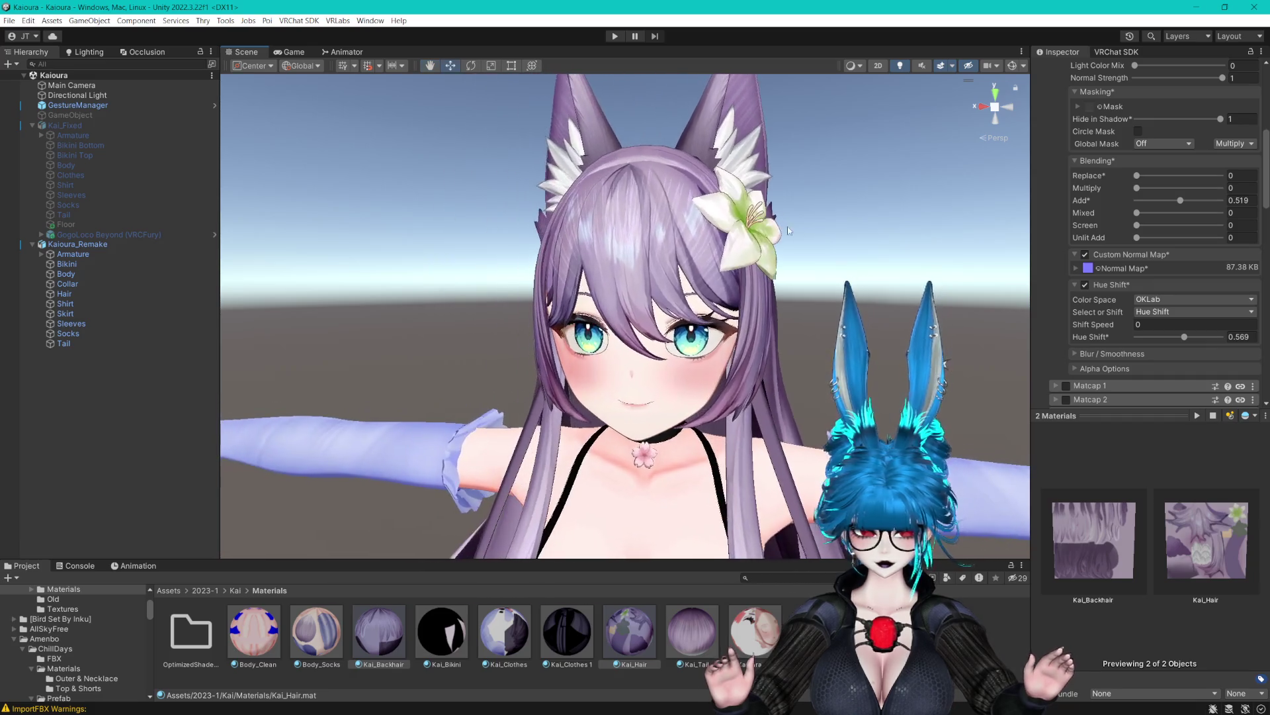
pyautogui.click(1086, 256)
pyautogui.click(1086, 256)
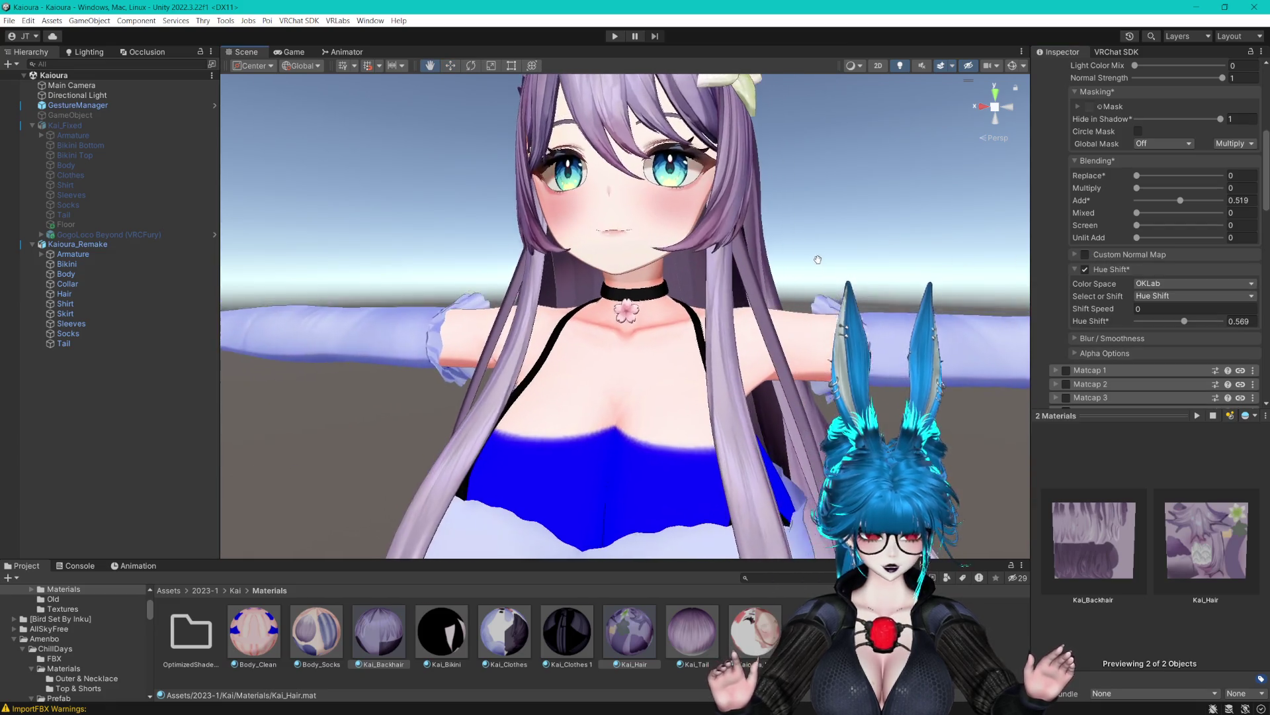
# Expand Blur / Smoothness and raise the hair smoothness to 1.
pyautogui.click(1074, 338)
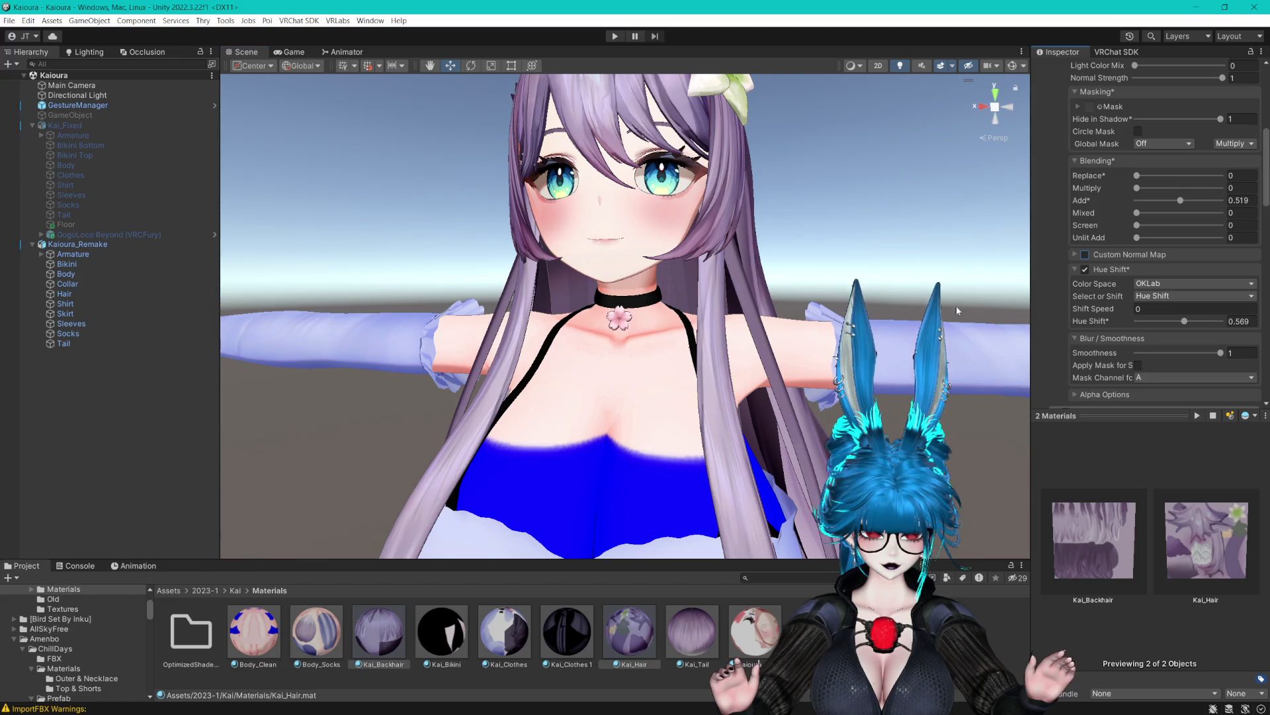
pyautogui.click(1210, 353)
pyautogui.moveTo(1205, 353); pyautogui.dragTo(1225, 352)
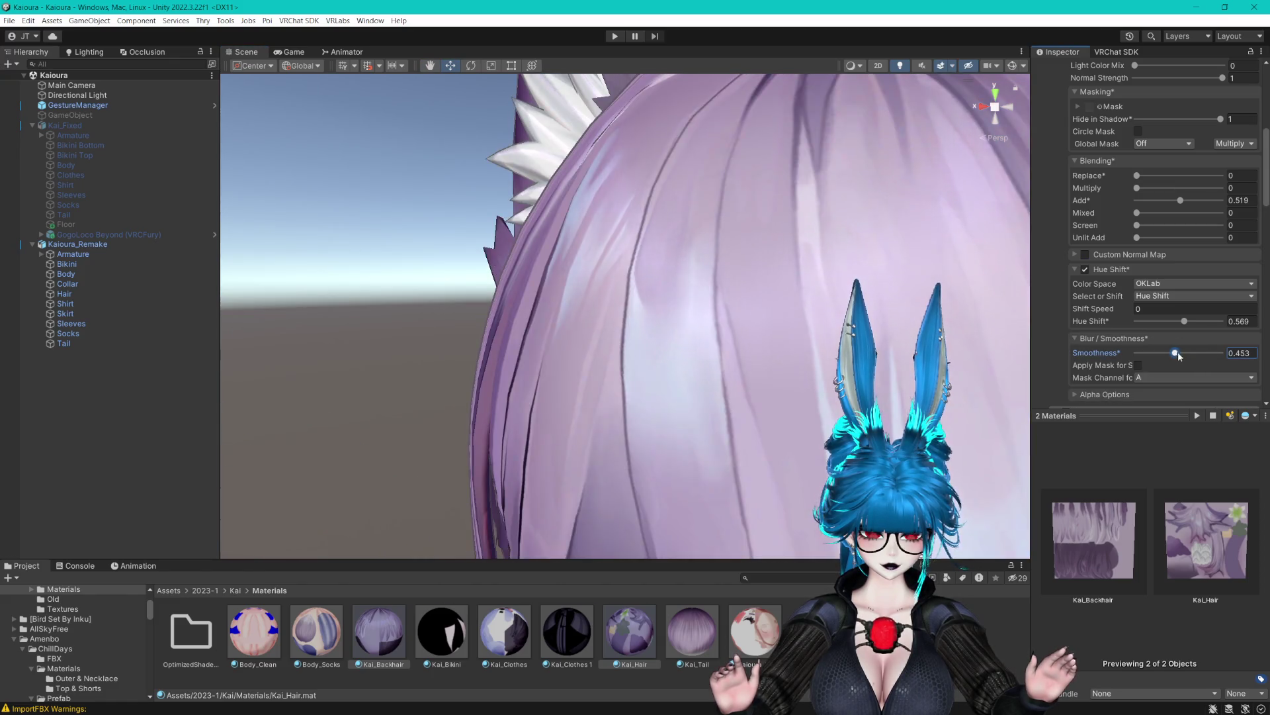
pyautogui.scroll(-5, 904, 333)
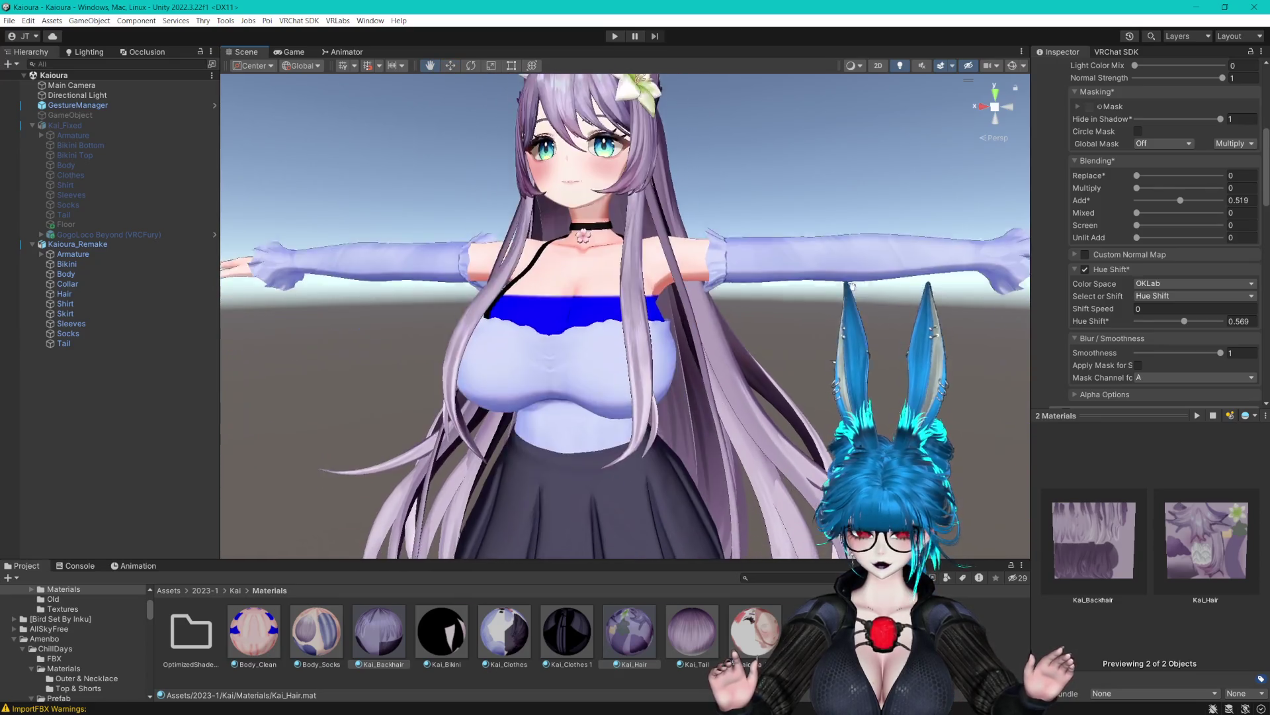
pyautogui.scroll(5, 852, 285)
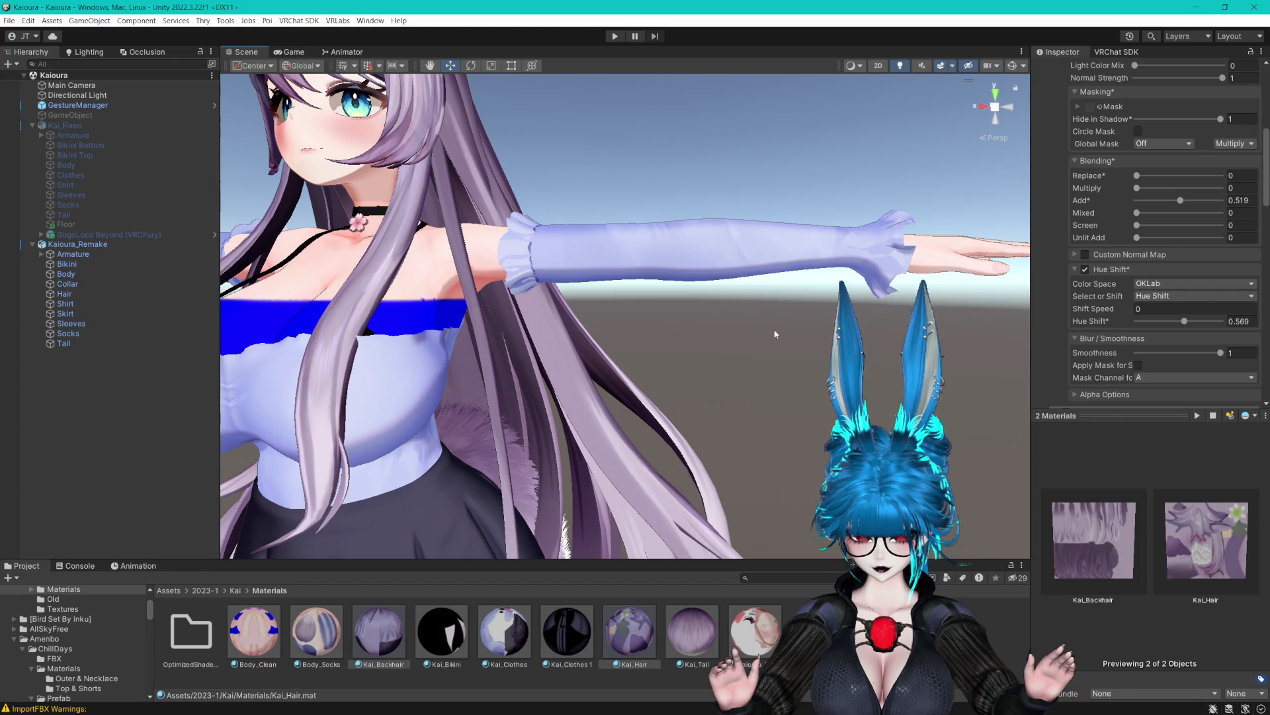
pyautogui.scroll(-5, 837, 302)
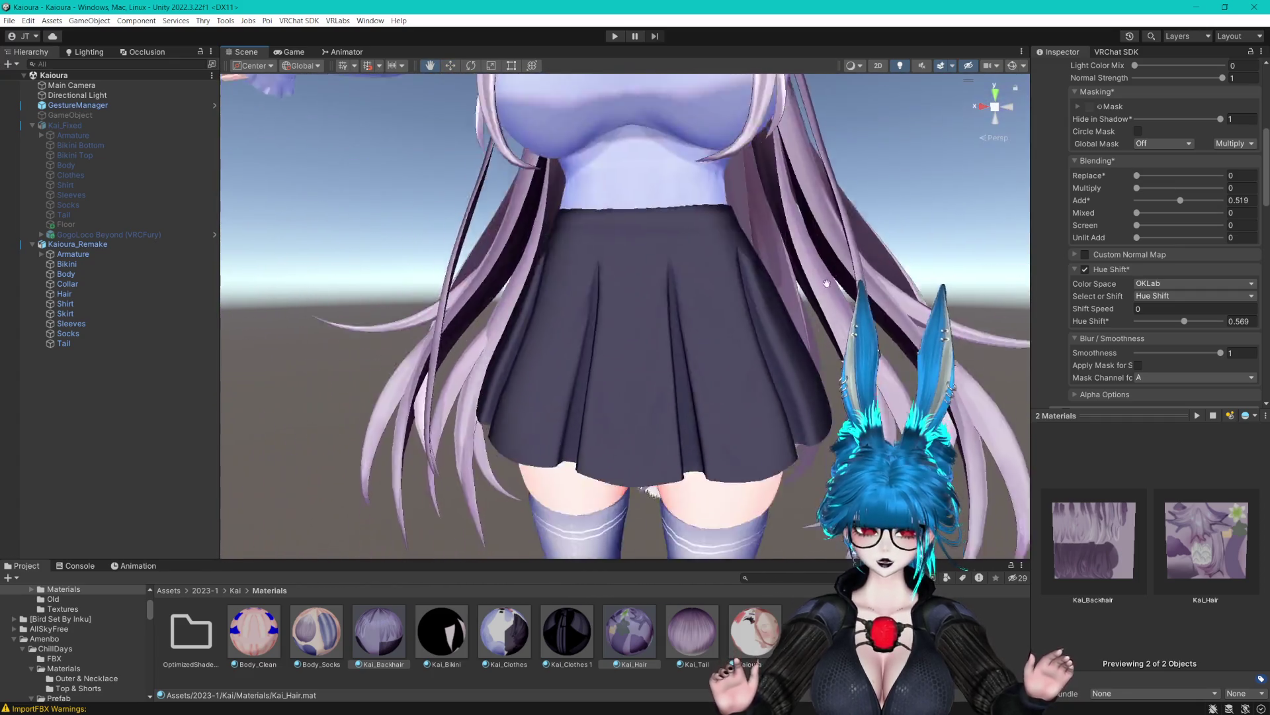
pyautogui.scroll(5, 825, 313)
pyautogui.moveTo(825, 314); pyautogui.dragTo(825, 285)
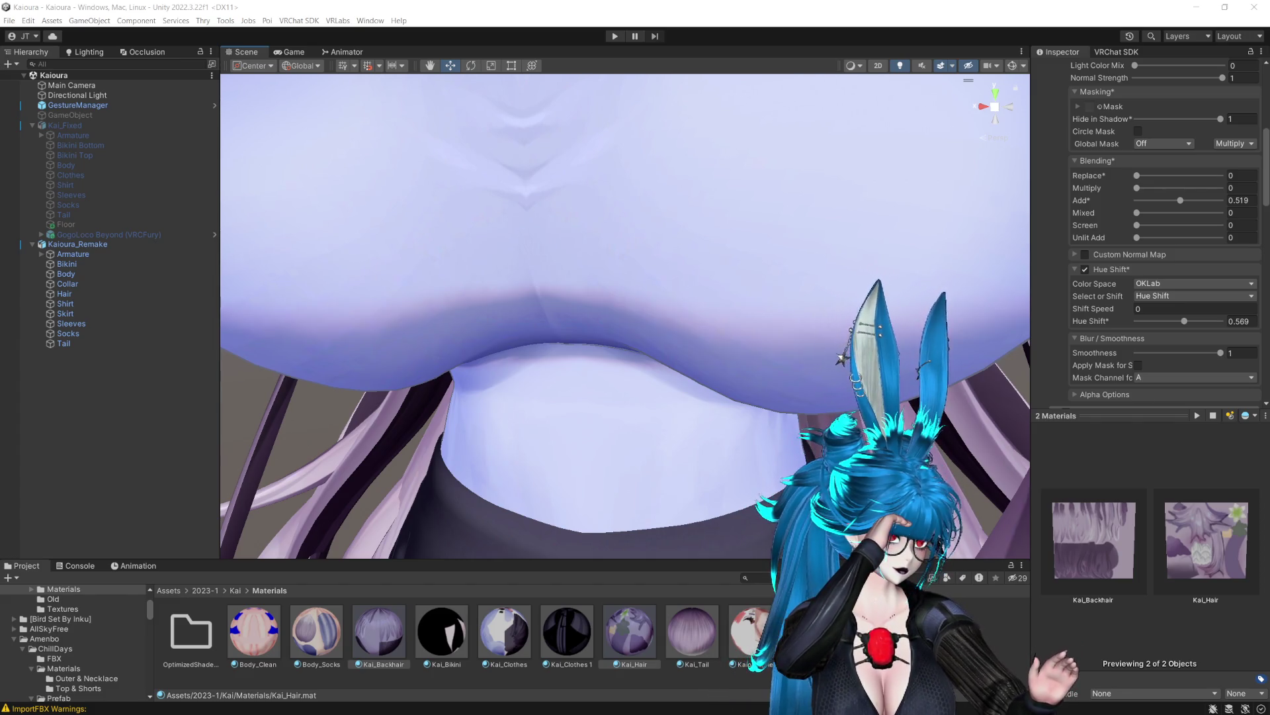
# Browse File Explorer to the Kaioura Assets folder, then select the Shirt object in Unity.
pyautogui.hotkey('alt', 'Tab')
pyautogui.moveTo(711, 87); pyautogui.dragTo(517, 88)
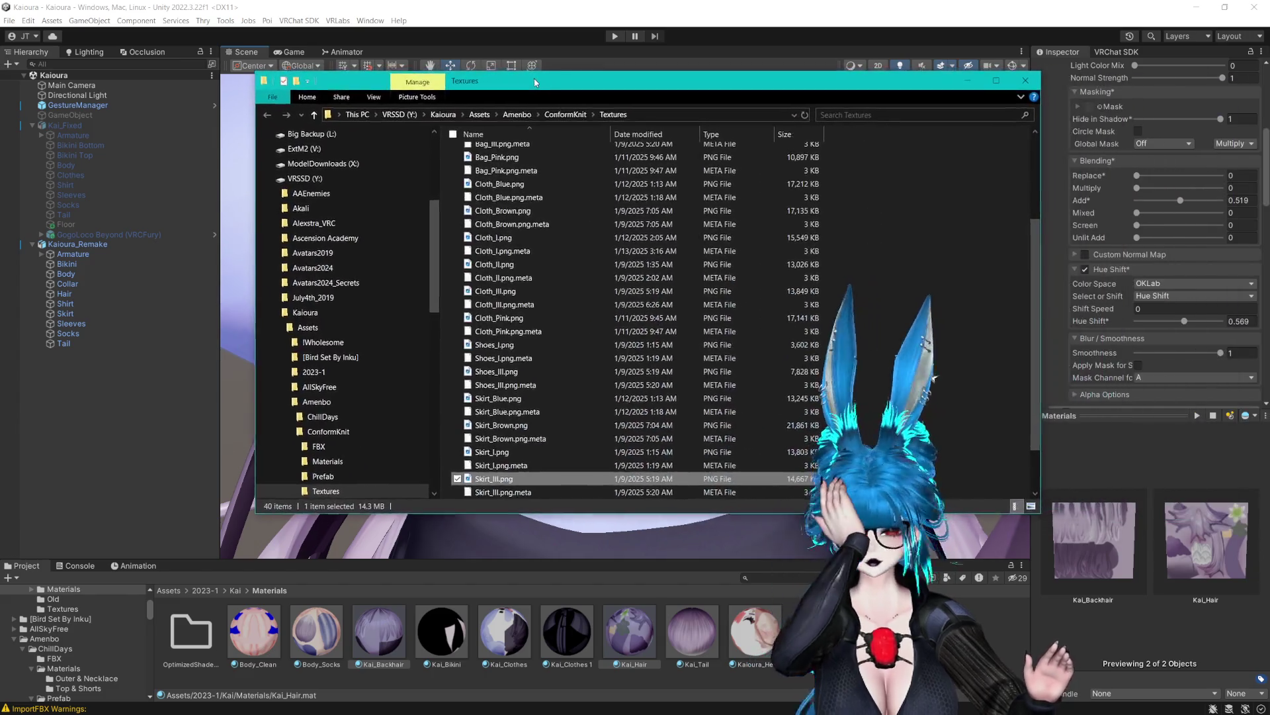
pyautogui.click(448, 123)
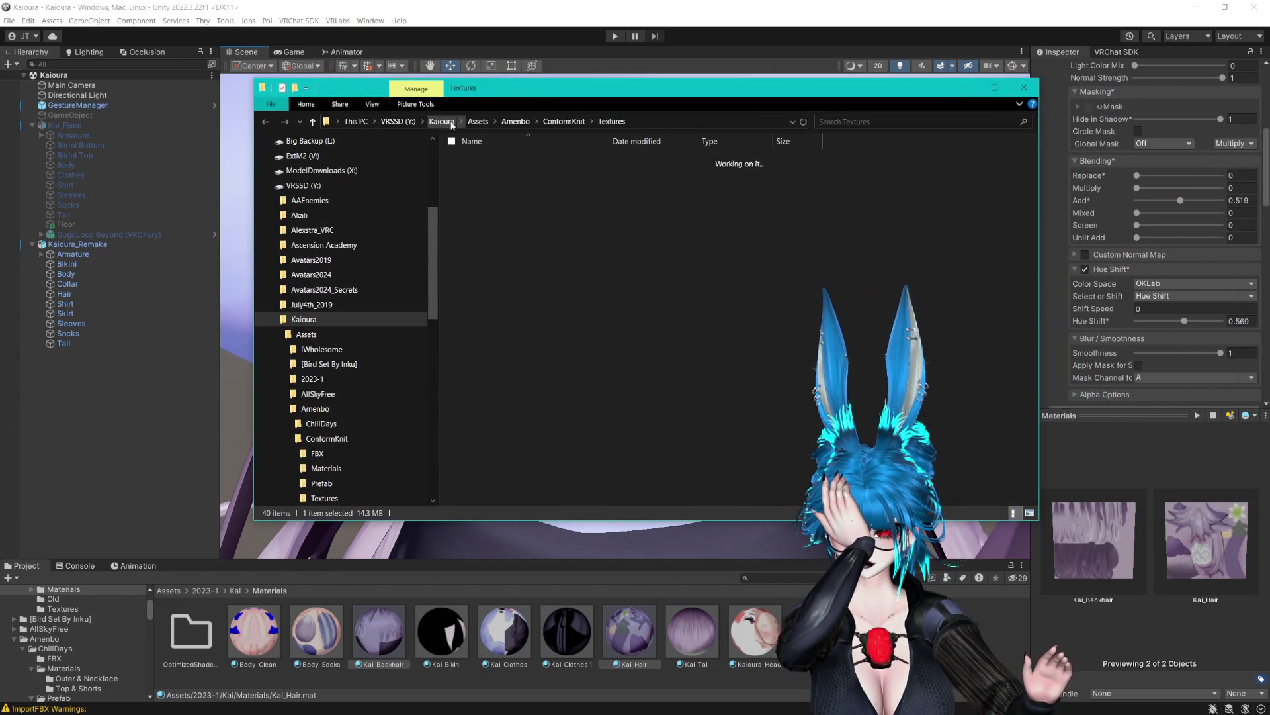
pyautogui.doubleClick(489, 163)
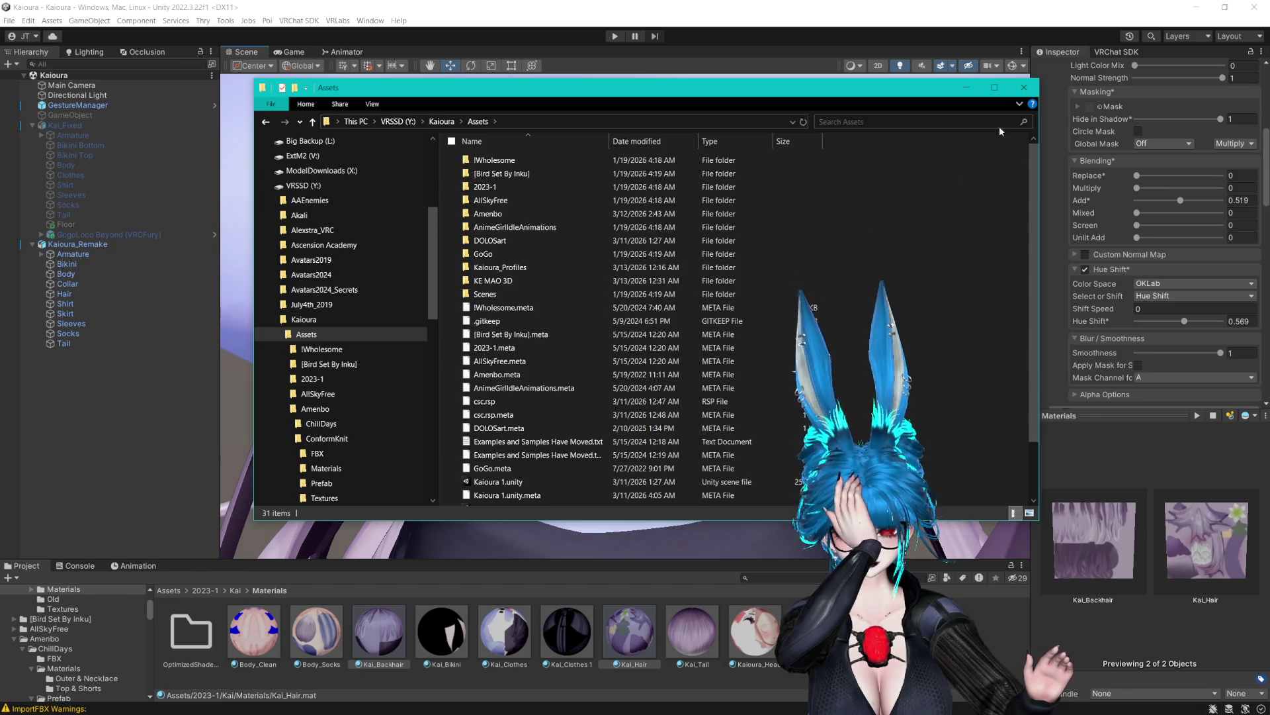
pyautogui.click(966, 88)
pyautogui.click(835, 261)
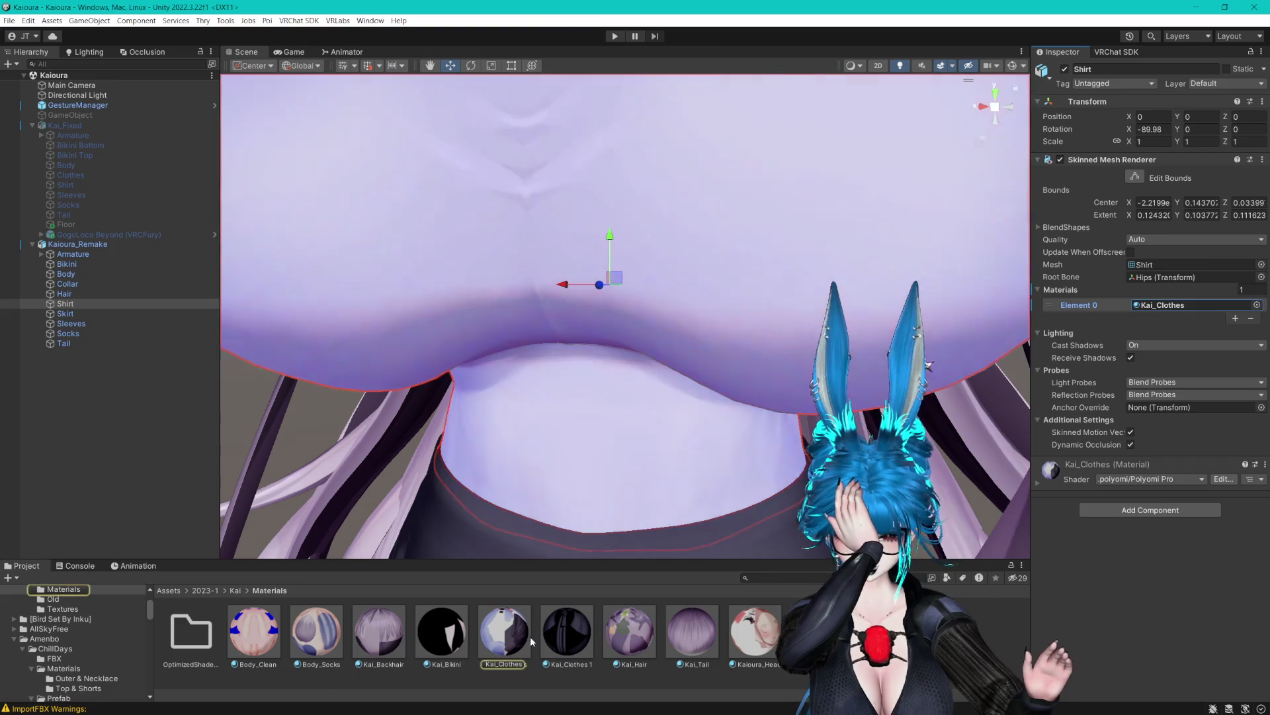
# Select Kai_Clothes and open the Assets/2023-1/Kai/Textures folder.
pyautogui.click(528, 635)
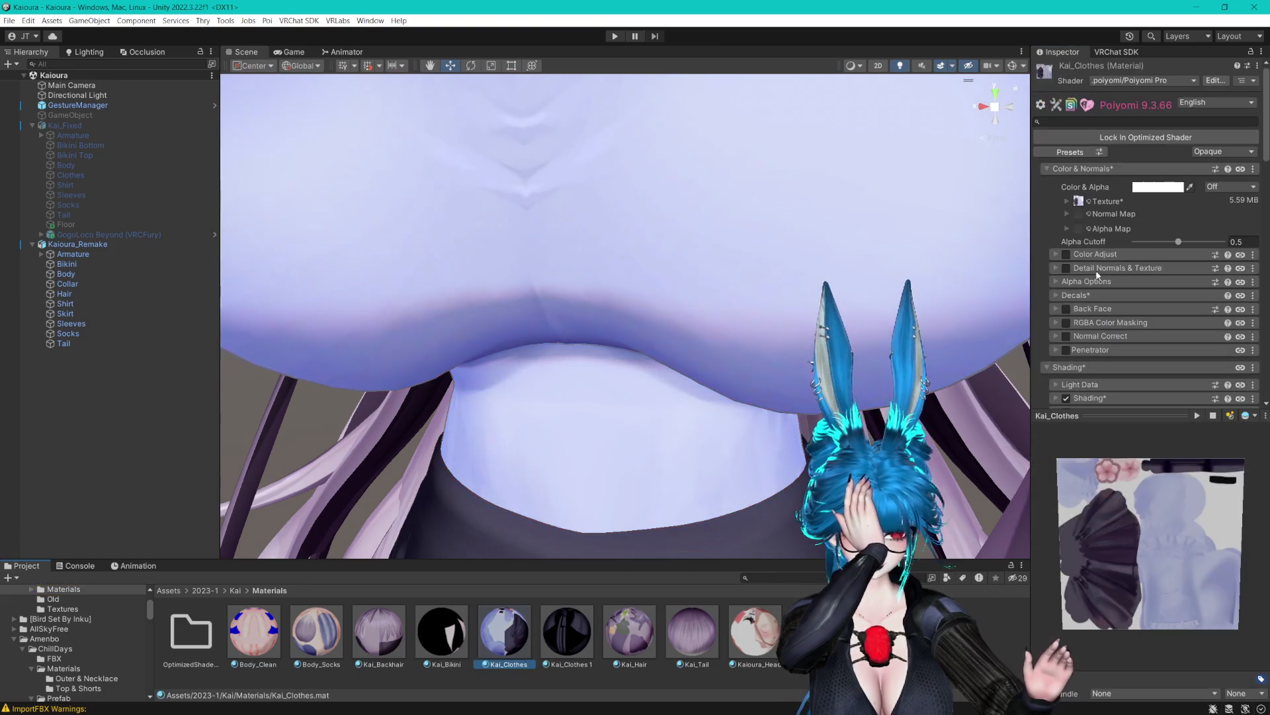
pyautogui.click(1079, 201)
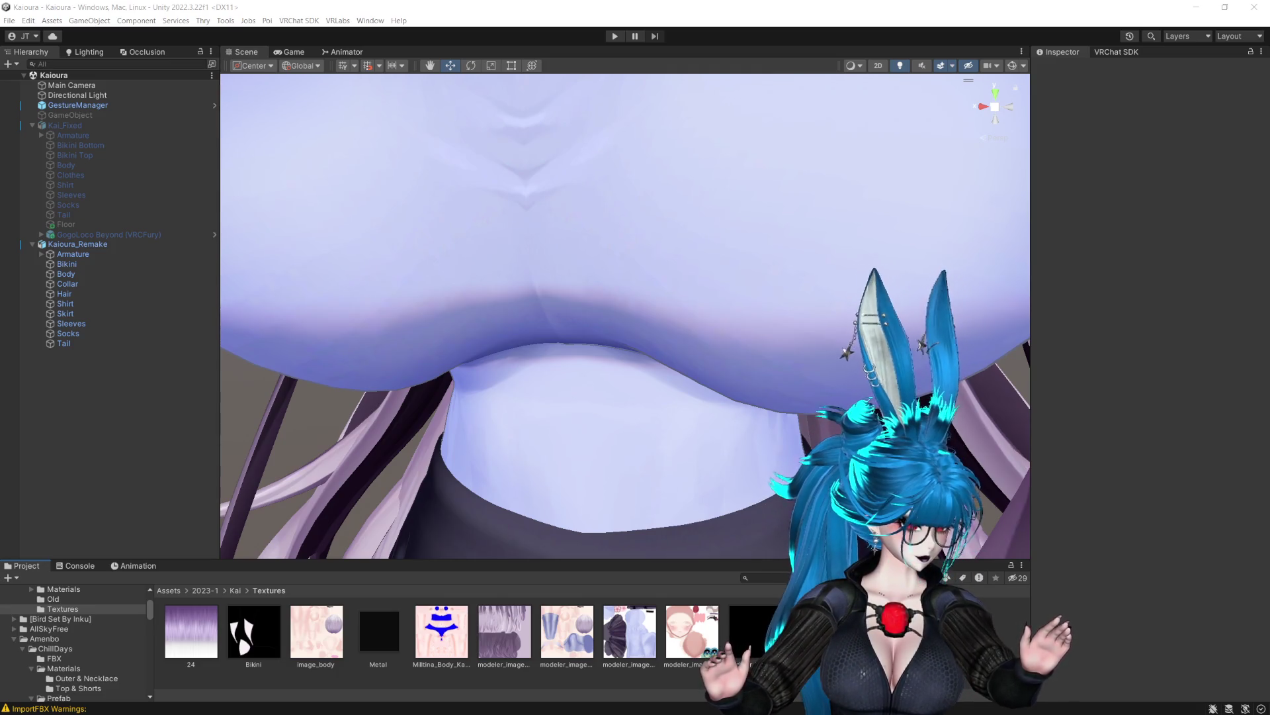
# Reveal Textures in Explorer, drag HCEc4L3aMAQQSRJ.jpg into the Kai folder, then close Explorer.
pyautogui.rightClick(895, 677)
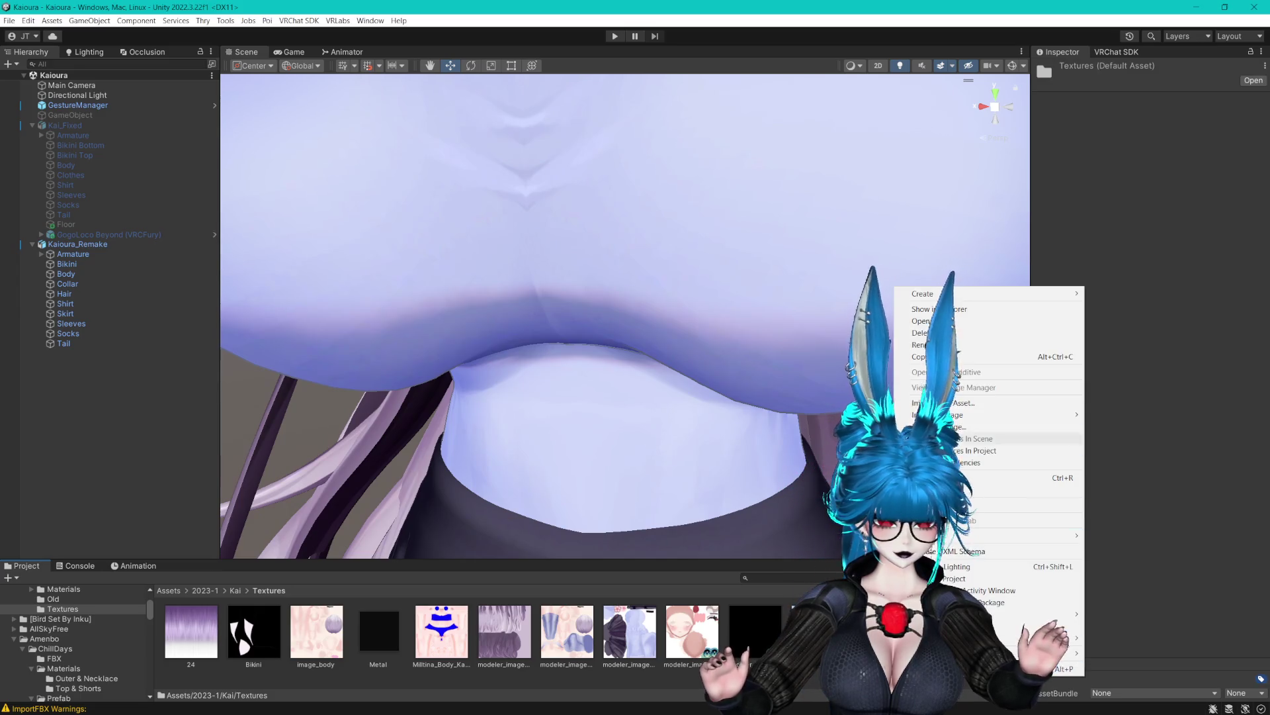
pyautogui.click(920, 308)
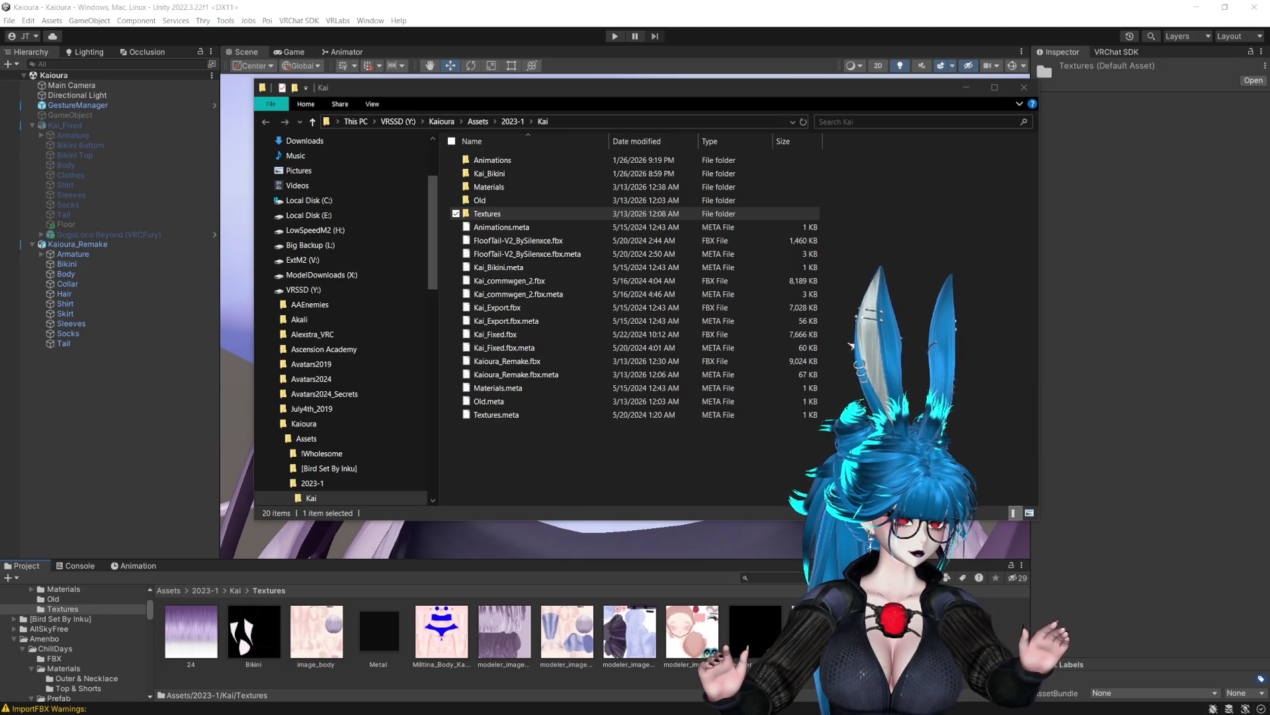
pyautogui.moveTo(1052, 435); pyautogui.dragTo(960, 430)
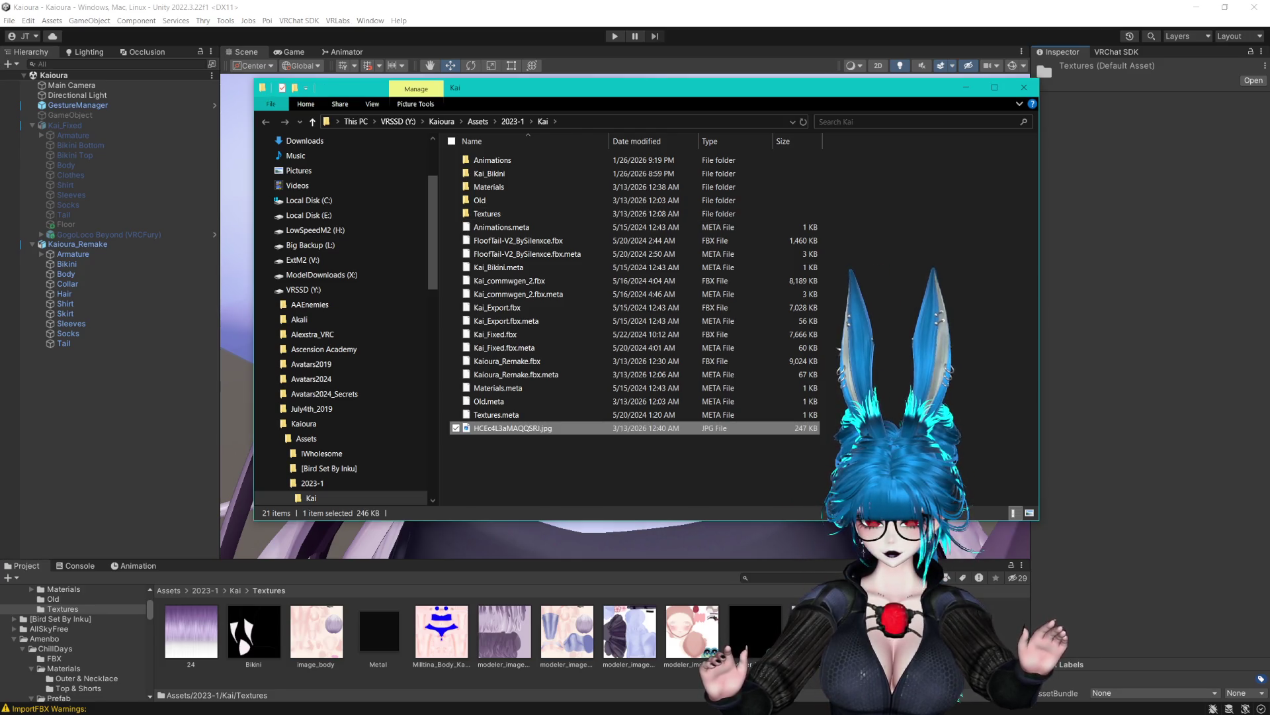
pyautogui.hotkey('alt', 'F4')
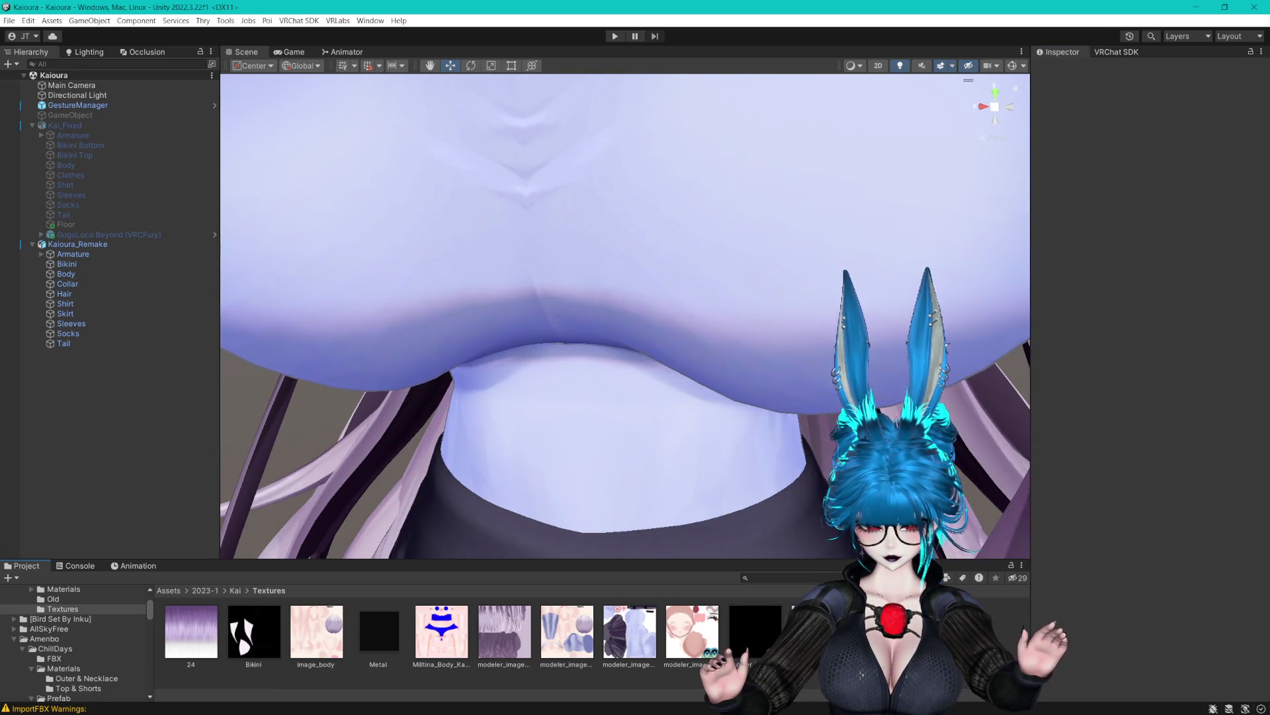
# Move HCEc4L3aMAQQSRJ.jpg from the Kai folder into Kai/Textures.
pyautogui.click(235, 590)
pyautogui.moveTo(582, 656); pyautogui.dragTo(325, 661)
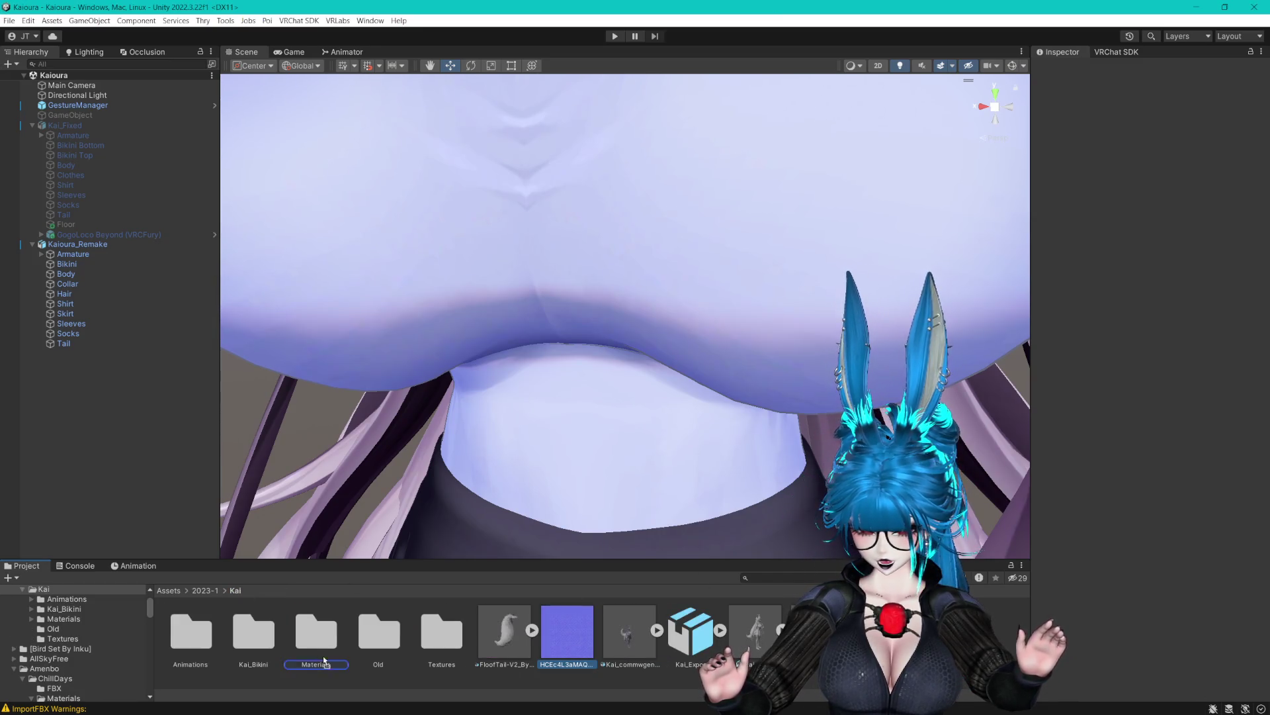
pyautogui.moveTo(437, 641); pyautogui.dragTo(434, 637)
pyautogui.doubleClick(434, 637)
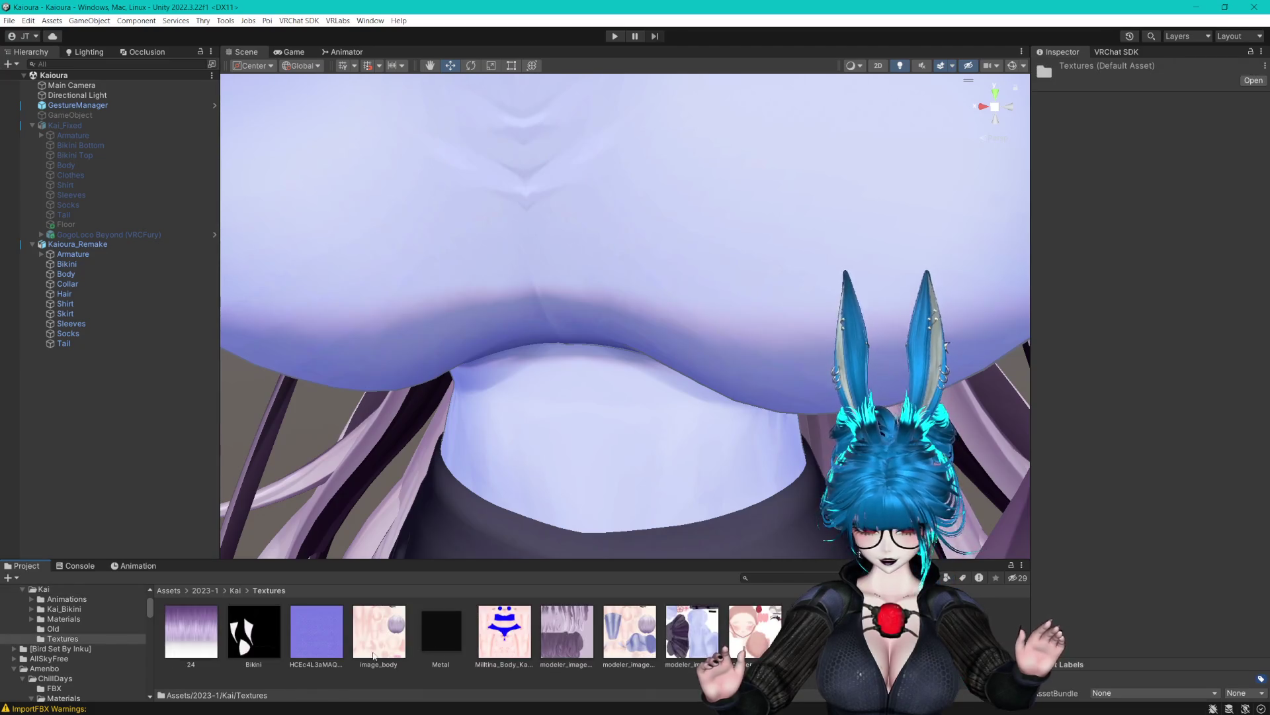
pyautogui.click(316, 631)
# Set the image's Texture Type to Normal map with a 1024 default max size.
pyautogui.click(1145, 108)
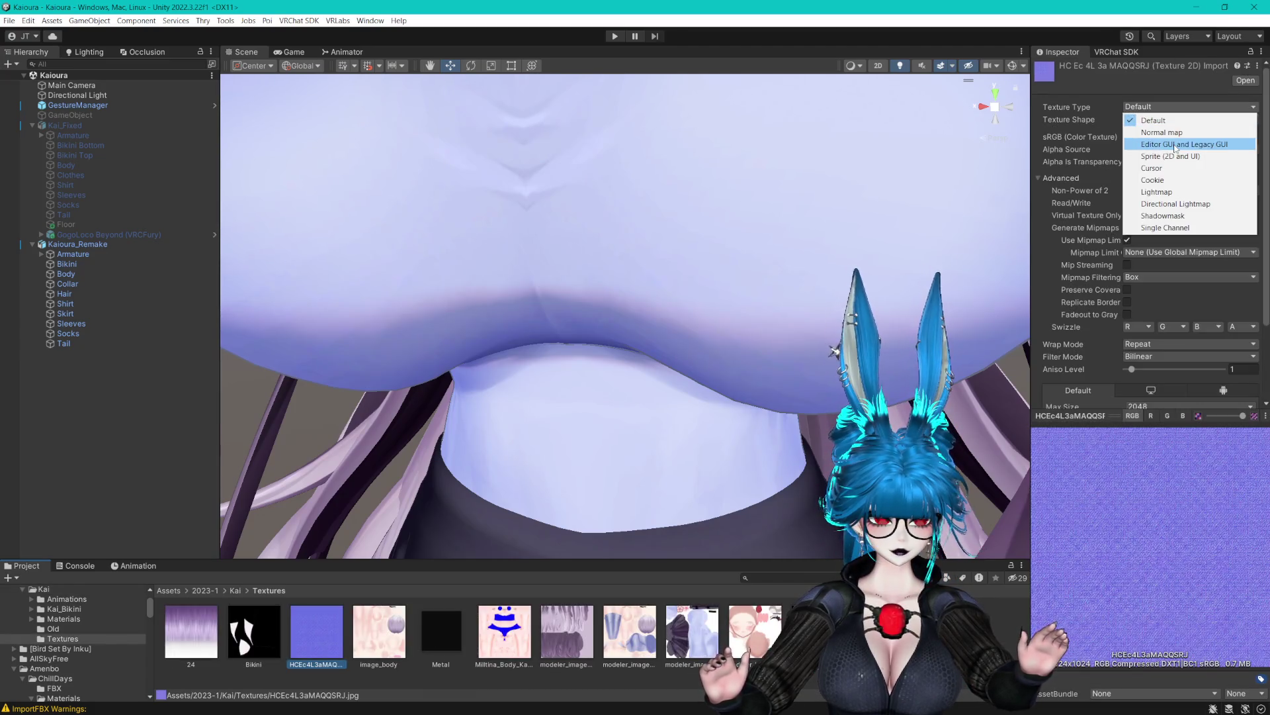
pyautogui.click(1154, 128)
pyautogui.scroll(-2, 1189, 295)
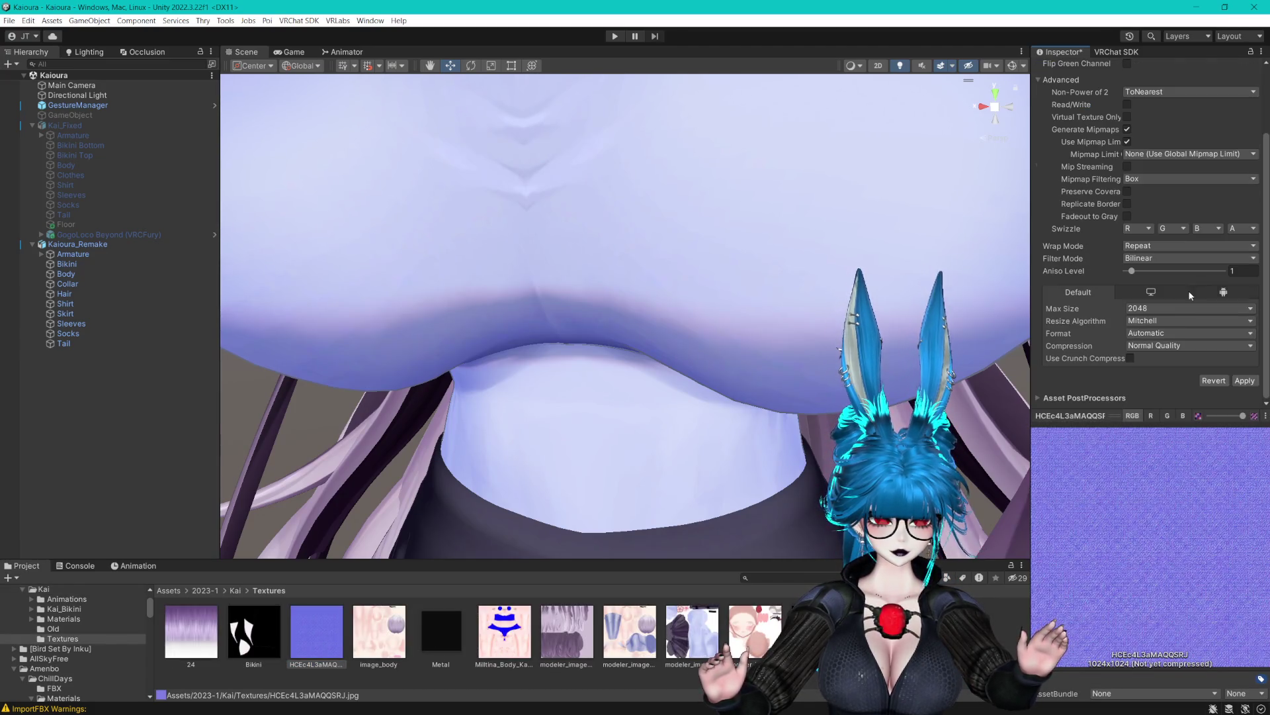
pyautogui.click(1153, 310)
pyautogui.click(1159, 382)
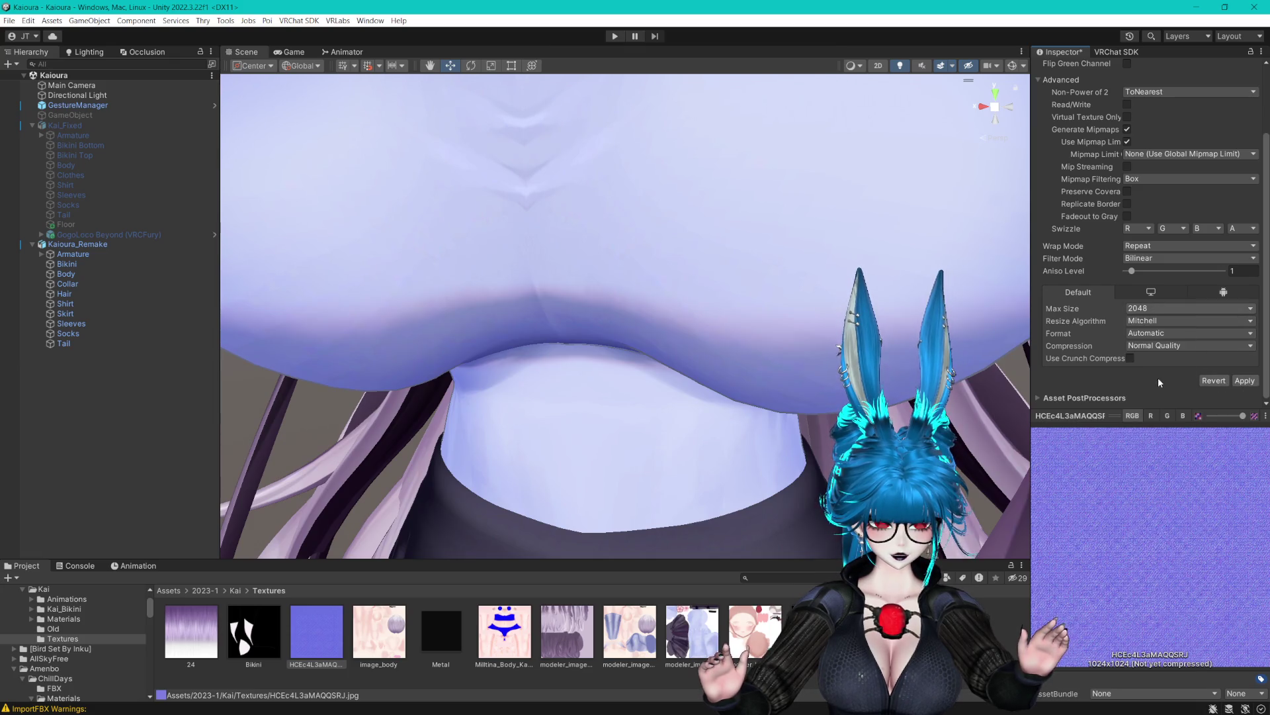
# Enable the PC override with RG Compressed BC5 format and apply the import settings.
pyautogui.click(1145, 297)
pyautogui.click(1106, 320)
pyautogui.click(1167, 358)
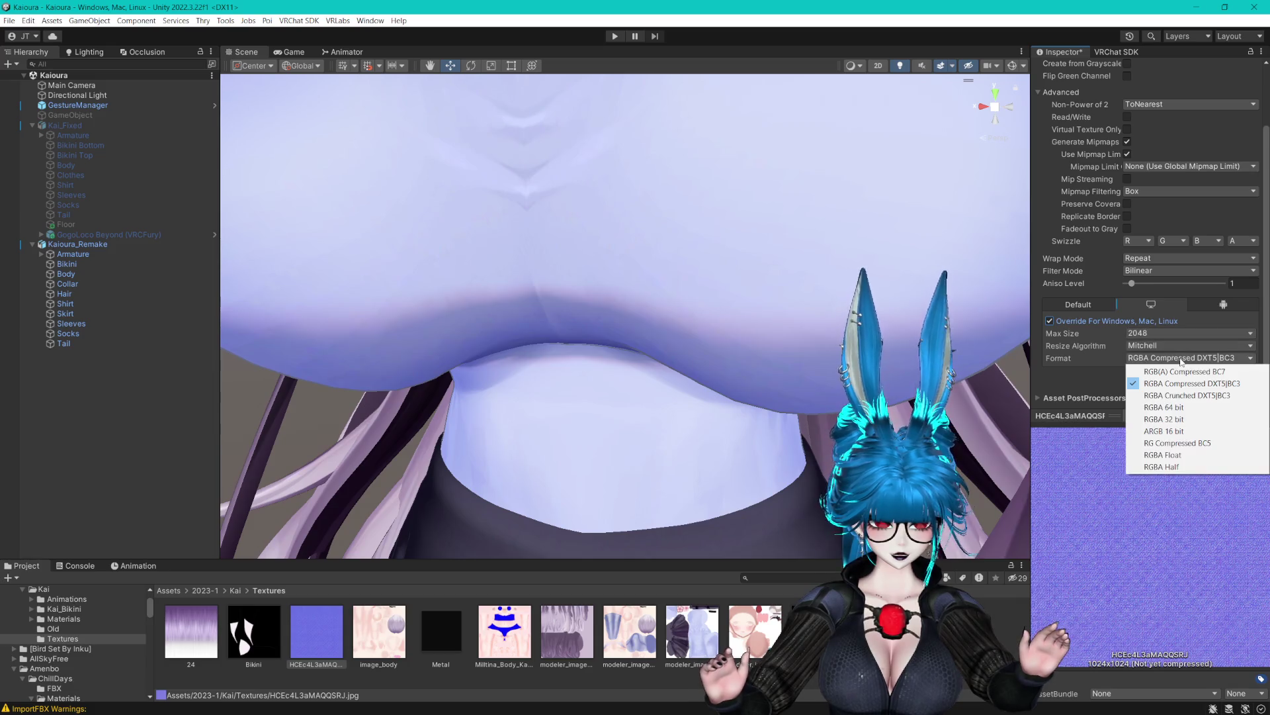
pyautogui.press('Escape')
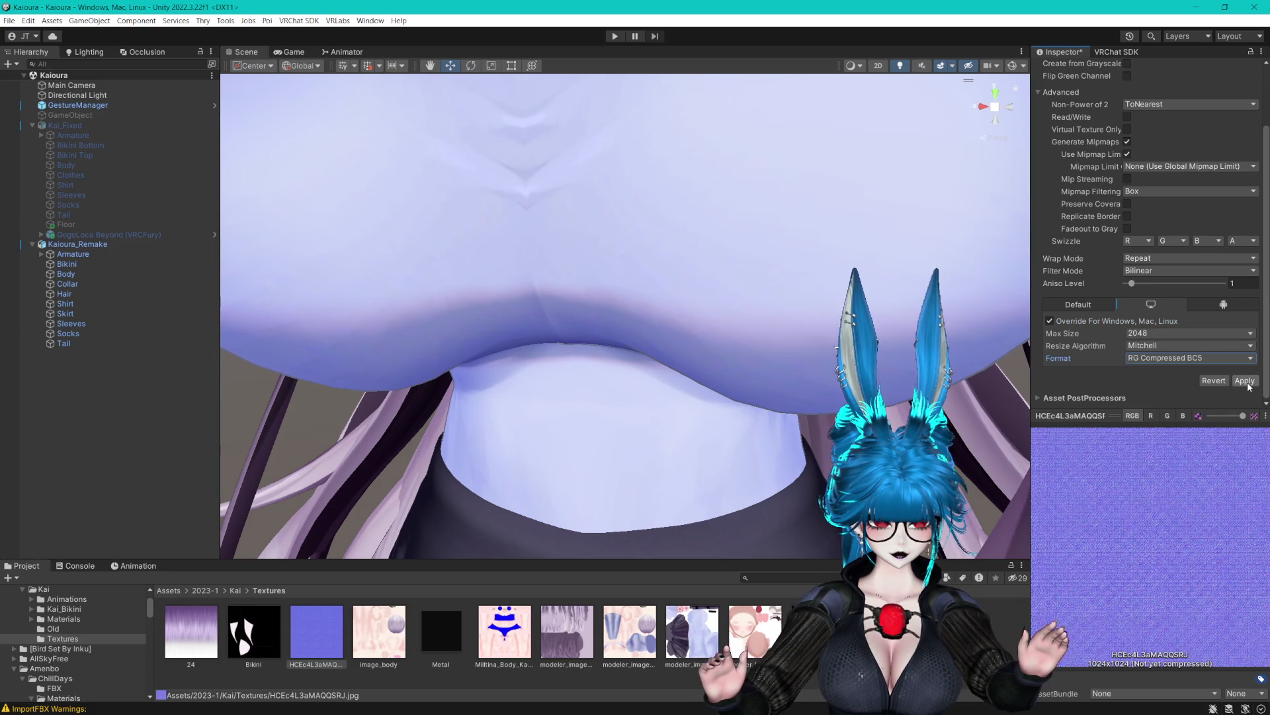
pyautogui.click(1244, 381)
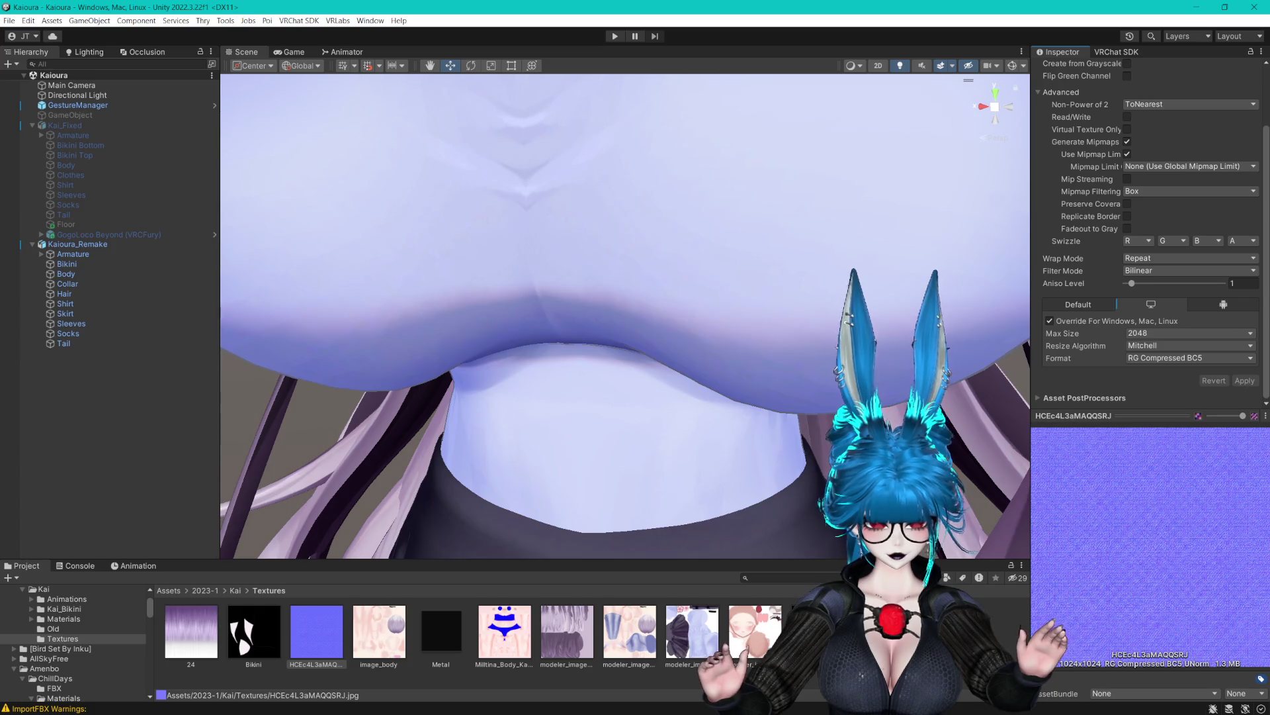
pyautogui.moveTo(596, 559); pyautogui.dragTo(596, 537)
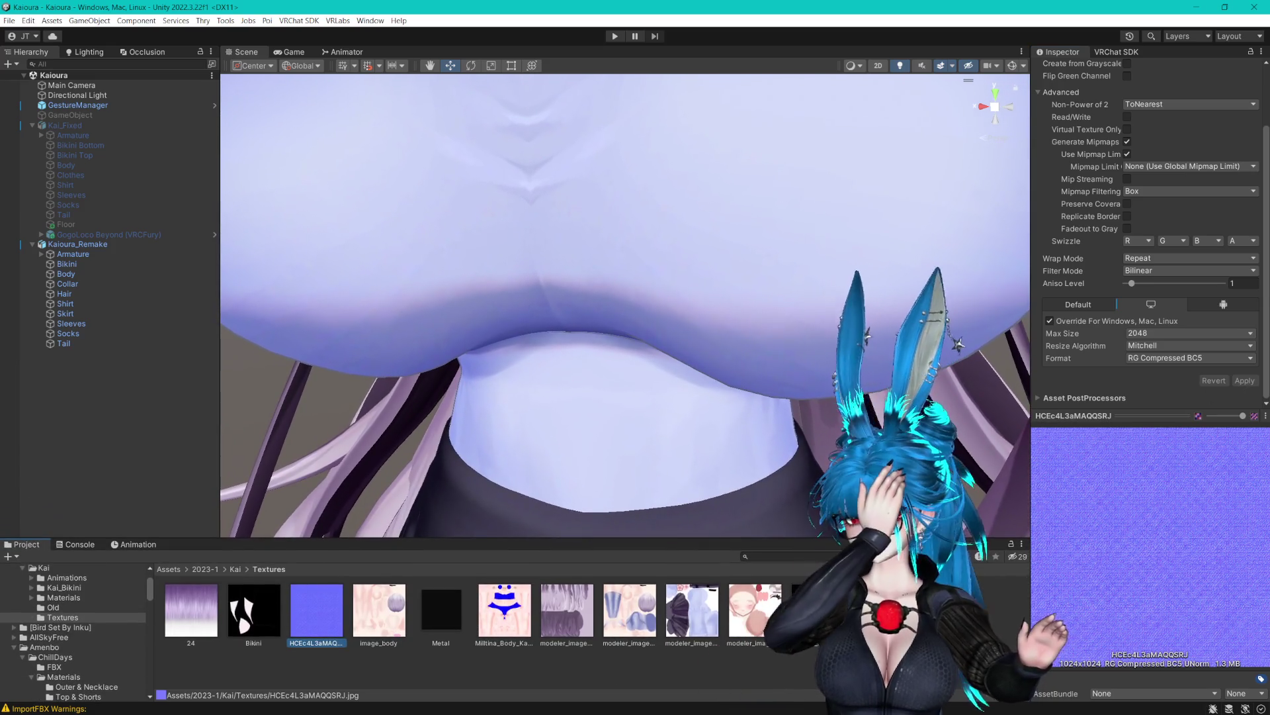
pyautogui.click(345, 688)
pyautogui.click(316, 610)
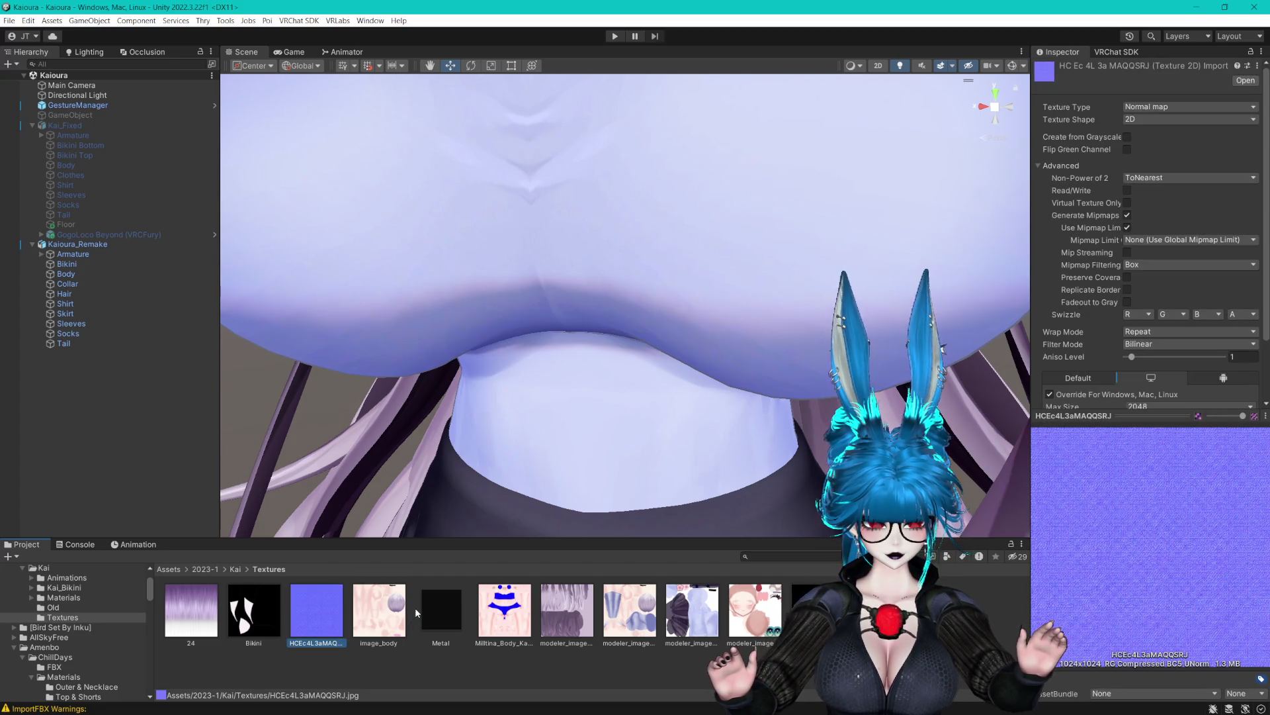
# Select the Kai_Clothes and Kai_Clothes 1 materials from the avatar's Body object.
pyautogui.click(88, 275)
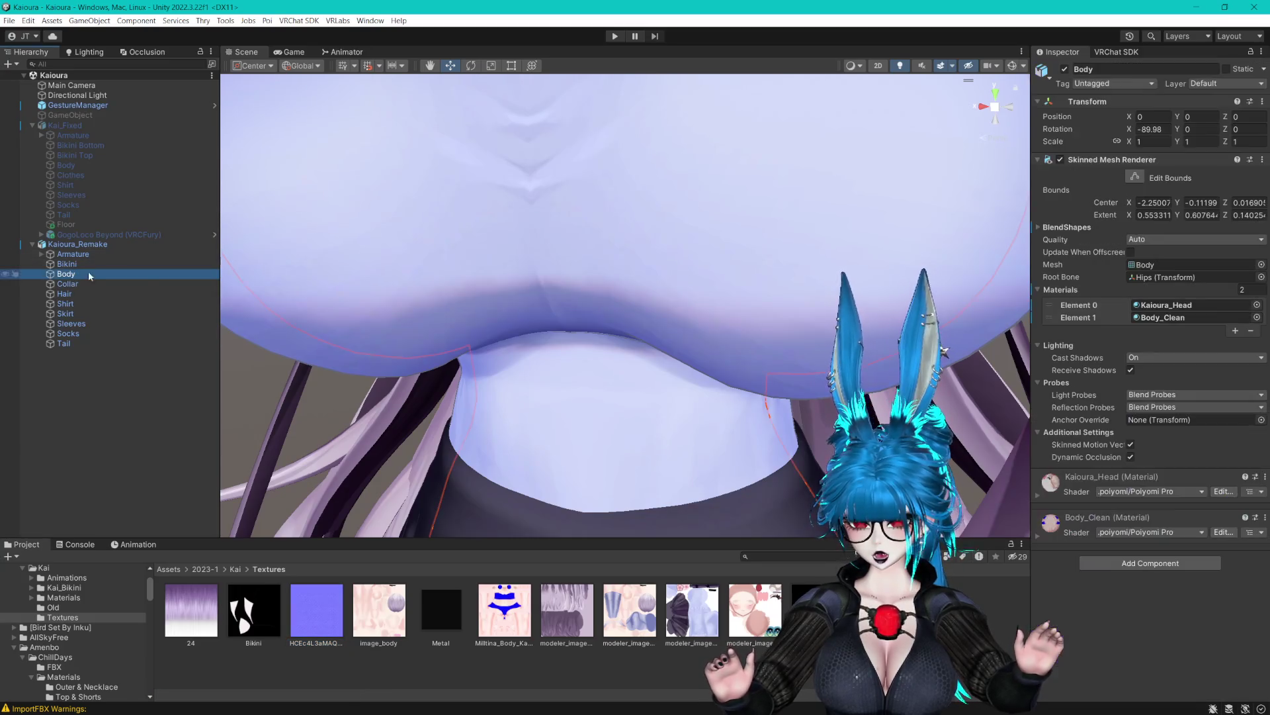
pyautogui.click(1209, 316)
pyautogui.click(505, 612)
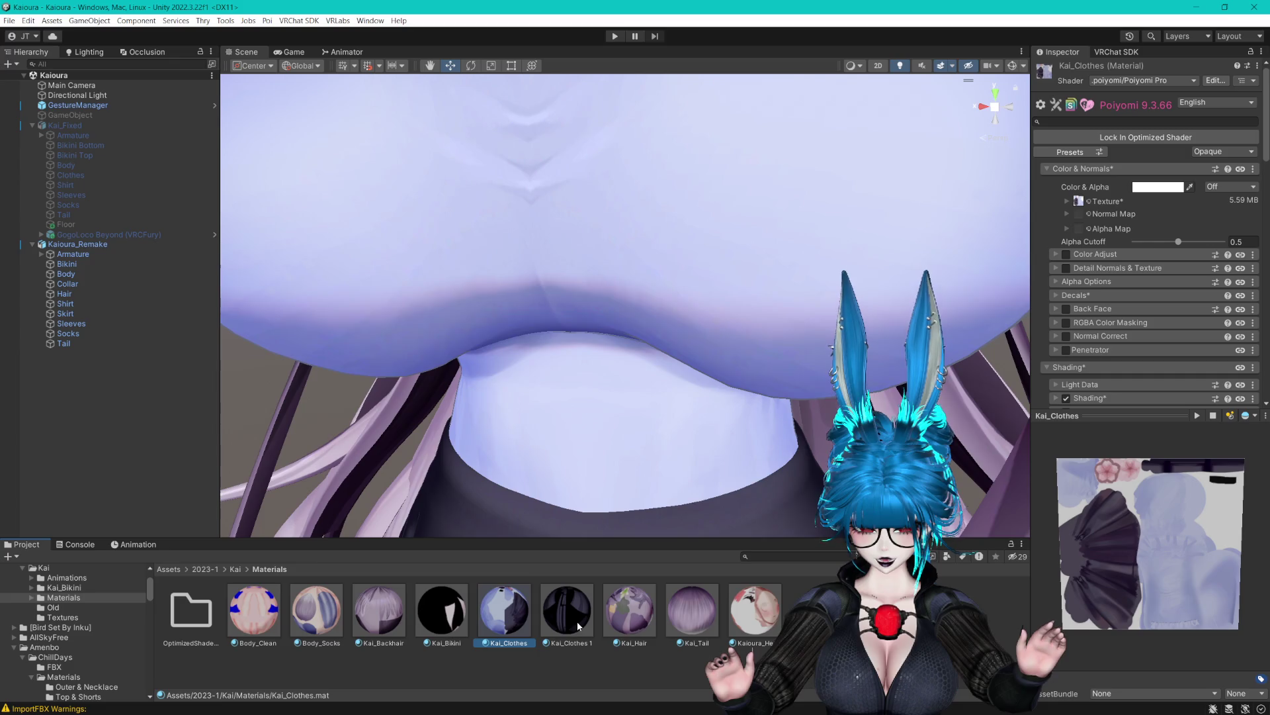
pyautogui.keyDown('ctrl'); pyautogui.click(577, 621); pyautogui.keyUp('ctrl')
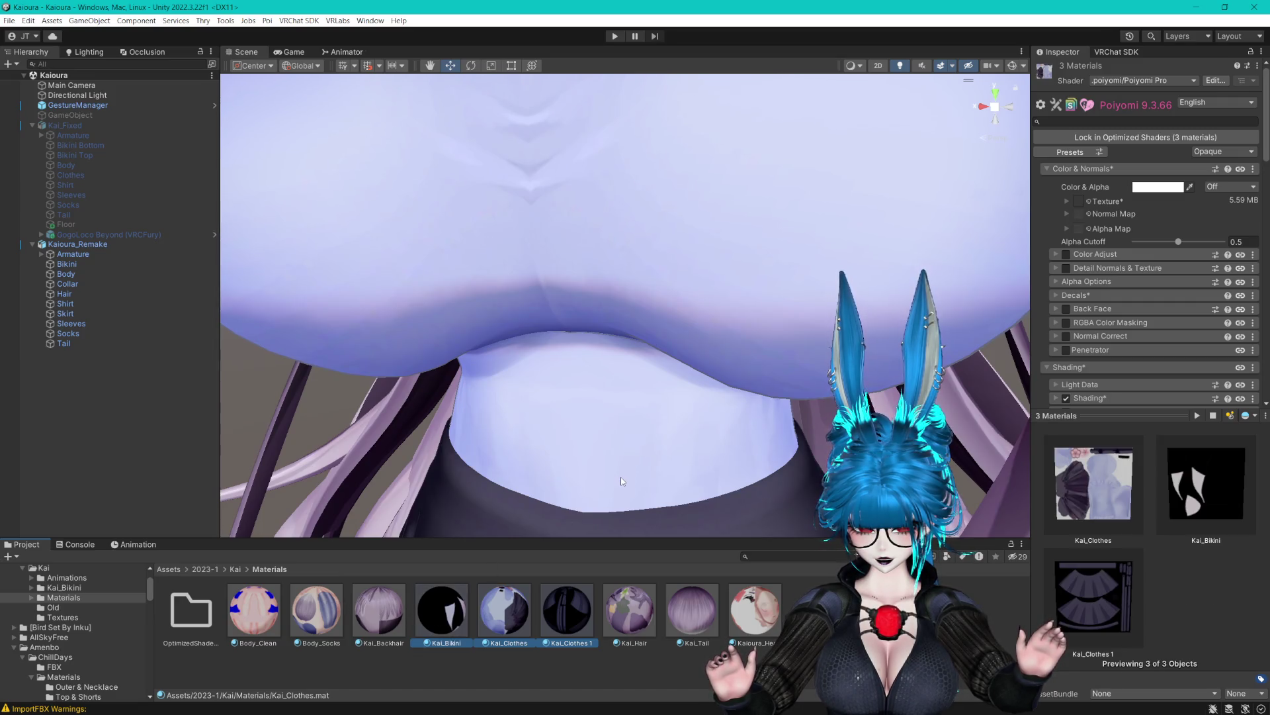
pyautogui.hotkey('ctrl', 'z')
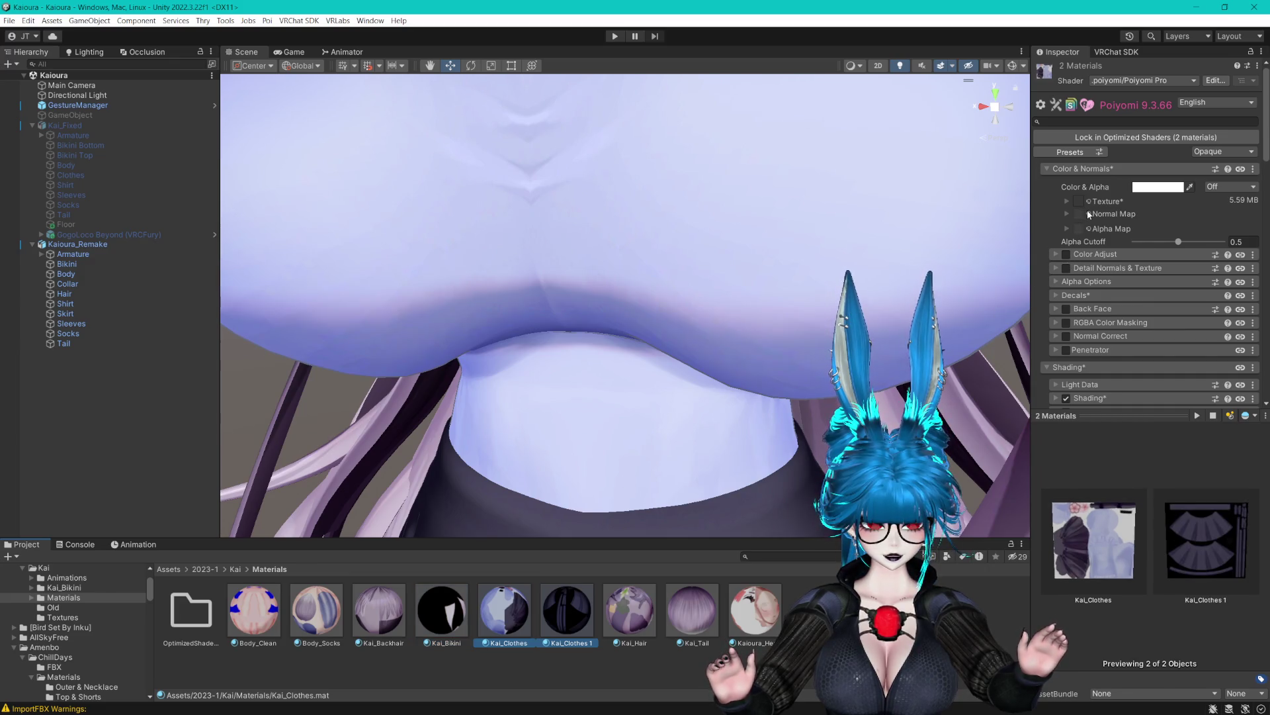
# Assign texture HCEc4L3aMAQQSRJ as their normal map, then locate it in the Project and start renaming it.
pyautogui.click(1089, 213)
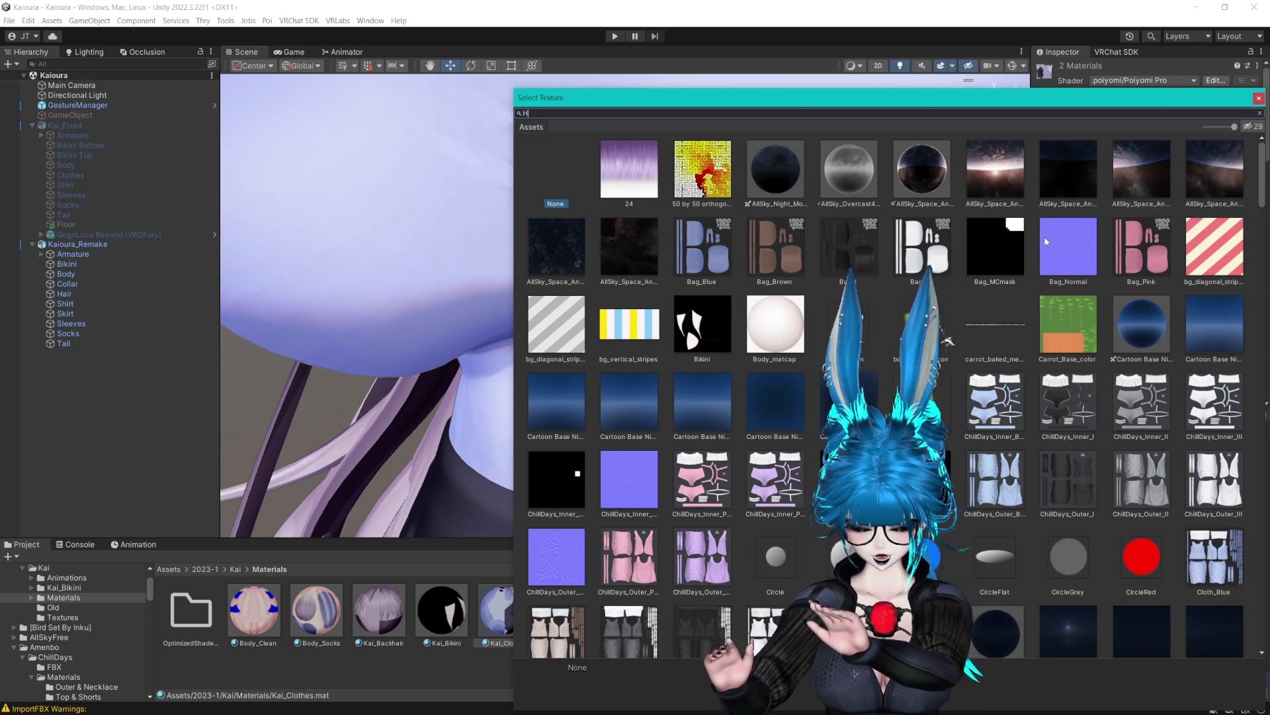
pyautogui.write('HC')
pyautogui.press('Down')
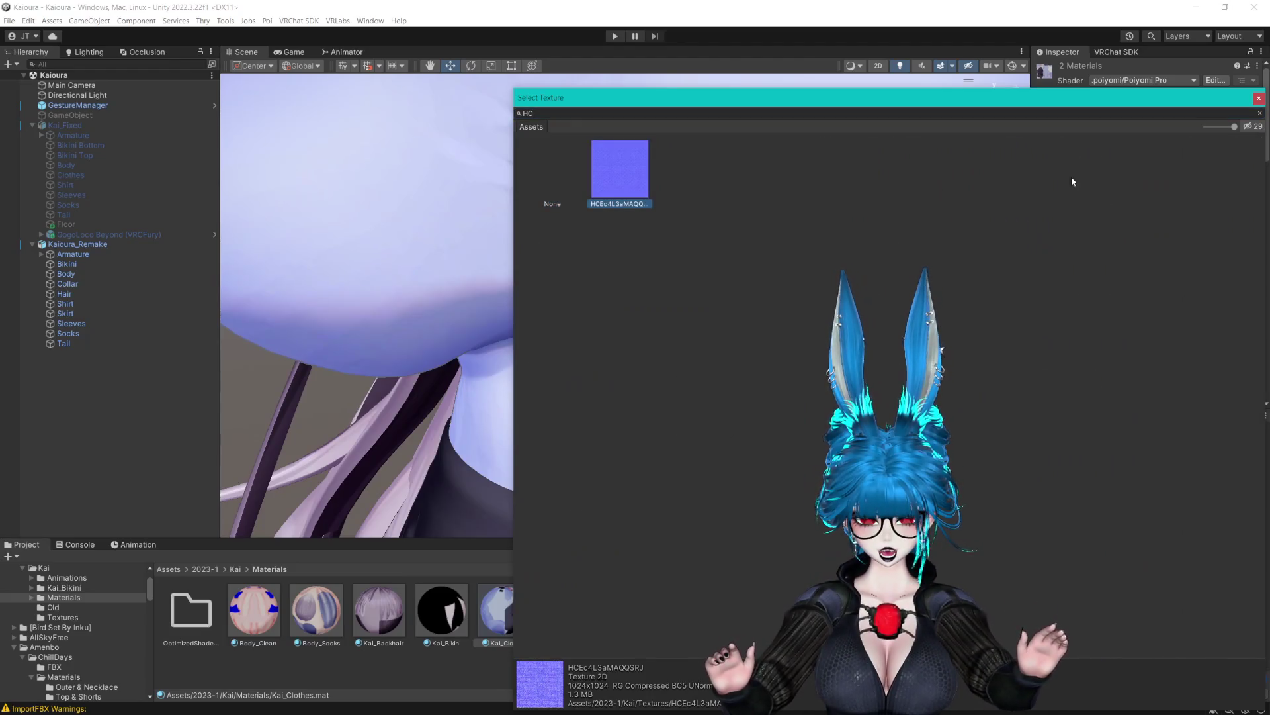
pyautogui.press('Return')
pyautogui.click(1080, 215)
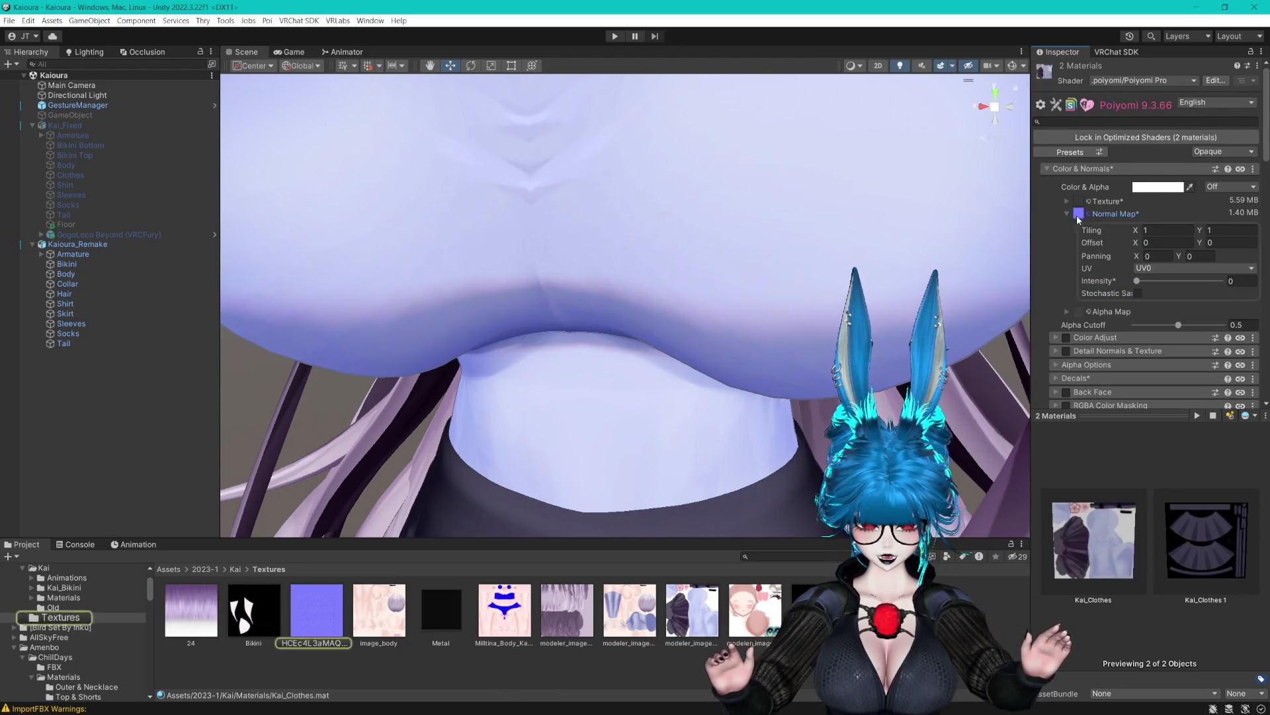
pyautogui.click(306, 640)
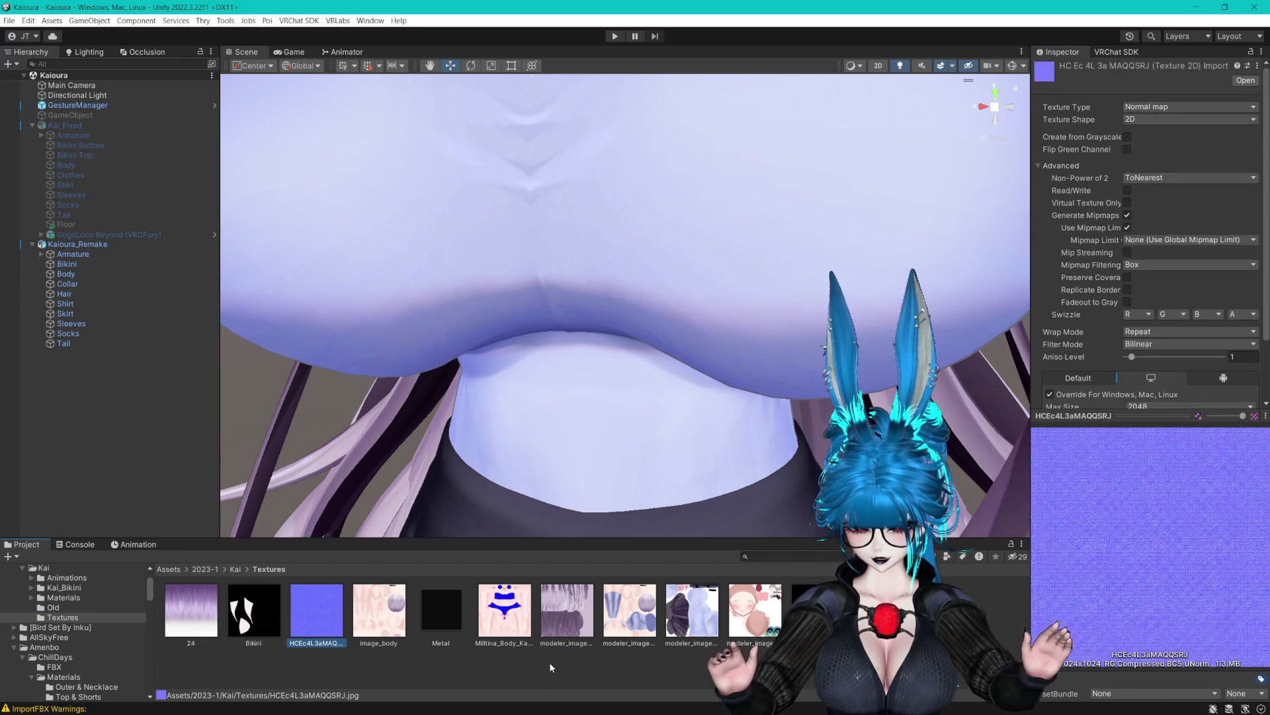
pyautogui.press('F2')
# Rename the texture to Fabric, then to Fabric_Normal.
pyautogui.write('Fabric')
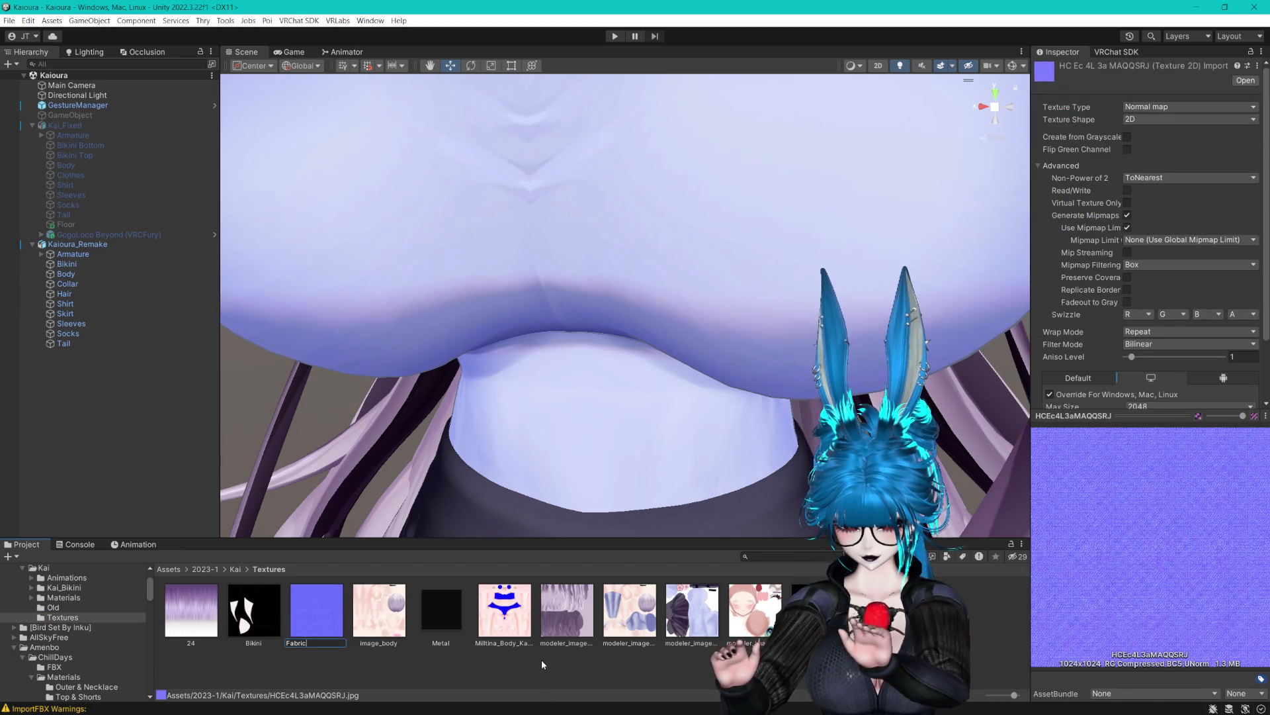
pyautogui.press('Return')
pyautogui.press('F2')
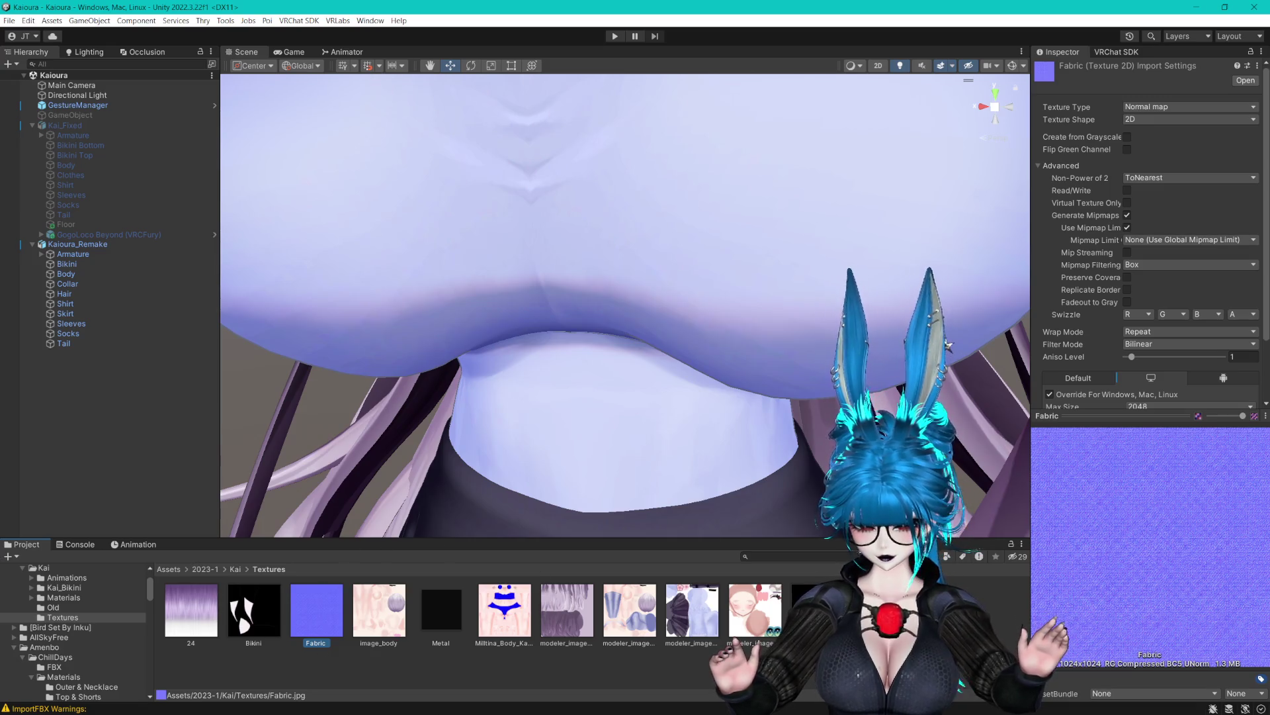
pyautogui.press('End')
pyautogui.write('_Normal')
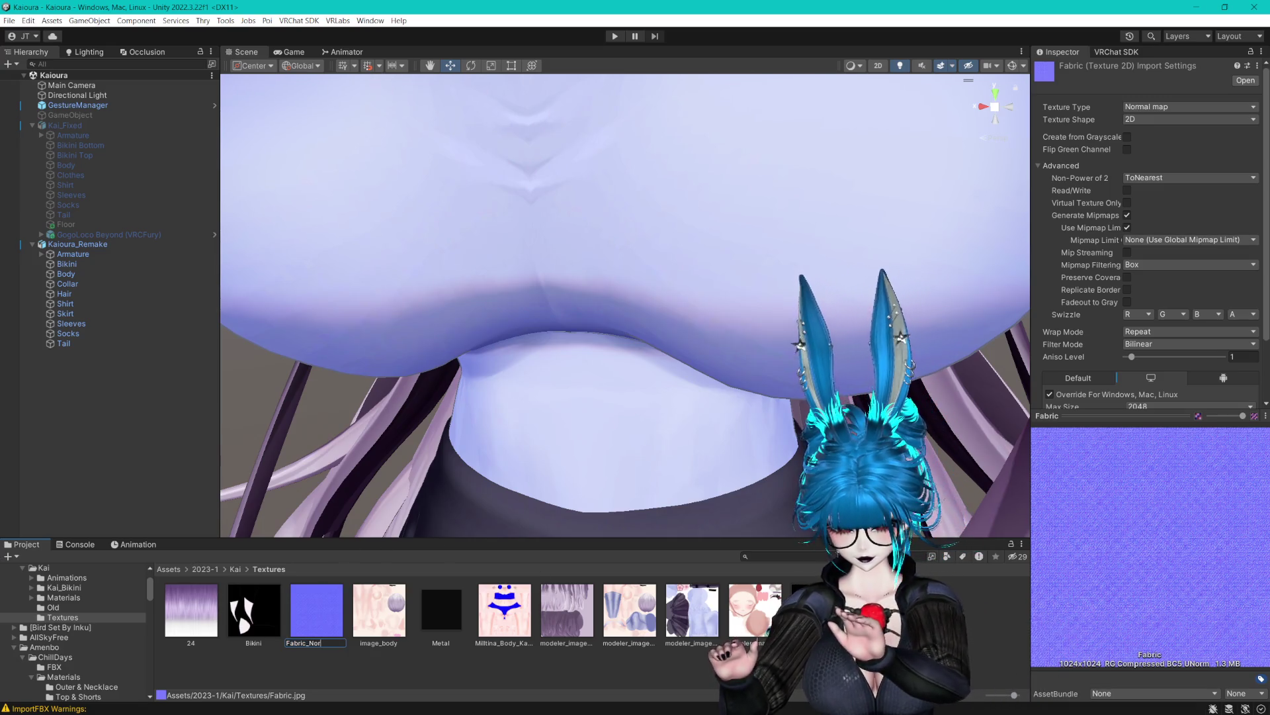
pyautogui.press('Return')
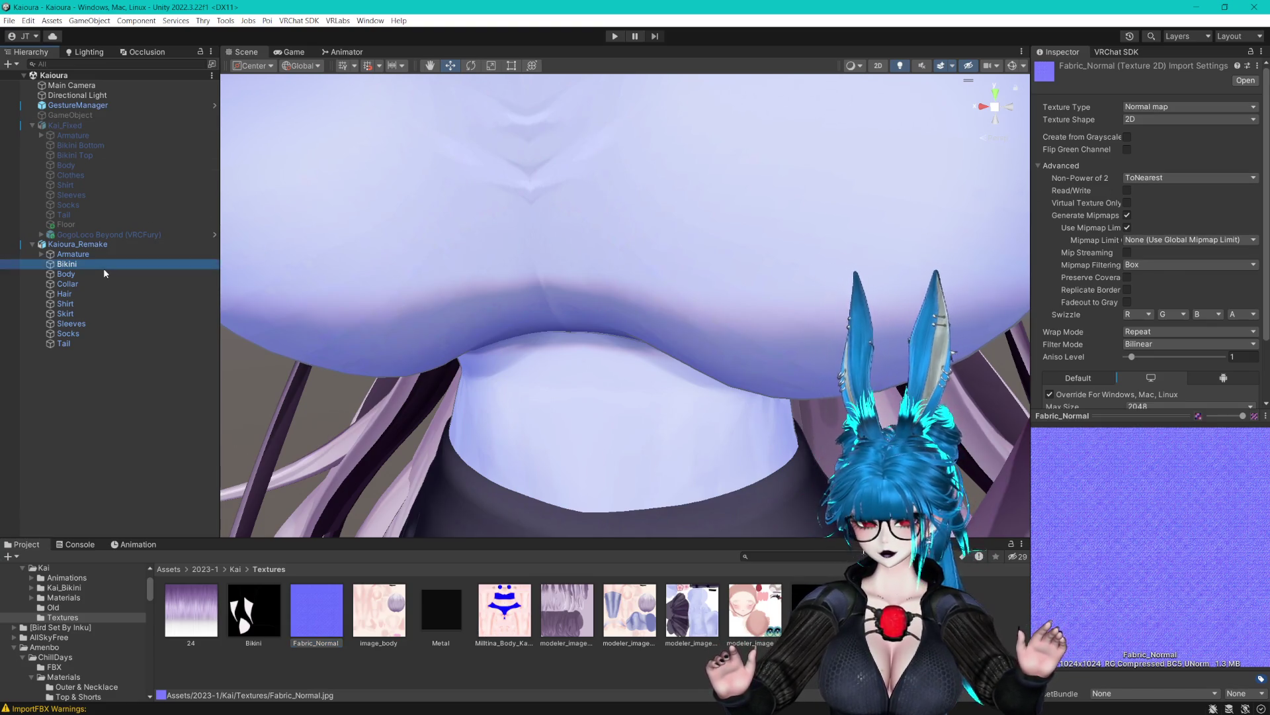
# Select the Kai_Clothes, Kai_Bikini and Kai_Clothes 1 materials together.
pyautogui.click(66, 274)
pyautogui.click(1164, 304)
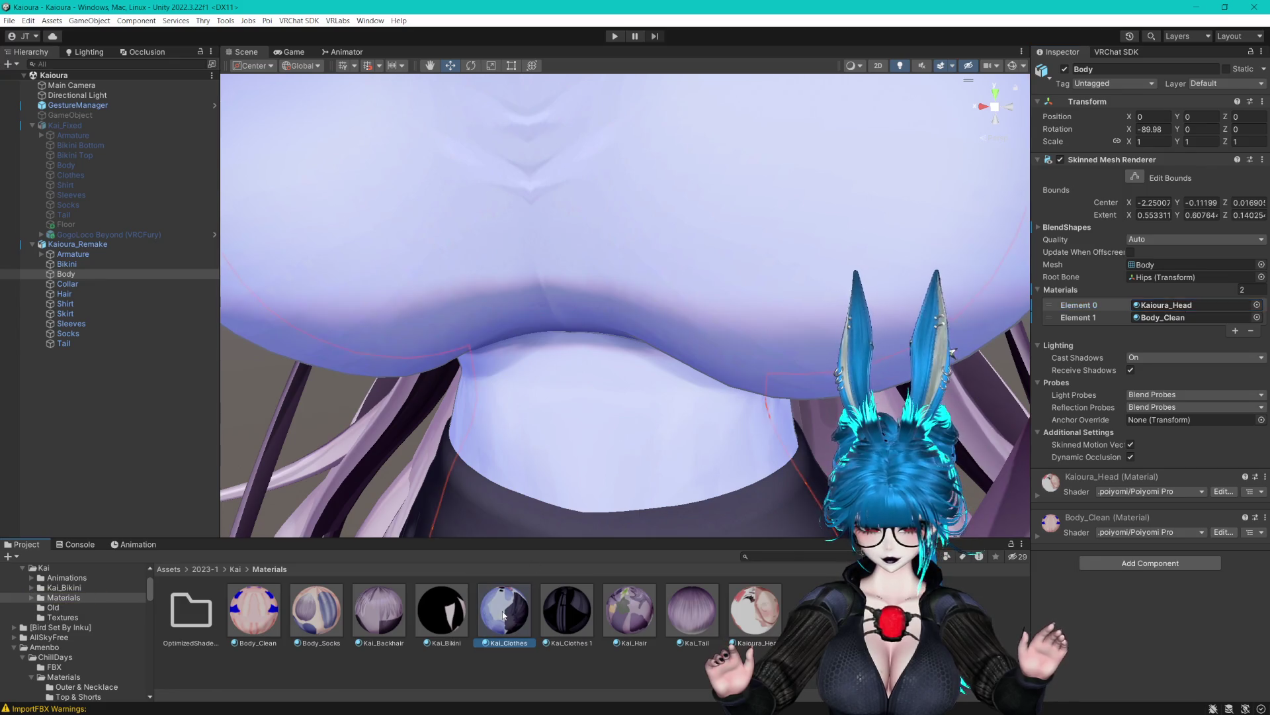
pyautogui.click(505, 609)
pyautogui.keyDown('ctrl'); pyautogui.click(425, 616); pyautogui.keyUp('ctrl')
pyautogui.keyDown('ctrl'); pyautogui.click(567, 609); pyautogui.keyUp('ctrl')
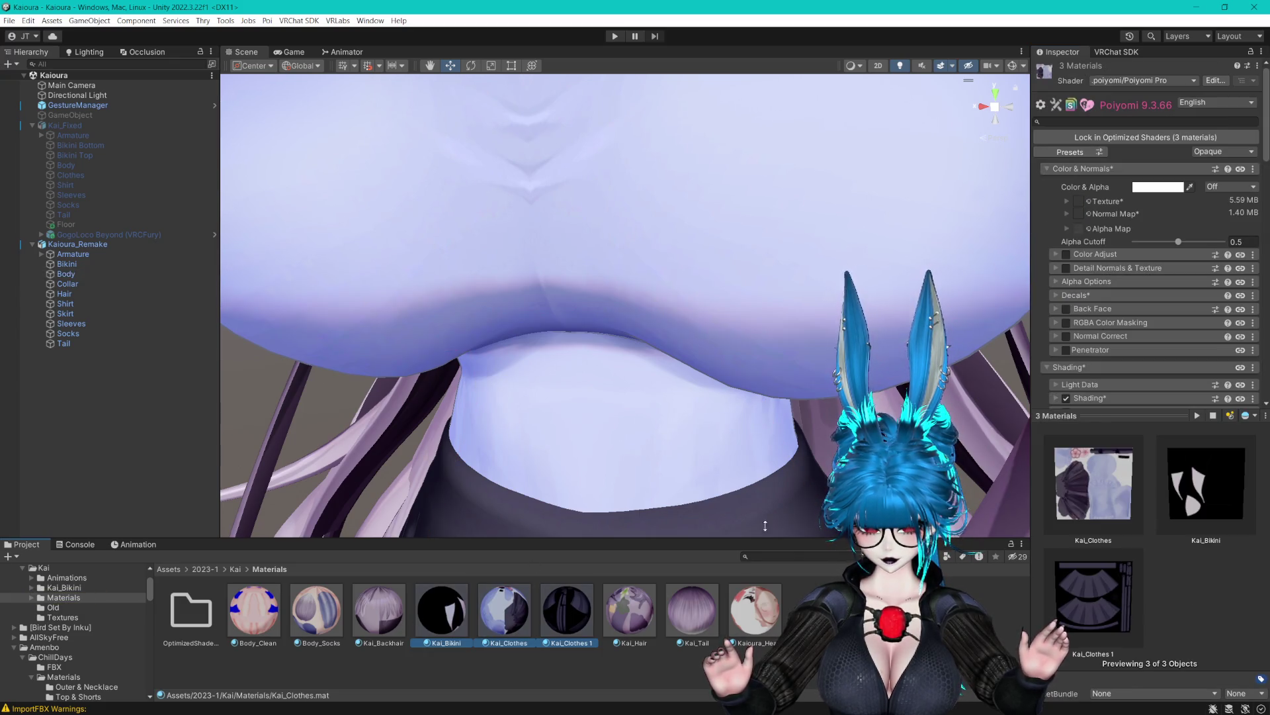
# Set their normal map intensity to 1 and X tiling to 15.
pyautogui.click(1067, 214)
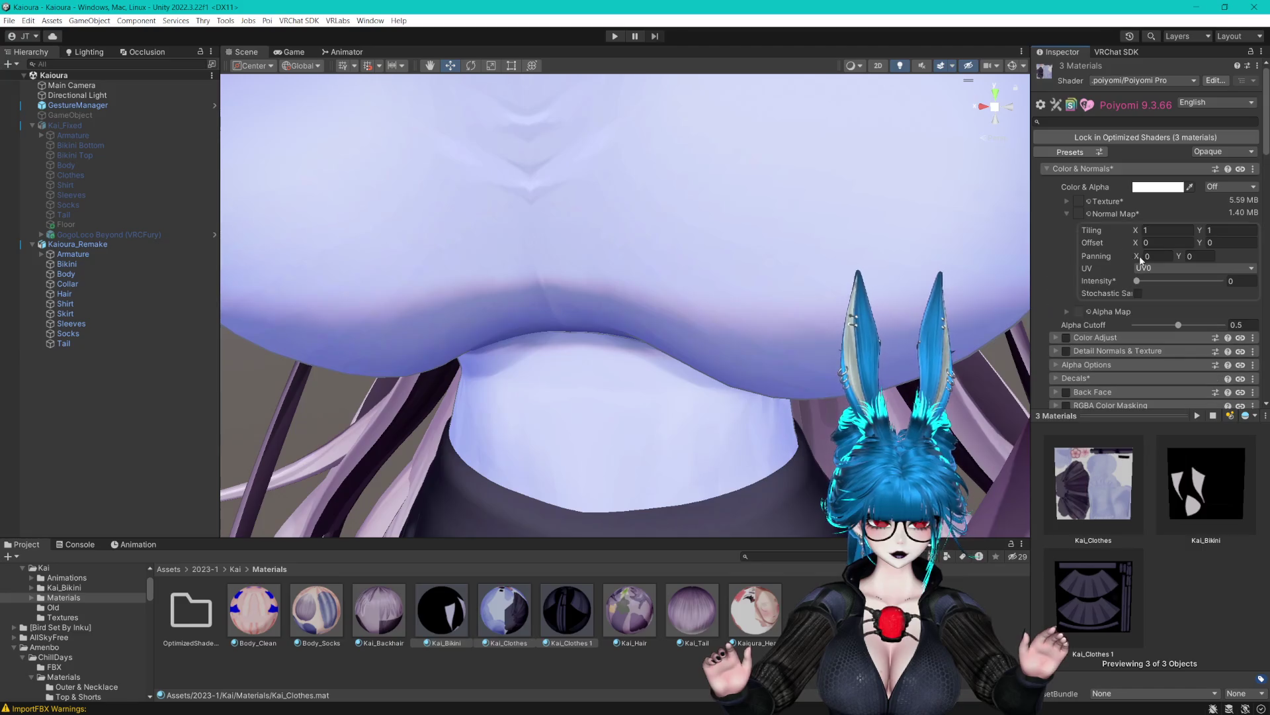
pyautogui.scroll(-5, 761, 246)
pyautogui.scroll(6, 761, 246)
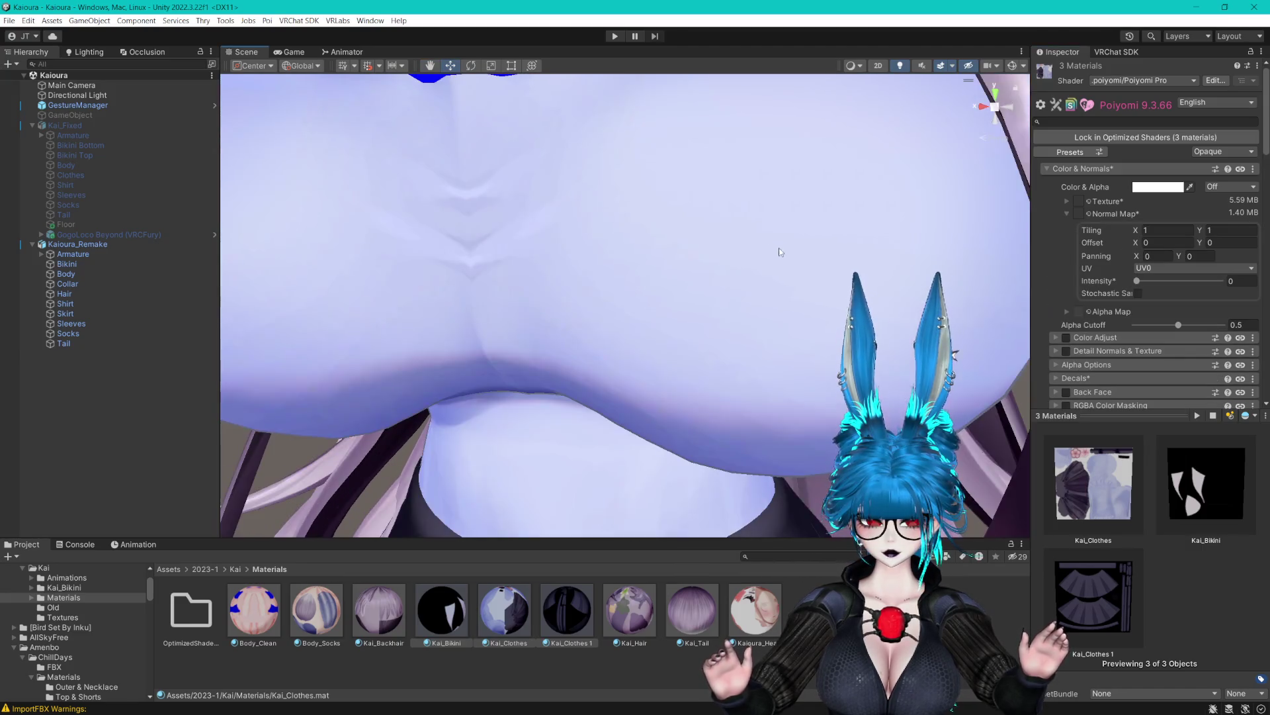
pyautogui.moveTo(1137, 281); pyautogui.dragTo(1163, 280)
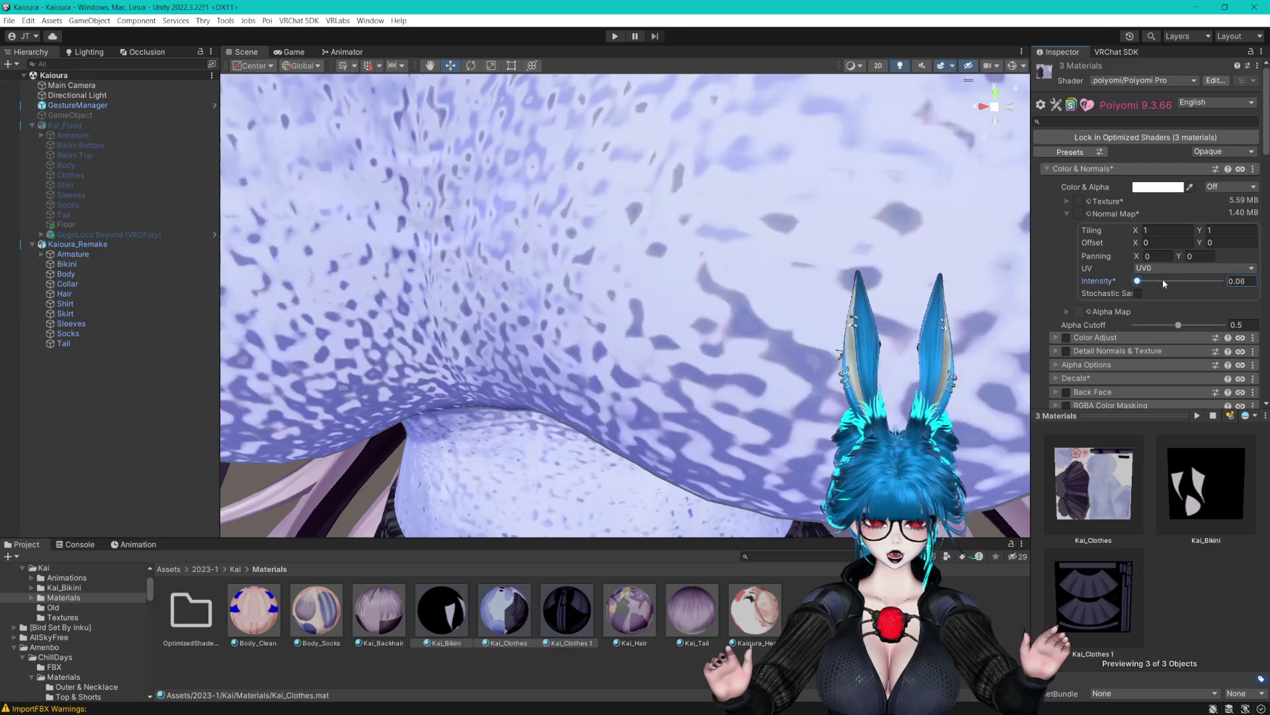
pyautogui.write('1')
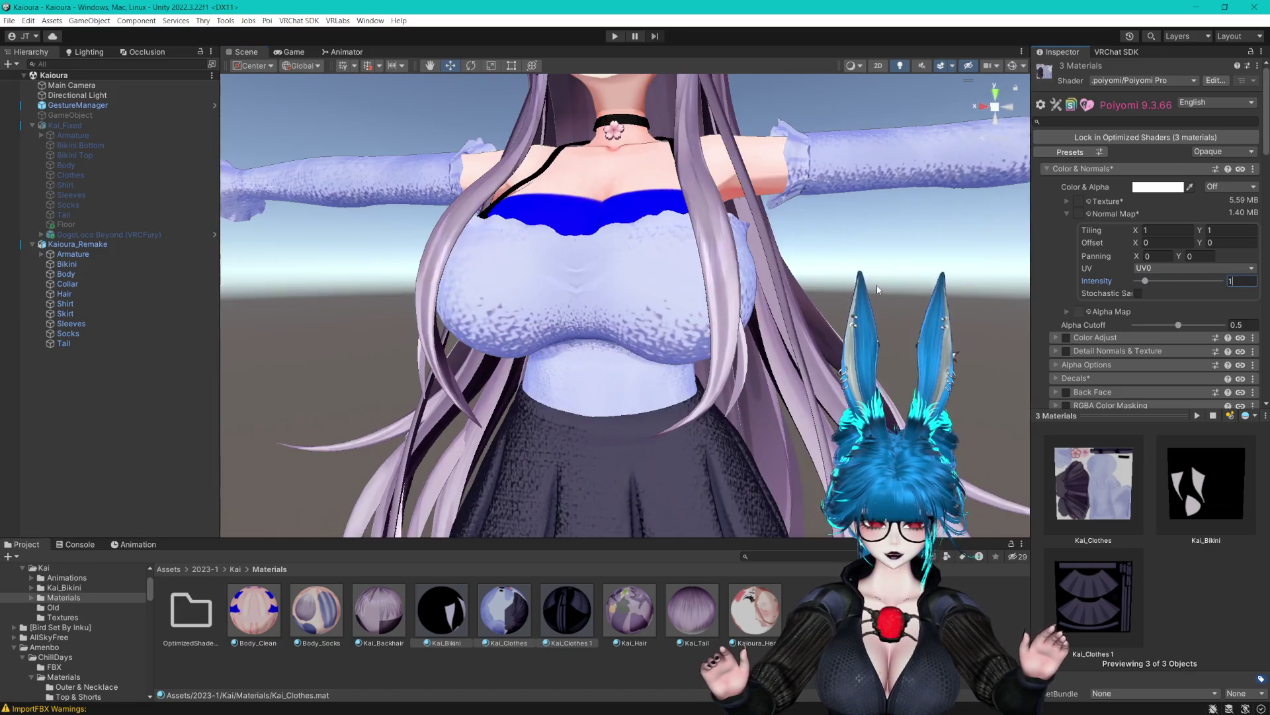
pyautogui.click(1159, 233)
pyautogui.write('15')
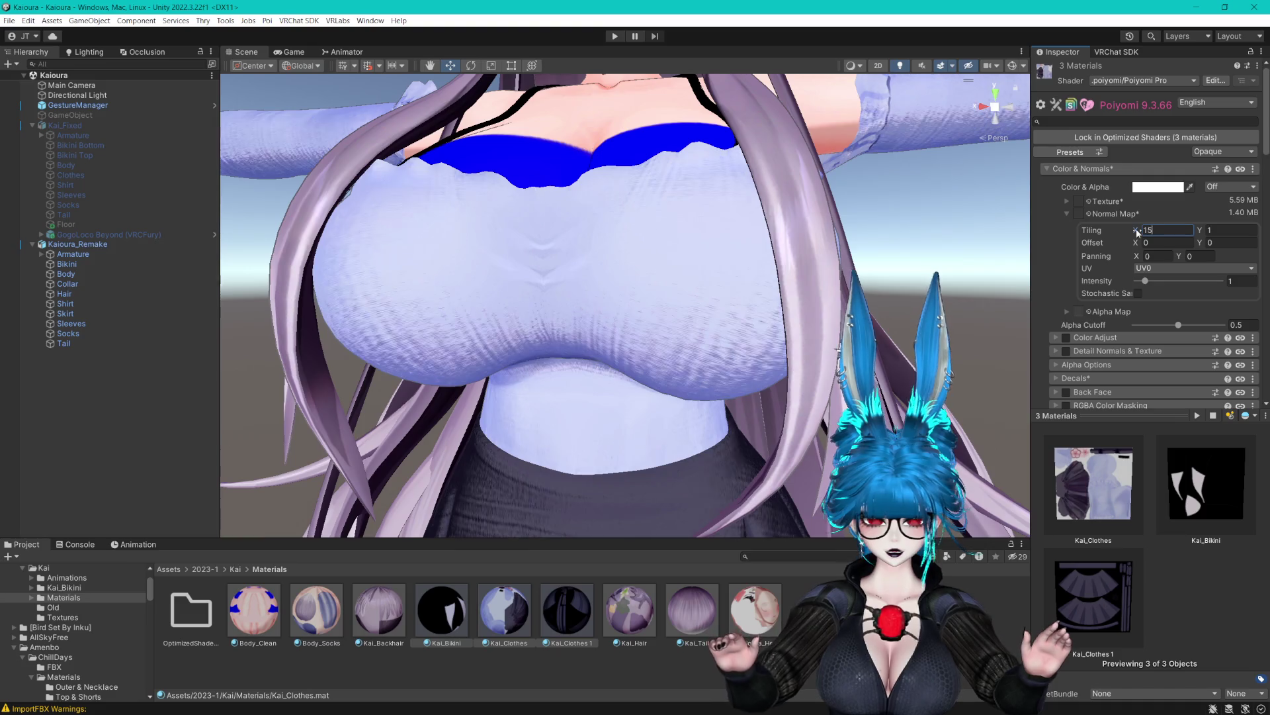
pyautogui.scroll(3, 849, 247)
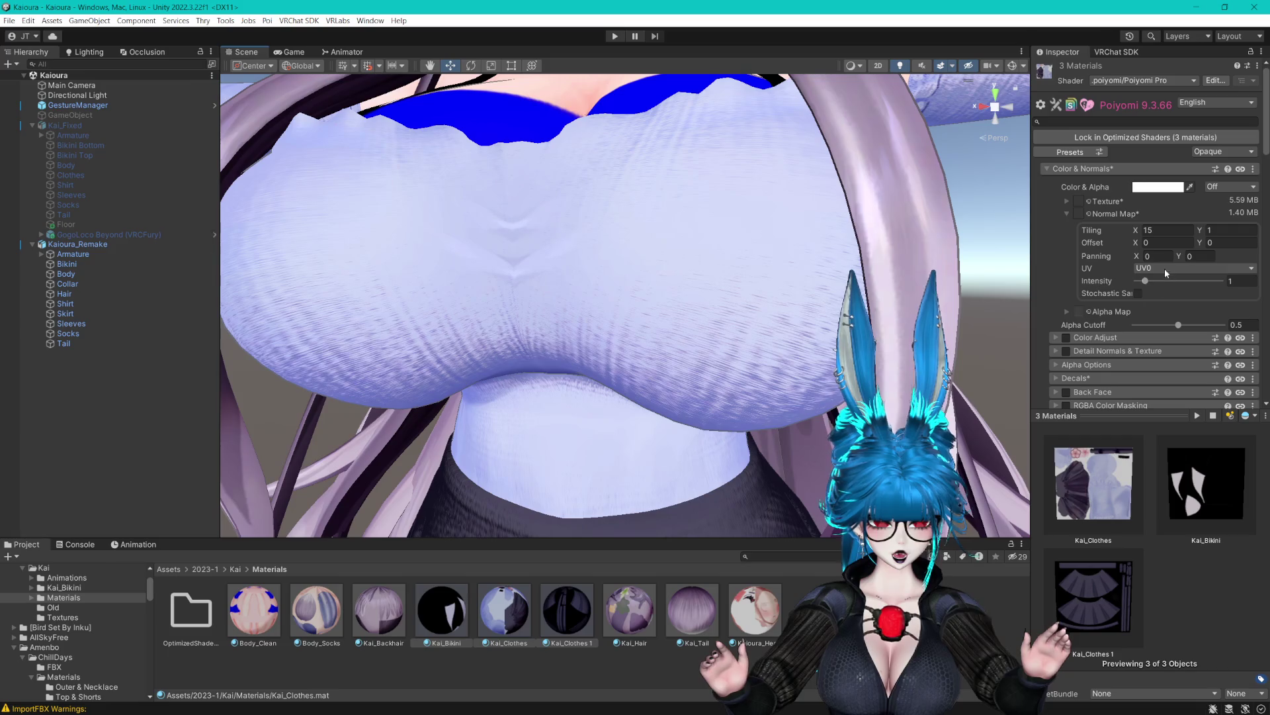
# Try the normal map's Matcap, Distorted, Polar, World Pos and Local Pos UV modes, returning to UV0.
pyautogui.click(1165, 268)
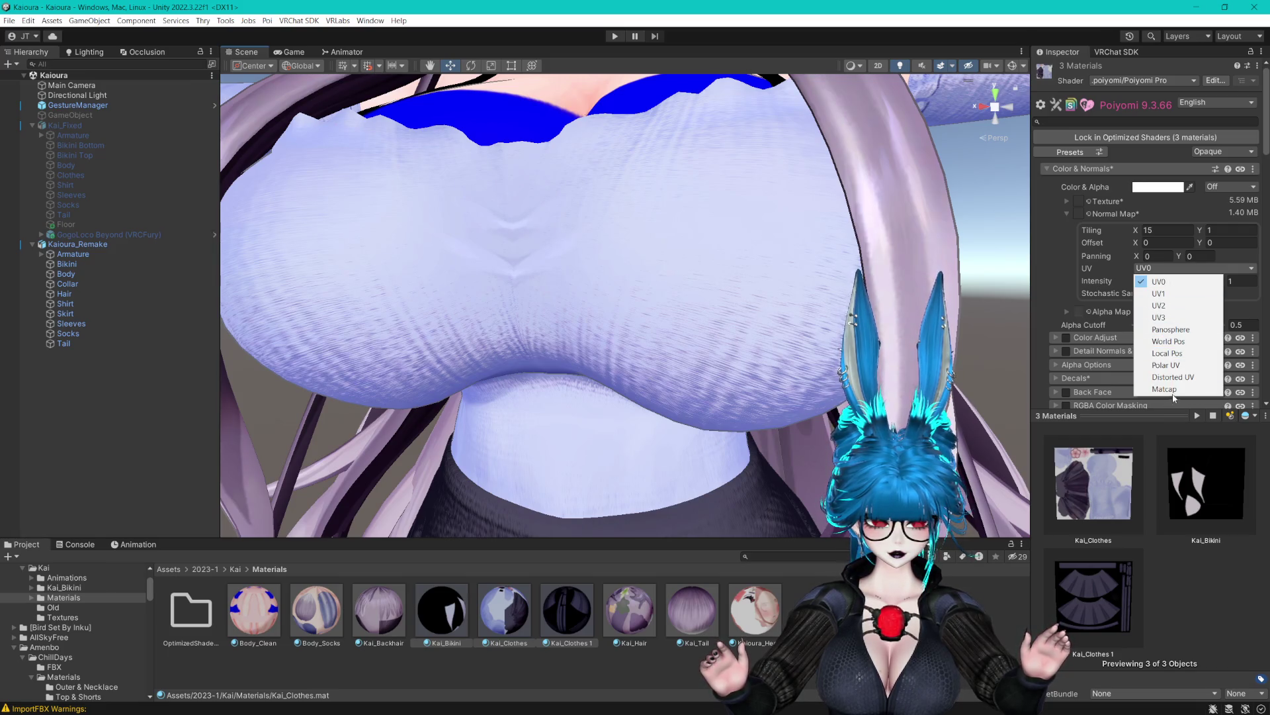
pyautogui.click(1172, 390)
pyautogui.scroll(5, 801, 320)
pyautogui.scroll(-3, 802, 319)
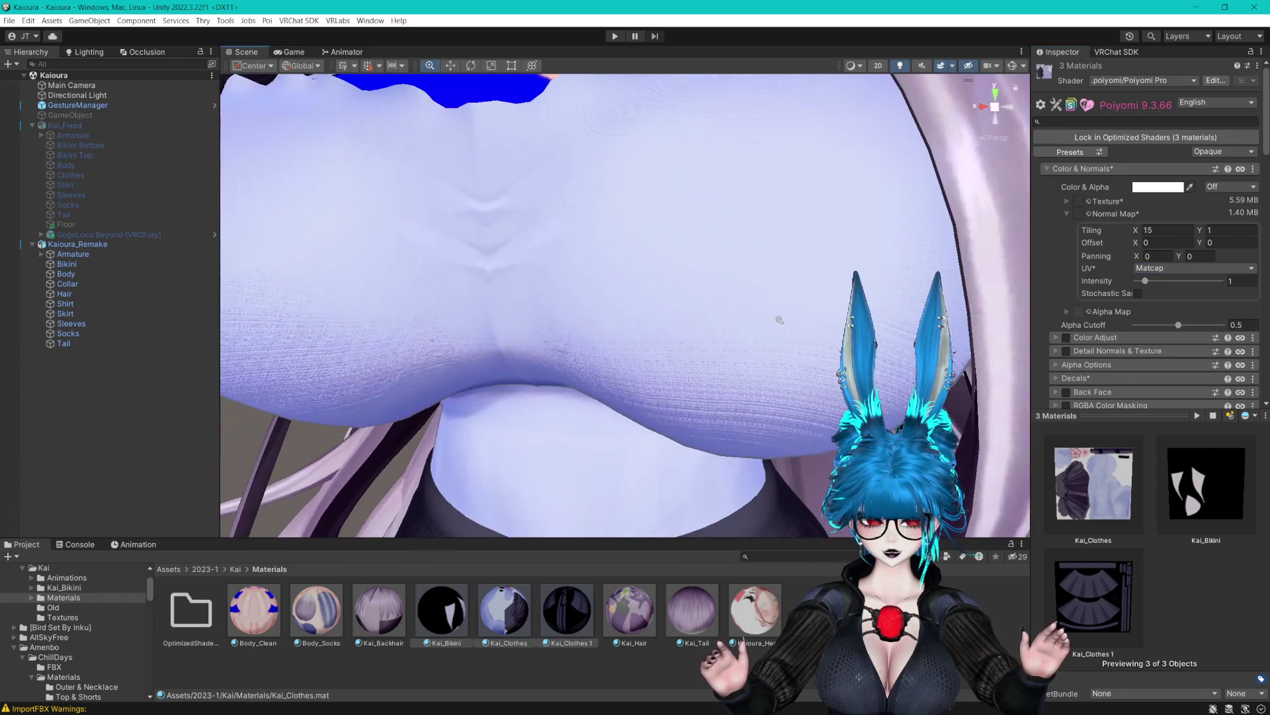
pyautogui.click(1191, 268)
pyautogui.click(1198, 378)
pyautogui.click(1156, 269)
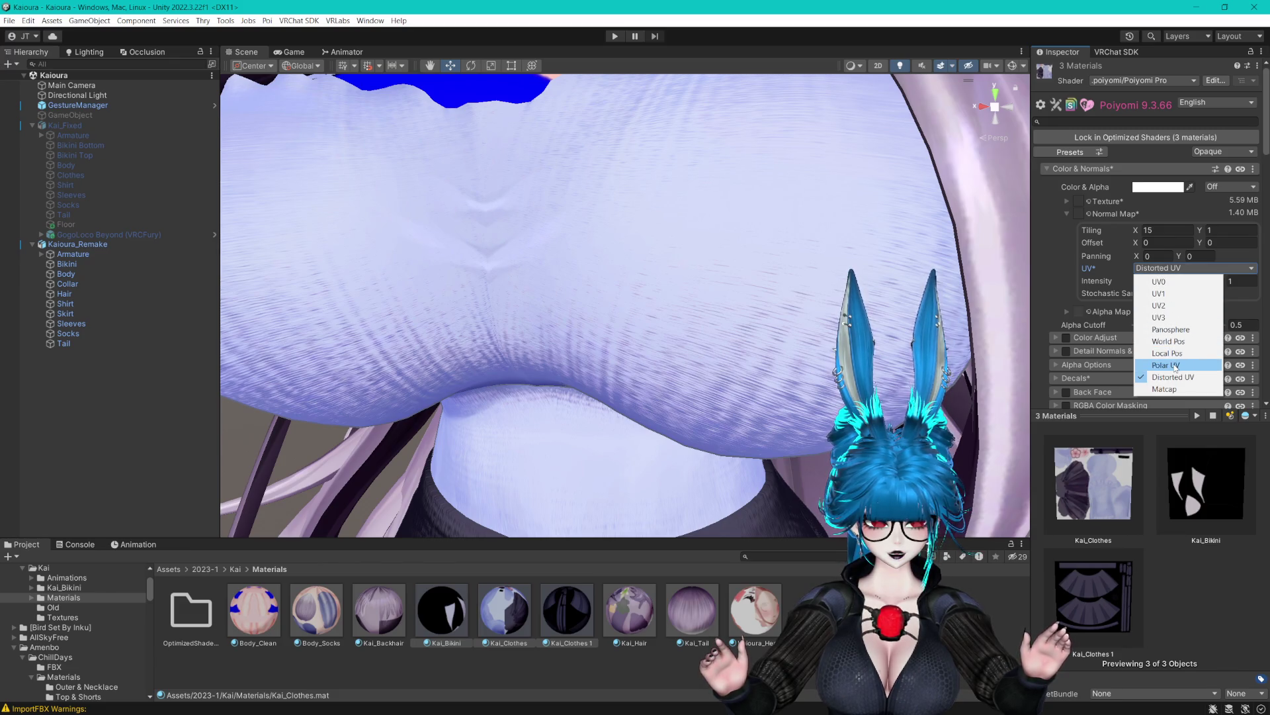
pyautogui.click(1175, 366)
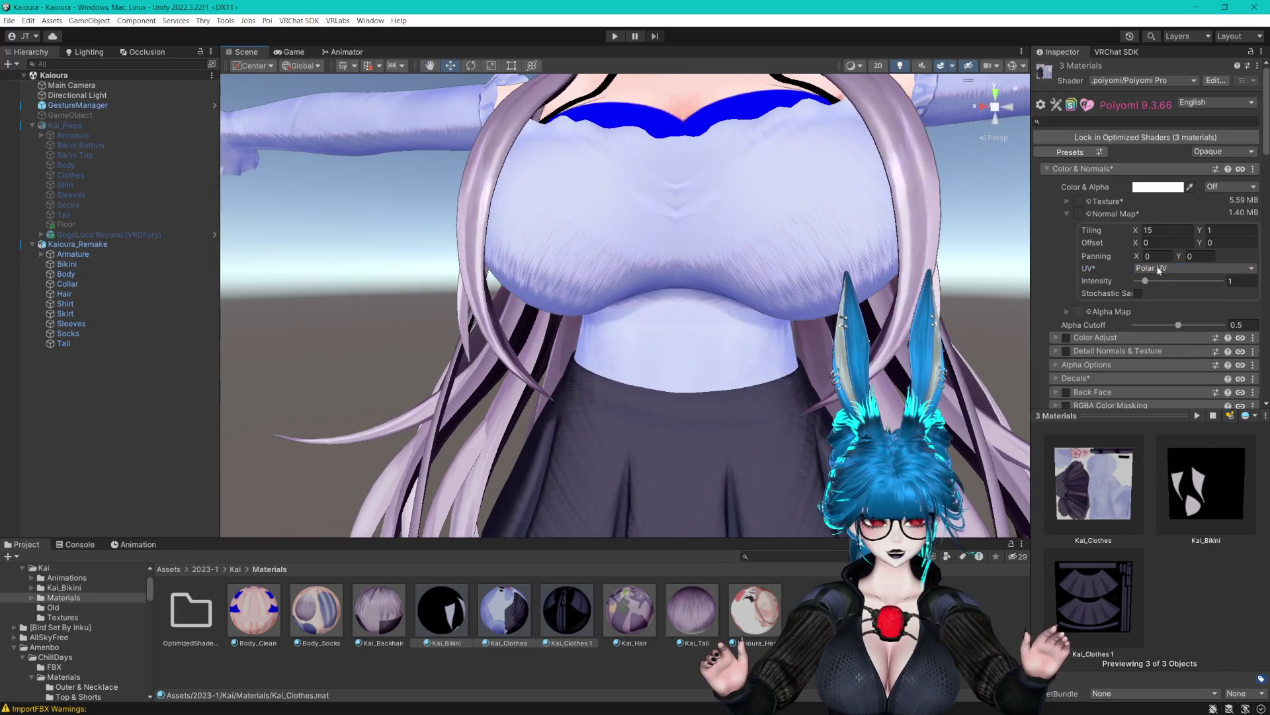
pyautogui.click(1165, 270)
pyautogui.click(1172, 341)
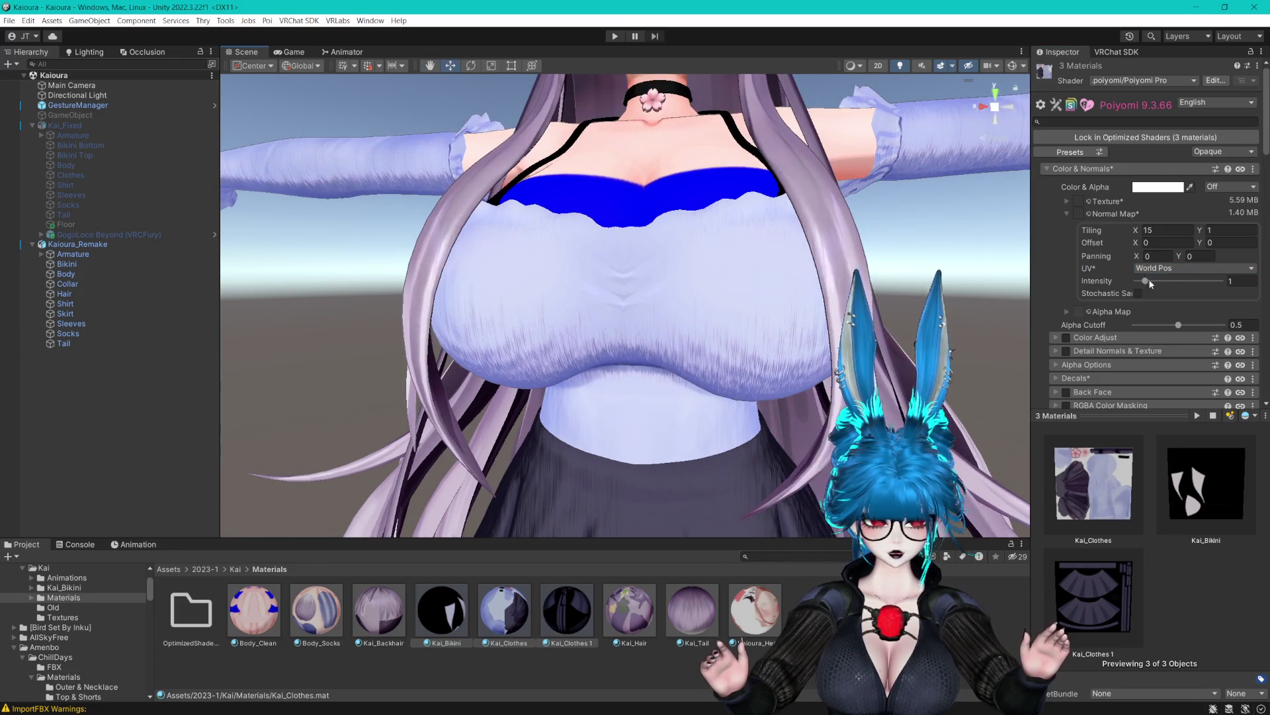
pyautogui.click(1171, 269)
pyautogui.click(1167, 353)
pyautogui.click(1171, 269)
pyautogui.click(1172, 279)
# Set the normal map tiling to 5 and switch its UV mode to Matcap.
pyautogui.scroll(3, 1018, 291)
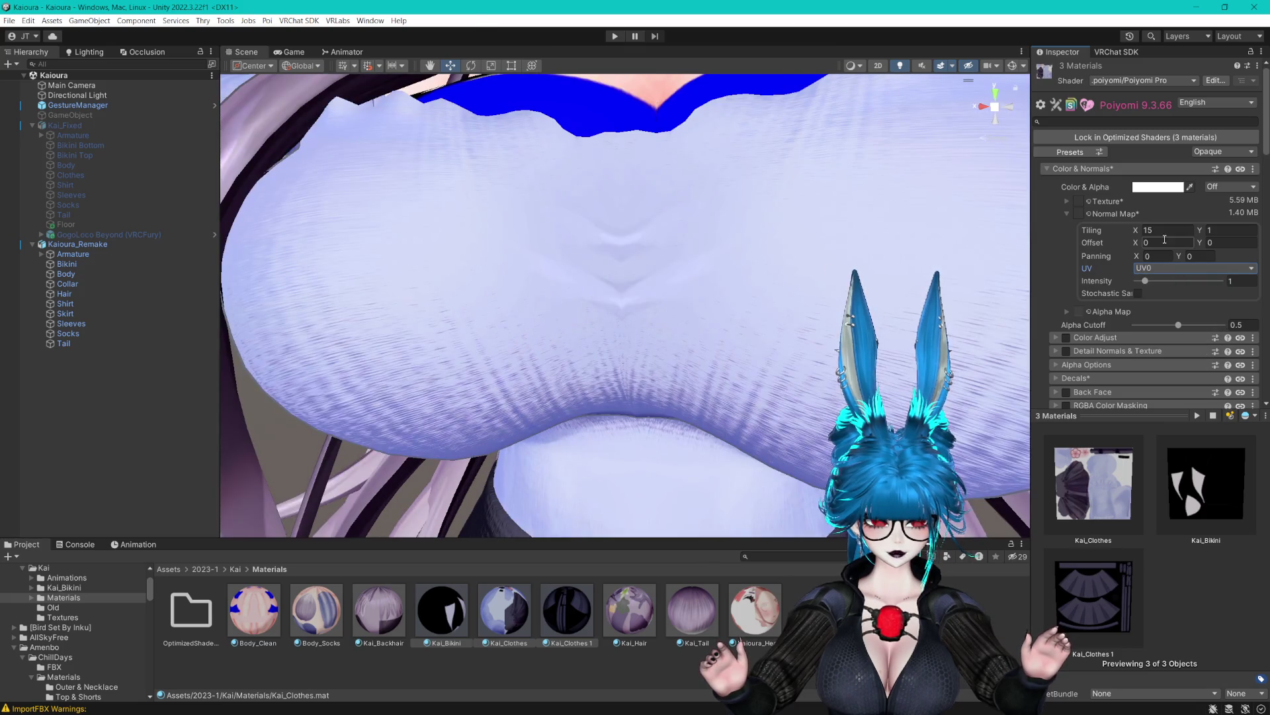
pyautogui.write('5')
pyautogui.scroll(-5, 836, 261)
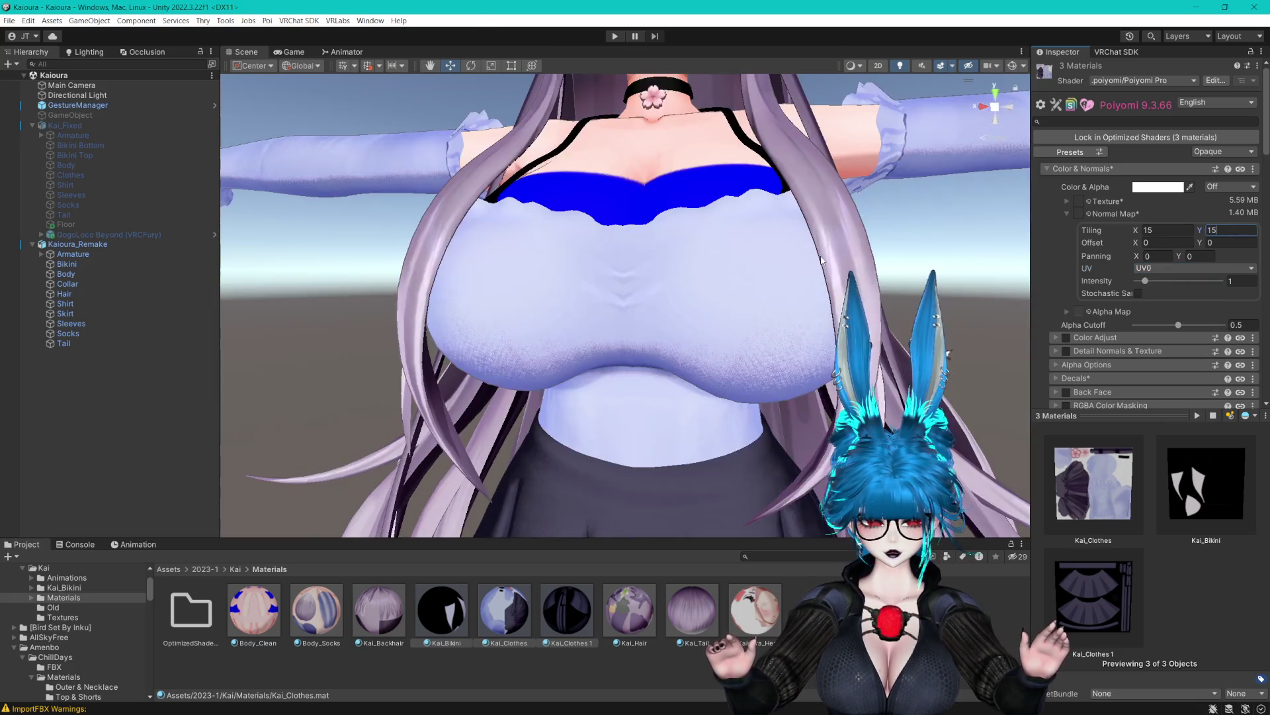
pyautogui.scroll(8, 836, 261)
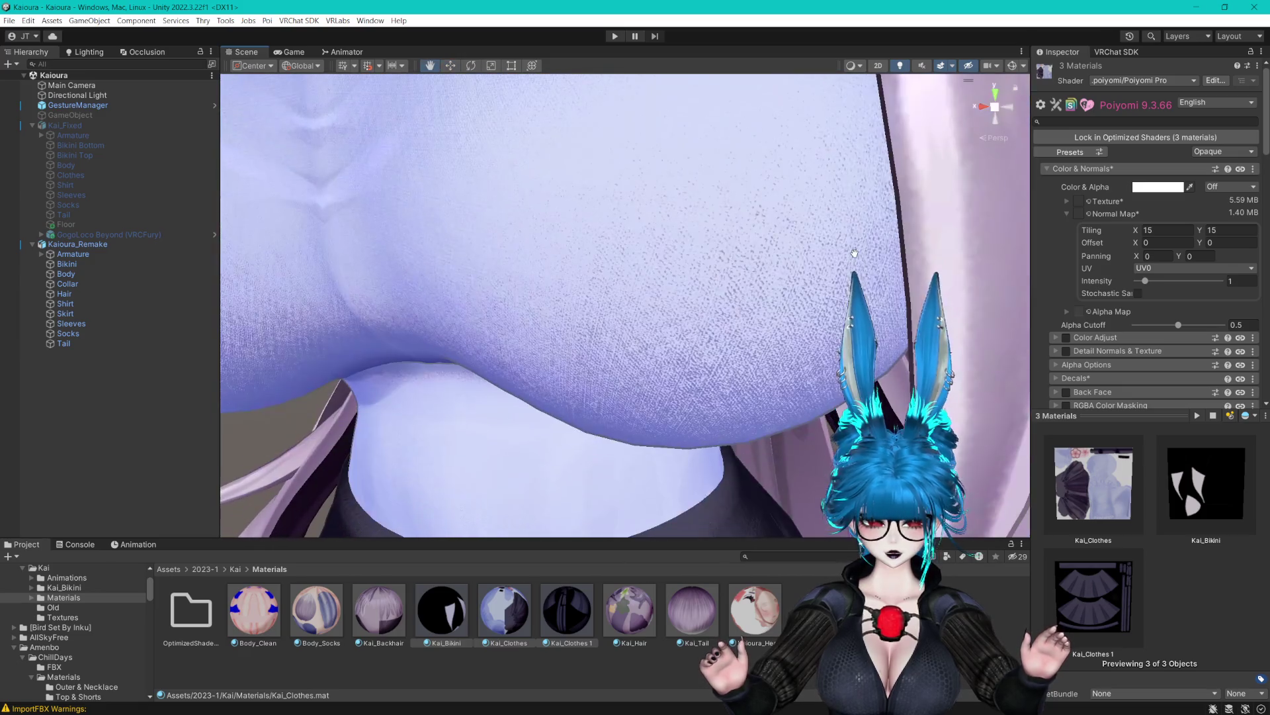
pyautogui.click(1180, 270)
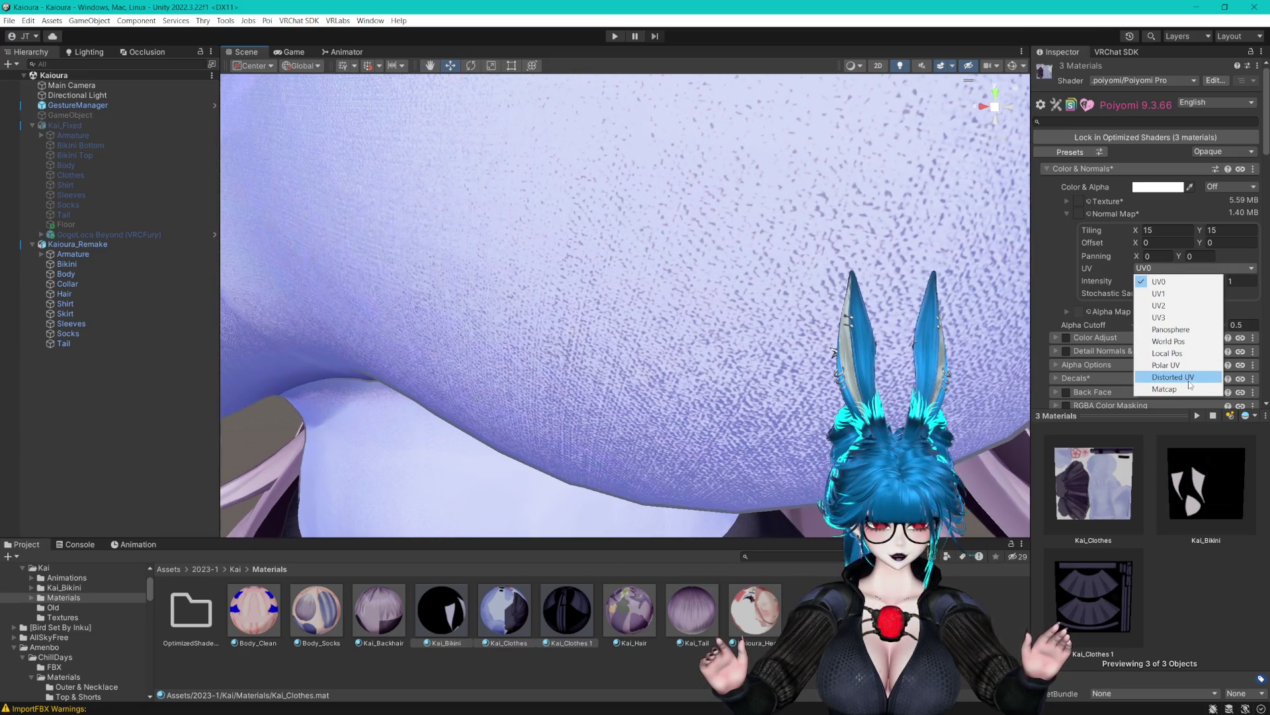
pyautogui.click(1164, 384)
pyautogui.scroll(-5, 819, 324)
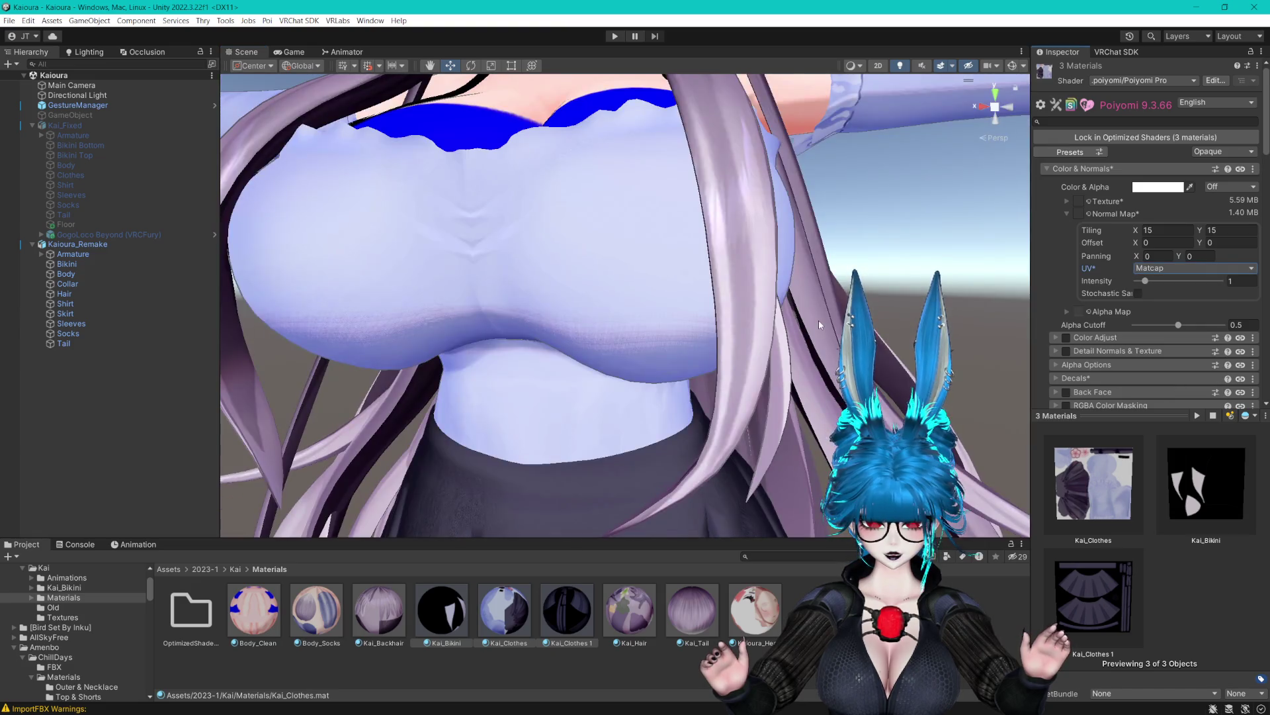
pyautogui.scroll(-3, 741, 266)
pyautogui.scroll(8, 841, 283)
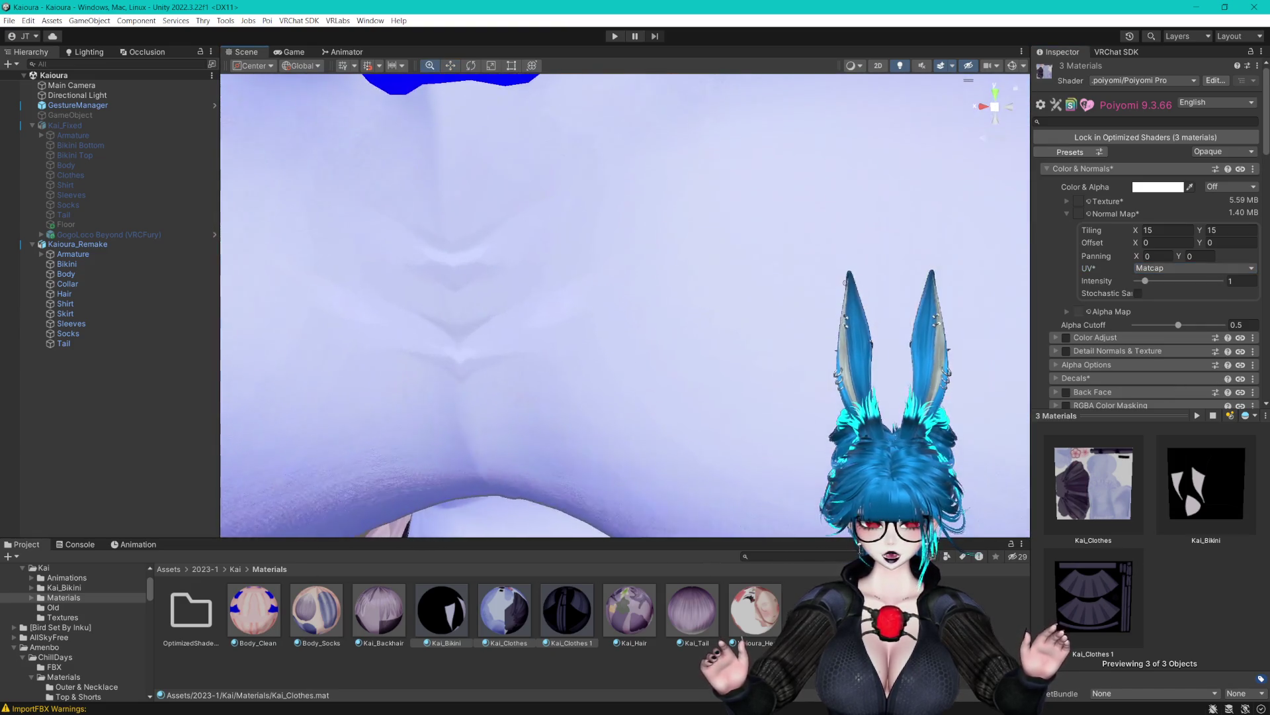
pyautogui.scroll(-4, 841, 284)
pyautogui.scroll(4, 841, 278)
pyautogui.scroll(-3, 841, 271)
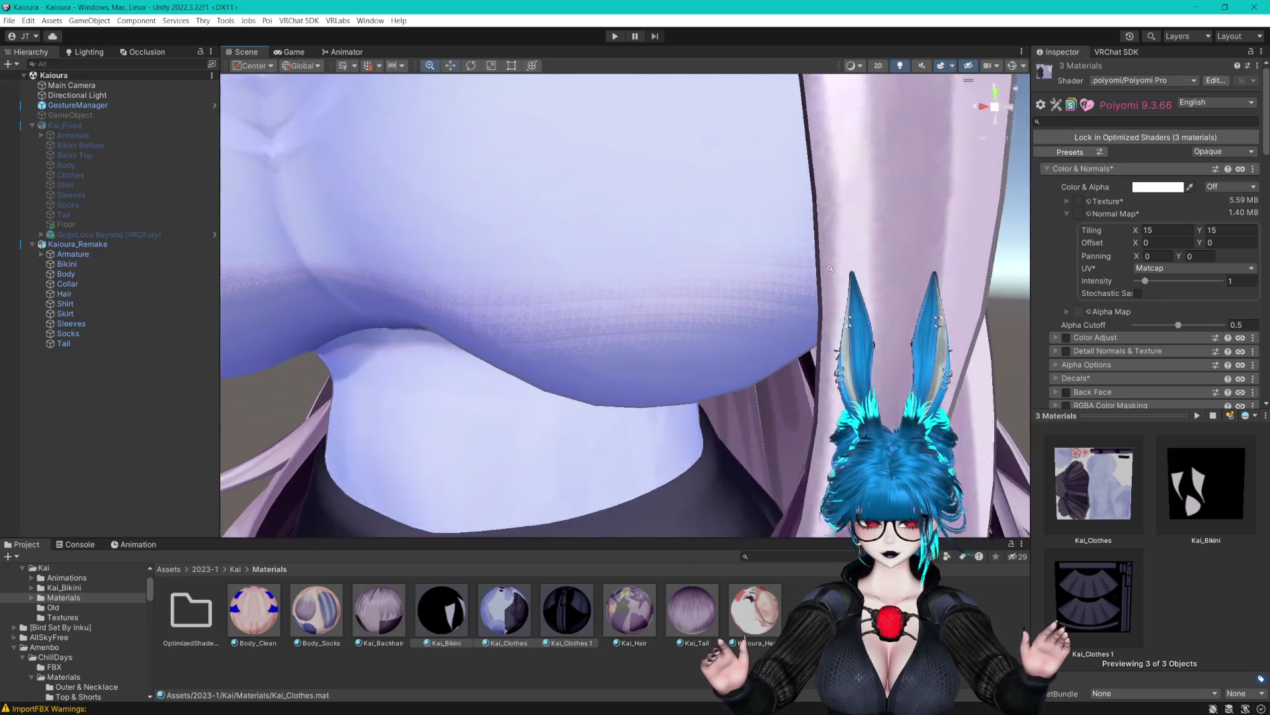
pyautogui.scroll(4, 840, 267)
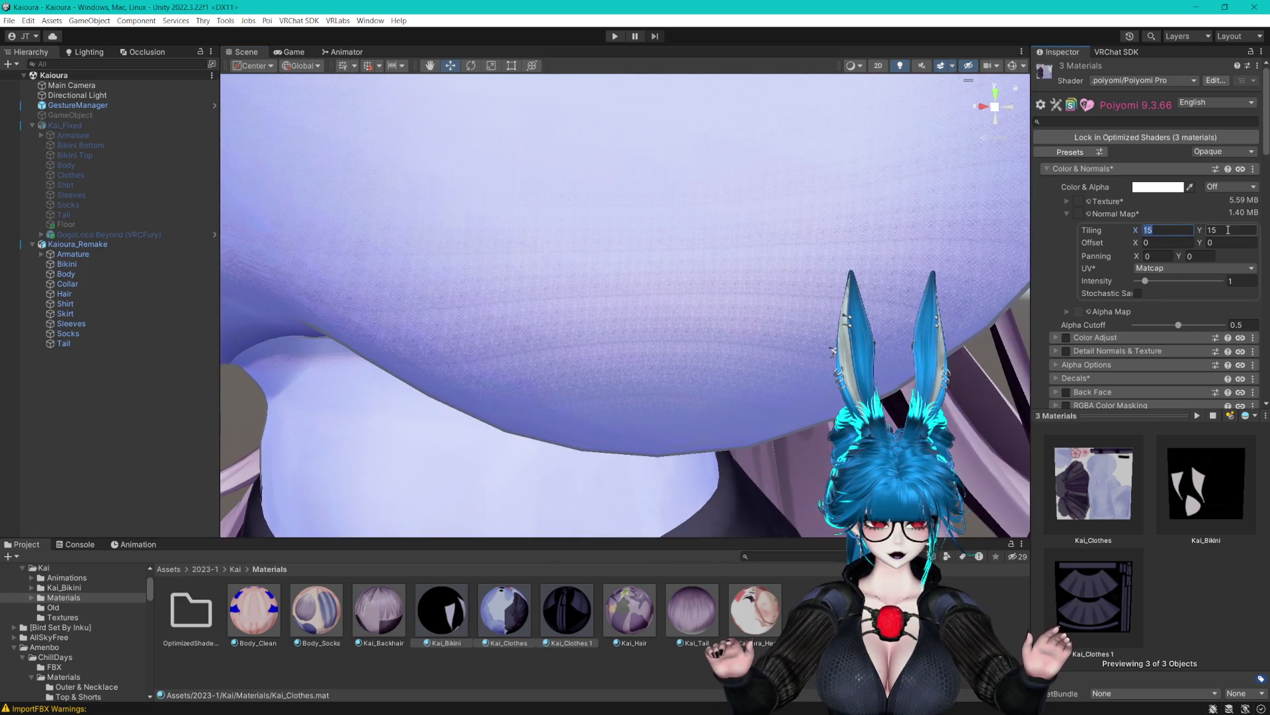
pyautogui.press('Escape')
# Keep Matcap mapping and turn on stochastic sampling for the normal map.
pyautogui.scroll(-4, 883, 241)
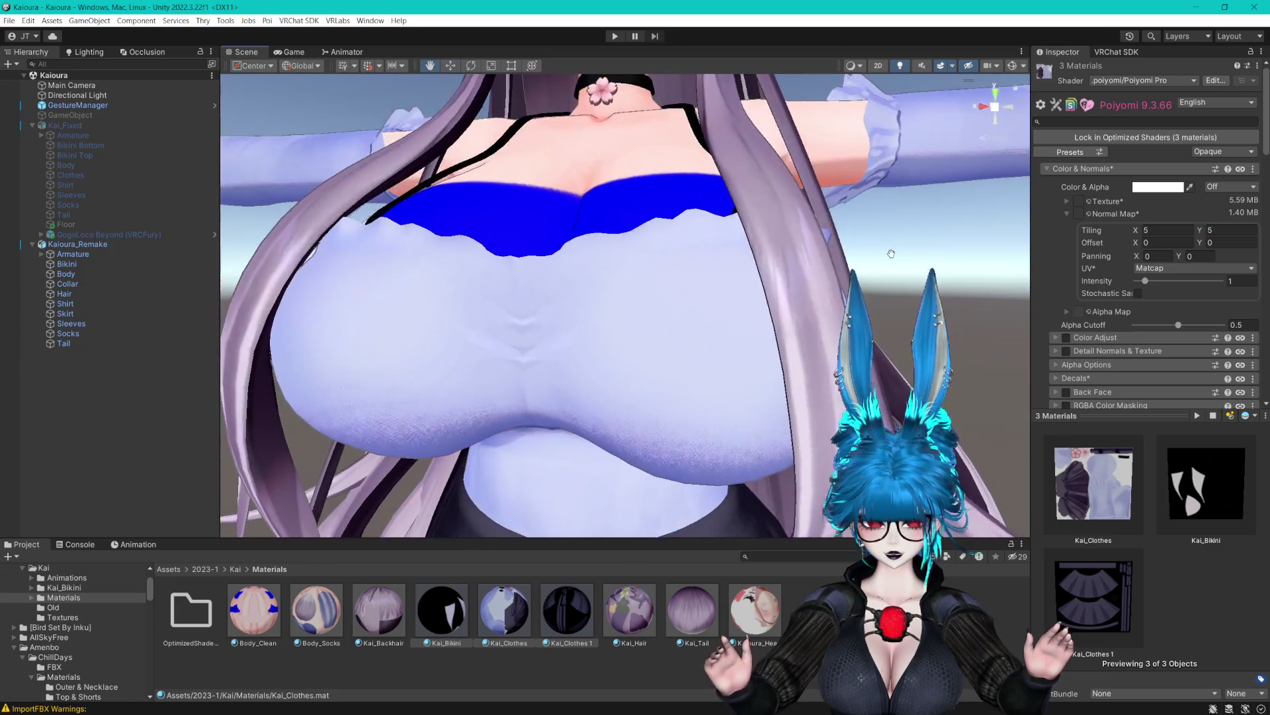
pyautogui.scroll(1, 907, 250)
pyautogui.scroll(-6, 903, 252)
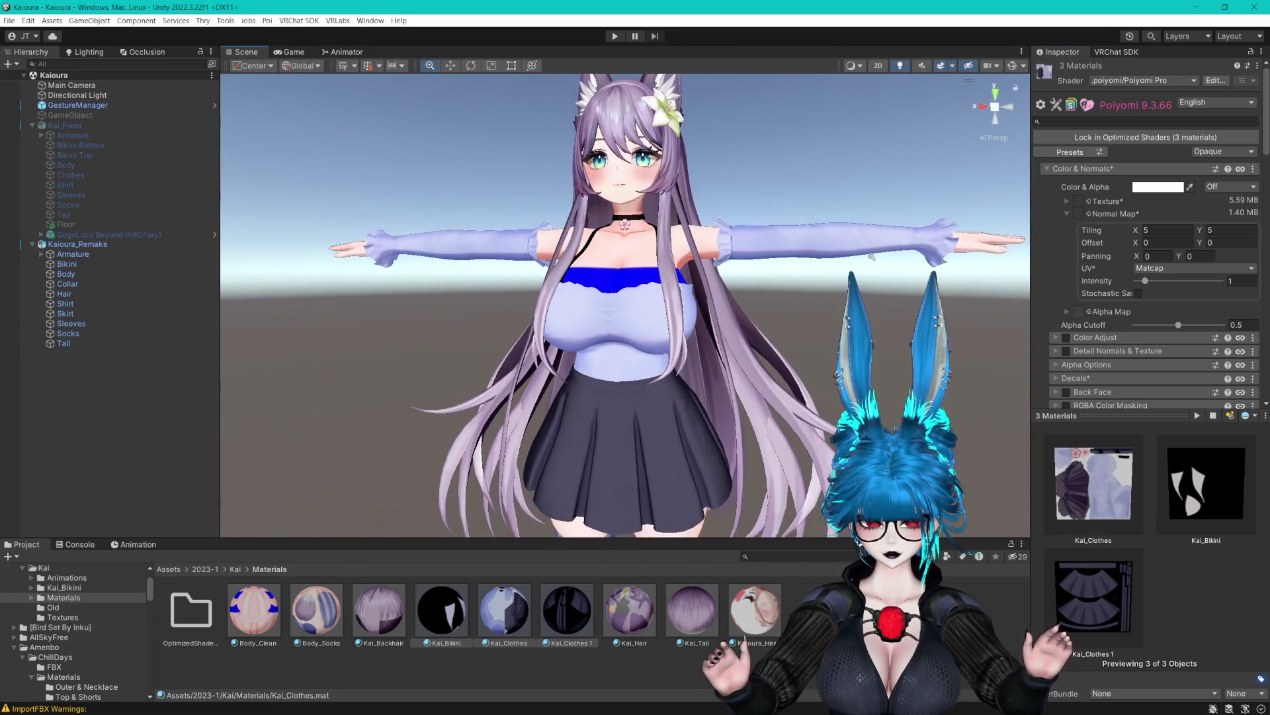
pyautogui.scroll(4, 900, 254)
pyautogui.click(1165, 268)
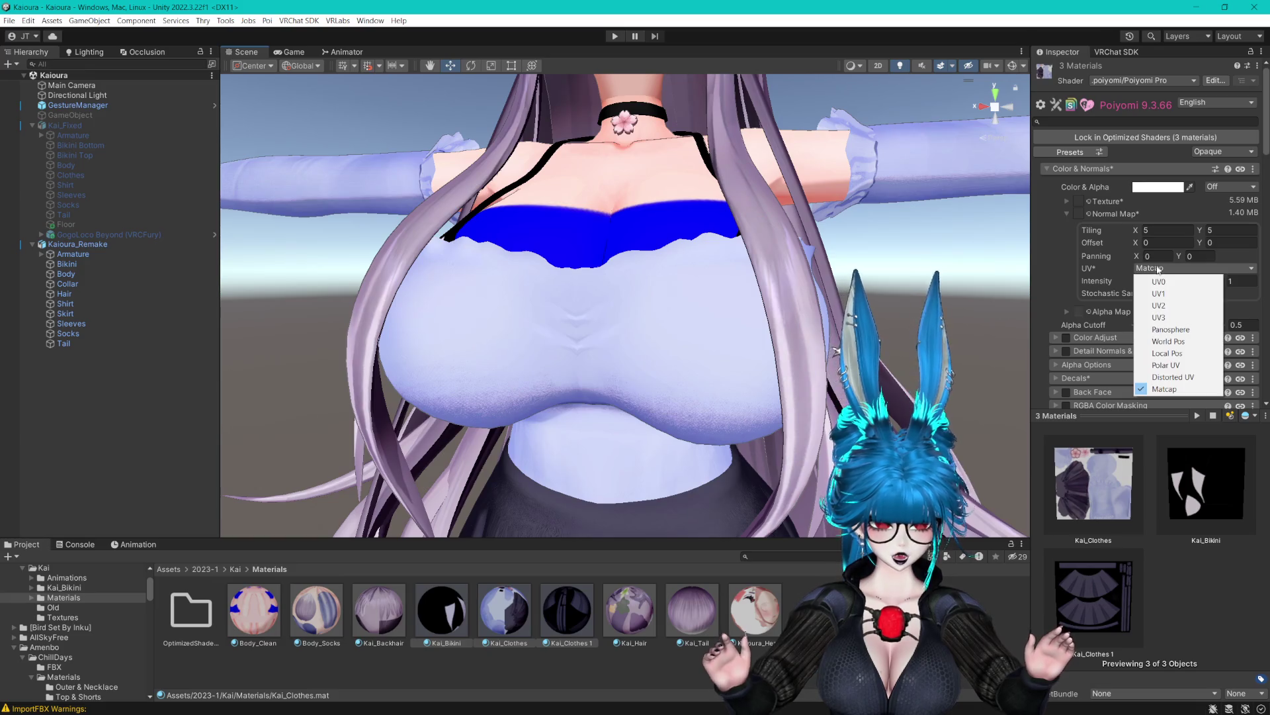
pyautogui.click(1125, 300)
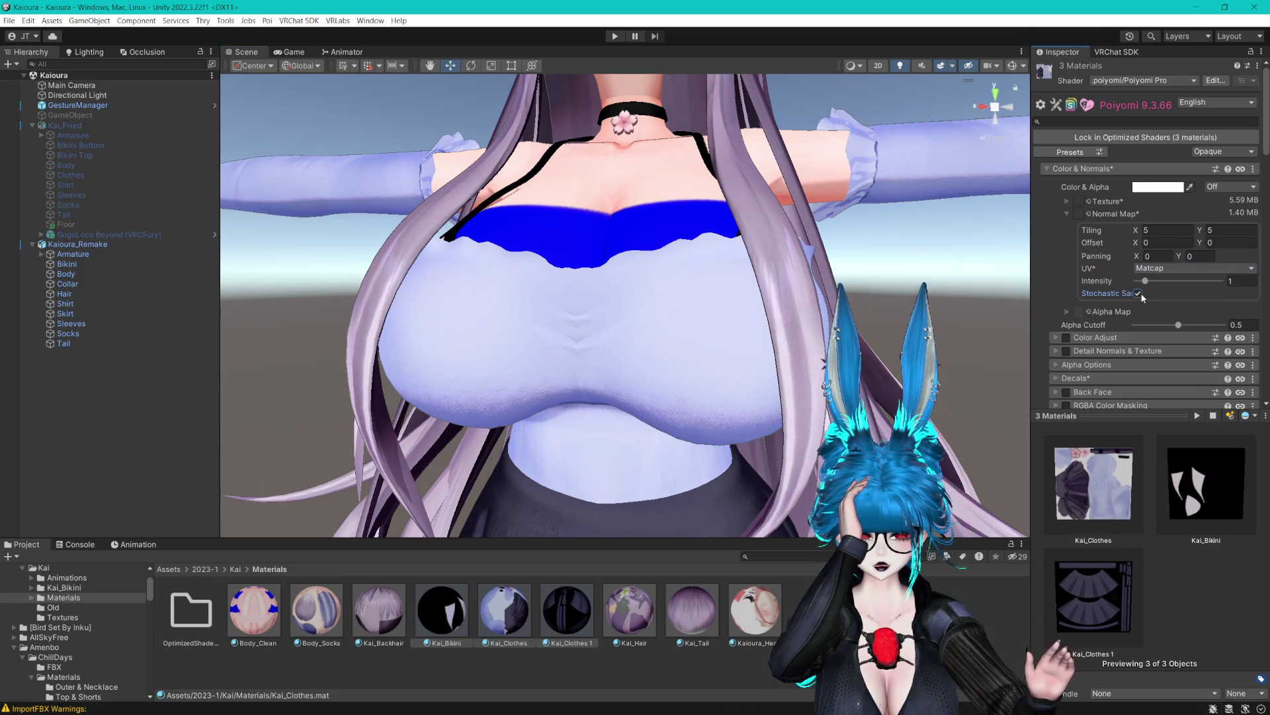
pyautogui.scroll(3, 760, 331)
pyautogui.scroll(3, 760, 331)
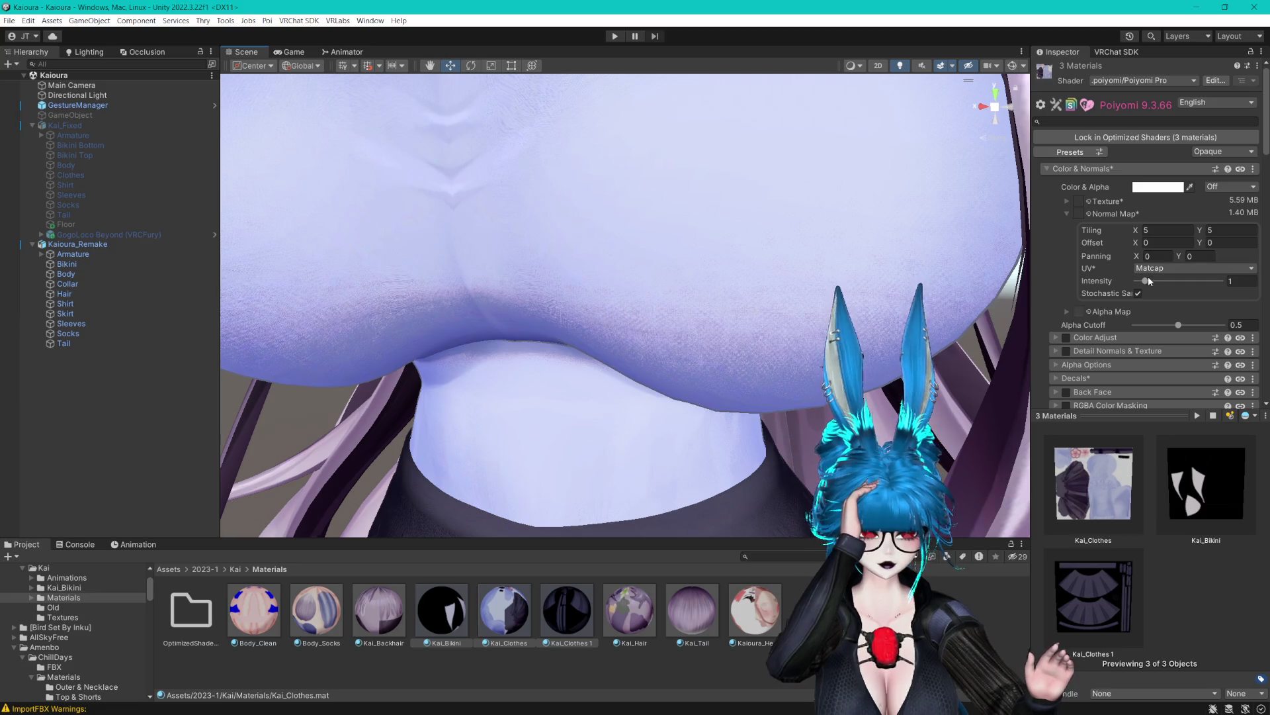
pyautogui.click(1138, 294)
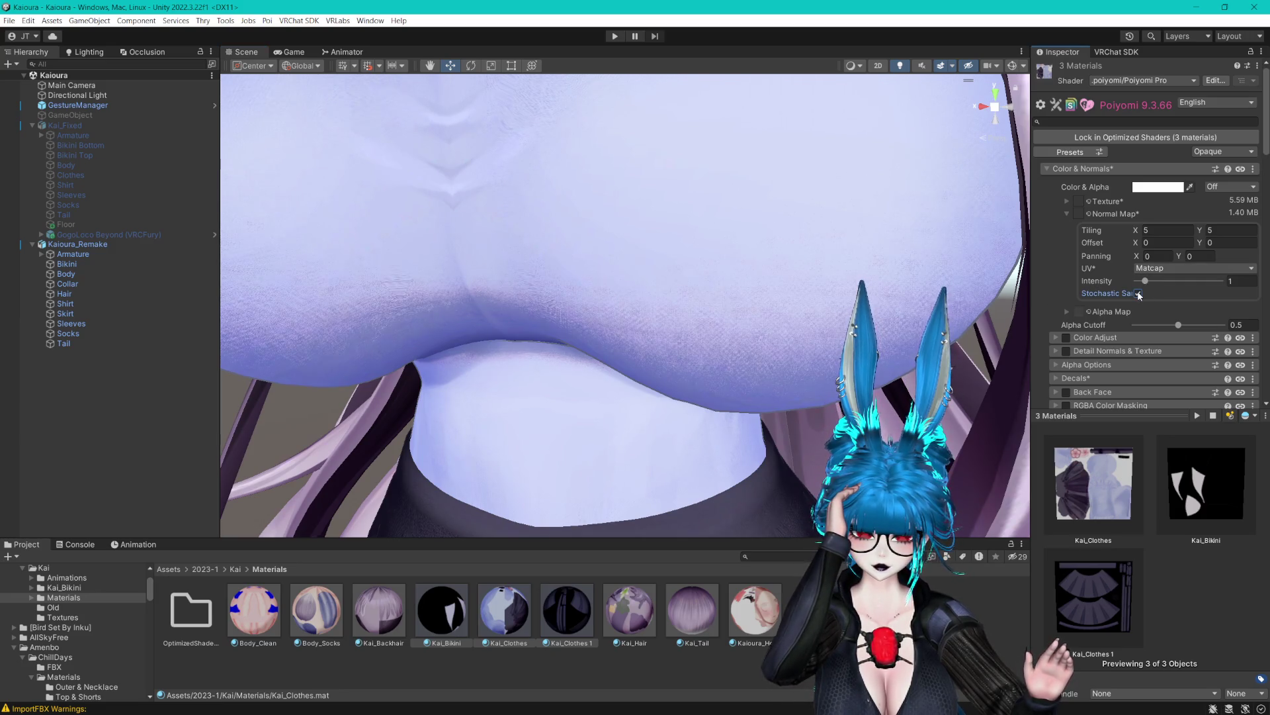
# Switch the normal map to Local Pos mapping with 15×15 tiling.
pyautogui.click(1164, 270)
pyautogui.click(1171, 354)
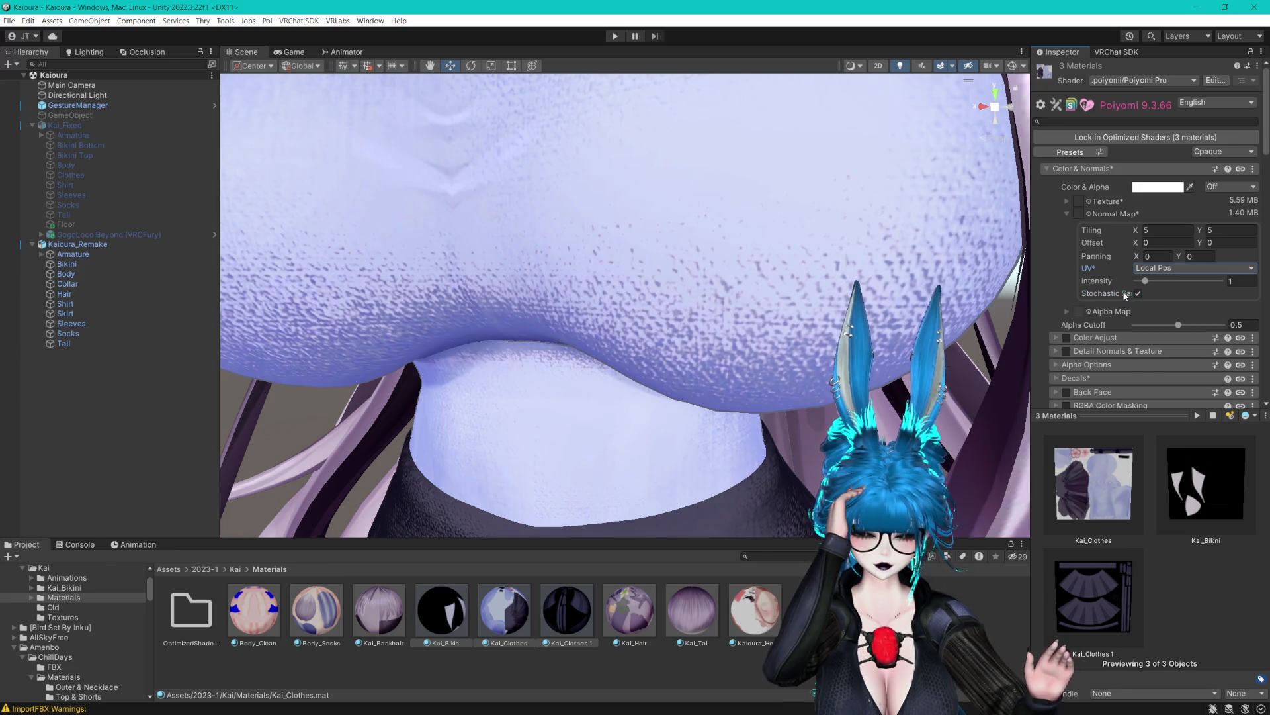
pyautogui.click(1179, 230)
pyautogui.write('15')
pyautogui.press('Tab')
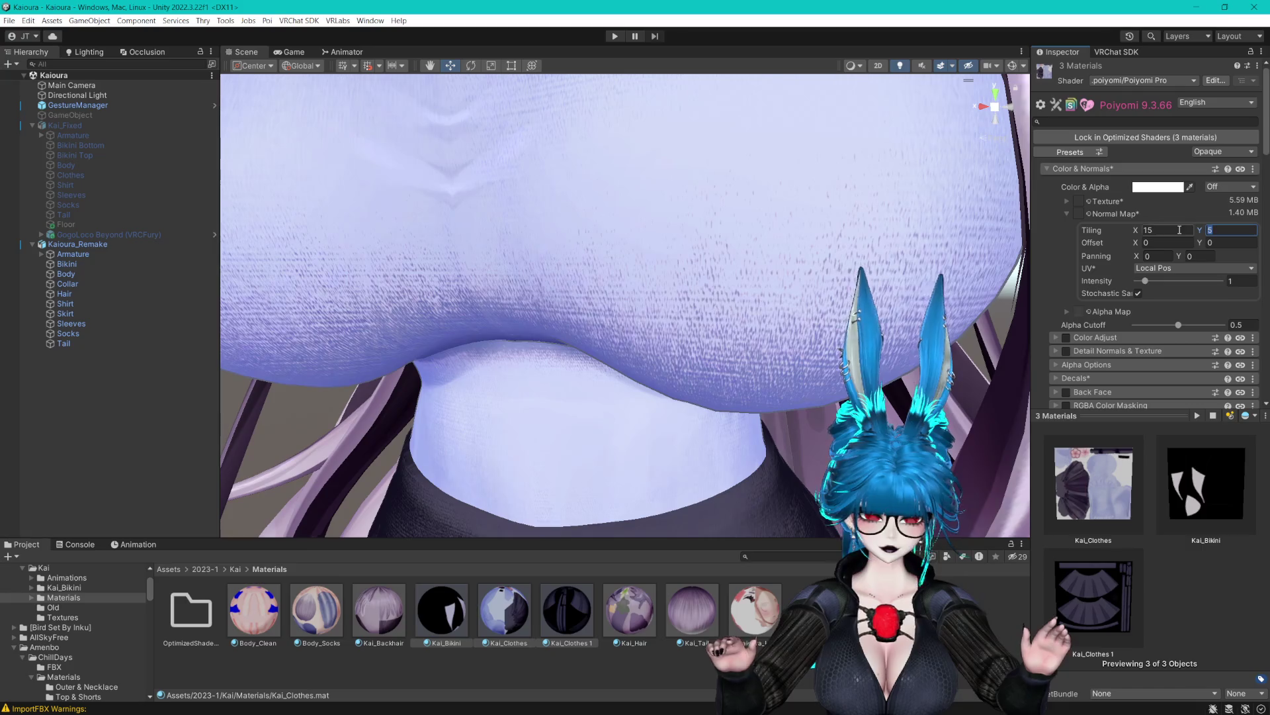
pyautogui.write('15')
pyautogui.press('Return')
# Set the normal map back to UV0 mapping and inspect the shoulder and arm.
pyautogui.scroll(-5, 918, 260)
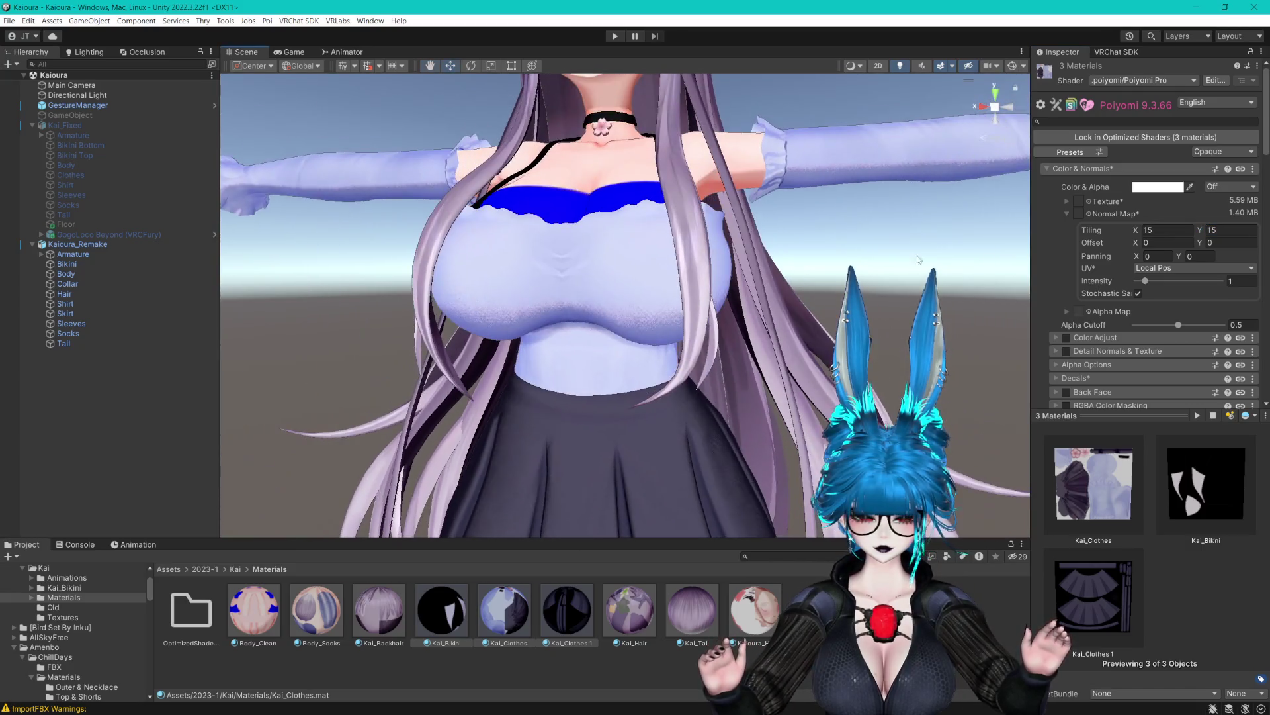
pyautogui.click(1191, 268)
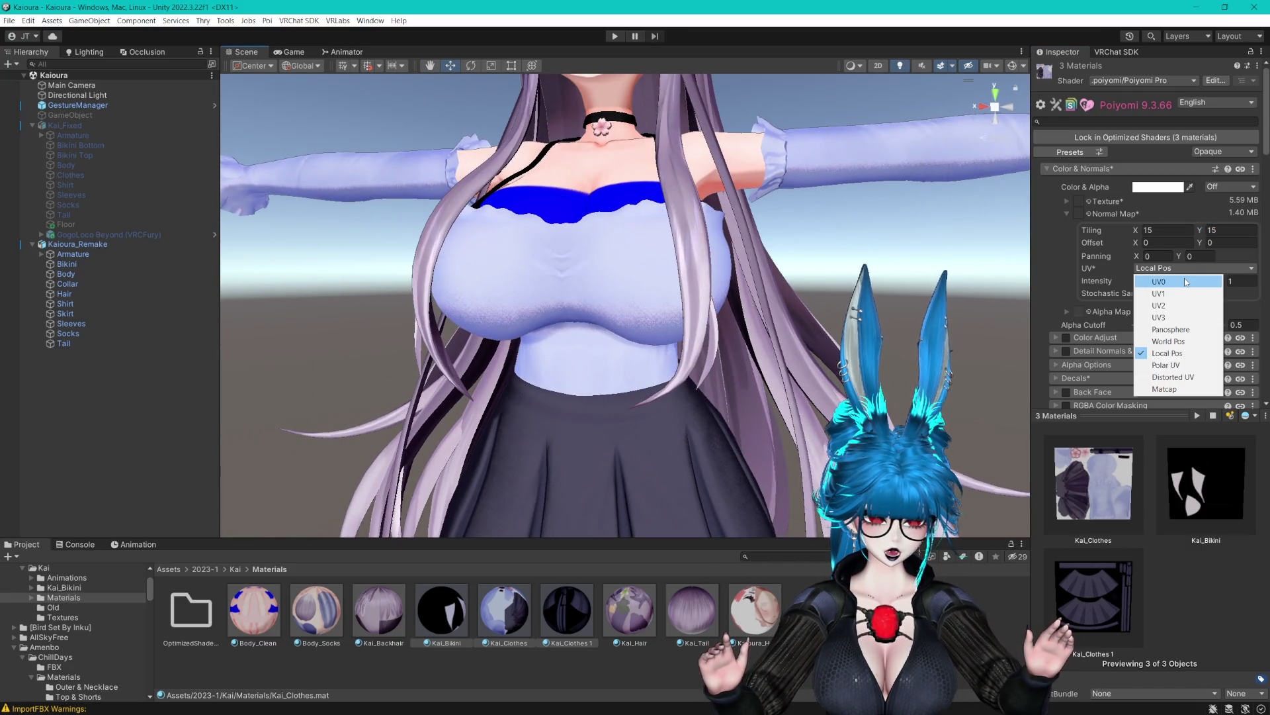
pyautogui.click(1186, 281)
pyautogui.scroll(5, 865, 265)
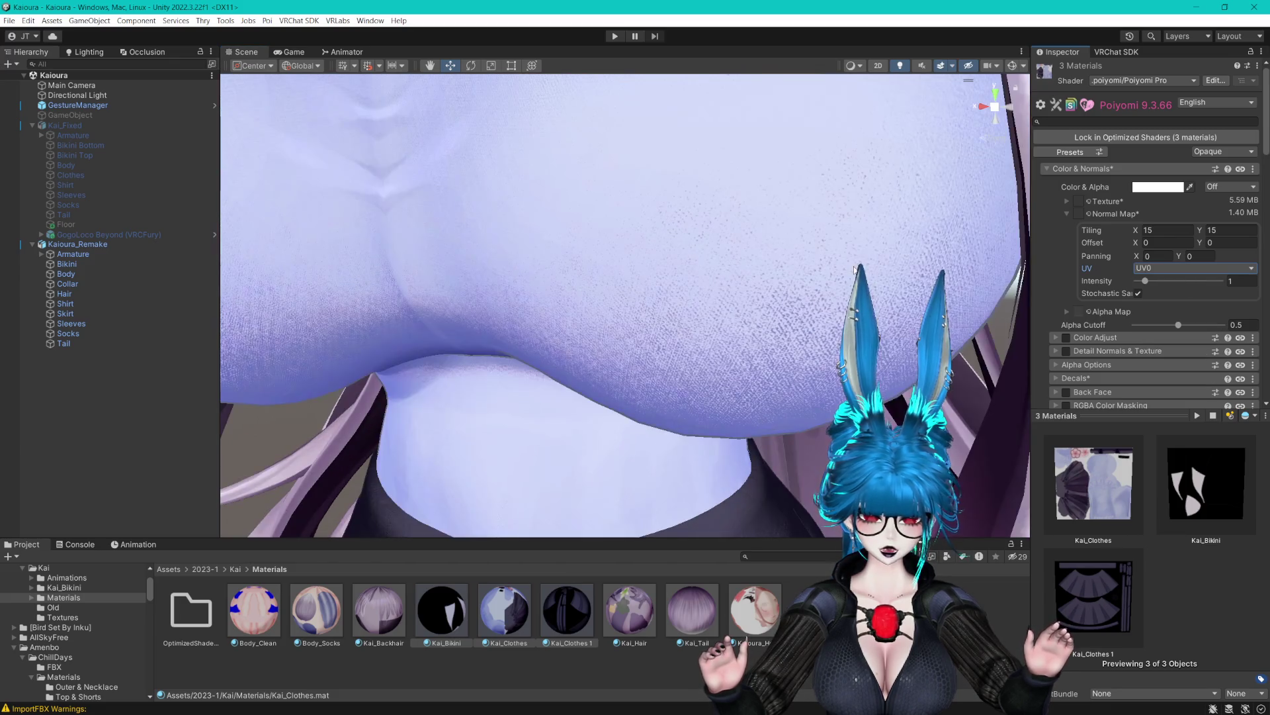
pyautogui.scroll(-3, 864, 265)
pyautogui.scroll(3, 864, 266)
pyautogui.scroll(-4, 862, 265)
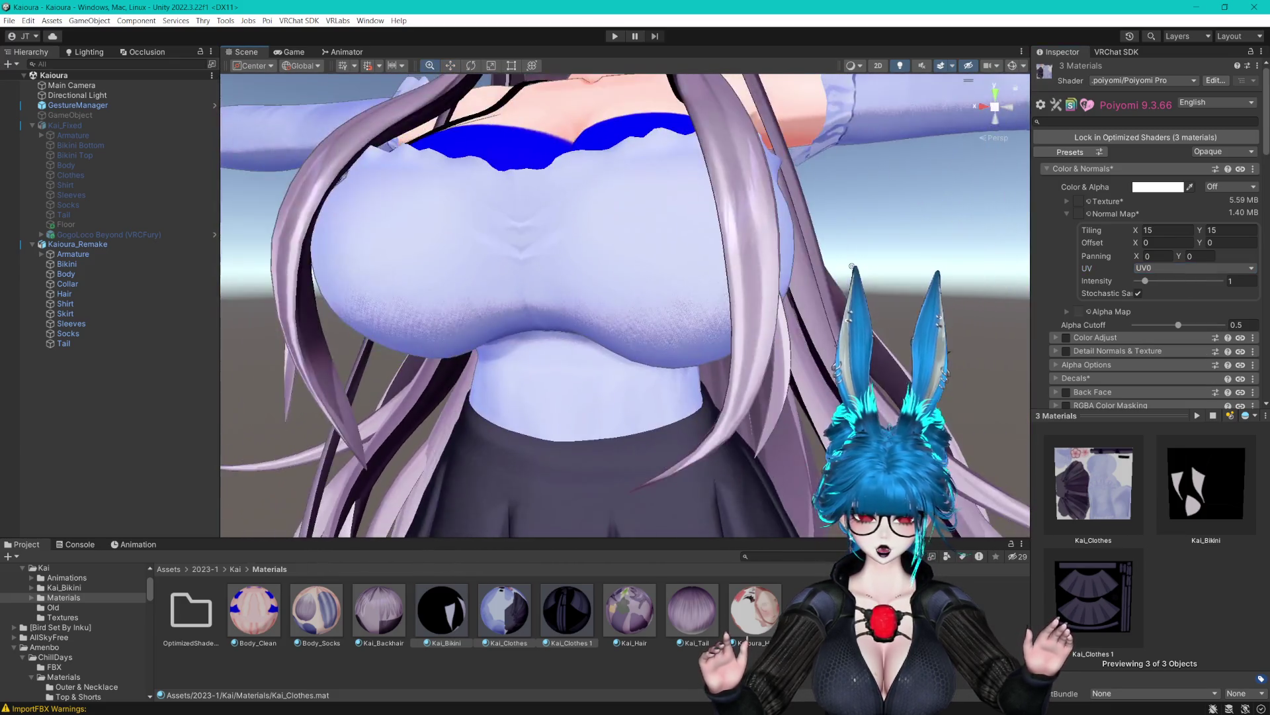
pyautogui.scroll(3, 859, 265)
pyautogui.moveTo(860, 265)
pyautogui.mouseDown()
pyautogui.moveTo(860, 199)
pyautogui.moveTo(840, 297)
pyautogui.moveTo(832, 287)
pyautogui.mouseUp()
pyautogui.scroll(5, 832, 287)
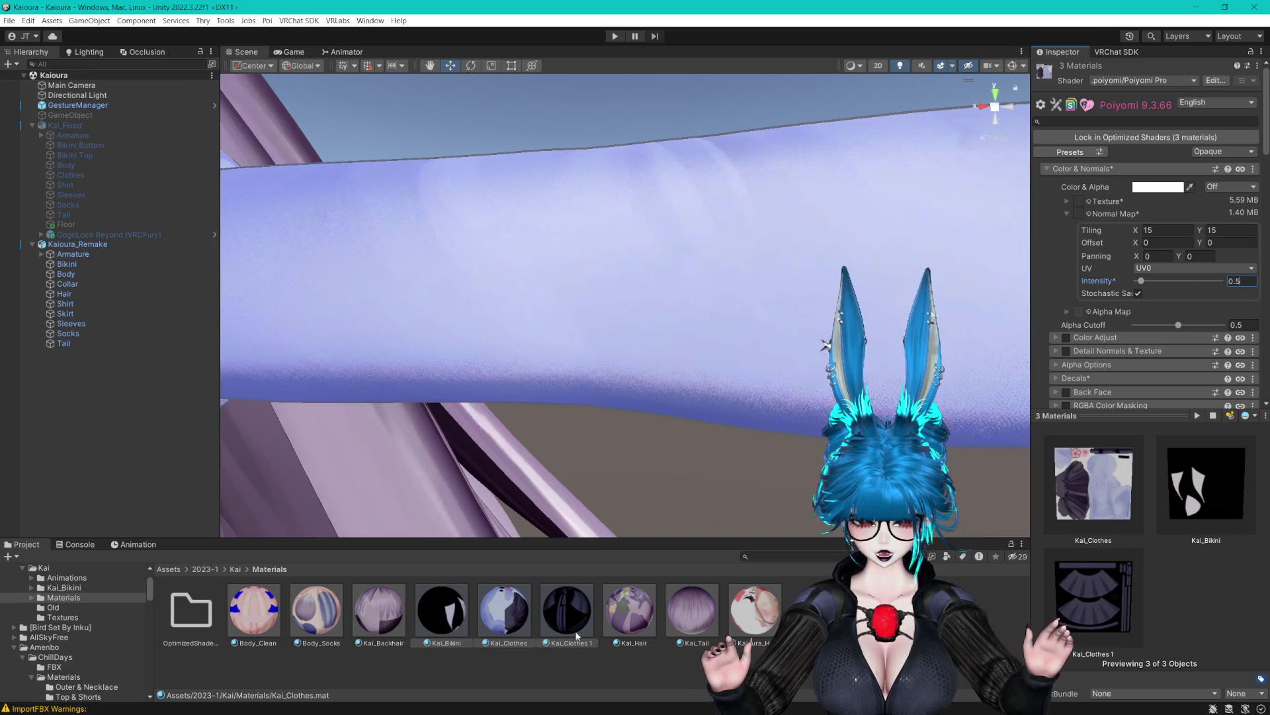
# Limit the Fabric_Normal texture's Windows max size to 512, after briefly trying 256.
pyautogui.click(526, 622)
pyautogui.doubleClick(1082, 215)
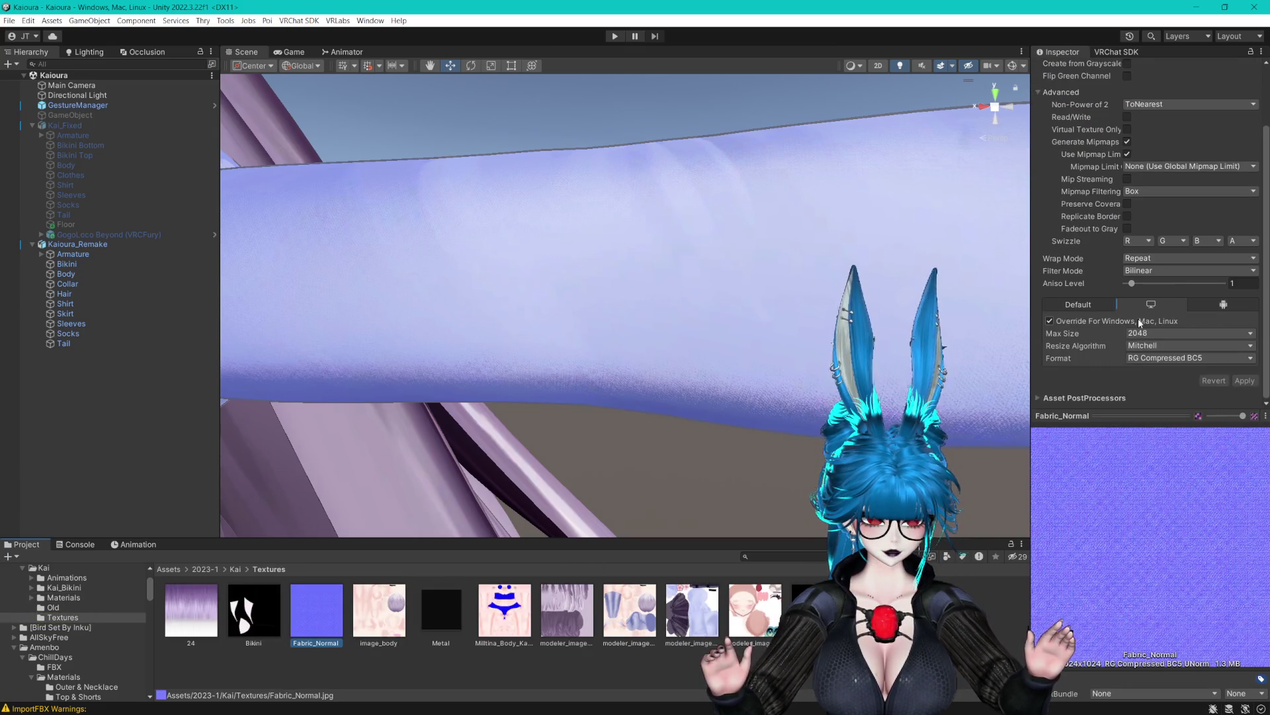
pyautogui.click(1178, 333)
pyautogui.click(1155, 390)
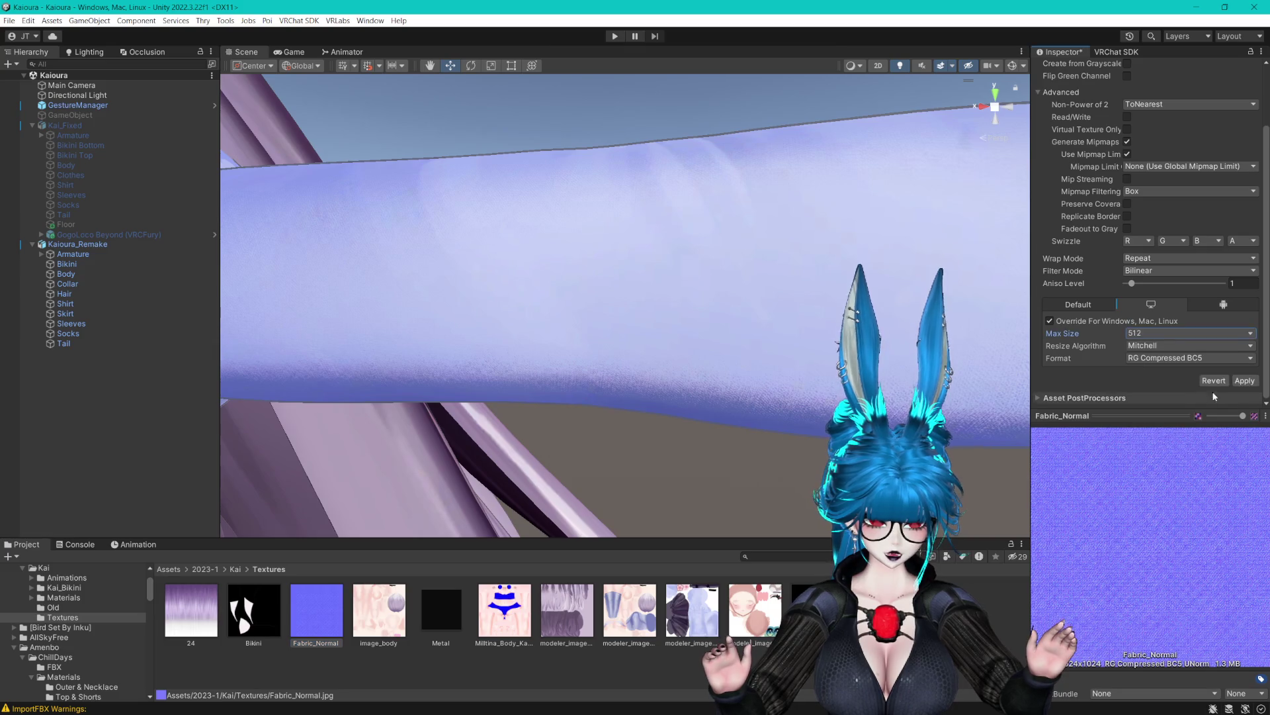
pyautogui.click(1245, 381)
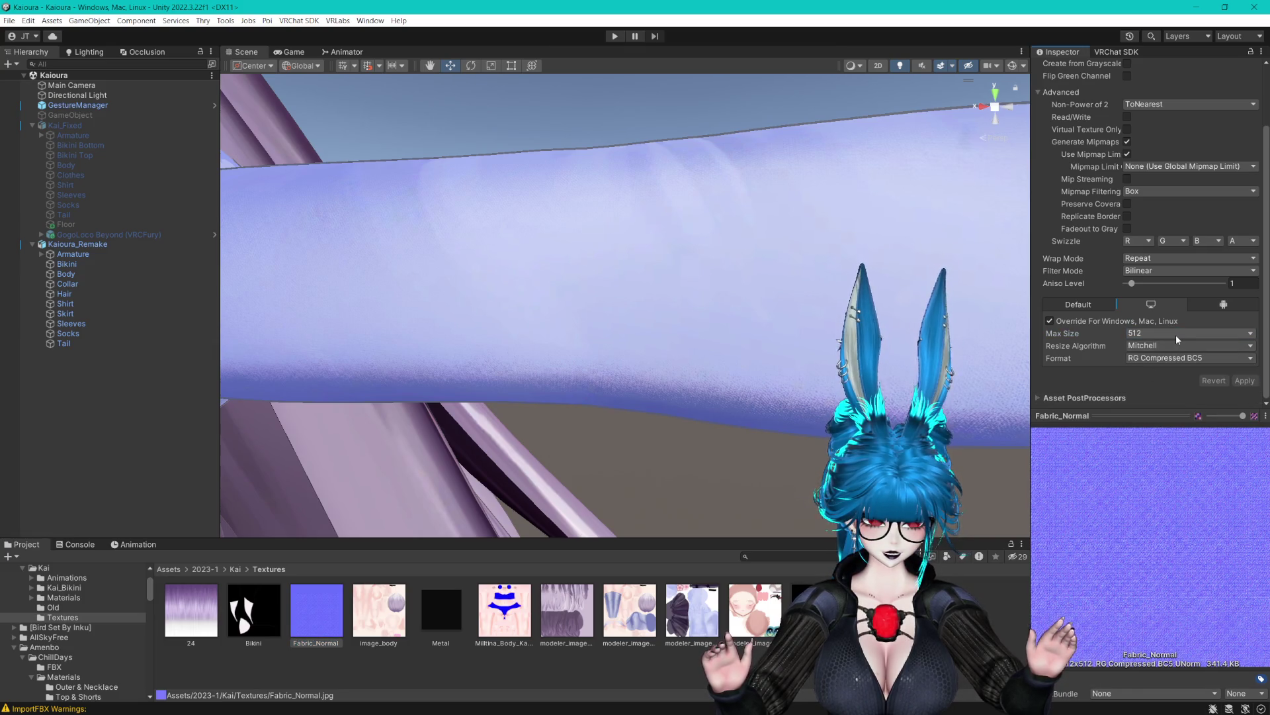
pyautogui.click(1148, 334)
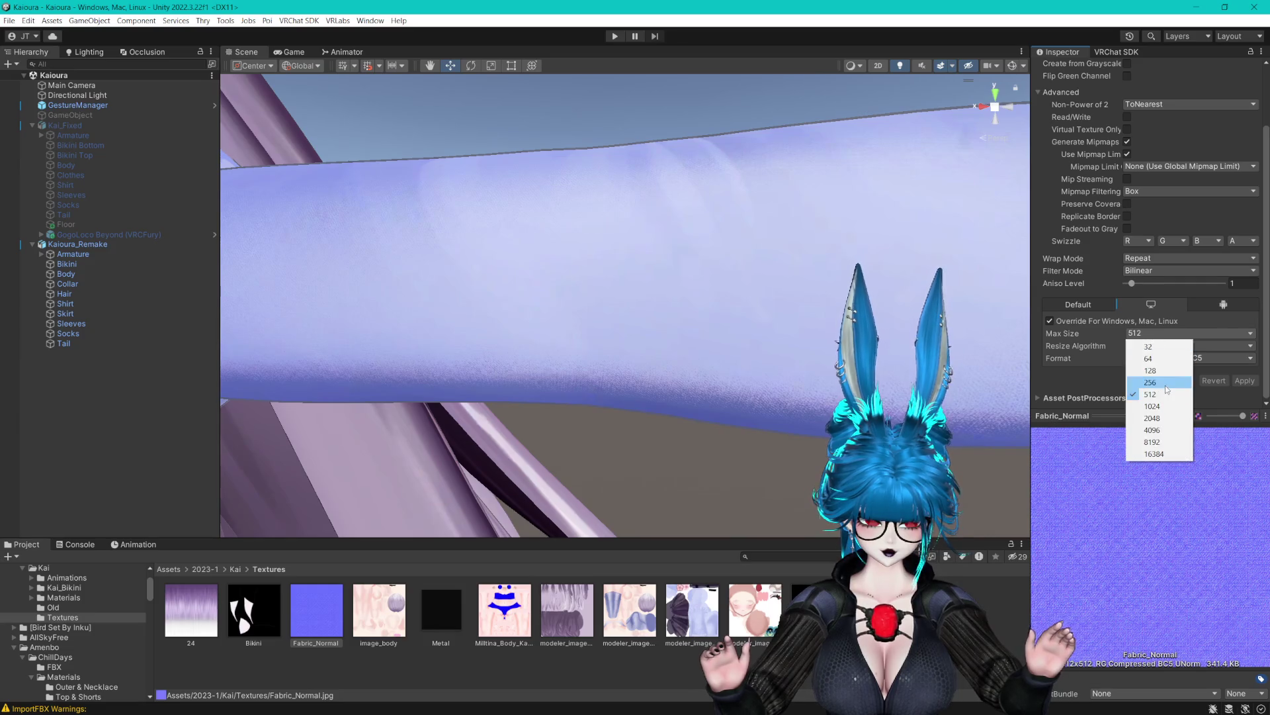
pyautogui.click(1165, 383)
pyautogui.click(1238, 380)
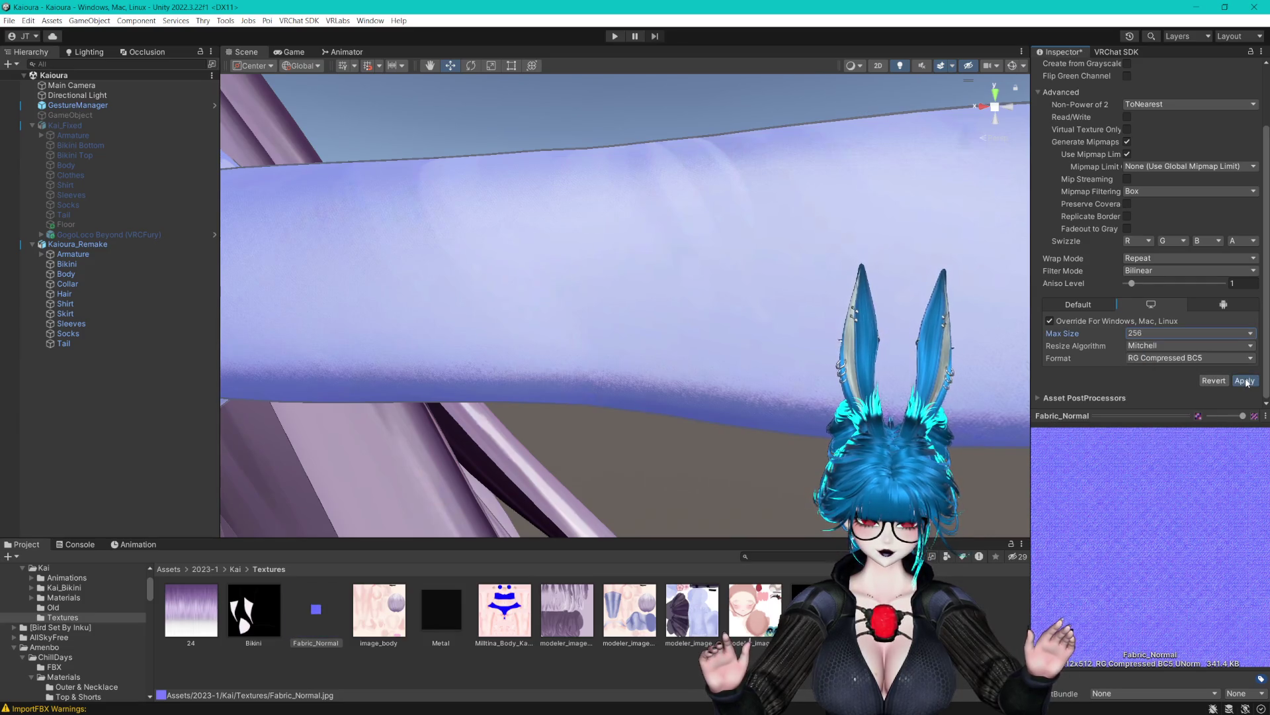
pyautogui.click(1173, 334)
pyautogui.click(1165, 395)
# Zoom in on the lavender clothing, select the sleeves and open their Kai_Clothes material.
pyautogui.moveTo(825, 360)
pyautogui.mouseDown()
pyautogui.moveTo(751, 367)
pyautogui.moveTo(787, 364)
pyautogui.moveTo(830, 283)
pyautogui.mouseUp()
pyautogui.scroll(-5, 754, 366)
pyautogui.scroll(5, 832, 302)
pyautogui.scroll(3, 832, 302)
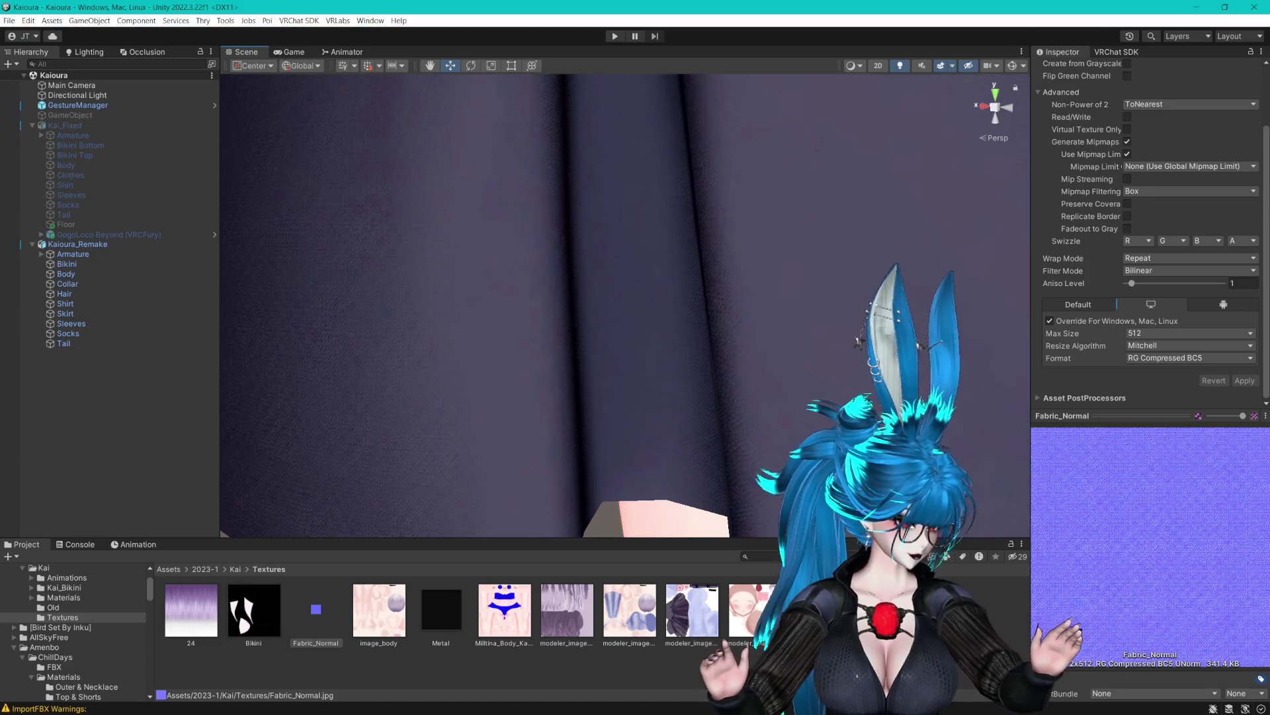
pyautogui.click(863, 338)
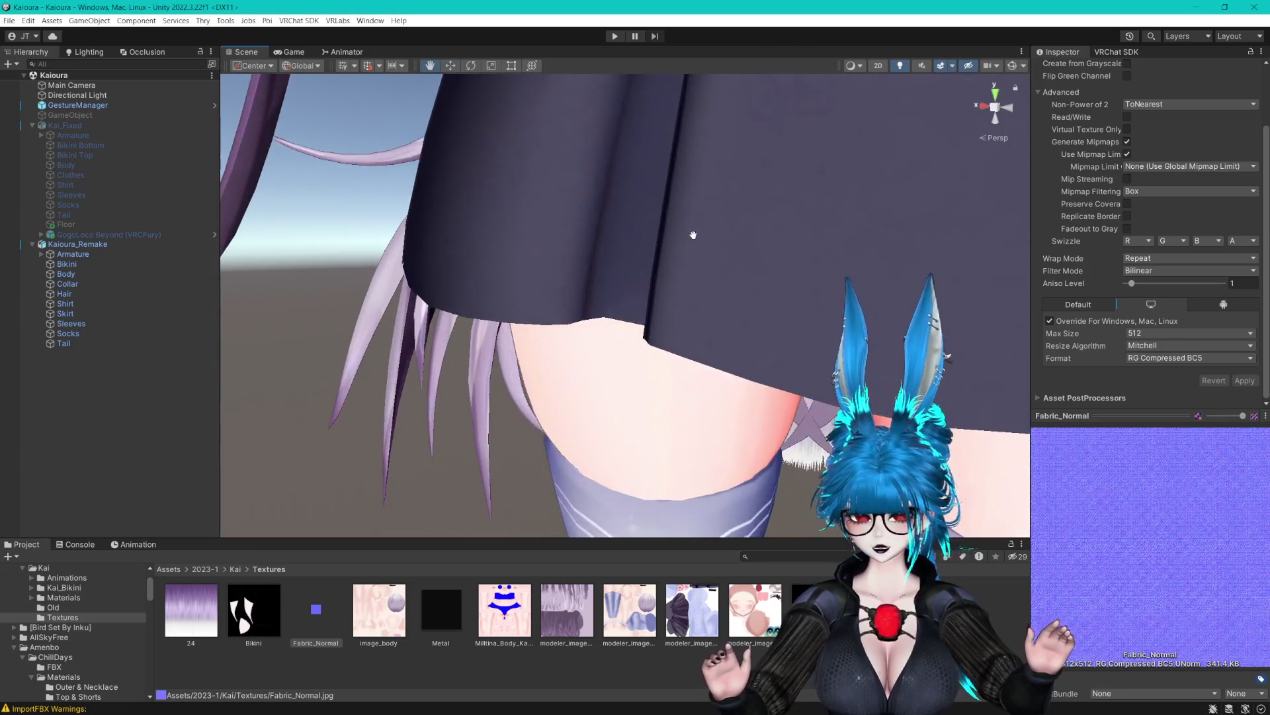
pyautogui.moveTo(689, 236)
pyautogui.mouseDown()
pyautogui.moveTo(694, 298)
pyautogui.moveTo(783, 264)
pyautogui.moveTo(796, 322)
pyautogui.mouseUp()
pyautogui.scroll(-10, 796, 322)
pyautogui.click(723, 332)
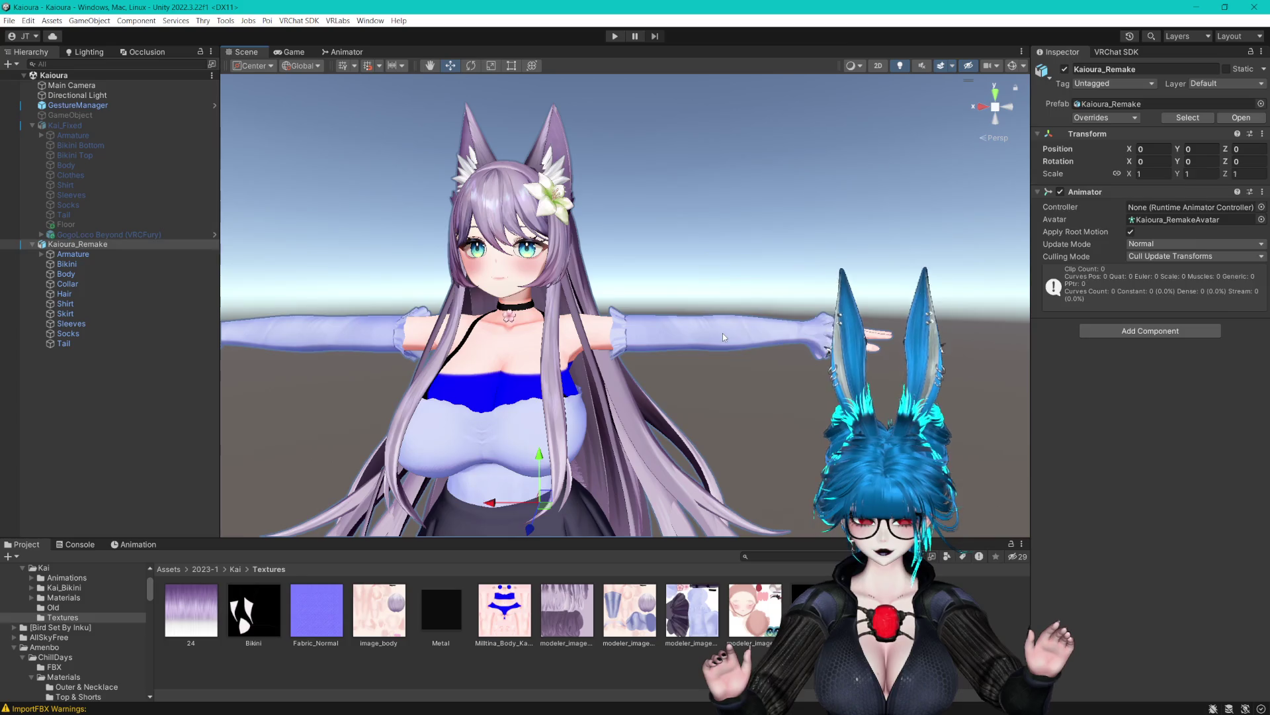
pyautogui.doubleClick(1163, 293)
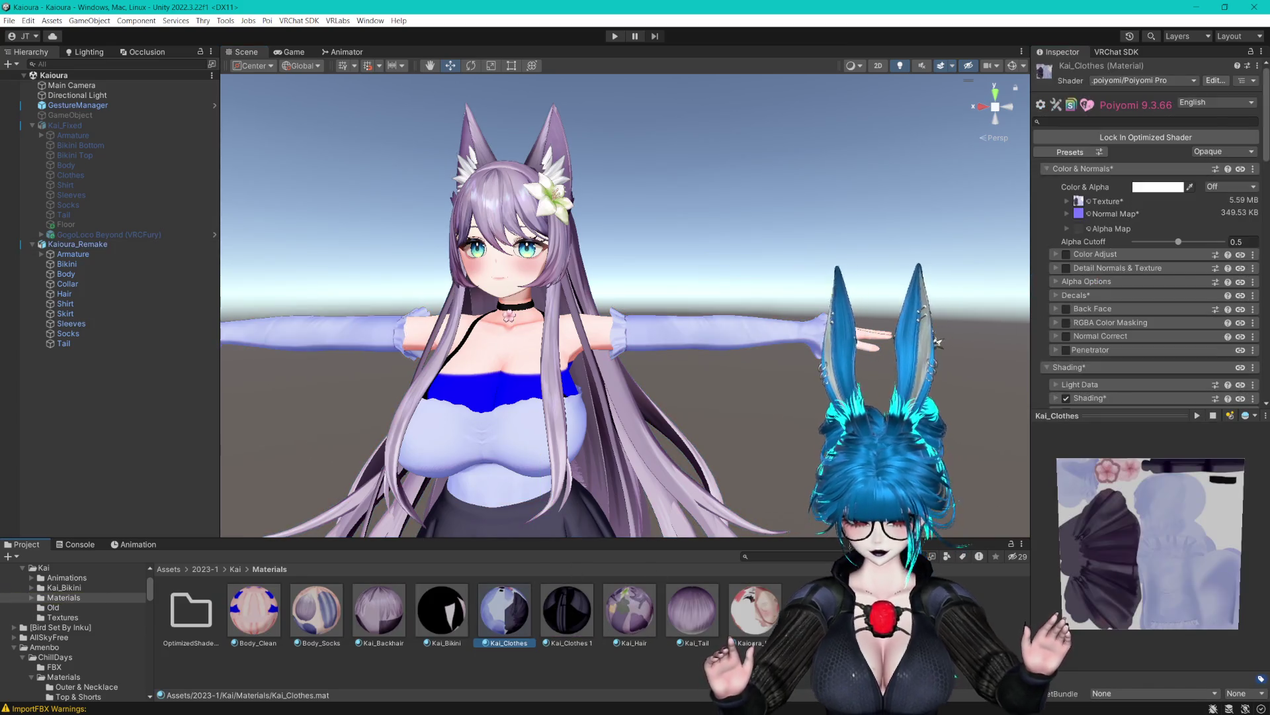
# Leave Kai_Clothes culling Off and set Kai_Clothes 1 to Cull Back.
pyautogui.scroll(-5, 1091, 334)
pyautogui.scroll(-10, 1099, 344)
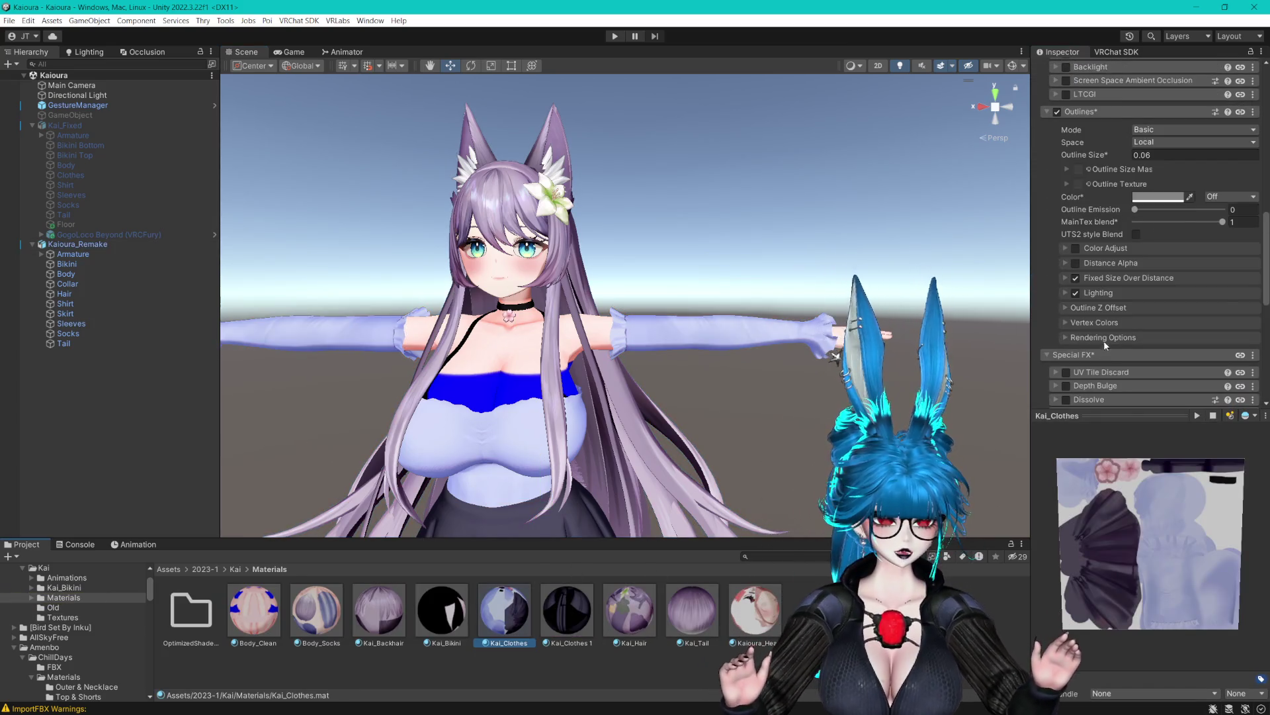
pyautogui.click(1082, 342)
pyautogui.click(1159, 362)
pyautogui.click(1156, 375)
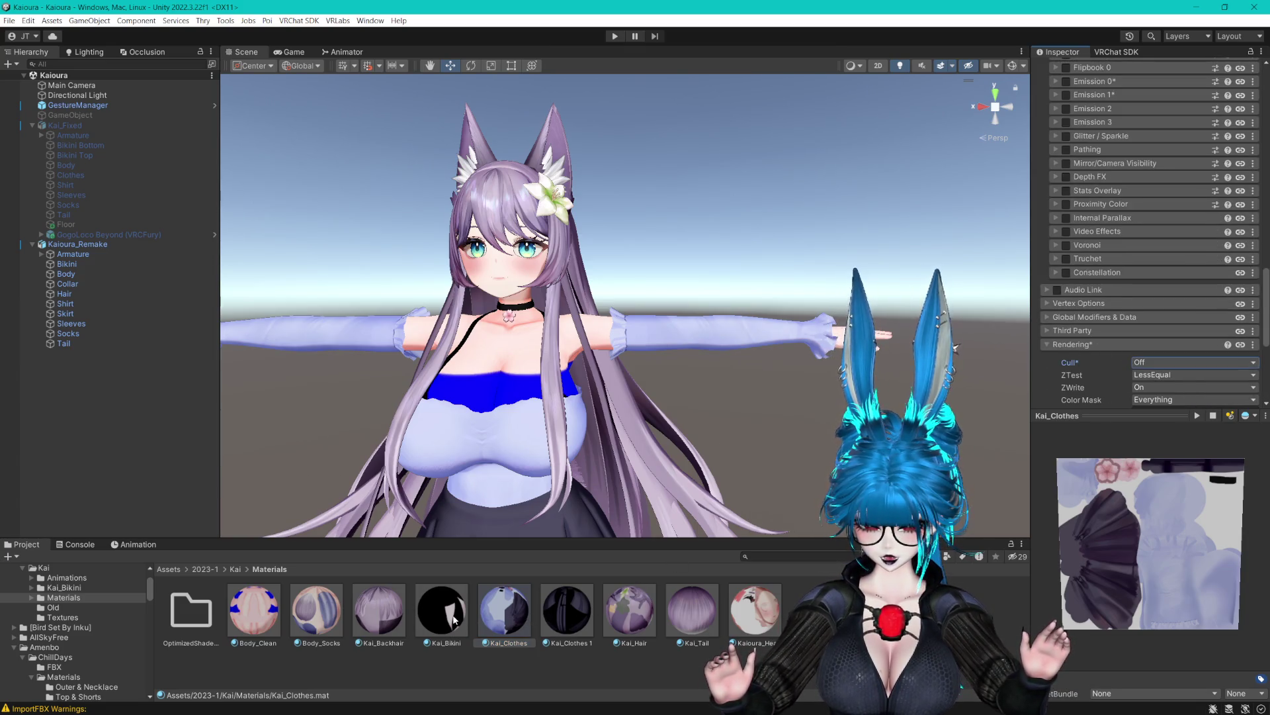
pyautogui.click(562, 610)
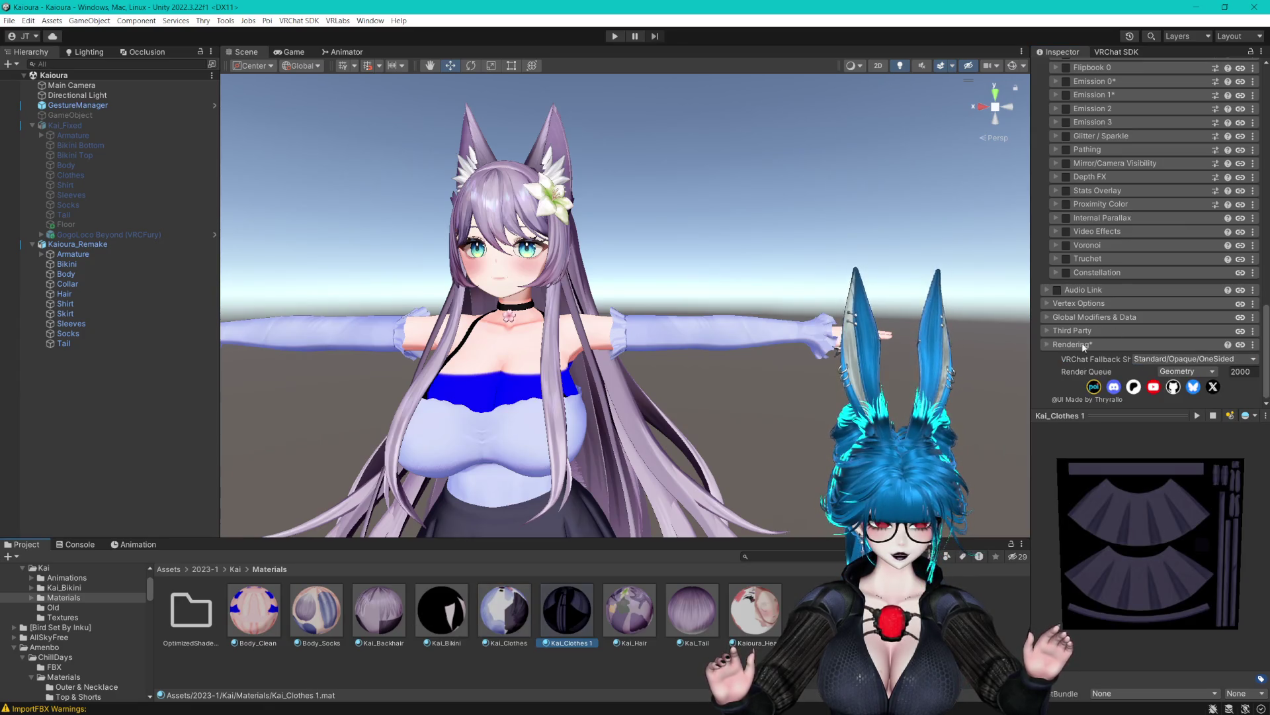
pyautogui.click(1164, 363)
pyautogui.click(1165, 400)
pyautogui.moveTo(861, 523)
pyautogui.mouseDown()
pyautogui.moveTo(867, 271)
pyautogui.moveTo(864, 463)
pyautogui.mouseUp()
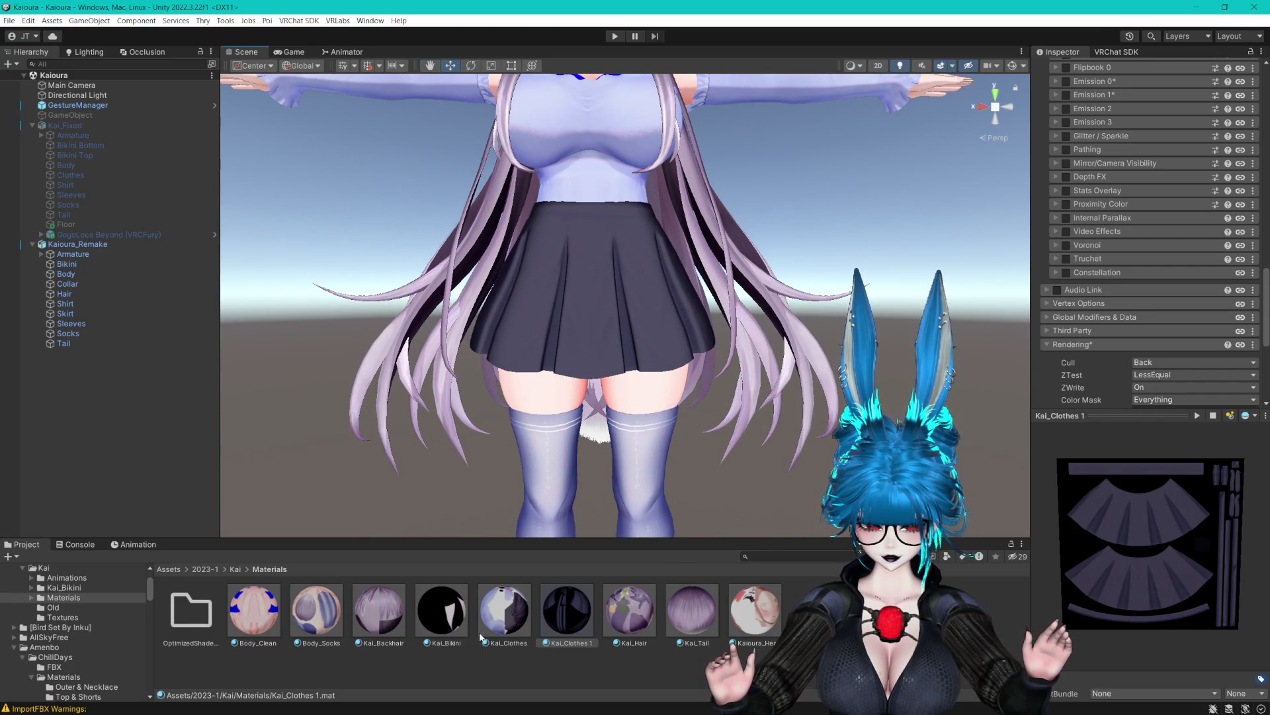
pyautogui.moveTo(767, 172); pyautogui.dragTo(769, 370)
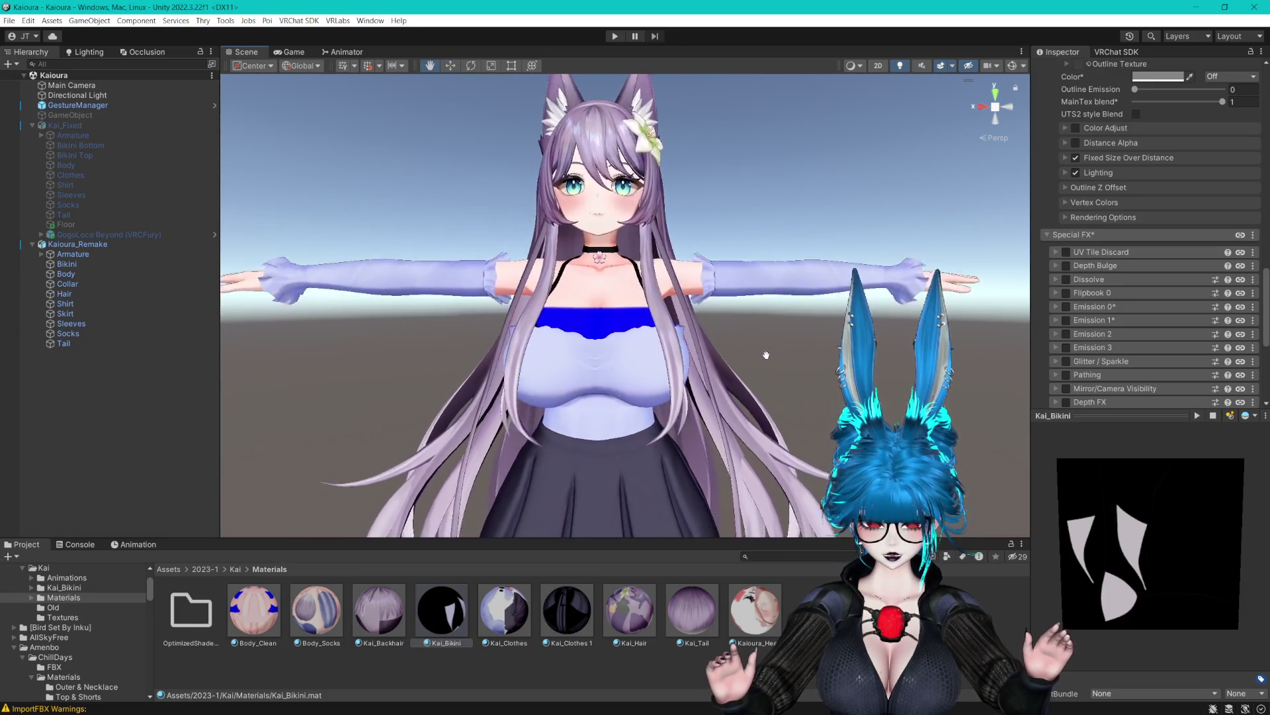
# Set Kai_Bikini's face culling to Back.
pyautogui.scroll(3, 768, 356)
pyautogui.scroll(-8, 1118, 390)
pyautogui.click(1142, 362)
pyautogui.click(1158, 399)
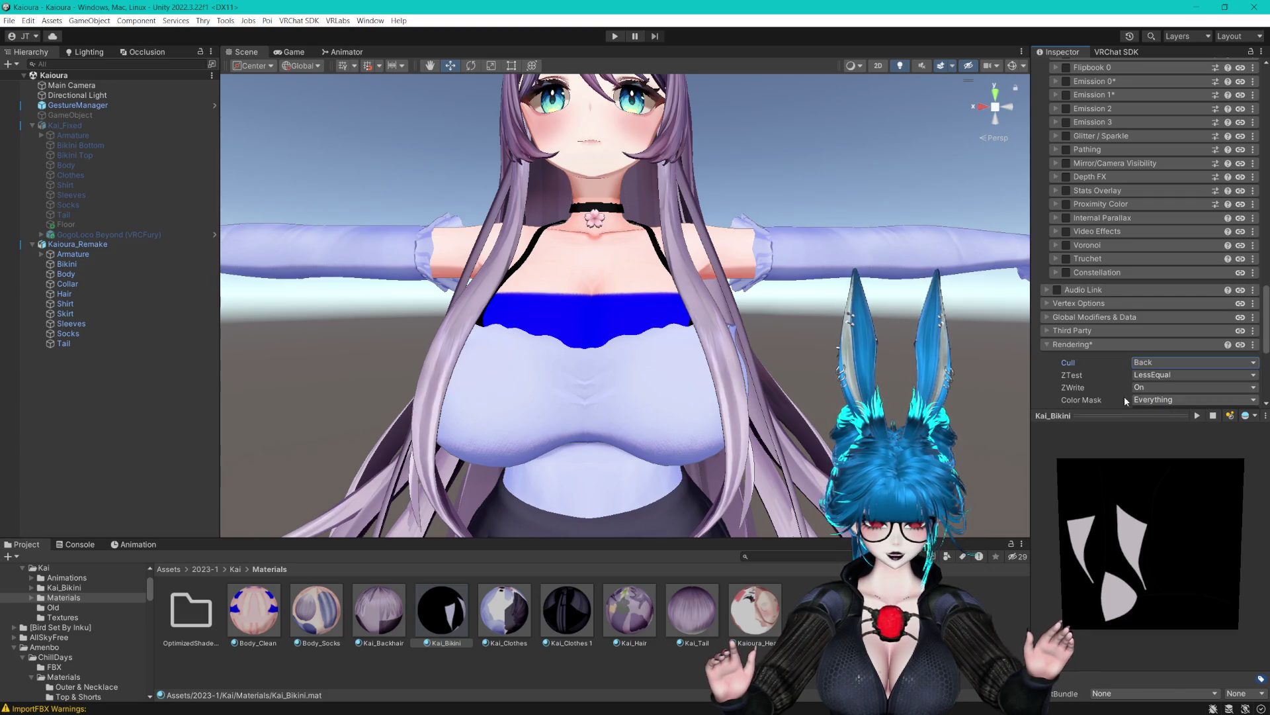
pyautogui.scroll(2, 728, 331)
pyautogui.moveTo(728, 364); pyautogui.dragTo(777, 363)
pyautogui.scroll(10, 1077, 285)
pyautogui.scroll(15, 1076, 285)
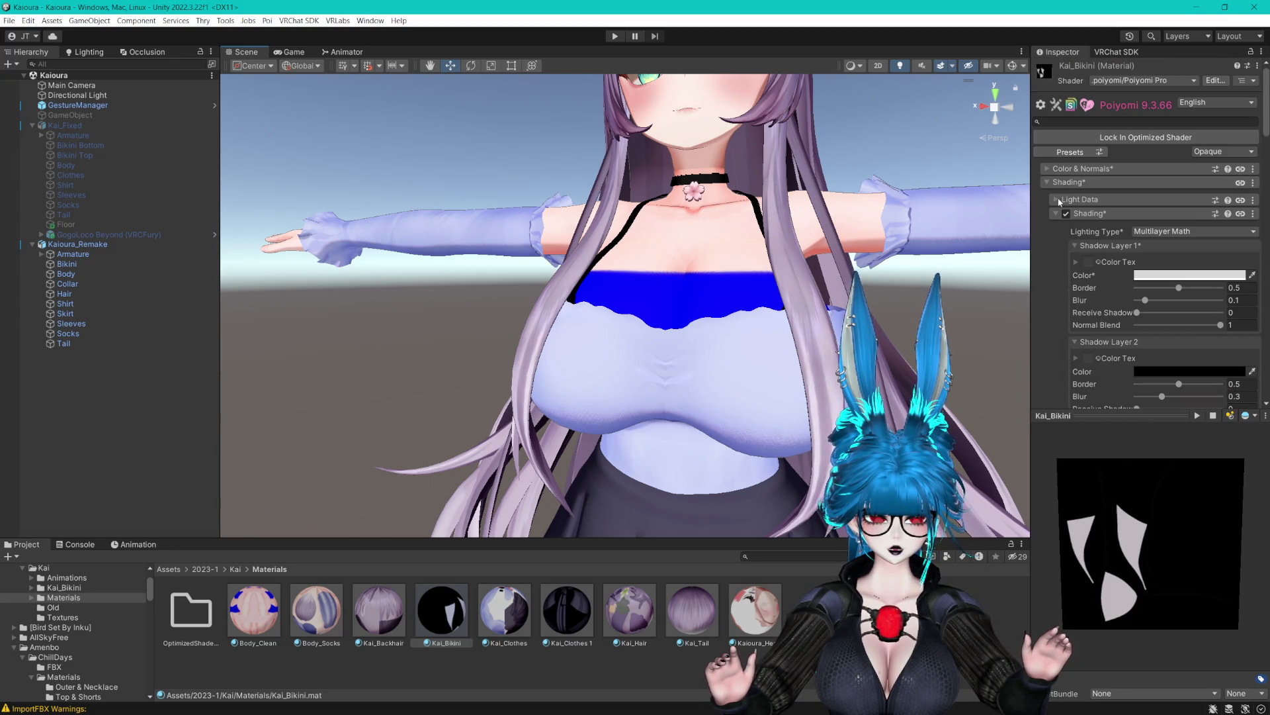
# Select all nine Kai materials together, from Kaioura_Head onward, in the Project.
pyautogui.click(1049, 169)
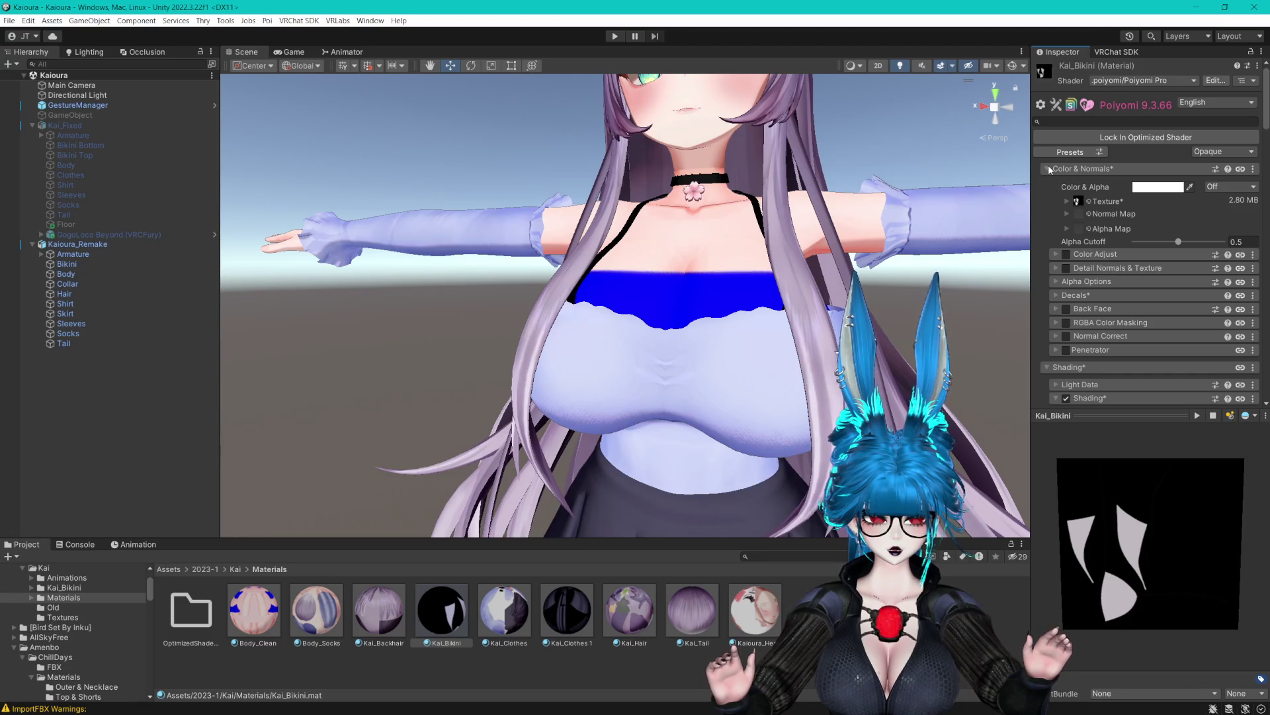
pyautogui.click(1050, 169)
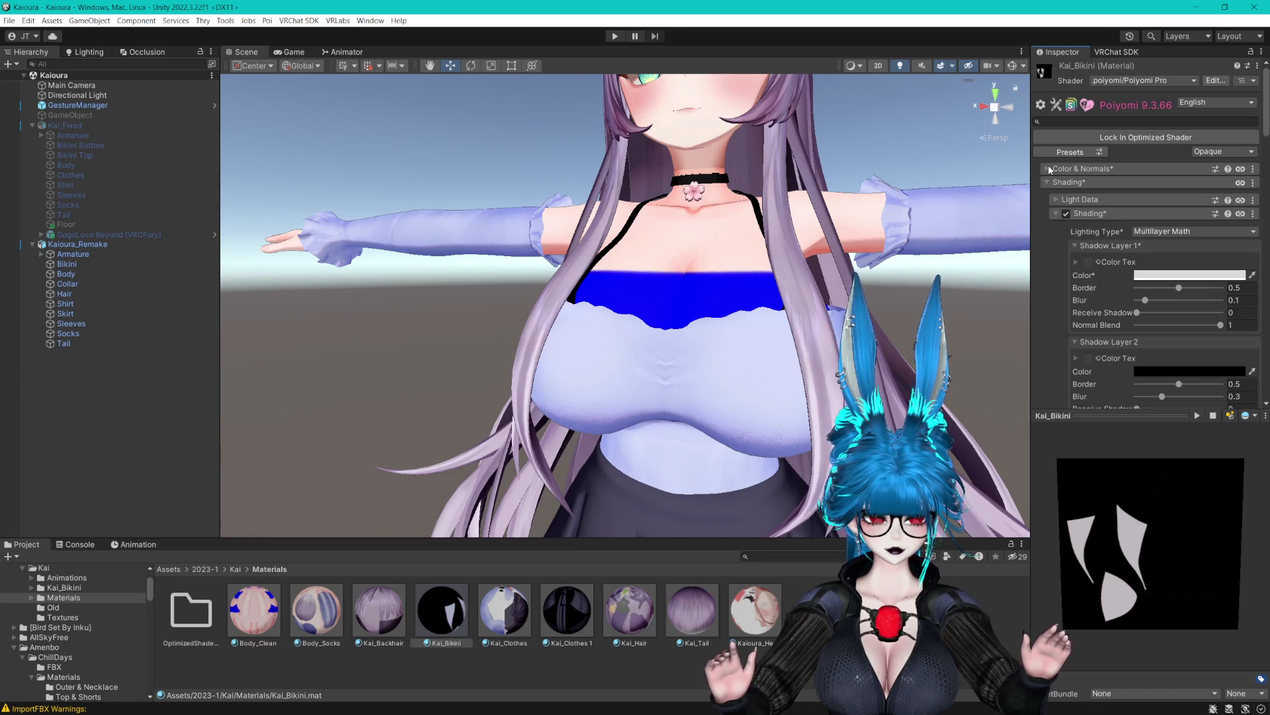
pyautogui.scroll(-5, 1053, 207)
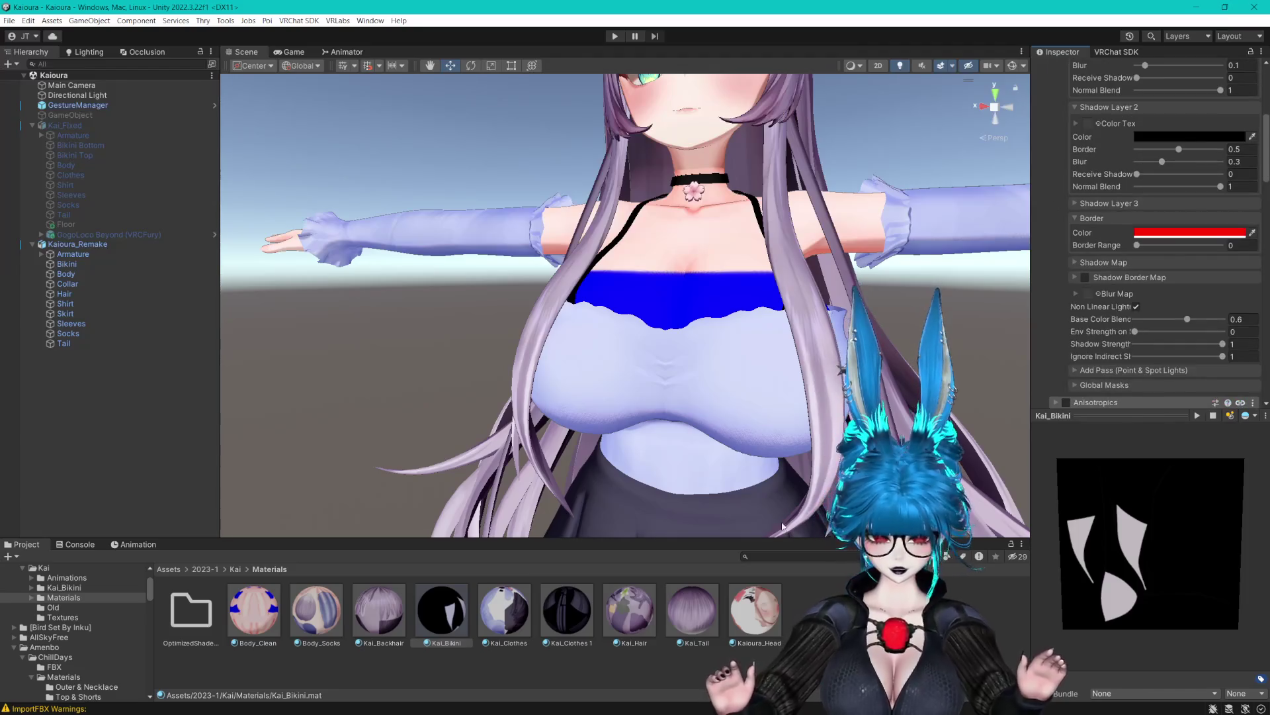
pyautogui.click(739, 601)
pyautogui.keyDown('shift'); pyautogui.click(255, 609); pyautogui.keyUp('shift')
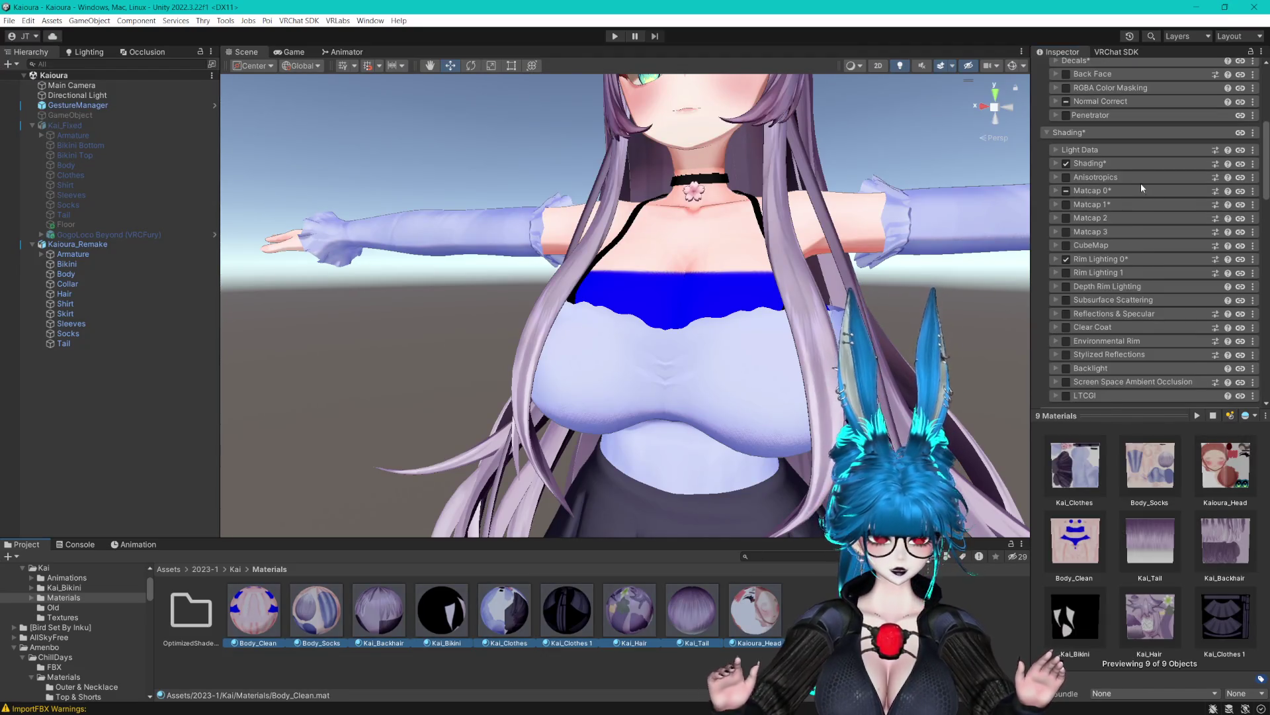
# Expand Shading and set Shadow Layer 1 Border to 0.387 and Blur to 0.365 on all nine materials.
pyautogui.scroll(2, 1112, 172)
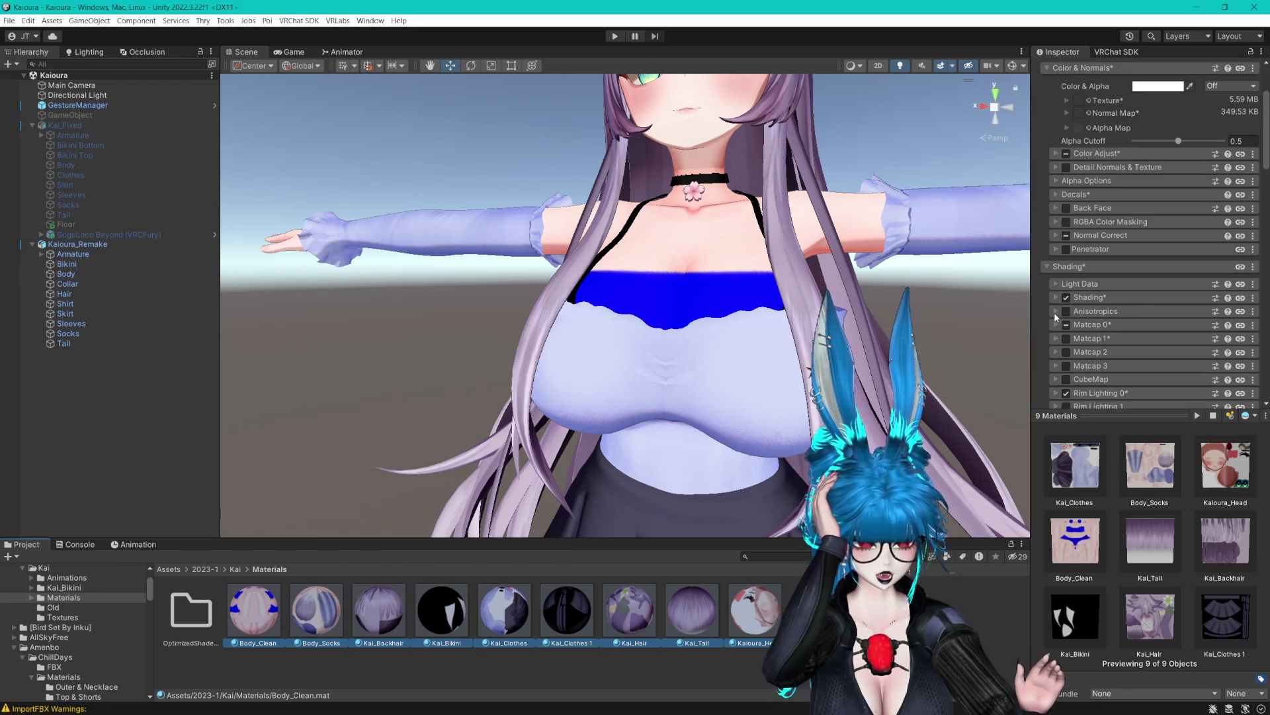
pyautogui.click(1059, 298)
pyautogui.scroll(-2, 1136, 372)
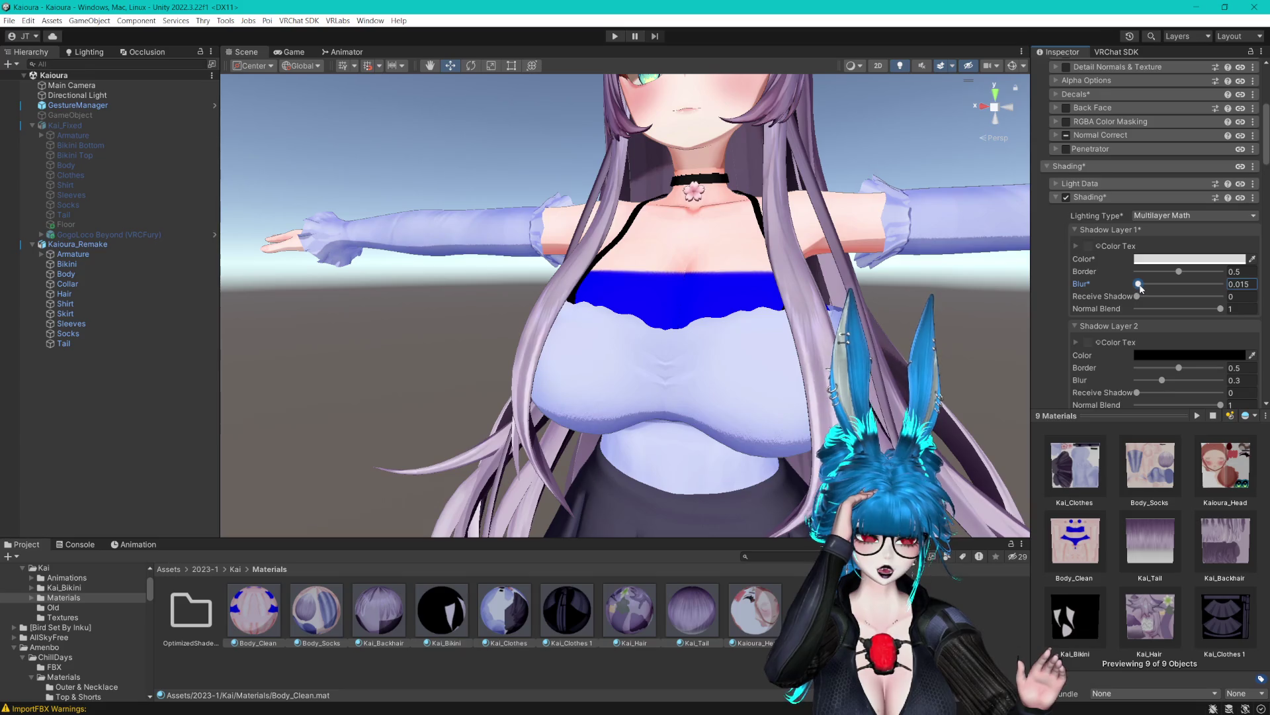
pyautogui.moveTo(1184, 272)
pyautogui.mouseDown()
pyautogui.moveTo(1152, 272)
pyautogui.moveTo(1188, 283)
pyautogui.moveTo(1150, 283)
pyautogui.moveTo(1172, 272)
pyautogui.moveTo(1153, 272)
pyautogui.moveTo(1176, 277)
pyautogui.mouseUp()
pyautogui.hotkey('ctrl', 'z')
pyautogui.moveTo(1176, 278); pyautogui.dragTo(1171, 277)
# Briefly check the Normal Correct settings, frame the avatar's face, and open the Kaioura_Head material.
pyautogui.scroll(3, 1119, 219)
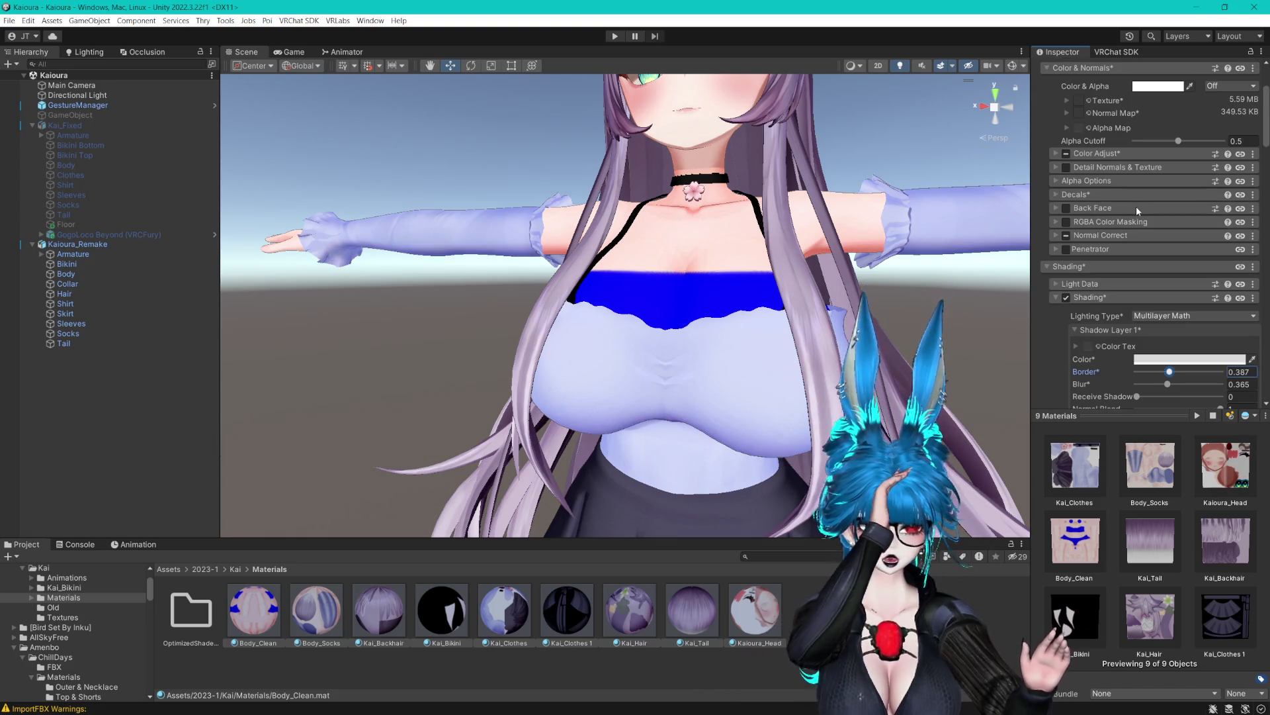
pyautogui.click(1057, 235)
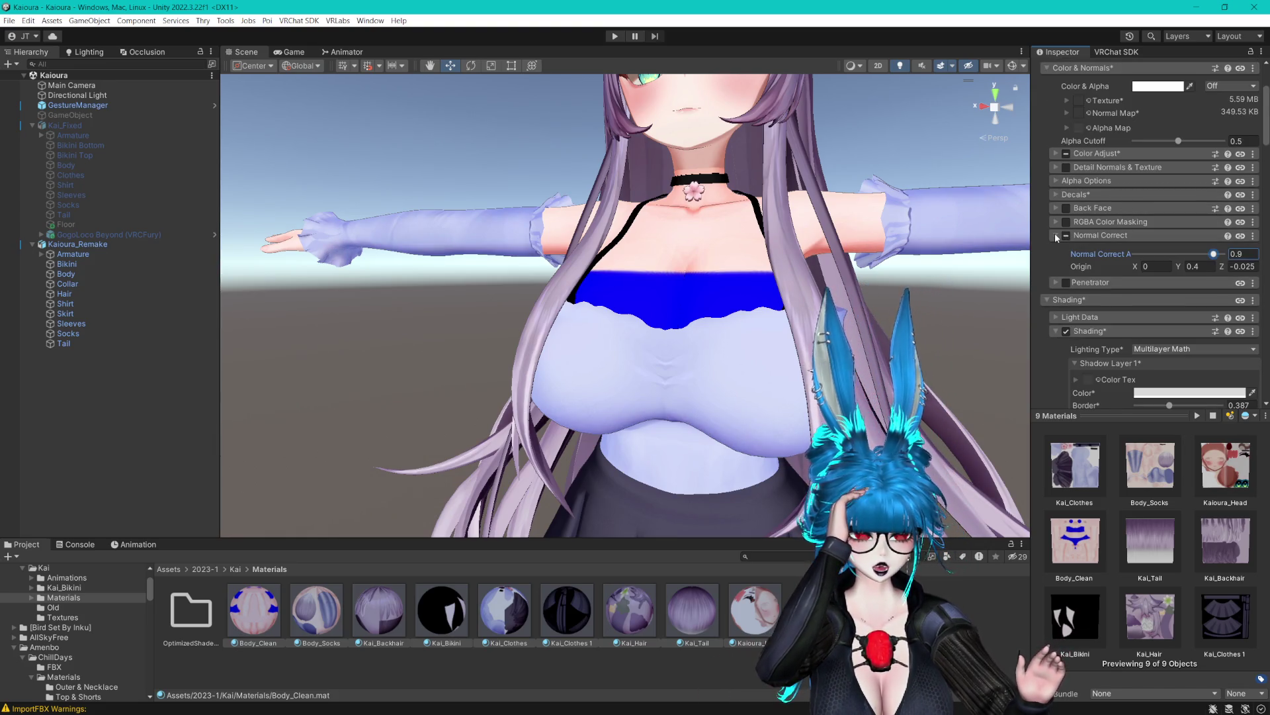
pyautogui.click(1057, 236)
pyautogui.scroll(5, 924, 257)
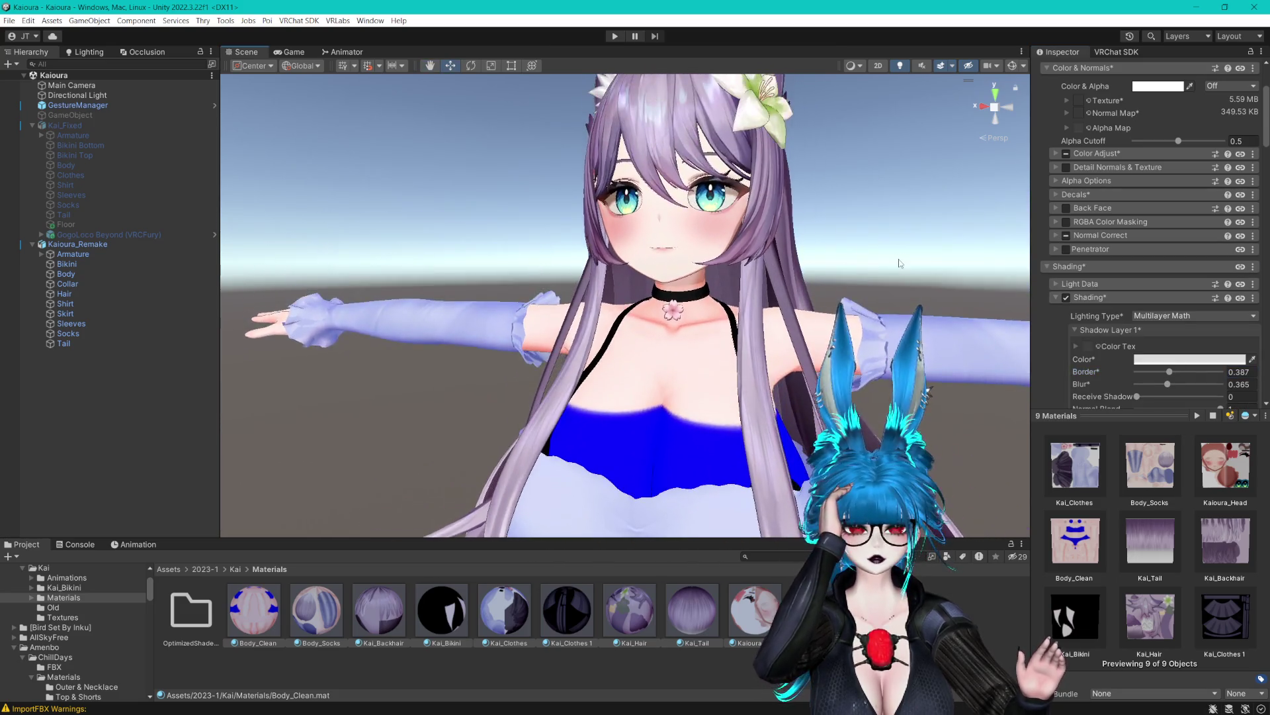
pyautogui.moveTo(922, 258); pyautogui.dragTo(888, 243)
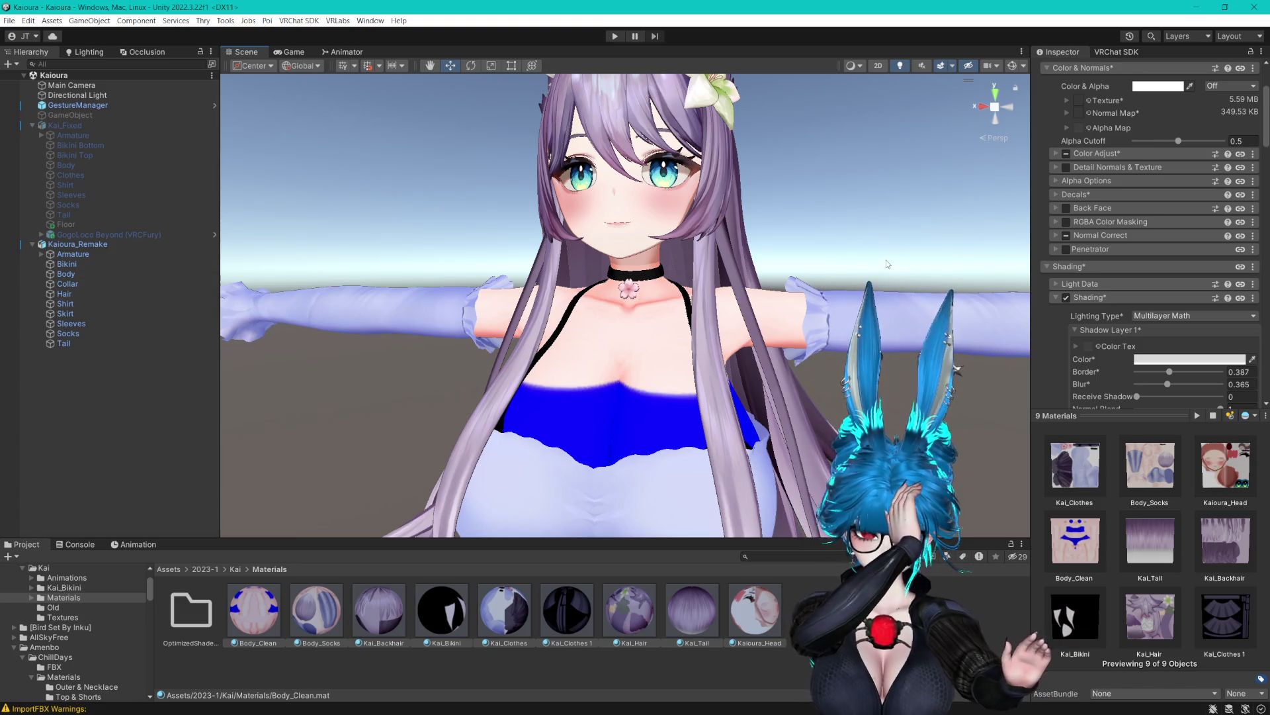
pyautogui.scroll(2, 890, 265)
pyautogui.scroll(-2, 893, 268)
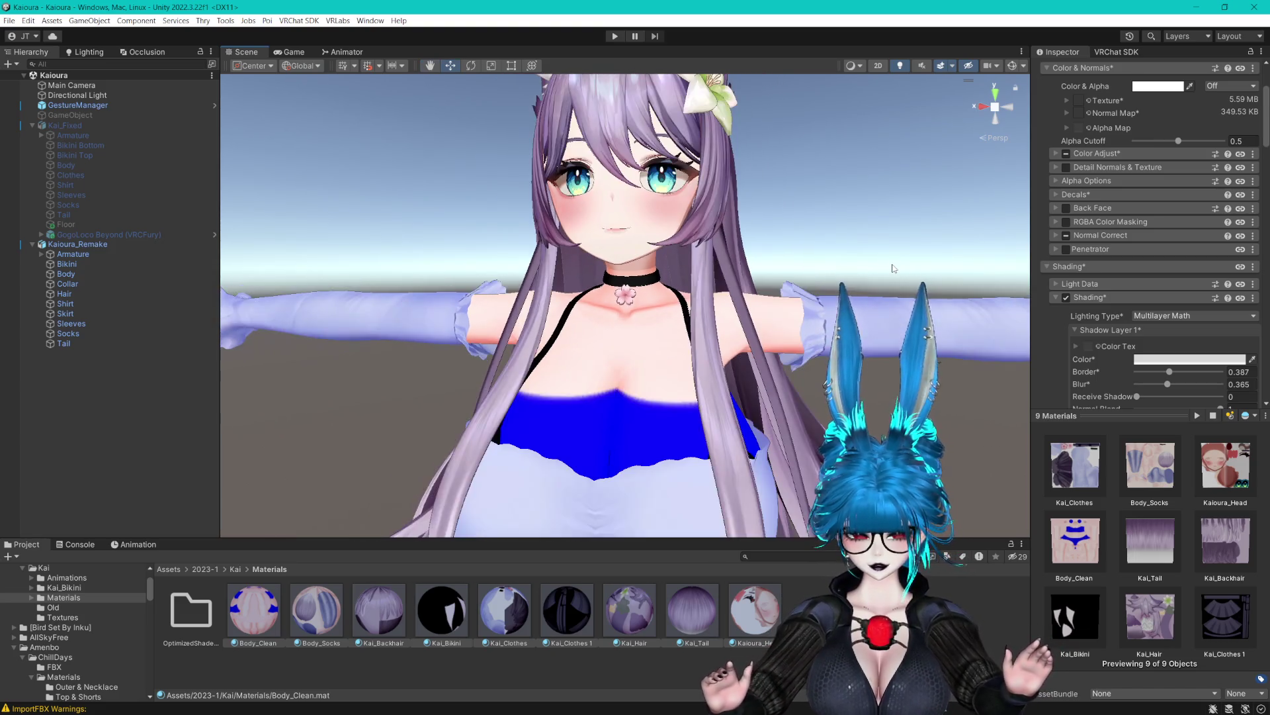
pyautogui.scroll(1, 893, 268)
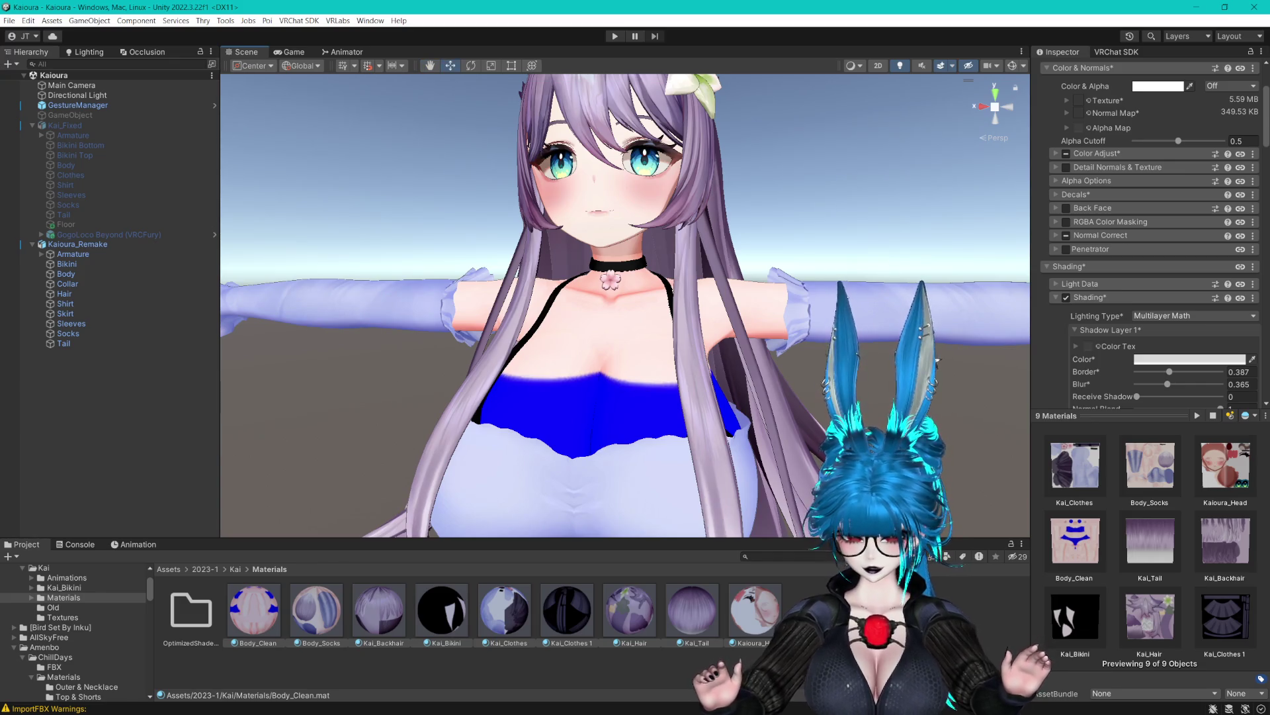
pyautogui.scroll(1, 626, 304)
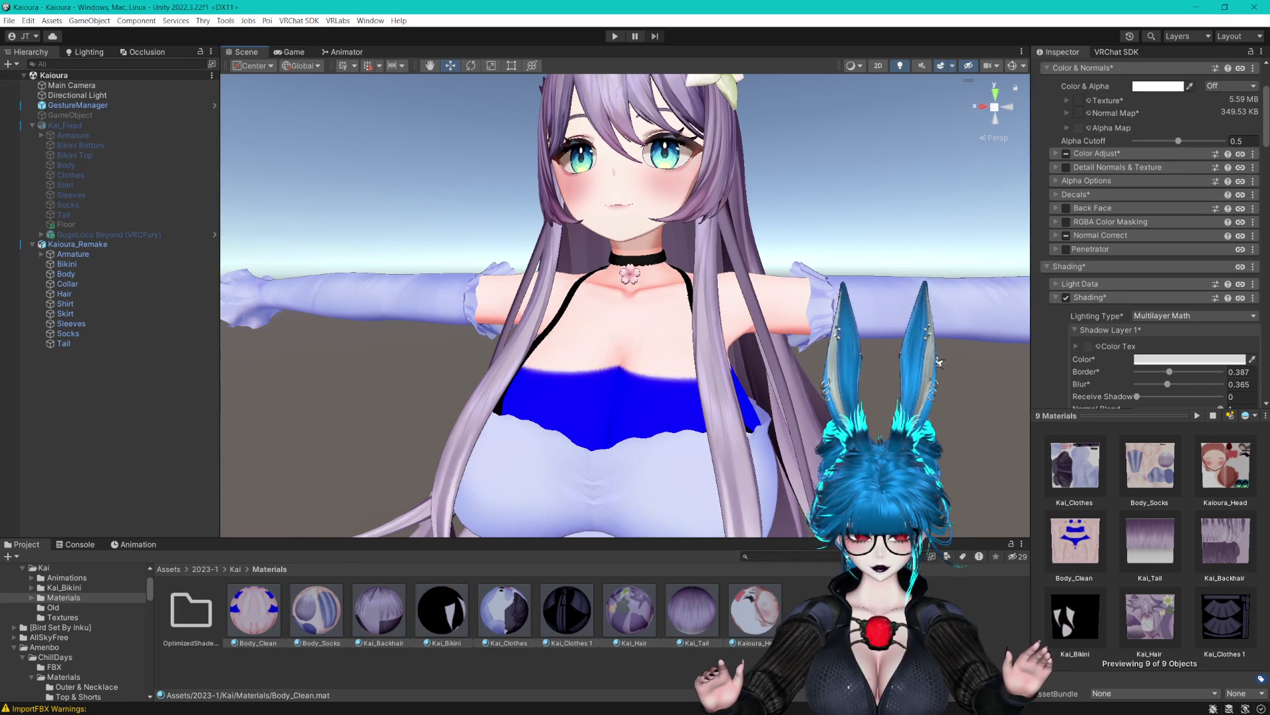
pyautogui.click(754, 612)
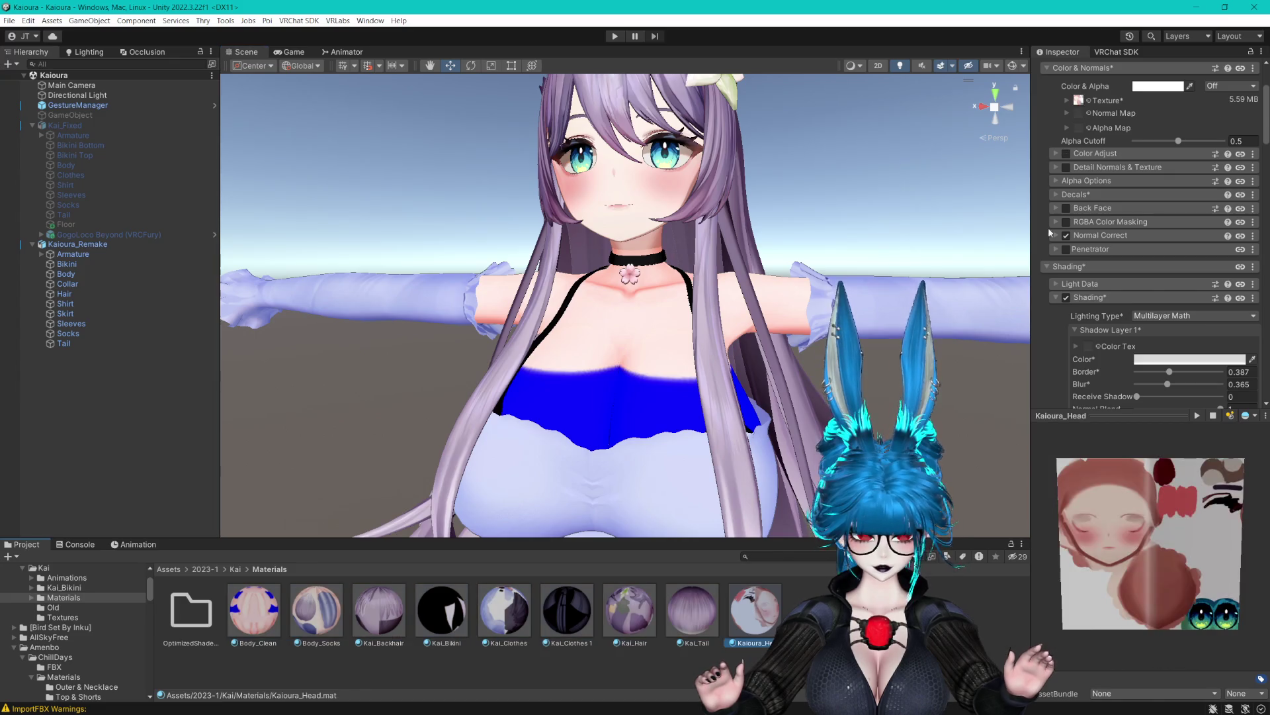
# Copy a section's settings from Kaioura_Head and open the Body_Clean material.
pyautogui.rightClick(1187, 250)
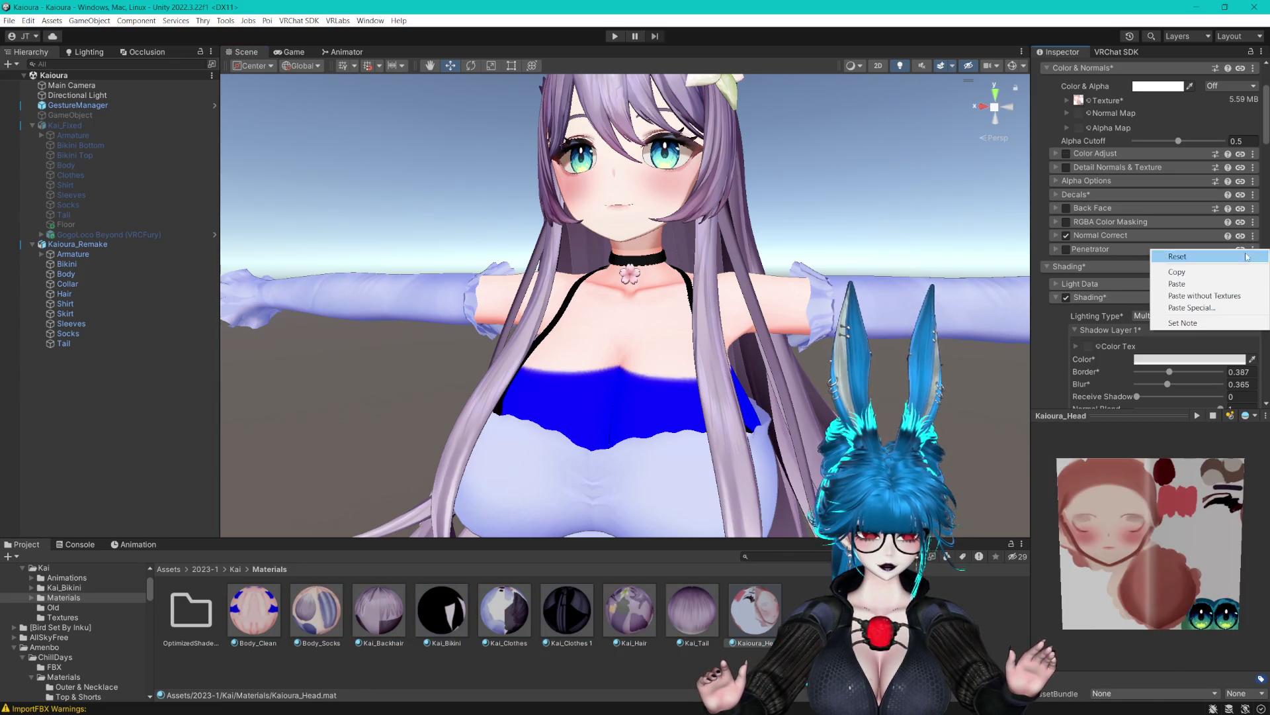
pyautogui.click(1177, 272)
pyautogui.click(254, 610)
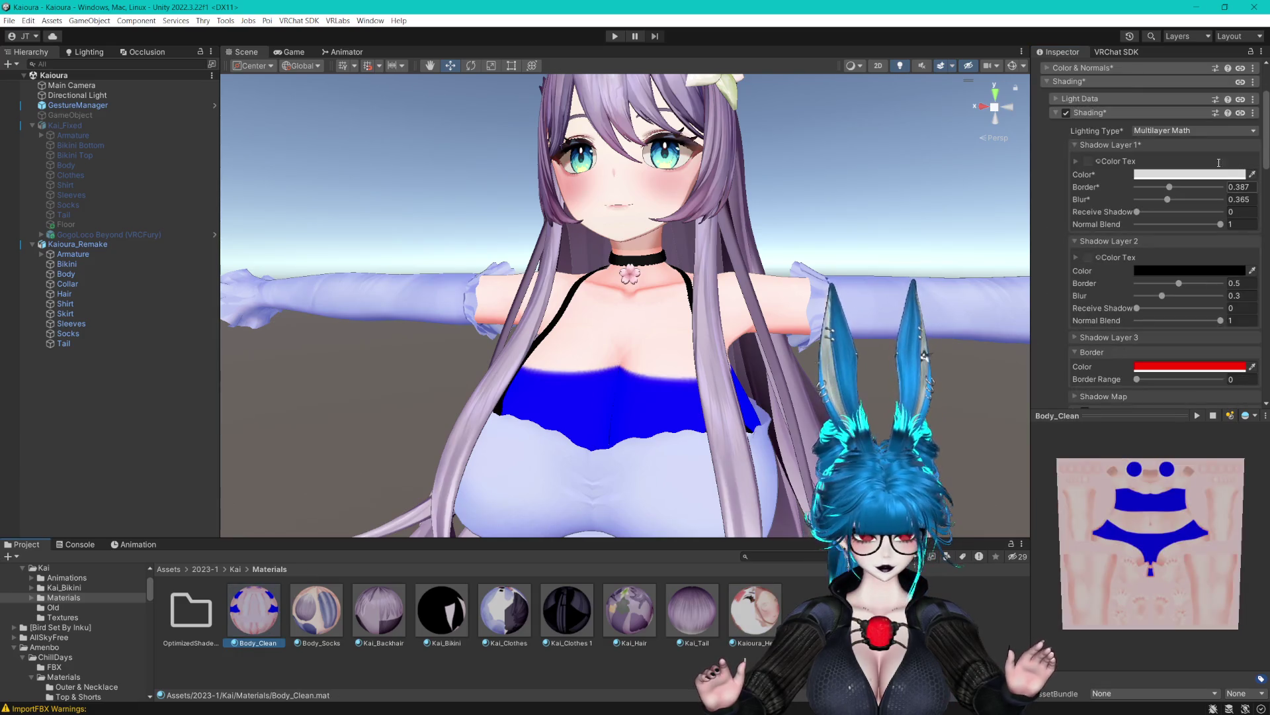
# Compare Normal Correct on and off in Body_Clean's Color & Normals, leaving it off.
pyautogui.scroll(3, 1075, 176)
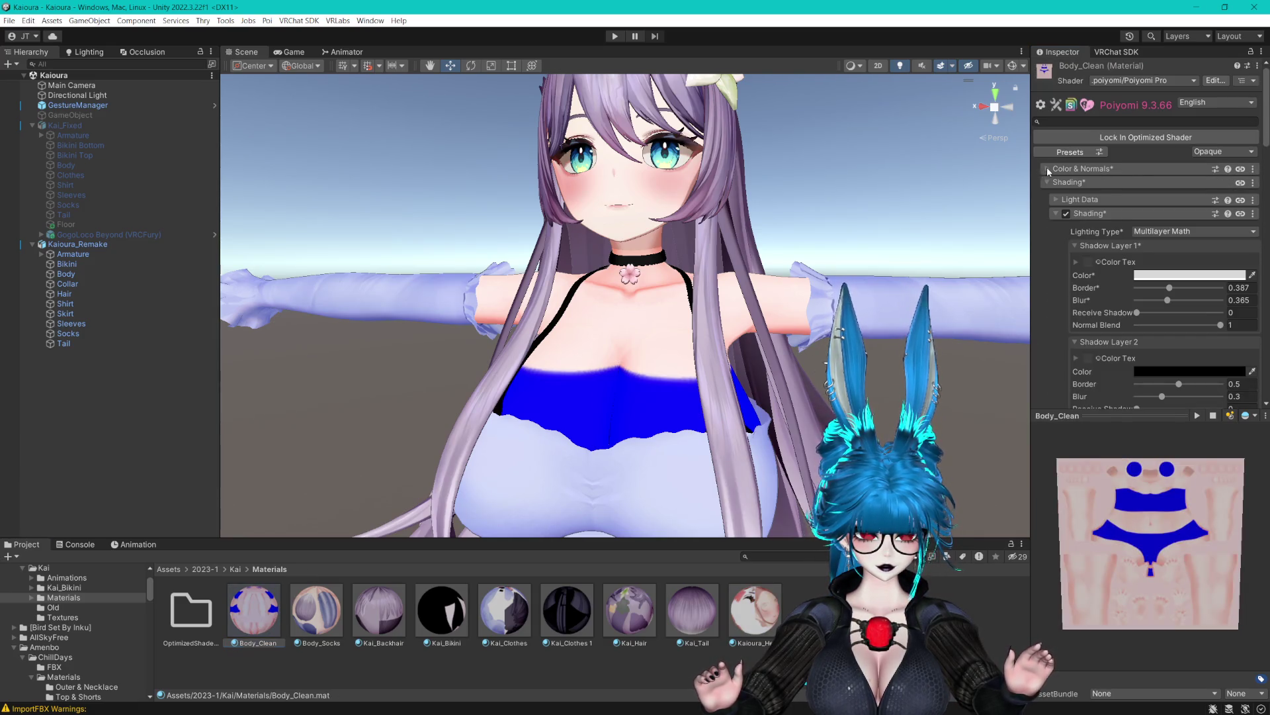
pyautogui.click(1047, 169)
pyautogui.click(1067, 337)
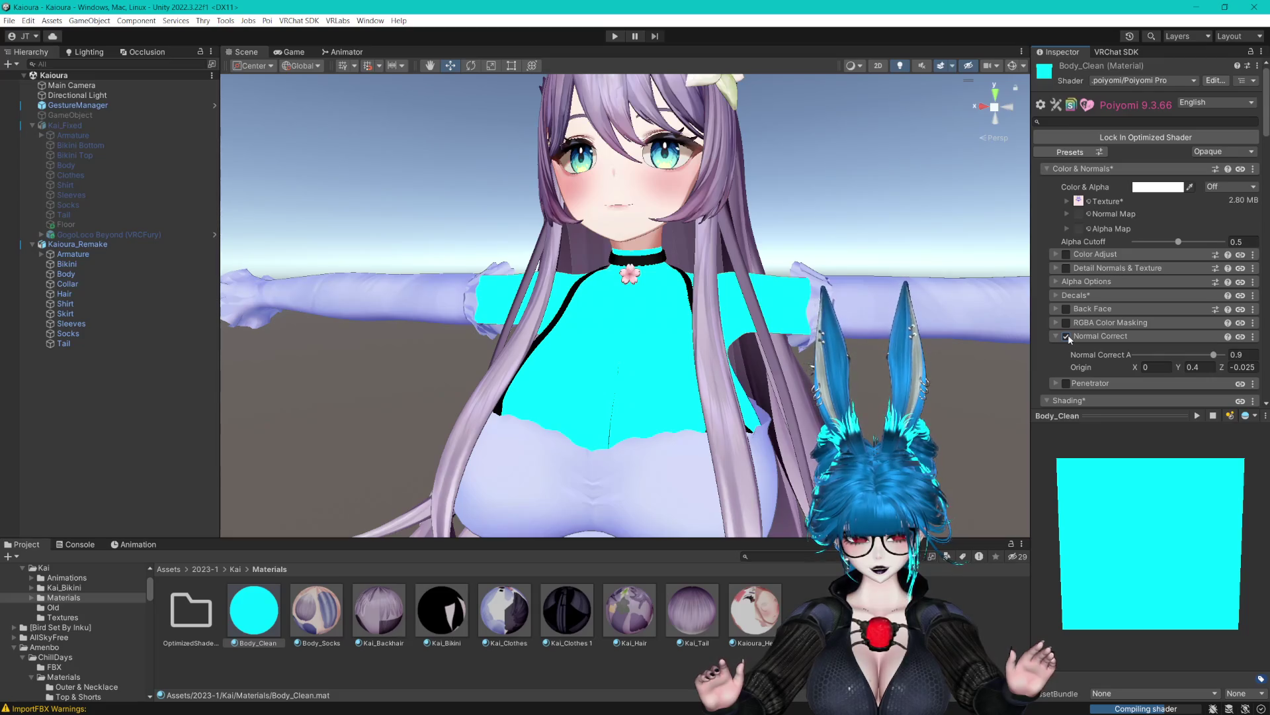
pyautogui.click(1067, 337)
pyautogui.click(1067, 336)
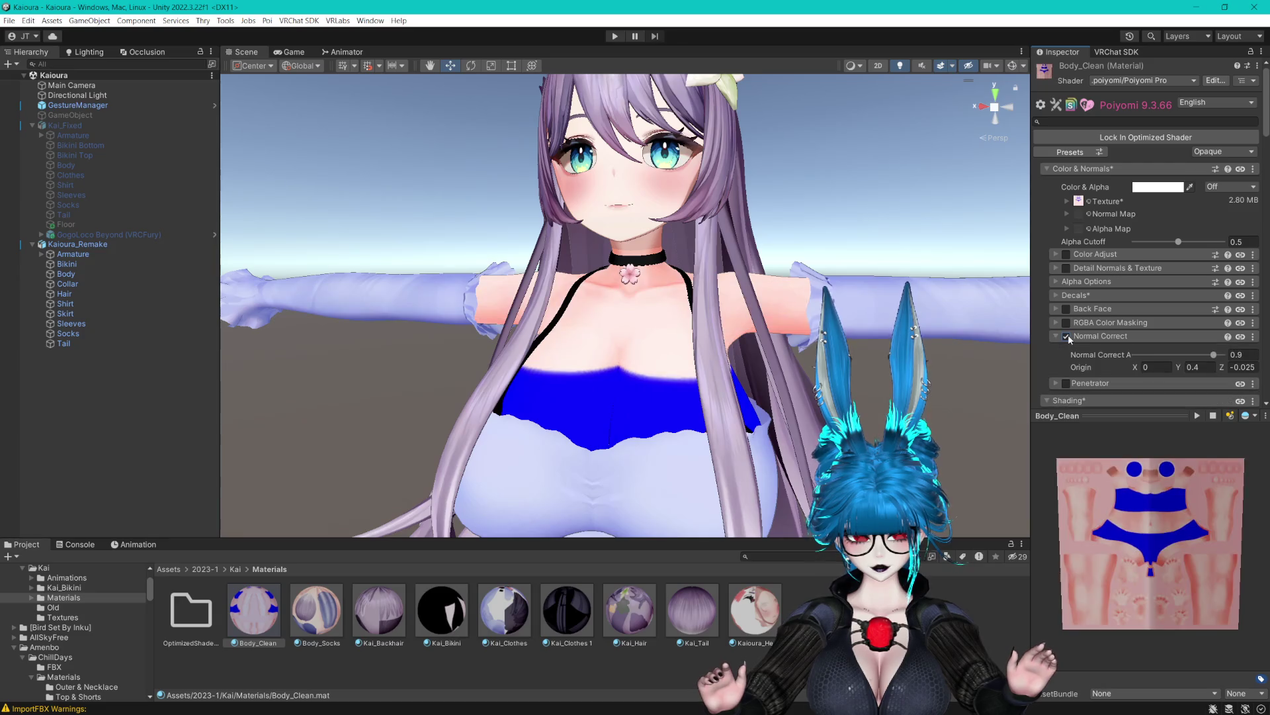
pyautogui.click(1067, 336)
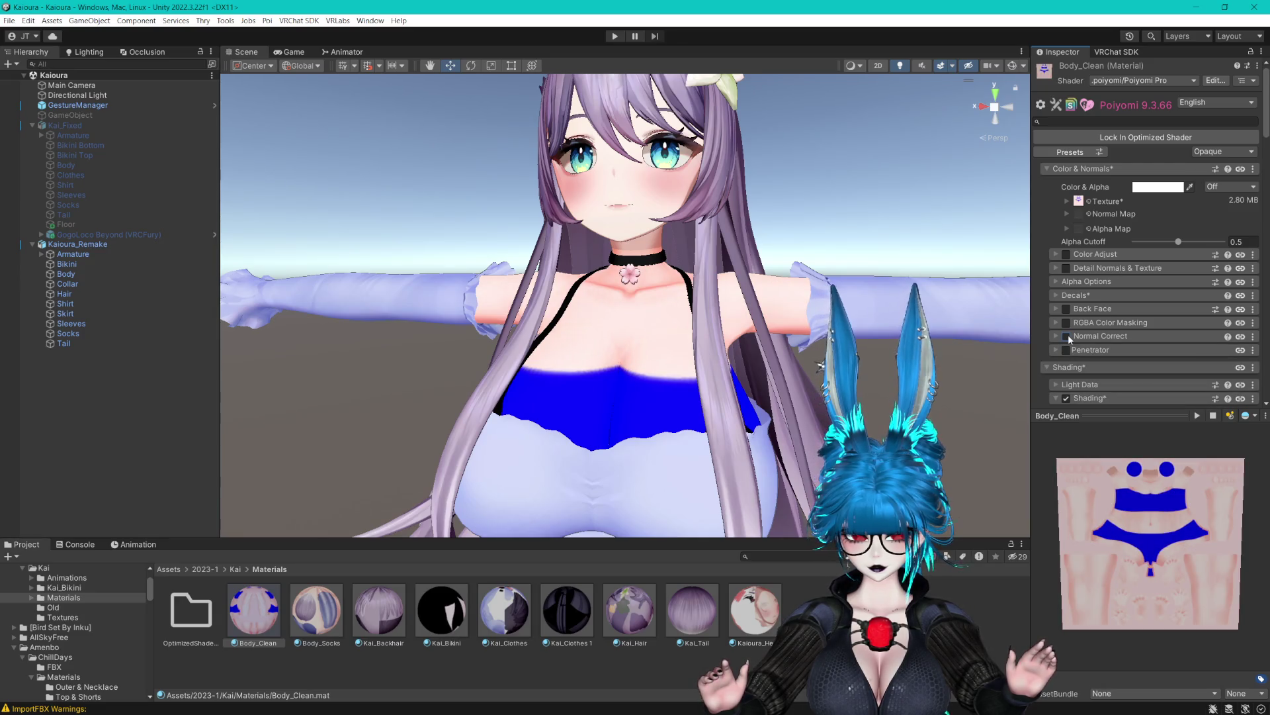
pyautogui.click(1066, 336)
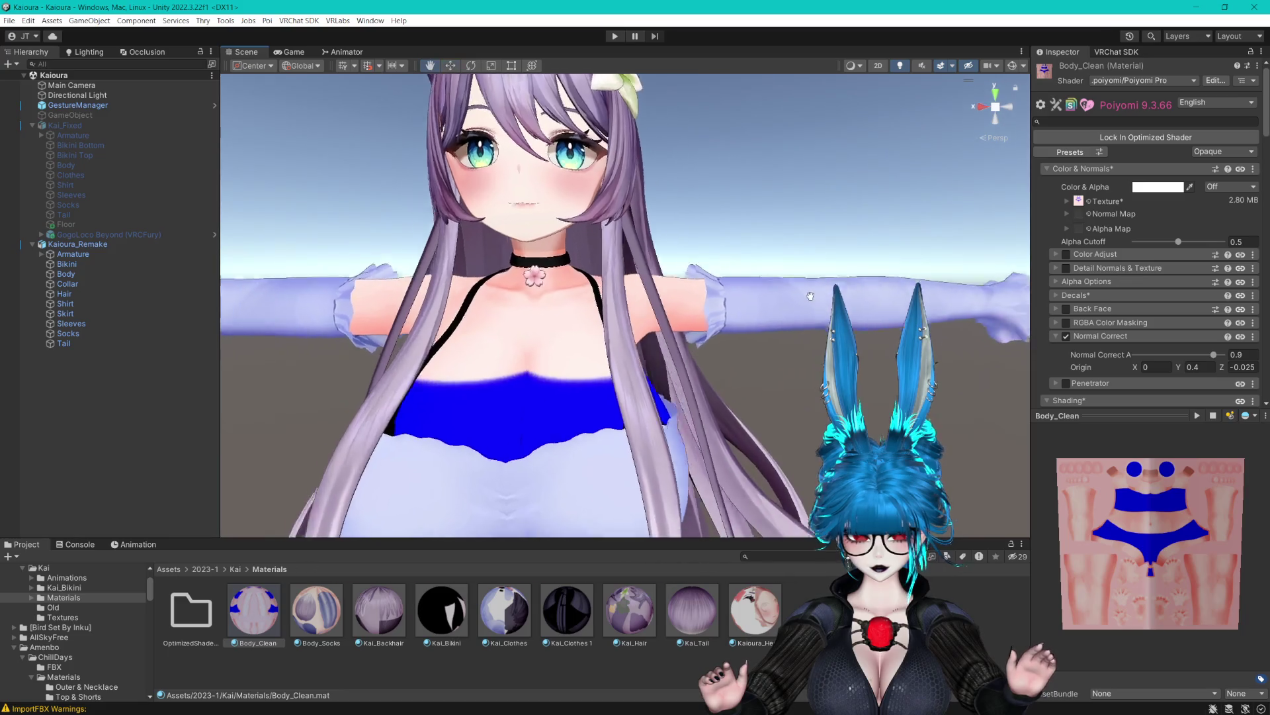
pyautogui.click(1064, 336)
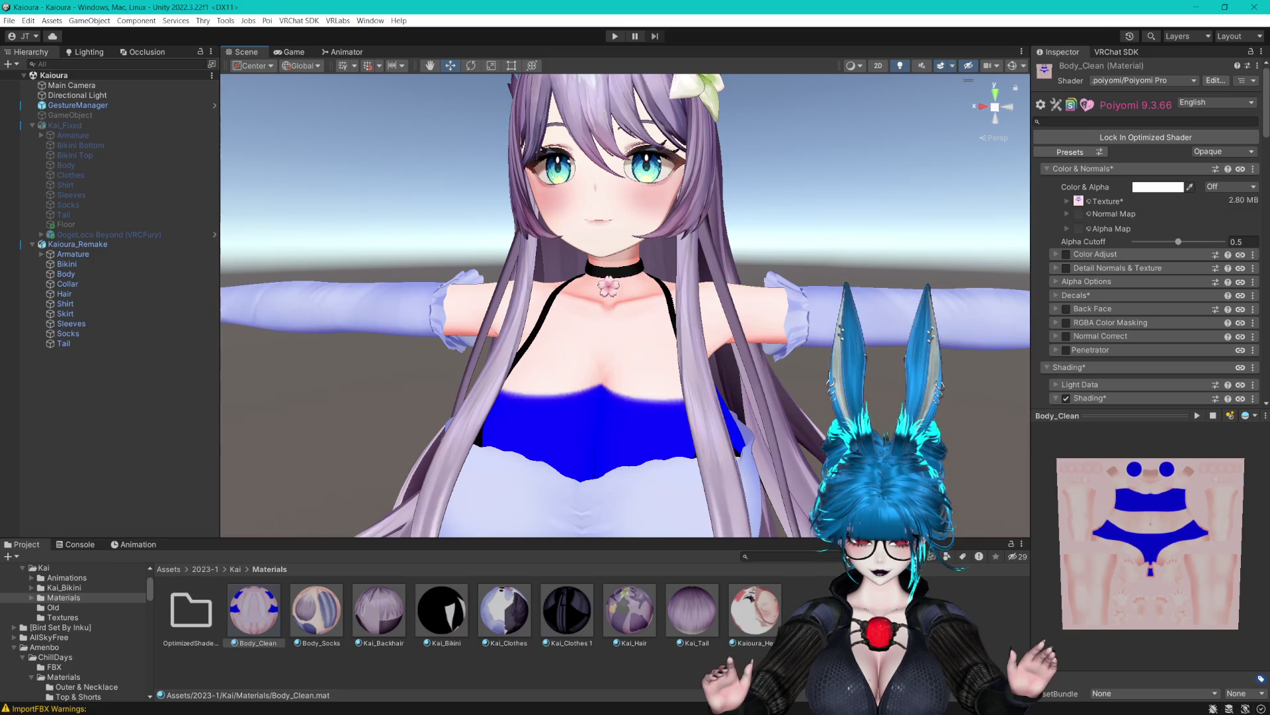
# Turn off Normal Correct on the Kaioura_Head material.
pyautogui.scroll(5, 857, 376)
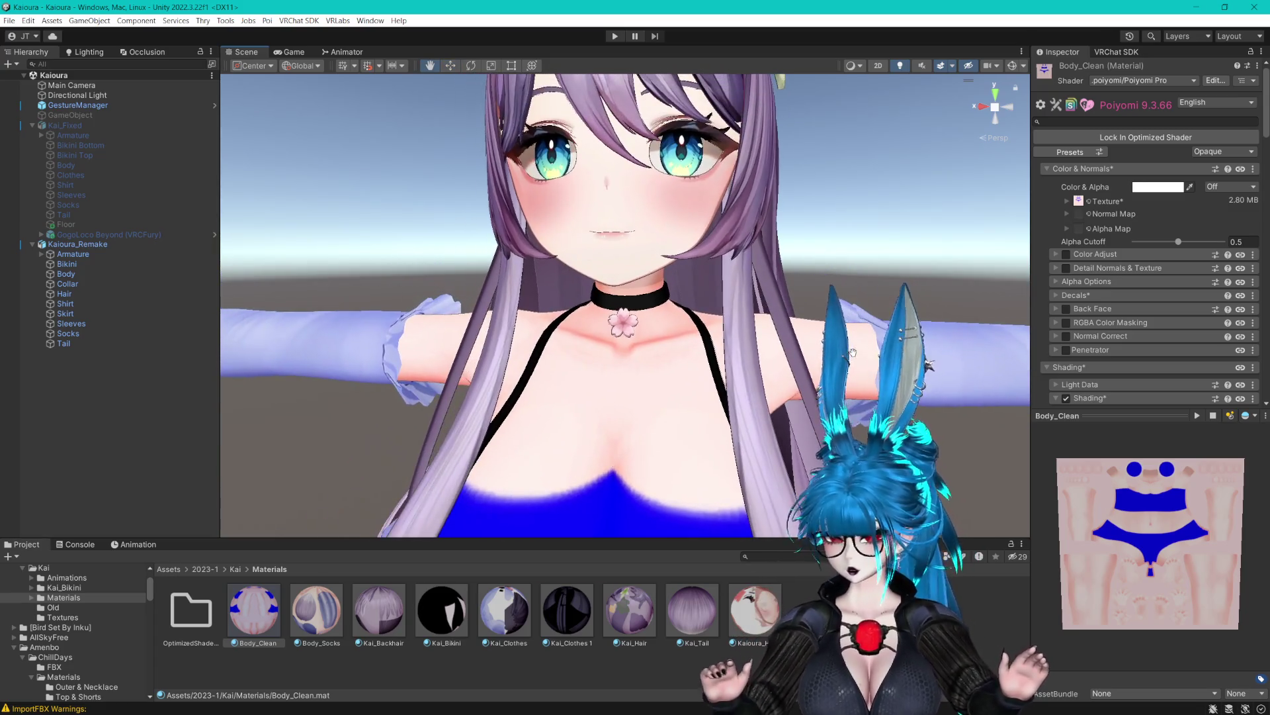
pyautogui.scroll(-3, 855, 351)
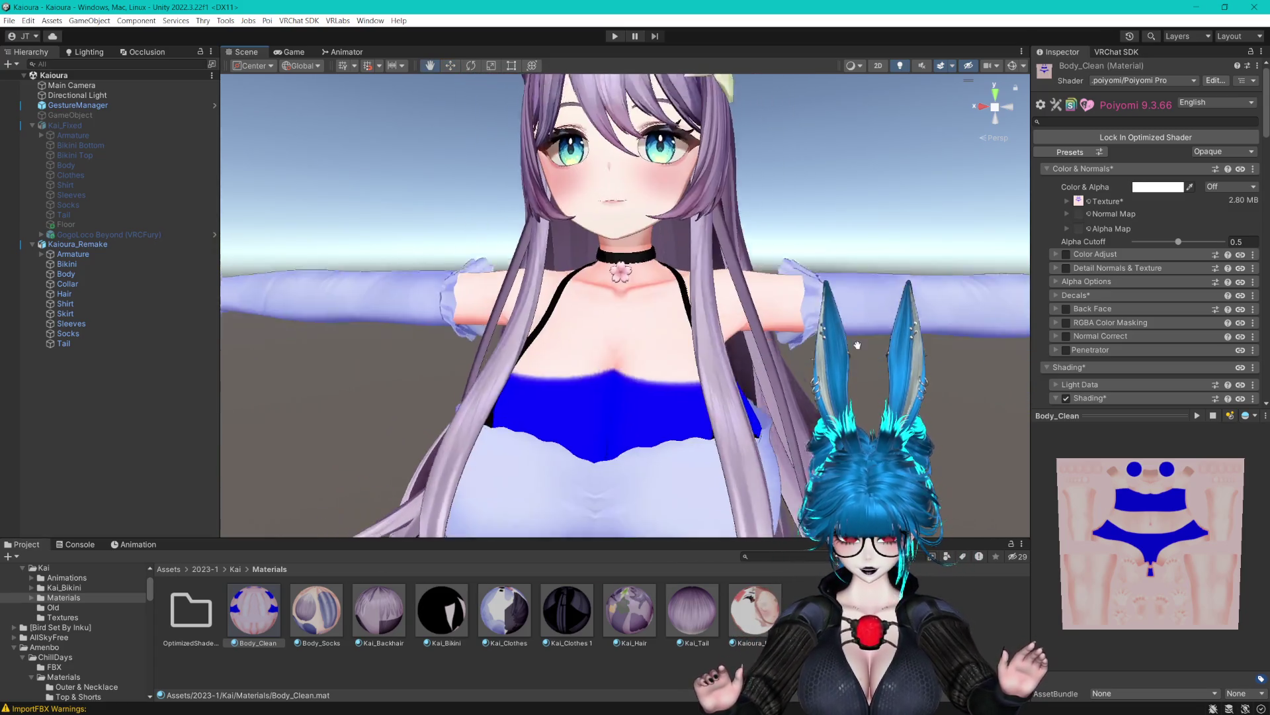
pyautogui.scroll(5, 859, 340)
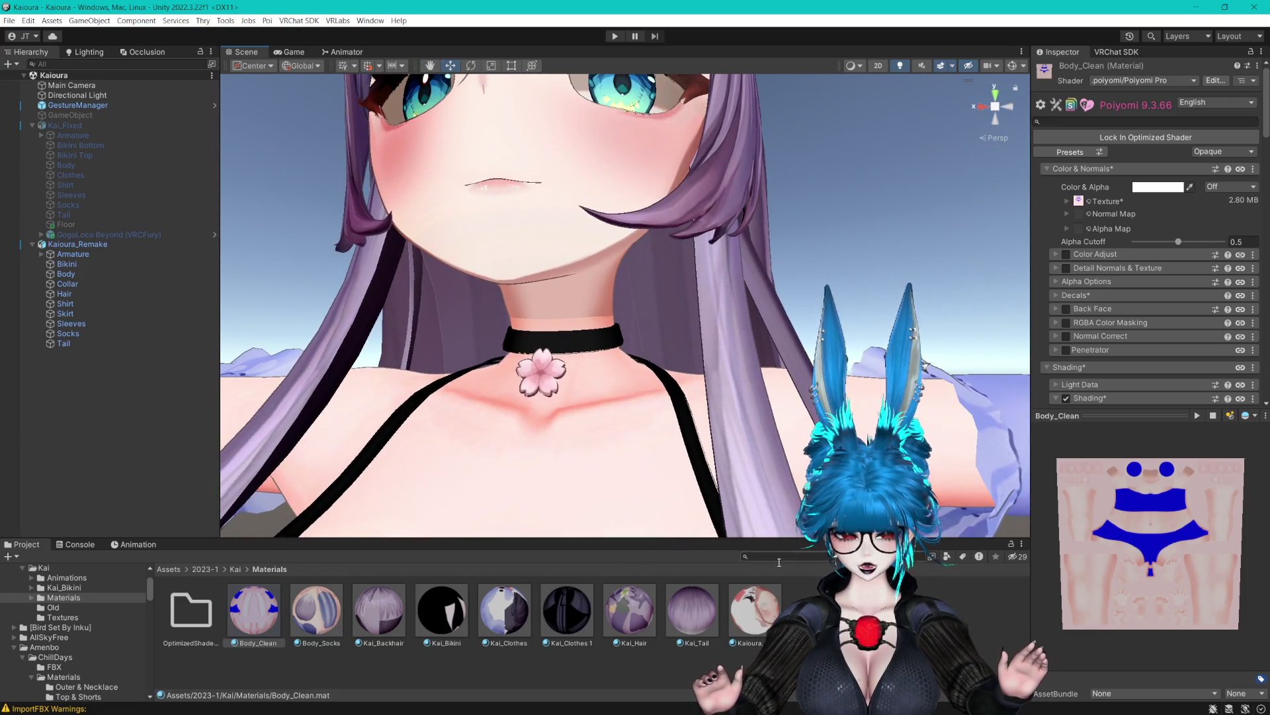
pyautogui.click(755, 609)
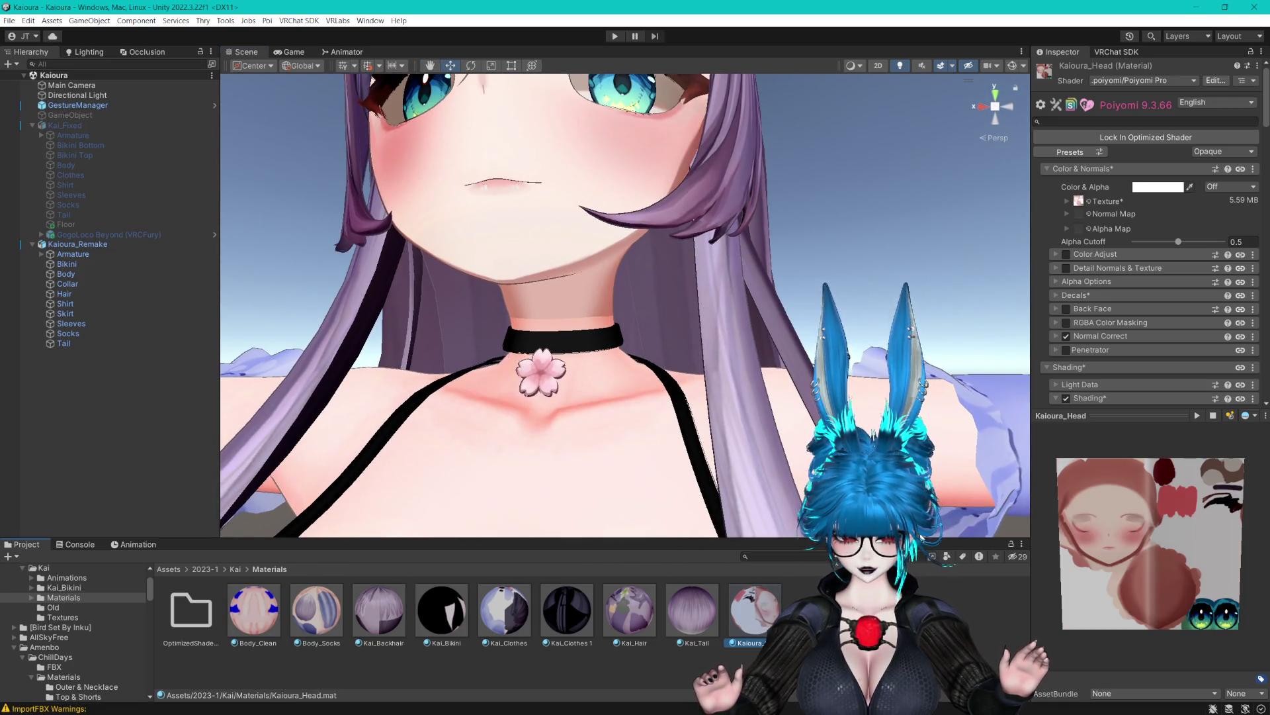
pyautogui.click(1067, 335)
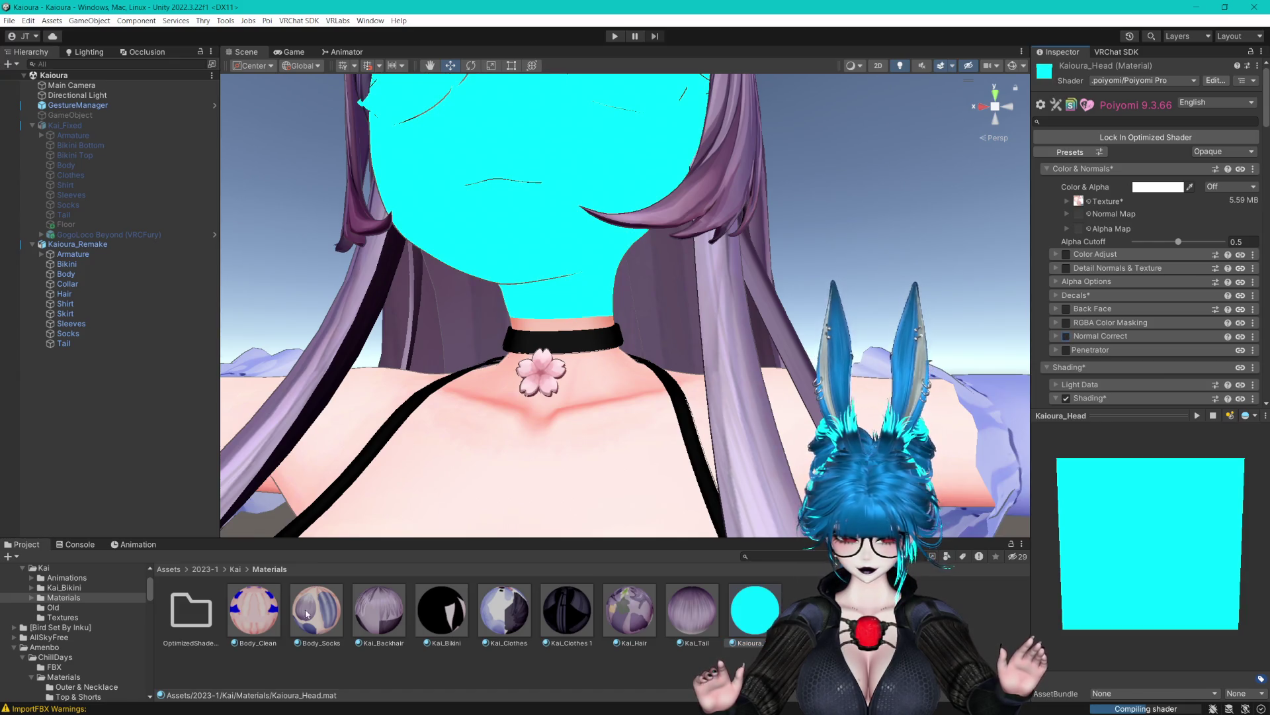
# Select all nine avatar materials together with Ctrl+A in the materials folder.
pyautogui.click(270, 615)
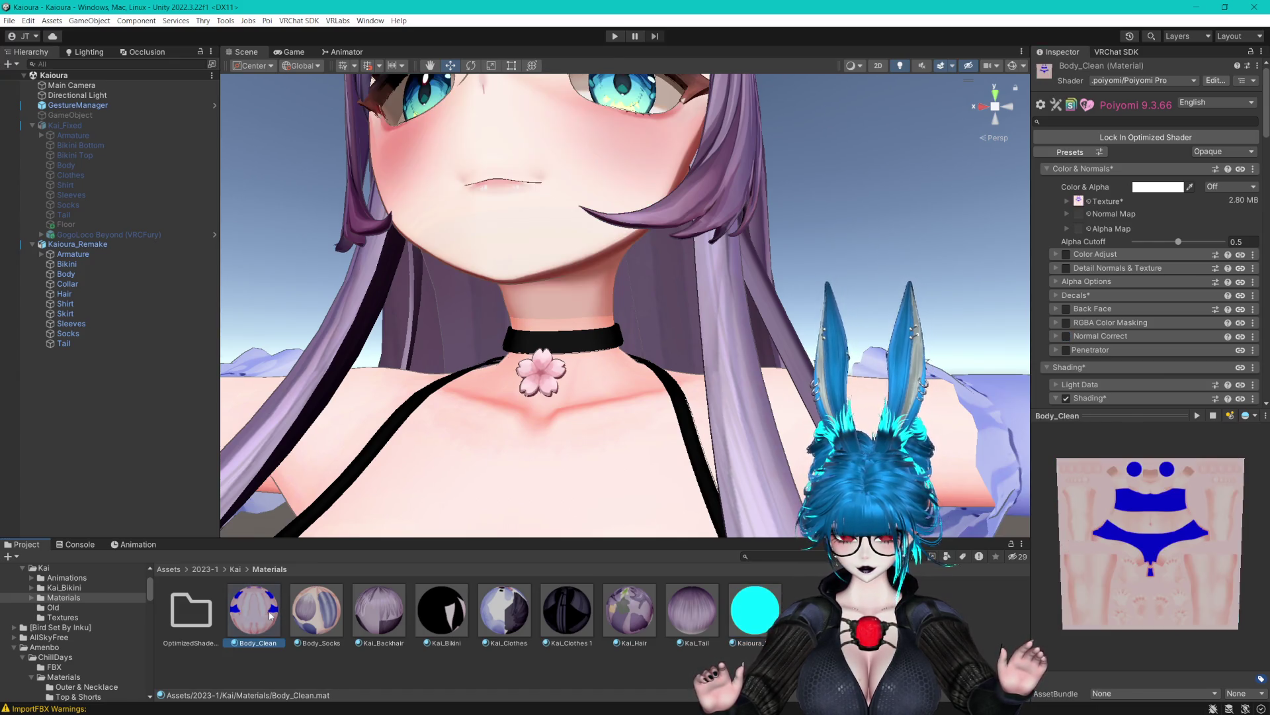
pyautogui.keyDown('ctrl'); pyautogui.click(756, 612); pyautogui.keyUp('ctrl')
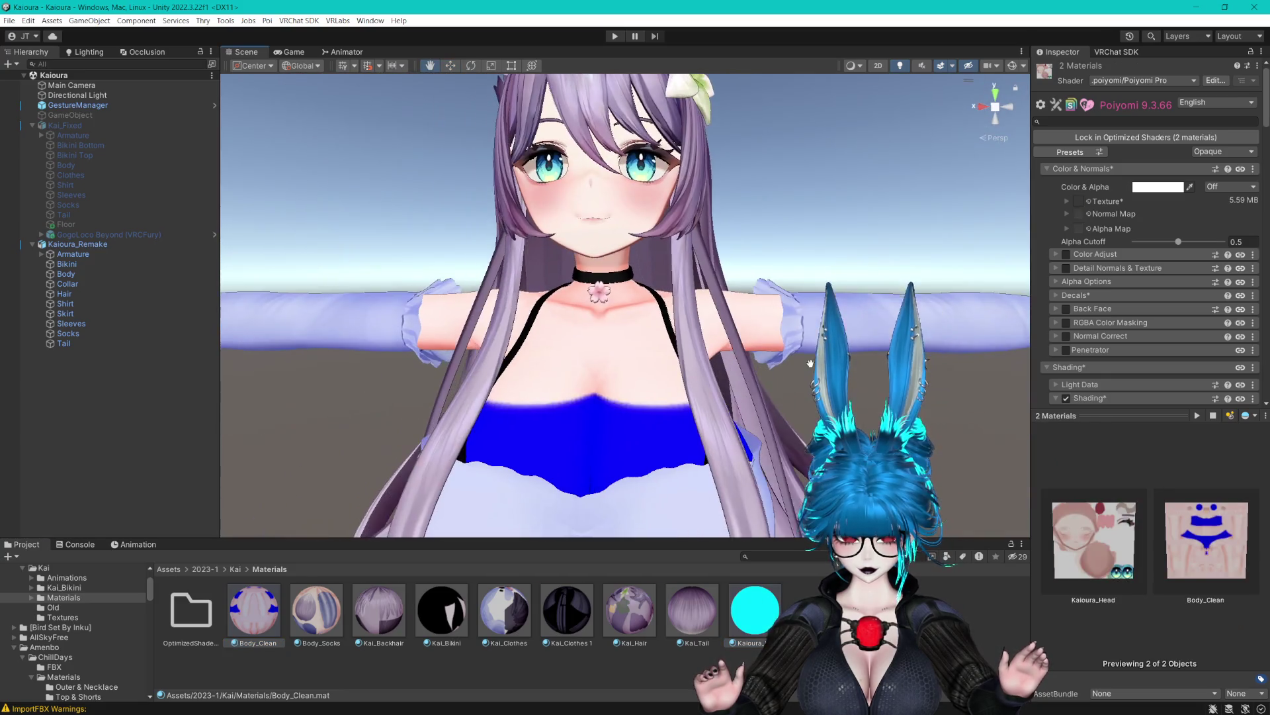
pyautogui.scroll(-5, 1094, 315)
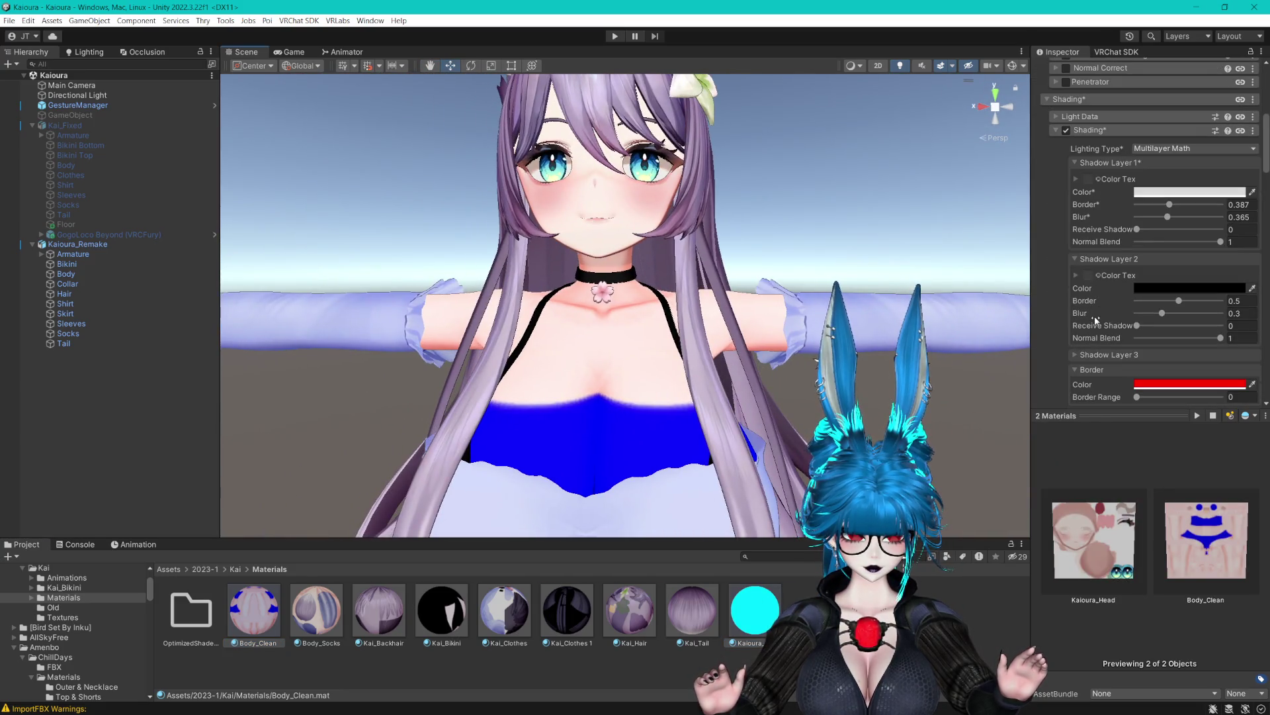
pyautogui.click(763, 612)
pyautogui.hotkey('ctrl', 'a')
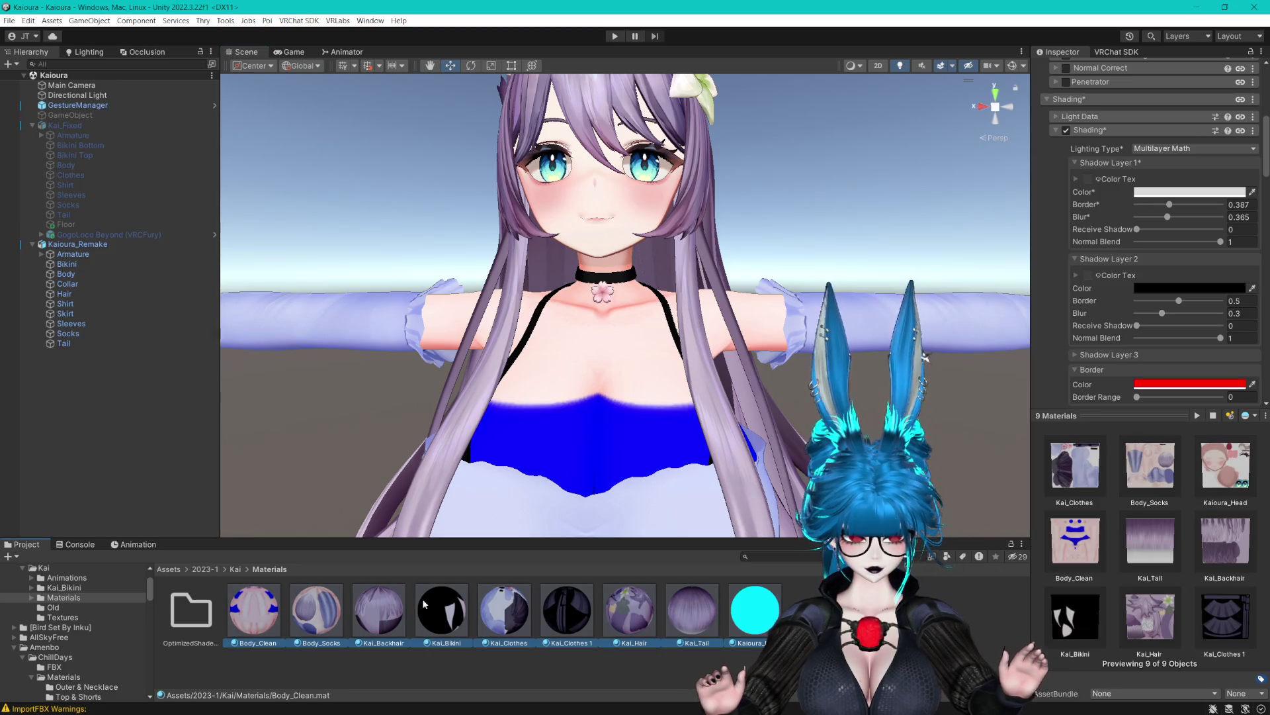
# Adjust Shadow Layer 1's border, blur and Receive Shadow values, lowering Receive Shadow to 0.
pyautogui.click(1237, 205)
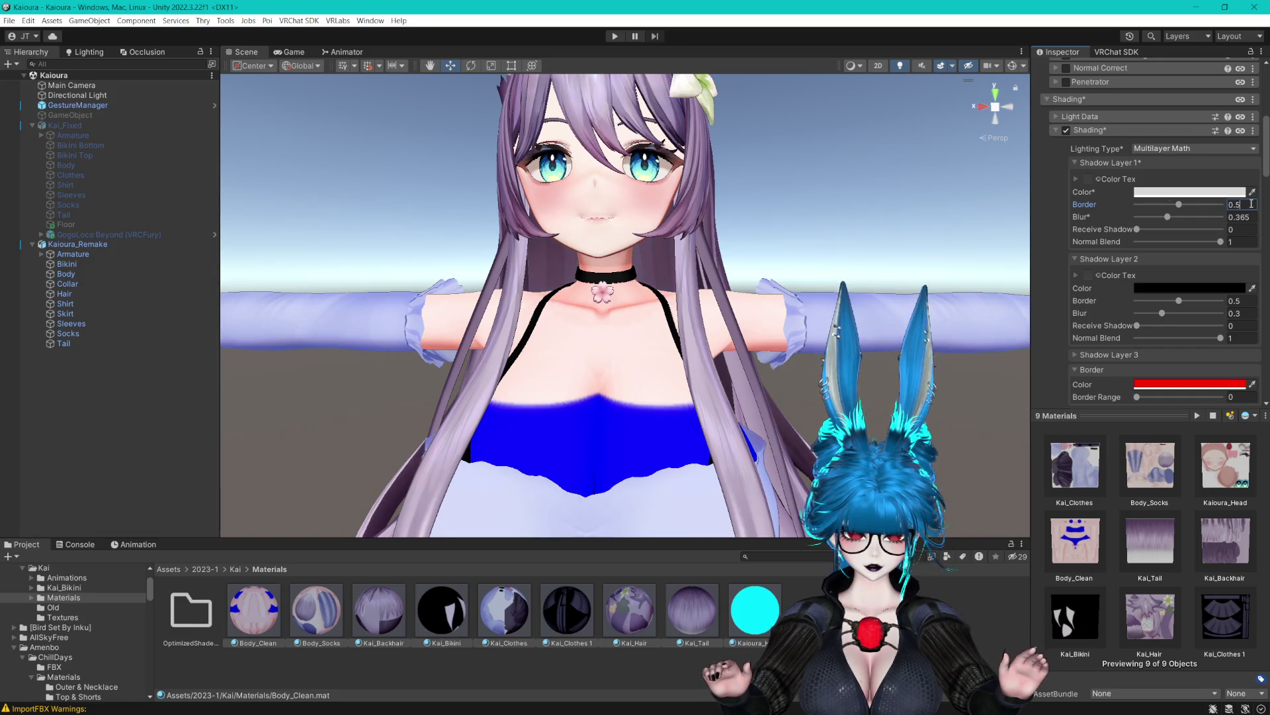
pyautogui.write('0.5')
pyautogui.moveTo(1158, 214); pyautogui.dragTo(1166, 220)
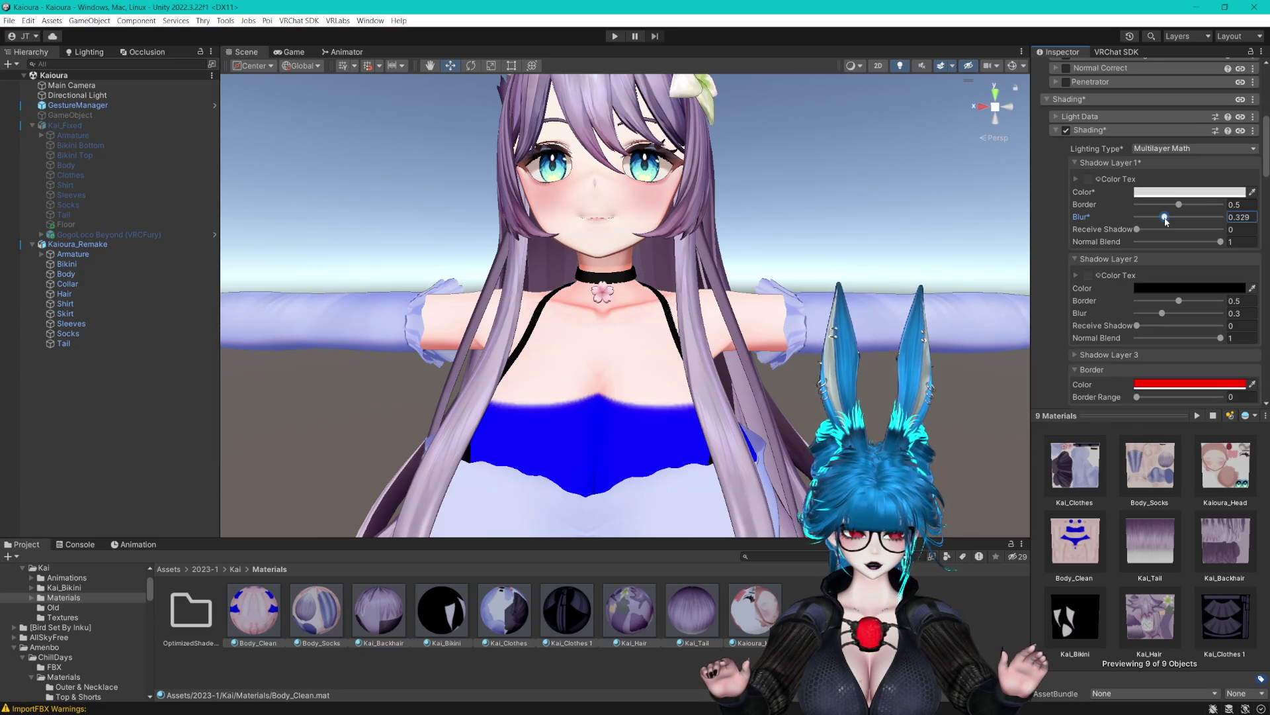
pyautogui.click(1254, 232)
pyautogui.write('1')
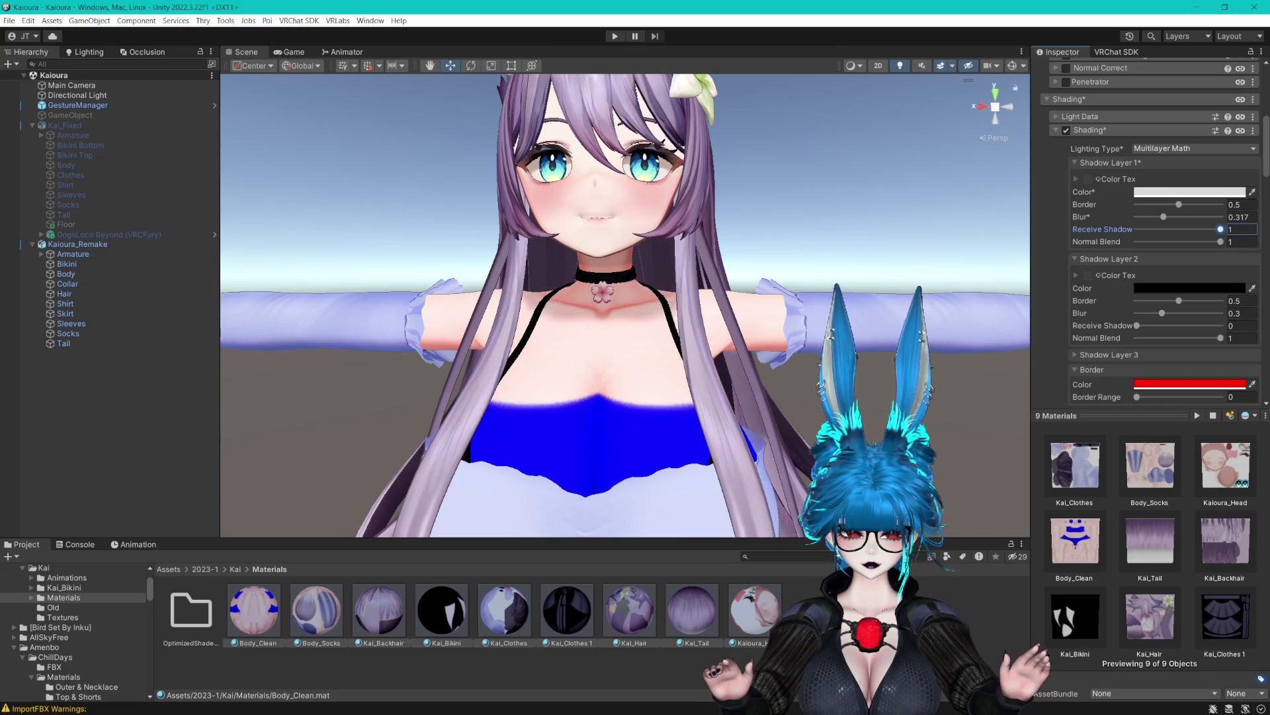
pyautogui.press('BackSpace')
pyautogui.write('0.862')
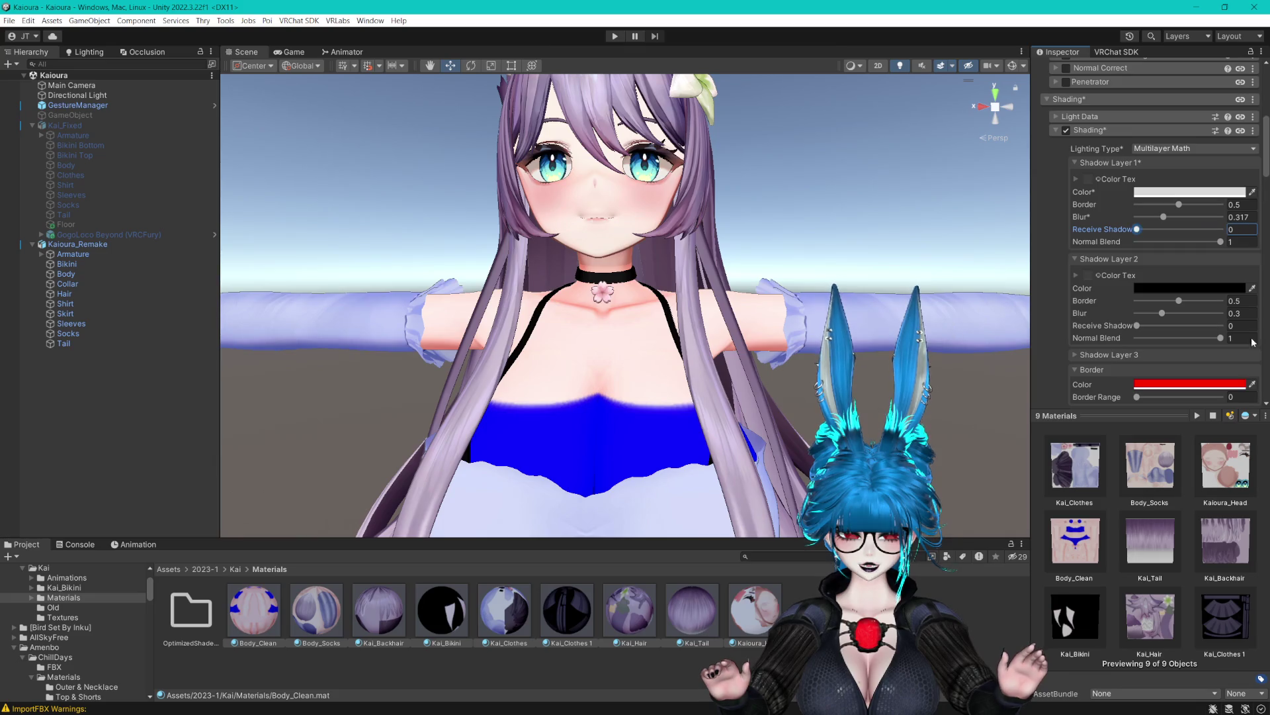
pyautogui.press('BackSpace')
pyautogui.press('BackSpace')
pyautogui.press('BackSpace')
pyautogui.write('0')
pyautogui.press('BackSpace')
pyautogui.write('1')
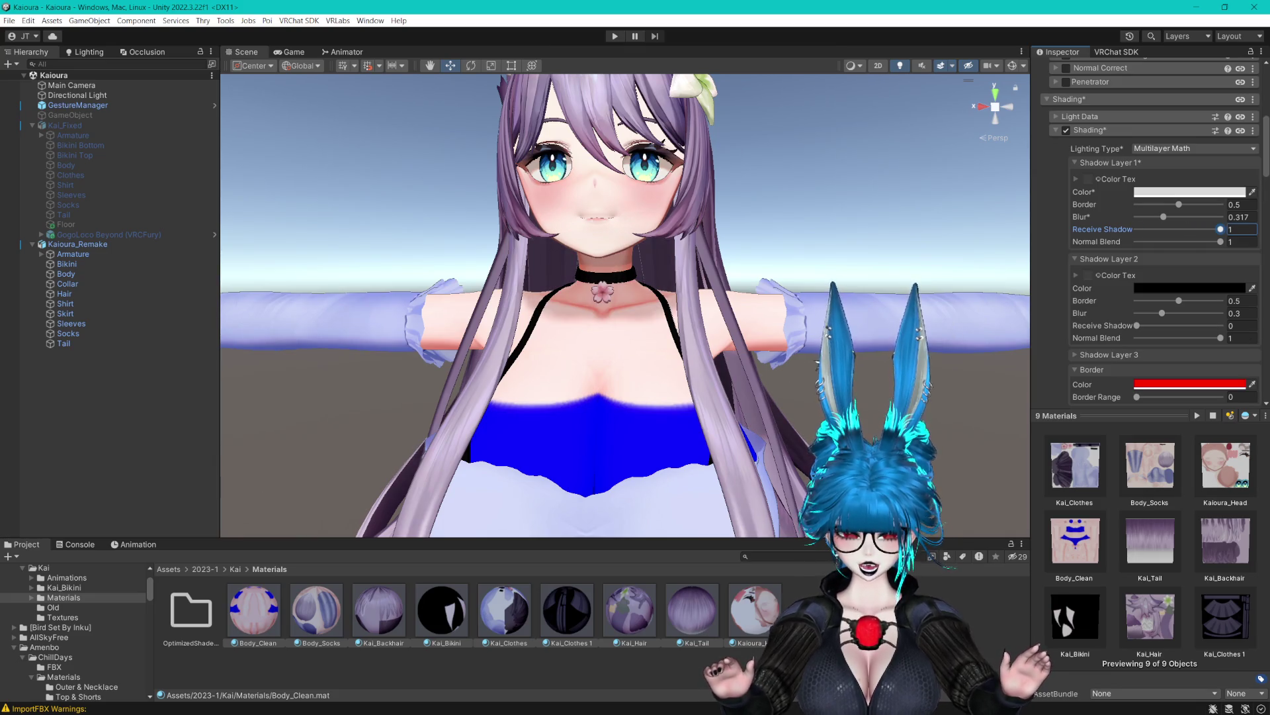
pyautogui.scroll(-3, 864, 344)
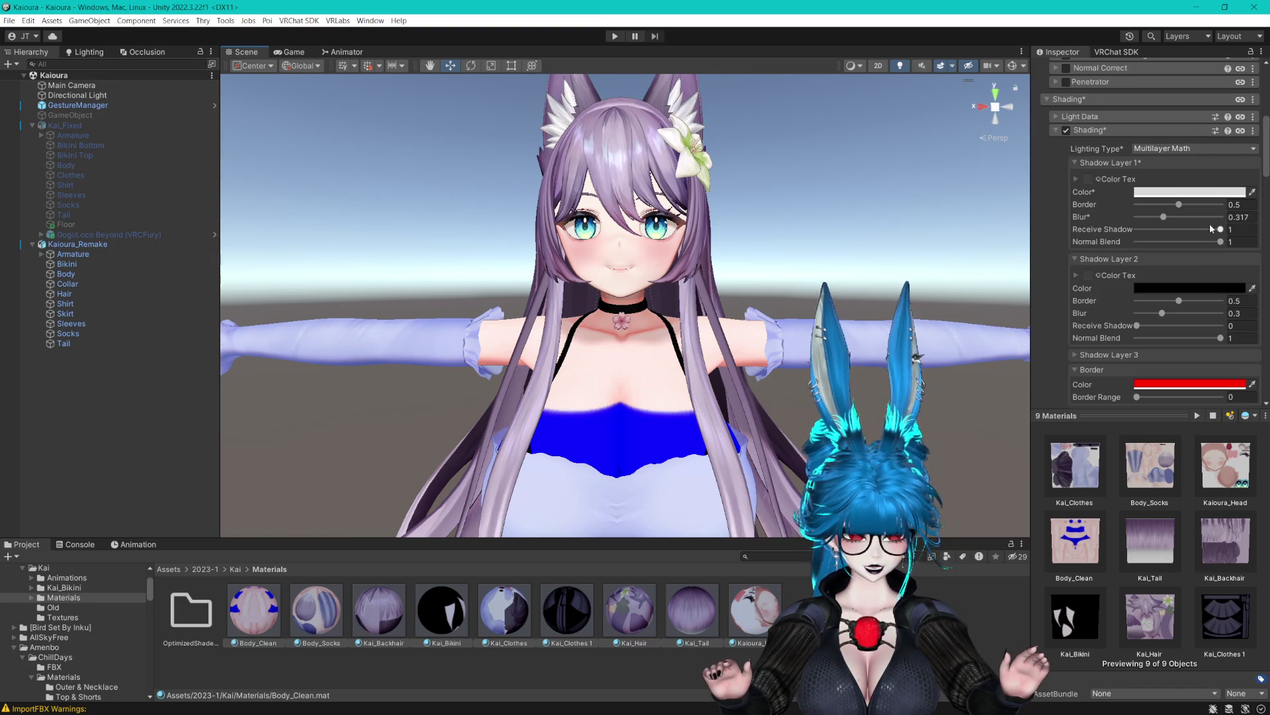
pyautogui.moveTo(1210, 223); pyautogui.dragTo(1022, 236)
pyautogui.scroll(-5, 1053, 285)
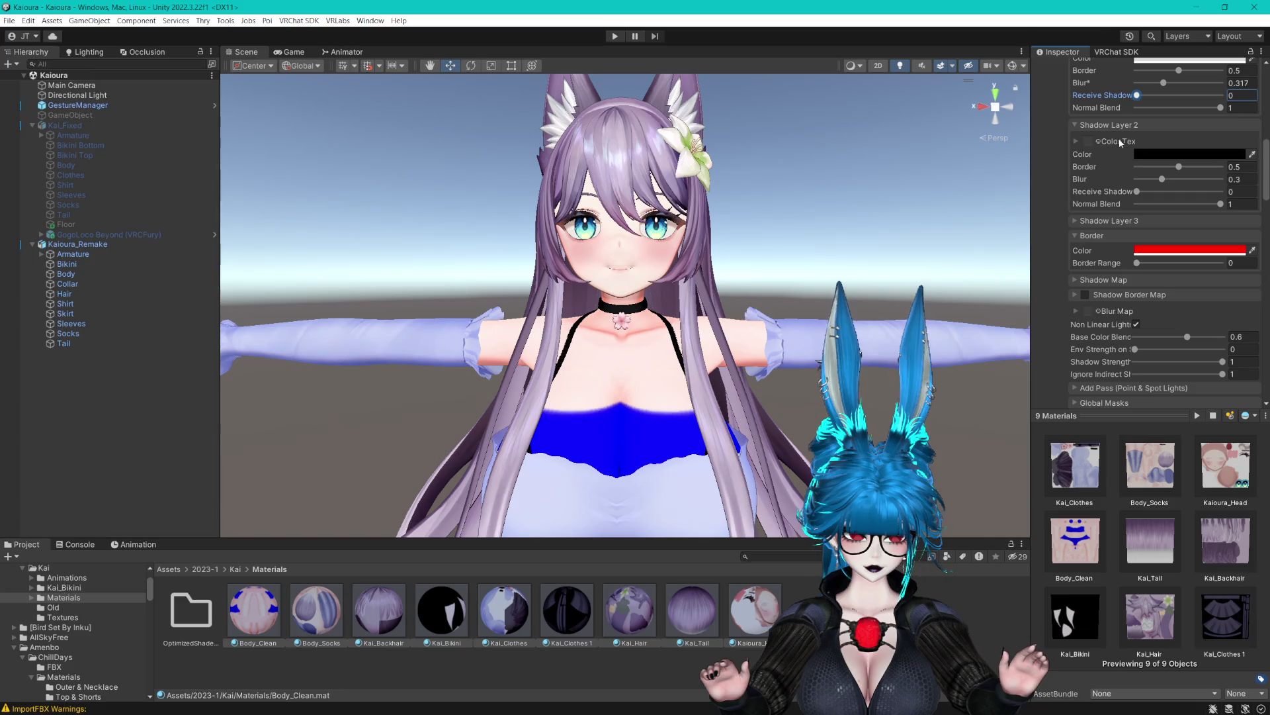
# Set Shadow Layer 2's colour to light grey and raise its opacity.
pyautogui.click(1161, 152)
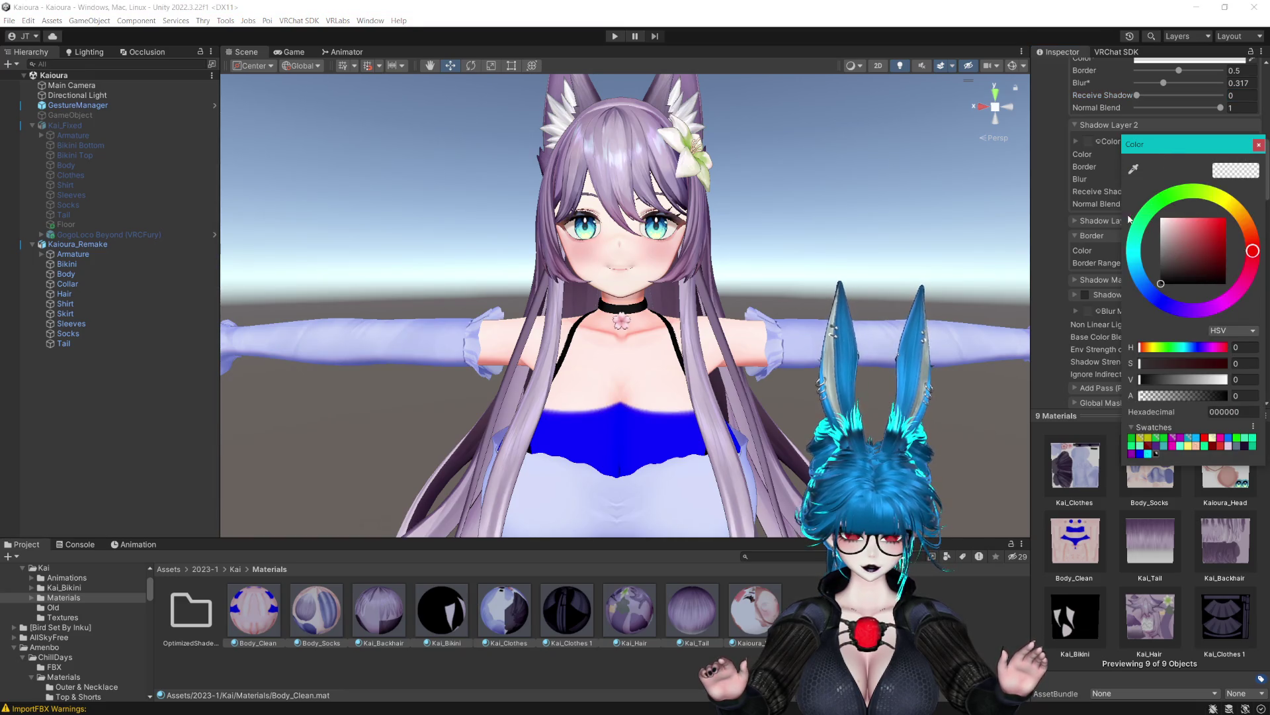
pyautogui.moveTo(1106, 224); pyautogui.dragTo(1046, 308)
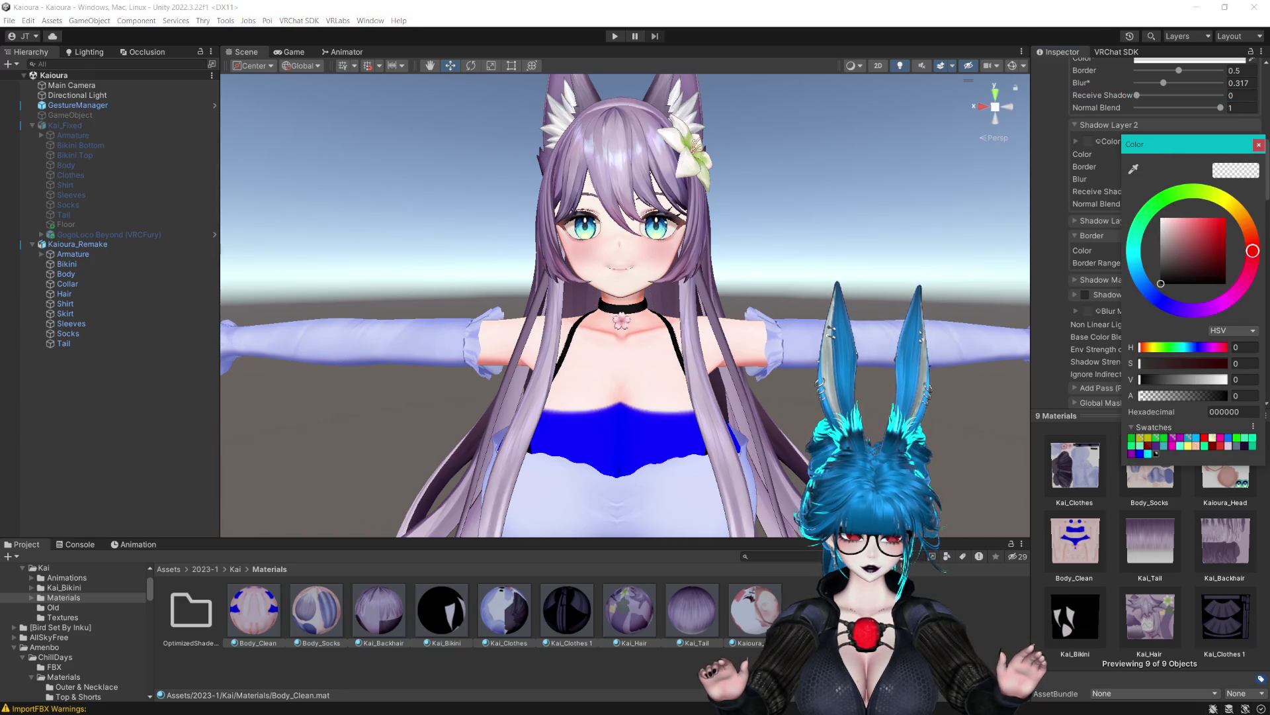
pyautogui.click(1258, 146)
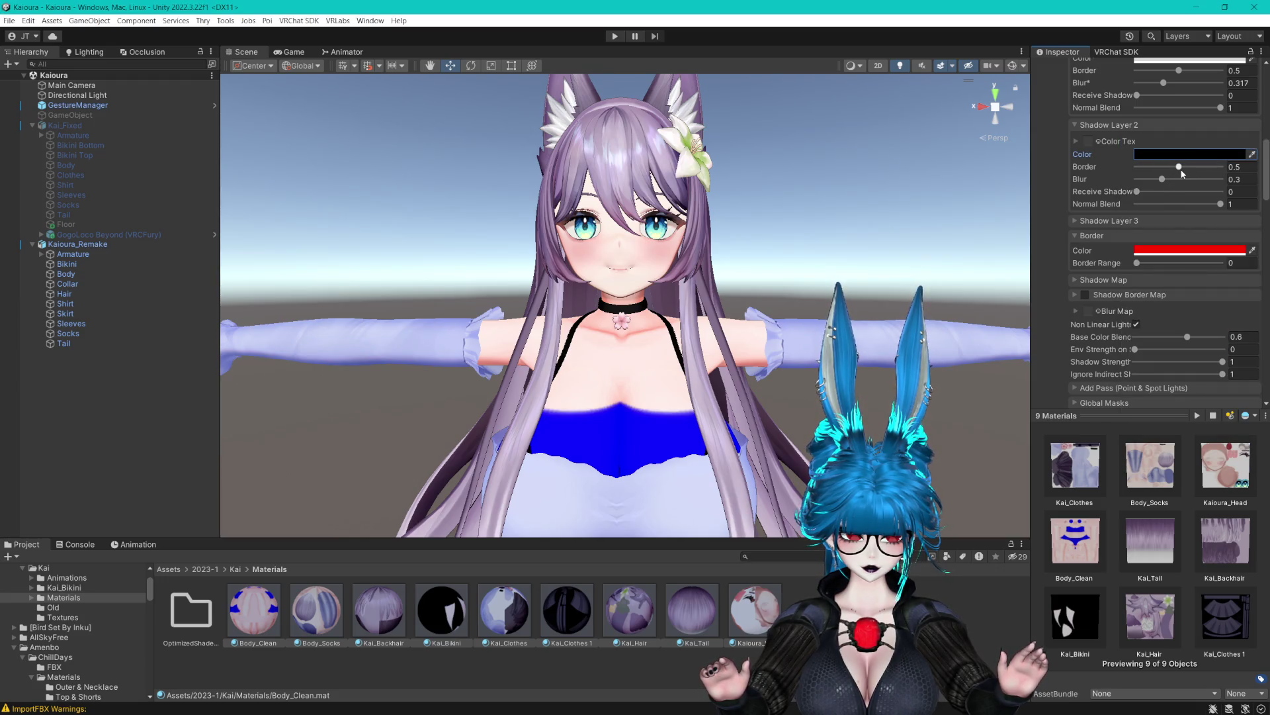
pyautogui.write('0')
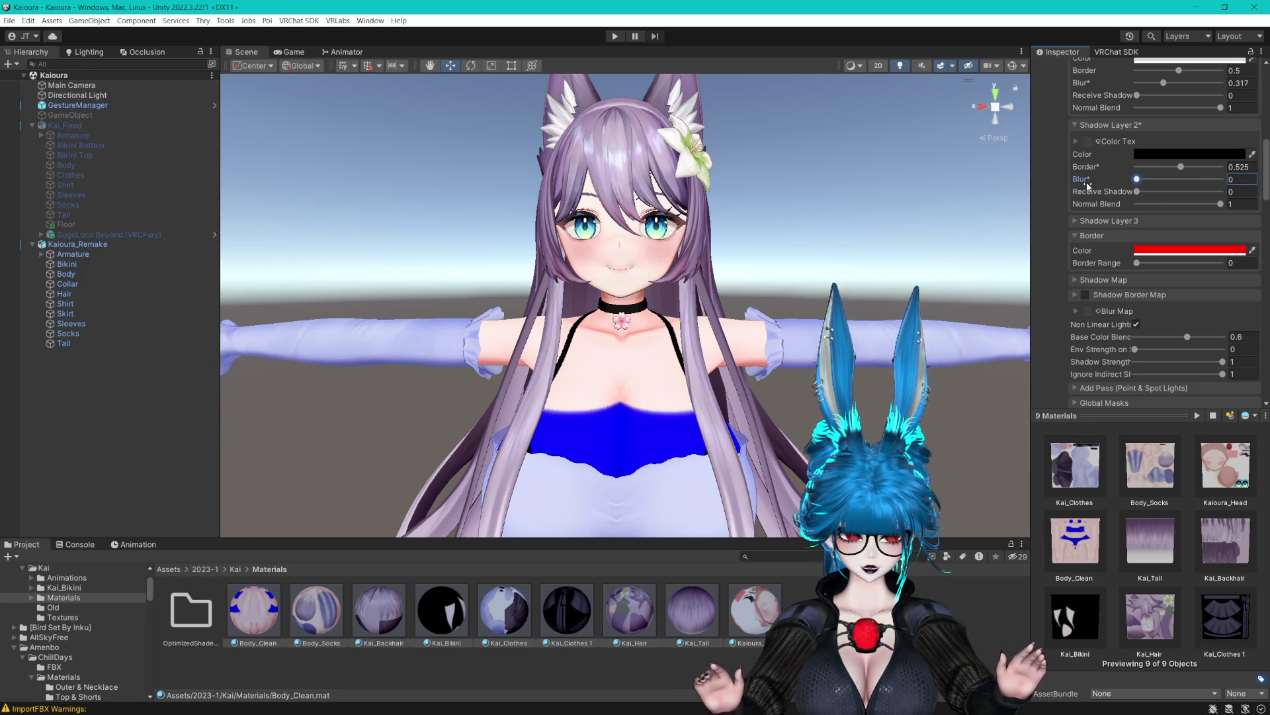
pyautogui.scroll(1, 1125, 191)
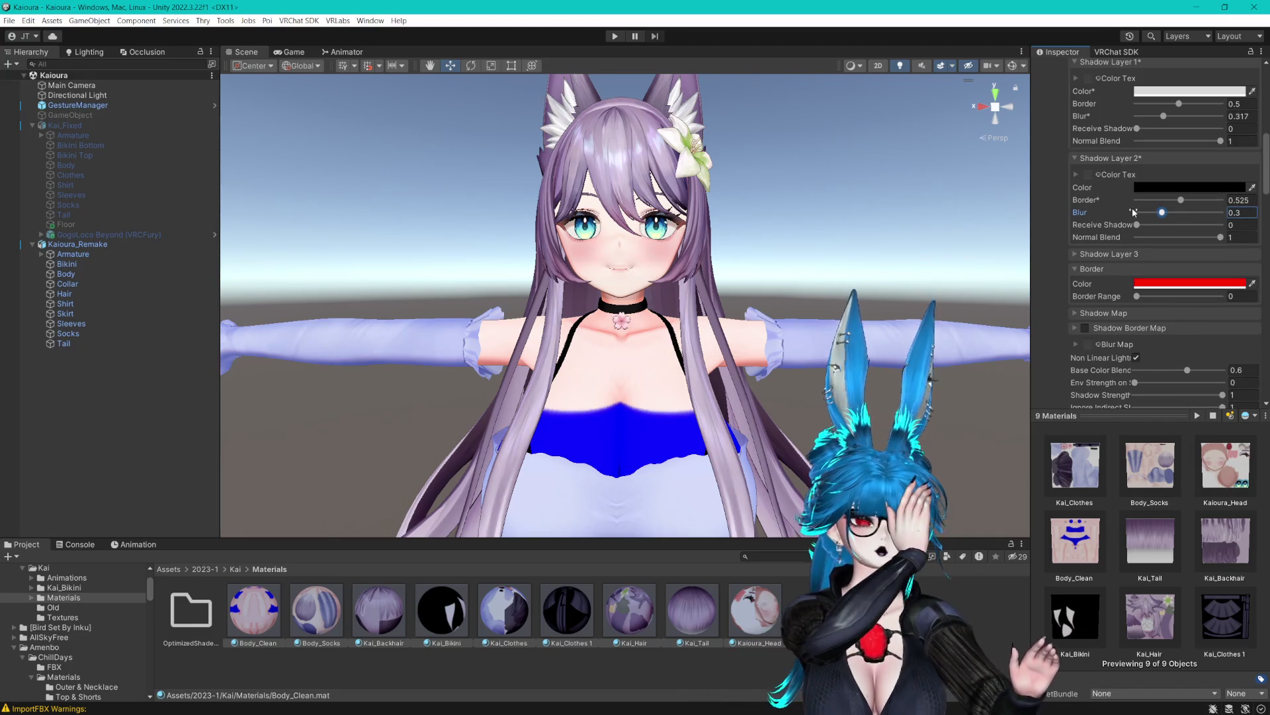
pyautogui.click(1165, 188)
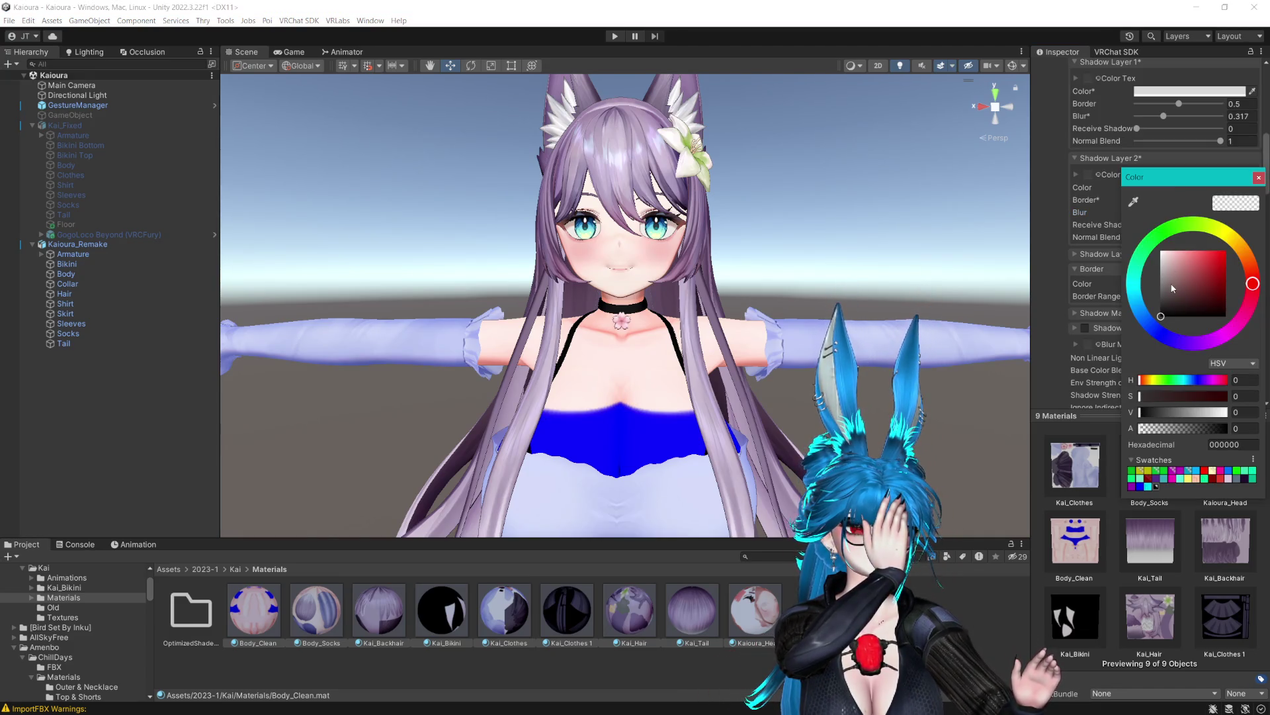
pyautogui.moveTo(1168, 271)
pyautogui.mouseDown()
pyautogui.moveTo(1133, 263)
pyautogui.moveTo(1118, 296)
pyautogui.moveTo(1092, 275)
pyautogui.mouseUp()
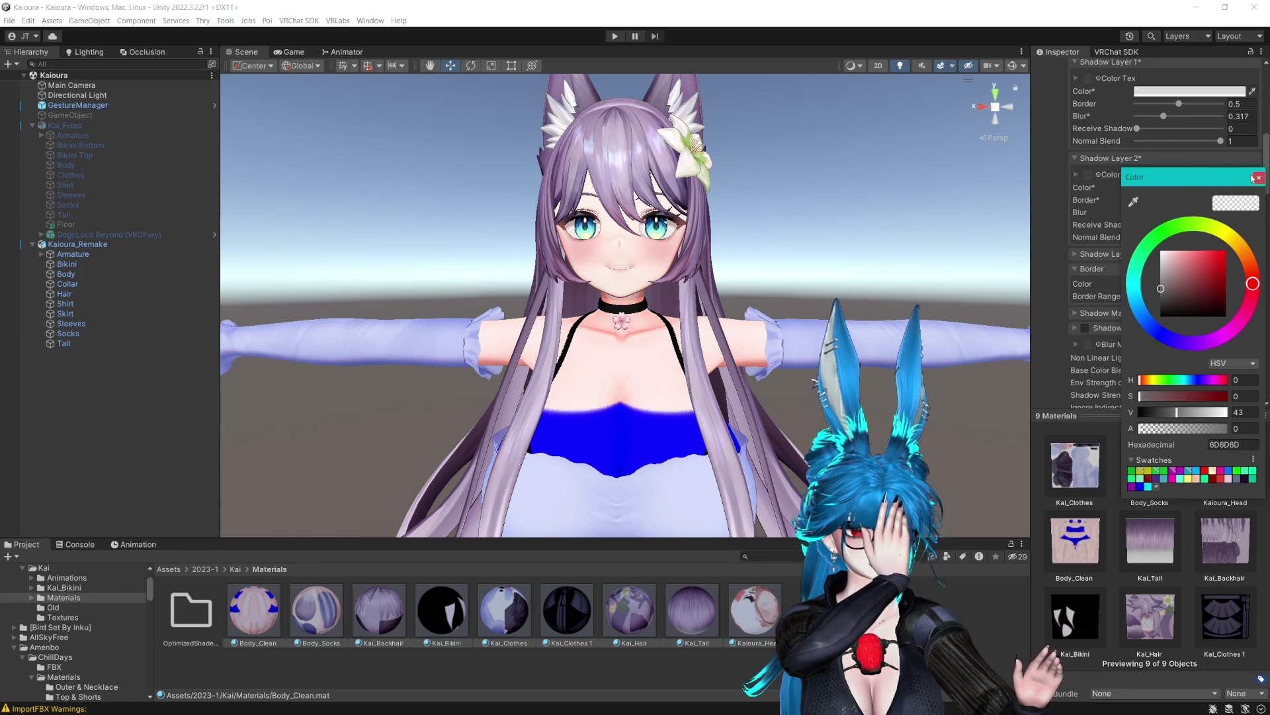
pyautogui.click(1257, 178)
pyautogui.click(1175, 188)
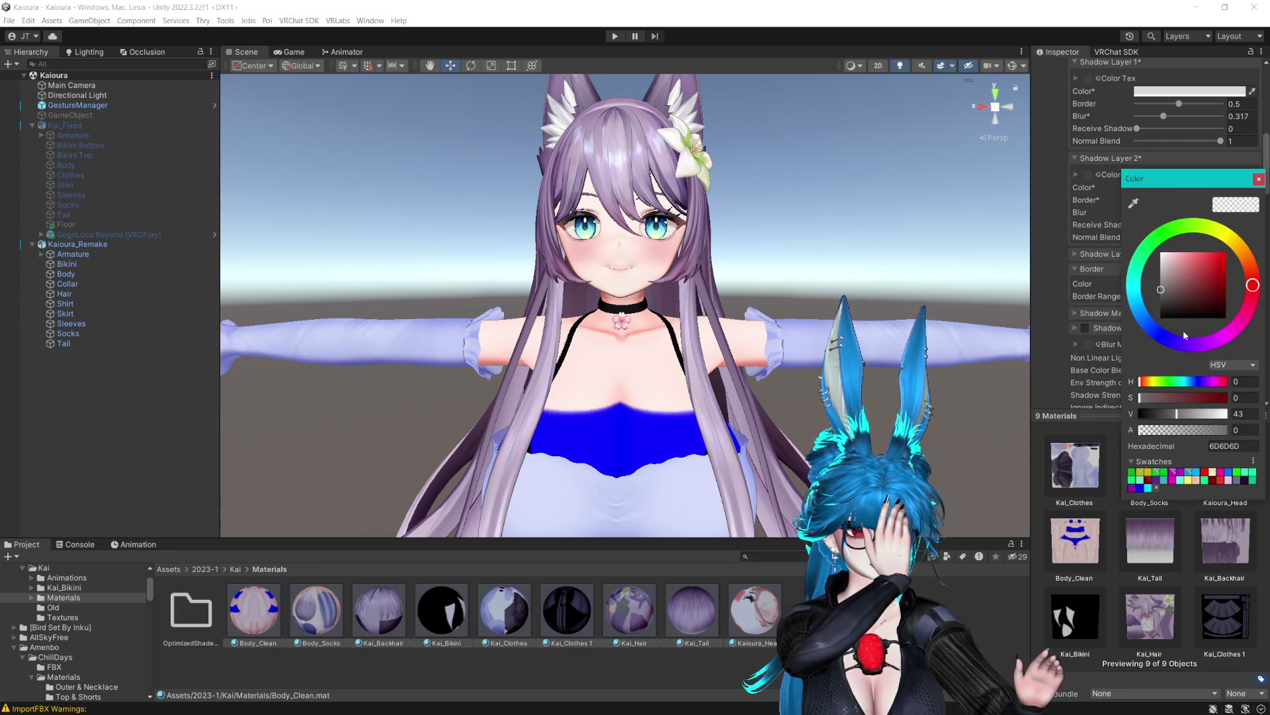
pyautogui.moveTo(1185, 433)
pyautogui.mouseDown()
pyautogui.moveTo(1203, 430)
pyautogui.moveTo(1159, 429)
pyautogui.moveTo(1222, 429)
pyautogui.mouseUp()
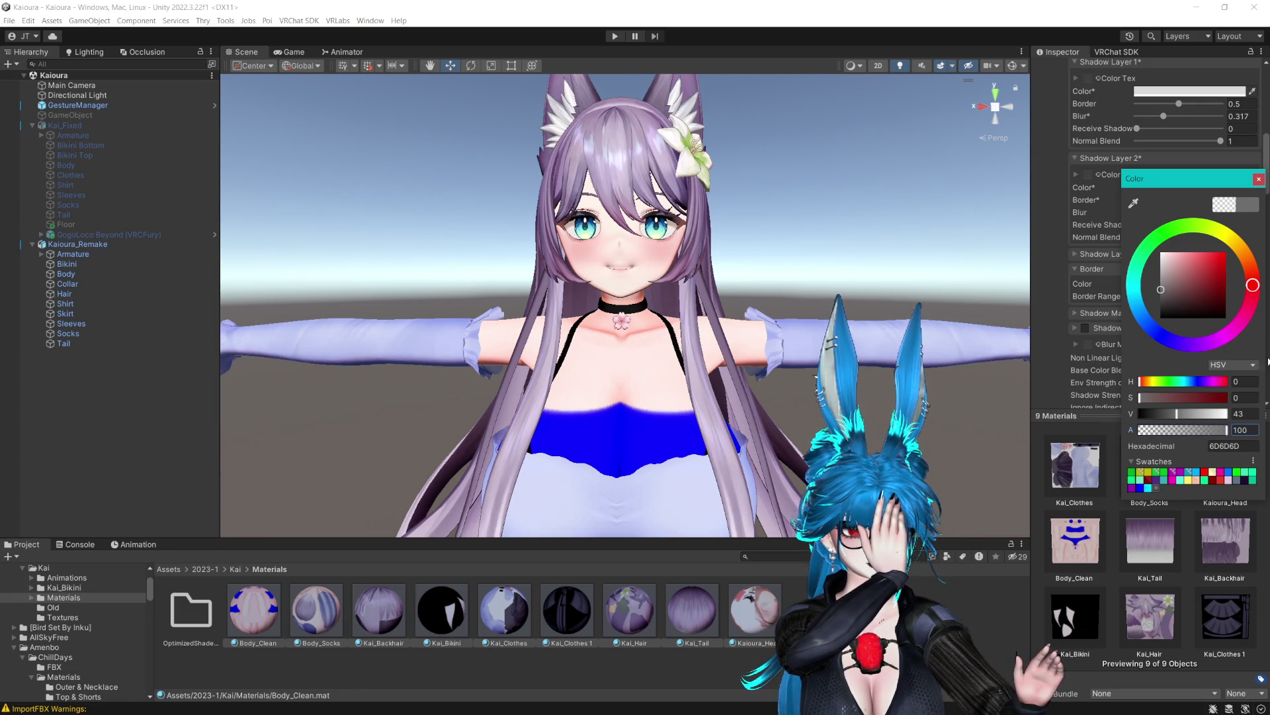
pyautogui.click(1259, 178)
# Tune Shadow Layer 2's border to 0.299, and set Shadow Layer 1 to Border 0.55, Blur 0.3.
pyautogui.moveTo(1161, 206); pyautogui.dragTo(1157, 205)
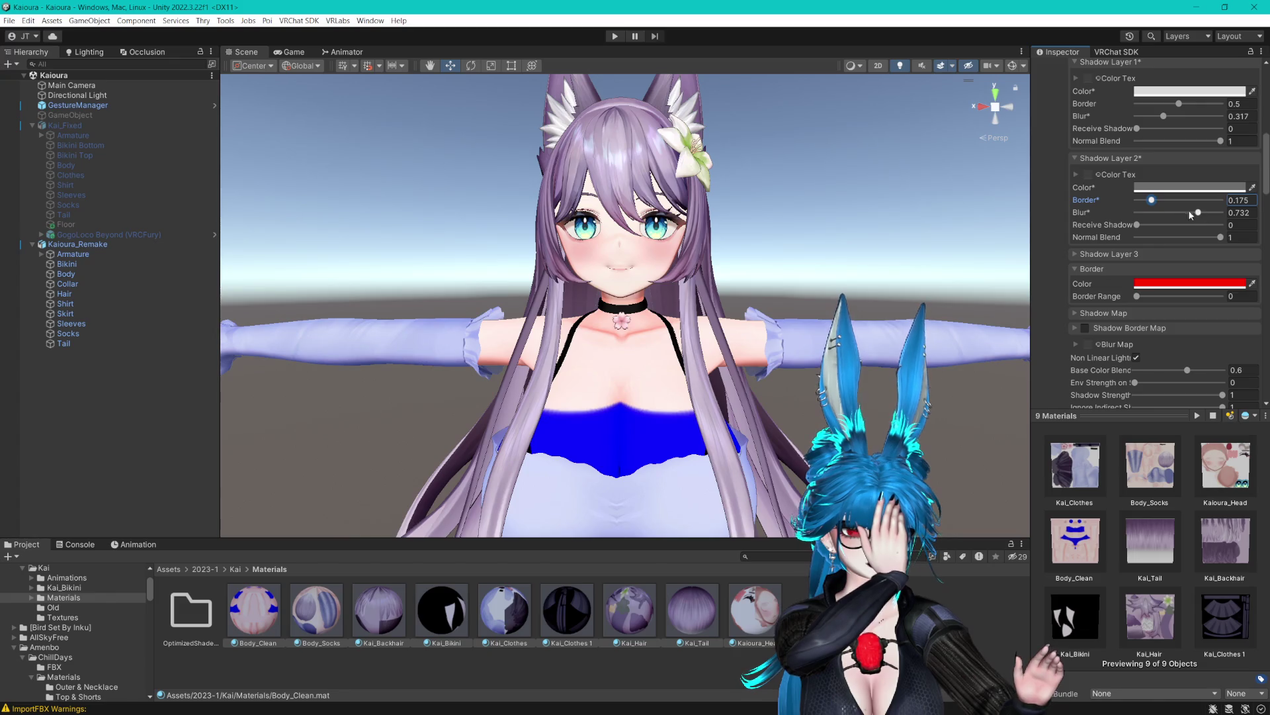
pyautogui.moveTo(1155, 199); pyautogui.dragTo(1164, 202)
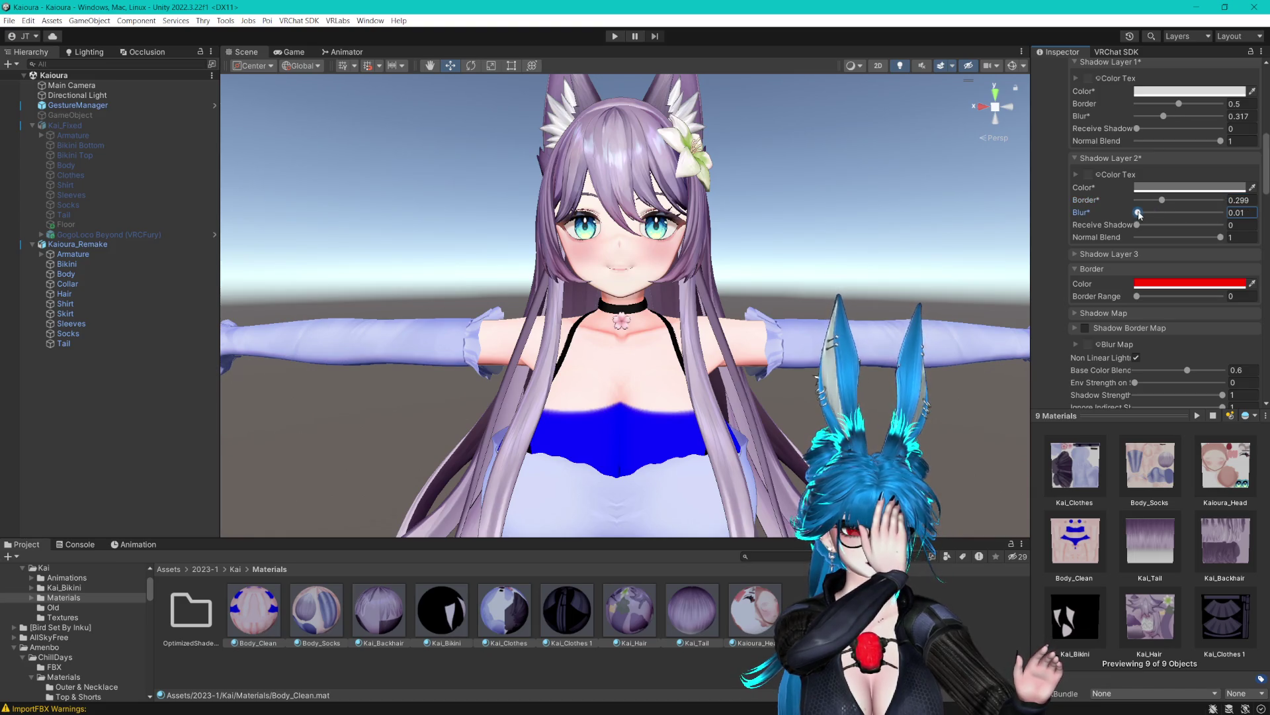
pyautogui.moveTo(776, 218); pyautogui.dragTo(821, 238)
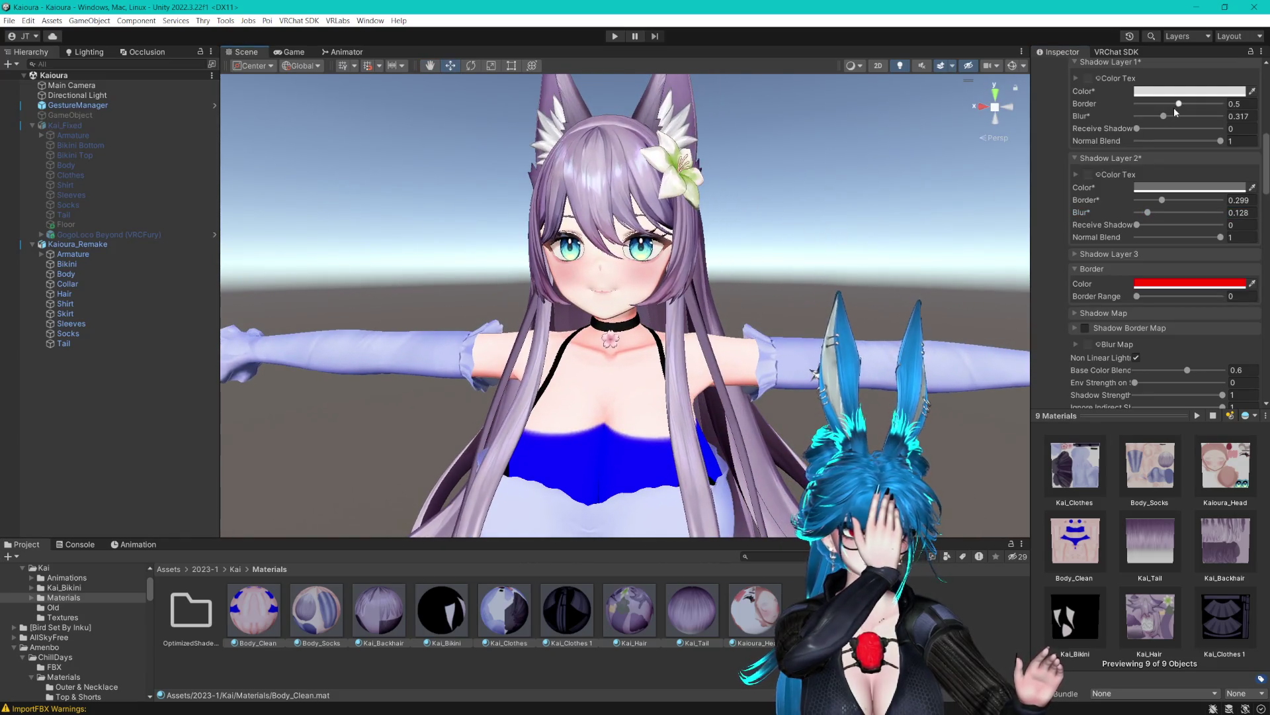
pyautogui.moveTo(1183, 117); pyautogui.dragTo(1175, 116)
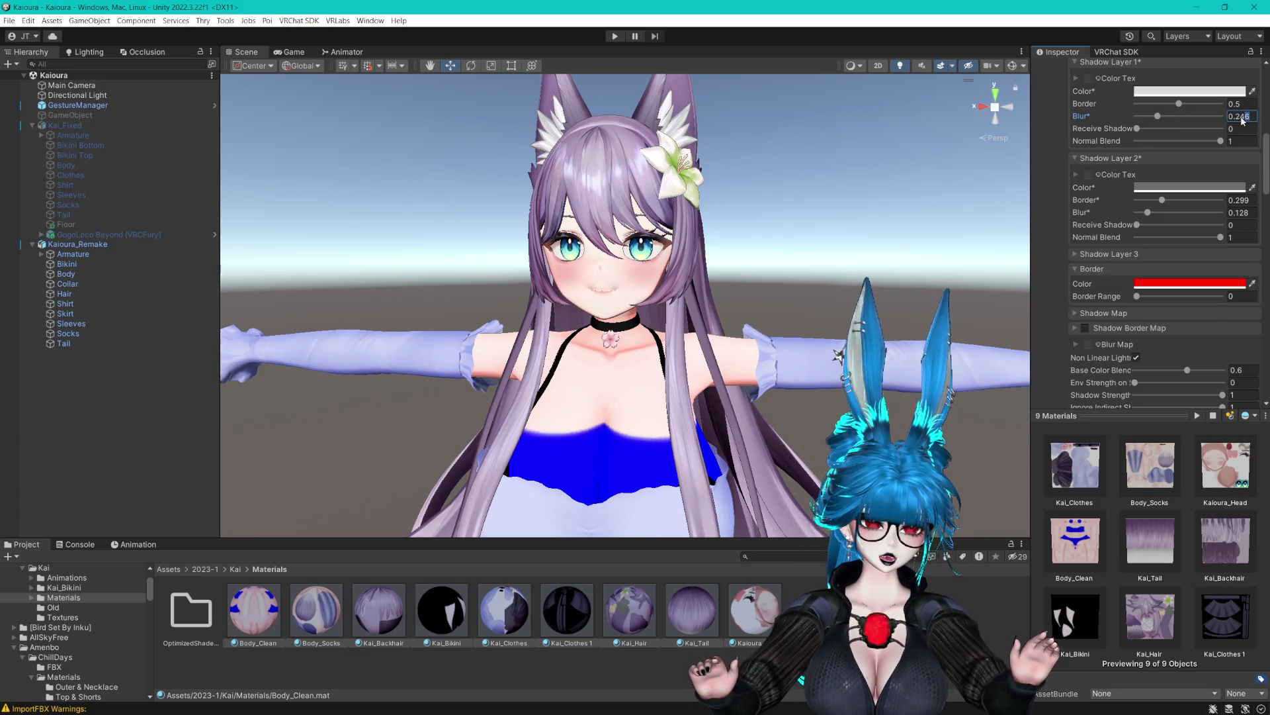
pyautogui.write('0.3')
pyautogui.click(1181, 108)
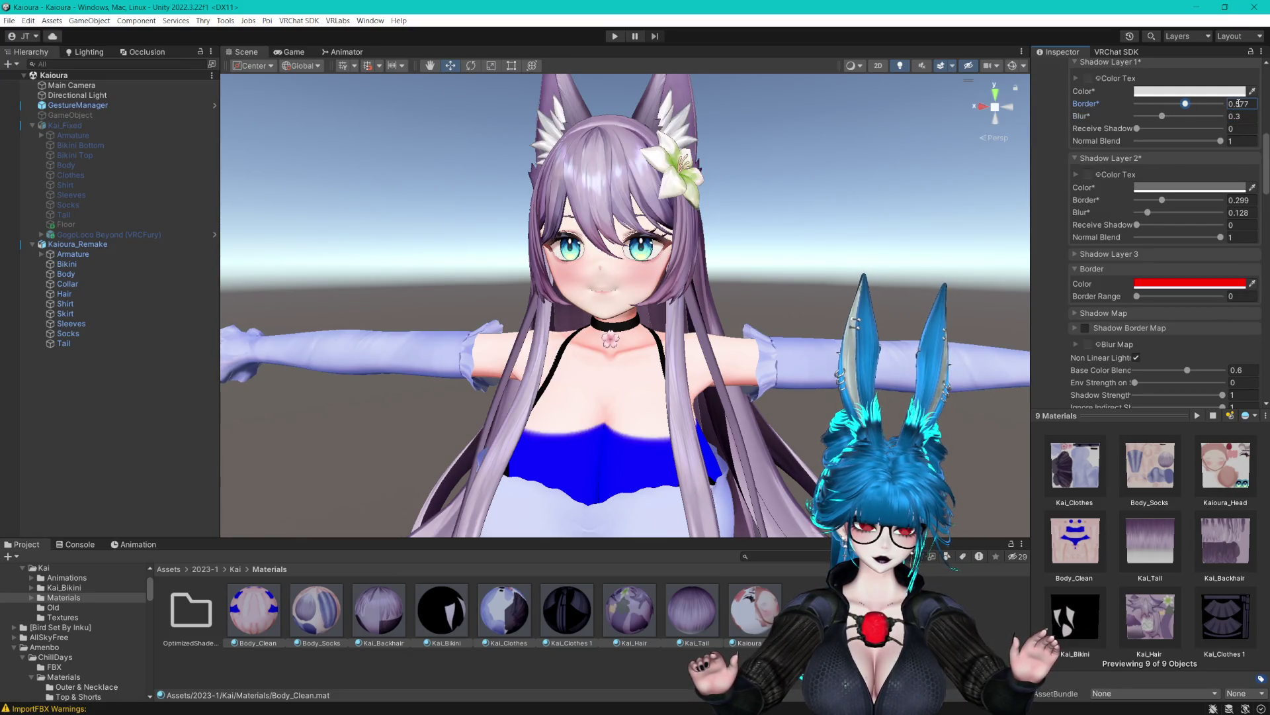
pyautogui.write('0.55')
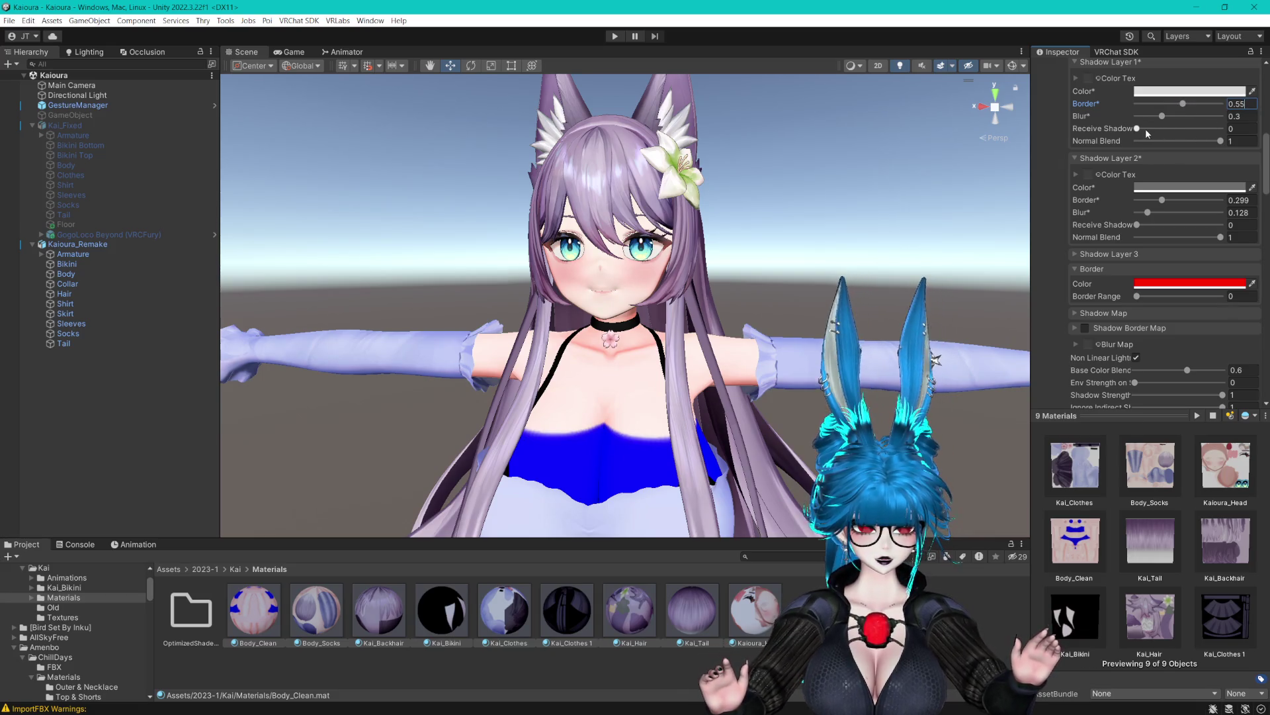
pyautogui.click(1224, 223)
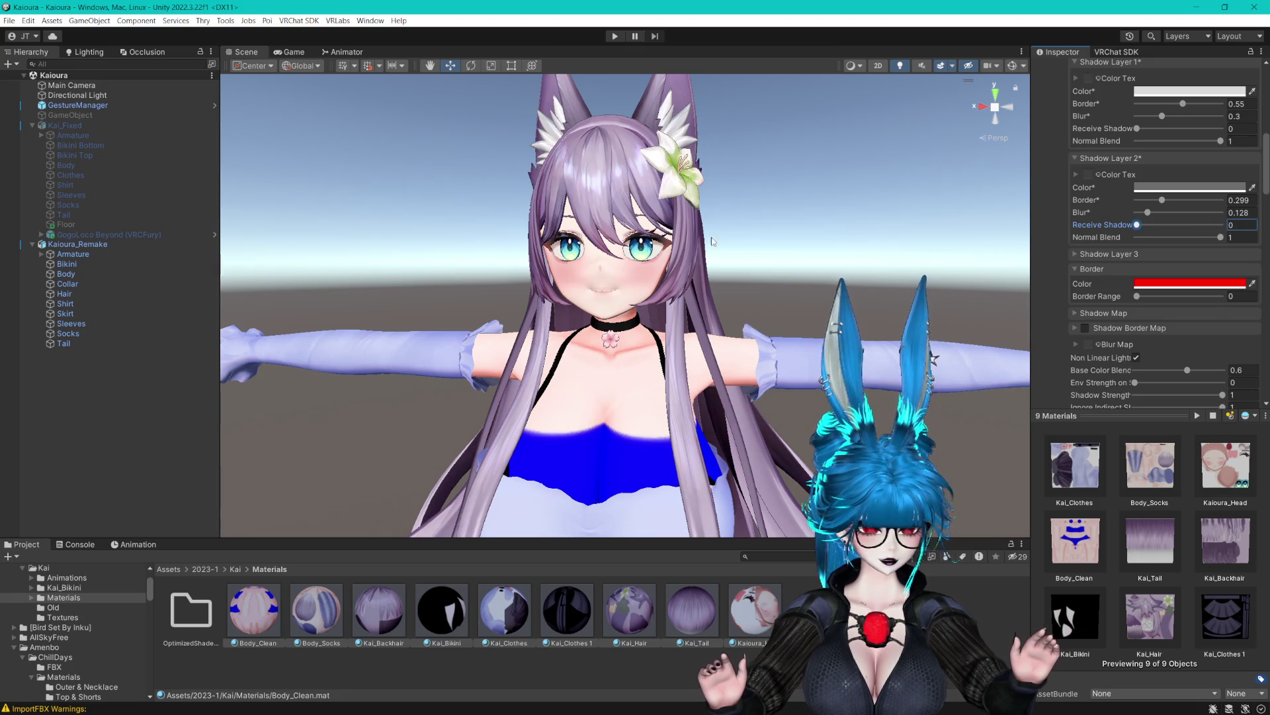
# Give Kaioura_Head and Body_Clean a pinkish-red border colour, then view the skirt and stockings.
pyautogui.click(1145, 285)
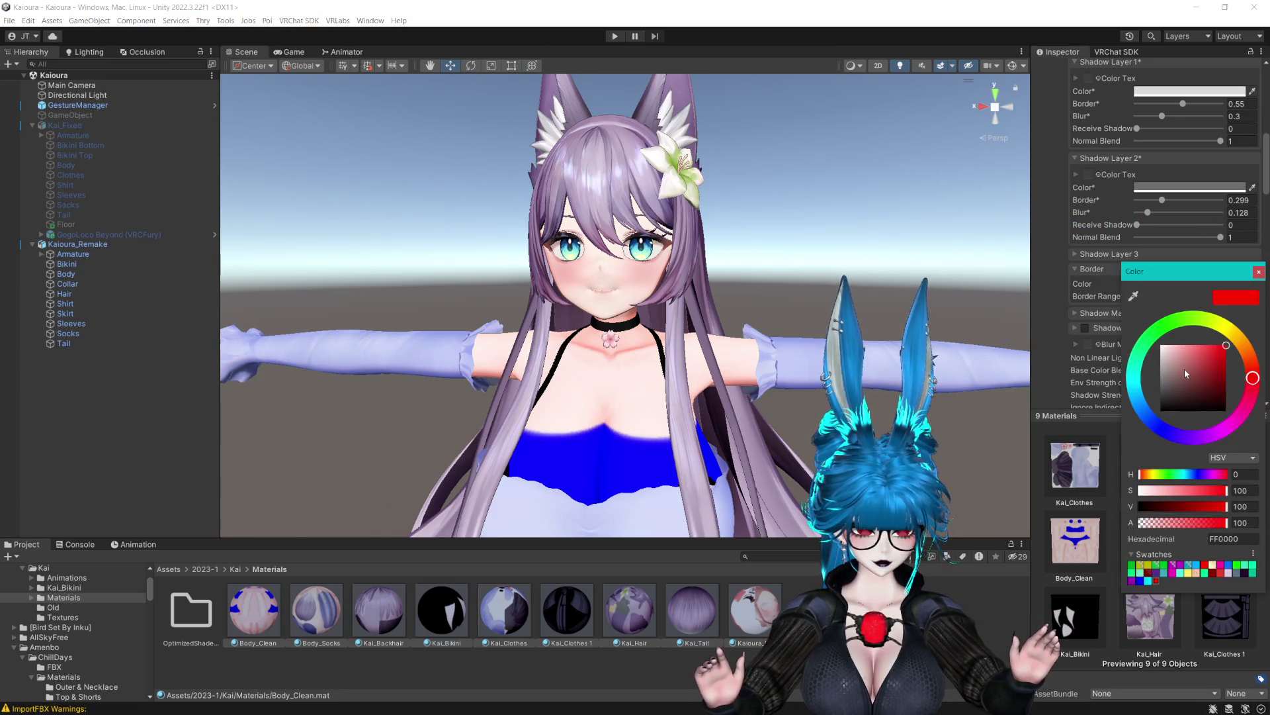
pyautogui.moveTo(1172, 363); pyautogui.dragTo(1100, 357)
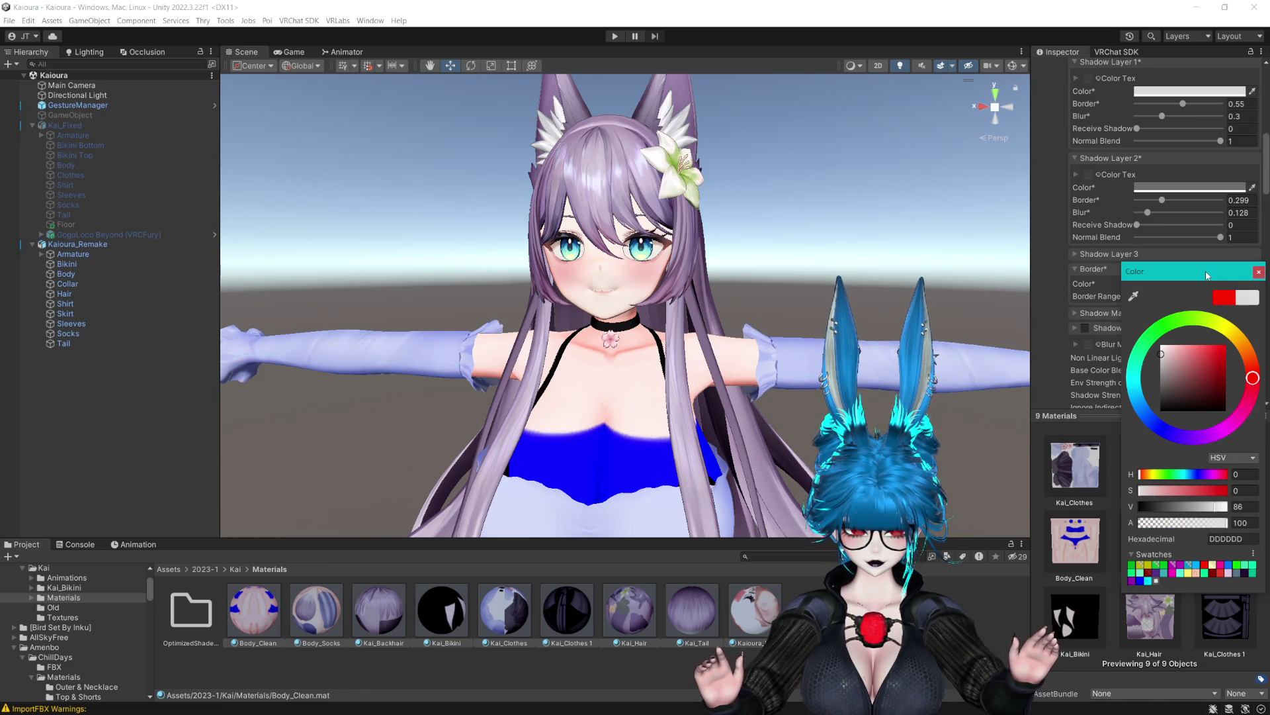
pyautogui.click(1260, 273)
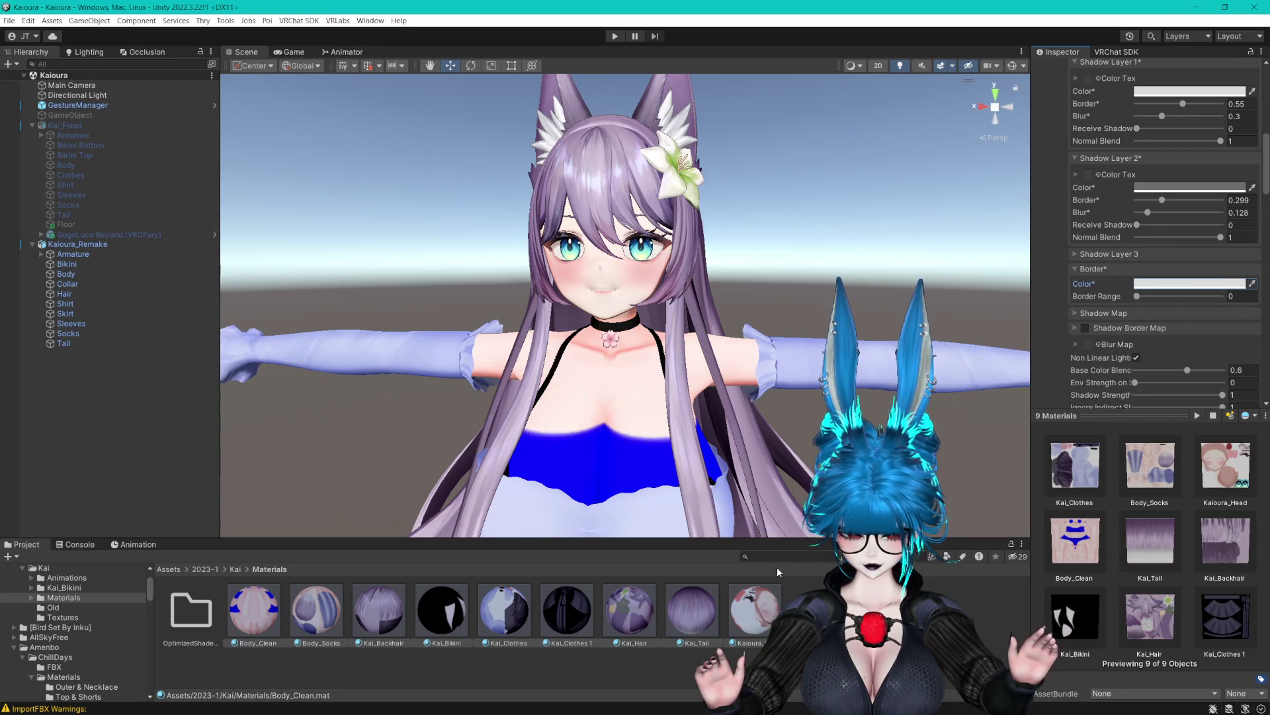
pyautogui.click(763, 604)
pyautogui.keyDown('ctrl'); pyautogui.click(254, 610); pyautogui.keyUp('ctrl')
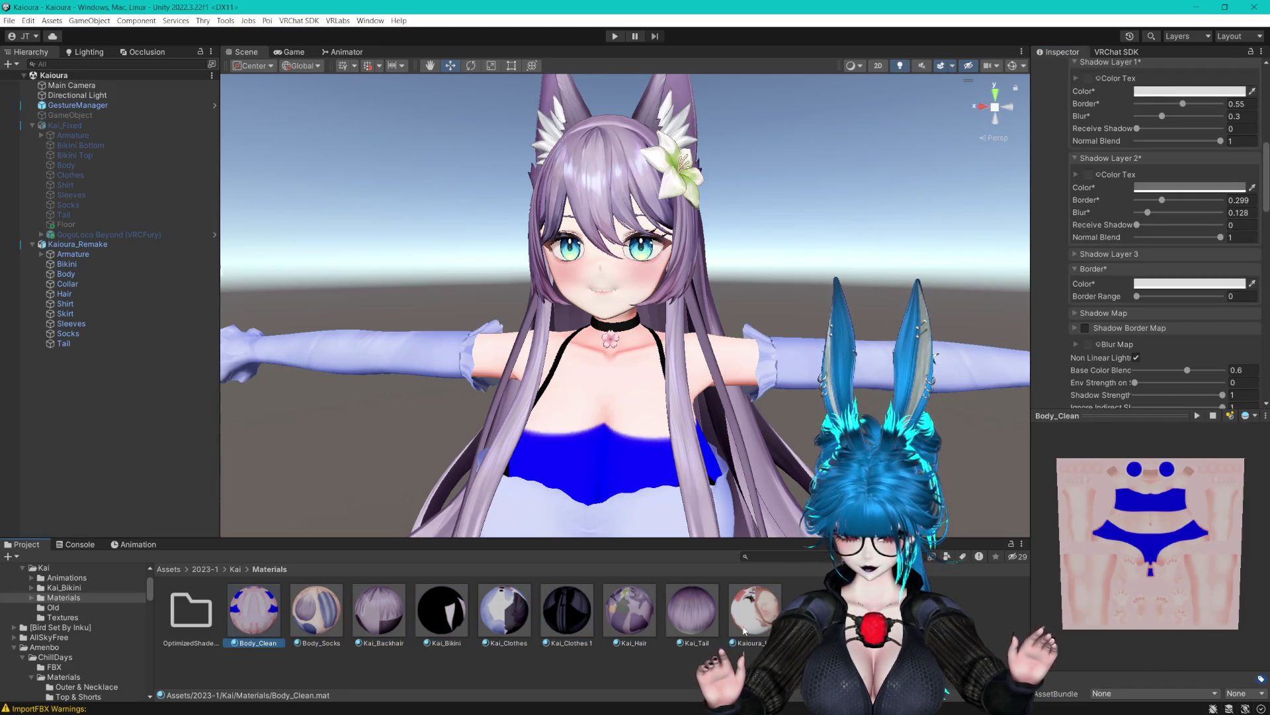
pyautogui.click(1167, 288)
pyautogui.moveTo(1206, 358)
pyautogui.mouseDown()
pyautogui.moveTo(1203, 320)
pyautogui.moveTo(1262, 289)
pyautogui.mouseUp()
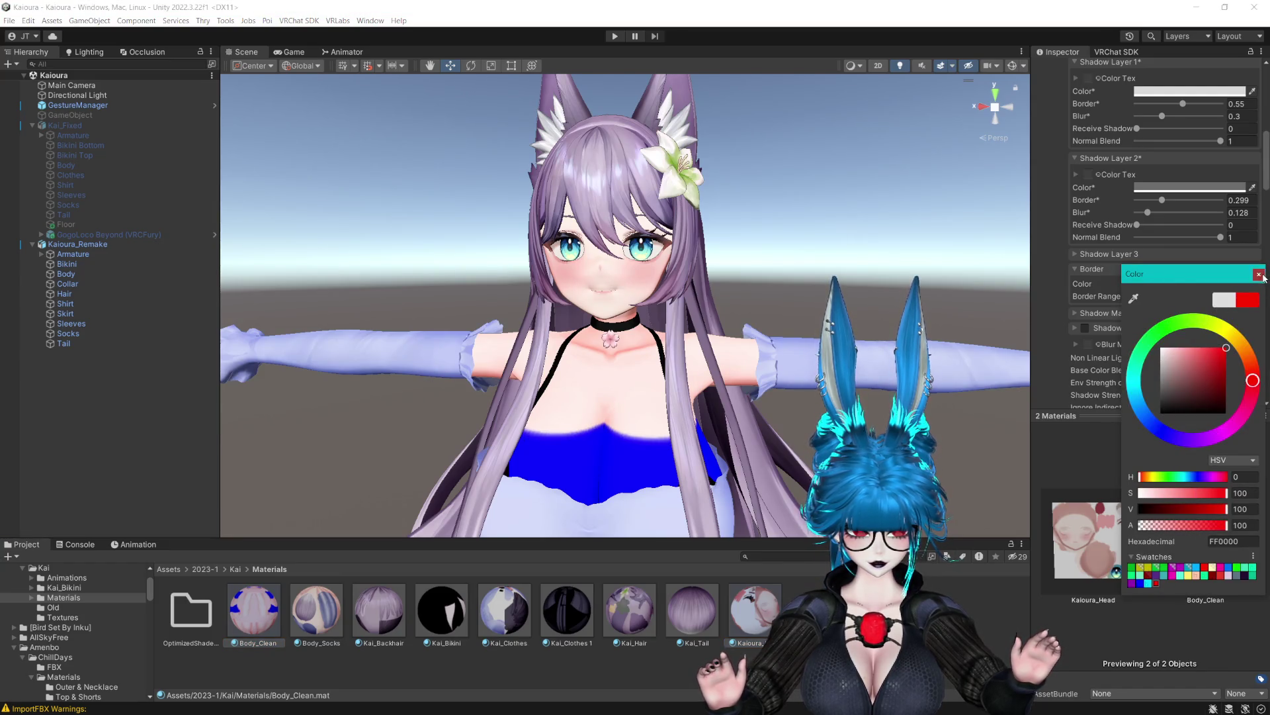
pyautogui.click(1260, 275)
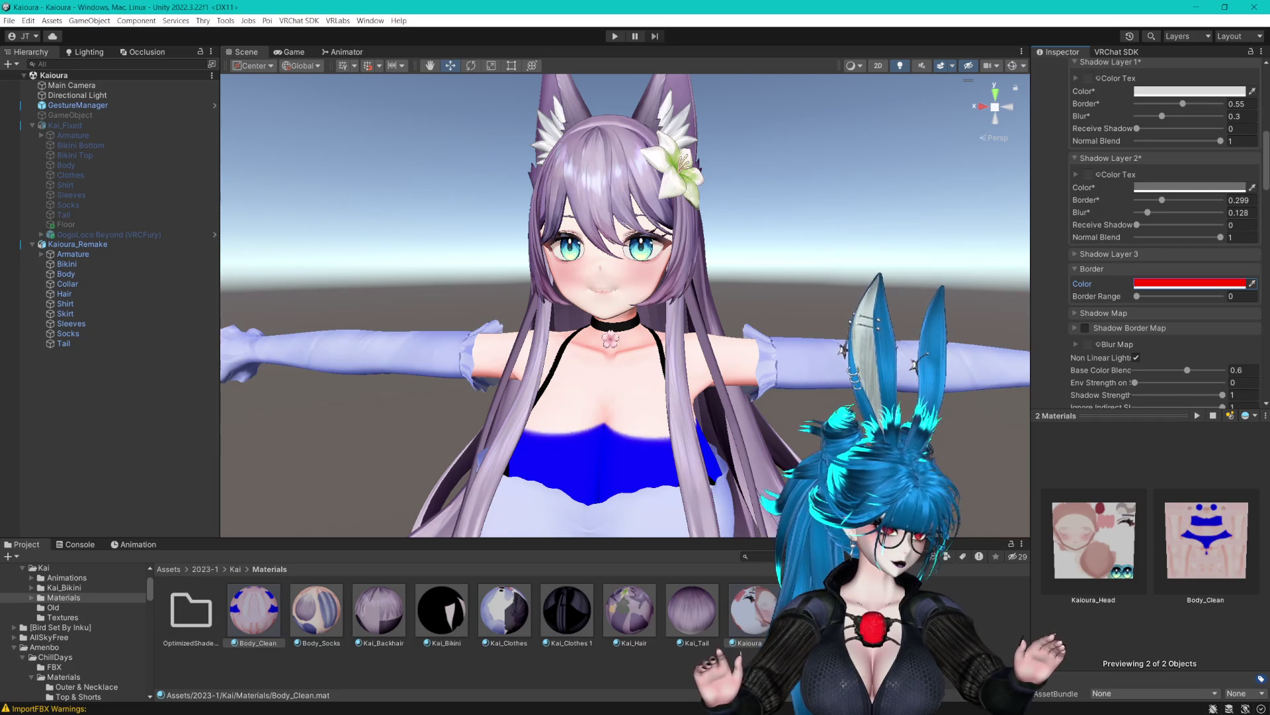
pyautogui.moveTo(787, 199); pyautogui.dragTo(819, 246)
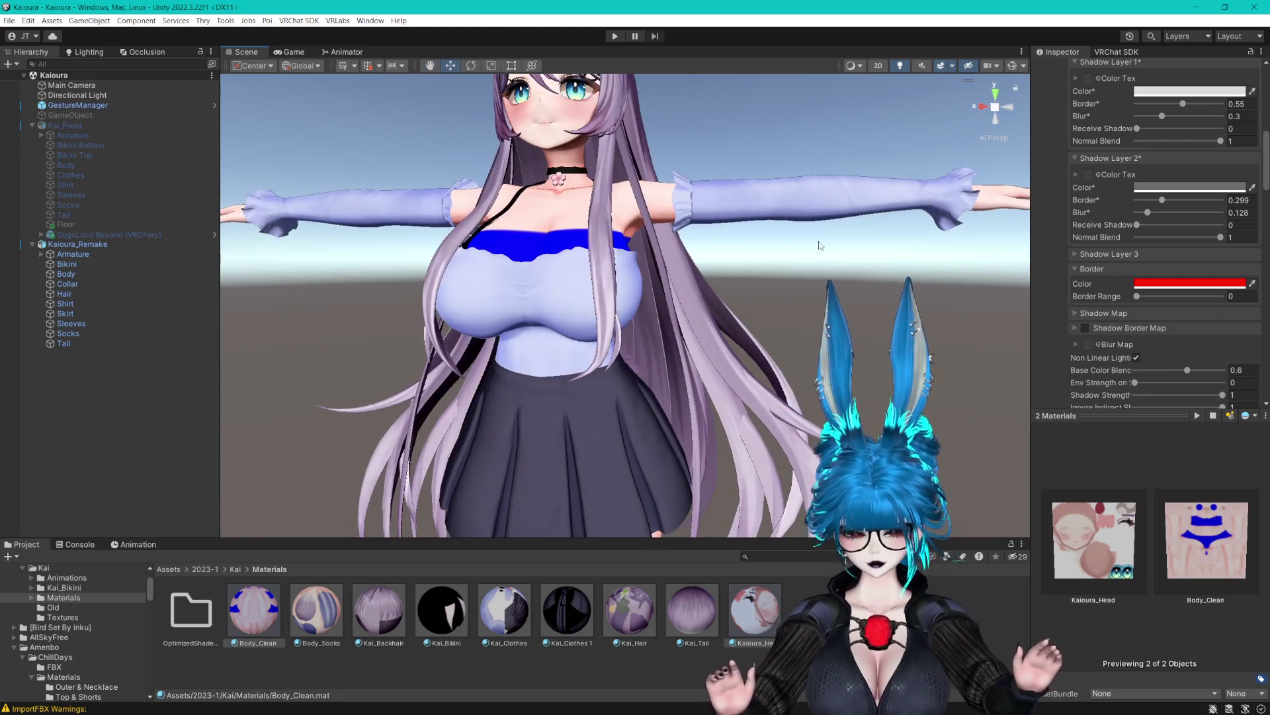
pyautogui.moveTo(787, 358)
pyautogui.mouseDown()
pyautogui.moveTo(792, 303)
pyautogui.moveTo(799, 356)
pyautogui.mouseUp()
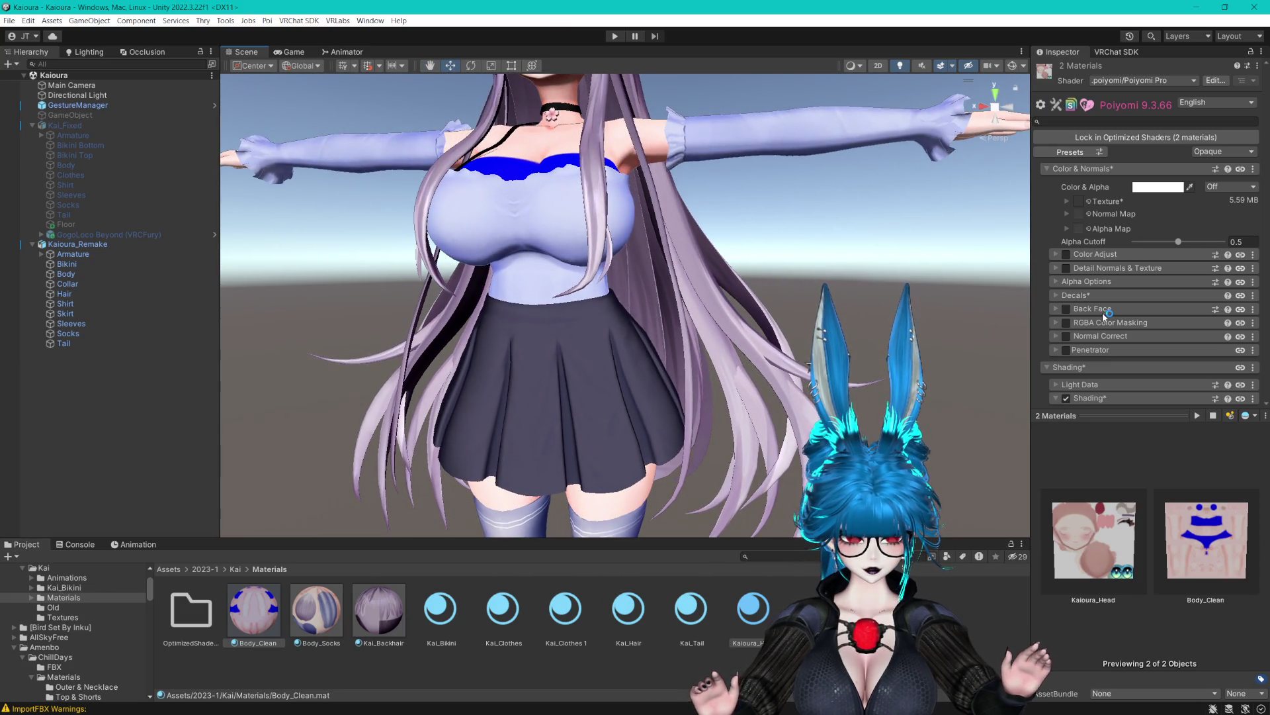
# Inspect the Kai_Tail and Body_Socks materials.
pyautogui.click(691, 609)
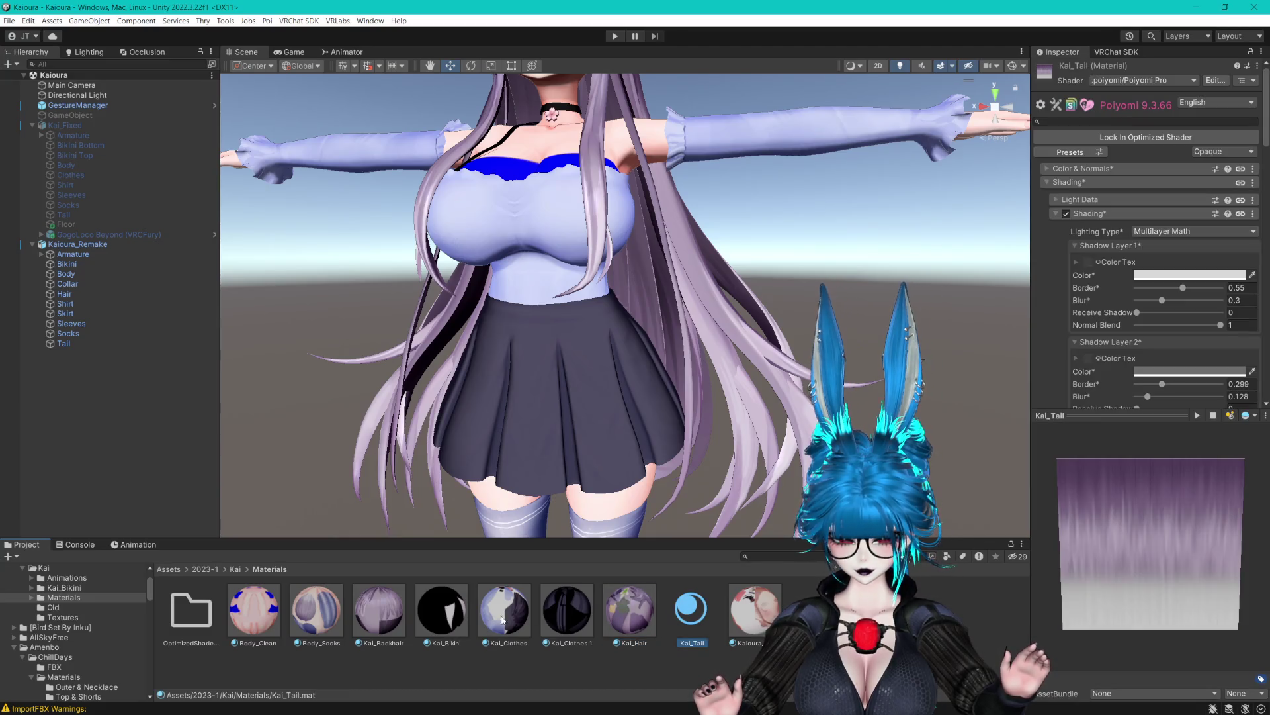
pyautogui.click(442, 610)
pyautogui.click(307, 612)
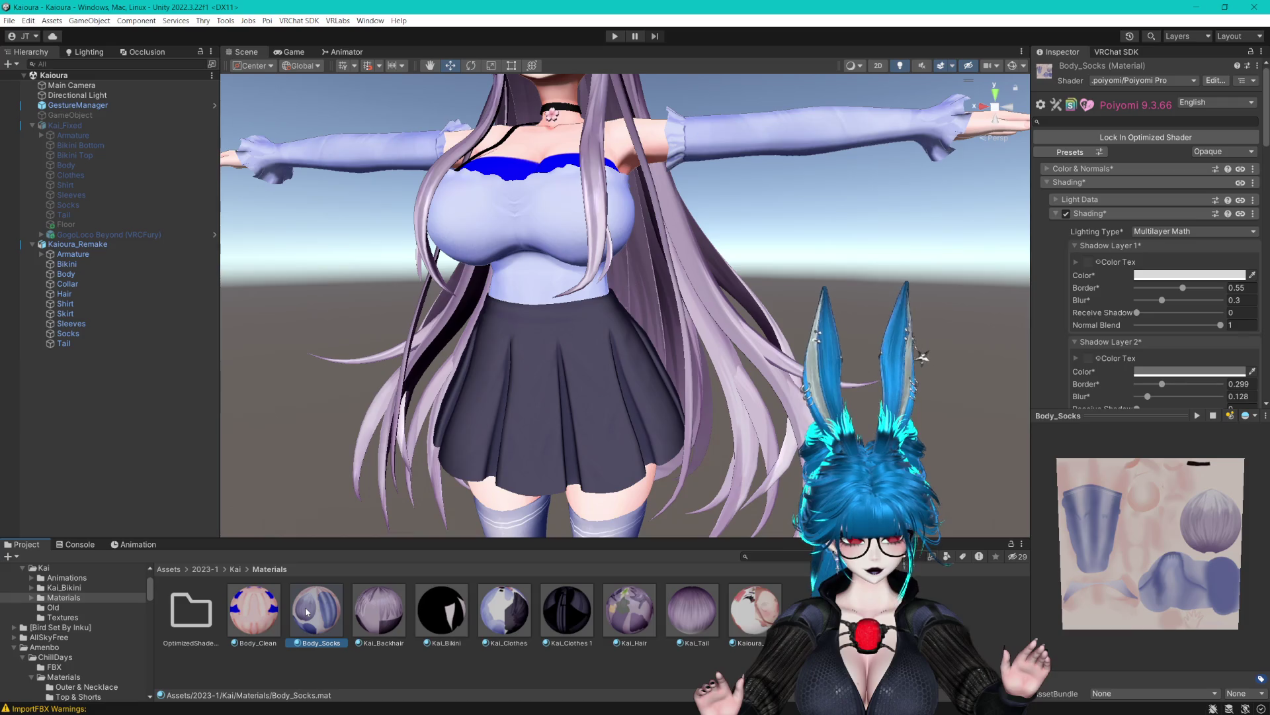
pyautogui.scroll(-3, 795, 337)
pyautogui.scroll(5, 787, 338)
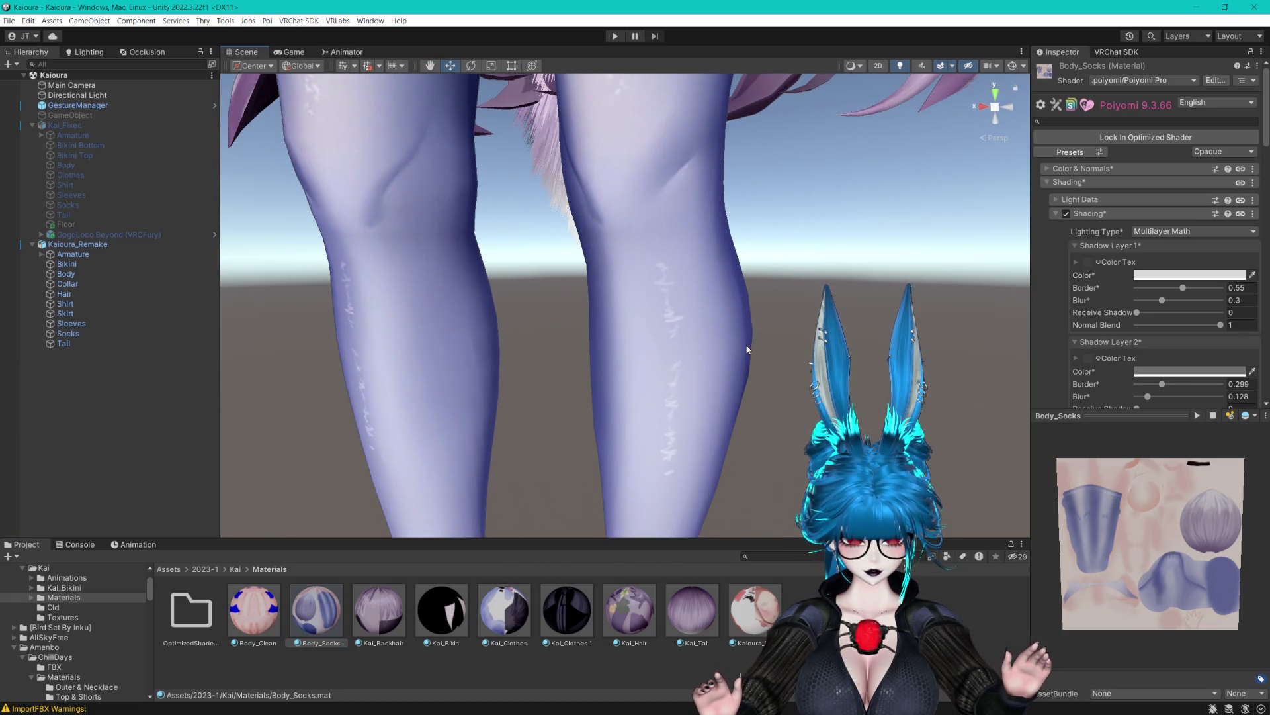
# Select Kai_Clothes and expand its normal map tiling and intensity settings.
pyautogui.click(513, 609)
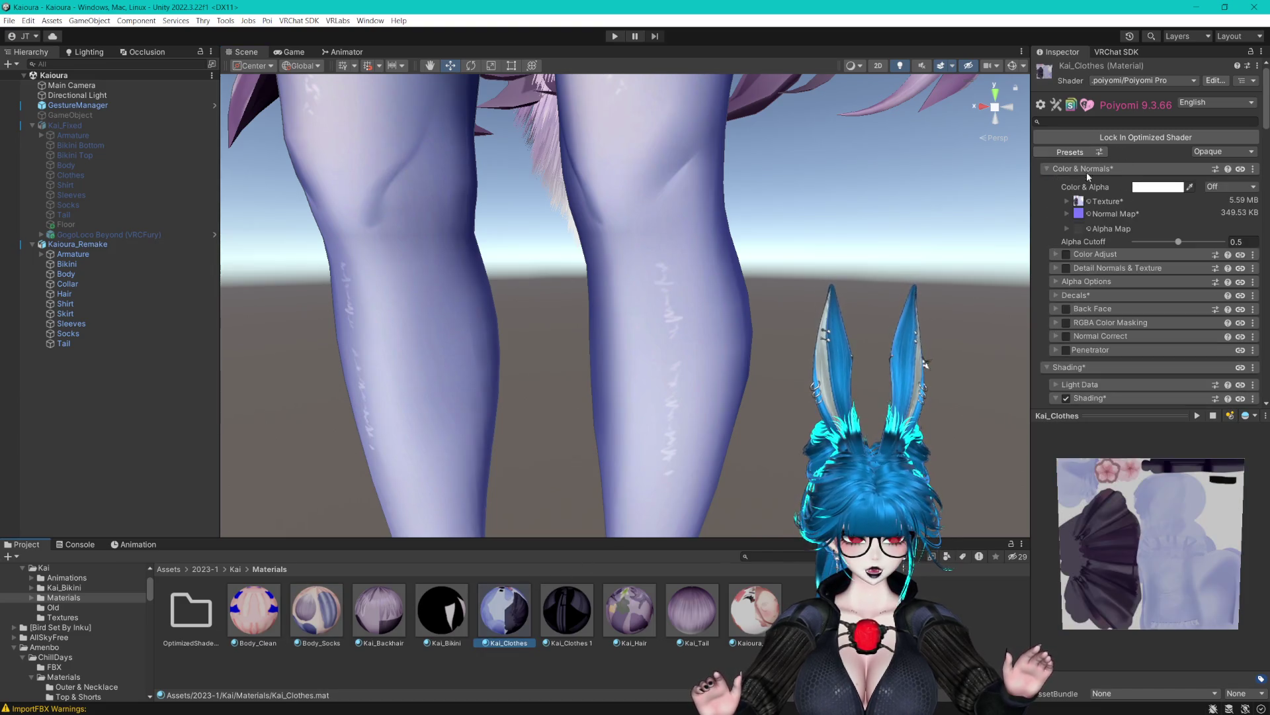
pyautogui.click(1090, 214)
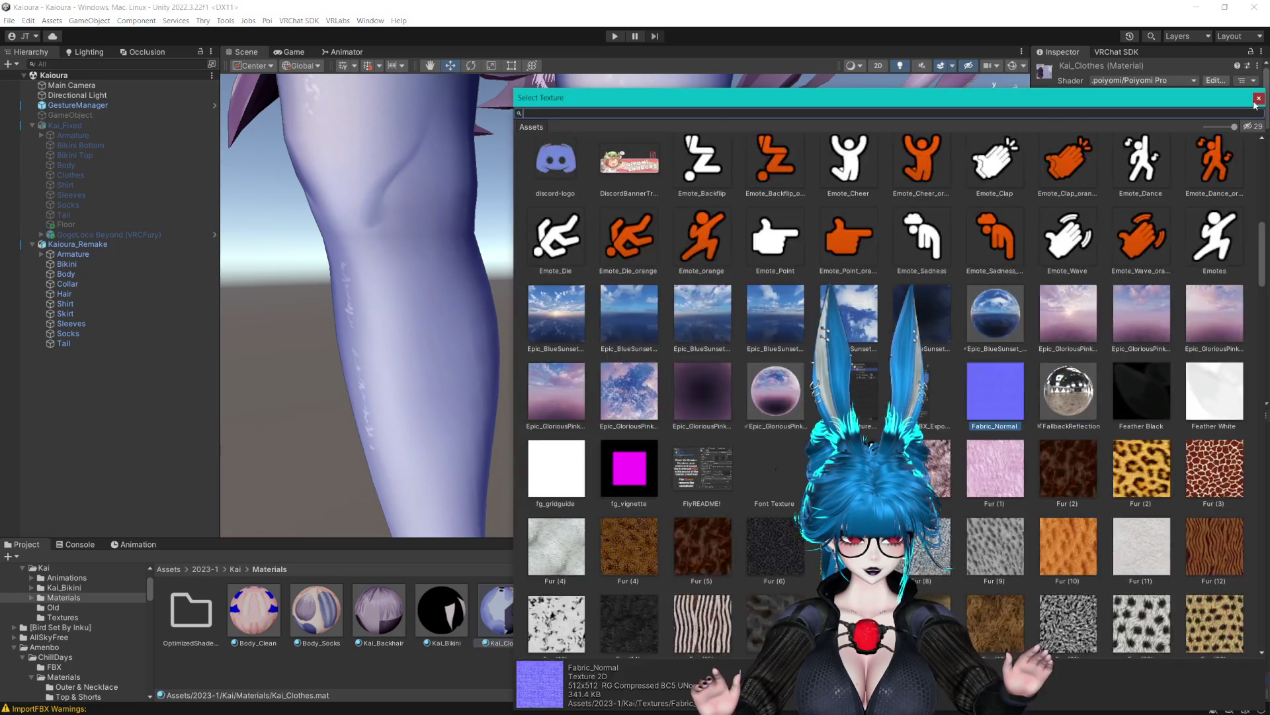
pyautogui.click(1259, 98)
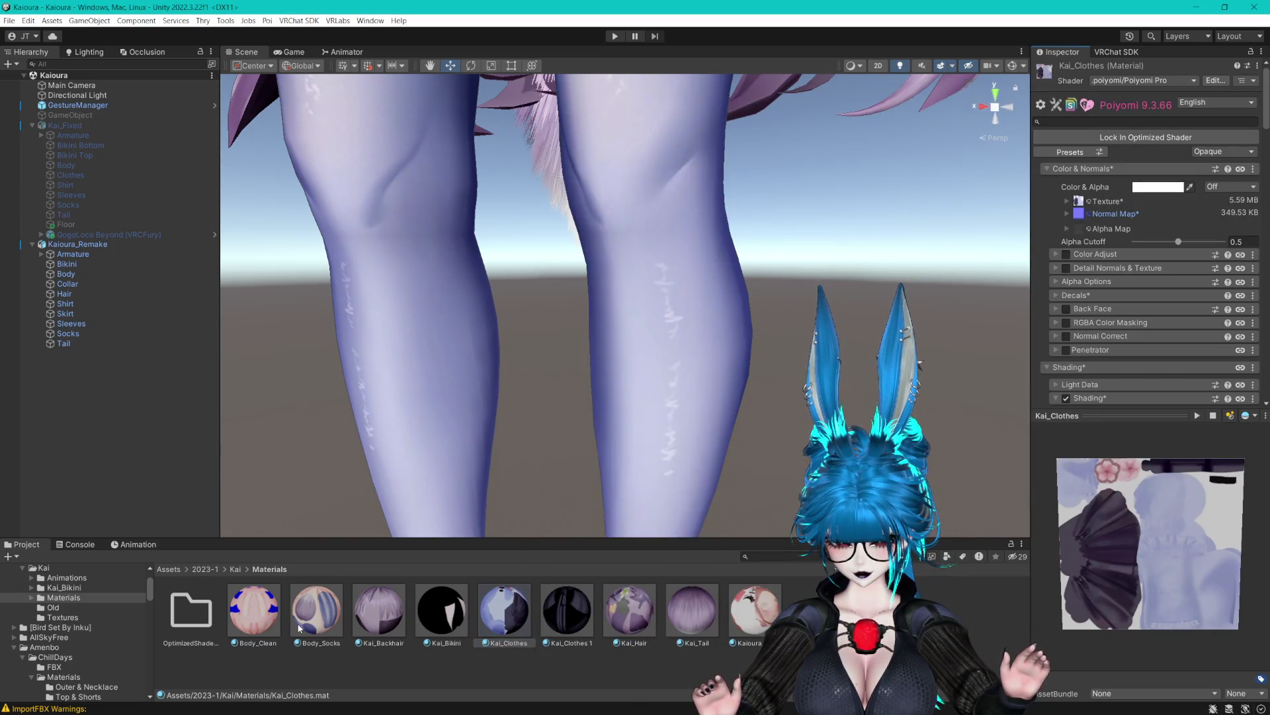
pyautogui.click(1067, 214)
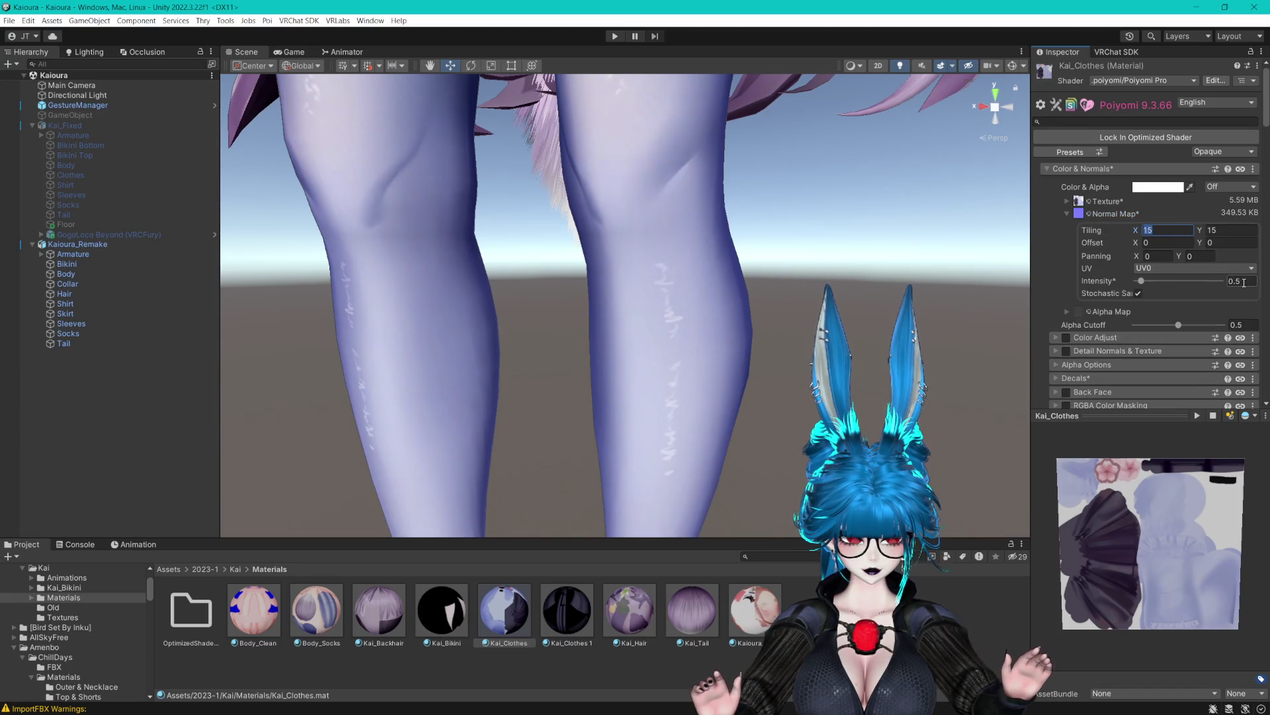
pyautogui.moveTo(707, 183)
pyautogui.mouseDown()
pyautogui.moveTo(712, 295)
pyautogui.moveTo(737, 280)
pyautogui.mouseUp()
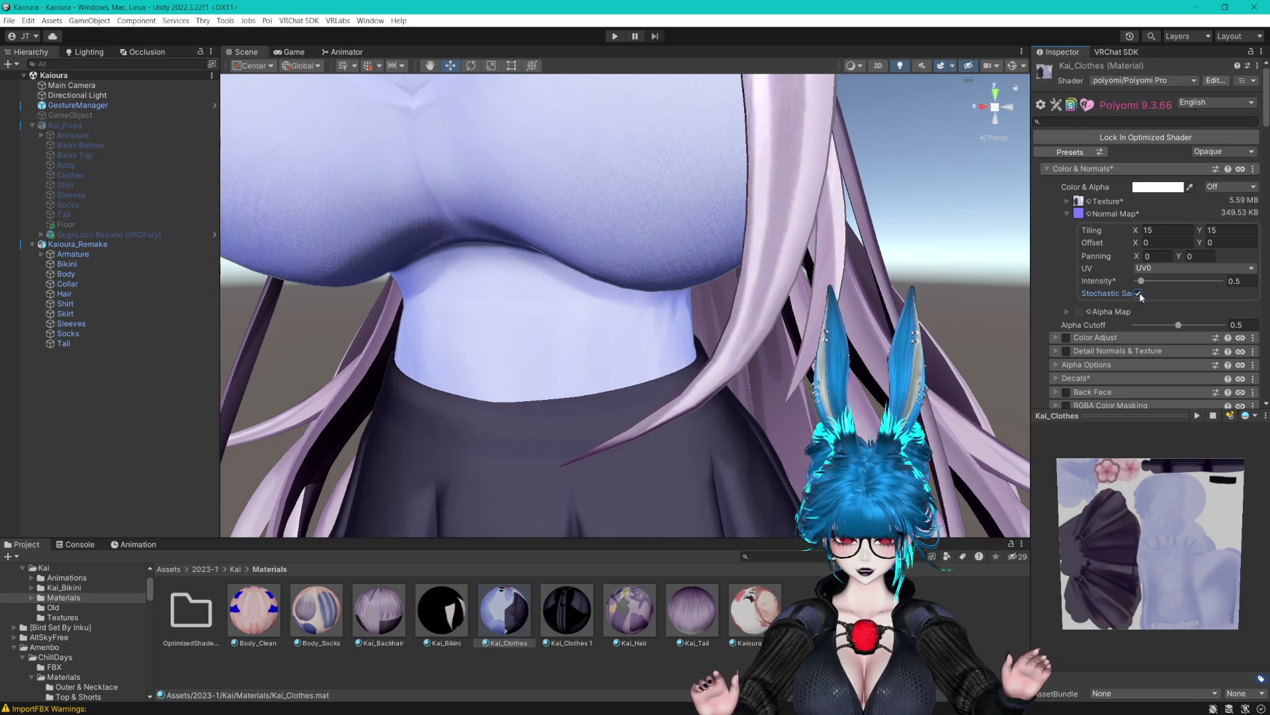
# Add Kai_Clothes 1 and Kai_Bikini to the selection and turn off Stochastic Sampling.
pyautogui.keyDown('ctrl'); pyautogui.click(570, 625); pyautogui.keyUp('ctrl')
pyautogui.keyDown('ctrl'); pyautogui.click(455, 627); pyautogui.keyUp('ctrl')
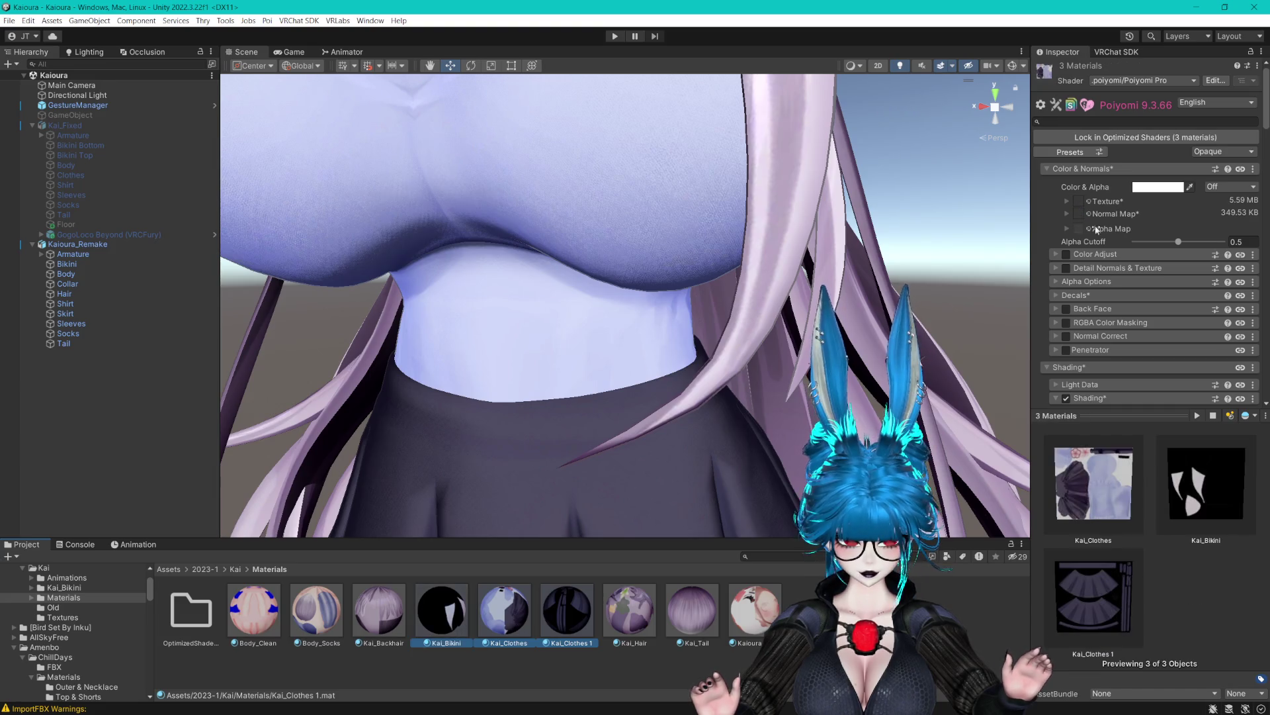
pyautogui.click(1067, 214)
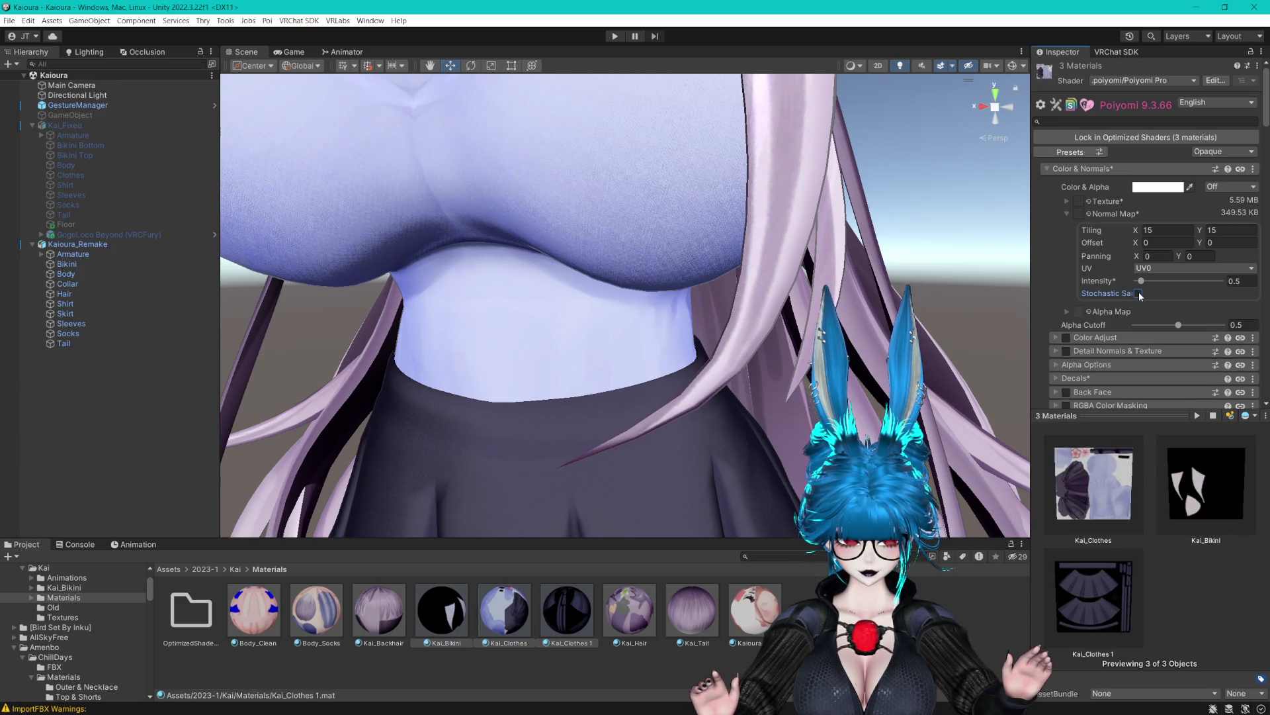
pyautogui.click(1140, 294)
pyautogui.scroll(5, 771, 283)
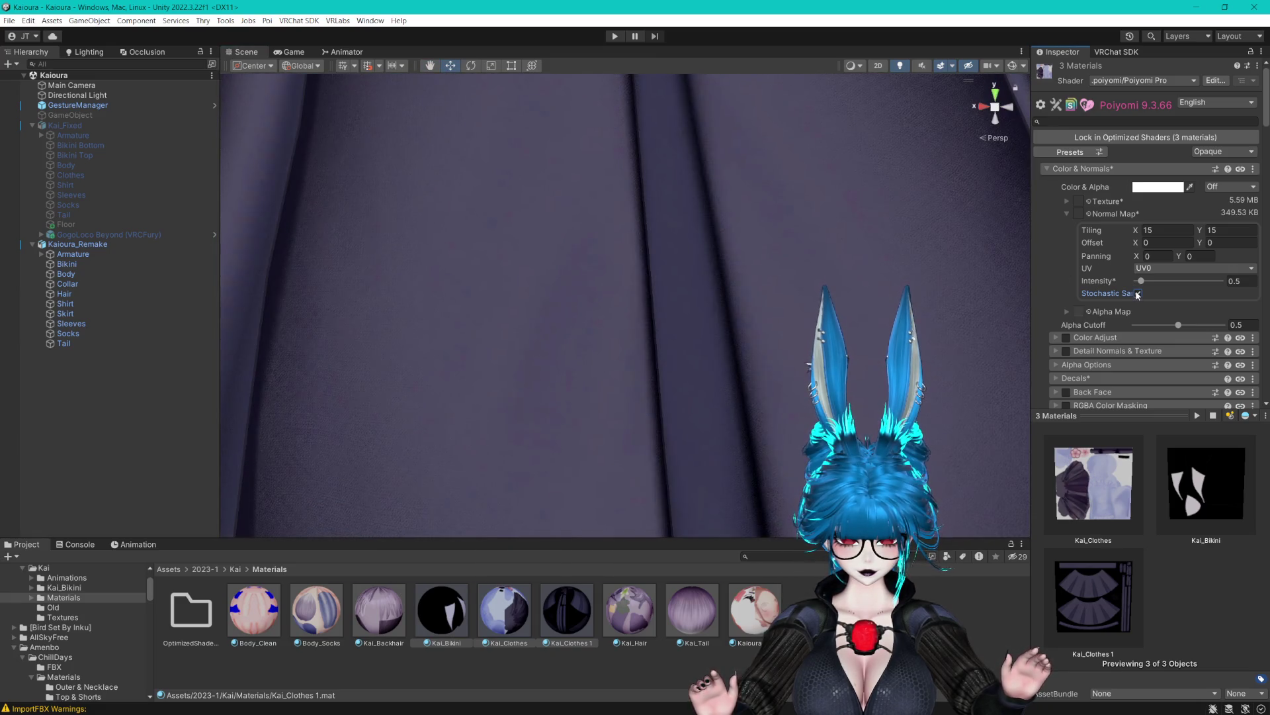
pyautogui.scroll(-5, 693, 385)
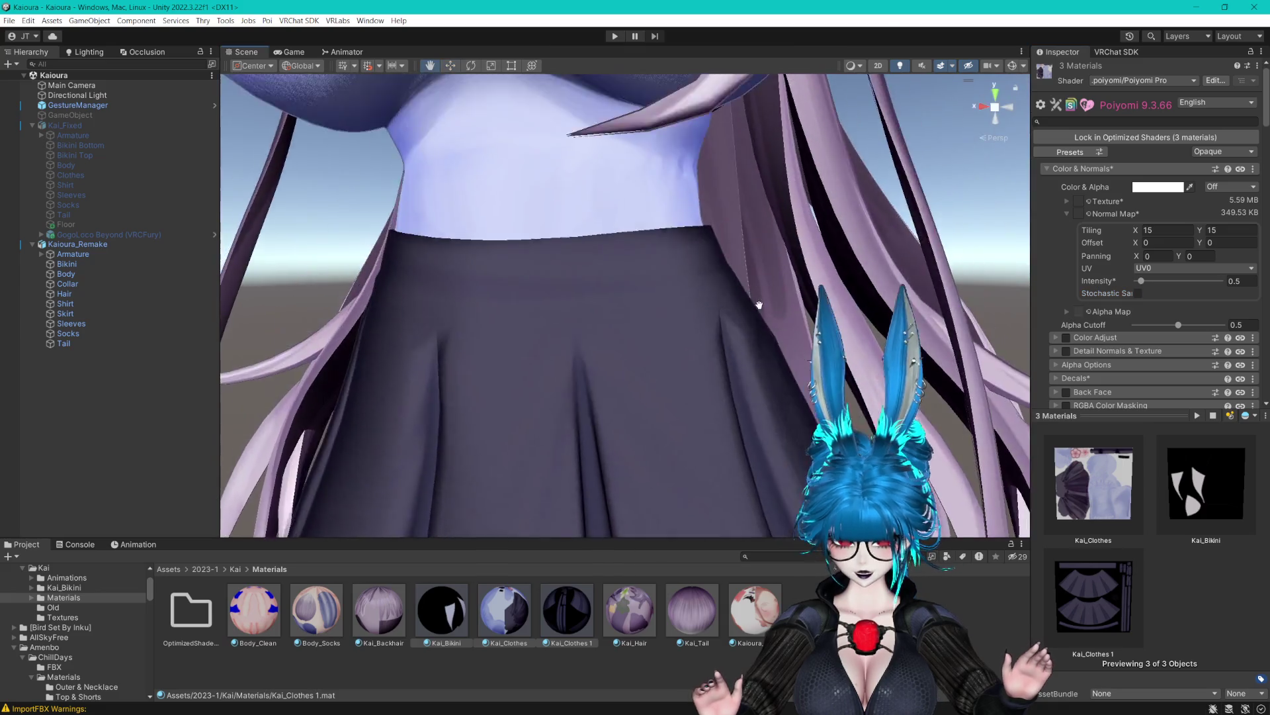
pyautogui.scroll(3, 764, 326)
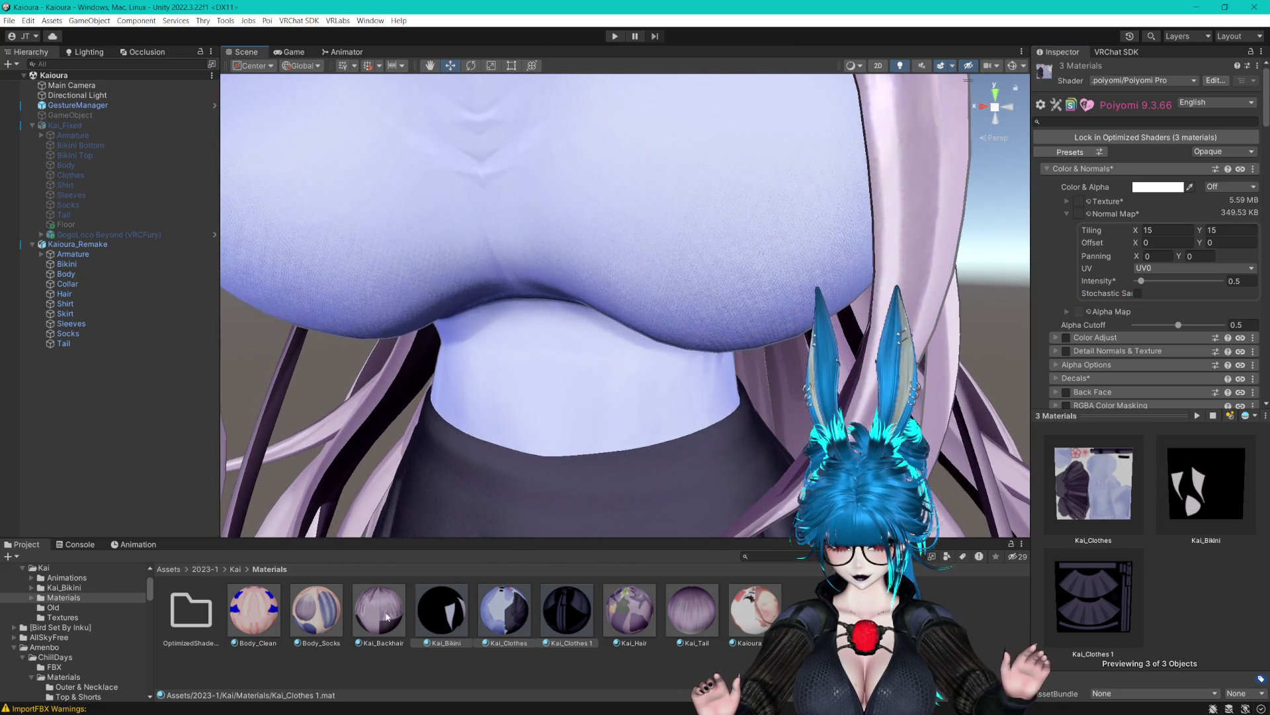
pyautogui.click(327, 618)
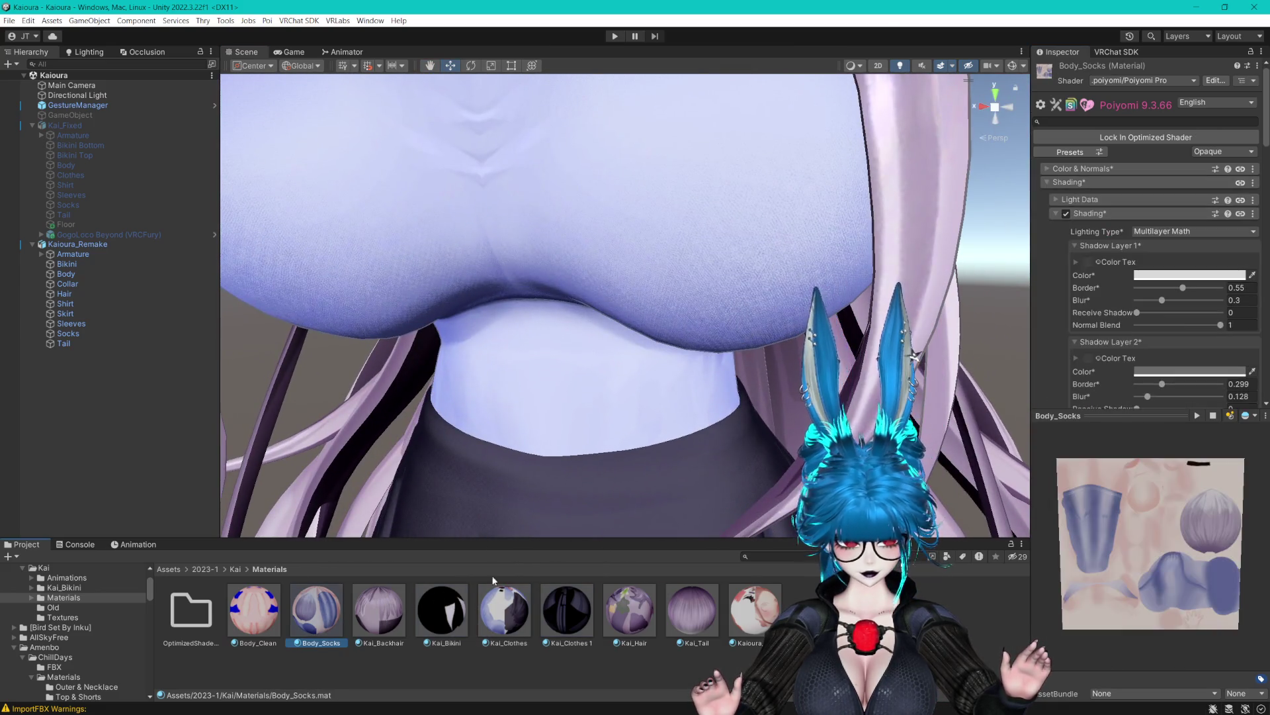
# Compare T_Fabric_N and Fabric_Normal, and assign Fabric_Normal as Body_Socks' normal map.
pyautogui.click(1048, 169)
pyautogui.click(1058, 199)
pyautogui.write('fab')
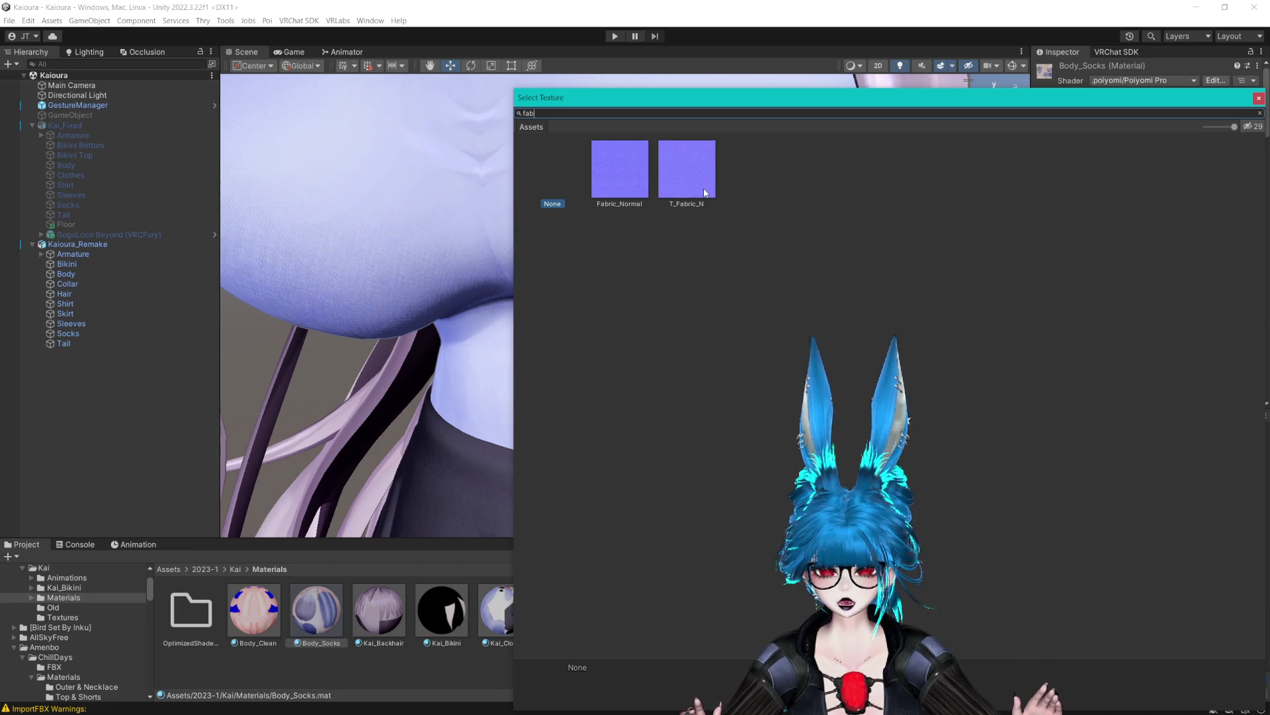
pyautogui.click(704, 193)
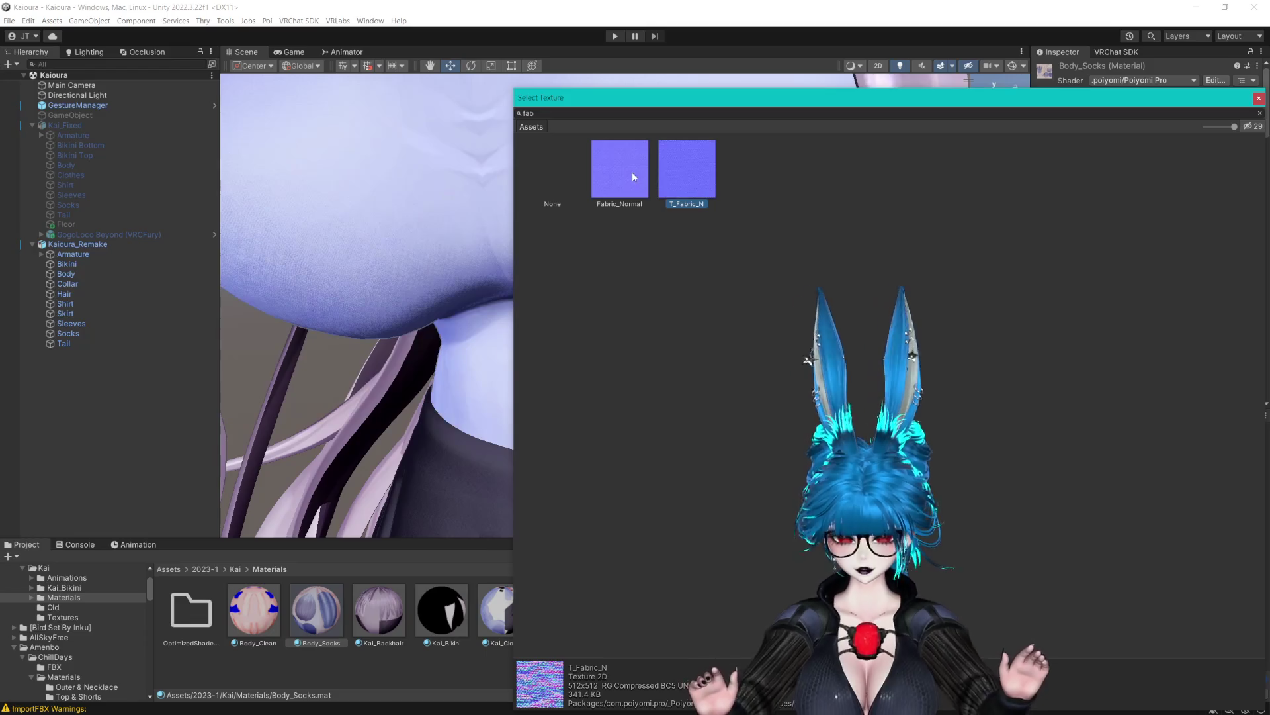
pyautogui.click(632, 176)
pyautogui.click(691, 178)
pyautogui.click(634, 173)
pyautogui.click(694, 179)
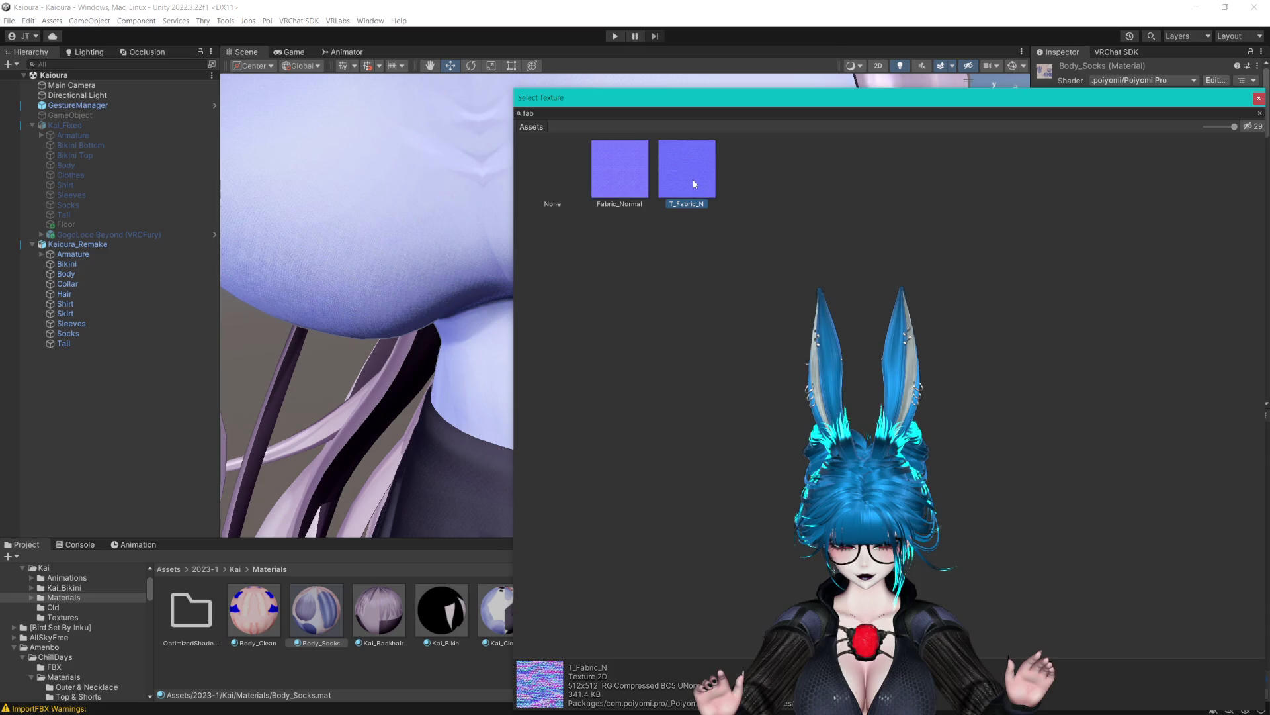
pyautogui.click(626, 172)
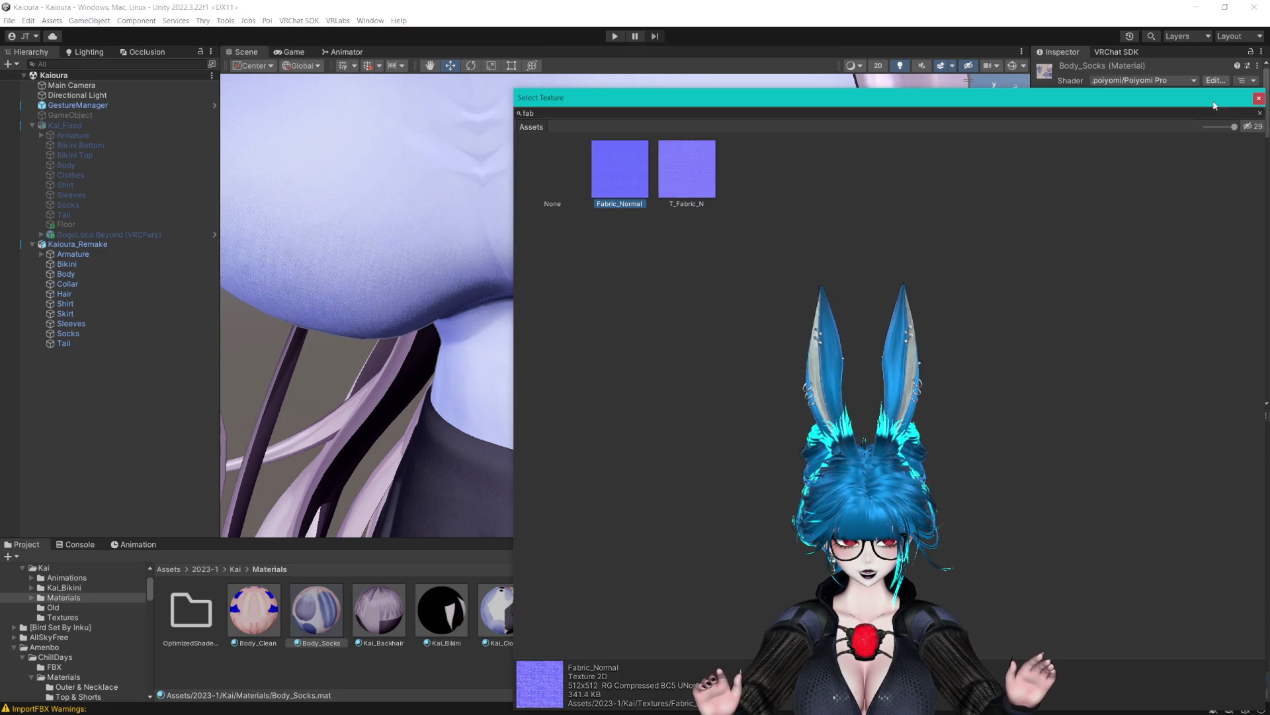
pyautogui.click(1258, 98)
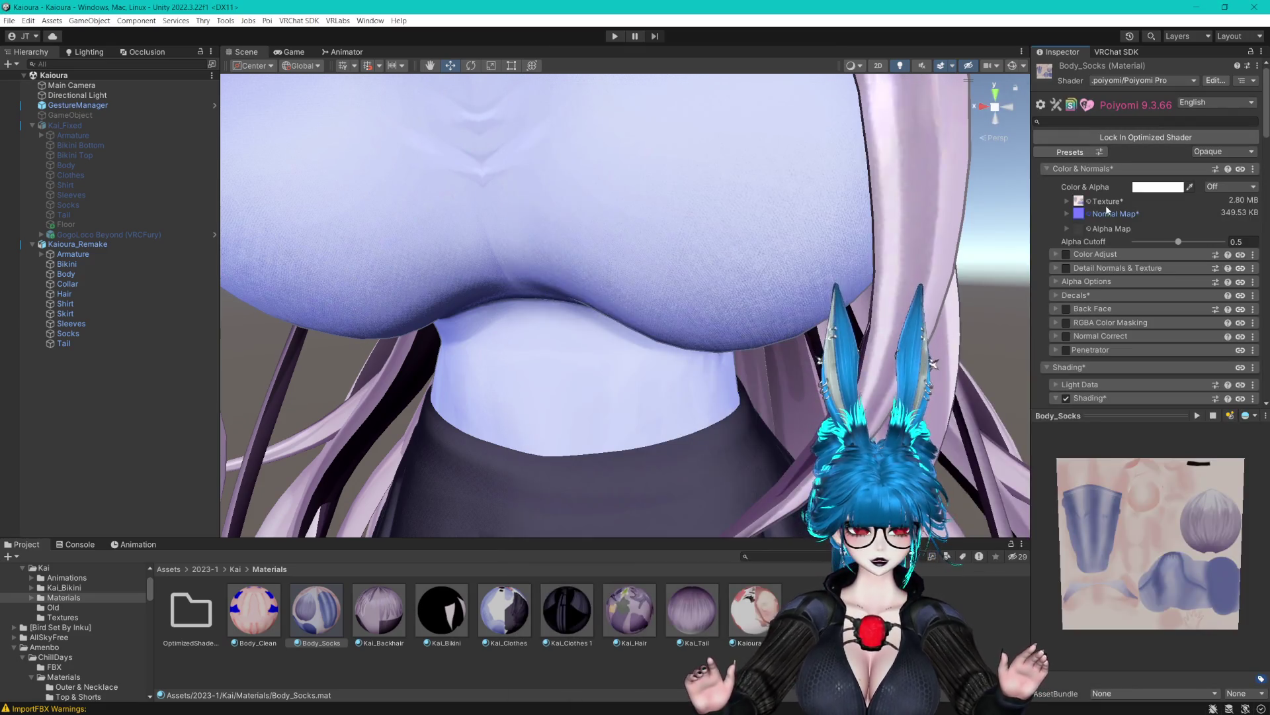
# Set the normal map tiling to 15 by 15 and intensity to 0.5.
pyautogui.click(1068, 212)
pyautogui.write('0.5')
pyautogui.press('BackSpace')
pyautogui.press('BackSpace')
pyautogui.press('BackSpace')
pyautogui.write('15')
pyautogui.press('Tab')
pyautogui.write('15')
pyautogui.doubleClick(1238, 281)
pyautogui.write('0.5')
pyautogui.press('Return')
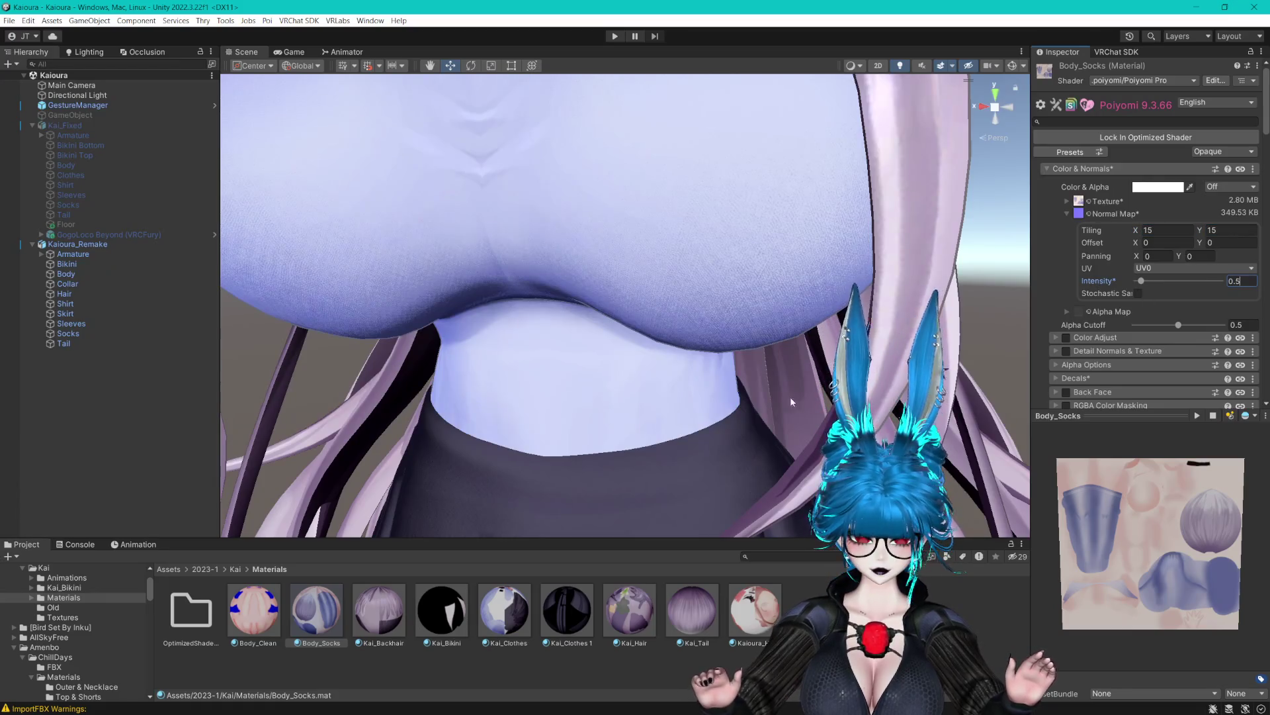
pyautogui.scroll(-3, 780, 386)
pyautogui.scroll(3, 764, 321)
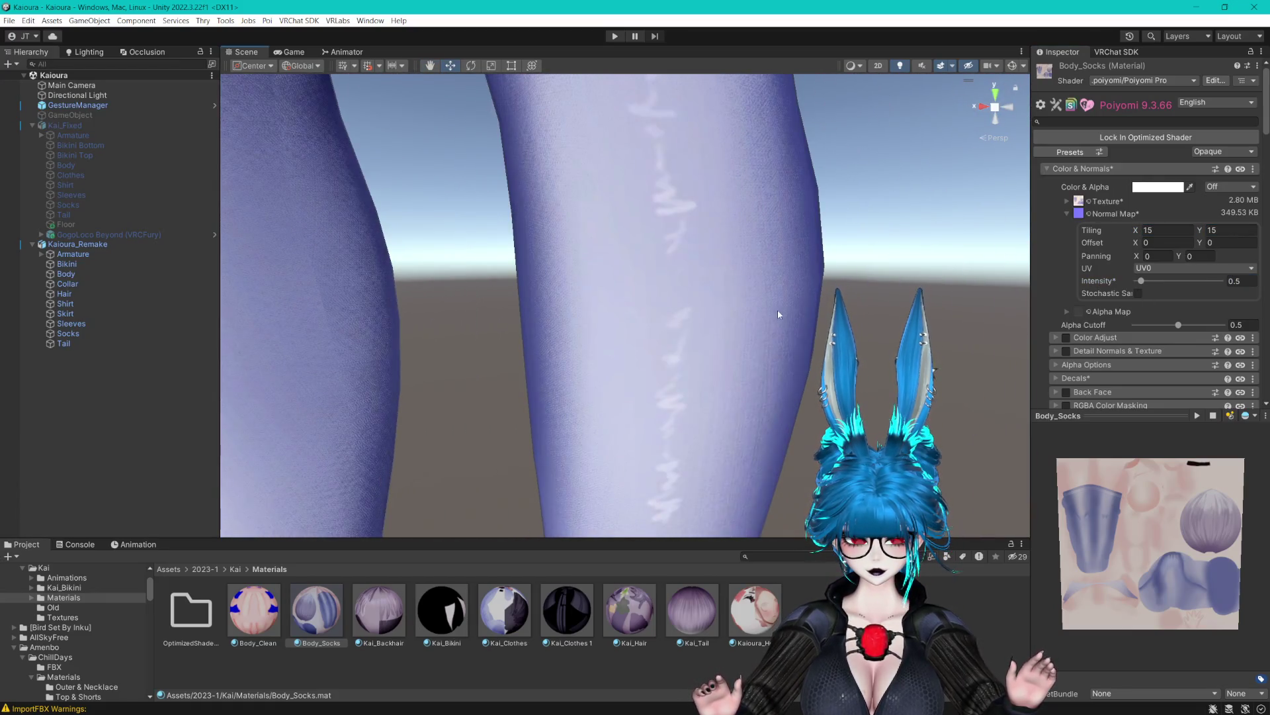
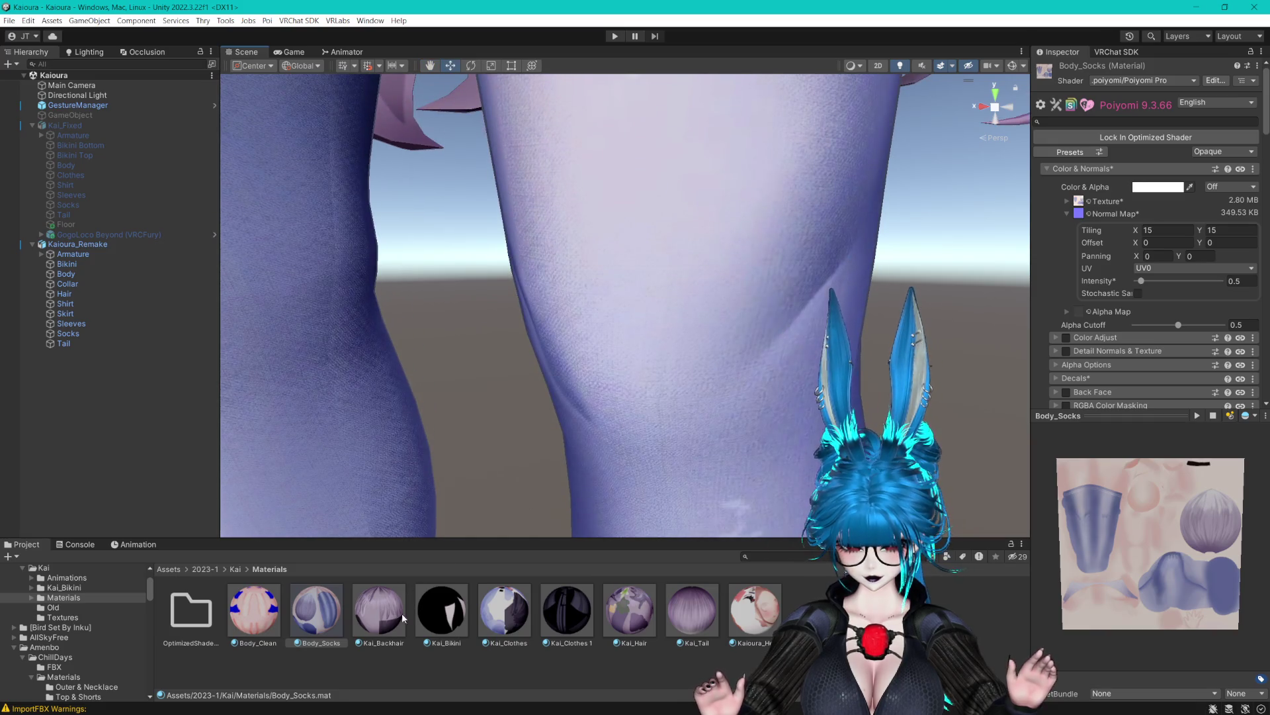
# Add Kai_Clothes, Kai_Bikini and Kai_Clothes 1 to the selection and assign Fabric_Normal as their normal map.
pyautogui.keyDown('ctrl'); pyautogui.click(503, 612); pyautogui.keyUp('ctrl')
pyautogui.keyDown('ctrl'); pyautogui.click(454, 622); pyautogui.keyUp('ctrl')
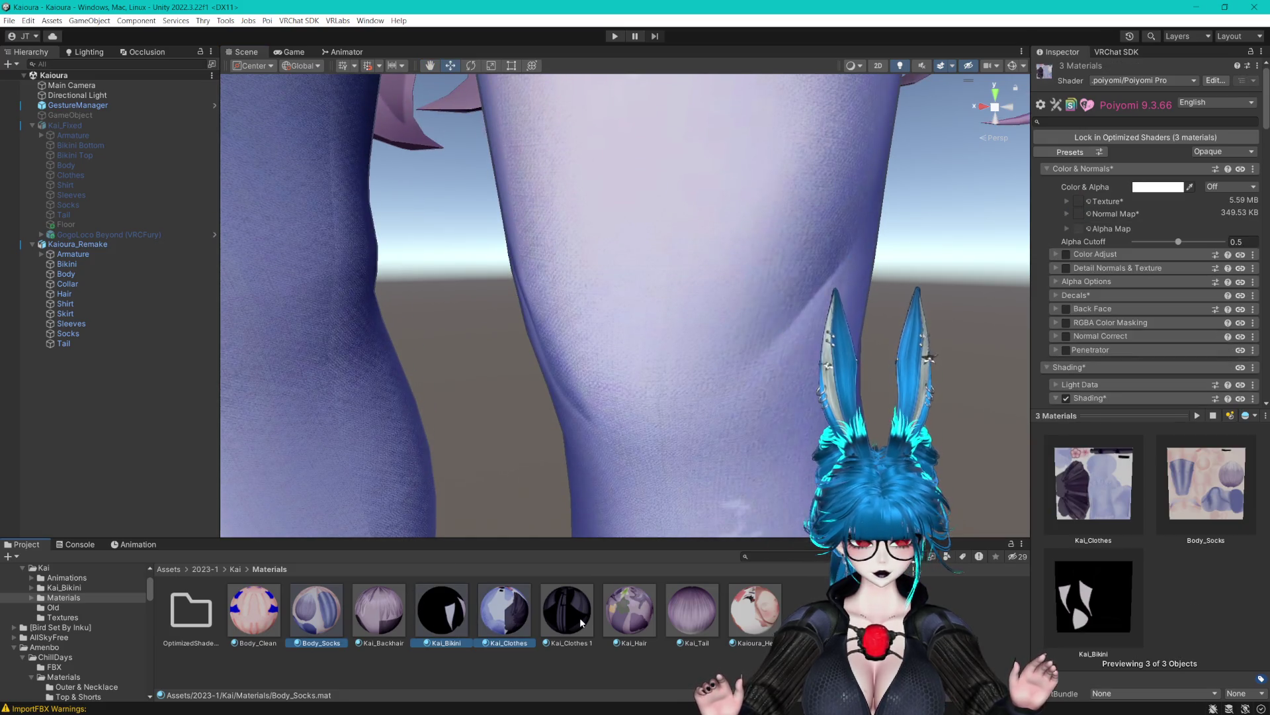
pyautogui.keyDown('ctrl'); pyautogui.click(567, 613); pyautogui.keyUp('ctrl')
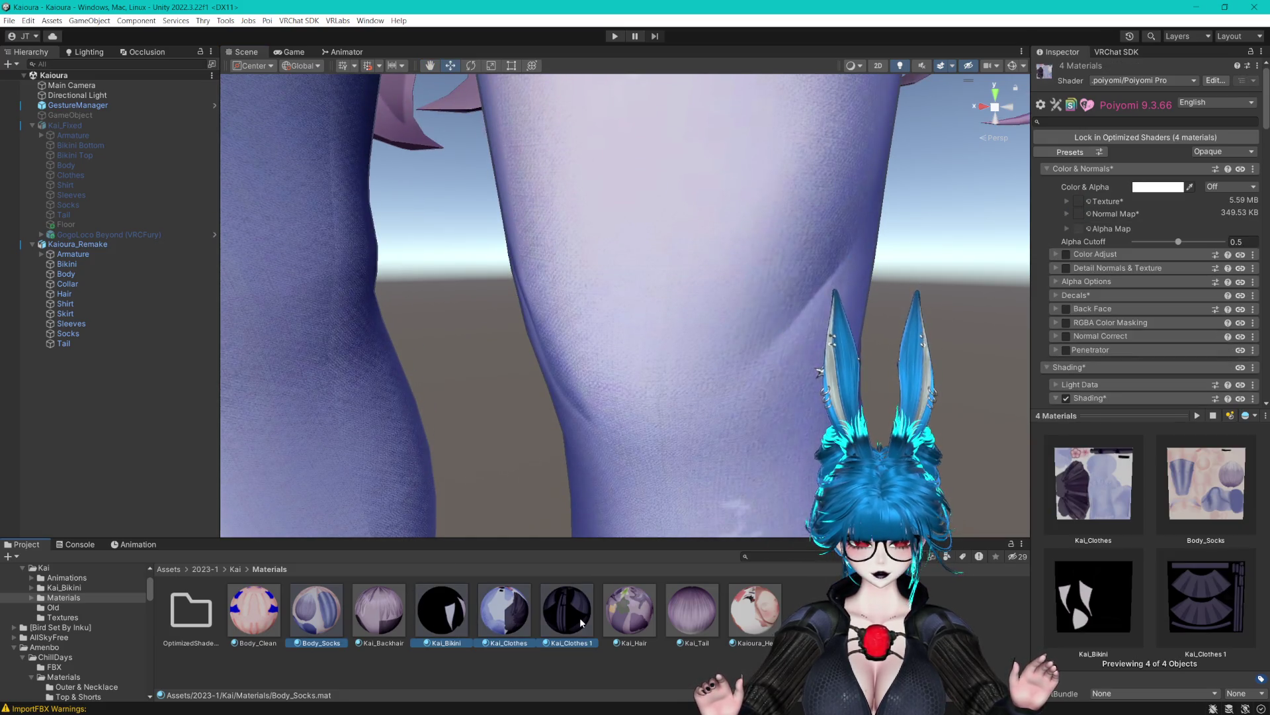
pyautogui.click(1066, 213)
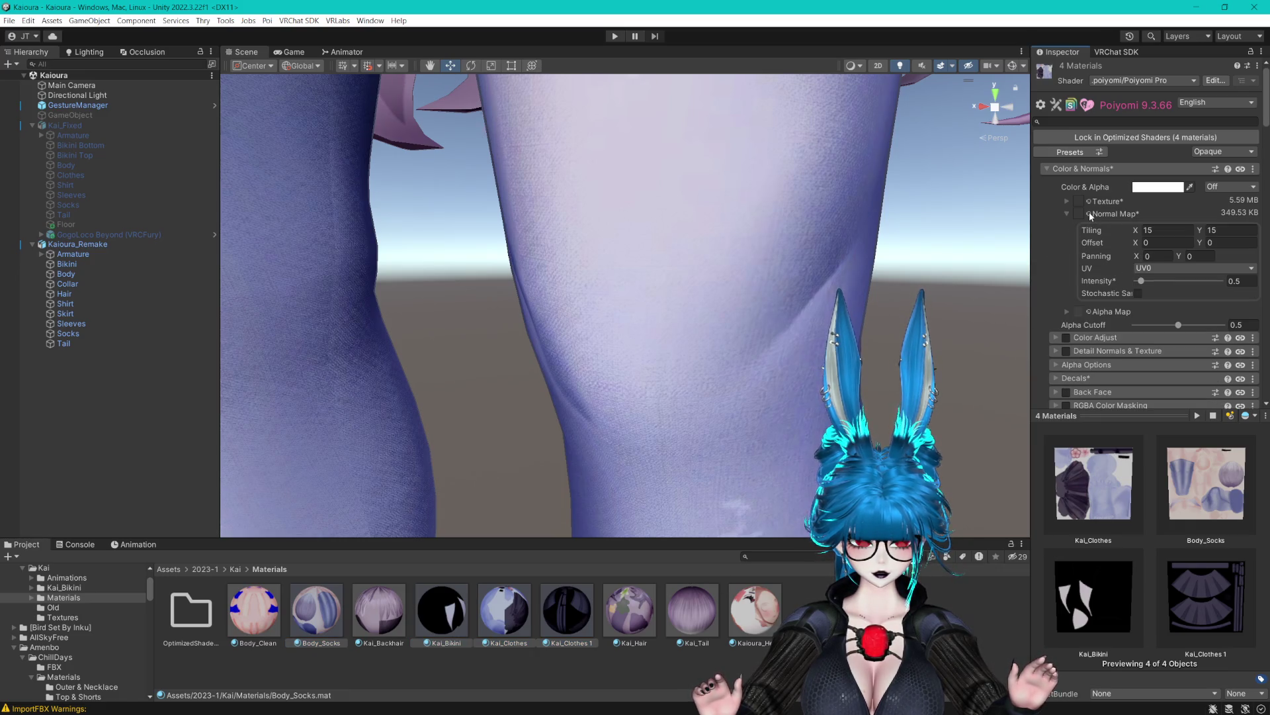
pyautogui.click(1089, 212)
pyautogui.write('fab')
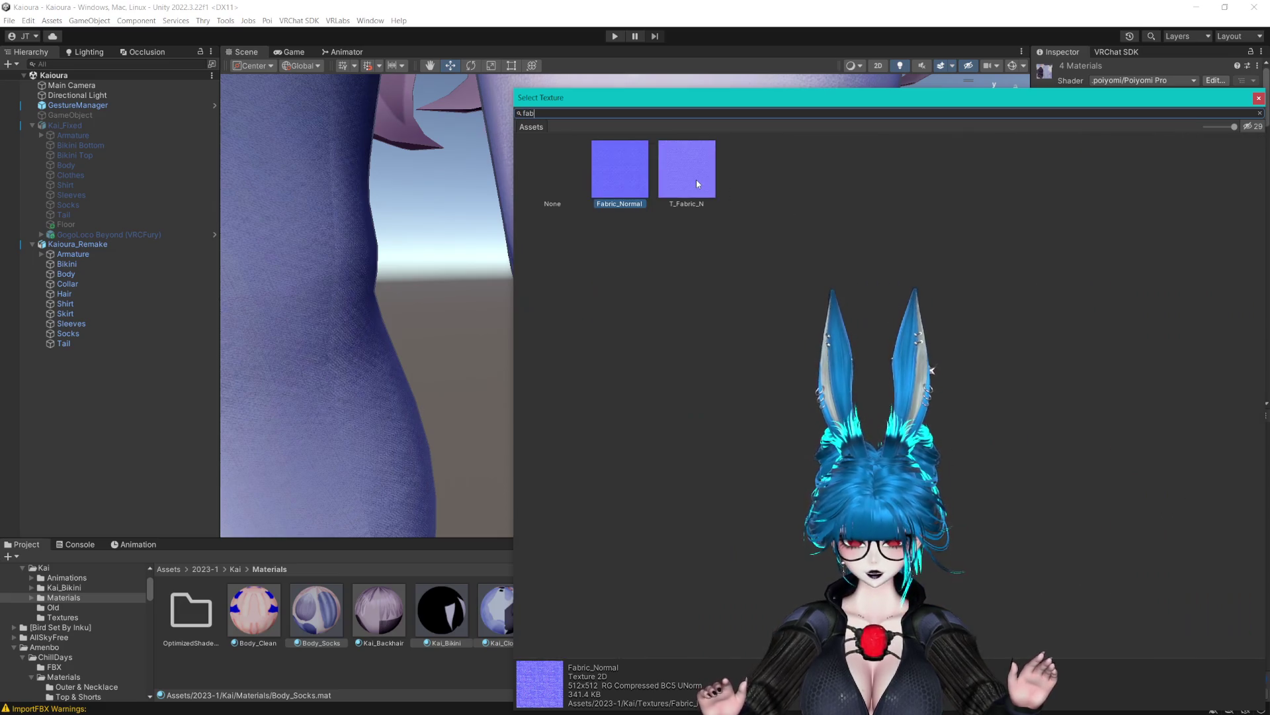
pyautogui.click(696, 180)
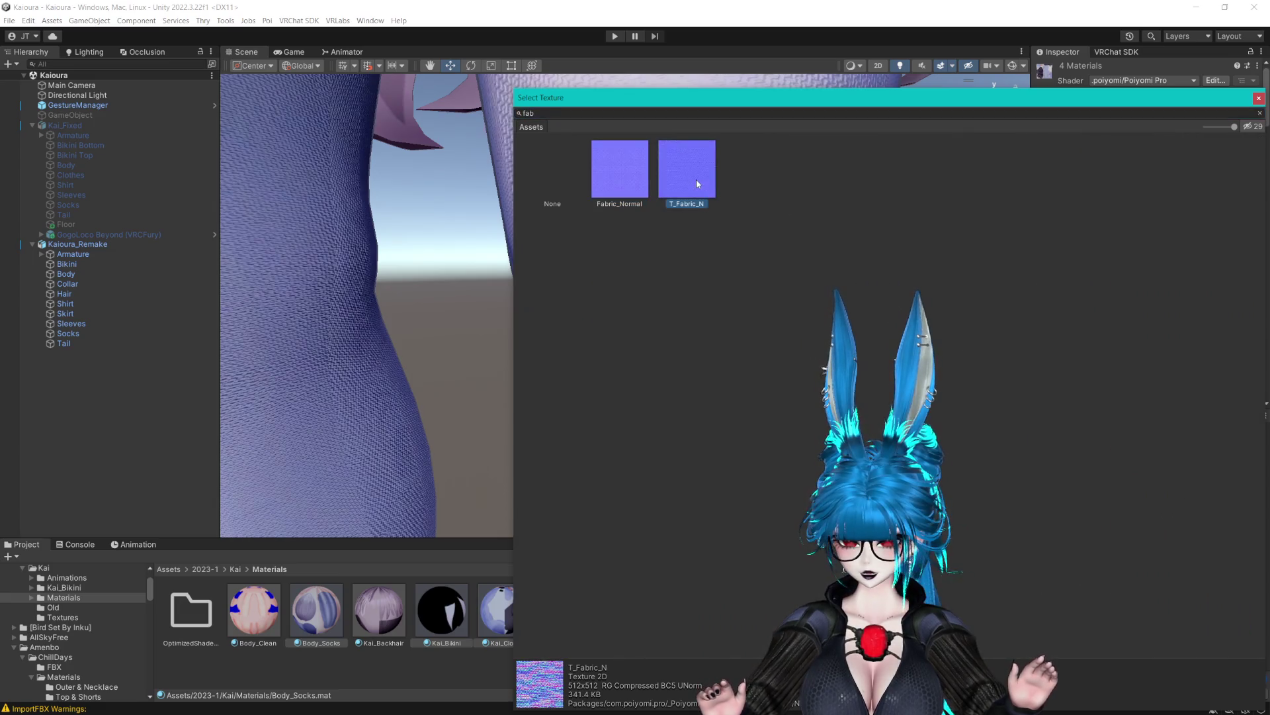
pyautogui.click(622, 182)
pyautogui.press('Return')
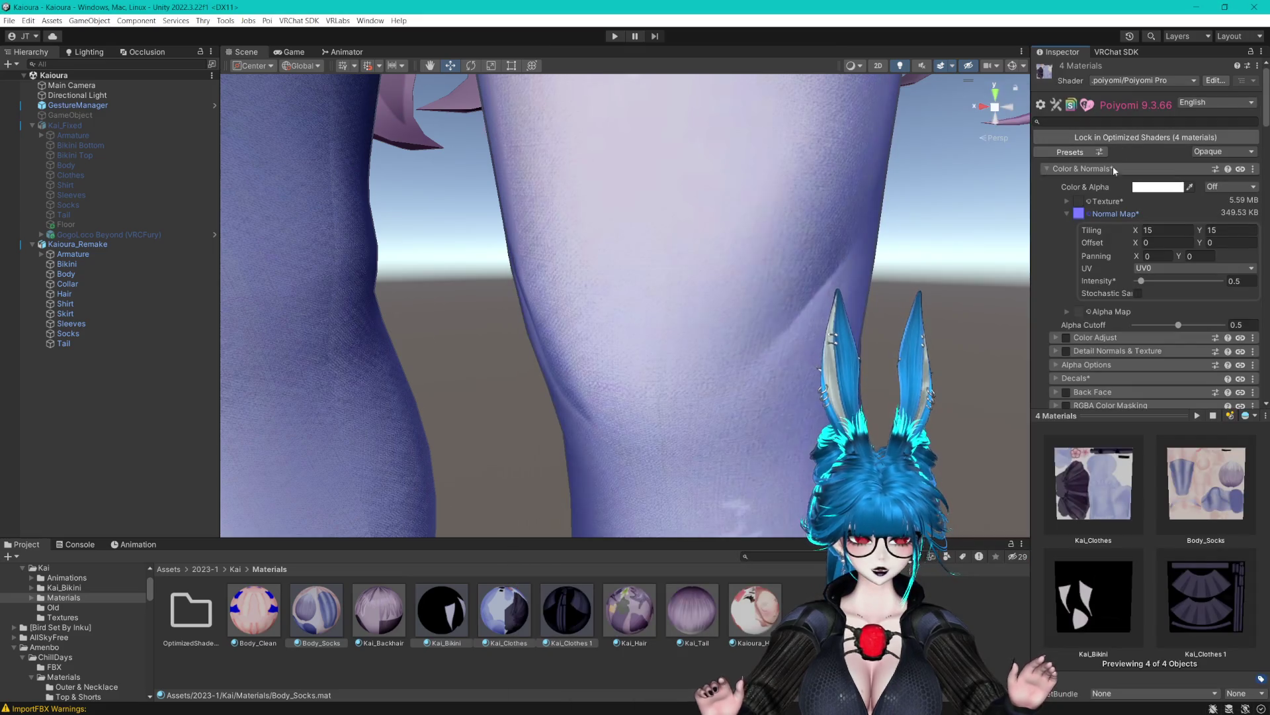
# Compare the normal map with stochastic sampling on and off, leaving it disabled.
pyautogui.click(1138, 292)
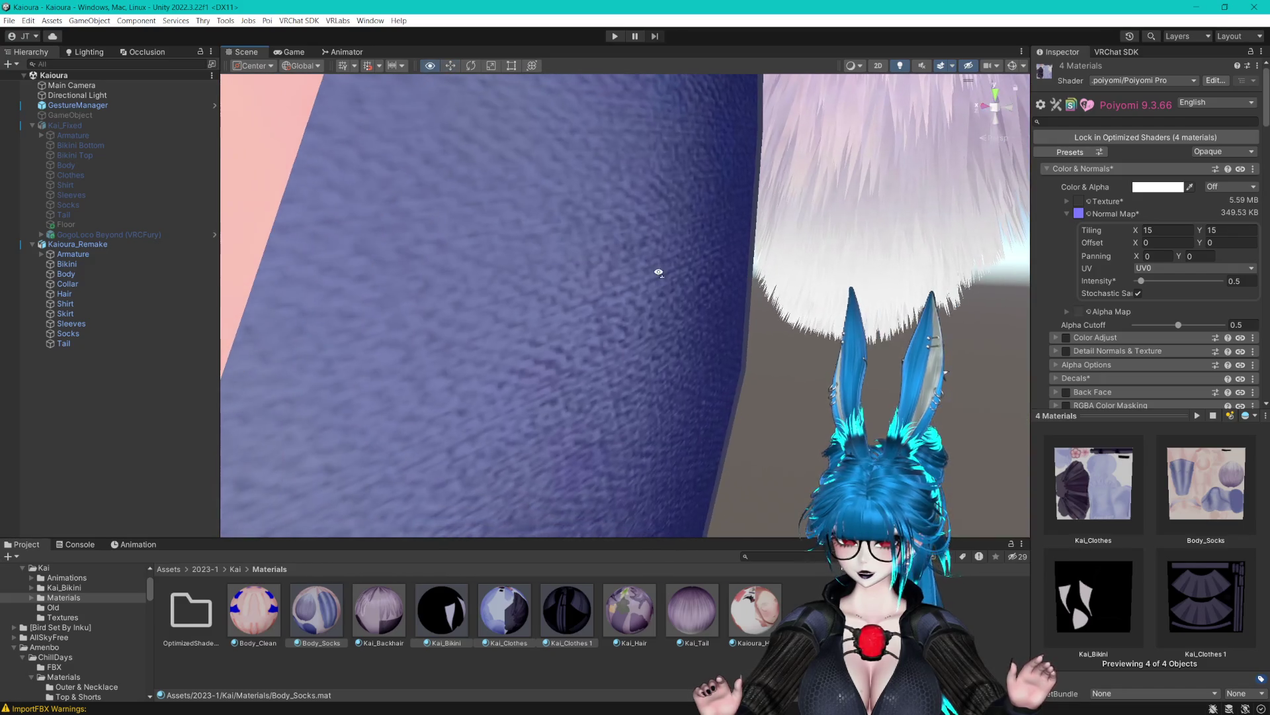
pyautogui.scroll(-3, 816, 284)
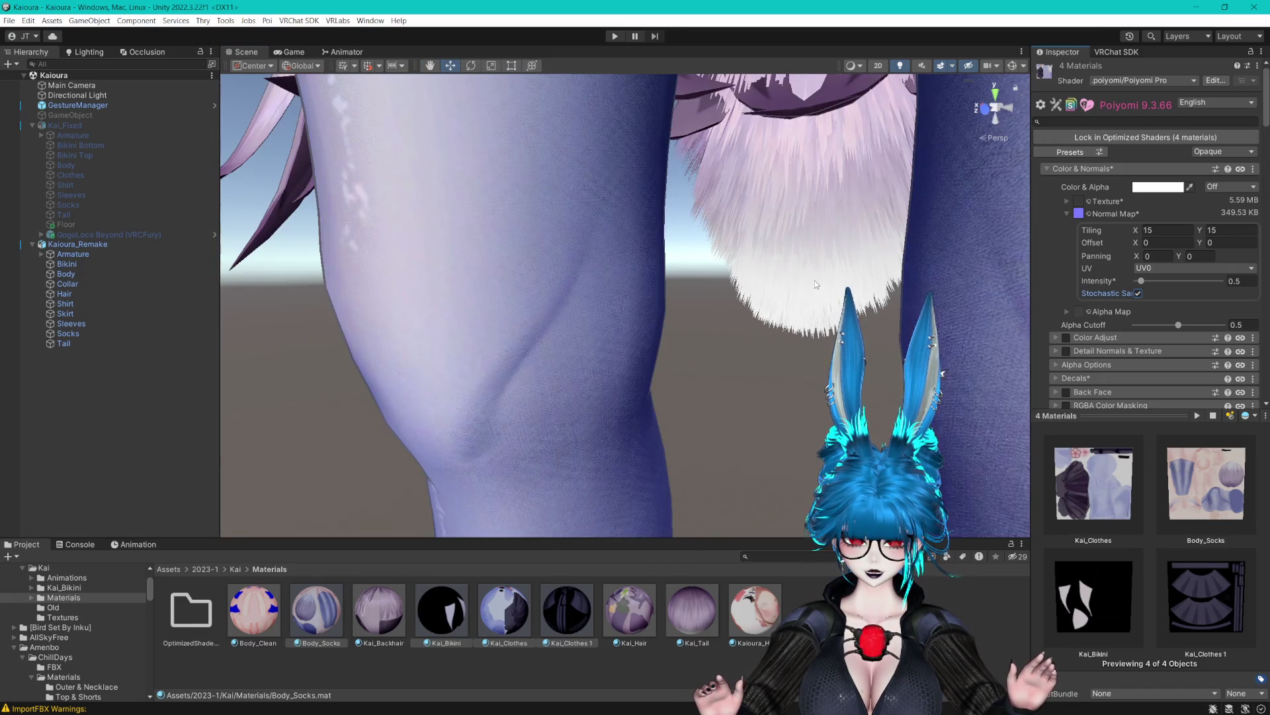
pyautogui.click(1138, 293)
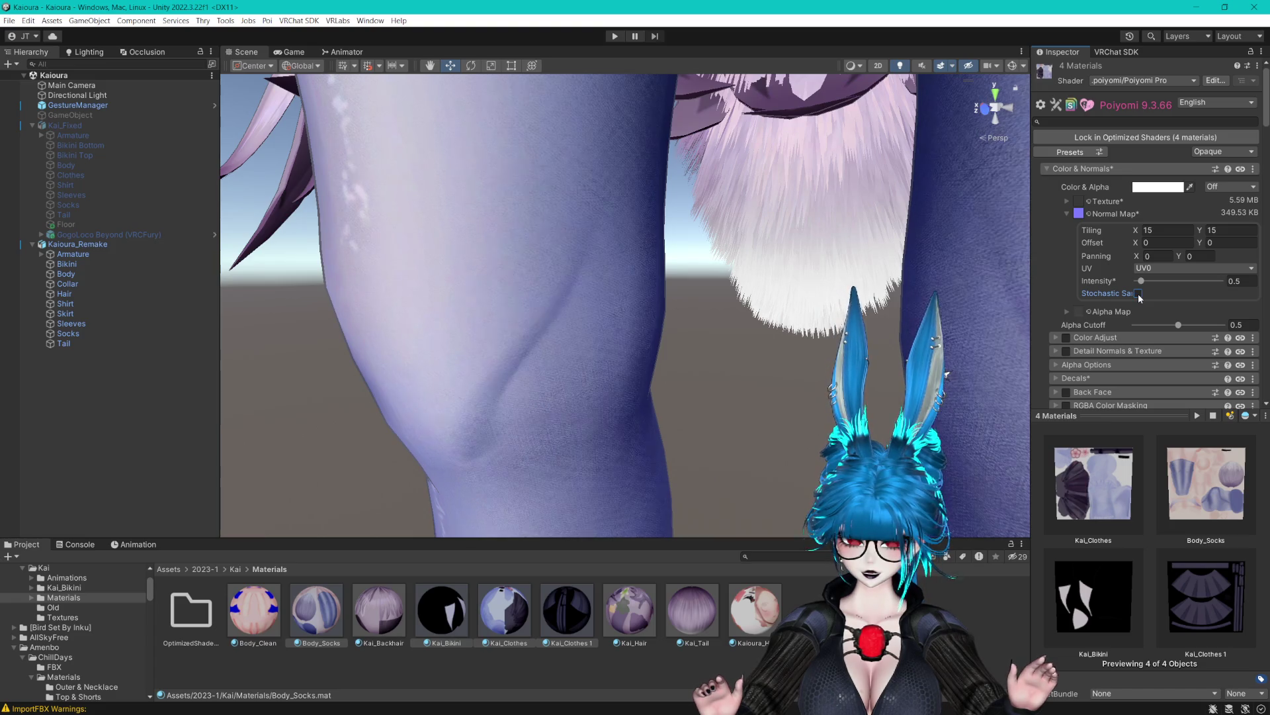
pyautogui.click(1138, 295)
pyautogui.click(1138, 293)
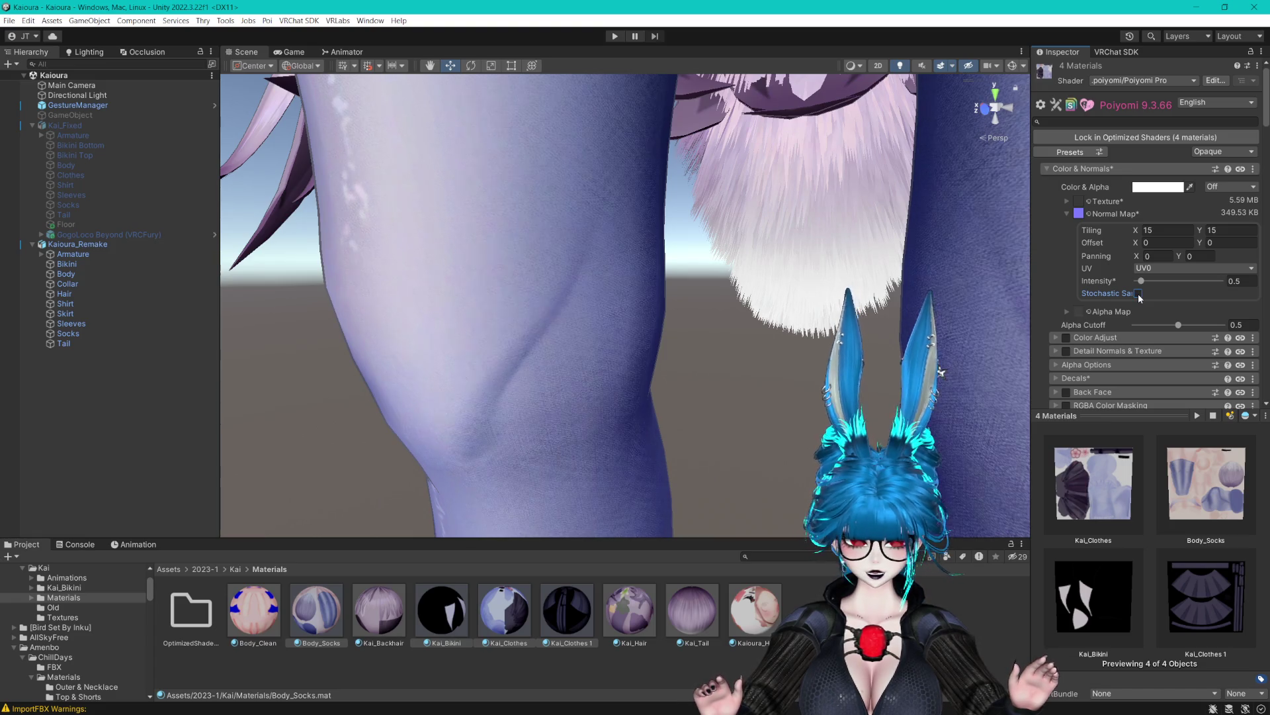
pyautogui.moveTo(1033, 289); pyautogui.dragTo(975, 286)
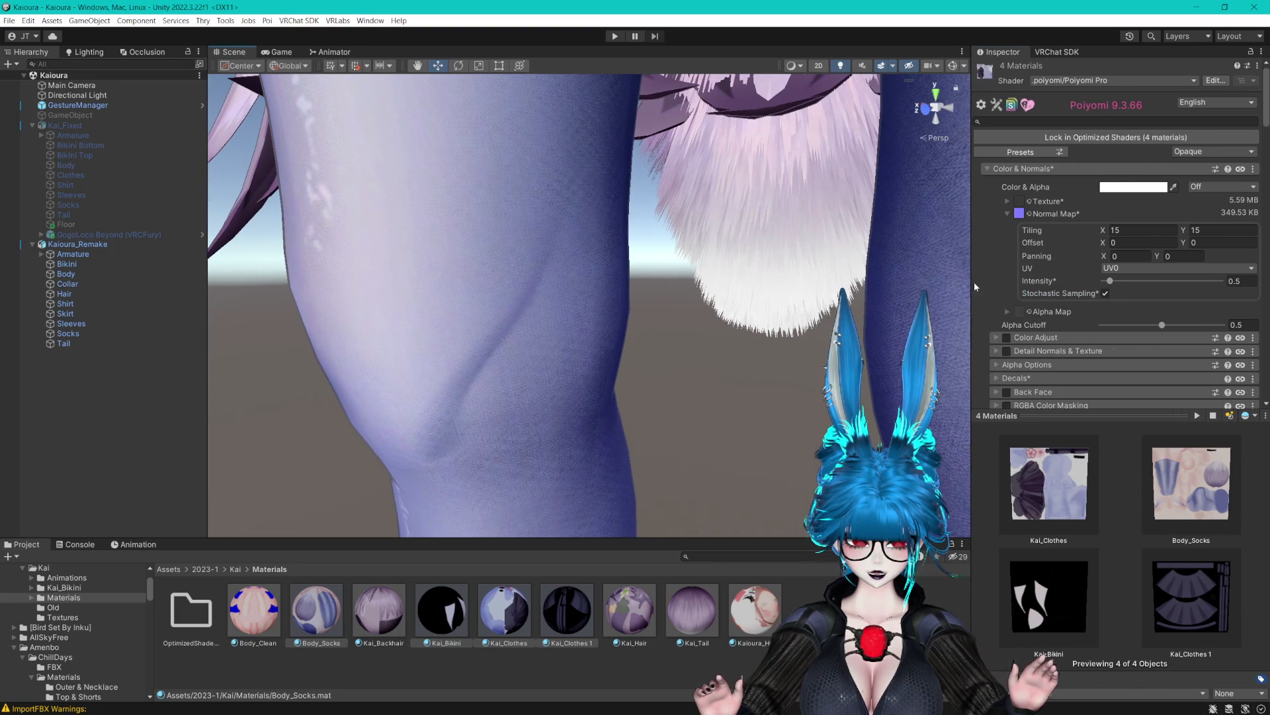
pyautogui.click(1105, 293)
pyautogui.click(1105, 293)
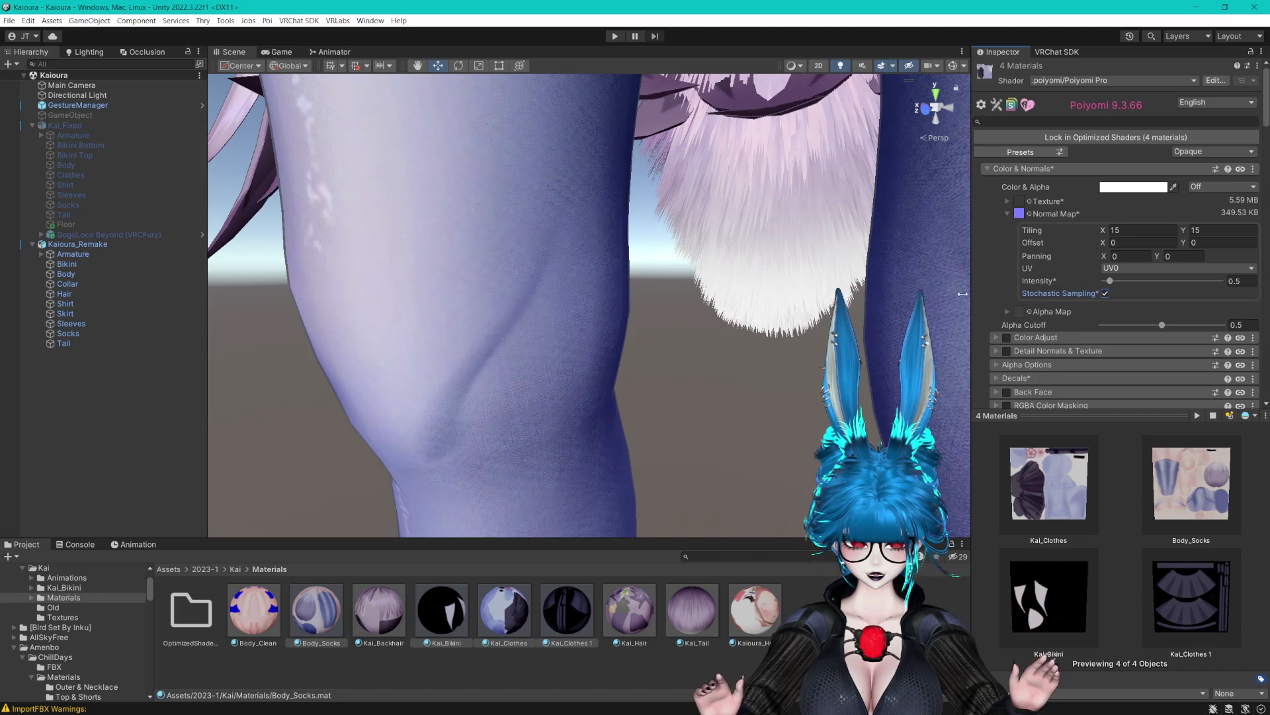
pyautogui.scroll(5, 823, 265)
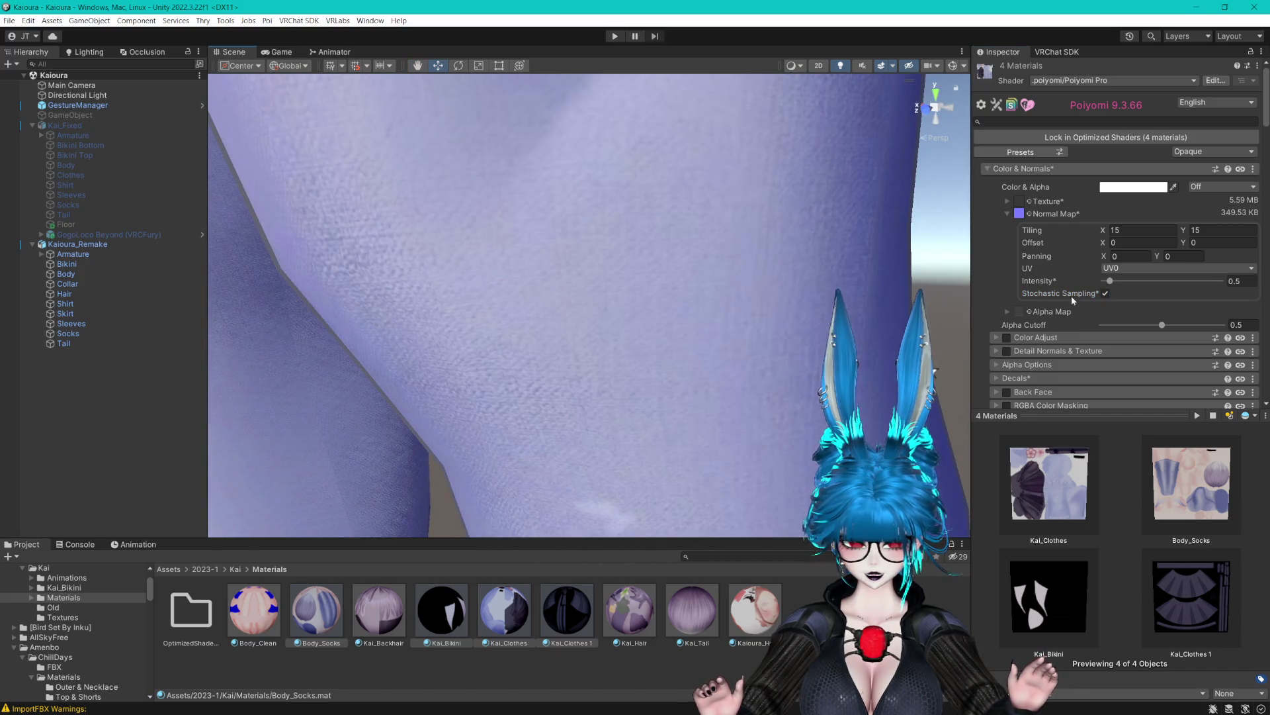
pyautogui.click(1105, 294)
pyautogui.click(1105, 294)
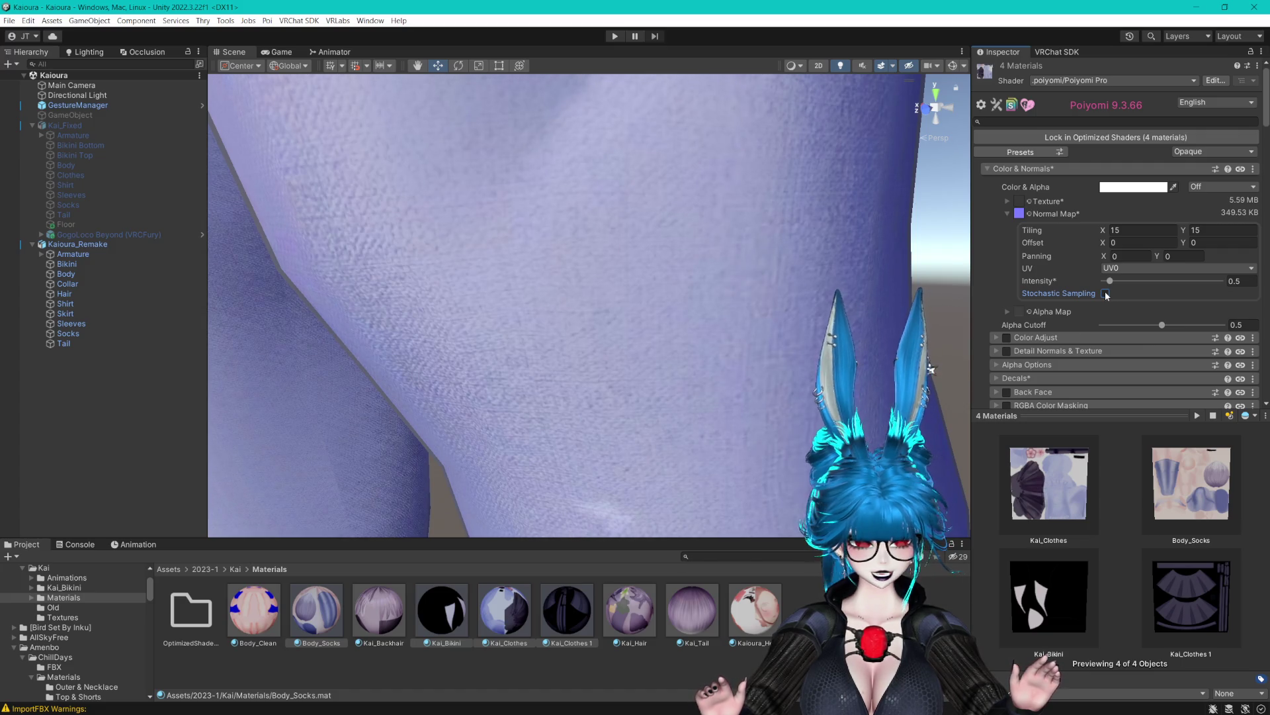
# Try a normal map intensity of 1.52, then revert it to 0.5.
pyautogui.click(1122, 280)
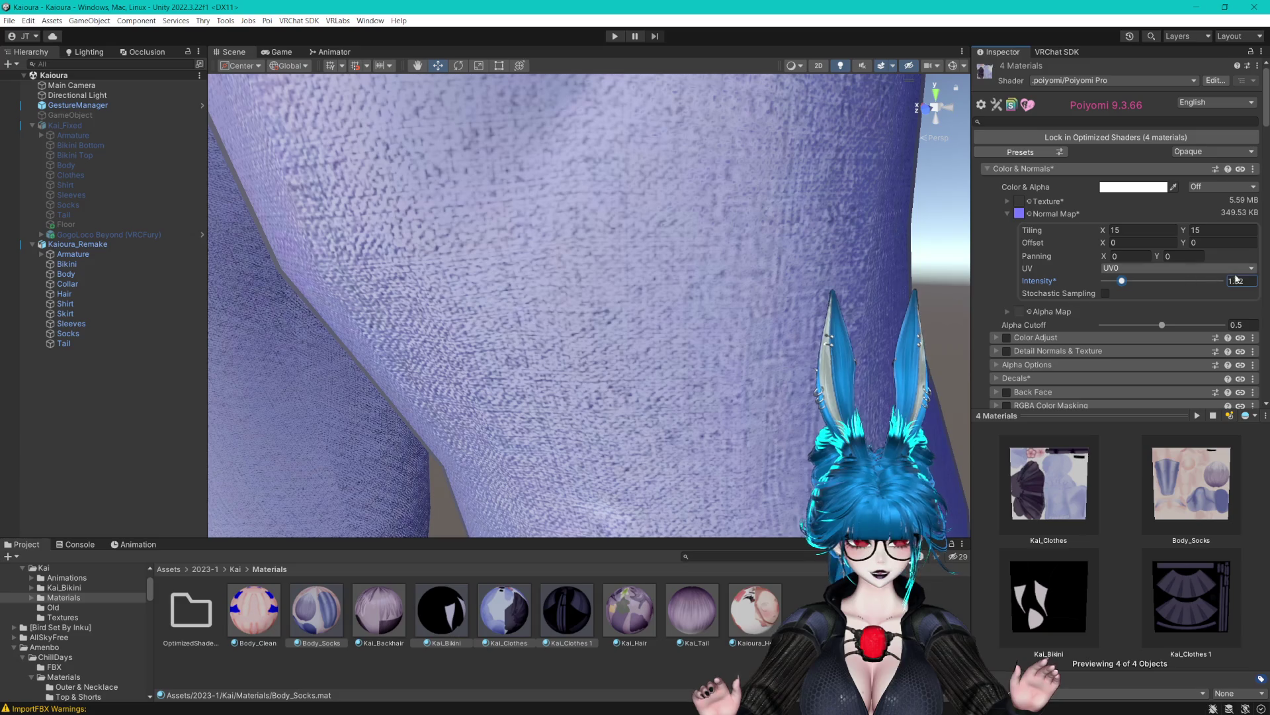
pyautogui.hotkey('ctrl', 'z')
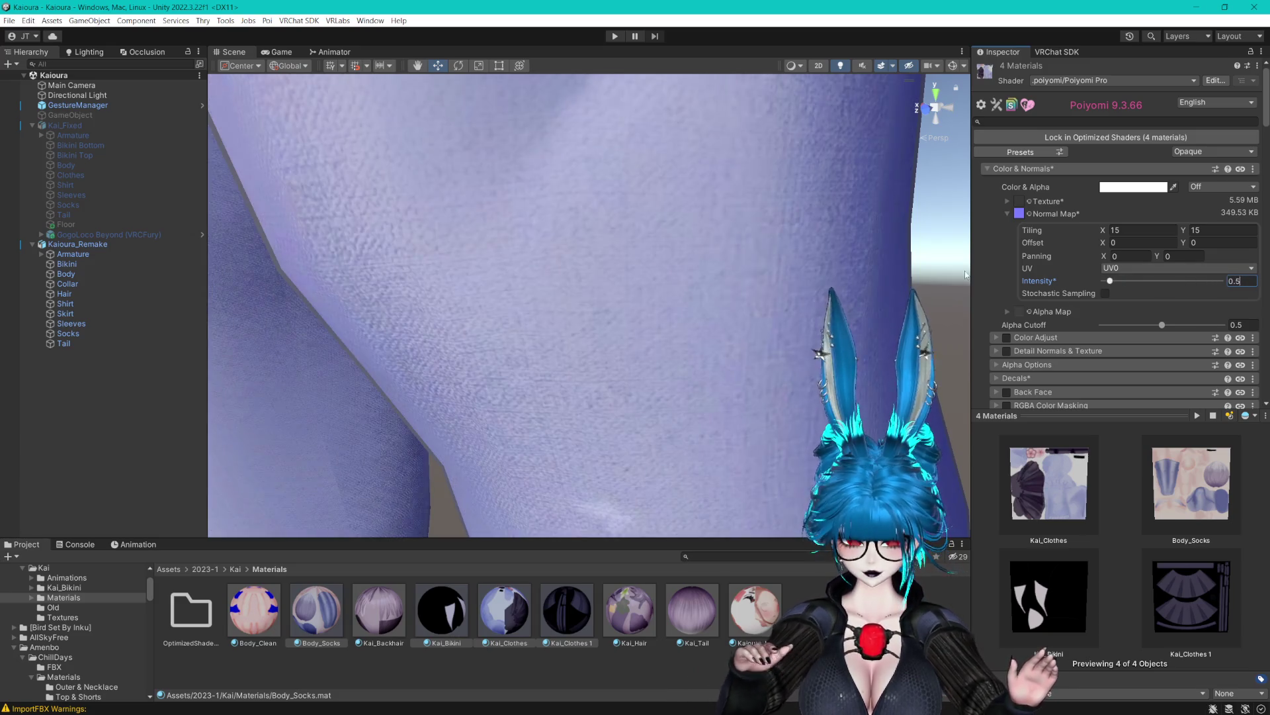
pyautogui.scroll(-6, 777, 303)
pyautogui.moveTo(777, 304)
pyautogui.mouseDown()
pyautogui.moveTo(753, 360)
pyautogui.moveTo(769, 354)
pyautogui.mouseUp()
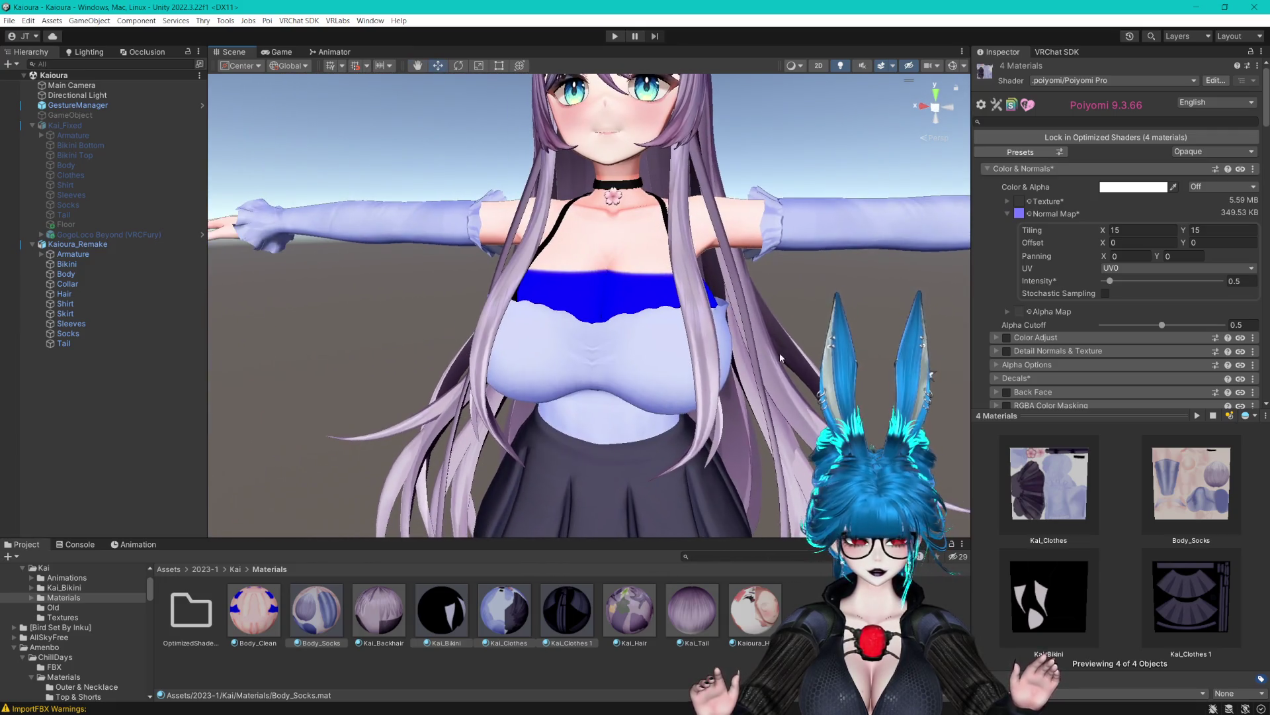
# Check the Shadow Layer 1 colour and try the Flat lighting type.
pyautogui.scroll(-8, 1066, 289)
pyautogui.scroll(-5, 1066, 289)
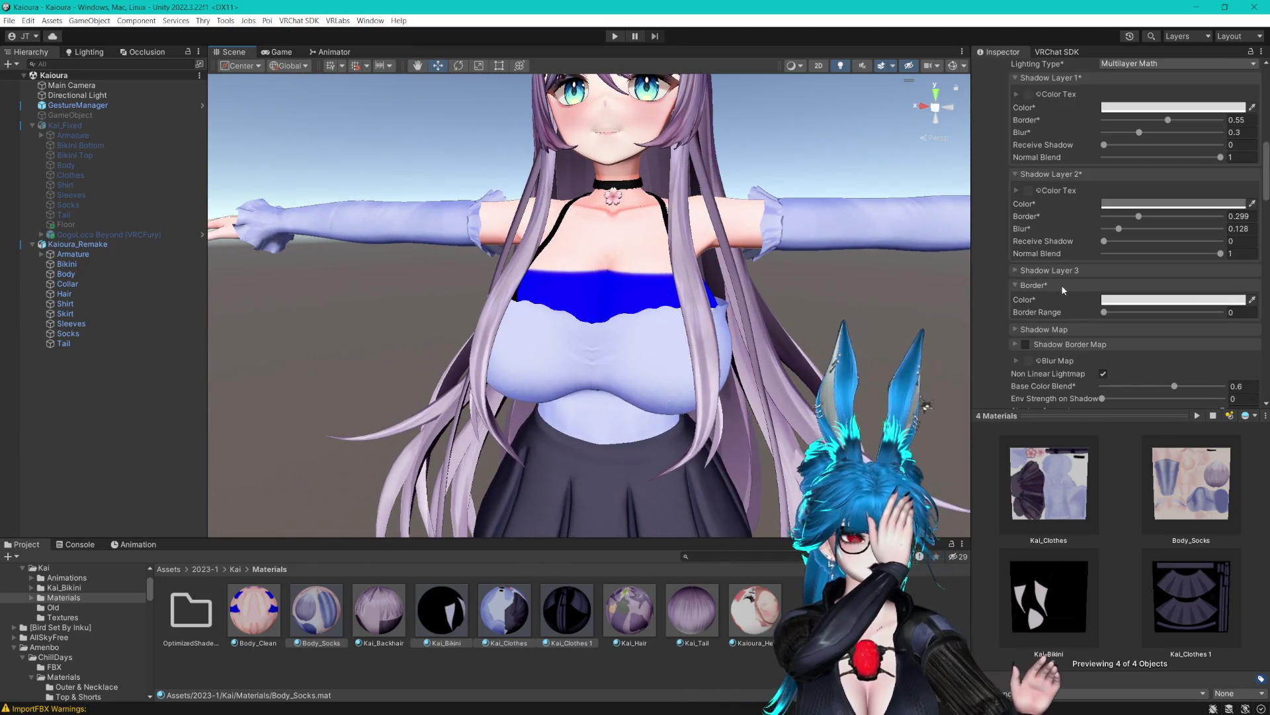
pyautogui.click(1158, 109)
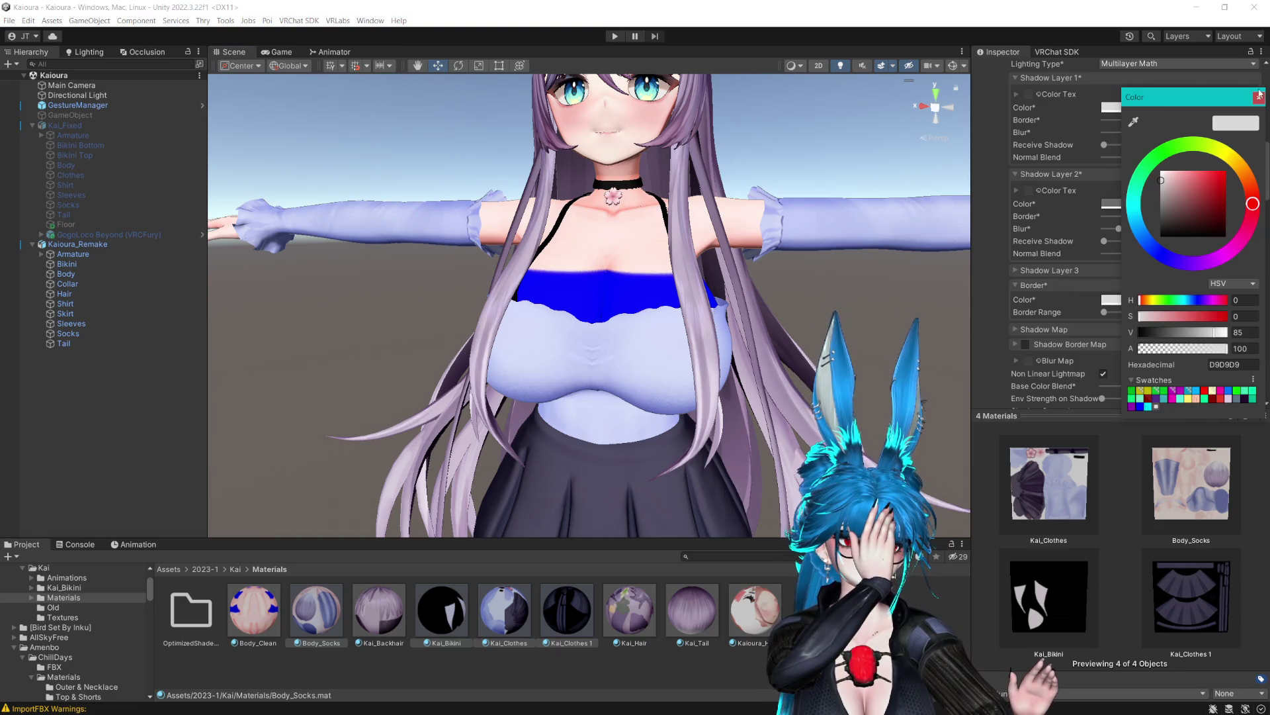
pyautogui.click(1260, 96)
pyautogui.scroll(2, 1161, 115)
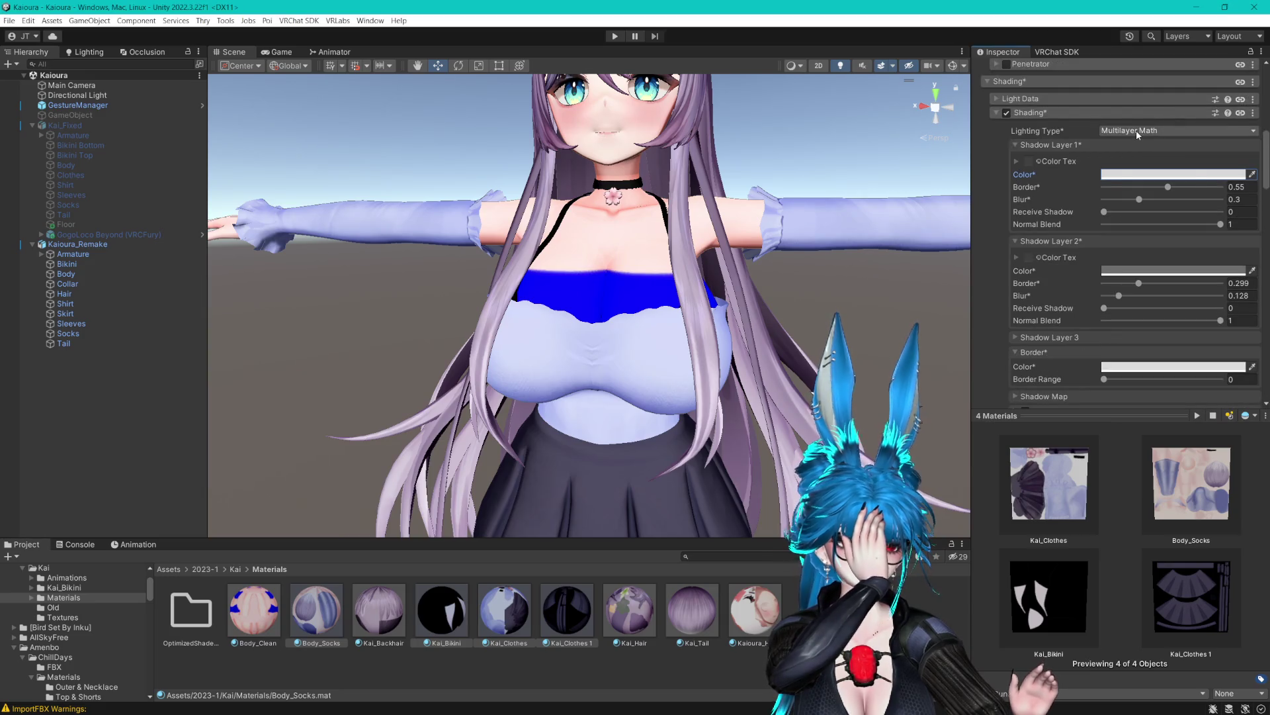
pyautogui.click(1136, 130)
pyautogui.click(1134, 203)
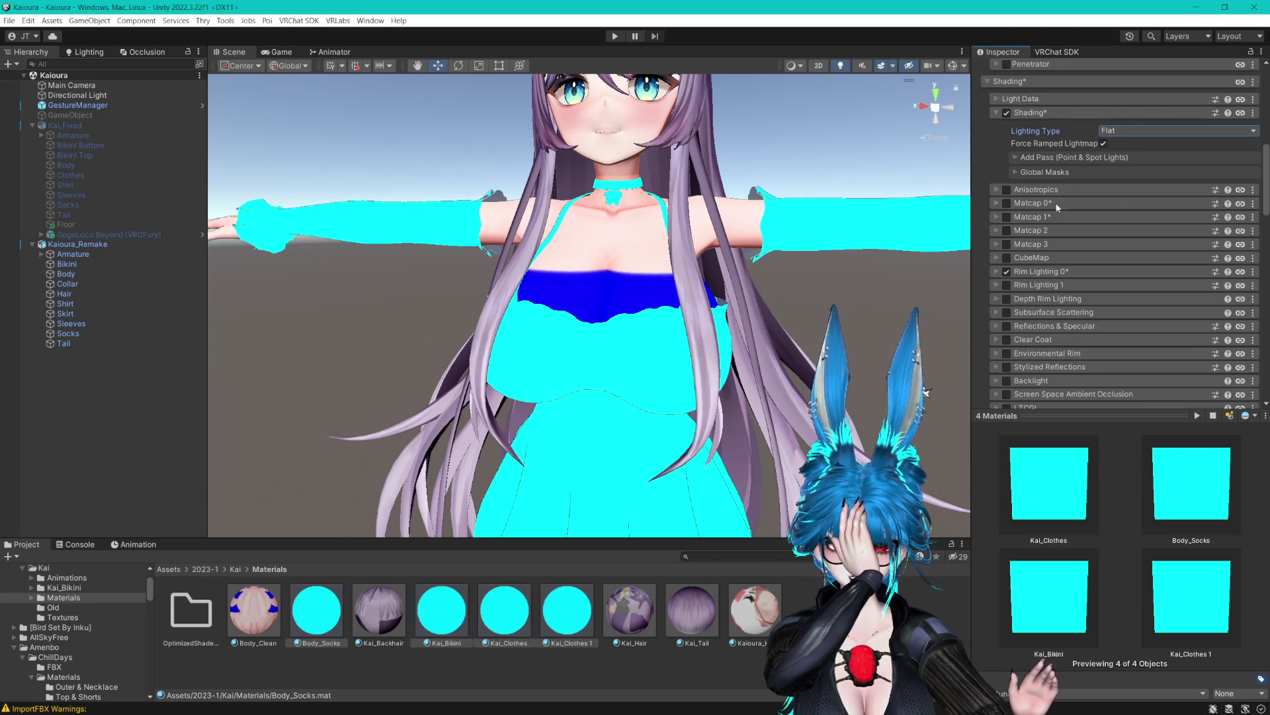
# Drag the Shadow Strength of the four fabric materials down to 0.
pyautogui.moveTo(828, 164)
pyautogui.mouseDown()
pyautogui.moveTo(826, 193)
pyautogui.moveTo(844, 177)
pyautogui.mouseUp()
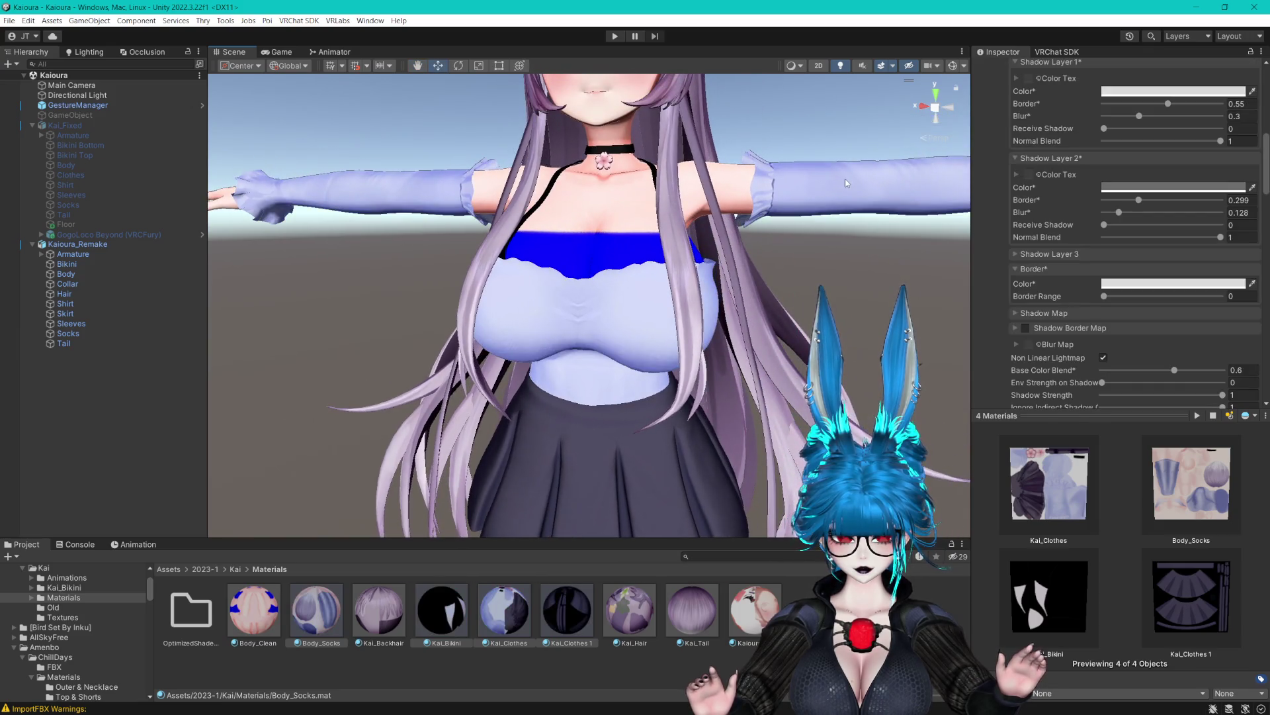
pyautogui.scroll(1, 1169, 147)
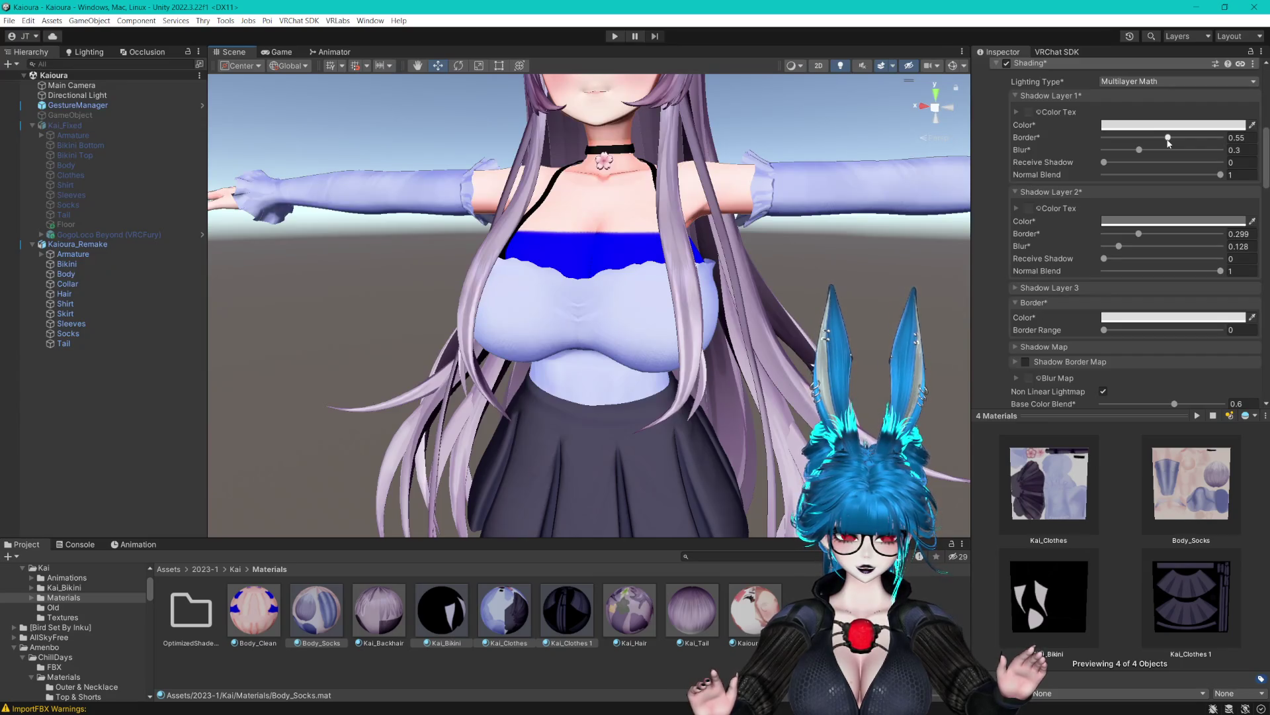
pyautogui.scroll(-4, 1169, 141)
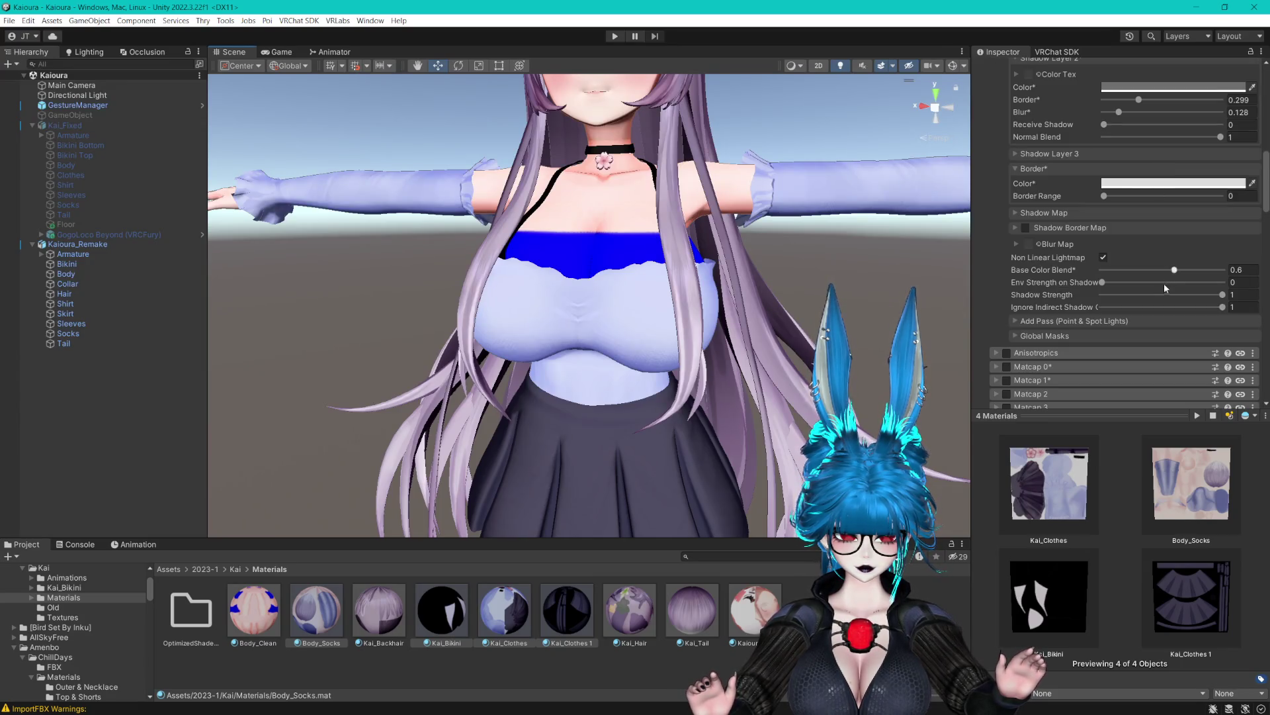
pyautogui.moveTo(1208, 295); pyautogui.dragTo(992, 299)
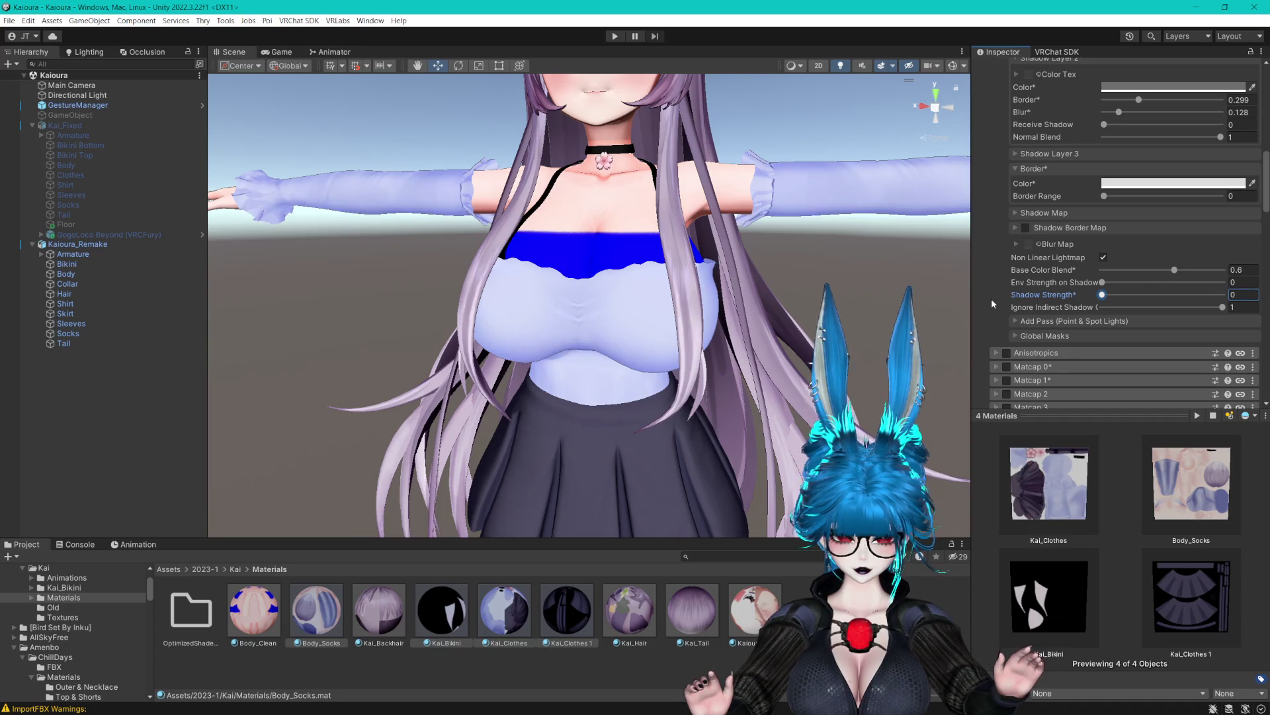
# Select Body_Clean, then all nine materials in the folder.
pyautogui.click(258, 608)
pyautogui.click(283, 600)
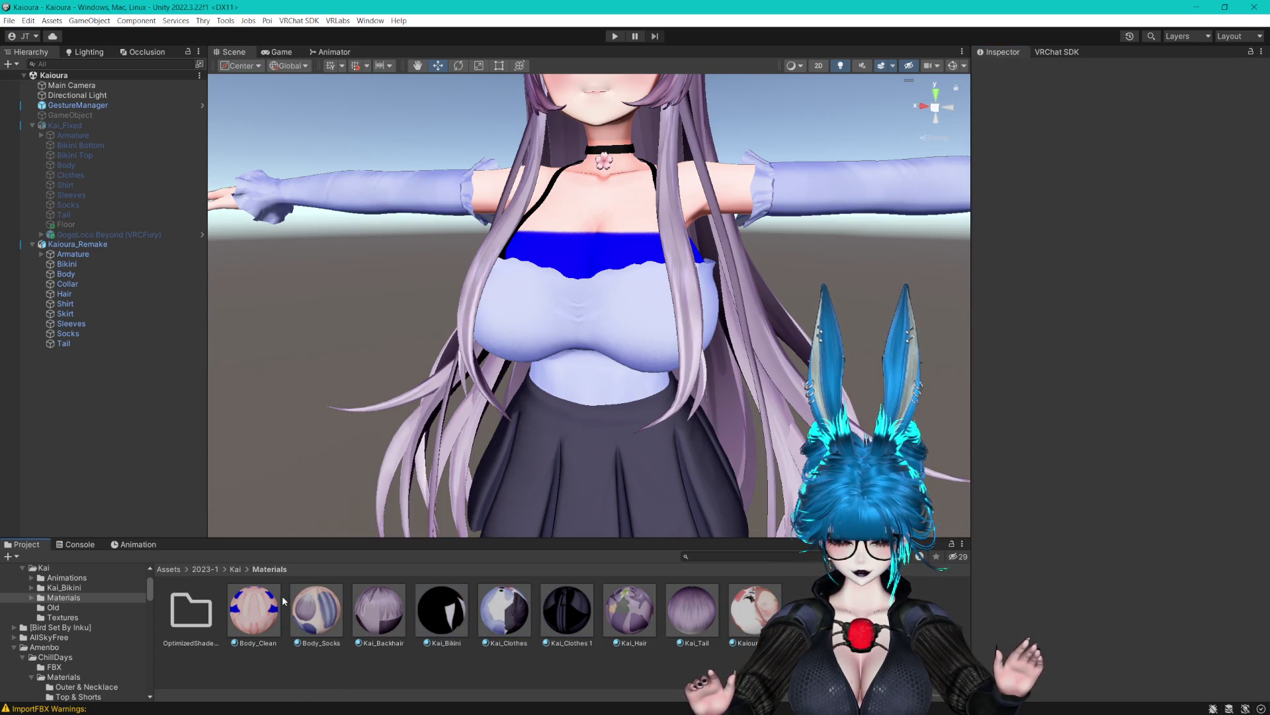
pyautogui.click(258, 608)
pyautogui.hotkey('ctrl', 'a')
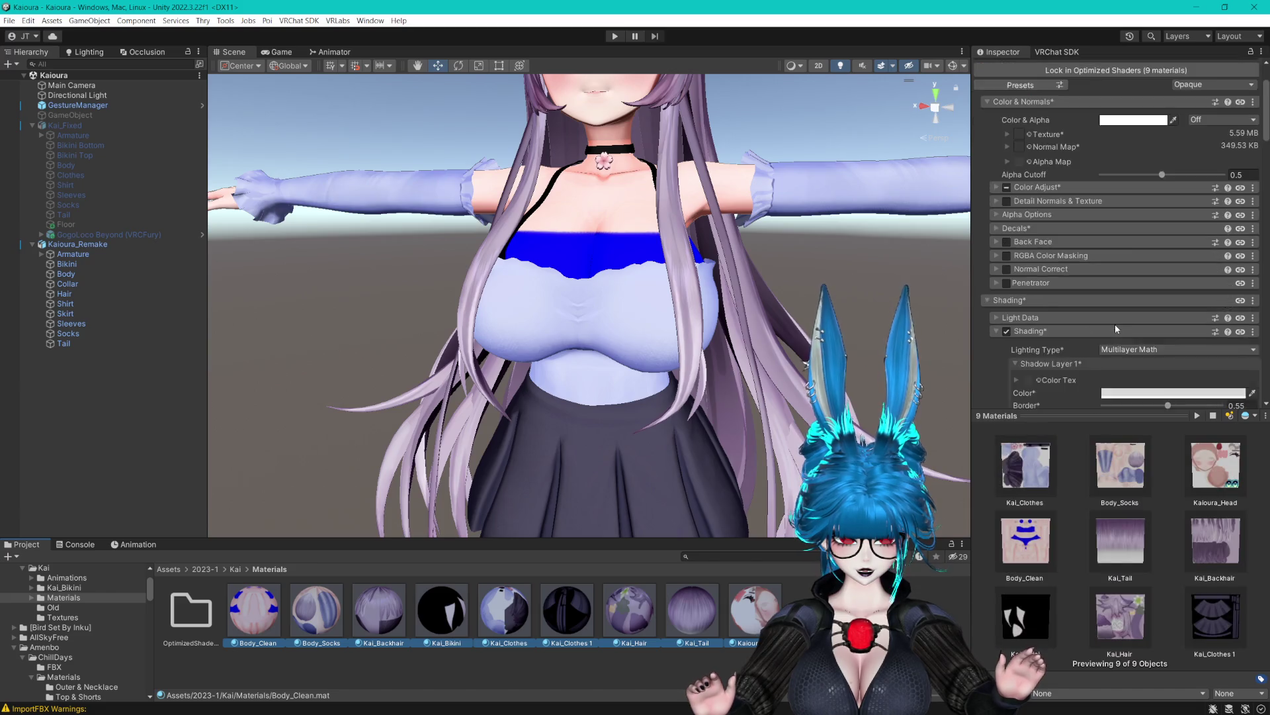
# Set Shadow Strength on all nine materials to 0.525 and bring up the Lighting Type choices.
pyautogui.scroll(-5, 1115, 324)
pyautogui.scroll(-3, 1114, 323)
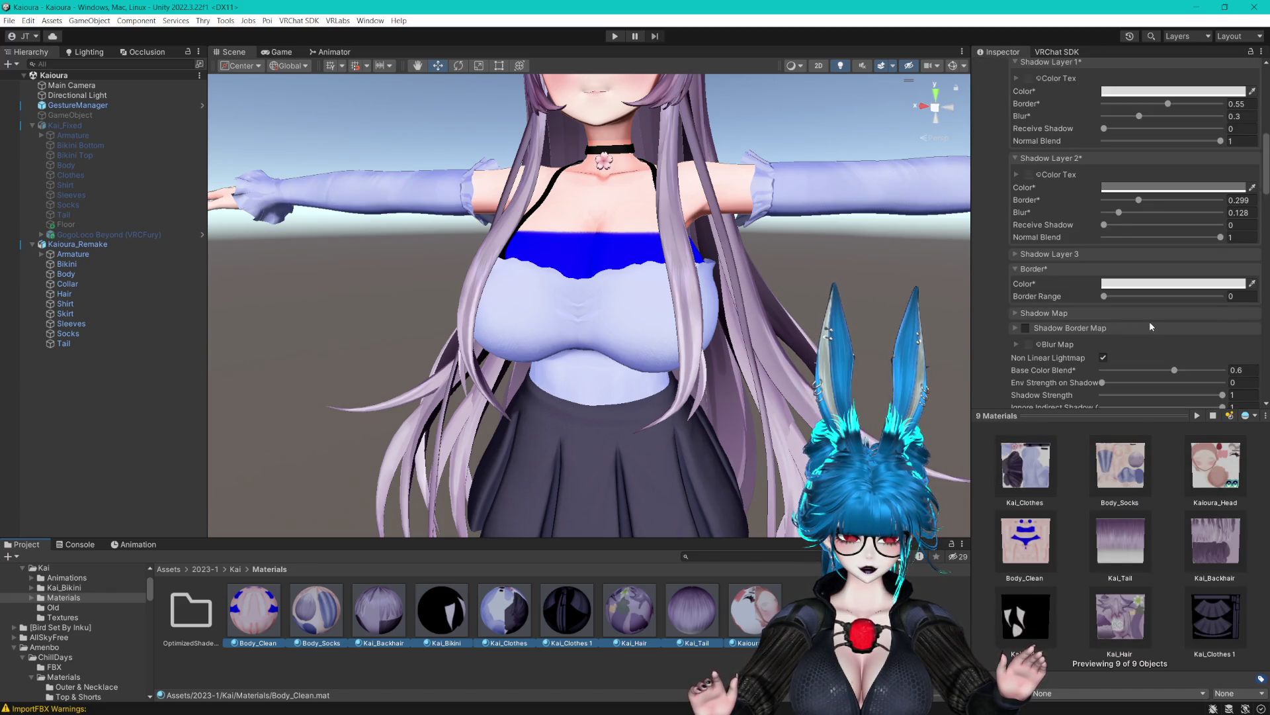
pyautogui.scroll(-3, 1149, 327)
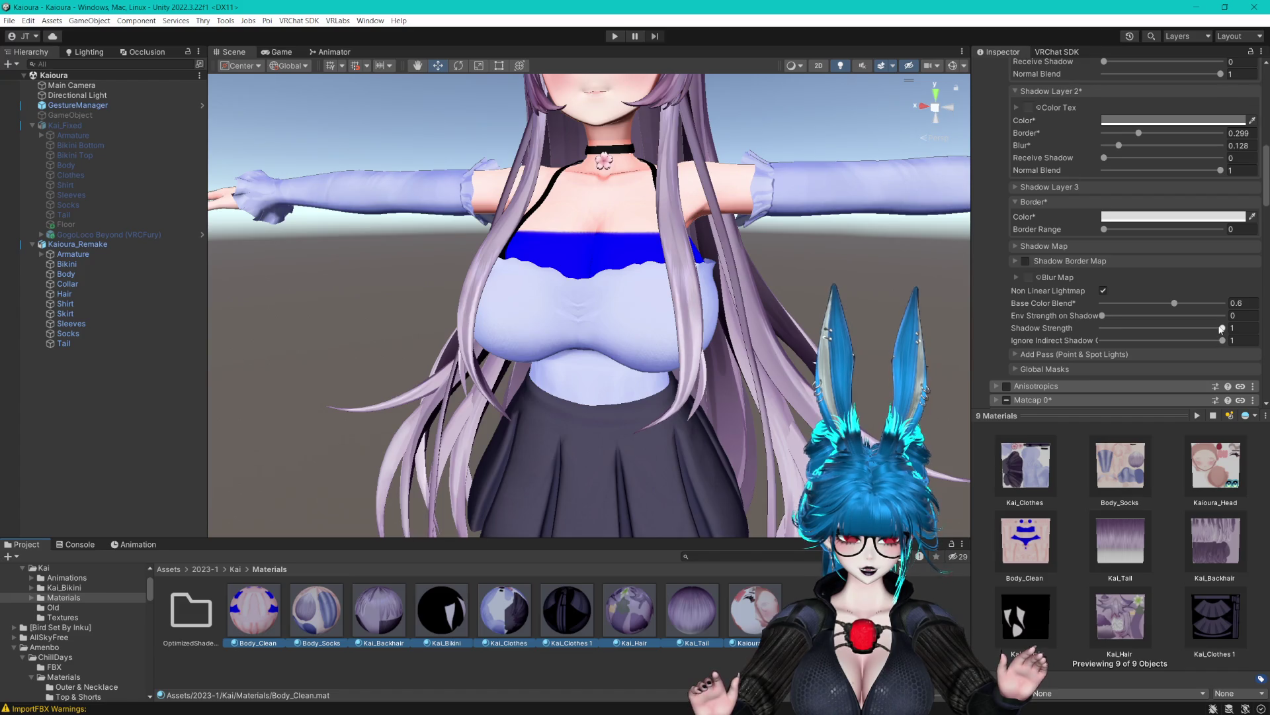
pyautogui.moveTo(1223, 329)
pyautogui.mouseDown()
pyautogui.moveTo(1101, 328)
pyautogui.moveTo(1201, 329)
pyautogui.mouseUp()
pyautogui.write('1')
pyautogui.scroll(5, 1152, 255)
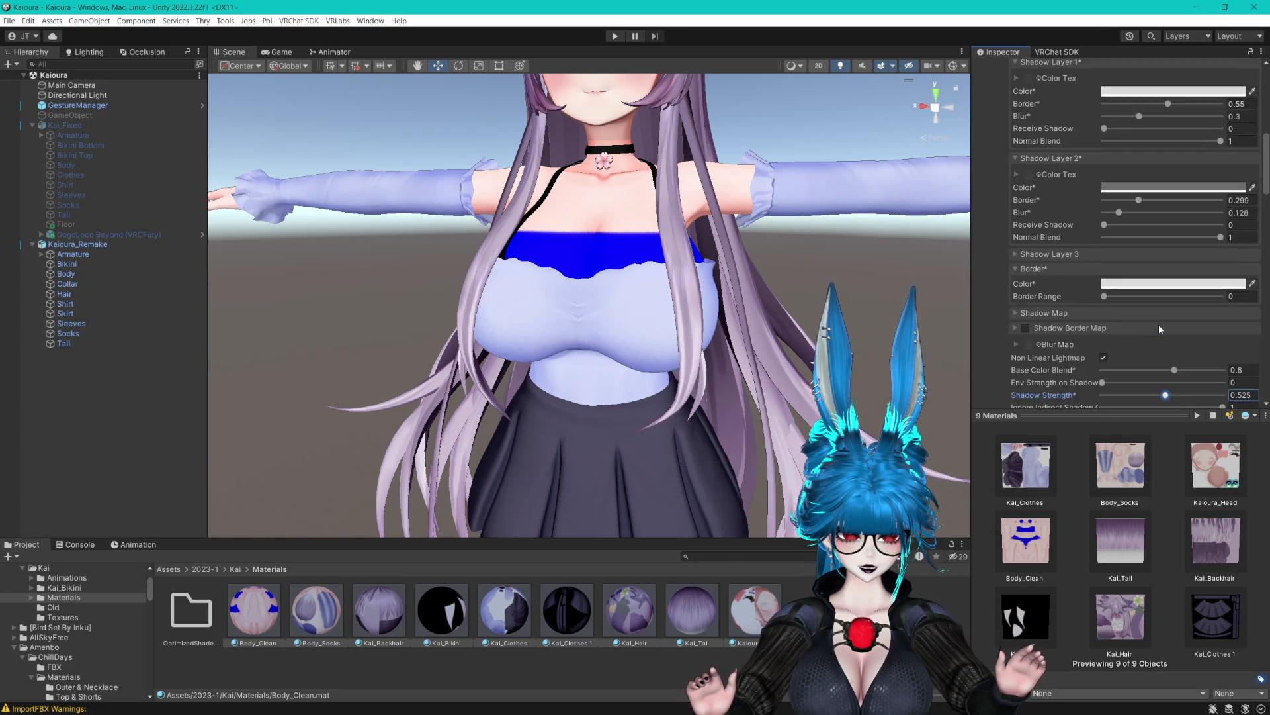
pyautogui.click(1129, 150)
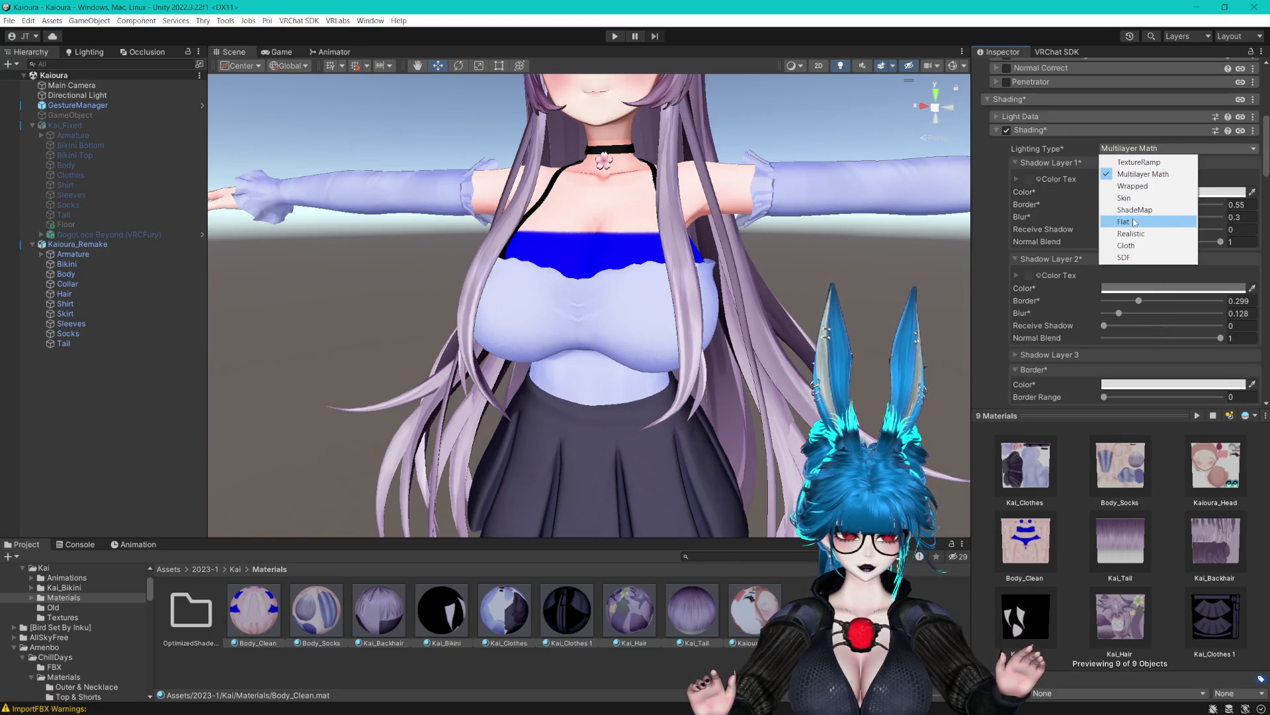
# Switch the nine materials' lighting type to Flat, briefly checking the additional light pass options.
pyautogui.click(1133, 222)
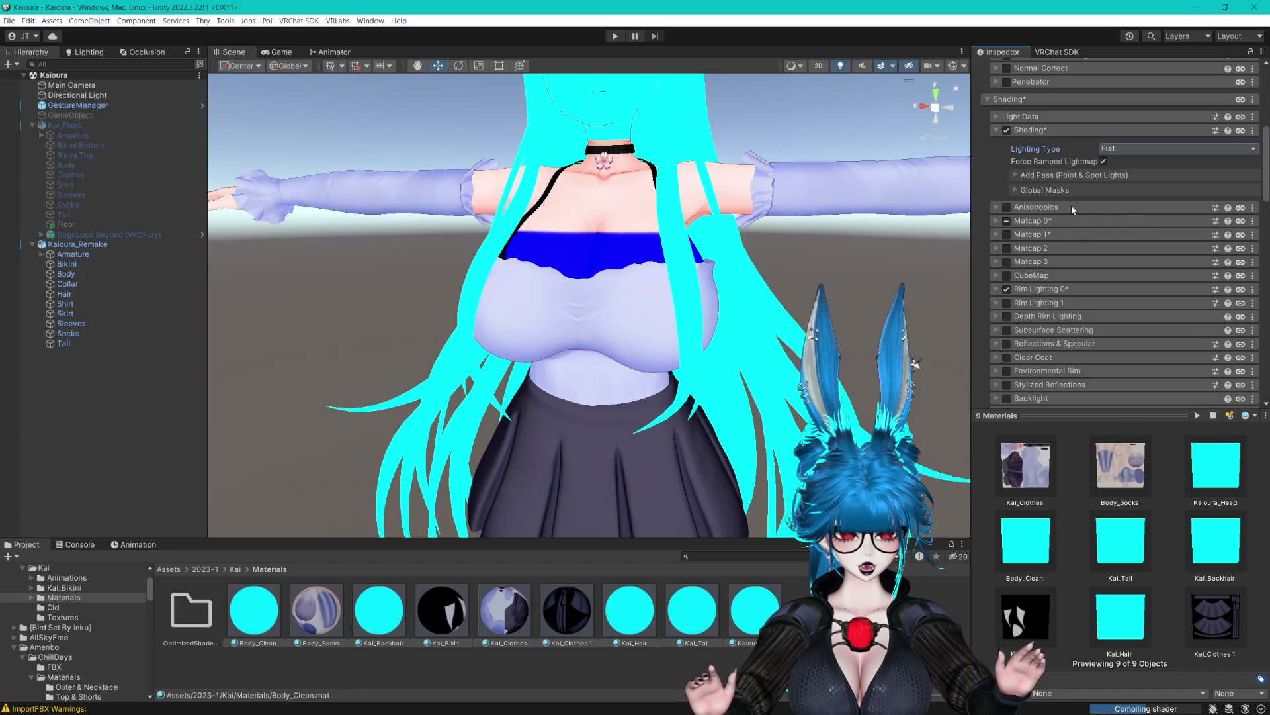
pyautogui.click(1015, 174)
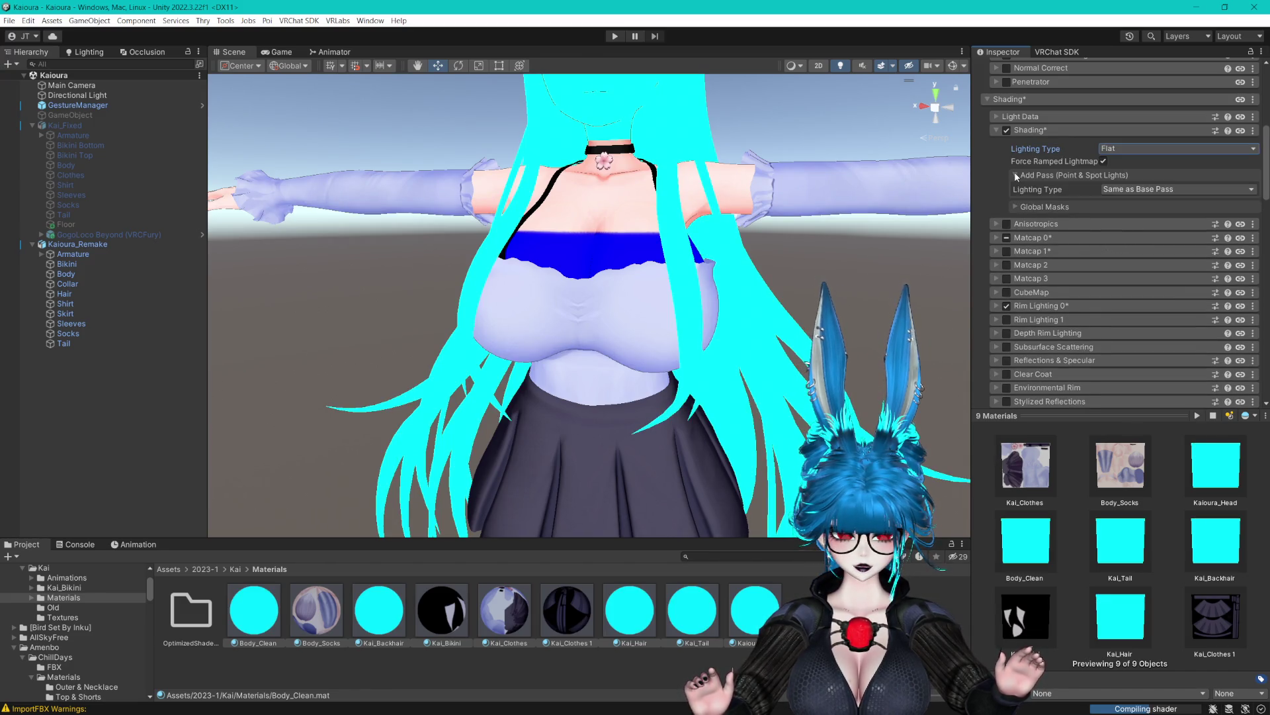
pyautogui.click(1014, 175)
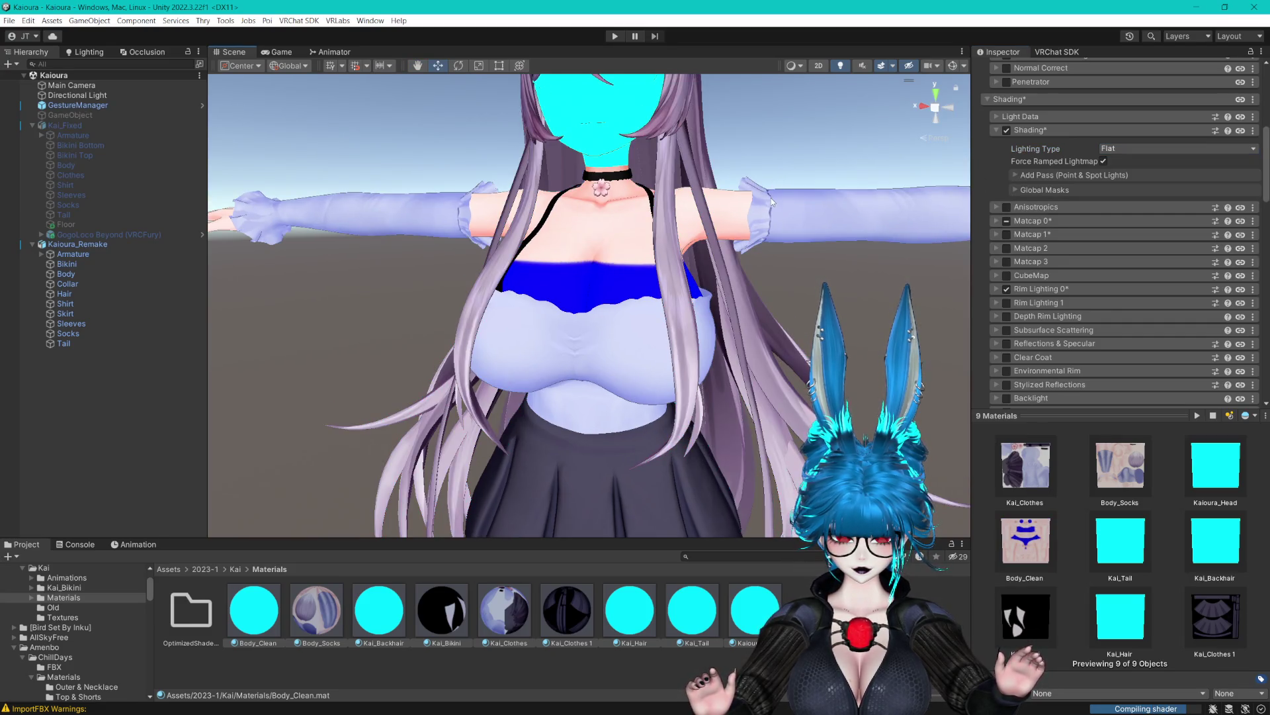
pyautogui.scroll(6, 788, 278)
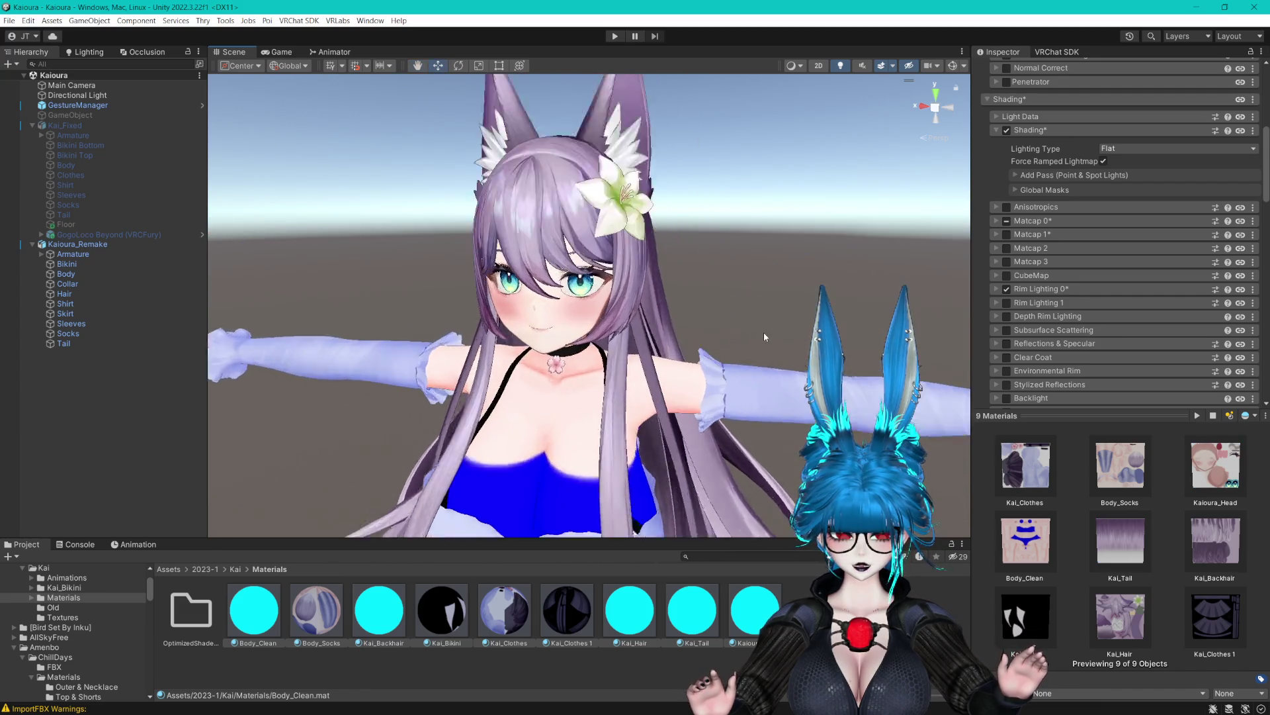
pyautogui.scroll(-4, 799, 324)
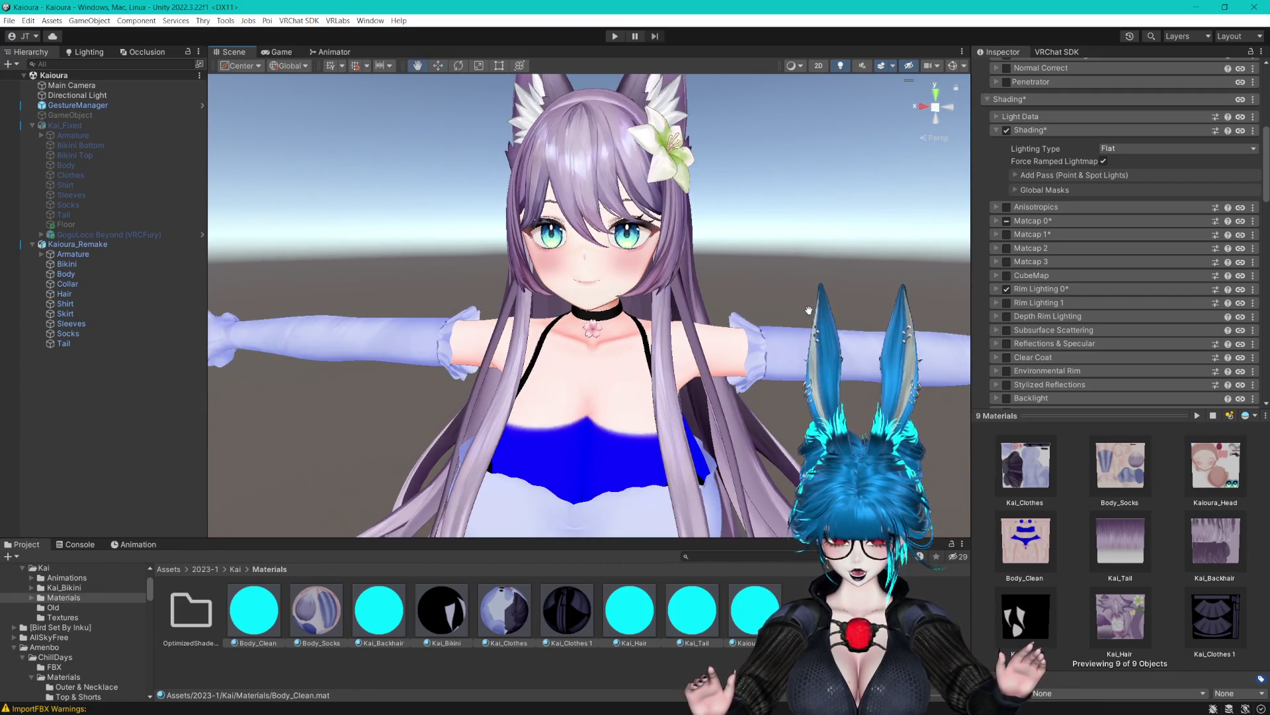
# Orbit and zoom over the face, legs and chest to inspect the flat shading.
pyautogui.moveTo(808, 311)
pyautogui.mouseDown()
pyautogui.moveTo(796, 323)
pyautogui.moveTo(809, 311)
pyautogui.moveTo(802, 277)
pyautogui.mouseUp()
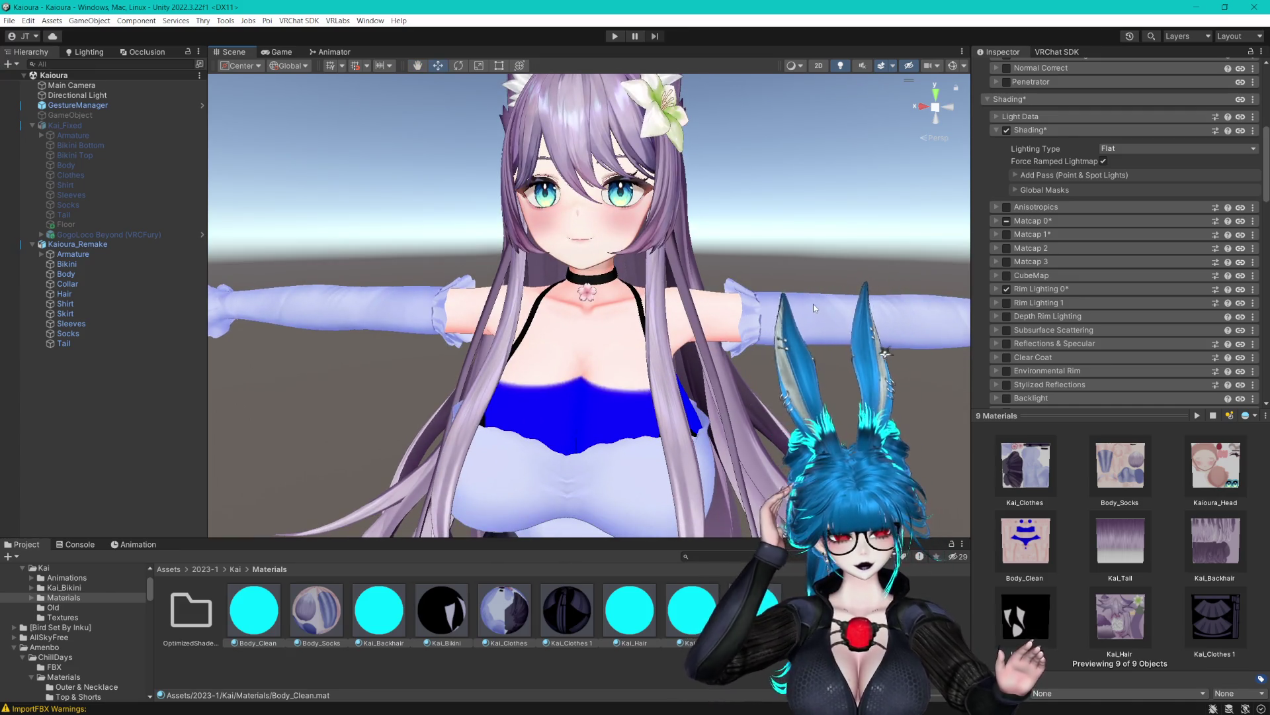
pyautogui.scroll(-2, 818, 306)
pyautogui.scroll(4, 817, 306)
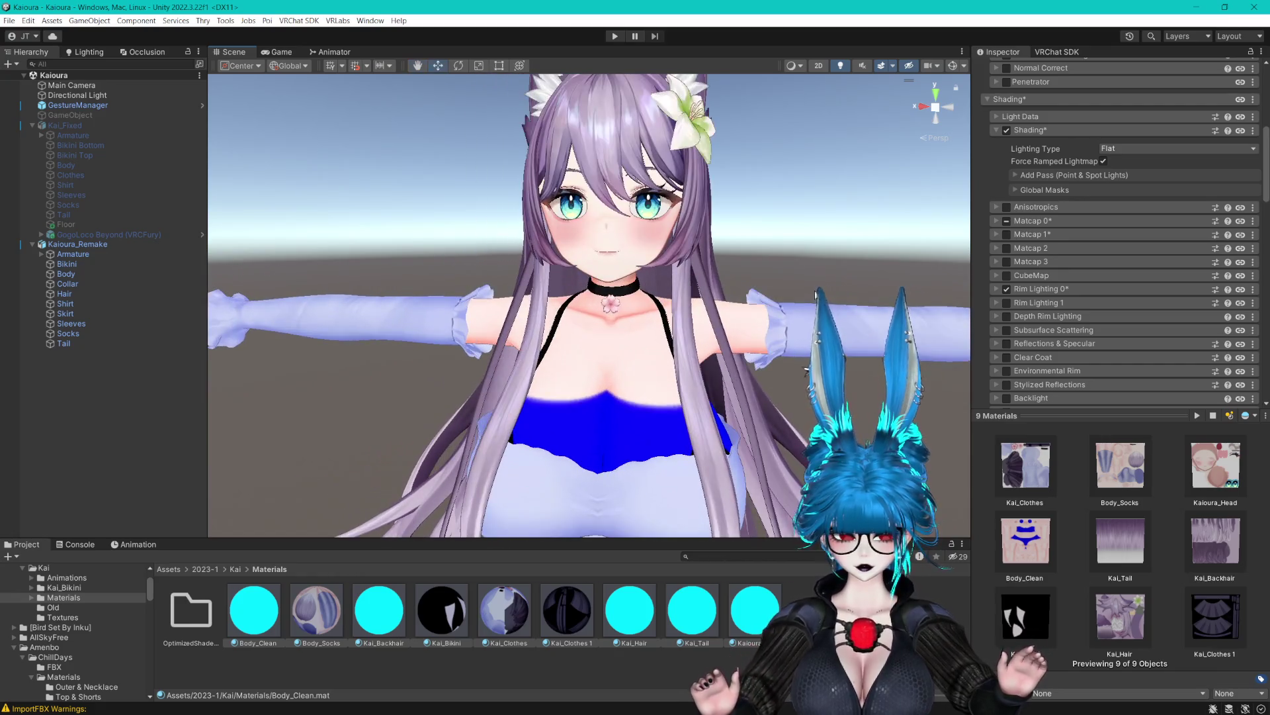
pyautogui.scroll(-4, 814, 286)
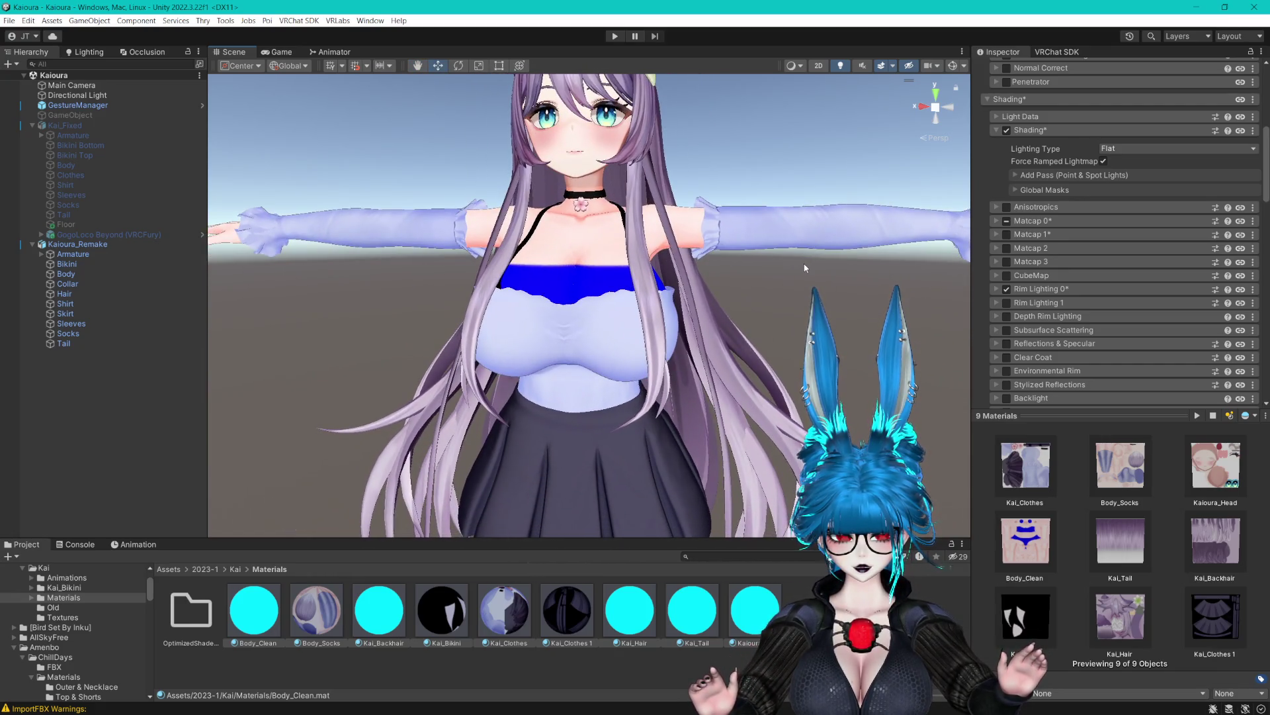
pyautogui.moveTo(802, 265)
pyautogui.mouseDown()
pyautogui.moveTo(798, 150)
pyautogui.moveTo(802, 278)
pyautogui.moveTo(804, 238)
pyautogui.mouseUp()
pyautogui.scroll(4, 802, 278)
pyautogui.scroll(-2, 804, 238)
pyautogui.scroll(-4, 688, 213)
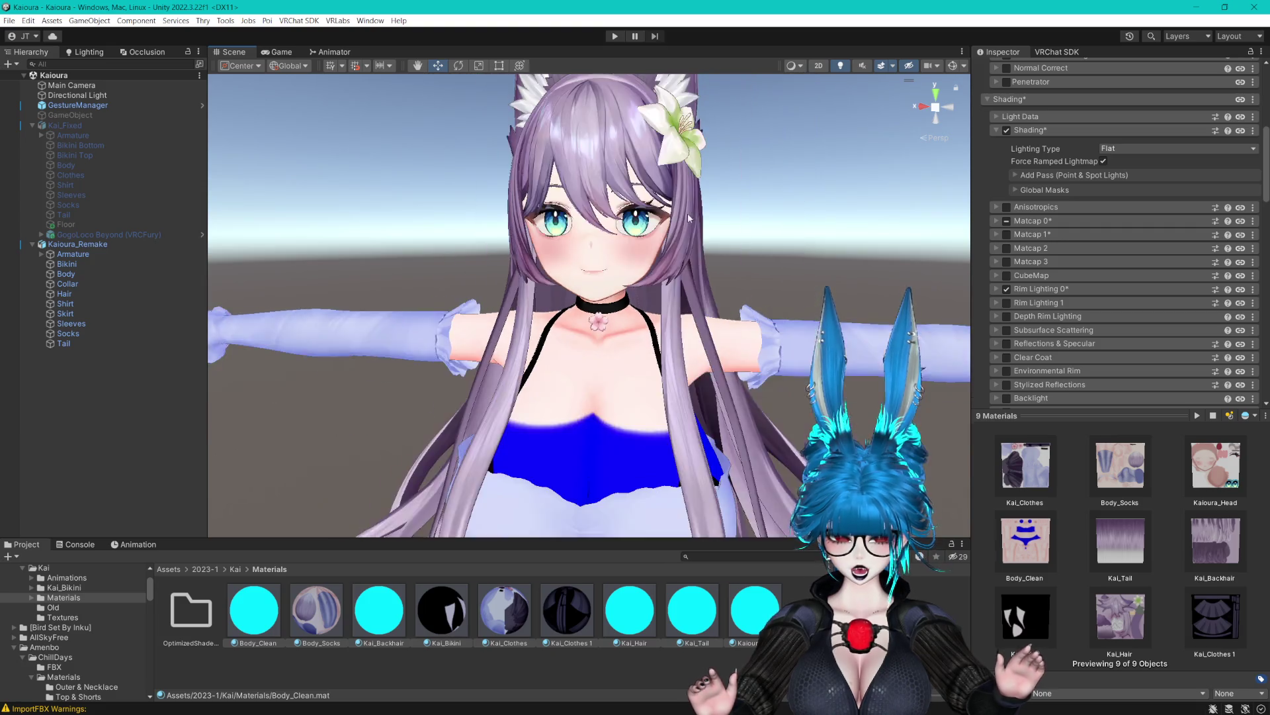
pyautogui.moveTo(680, 228); pyautogui.dragTo(700, 264)
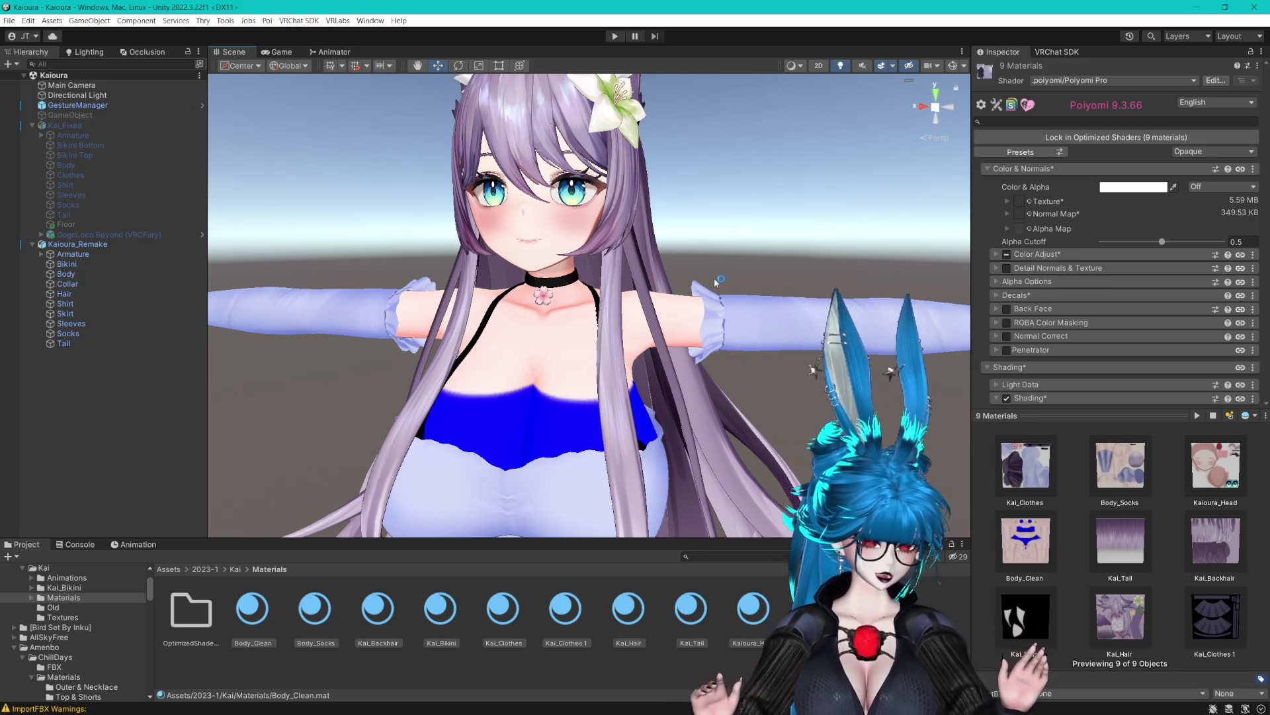
pyautogui.moveTo(713, 279)
pyautogui.mouseDown()
pyautogui.moveTo(763, 308)
pyautogui.moveTo(748, 133)
pyautogui.moveTo(741, 304)
pyautogui.moveTo(740, 235)
pyautogui.mouseUp()
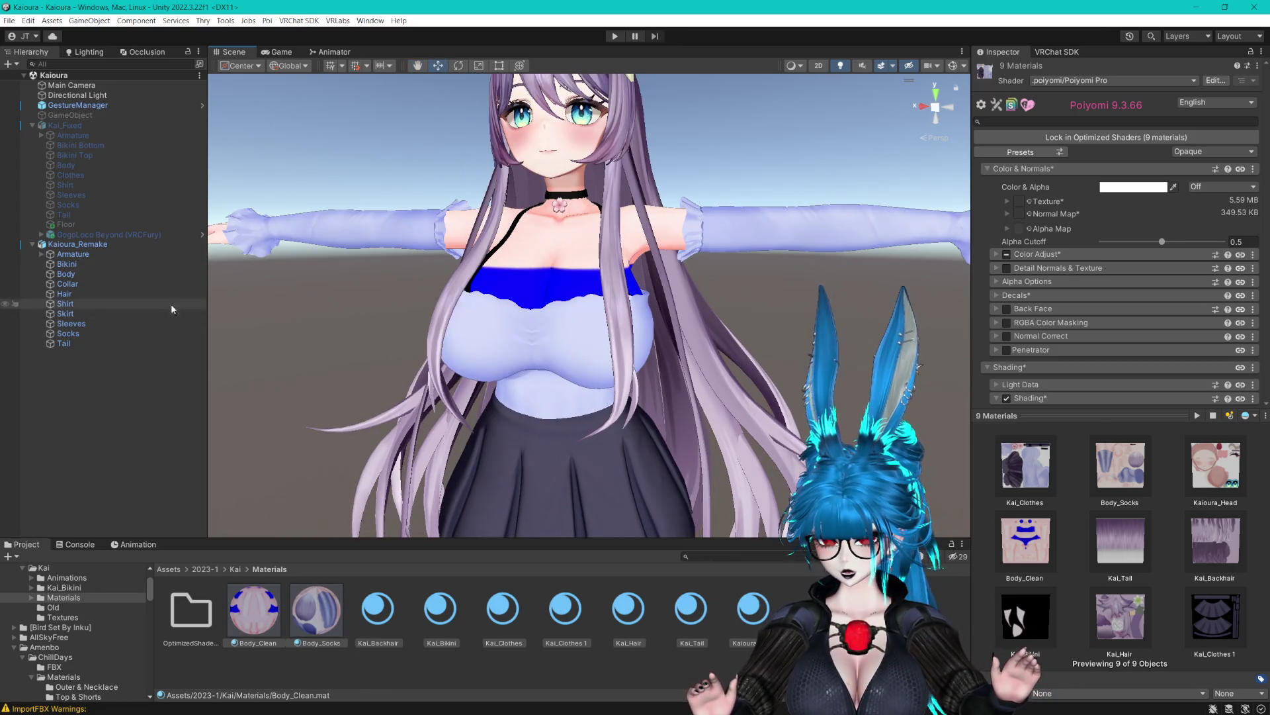
pyautogui.click(32, 126)
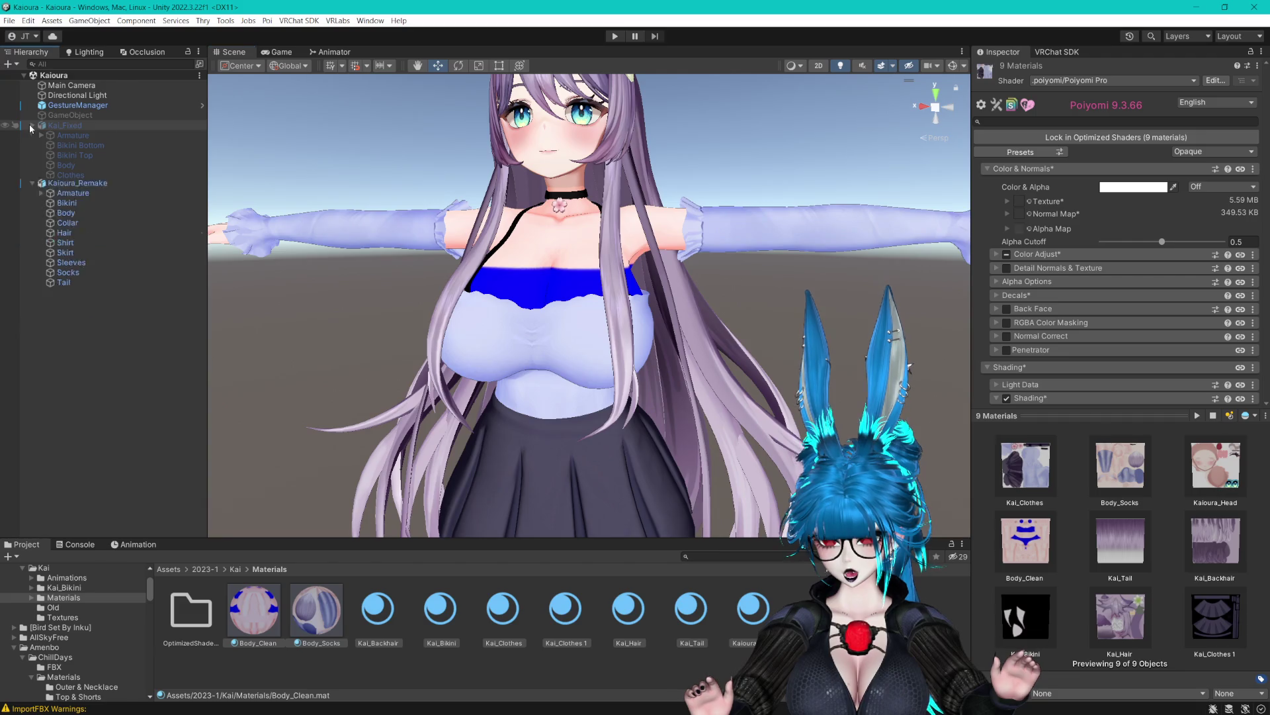
# Launch Pumkin's Avatar Tools from the Tools menu and move its window aside.
pyautogui.click(225, 20)
pyautogui.moveTo(244, 47)
pyautogui.click(377, 49)
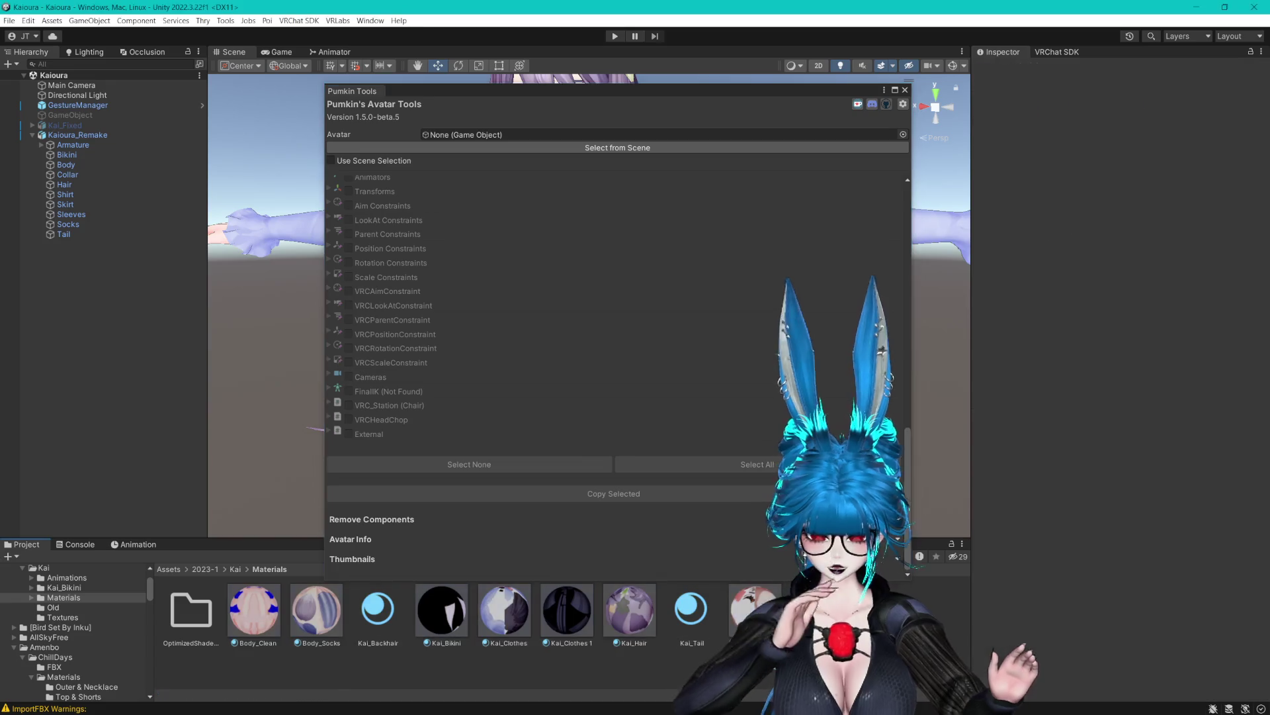
pyautogui.moveTo(695, 90)
pyautogui.mouseDown()
pyautogui.moveTo(641, 54)
pyautogui.moveTo(626, 60)
pyautogui.mouseUp()
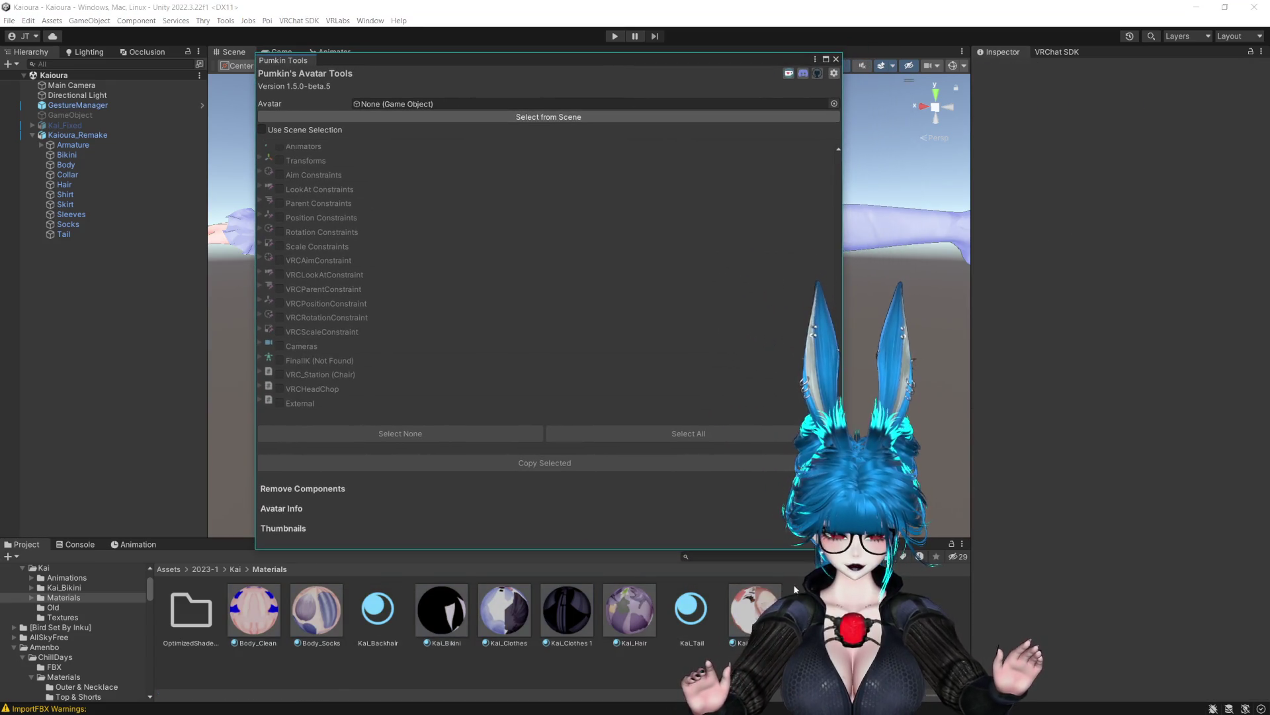
# Search the project for Milltina and drag the Milltina_kisekae prefab from 1.Milltina/prefab into the scene.
pyautogui.click(759, 556)
pyautogui.write('ll')
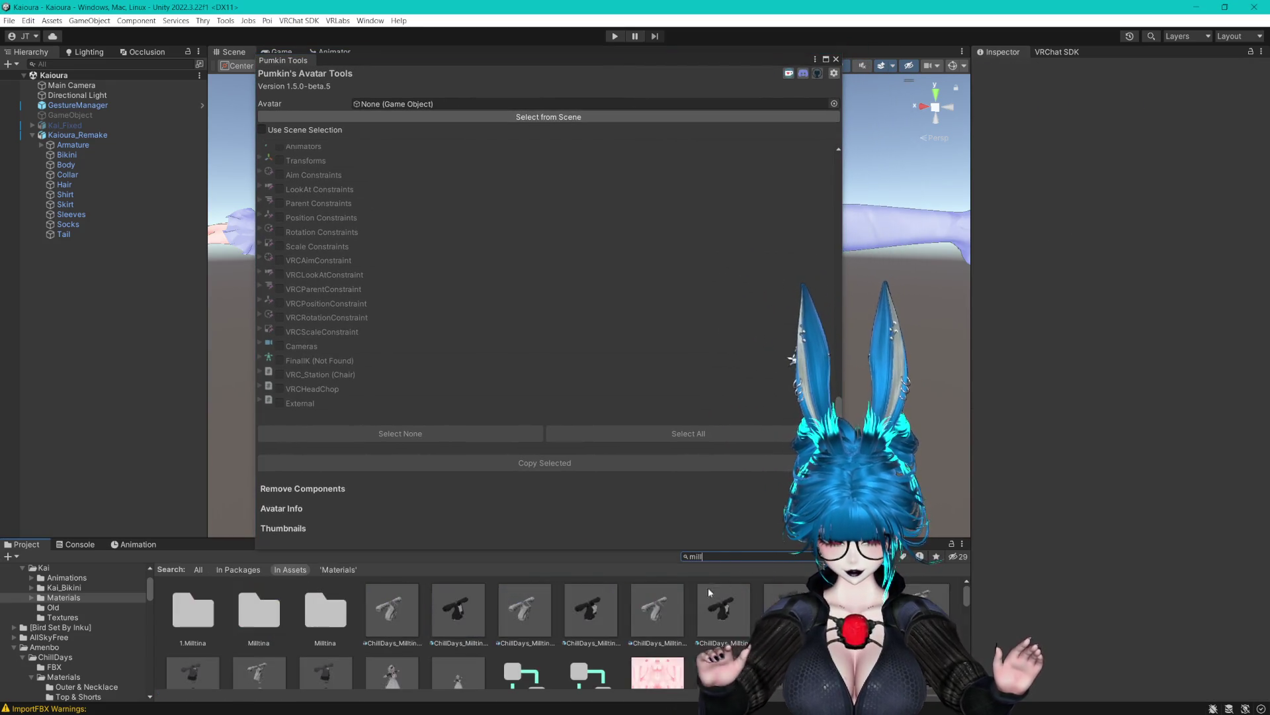
pyautogui.doubleClick(192, 609)
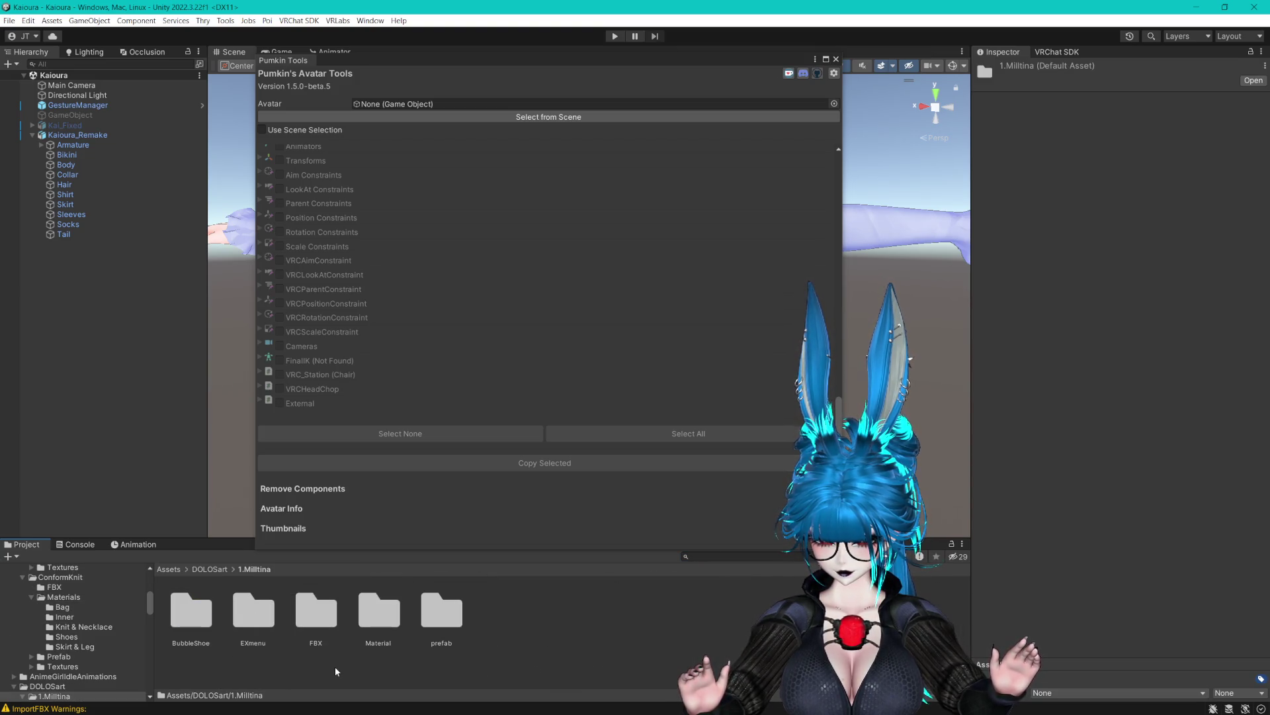
pyautogui.click(335, 666)
pyautogui.doubleClick(442, 622)
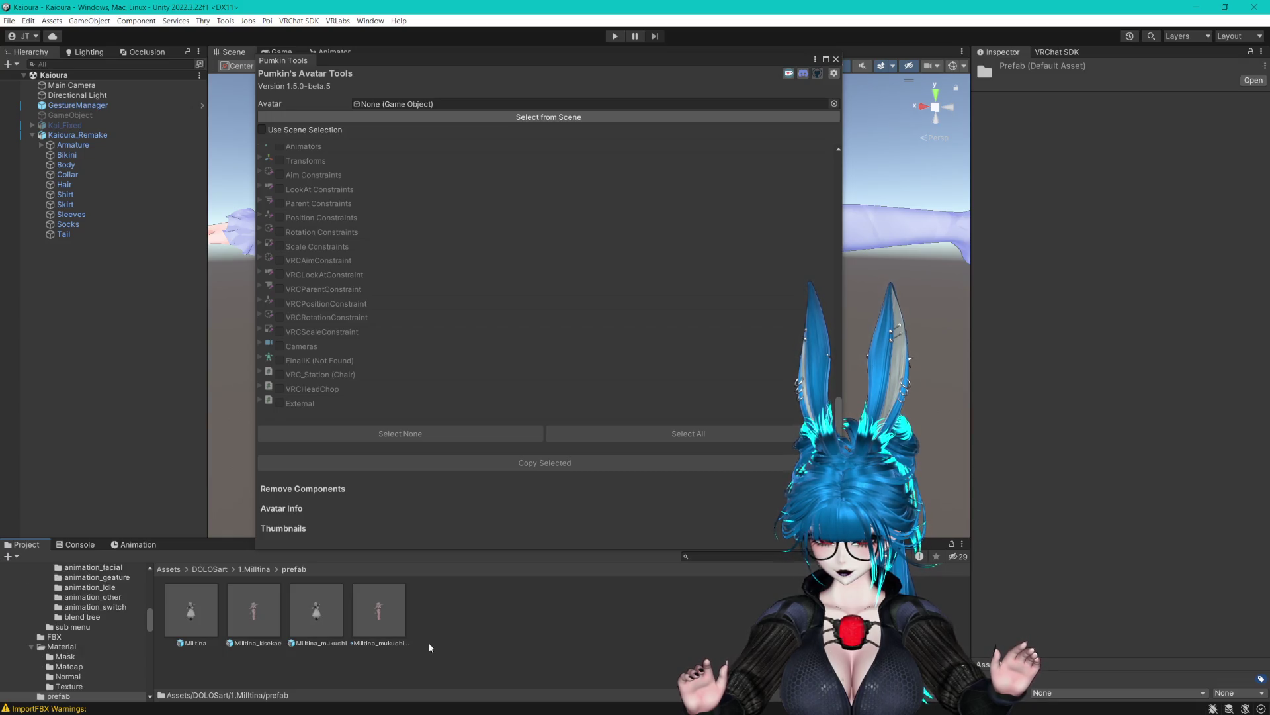
pyautogui.click(322, 614)
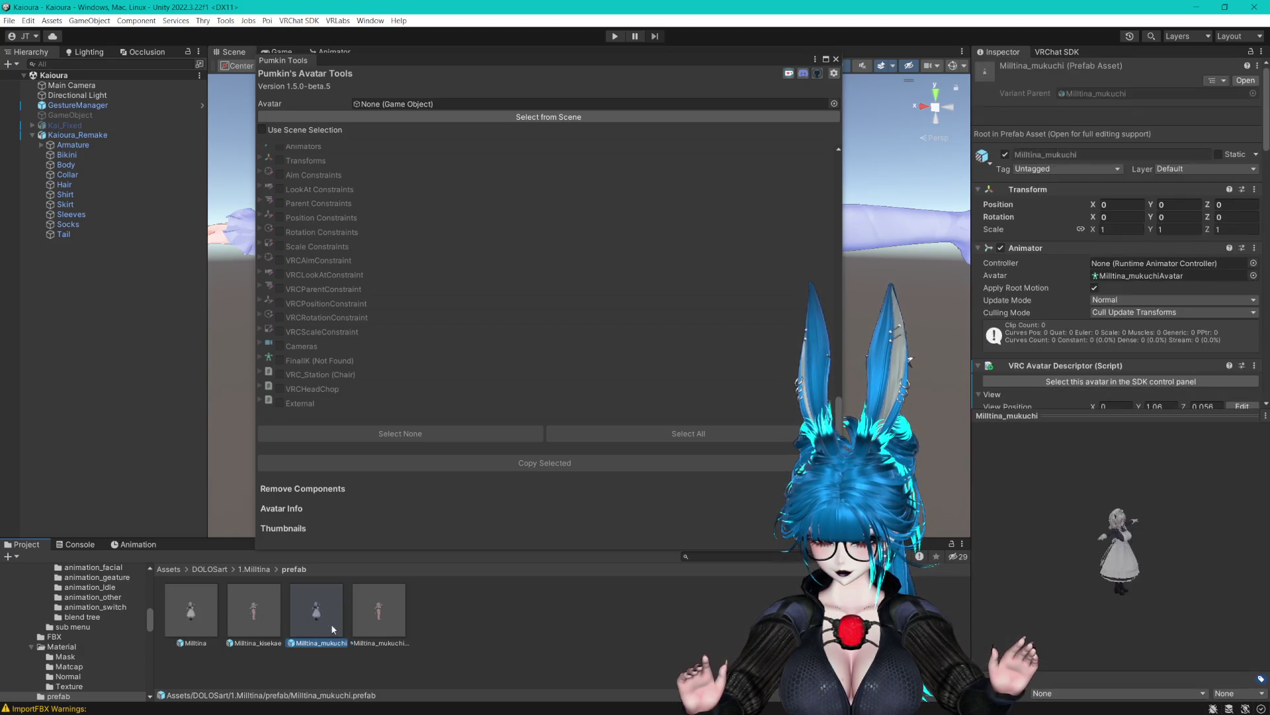
pyautogui.click(265, 629)
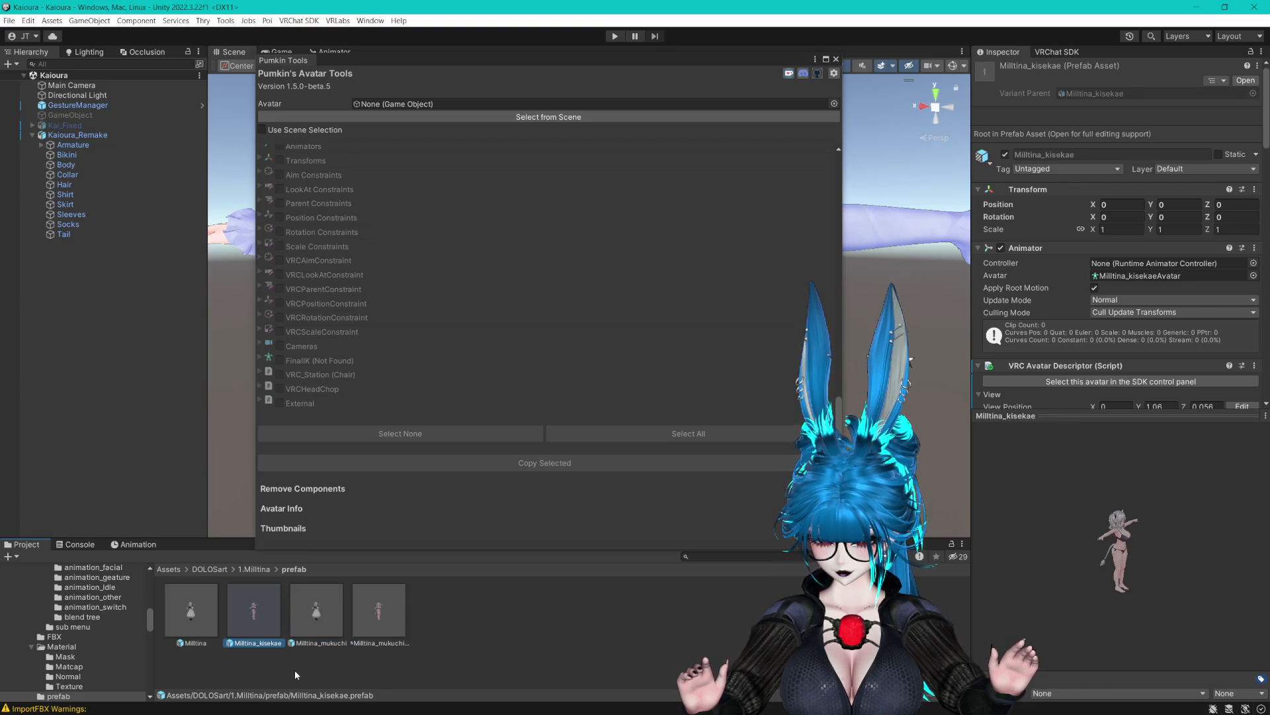
pyautogui.moveTo(164, 450); pyautogui.dragTo(160, 448)
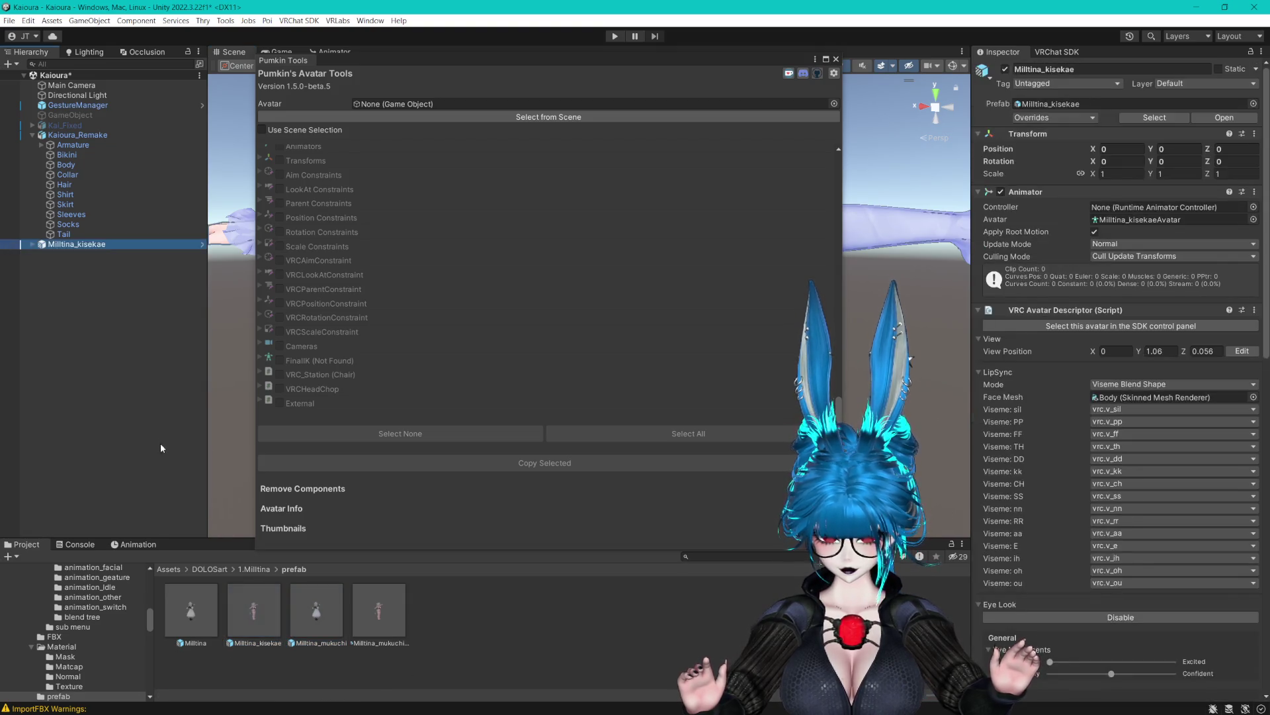
# Deactivate Milltina_kisekae, set Kaioura_Remake as target and copy components from Milltina_kisekae.
pyautogui.click(1005, 69)
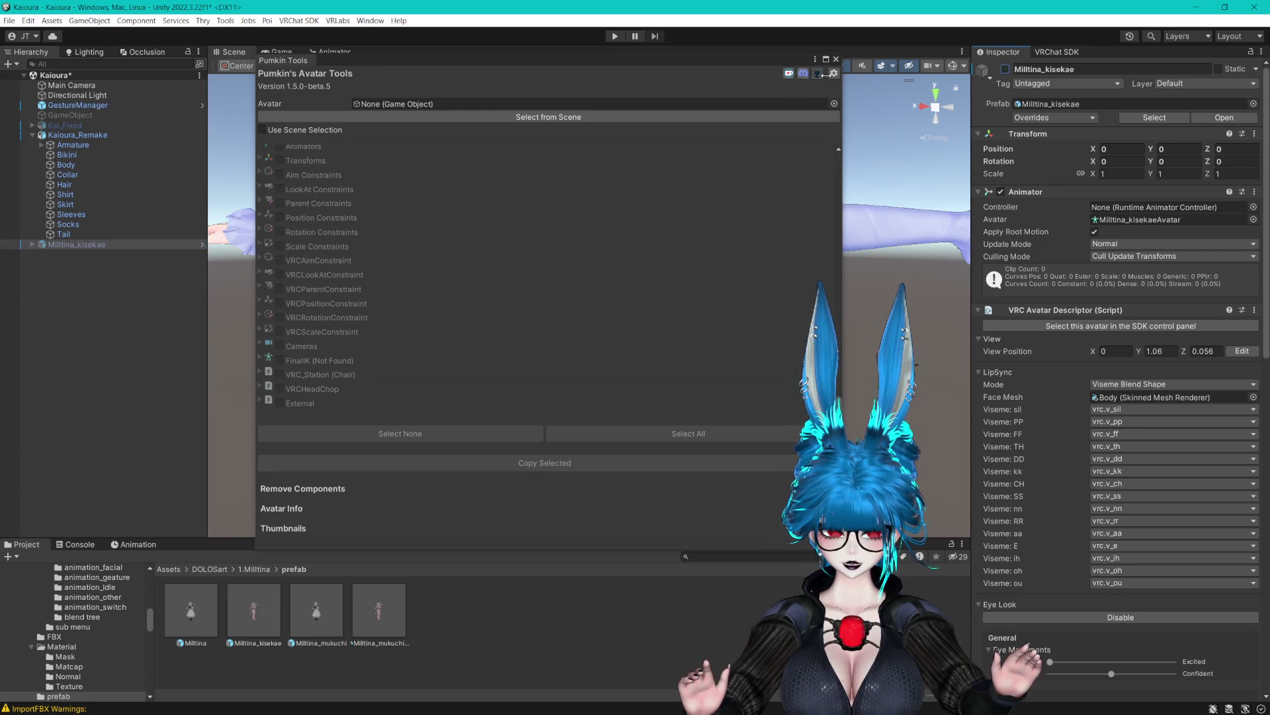
pyautogui.moveTo(677, 62); pyautogui.dragTo(796, 84)
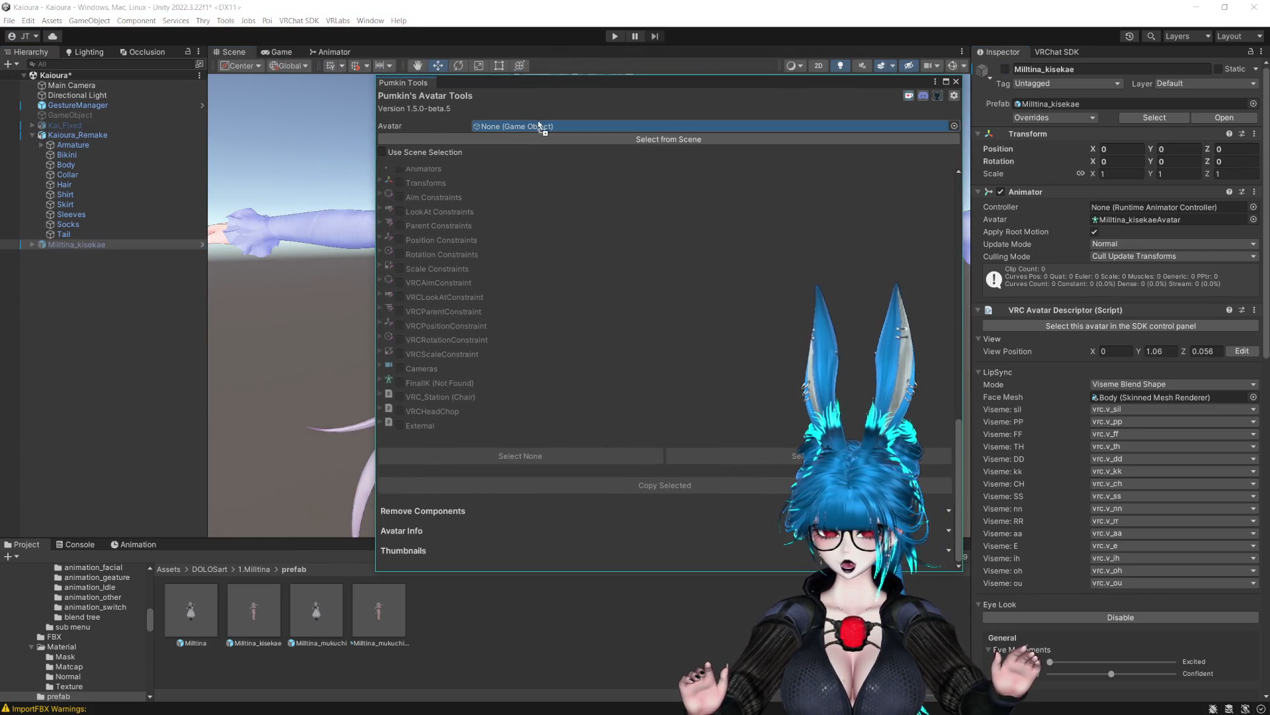
pyautogui.scroll(10, 585, 252)
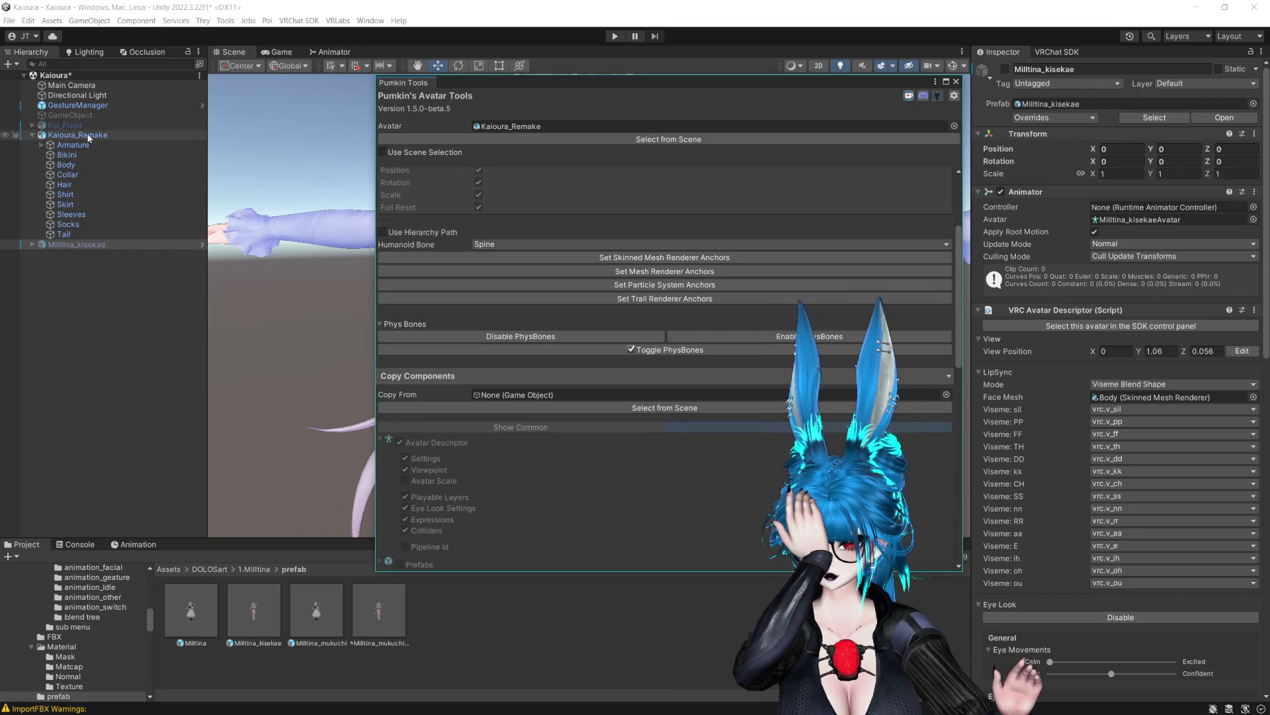
pyautogui.moveTo(132, 244)
pyautogui.mouseDown()
pyautogui.moveTo(145, 260)
pyautogui.moveTo(546, 394)
pyautogui.mouseUp()
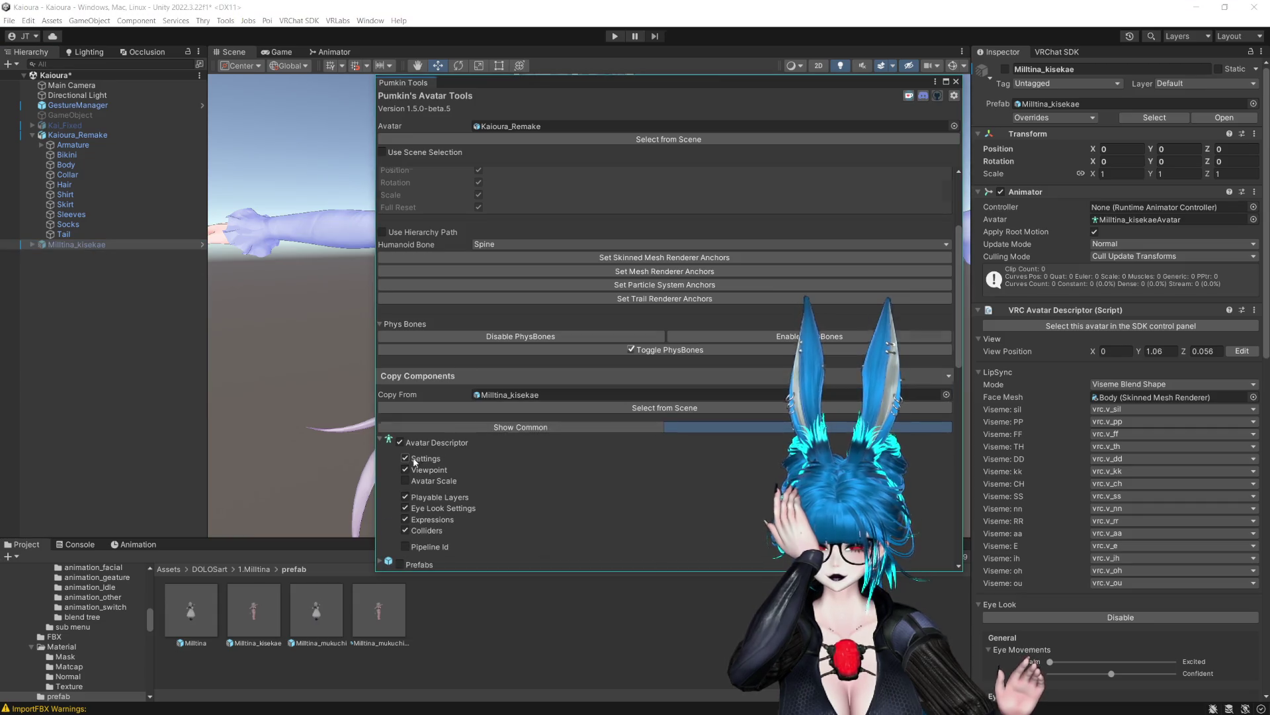
# Tick VRCScaleConstraint and Phys Bone Colliders copy options, expand Phys Bones, then close the tool.
pyautogui.scroll(-4, 410, 371)
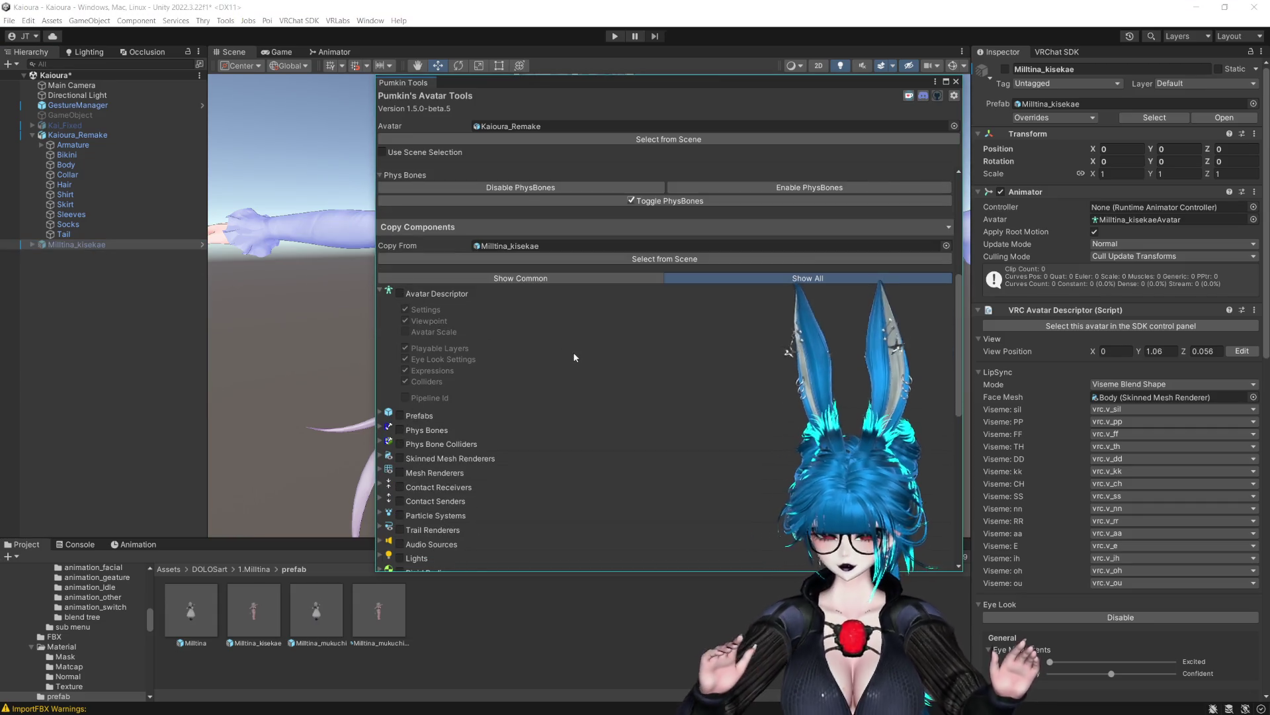
pyautogui.scroll(-8, 543, 348)
pyautogui.scroll(-4, 537, 341)
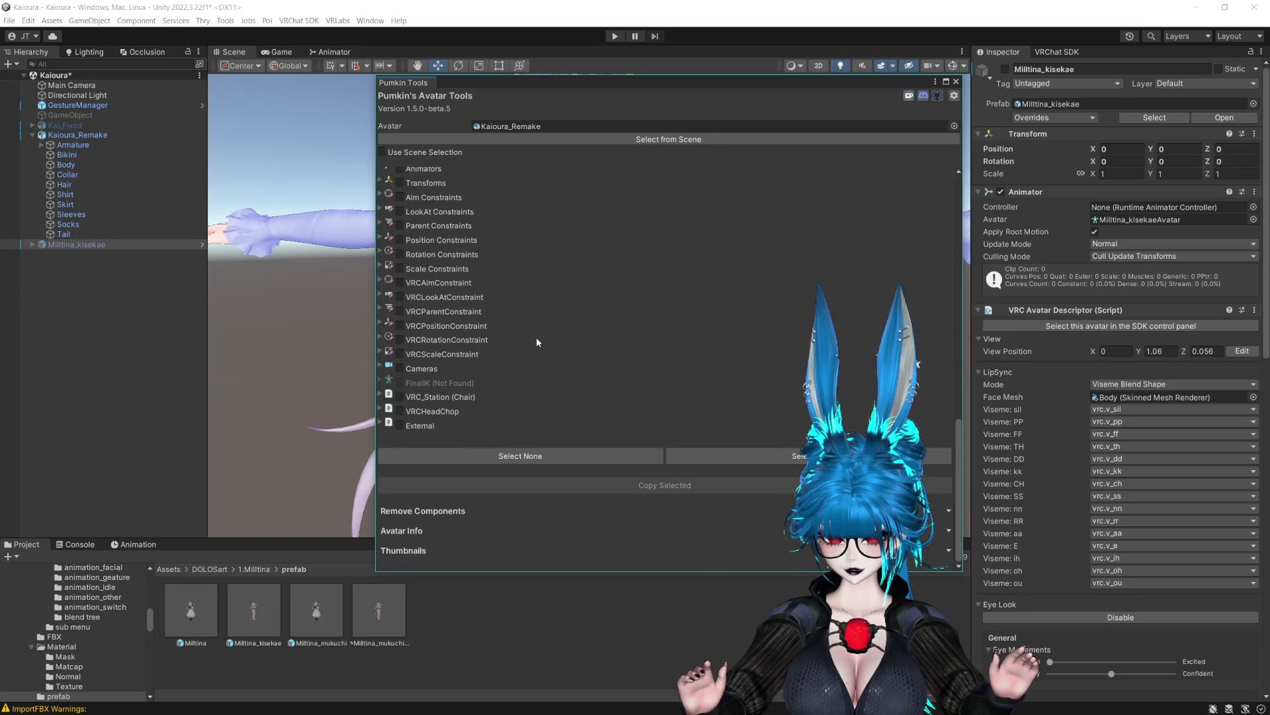
pyautogui.click(401, 351)
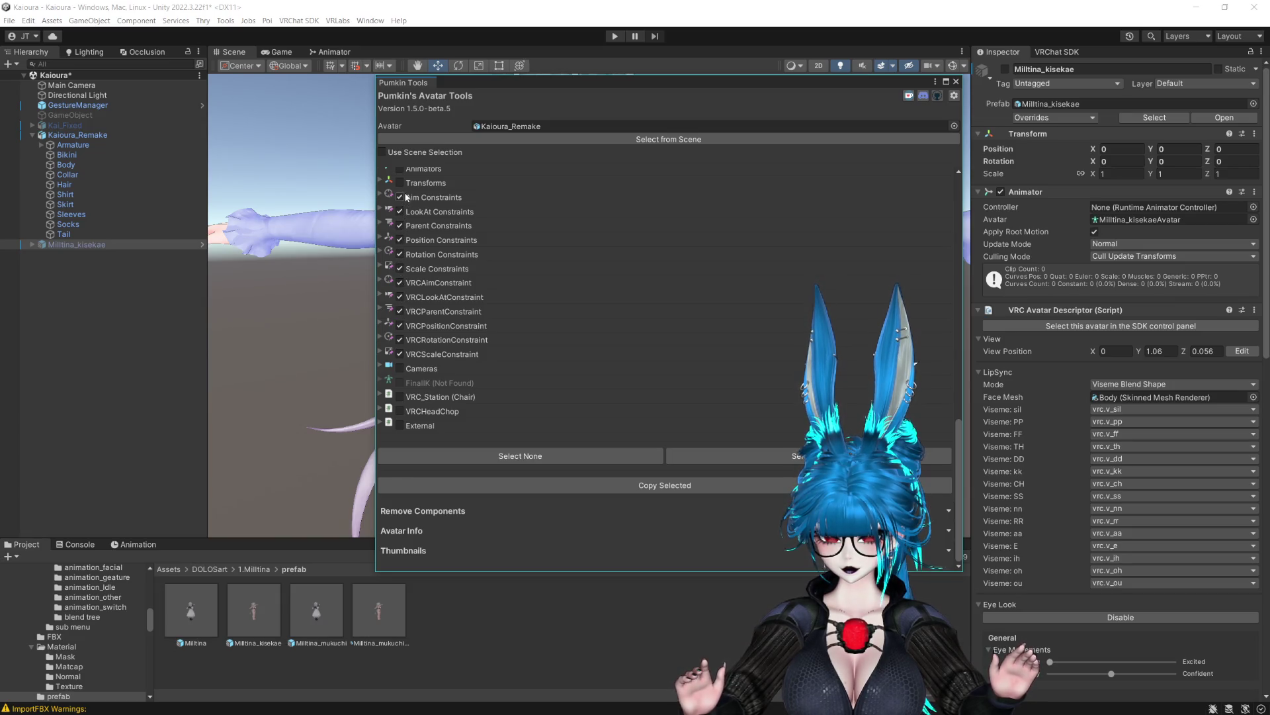
pyautogui.scroll(6, 527, 227)
pyautogui.scroll(1, 520, 229)
pyautogui.scroll(1, 410, 283)
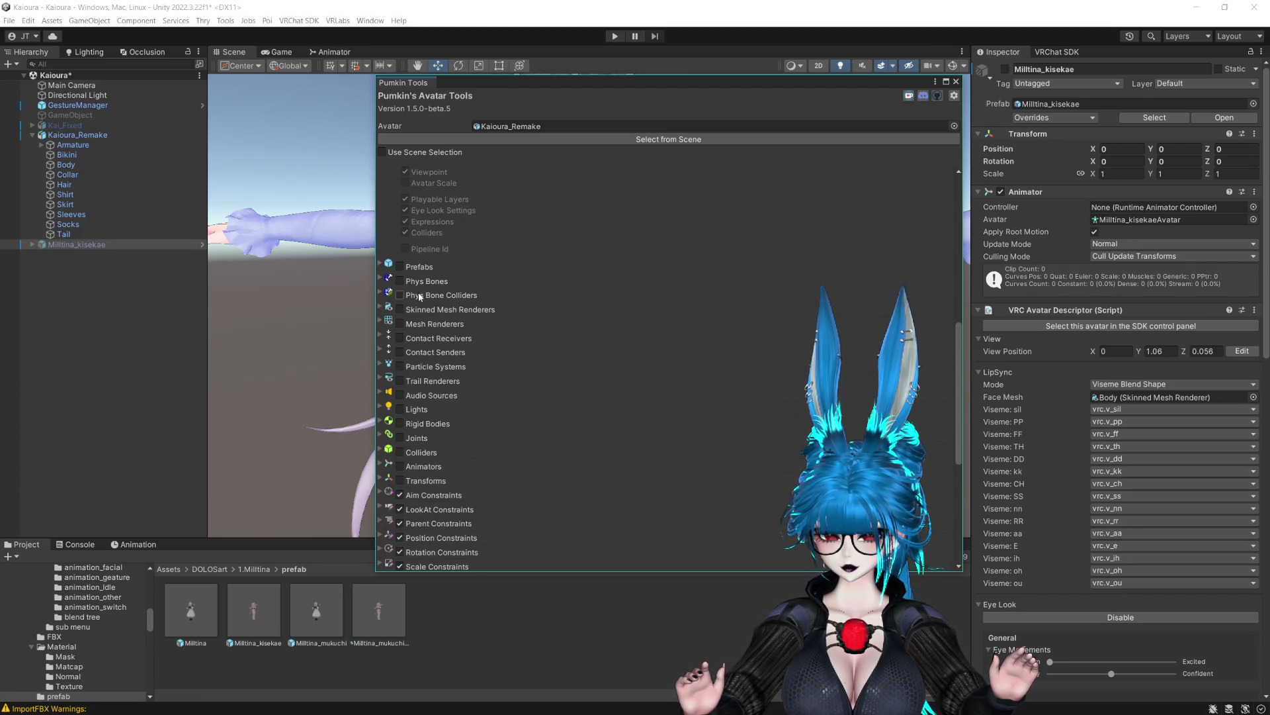
pyautogui.click(401, 295)
pyautogui.click(380, 296)
pyautogui.click(381, 281)
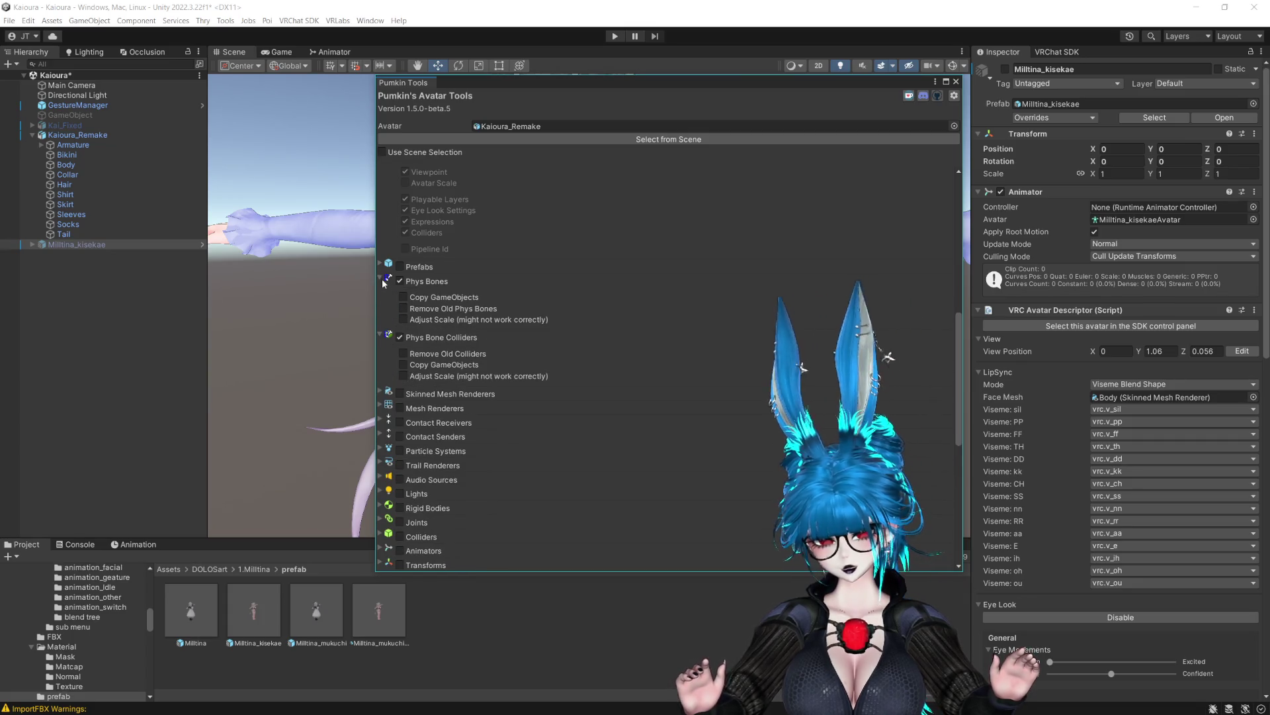
pyautogui.scroll(-10, 610, 354)
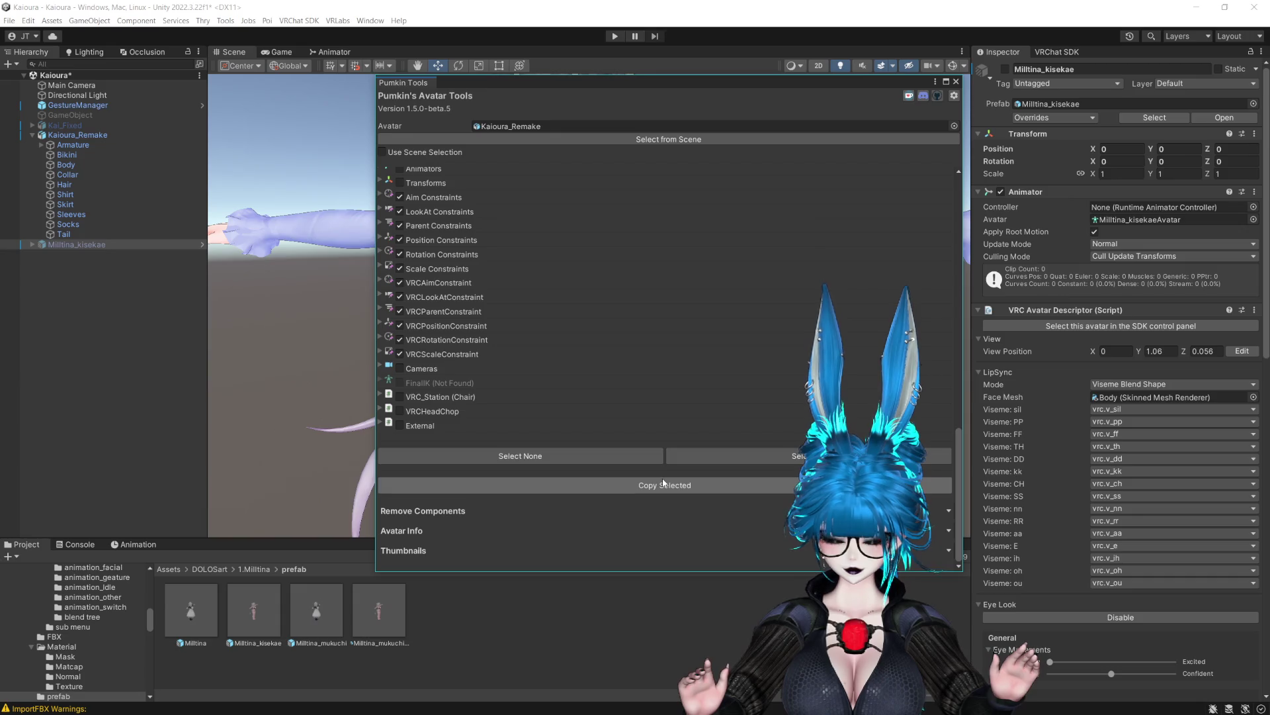
pyautogui.click(955, 83)
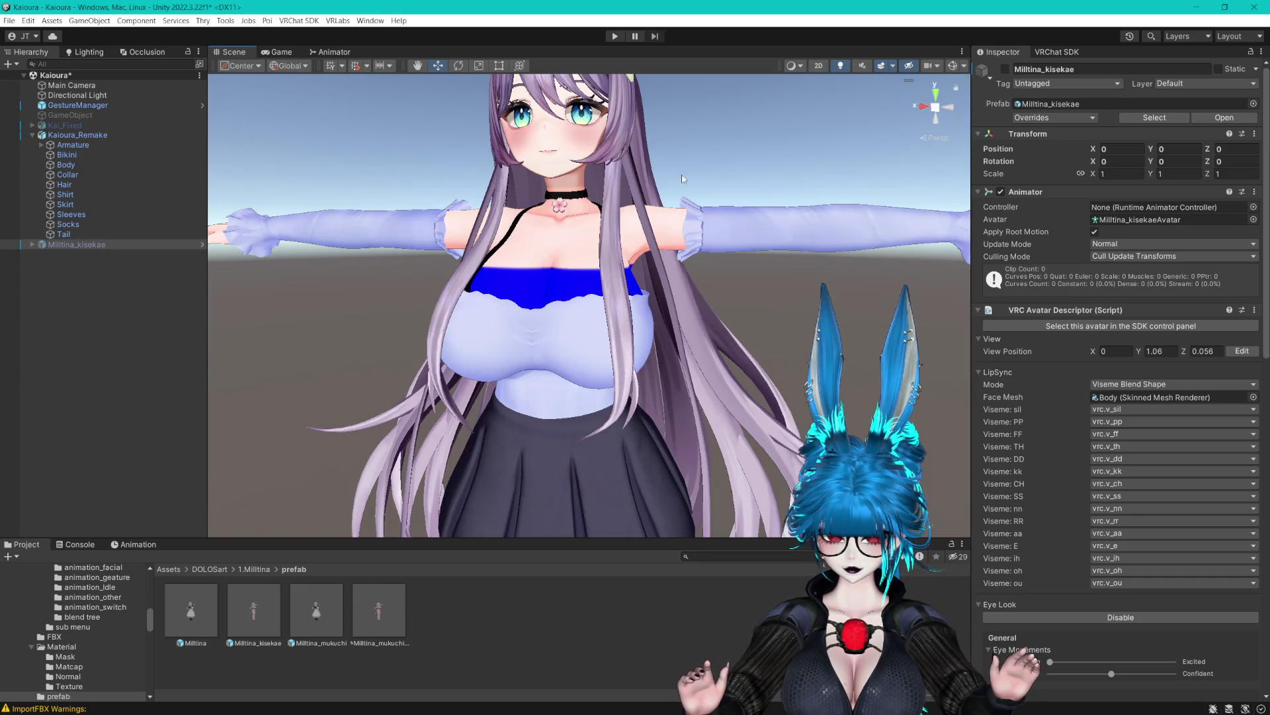
# Frame Kaioura_Remake, expand its Armature and Hips, and inspect the Hips phys bone collider.
pyautogui.click(118, 131)
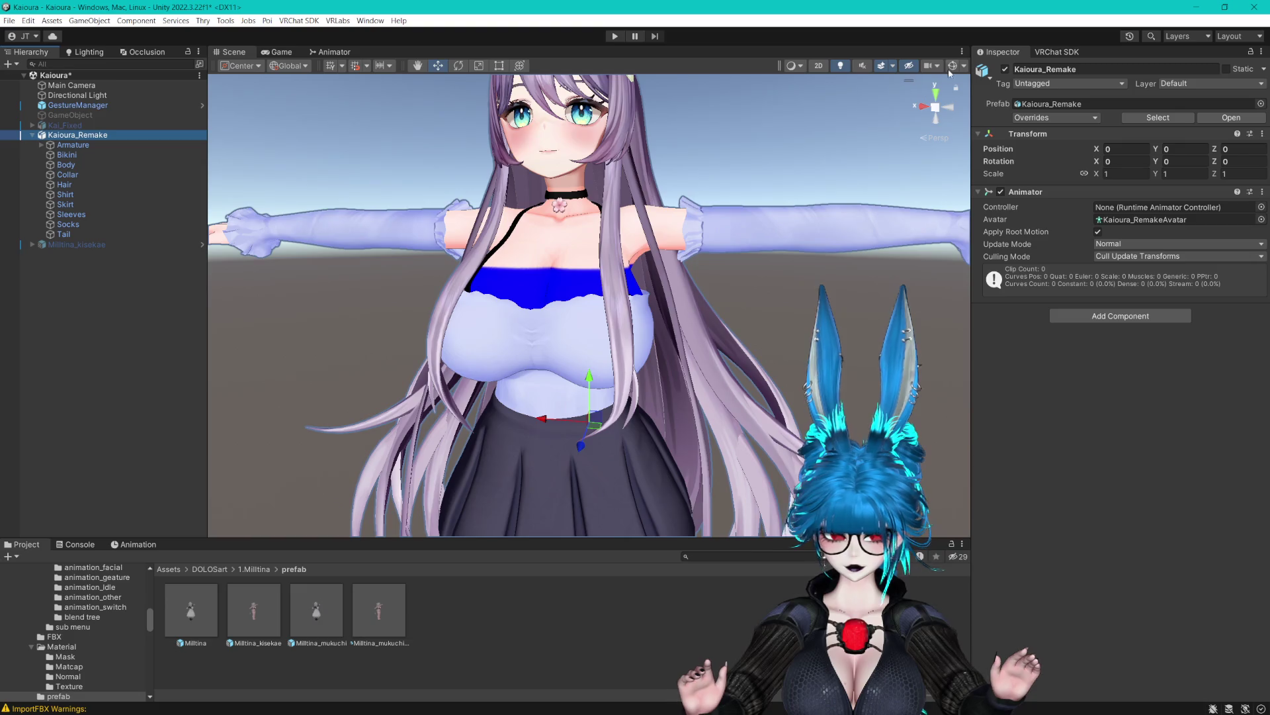
pyautogui.press('f')
pyautogui.scroll(-5, 701, 184)
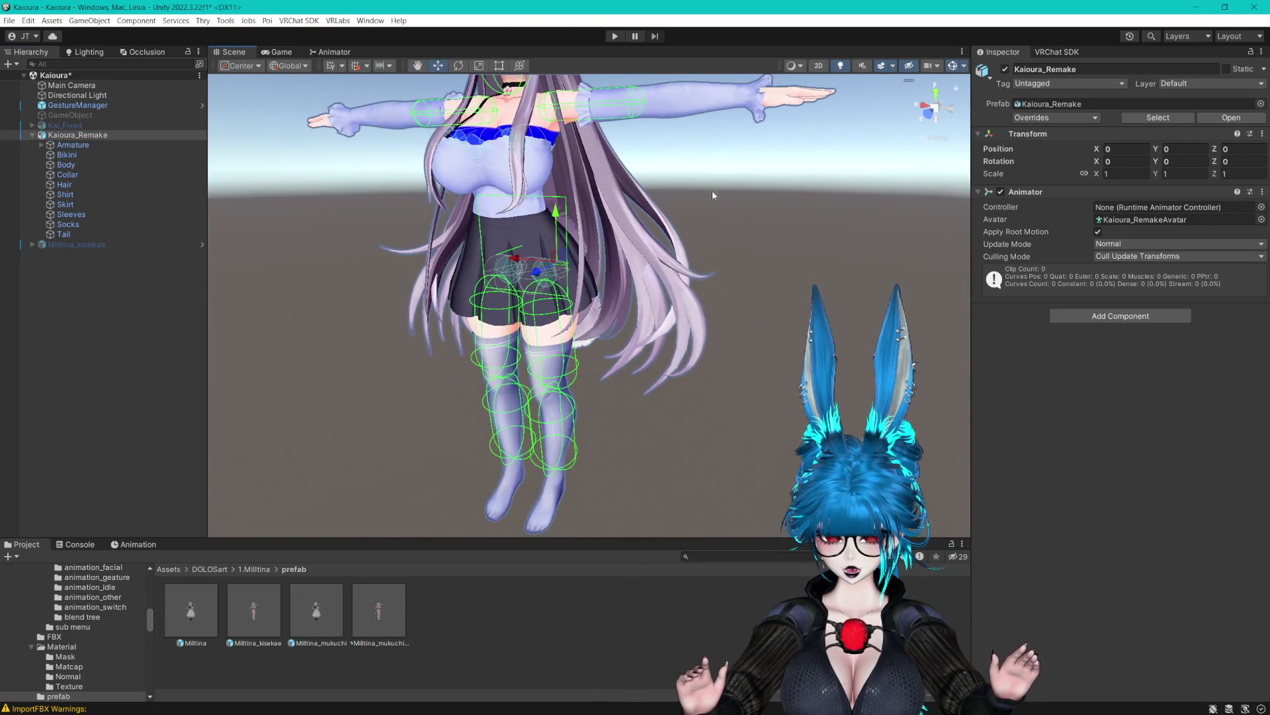
pyautogui.moveTo(713, 192); pyautogui.dragTo(503, 199)
pyautogui.click(40, 145)
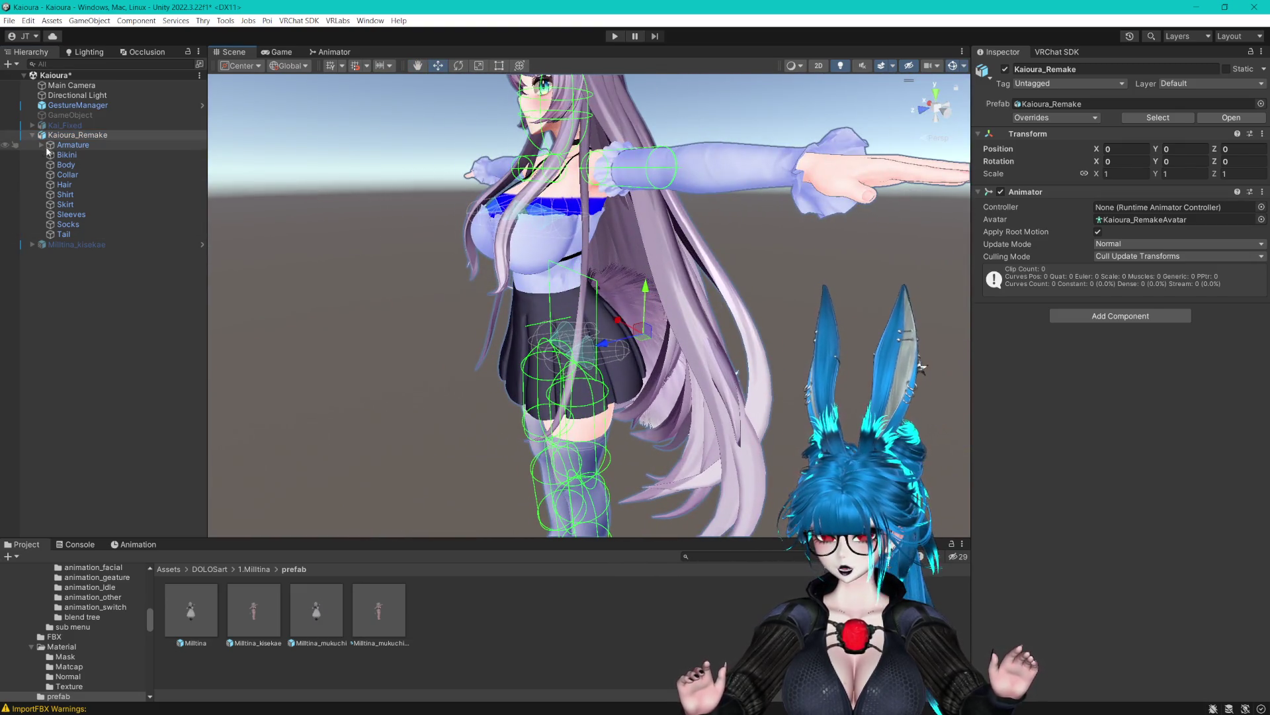
pyautogui.click(60, 145)
pyautogui.click(50, 155)
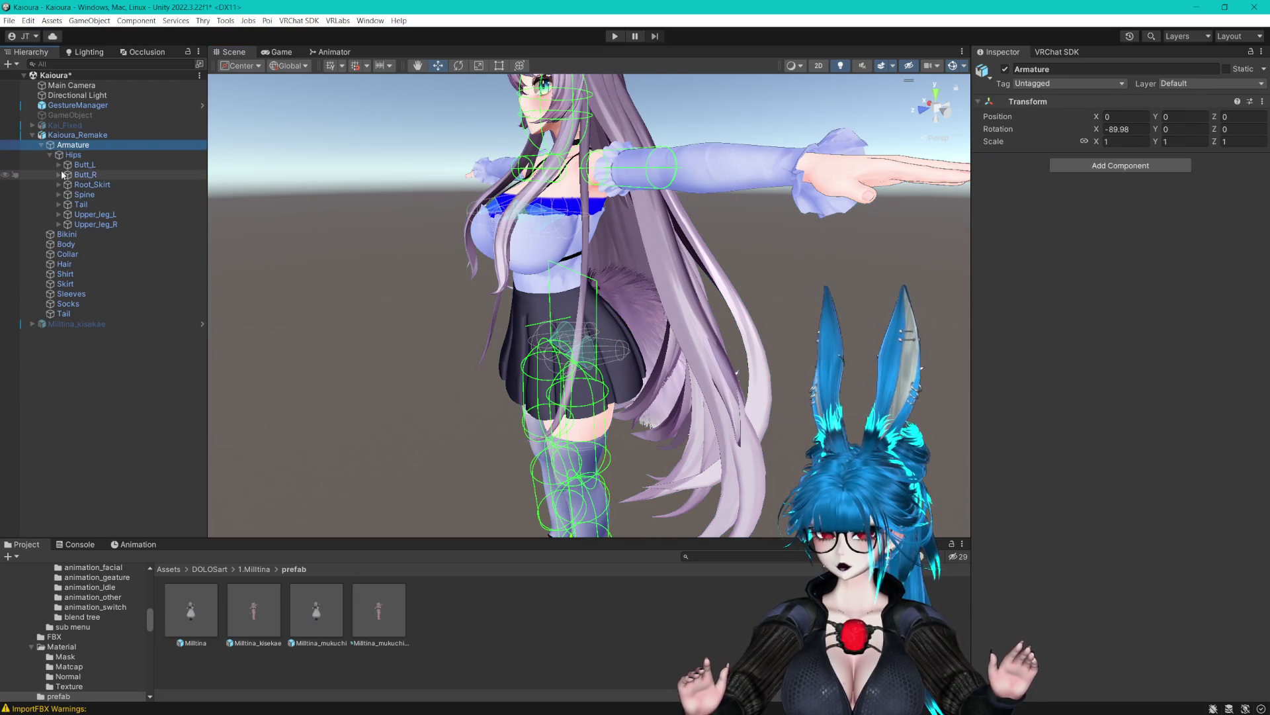
pyautogui.moveTo(345, 201); pyautogui.dragTo(465, 176)
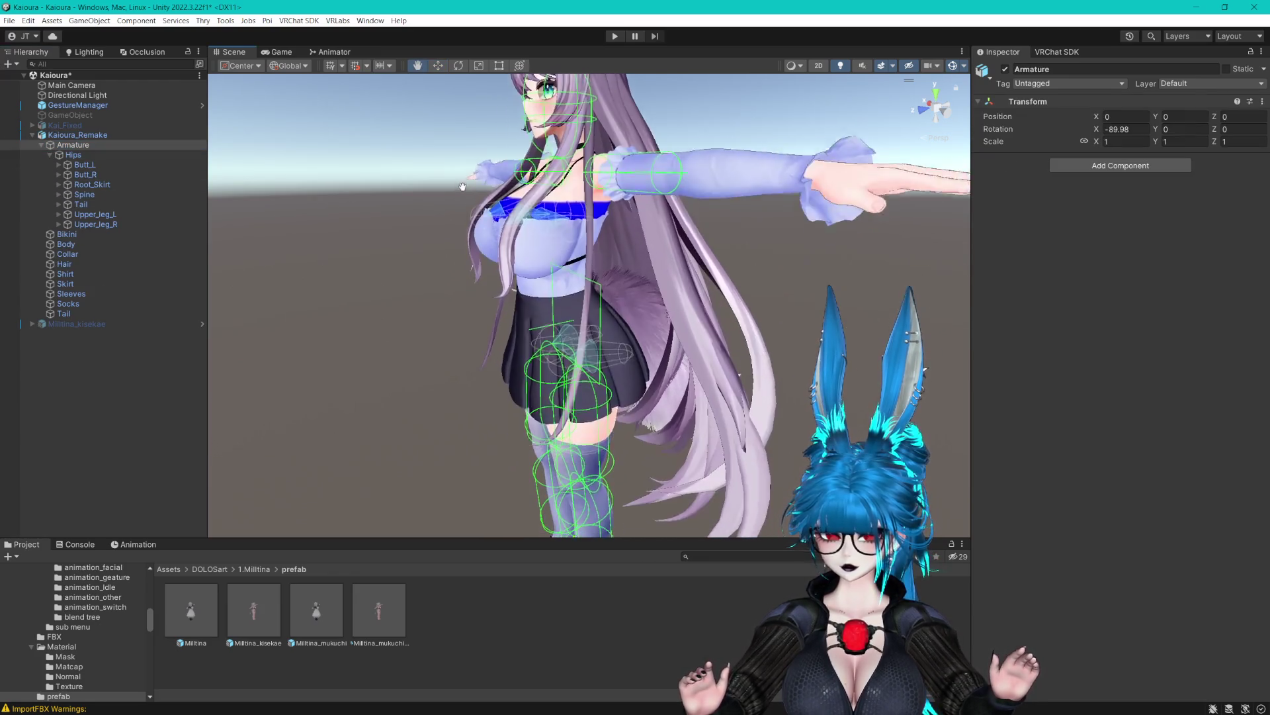
pyautogui.click(59, 195)
pyautogui.click(73, 145)
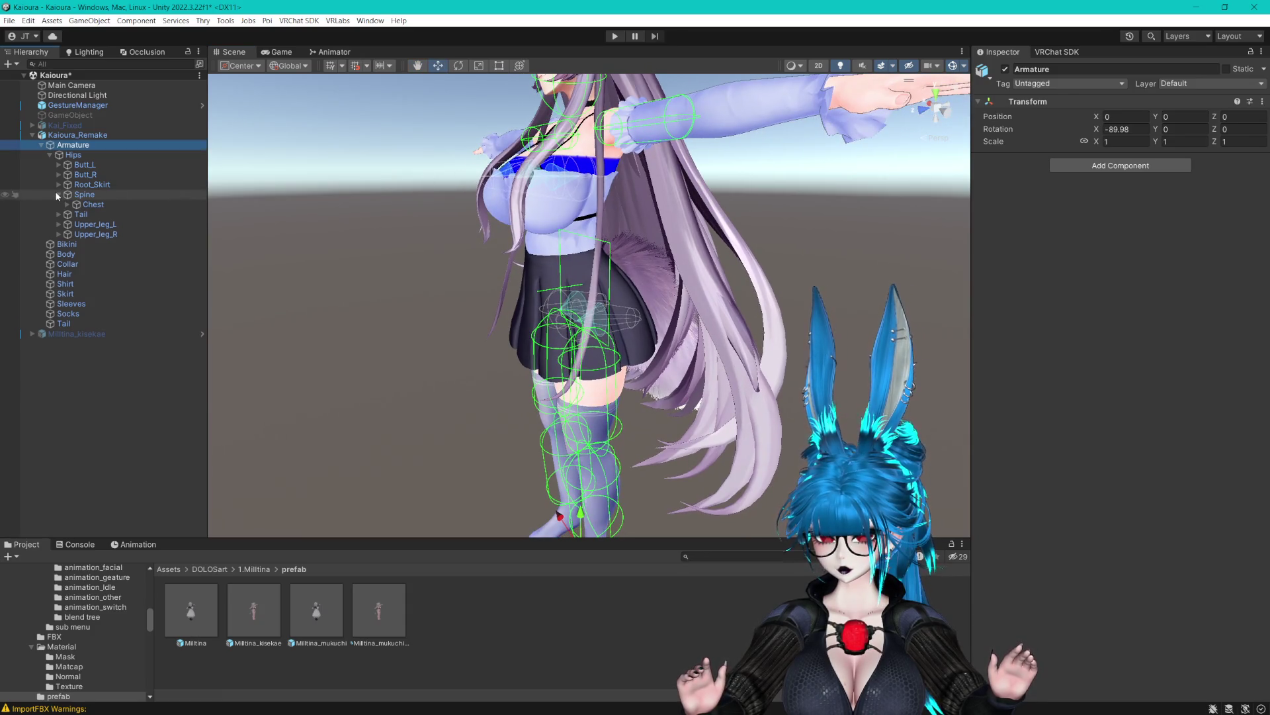
pyautogui.click(74, 154)
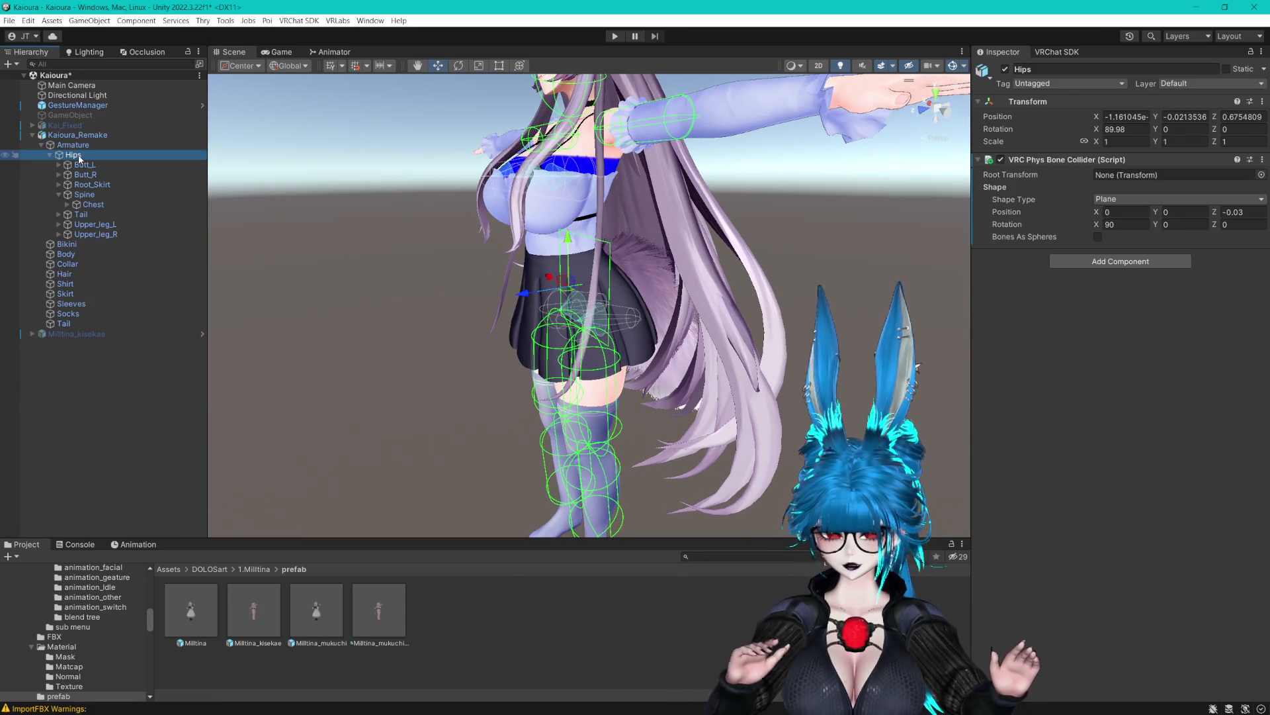
# Inspect the Upper_leg_R, Upper_leg_L, Tail and Root_Skirt bones, then Butt_L's phys bone settings.
pyautogui.click(31, 334)
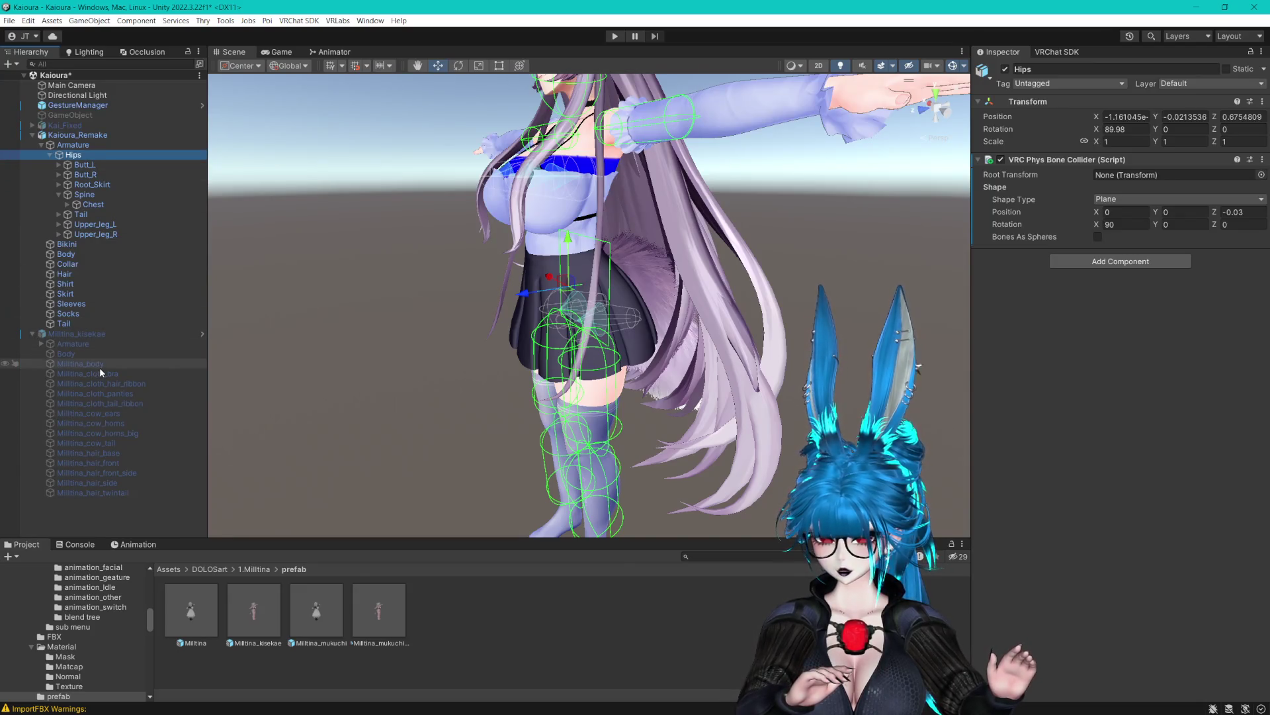
pyautogui.click(30, 334)
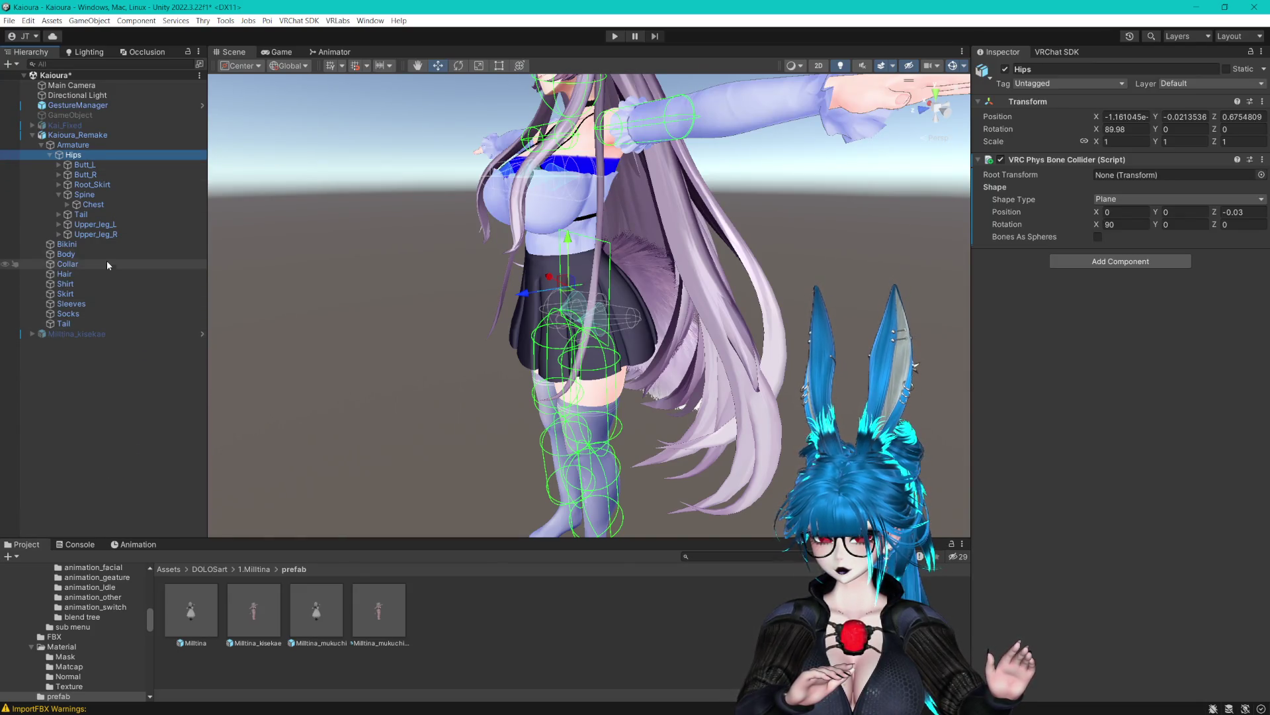
pyautogui.click(95, 235)
pyautogui.click(106, 225)
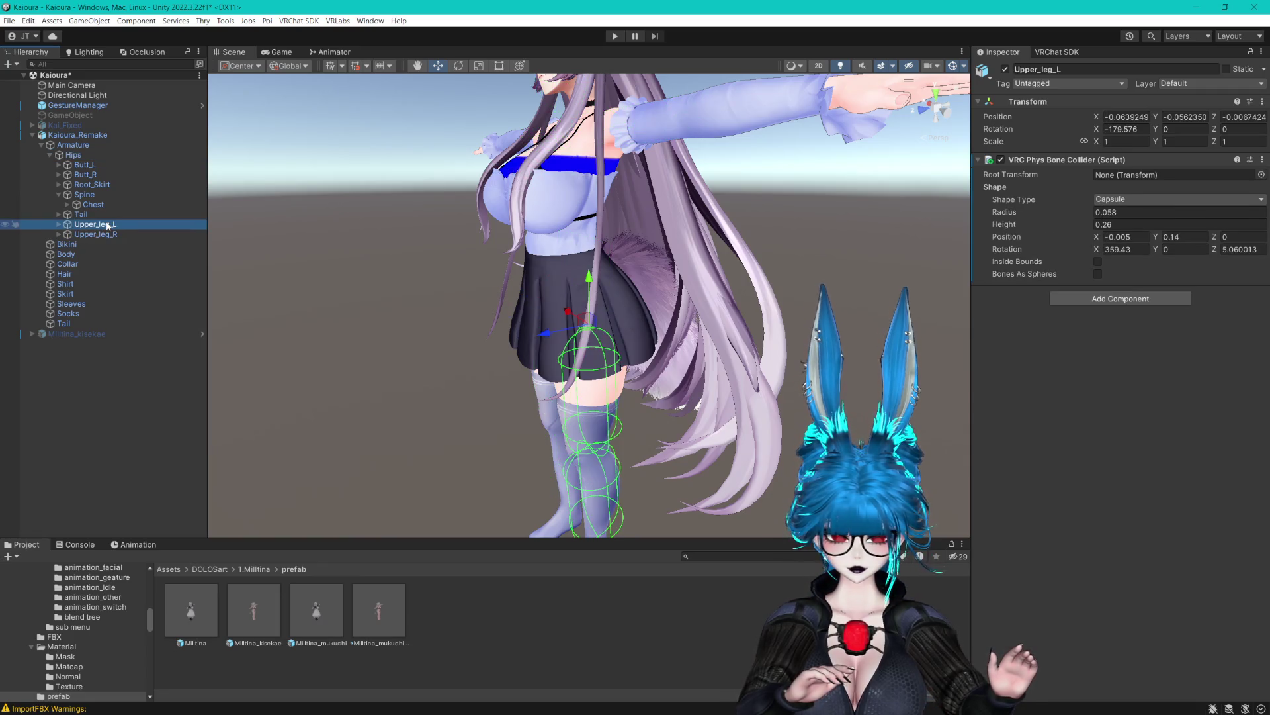
pyautogui.click(111, 215)
pyautogui.doubleClick(126, 186)
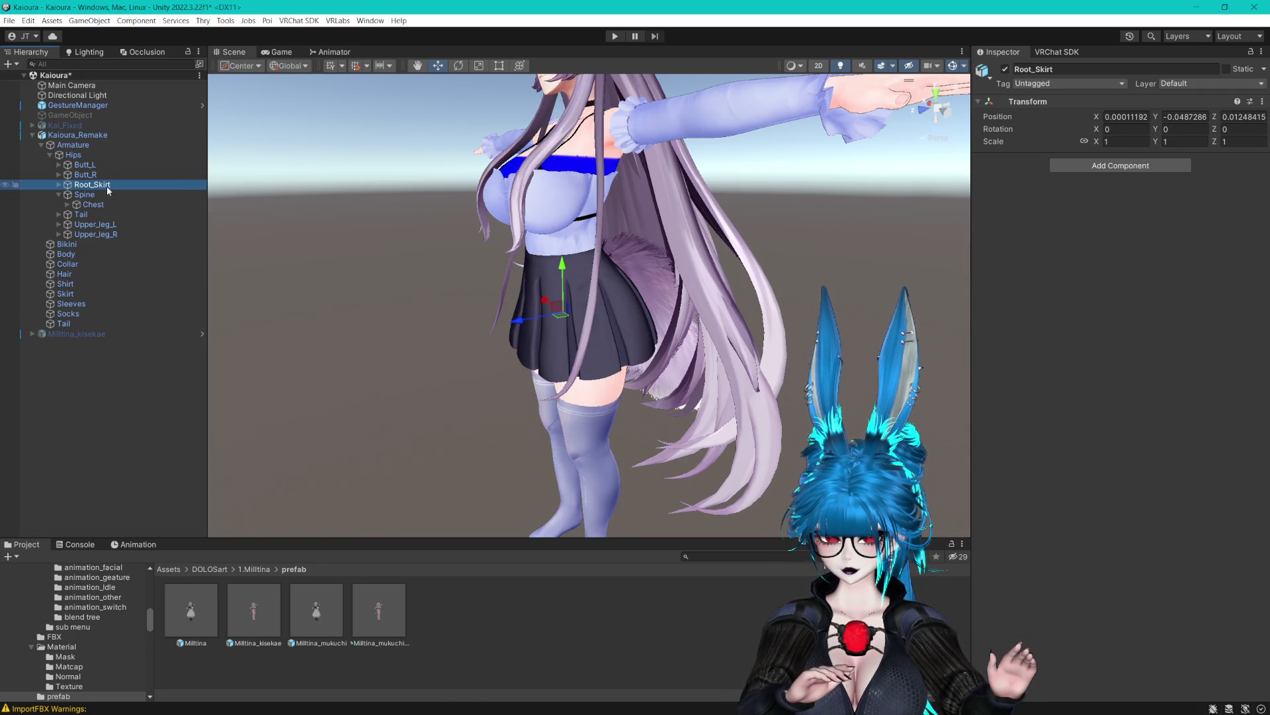
pyautogui.click(99, 164)
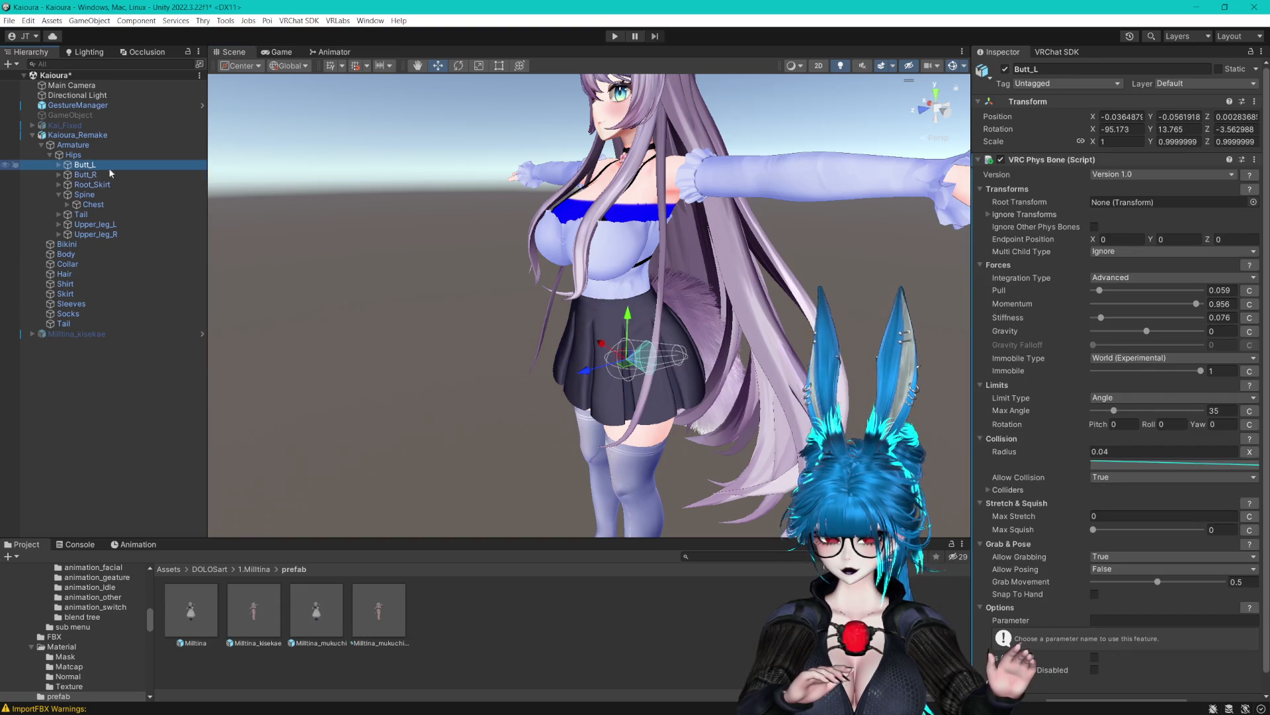
pyautogui.press('f')
pyautogui.click(84, 165)
# Dismiss the CATS warning, show the armature bones and select Root_Skirt in the bone hierarchy.
pyautogui.click(85, 184)
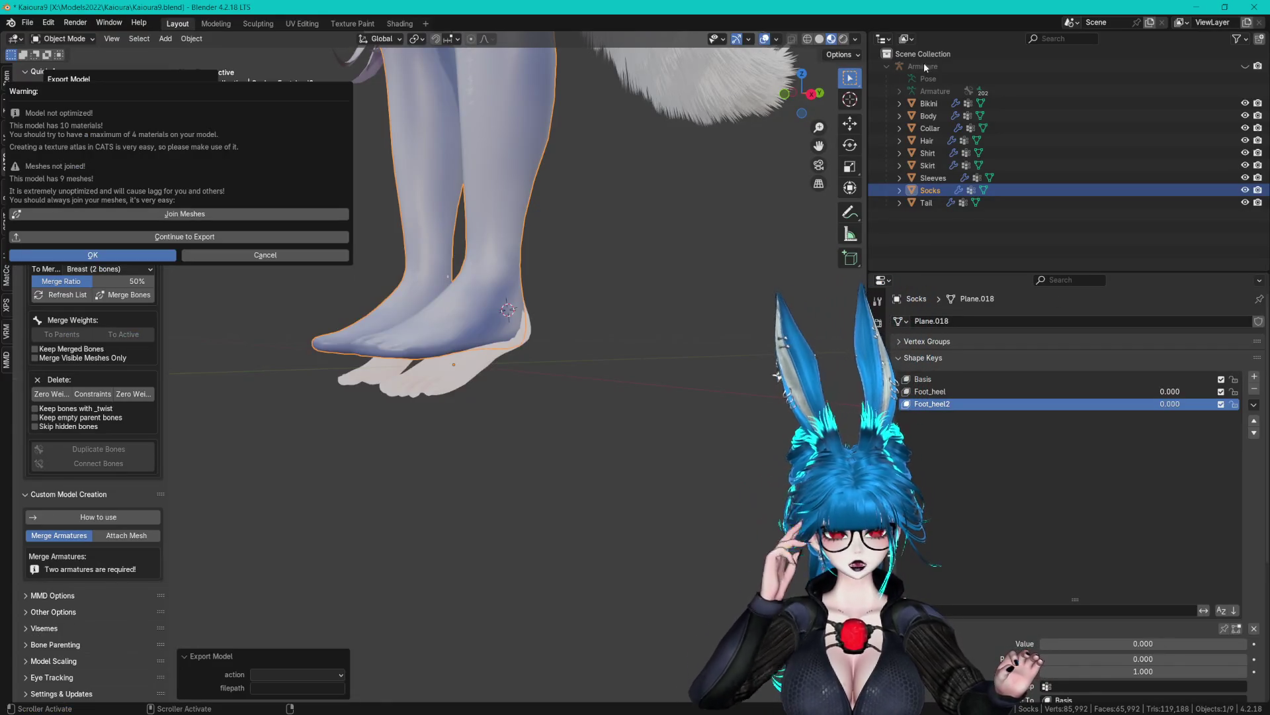
pyautogui.press('Escape')
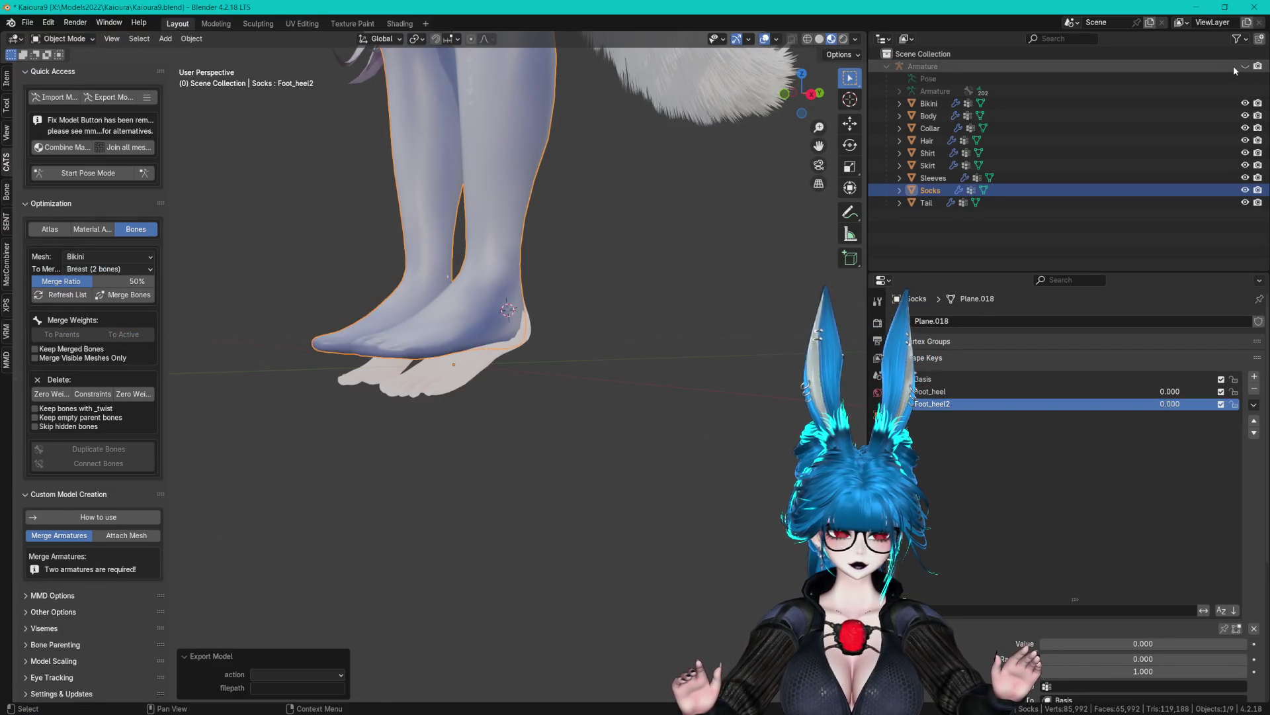
pyautogui.click(1244, 66)
pyautogui.click(901, 90)
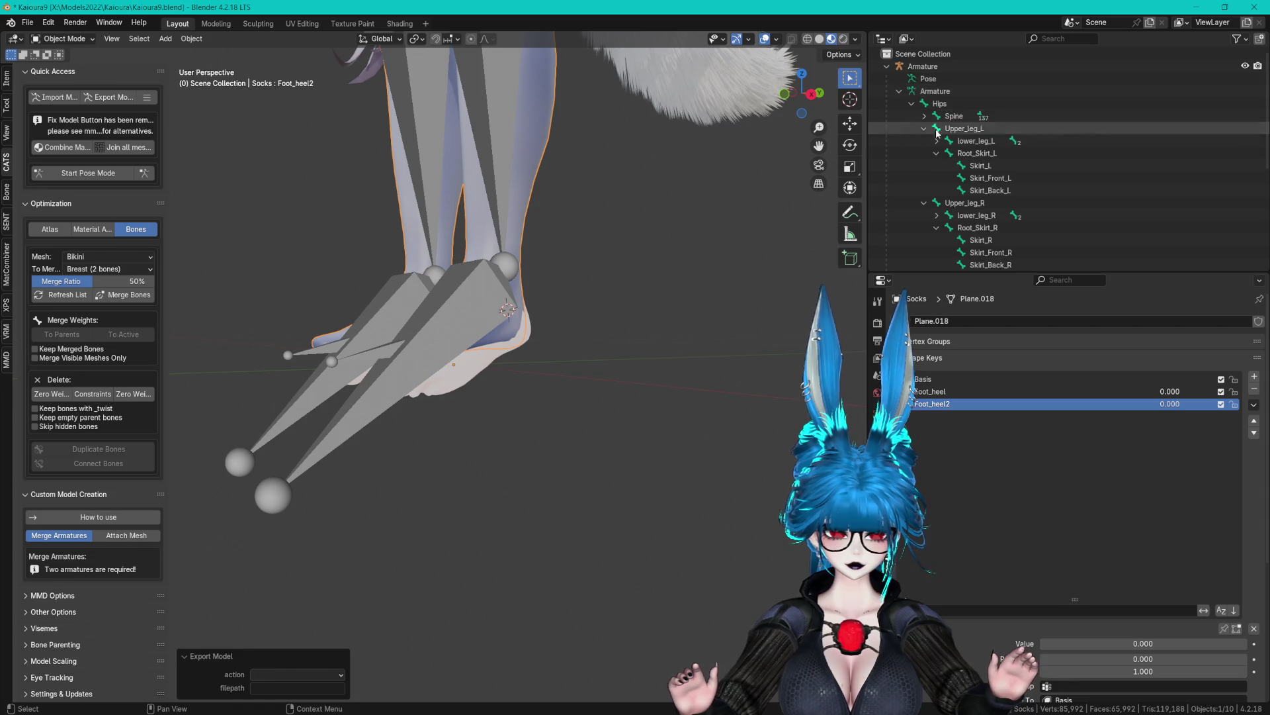
pyautogui.keyDown('shift'); pyautogui.click(912, 104); pyautogui.keyUp('shift')
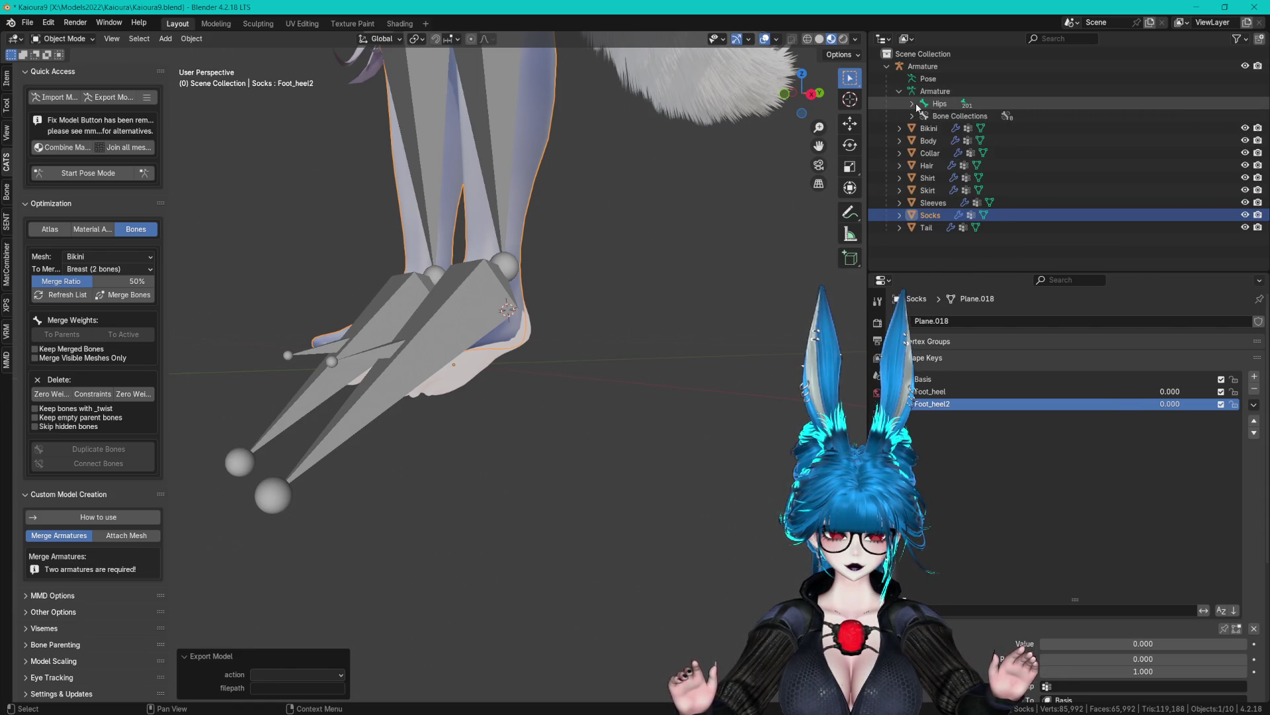
pyautogui.click(912, 104)
pyautogui.click(961, 178)
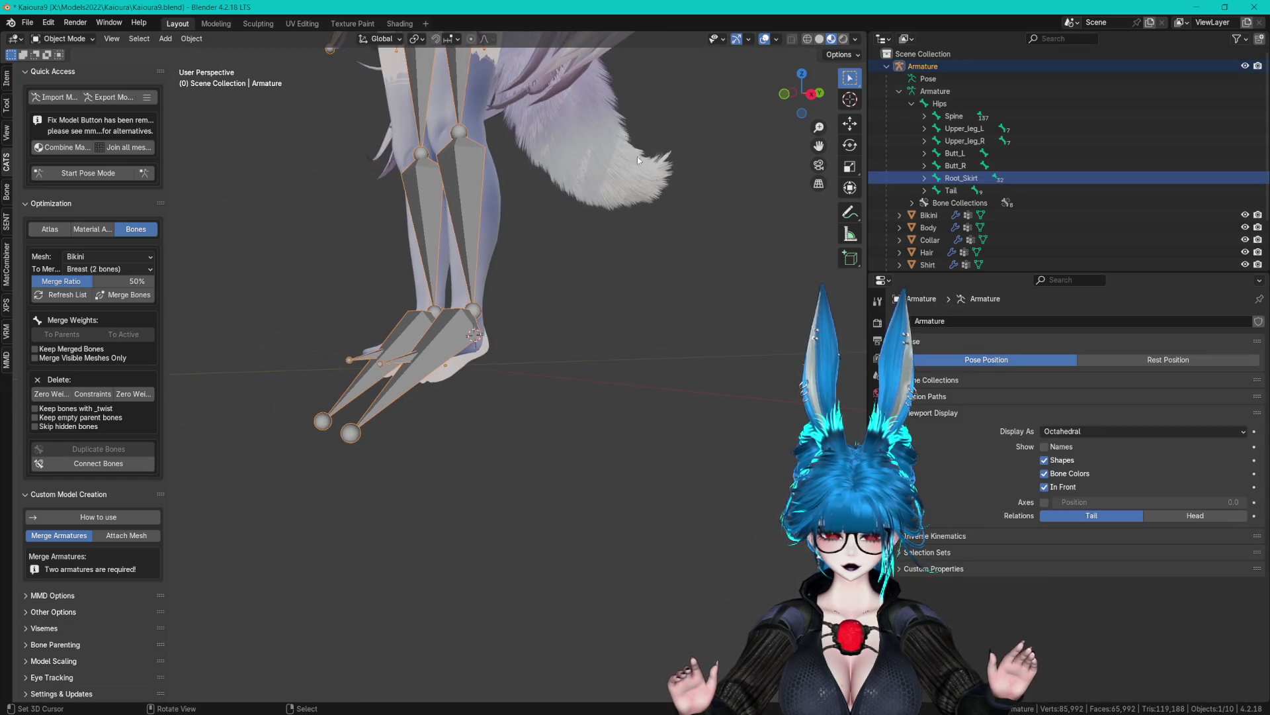
# In Pose Mode, unhide the skirt bone collection, move the skirt bones aside and circle-select them.
pyautogui.click(134, 174)
pyautogui.scroll(-5, 546, 199)
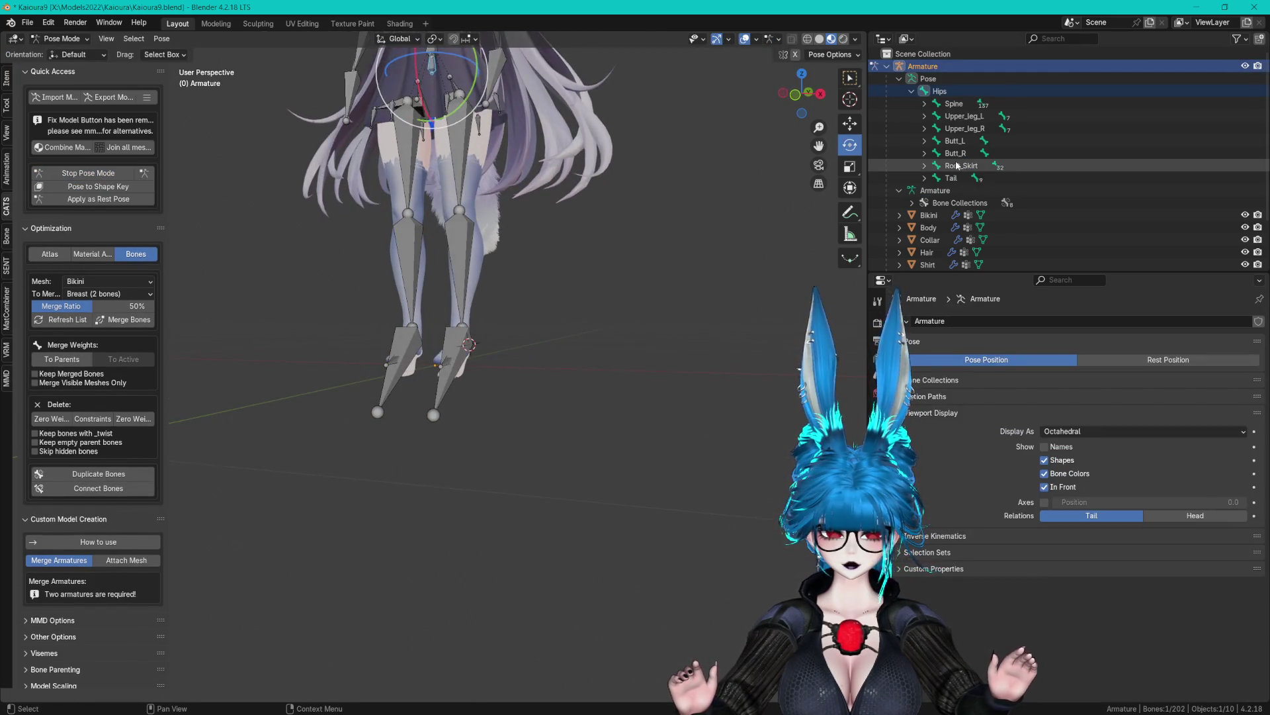
pyautogui.scroll(5, 622, 229)
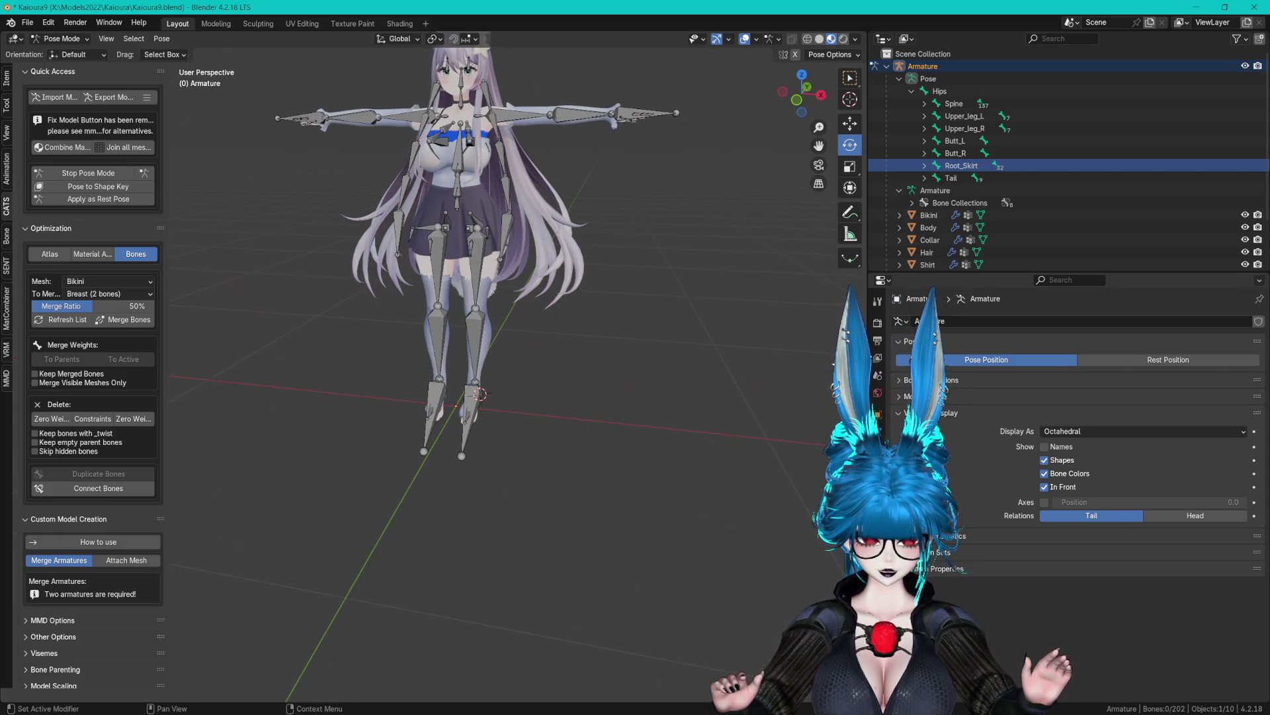
pyautogui.click(1191, 380)
pyautogui.click(1221, 402)
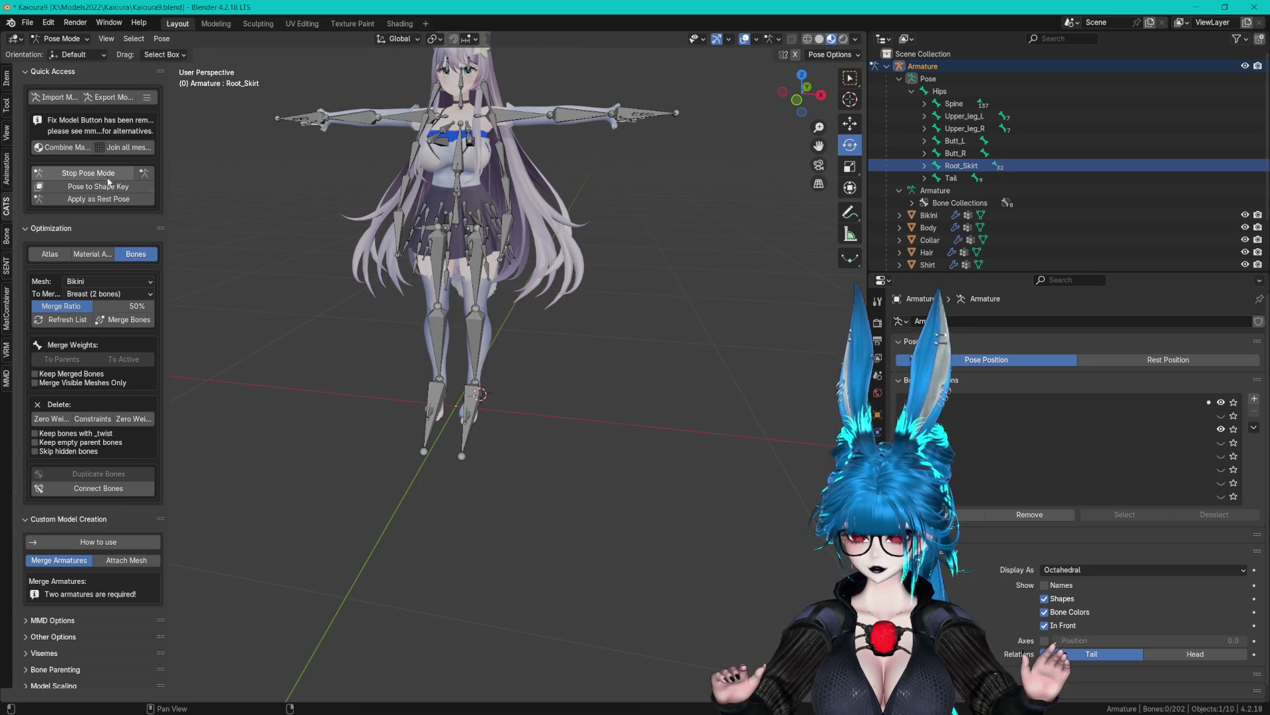
pyautogui.click(962, 166)
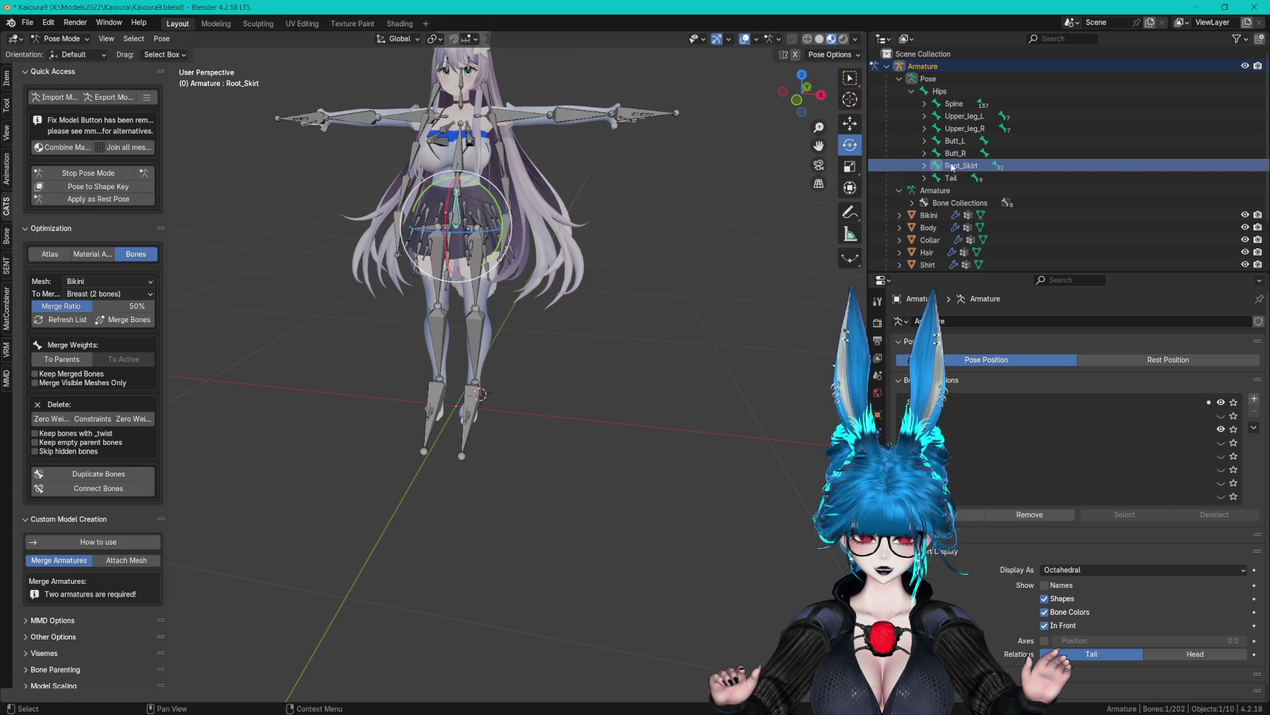
pyautogui.press('g')
pyautogui.click(682, 291)
pyautogui.hotkey('alt', 'a')
pyautogui.press('c')
pyautogui.click(682, 291)
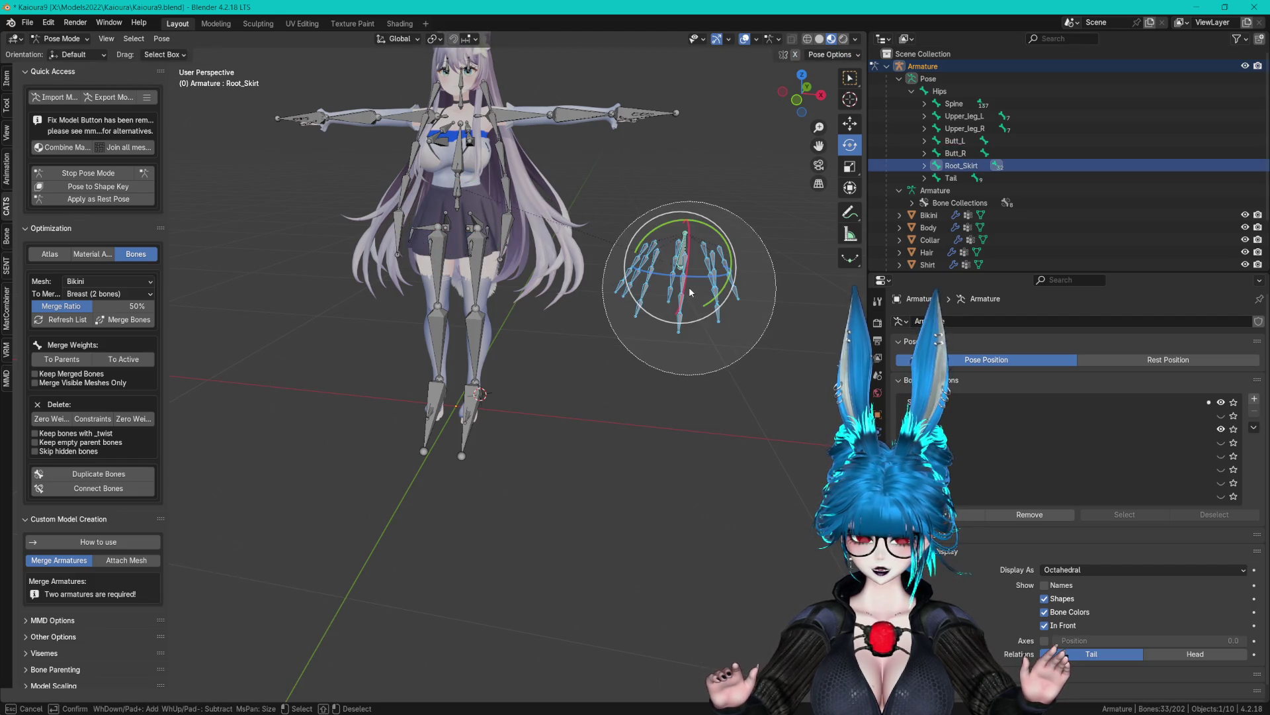
# Merge the 33 skirt bones' weights into their parents, leave Pose Mode and export to the Kai folder.
pyautogui.click(62, 359)
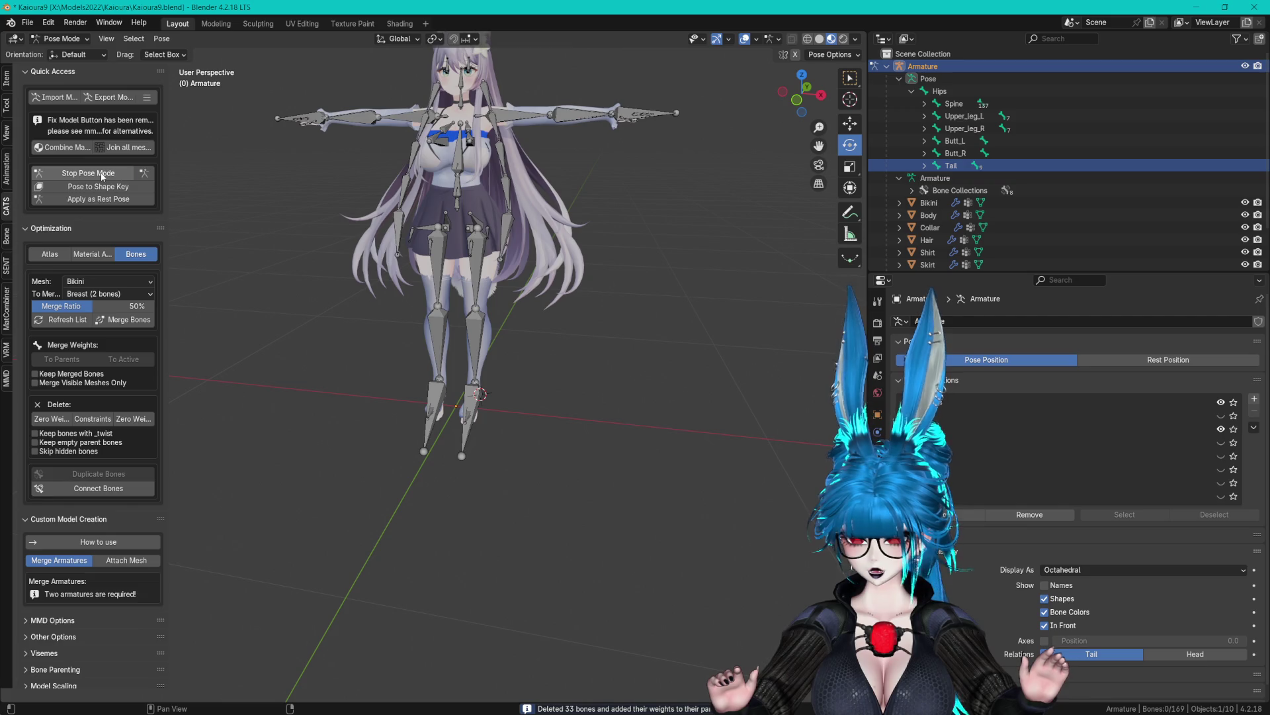
pyautogui.click(88, 173)
pyautogui.click(109, 97)
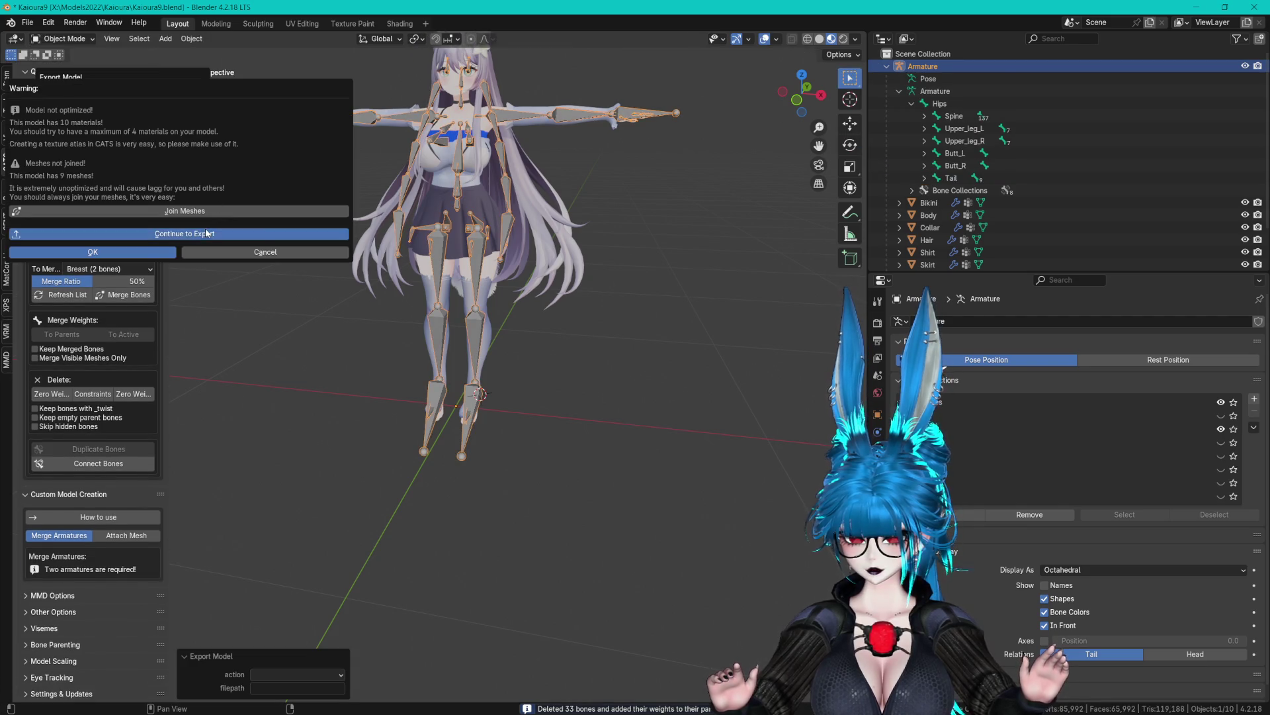
pyautogui.click(198, 234)
pyautogui.click(309, 457)
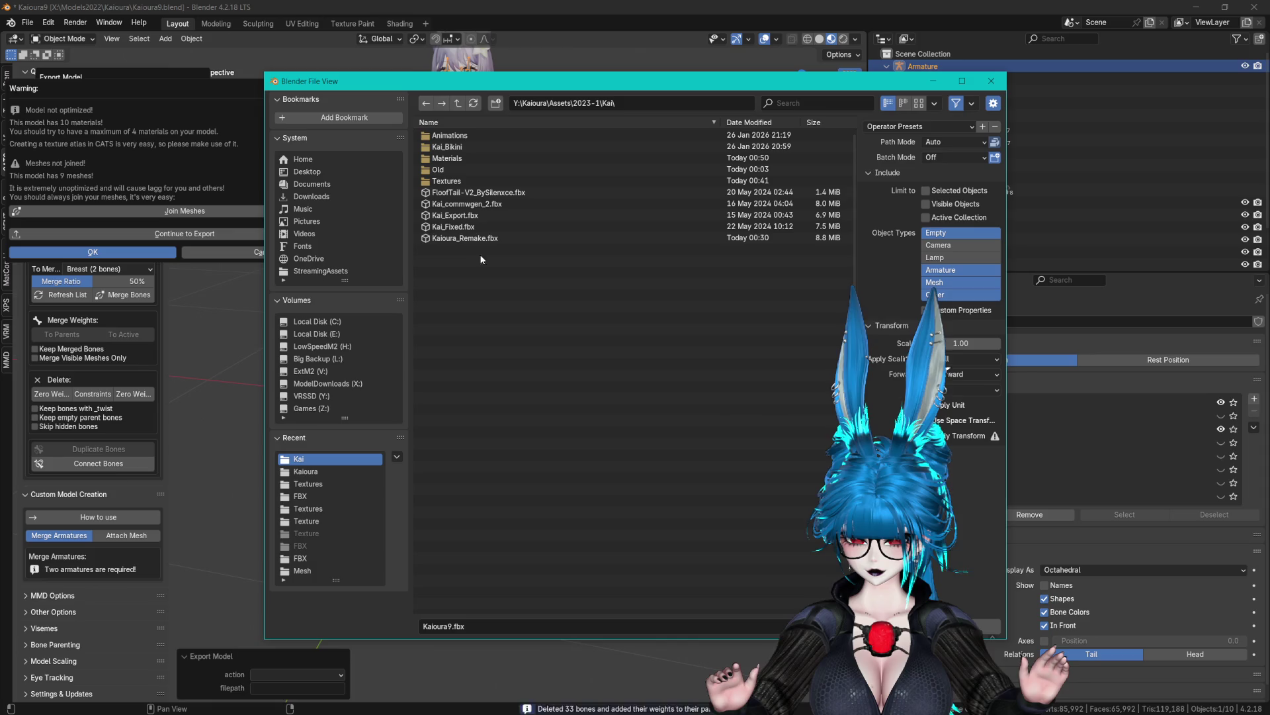
# Pick Kaioura_Remake.fbx as the export file, then briefly check Unity before returning to Blender.
pyautogui.click(512, 238)
pyautogui.press('Return')
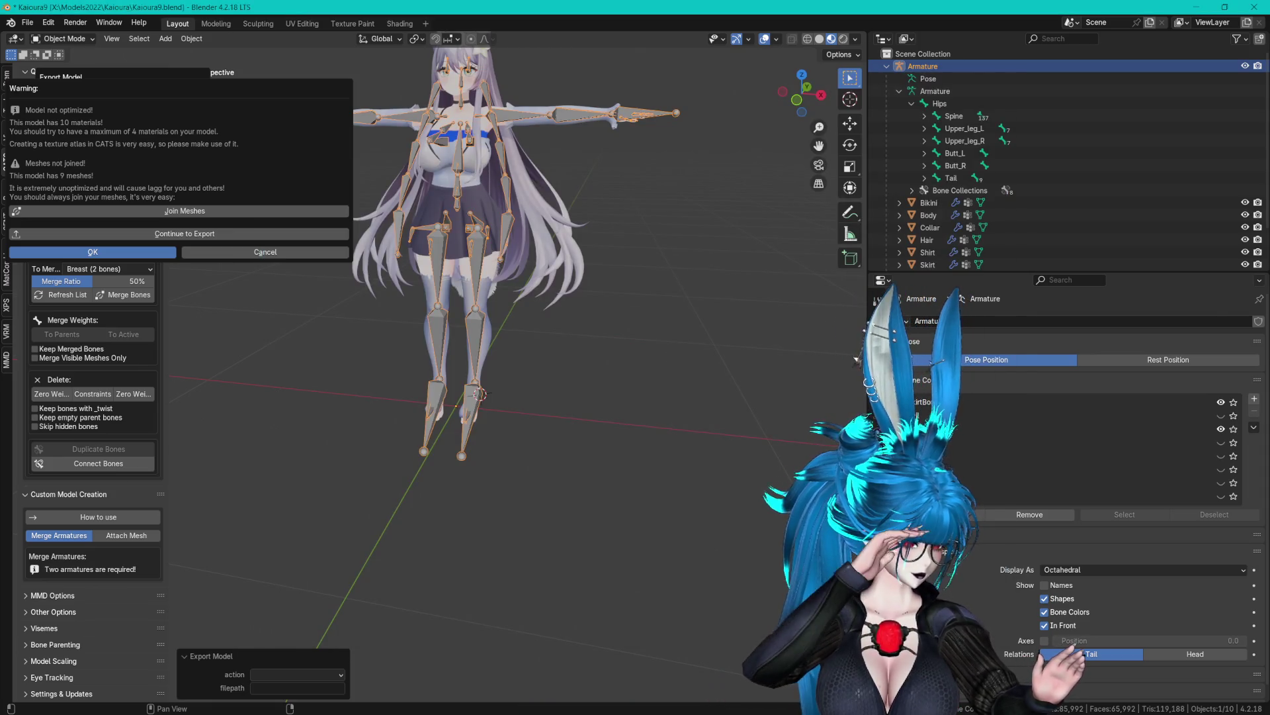
pyautogui.hotkey('alt', 'Tab')
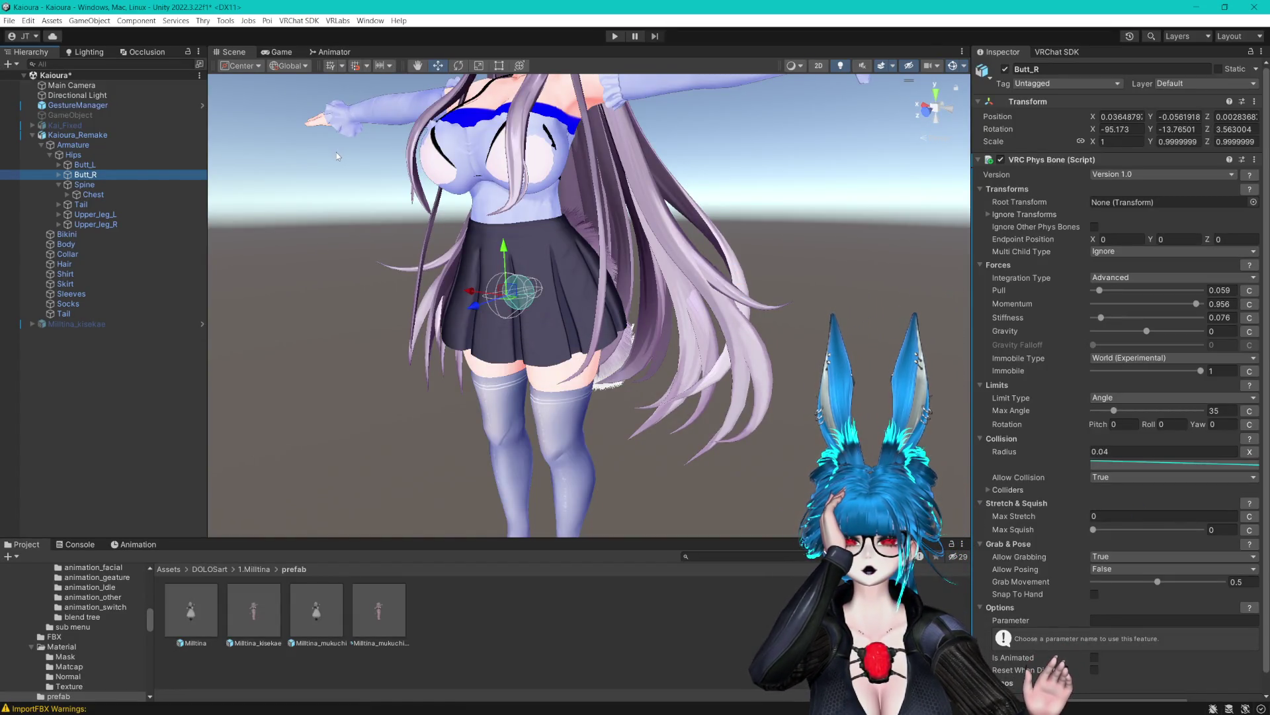
pyautogui.hotkey('alt', 'Tab')
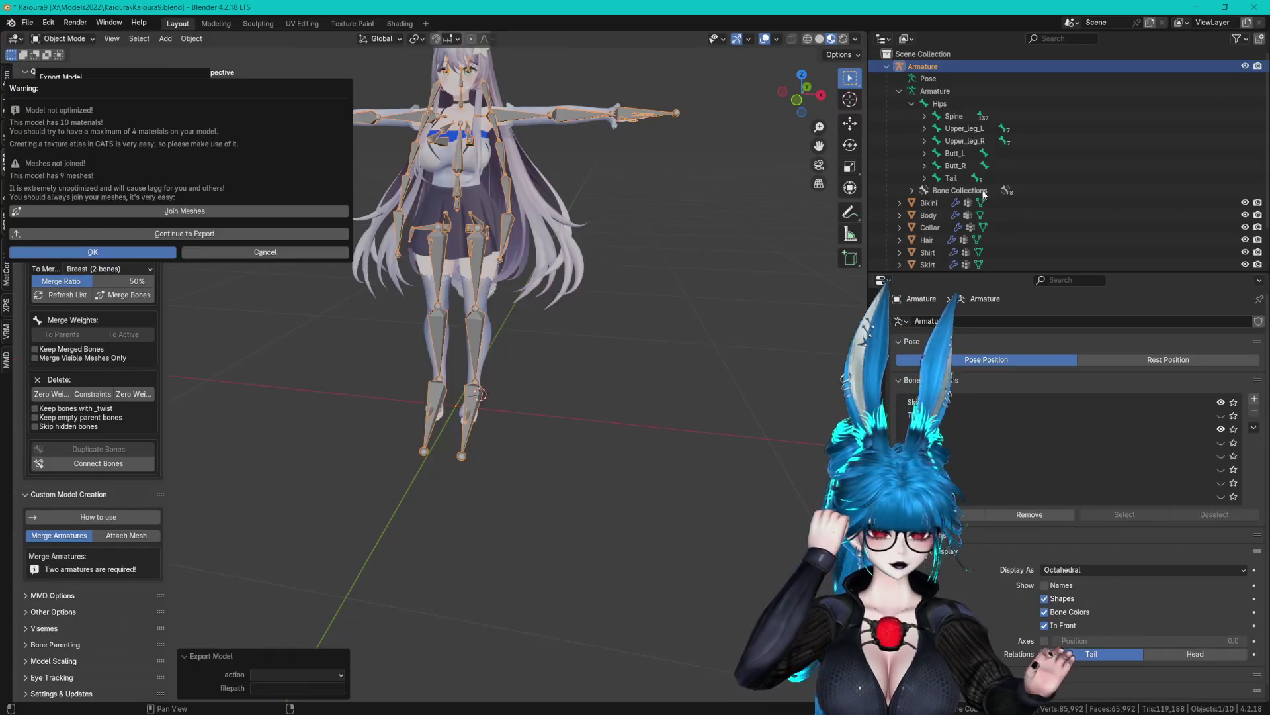
# Dismiss the CATS export warning and compare shape keys on the Body, Bikini and Shirt meshes.
pyautogui.click(900, 91)
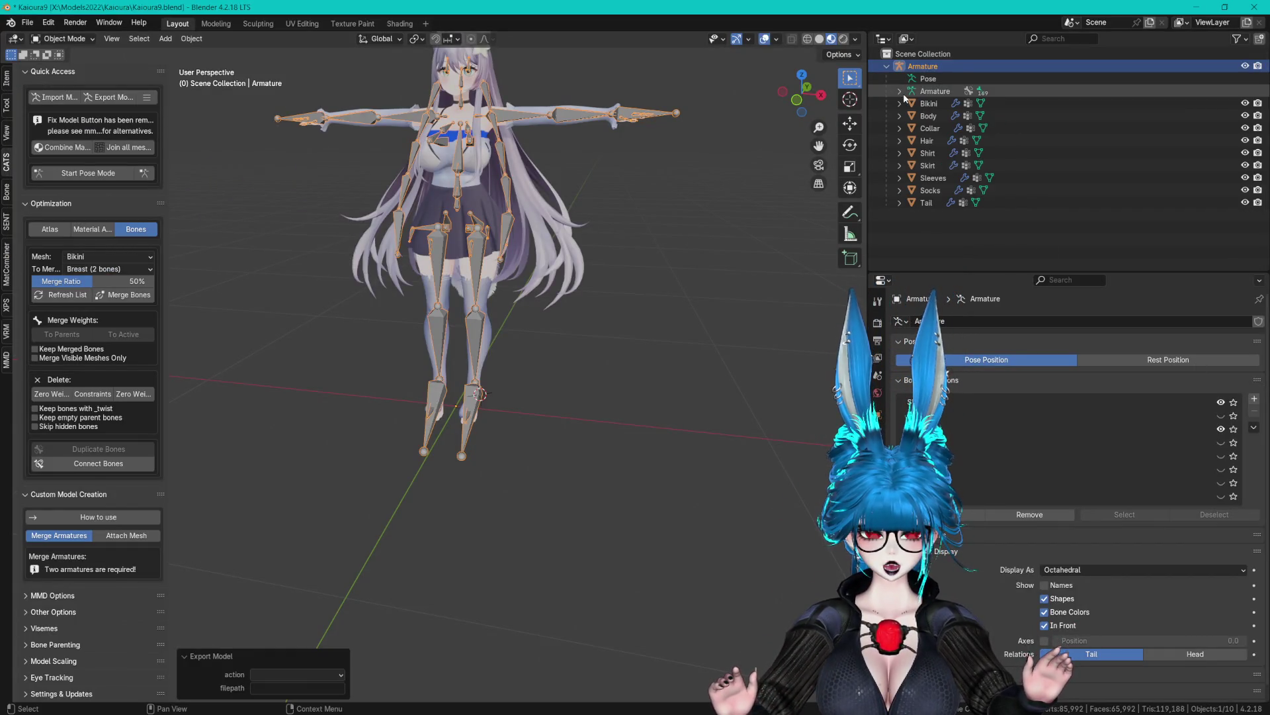
pyautogui.click(933, 115)
pyautogui.click(930, 104)
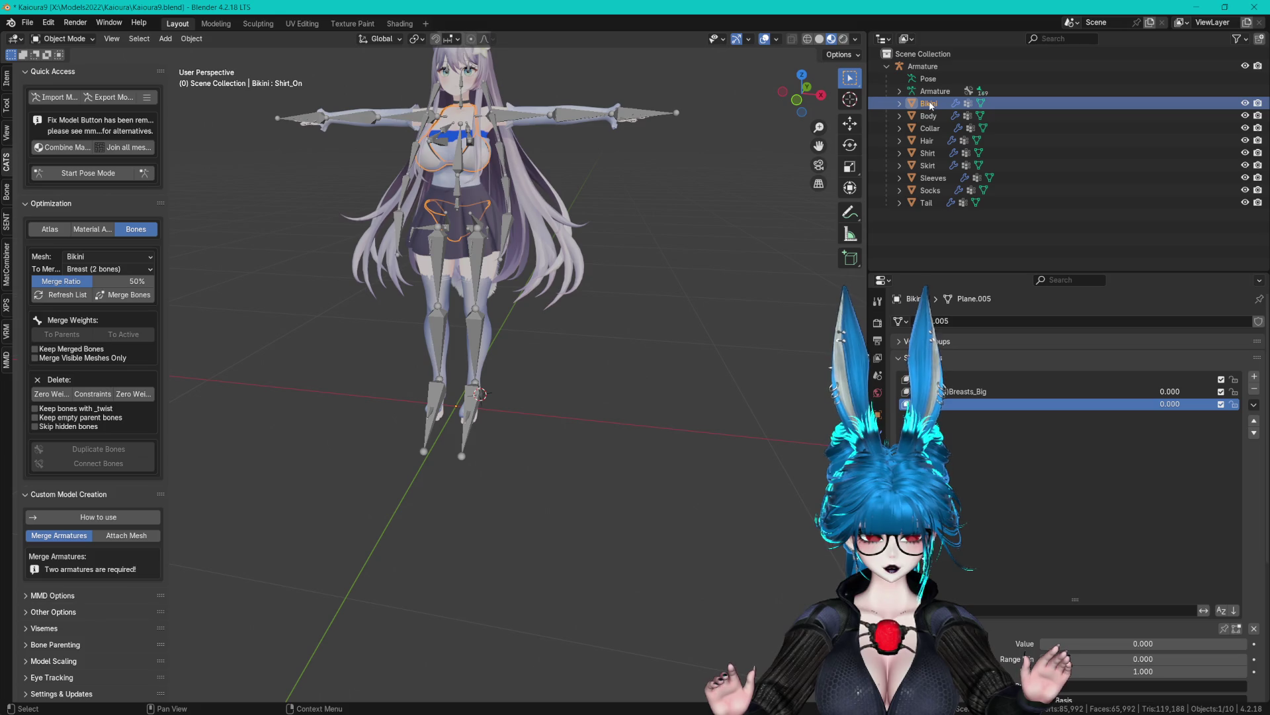
pyautogui.click(933, 155)
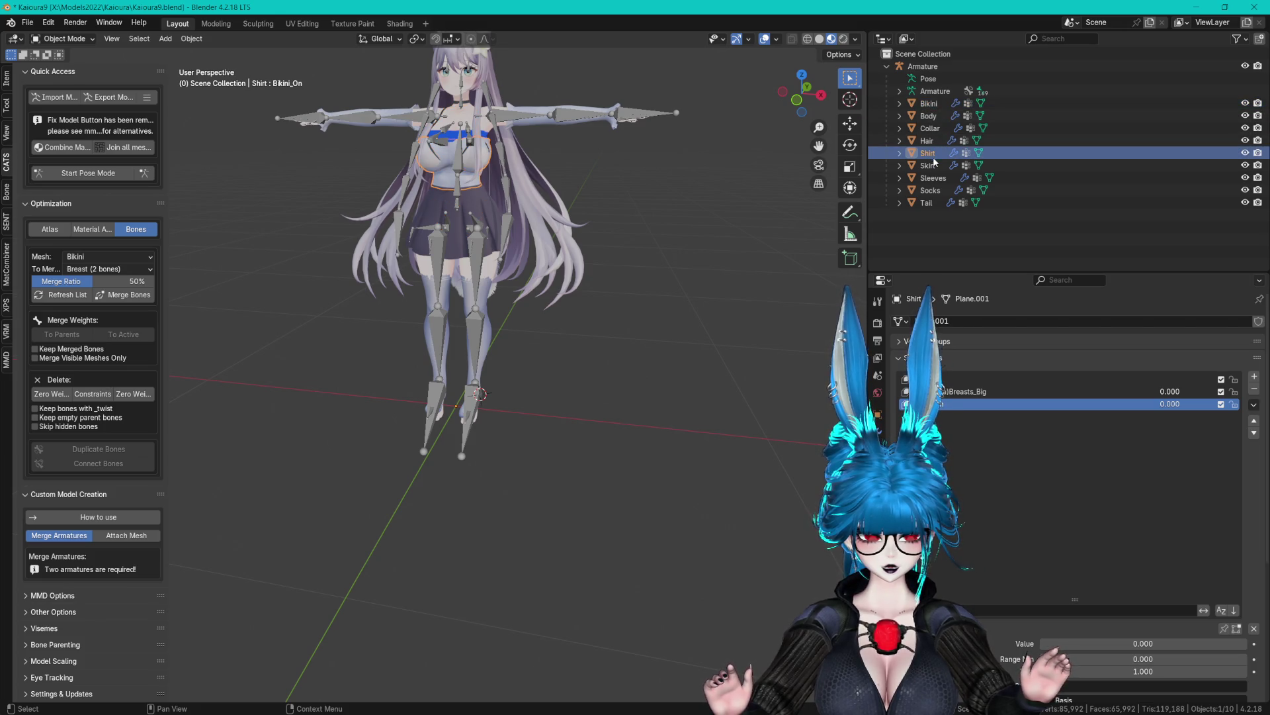
pyautogui.click(929, 116)
pyautogui.click(930, 105)
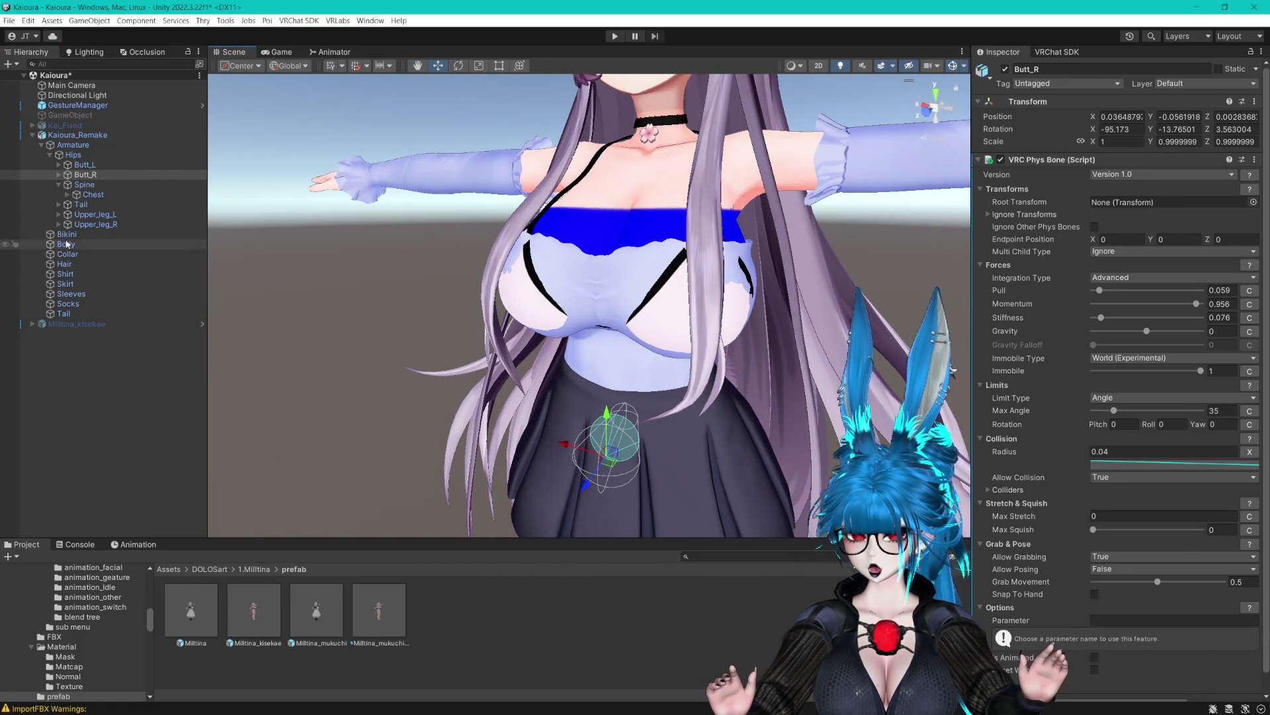
# Look over Body's blendshapes, then set the Bikini's Shirt_On blendshape to 100.
pyautogui.click(106, 244)
pyautogui.click(980, 227)
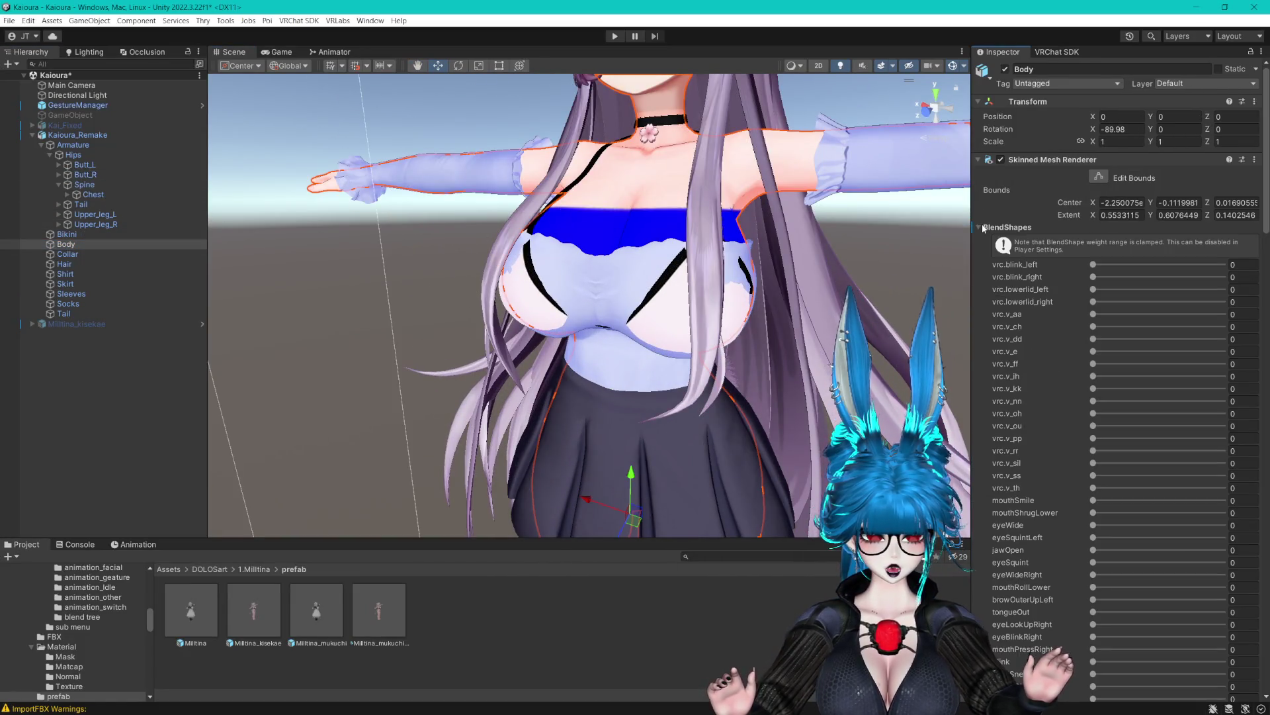
pyautogui.scroll(-10, 986, 235)
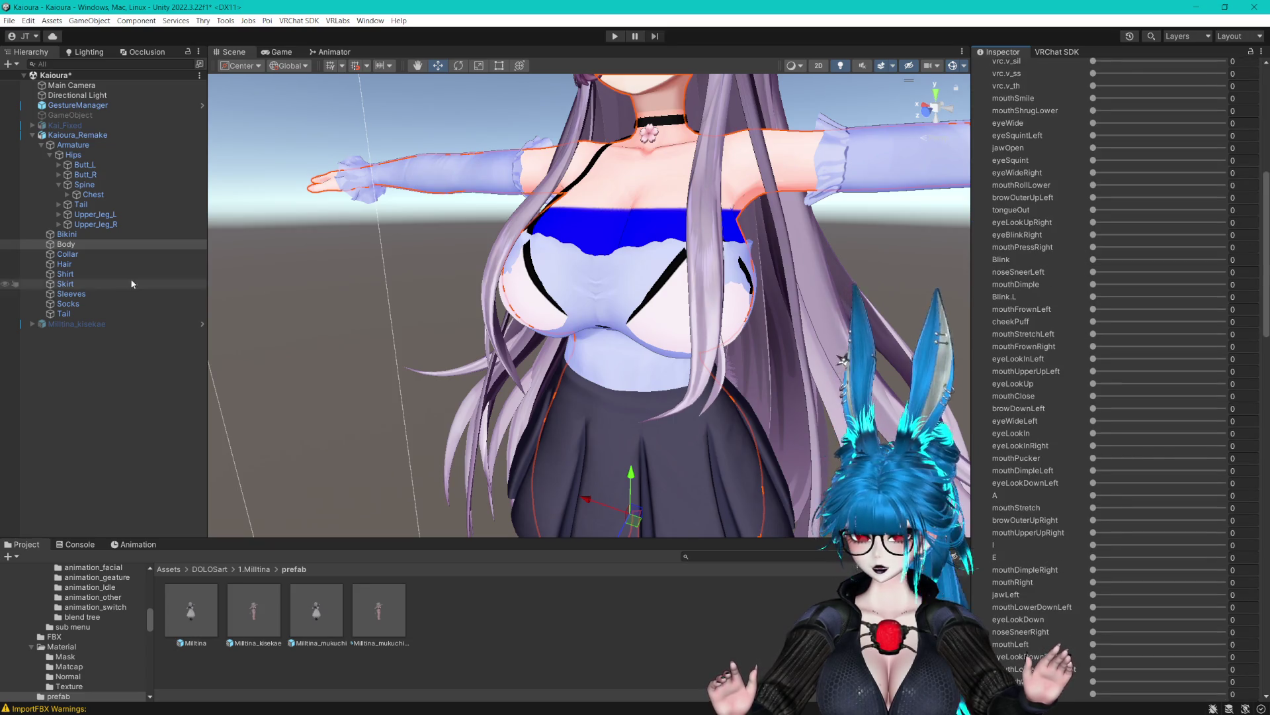
pyautogui.click(76, 236)
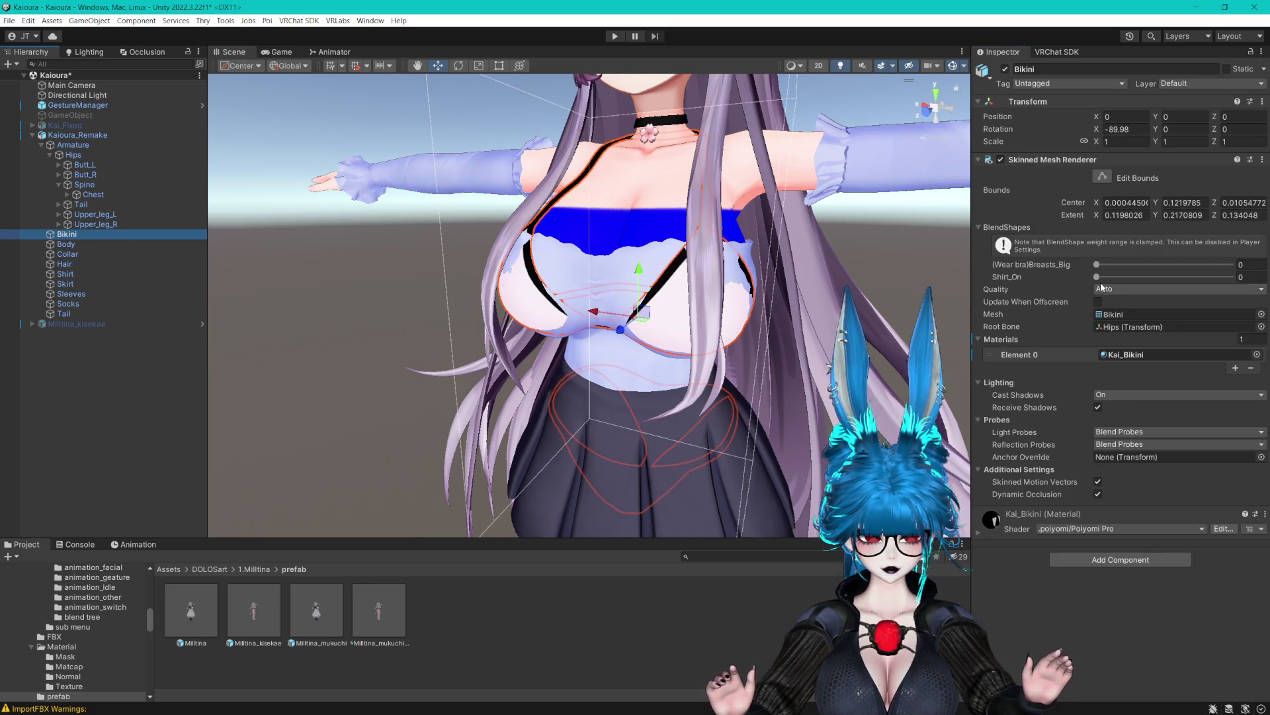
pyautogui.moveTo(1097, 276); pyautogui.dragTo(1231, 277)
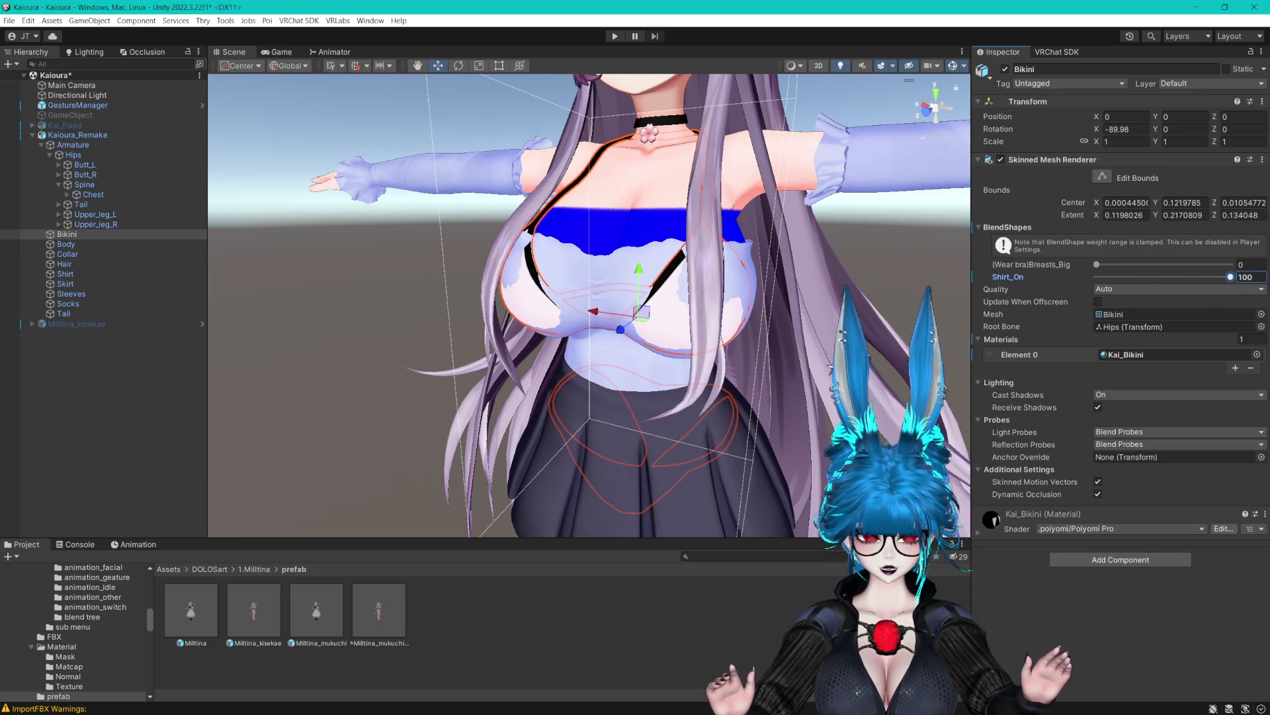
# Set the Shirt's Bikini_On blendshape to 100 and select the Kaioura_Remake root.
pyautogui.click(76, 273)
pyautogui.moveTo(1103, 284); pyautogui.dragTo(1234, 276)
pyautogui.click(44, 144)
pyautogui.click(76, 135)
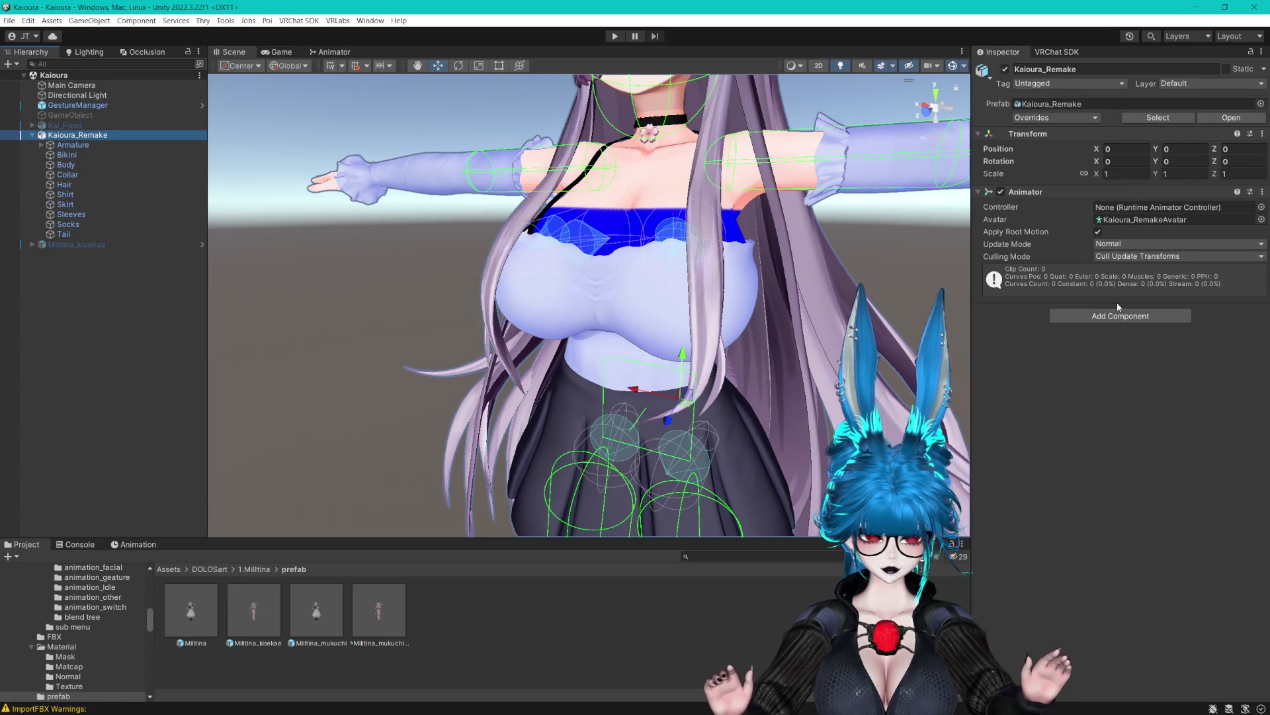
# Add a VRC Avatar Descriptor component to Kaioura_Remake via the 'ava' search.
pyautogui.click(1096, 317)
pyautogui.write('ava')
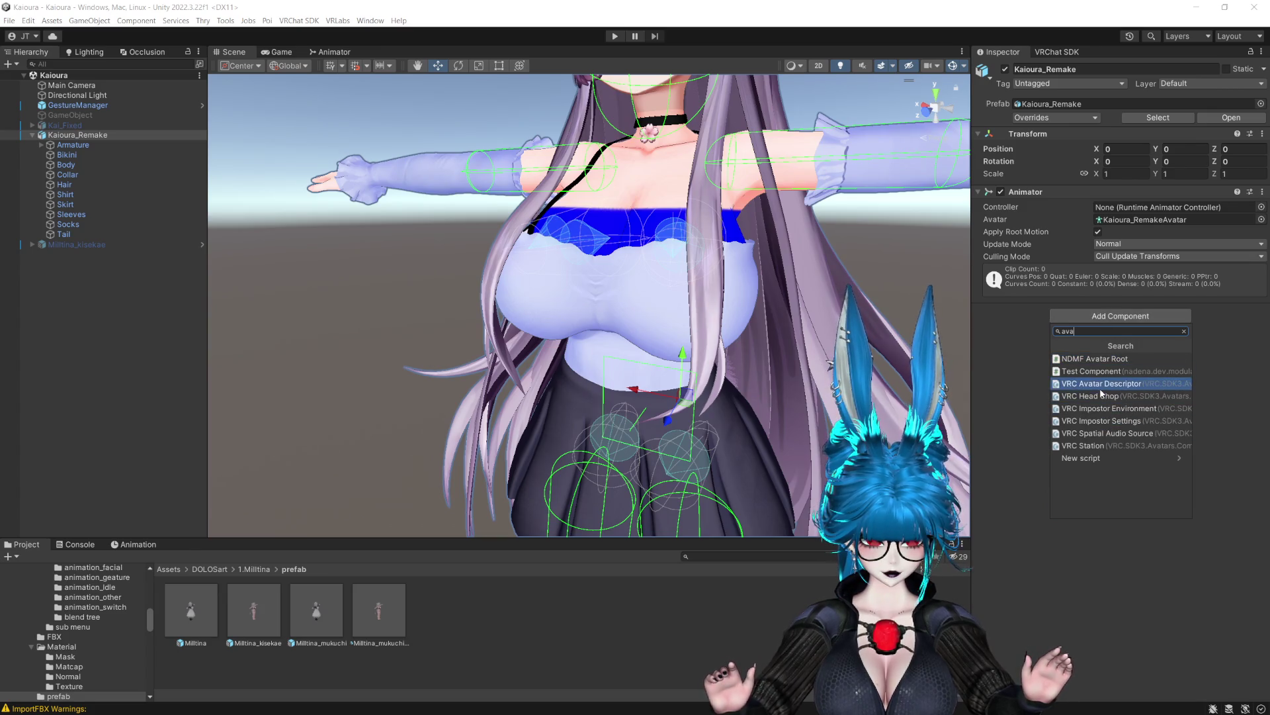
pyautogui.click(1104, 383)
# Try auto-detecting lip sync, then set LipSync Mode to Viseme Blend Shape.
pyautogui.click(1154, 398)
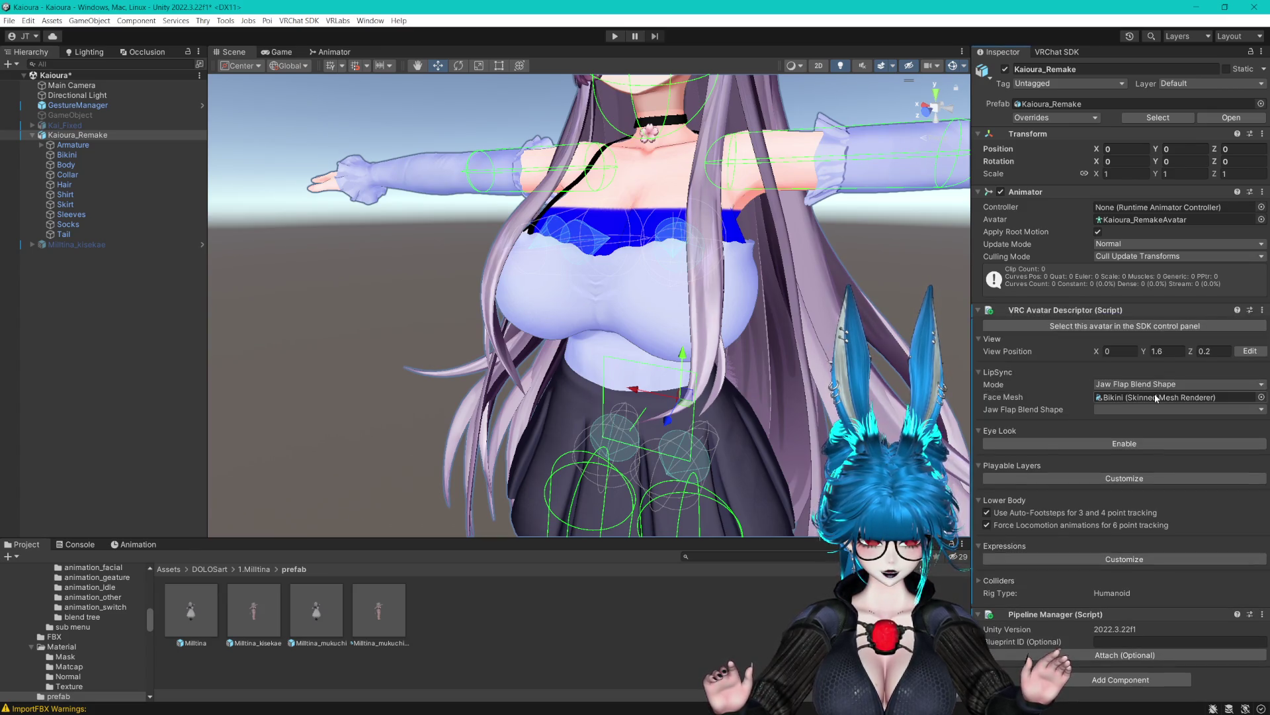
pyautogui.click(1123, 387)
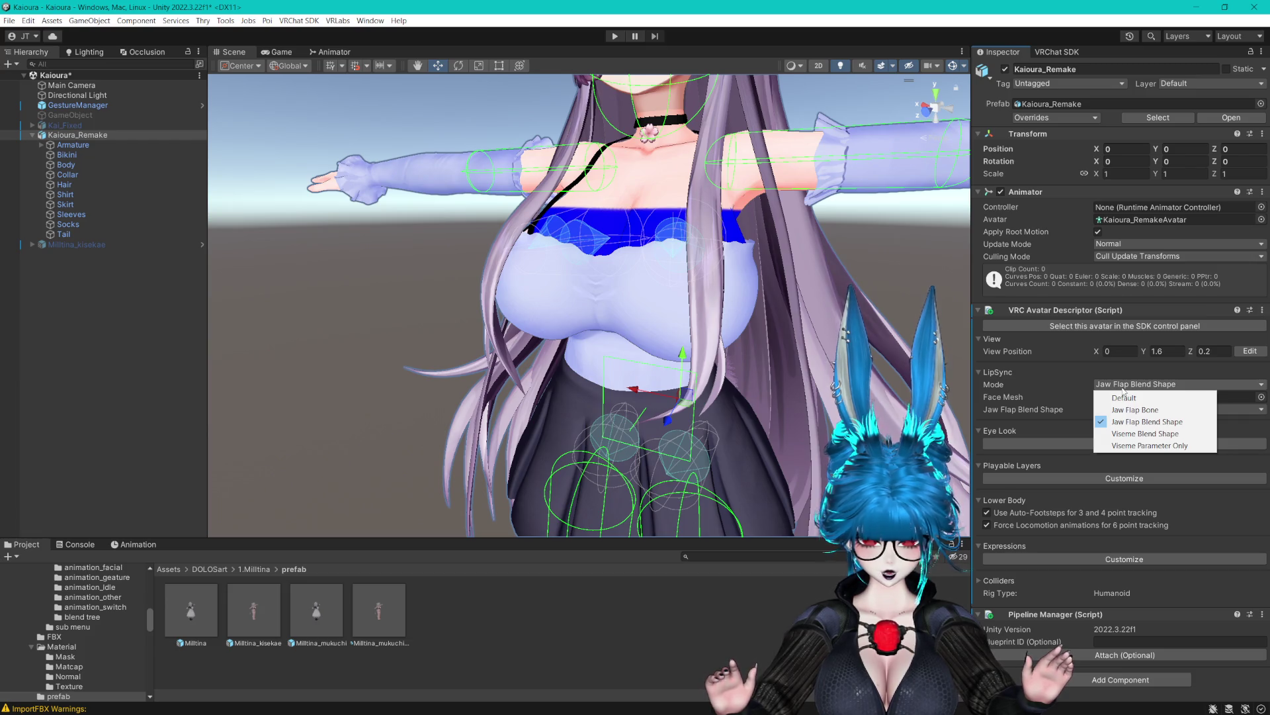
pyautogui.click(1126, 397)
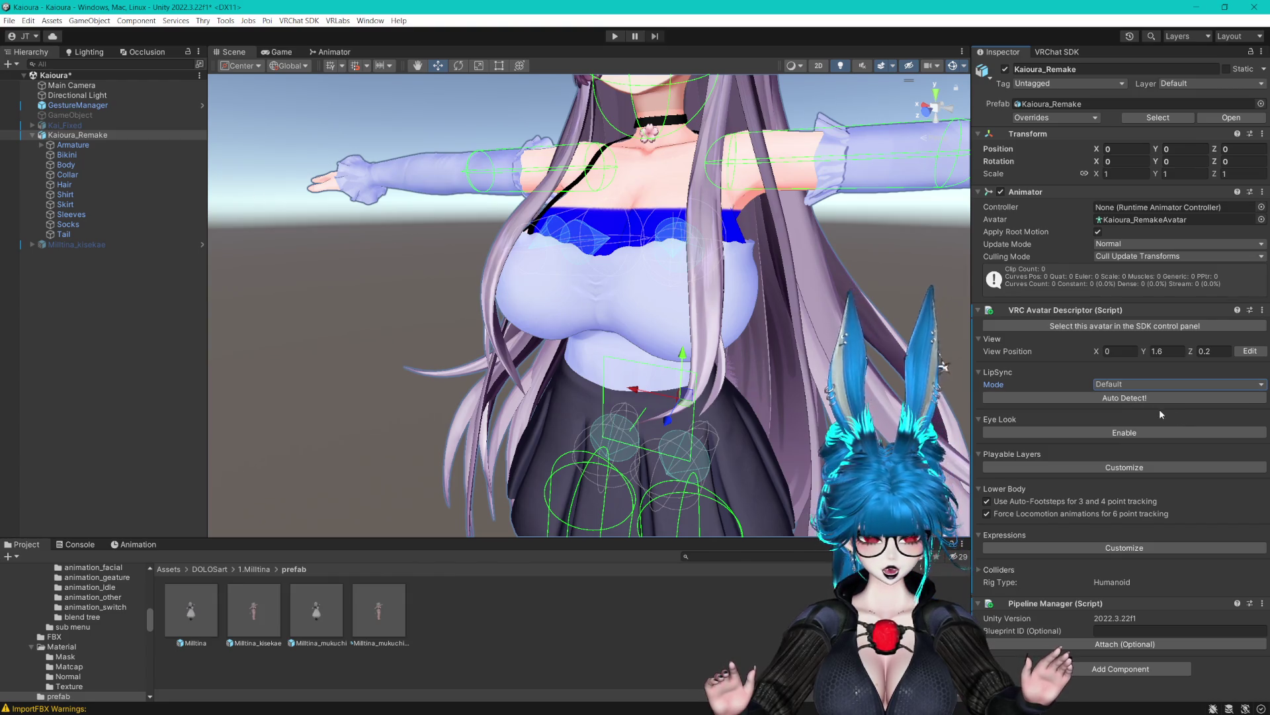
pyautogui.click(1129, 399)
pyautogui.click(1101, 409)
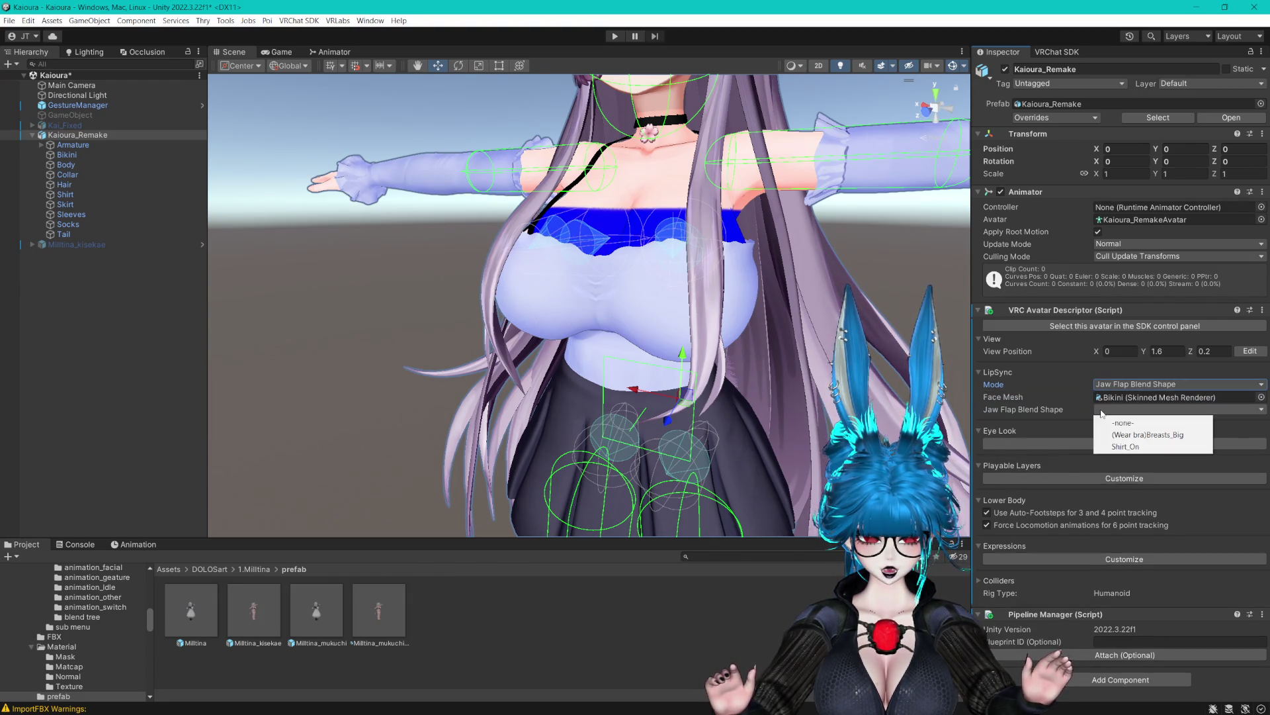
pyautogui.click(1164, 397)
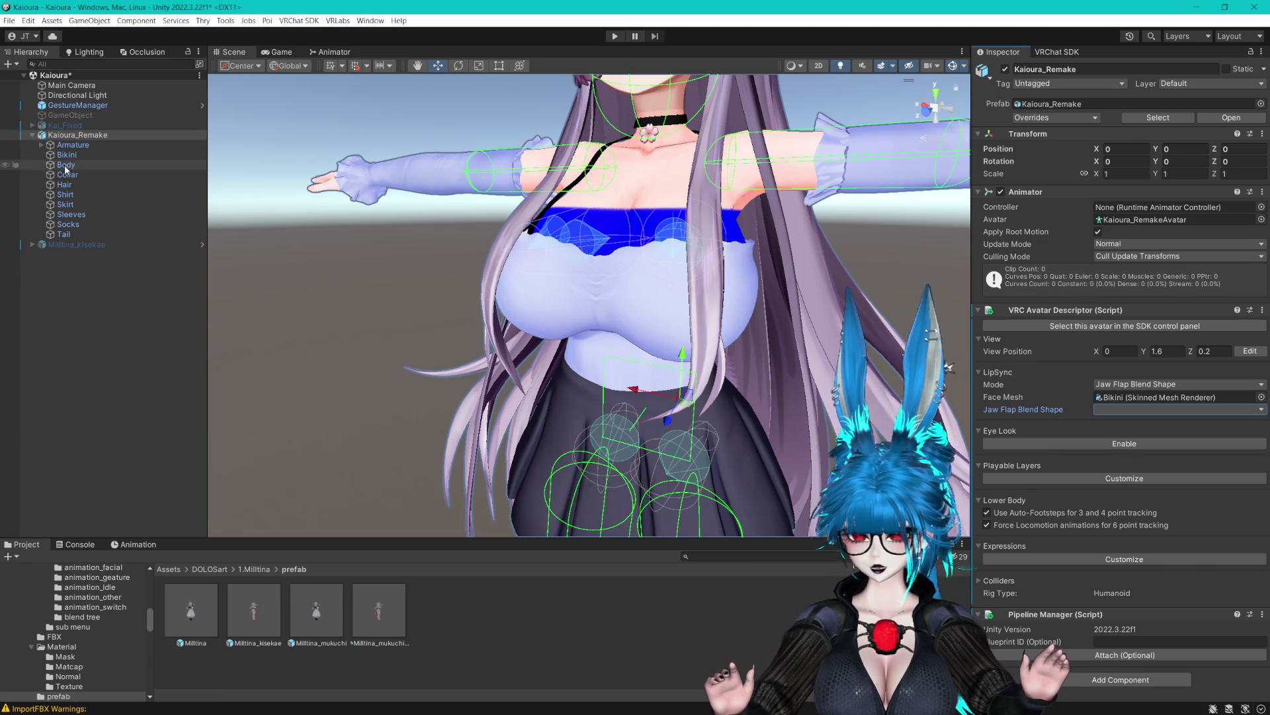
pyautogui.click(1153, 384)
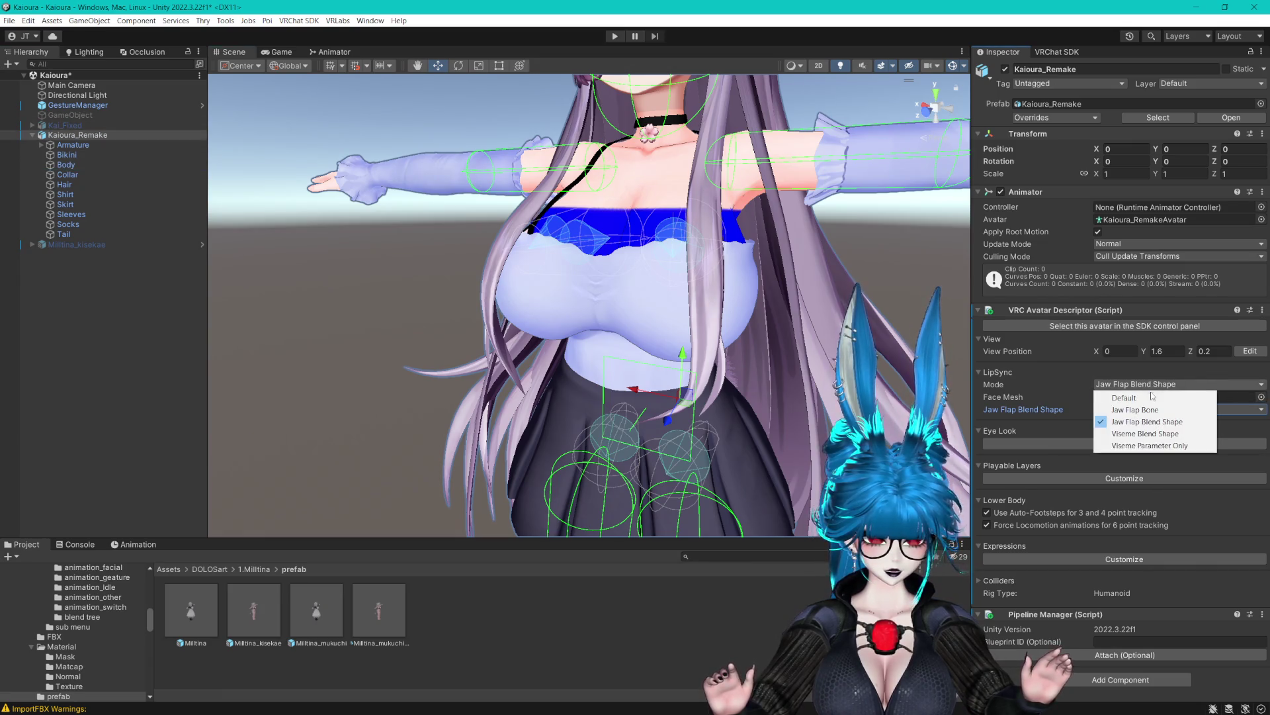
pyautogui.click(1155, 436)
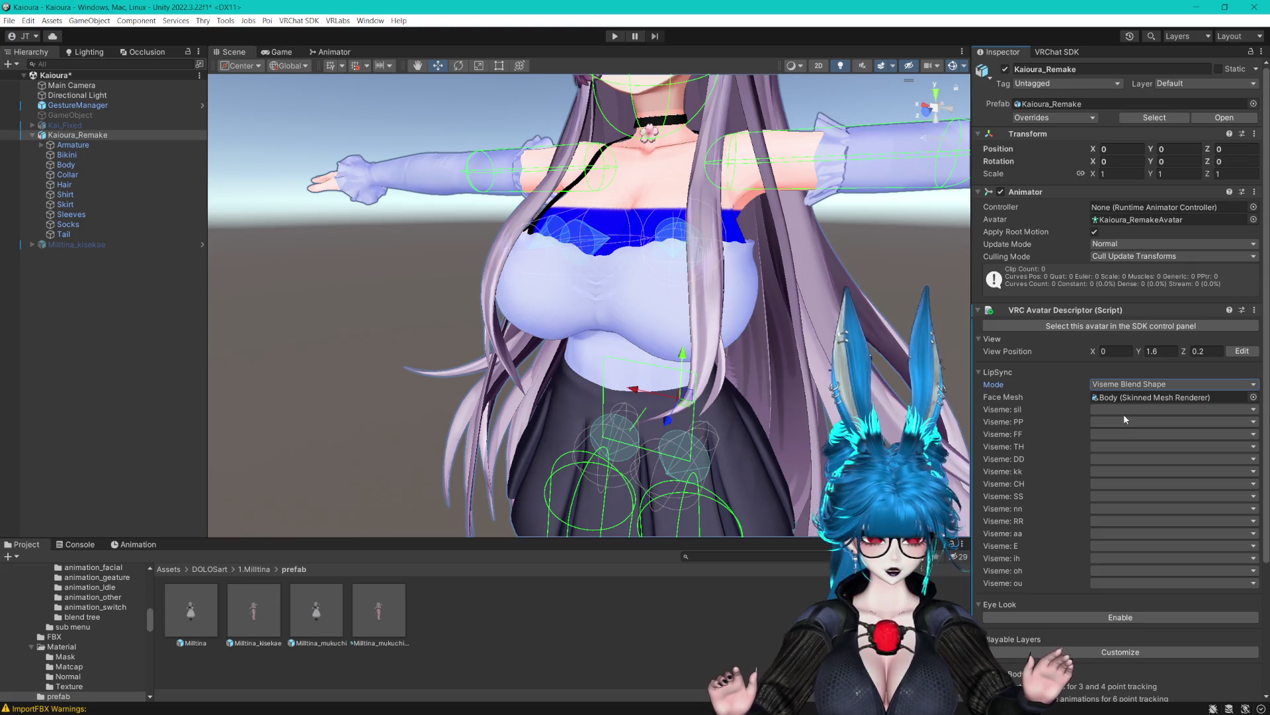
# Assign the vrc.v_sil blendshape to the sil viseme slot.
pyautogui.click(1125, 418)
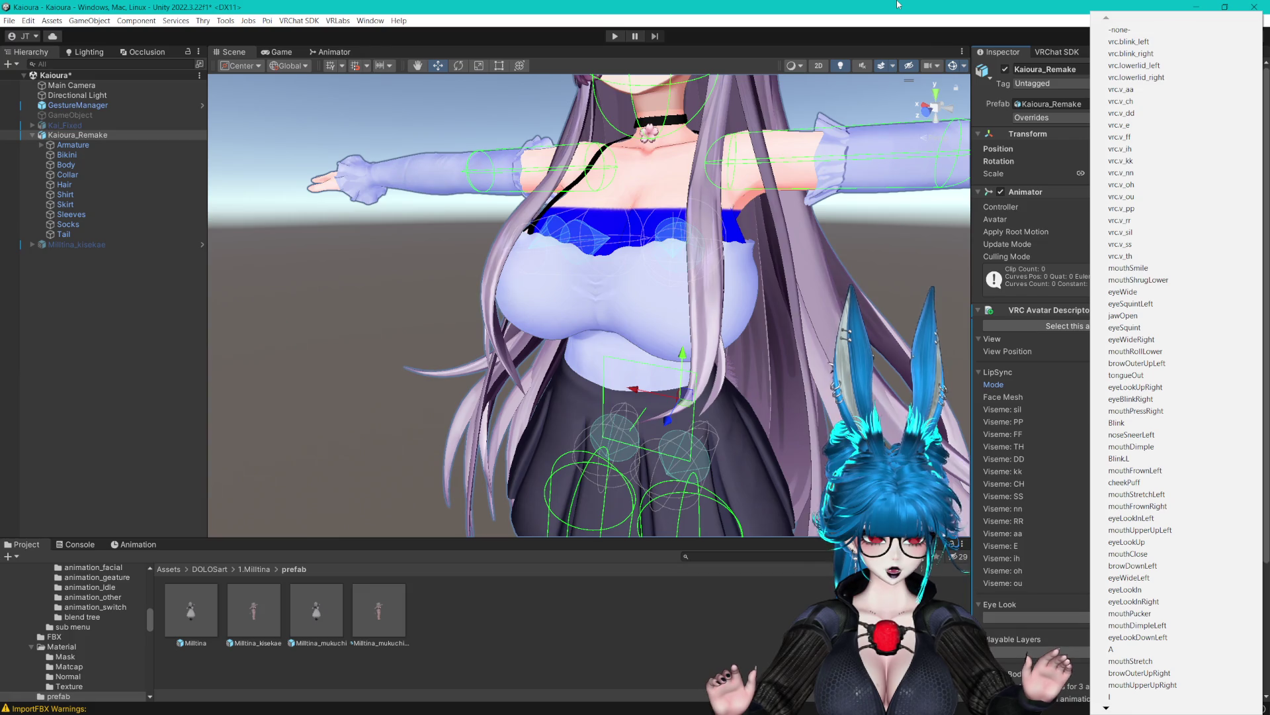
pyautogui.click(973, 233)
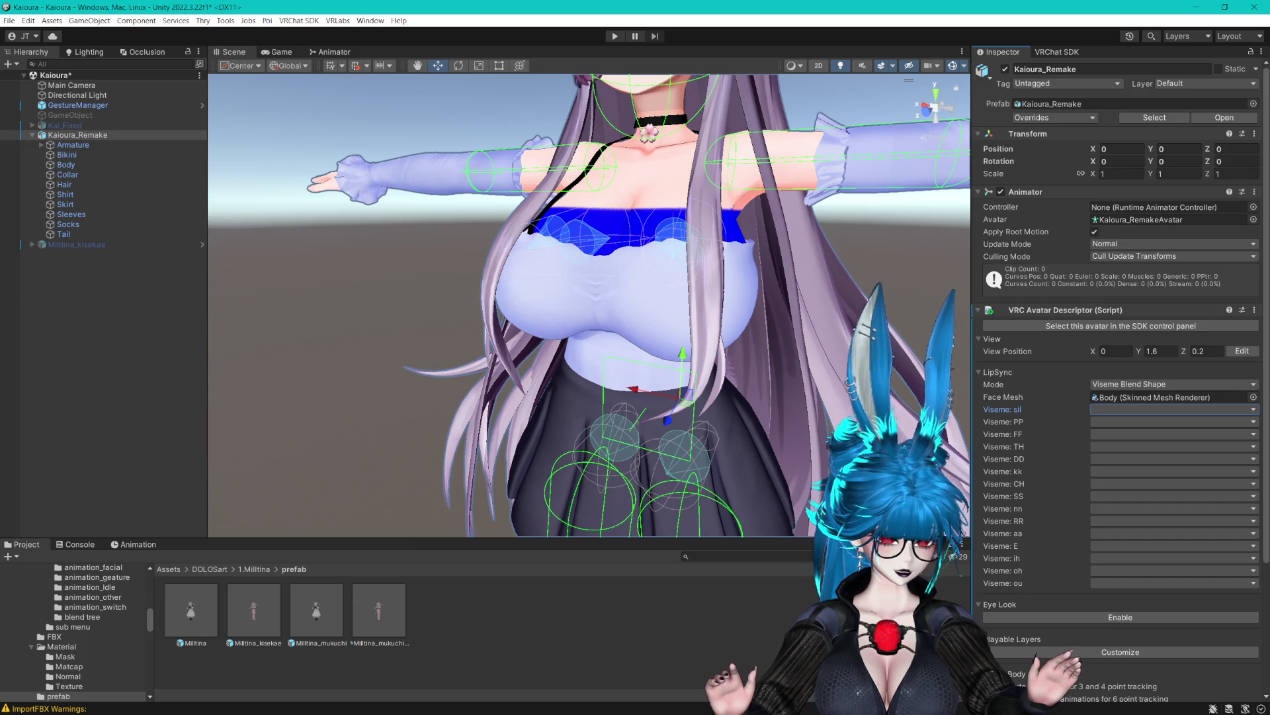
pyautogui.click(1117, 415)
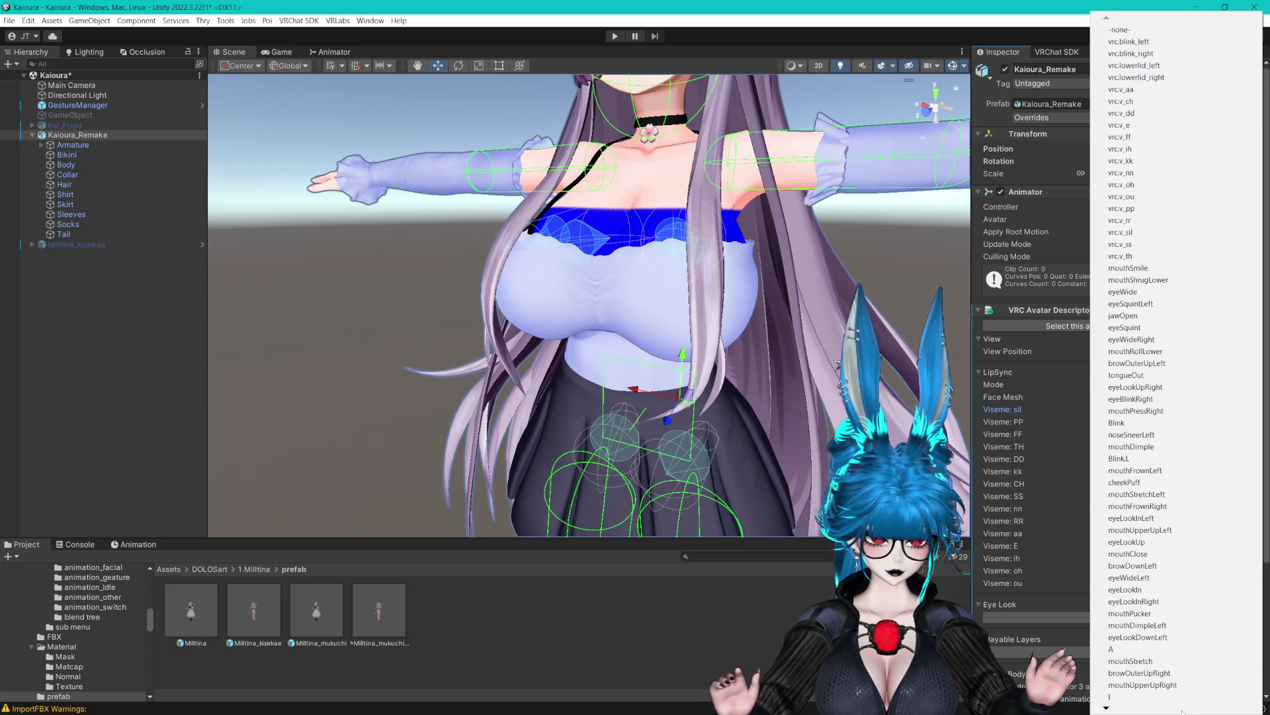
pyautogui.click(1135, 233)
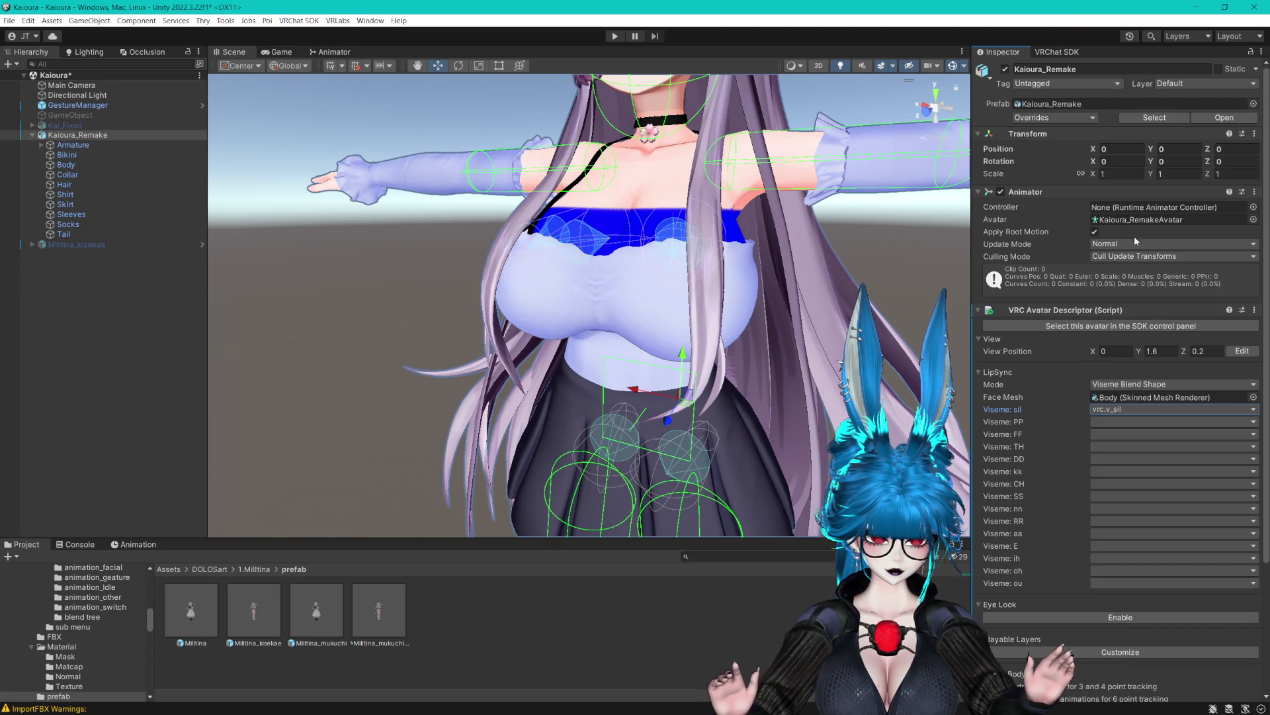
pyautogui.click(1117, 425)
pyautogui.click(1049, 393)
# Cycle LipSync Mode through Viseme and Jaw Flap Blend Shape, ending back on Default.
pyautogui.click(1124, 384)
pyautogui.click(1137, 395)
pyautogui.click(1135, 385)
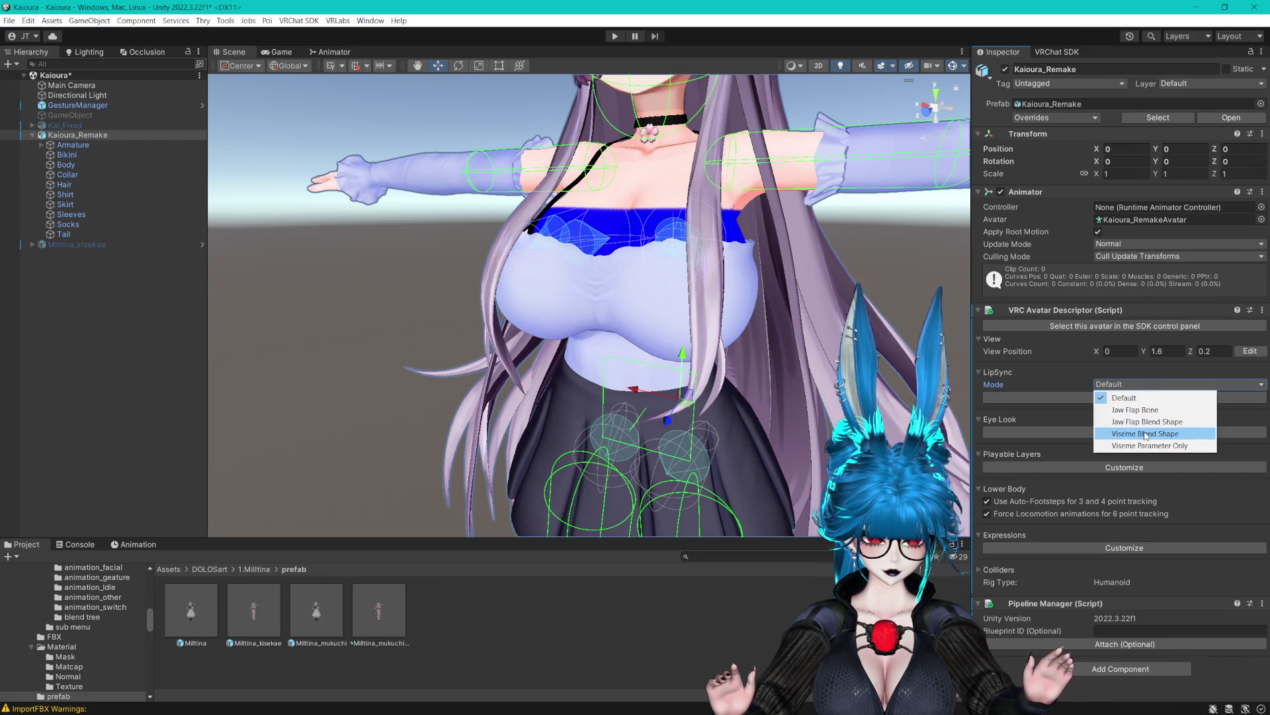
pyautogui.click(1168, 442)
pyautogui.click(1125, 385)
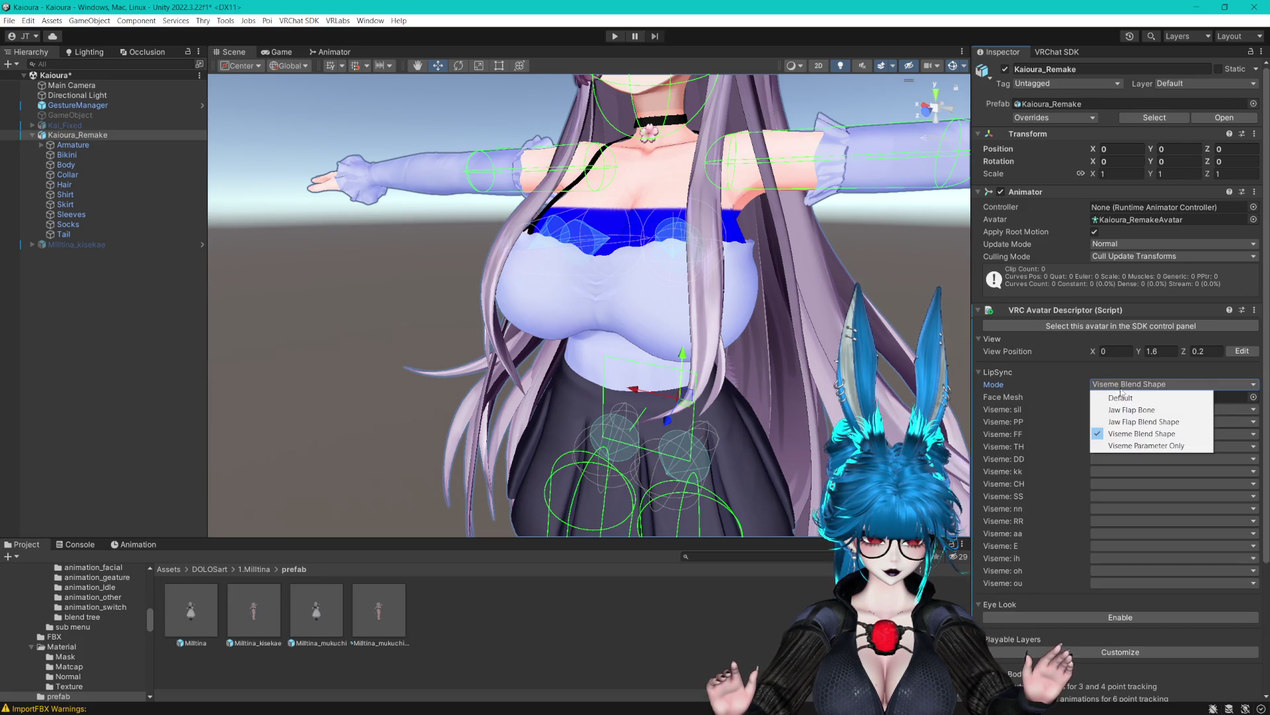
pyautogui.click(1159, 403)
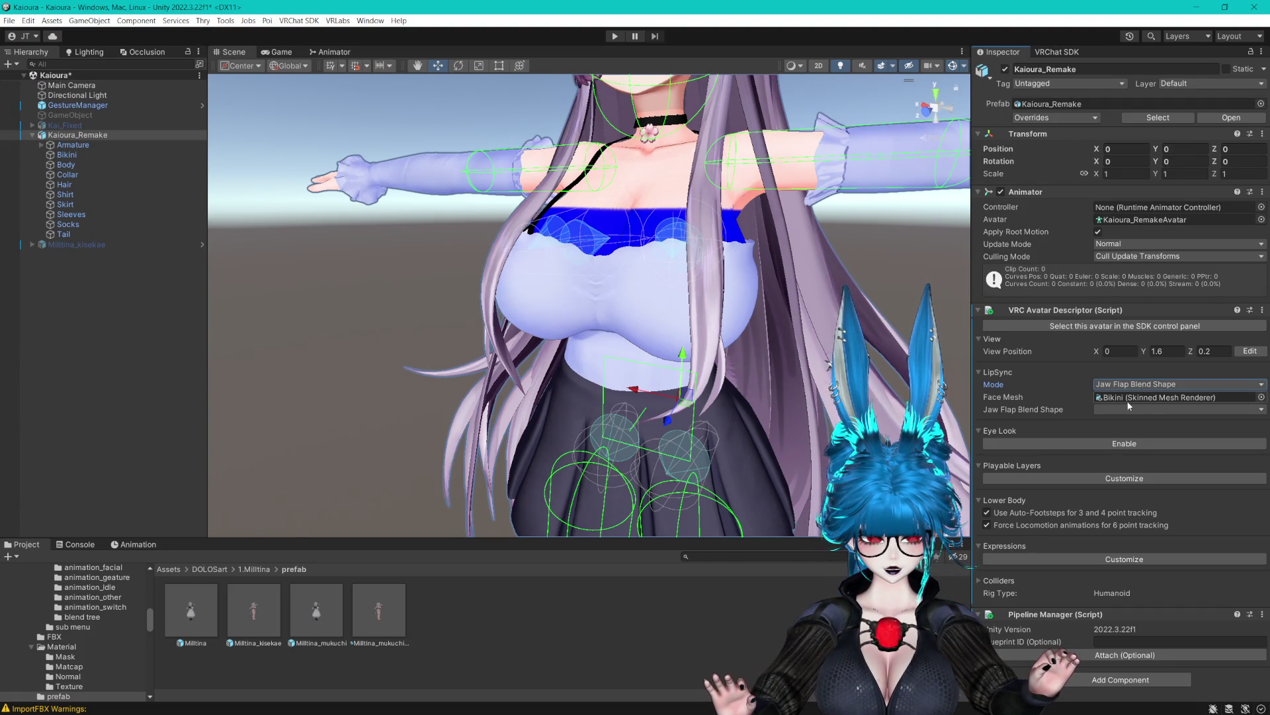
pyautogui.moveTo(1121, 396)
pyautogui.mouseDown()
pyautogui.moveTo(133, 187)
pyautogui.moveTo(99, 167)
pyautogui.moveTo(1137, 397)
pyautogui.mouseUp()
pyautogui.click(1138, 385)
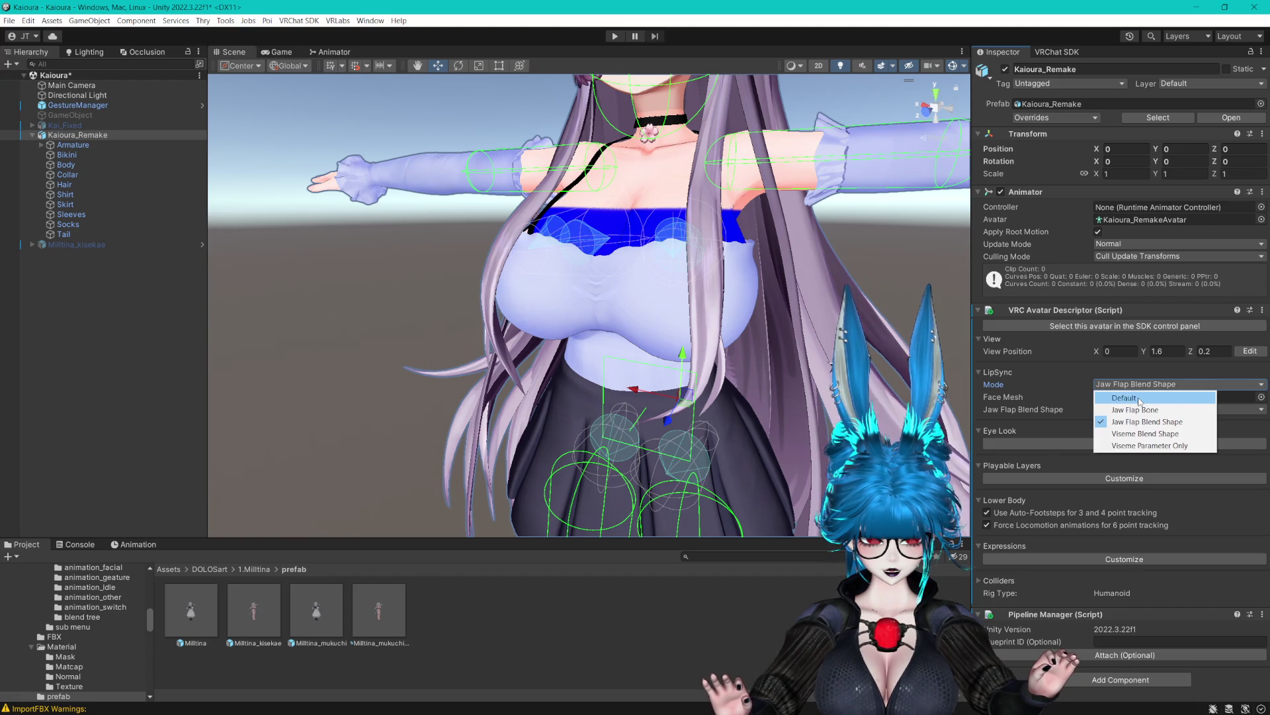
pyautogui.click(1139, 399)
pyautogui.click(1111, 397)
pyautogui.click(1111, 387)
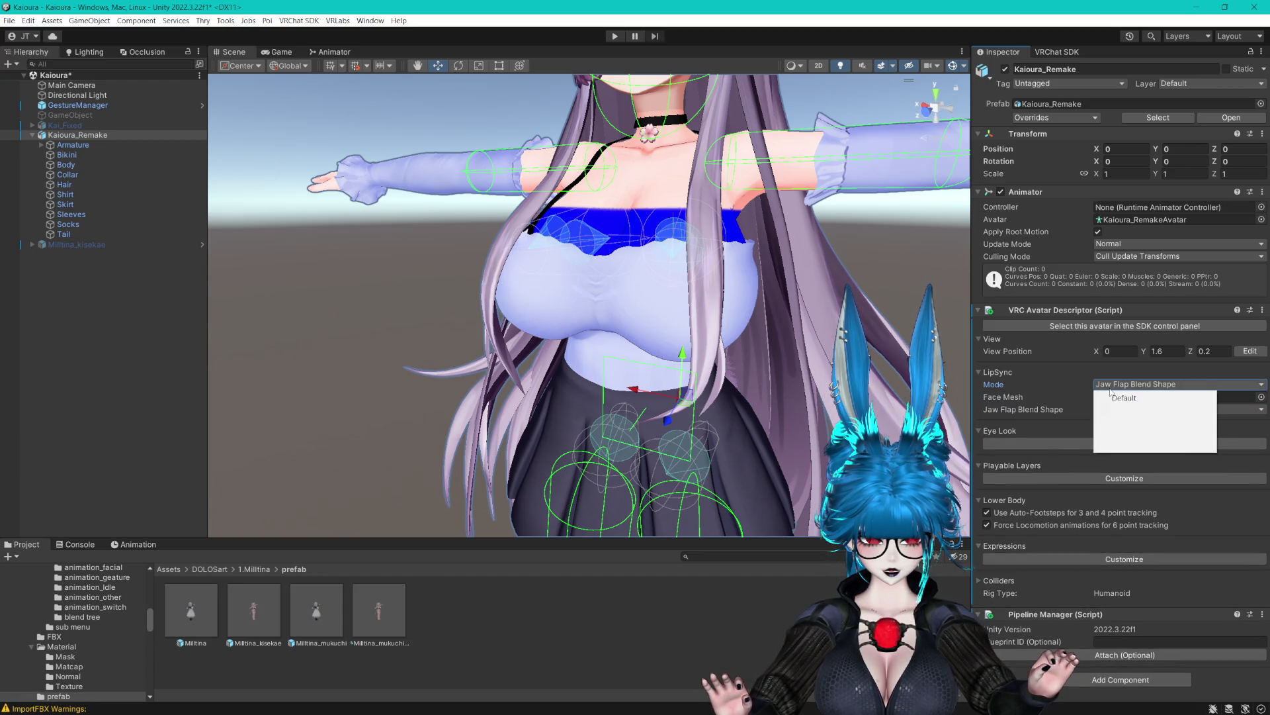
pyautogui.click(1118, 397)
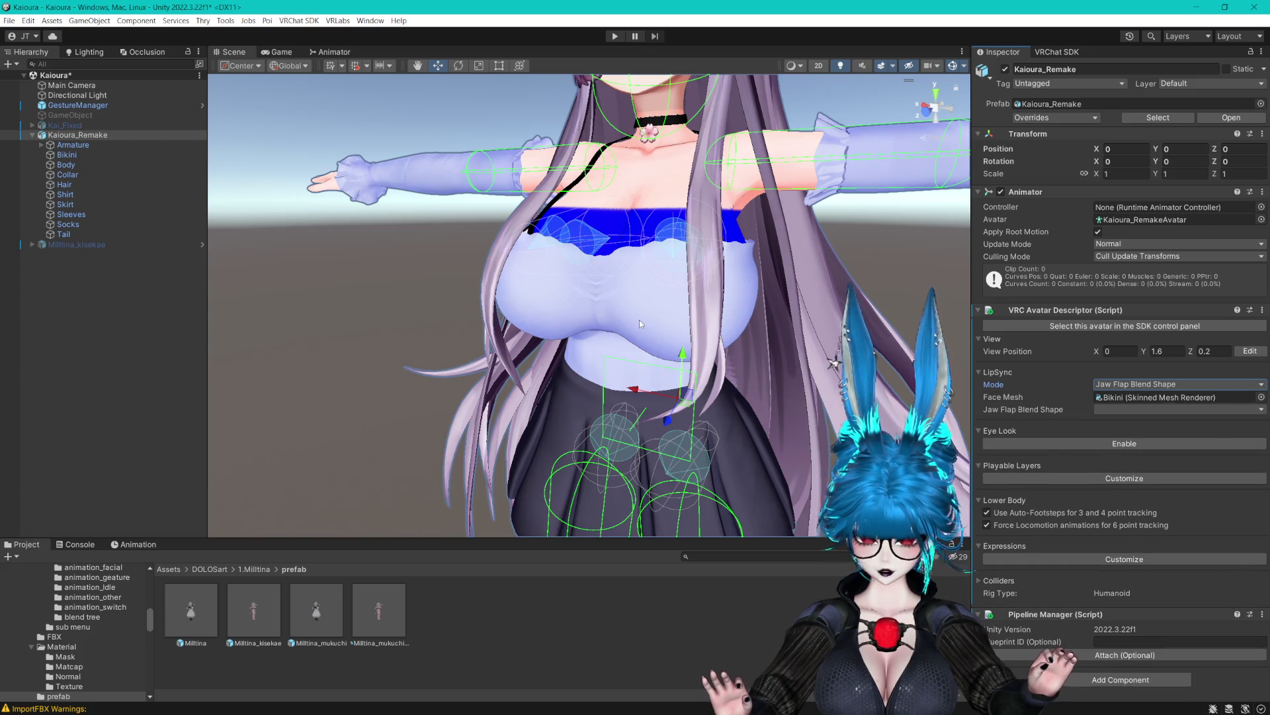
# Switch to Viseme Blend Shape and drag Body in as the face mesh, filling the vrc.v_ visemes.
pyautogui.moveTo(639, 319); pyautogui.dragTo(637, 319)
pyautogui.click(1143, 384)
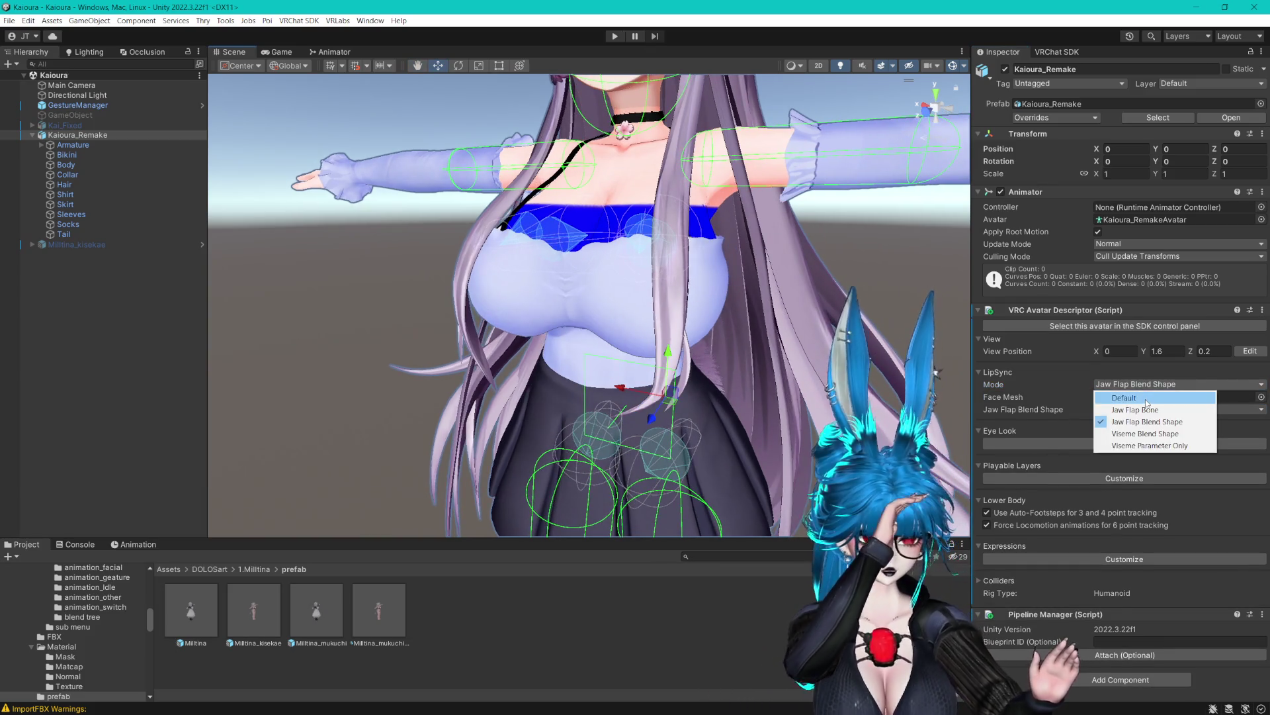
pyautogui.click(1147, 399)
pyautogui.click(1140, 385)
pyautogui.click(1141, 434)
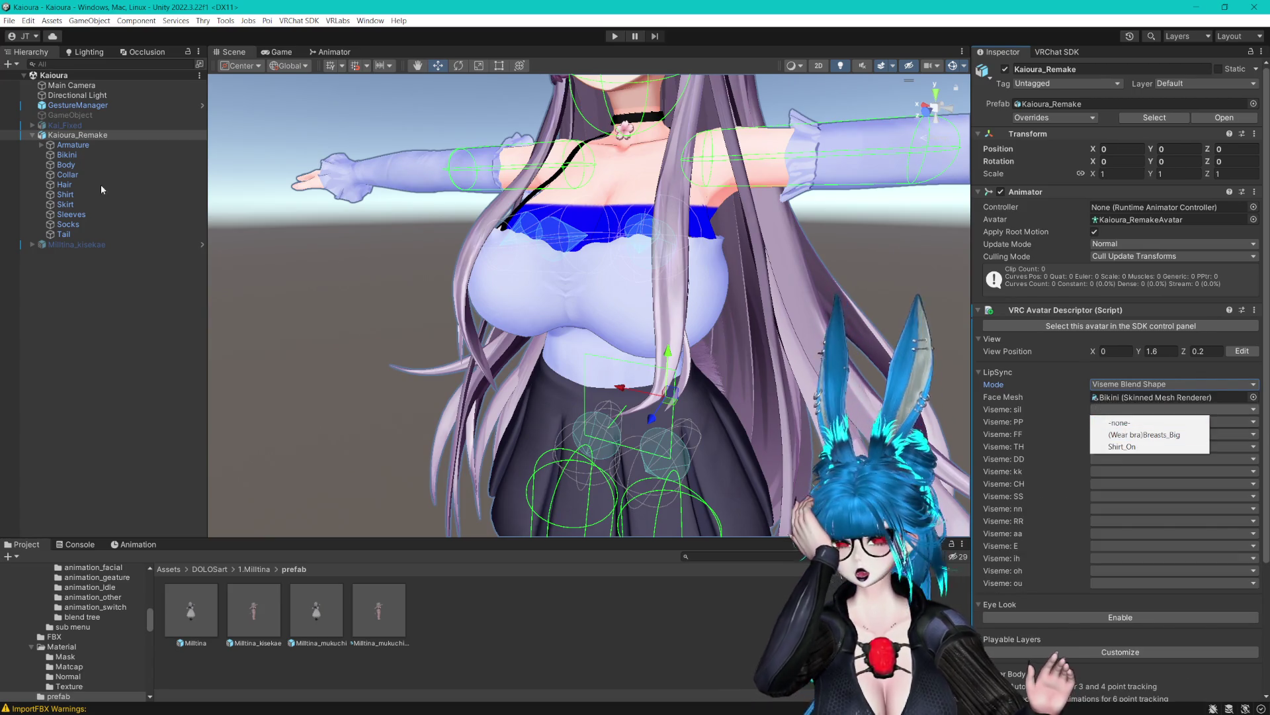
pyautogui.click(66, 154)
pyautogui.click(77, 134)
pyautogui.moveTo(65, 164); pyautogui.dragTo(1146, 407)
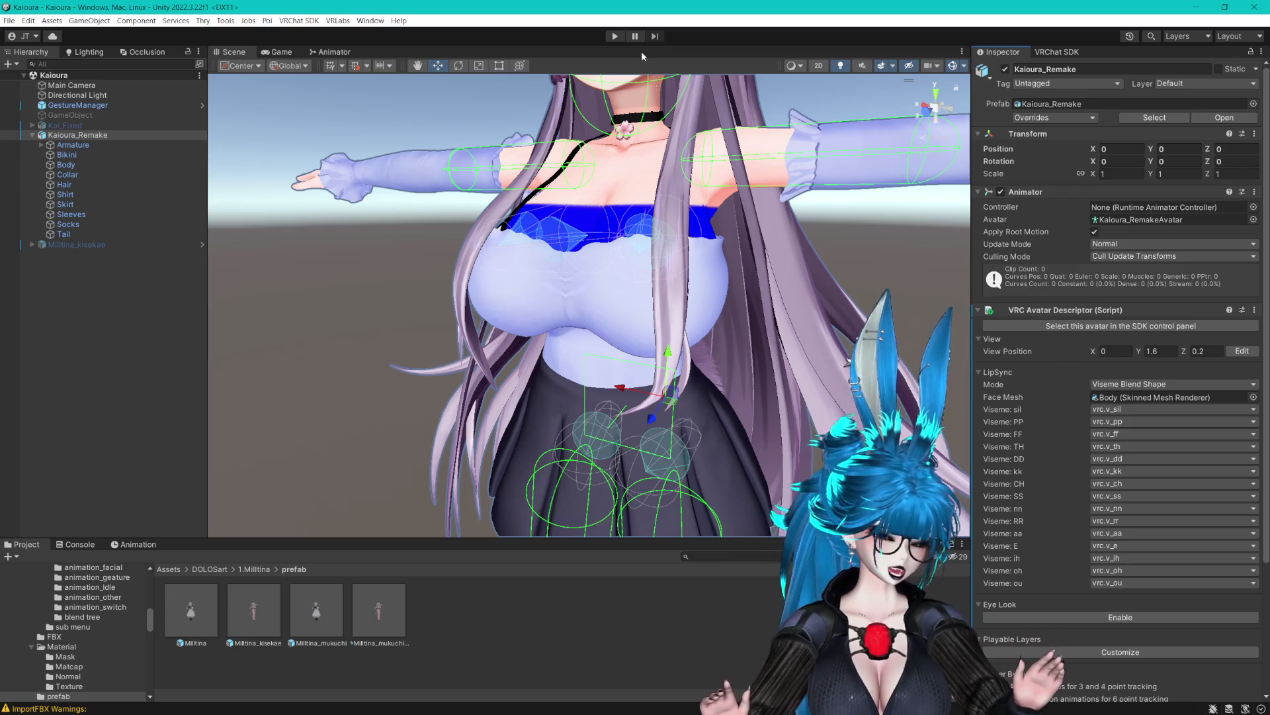
pyautogui.moveTo(691, 88); pyautogui.dragTo(696, 164)
pyautogui.moveTo(685, 208)
pyautogui.mouseDown()
pyautogui.moveTo(711, 220)
pyautogui.moveTo(728, 265)
pyautogui.mouseUp()
pyautogui.scroll(-2, 1065, 405)
pyautogui.scroll(-1, 1065, 404)
# Enable Eye Look and expand the Armature down to the Head's eye bones.
pyautogui.click(1092, 450)
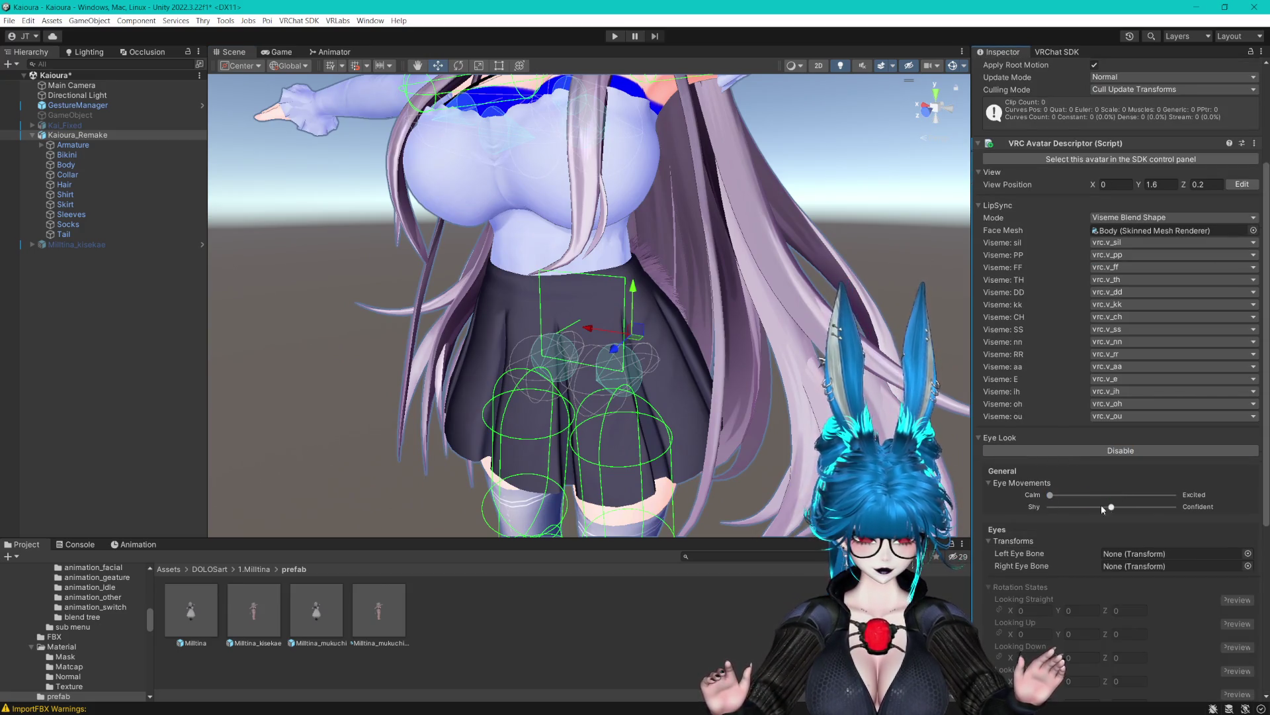
pyautogui.click(73, 144)
pyautogui.press('Right')
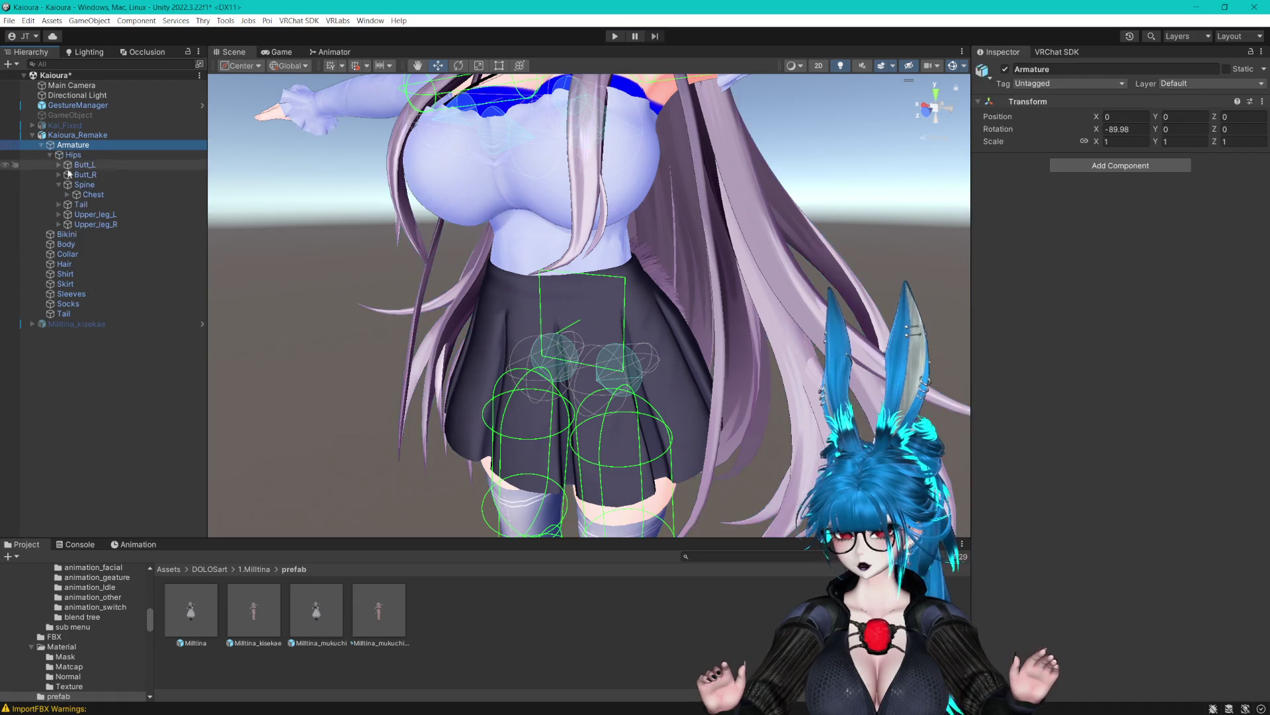
pyautogui.click(67, 195)
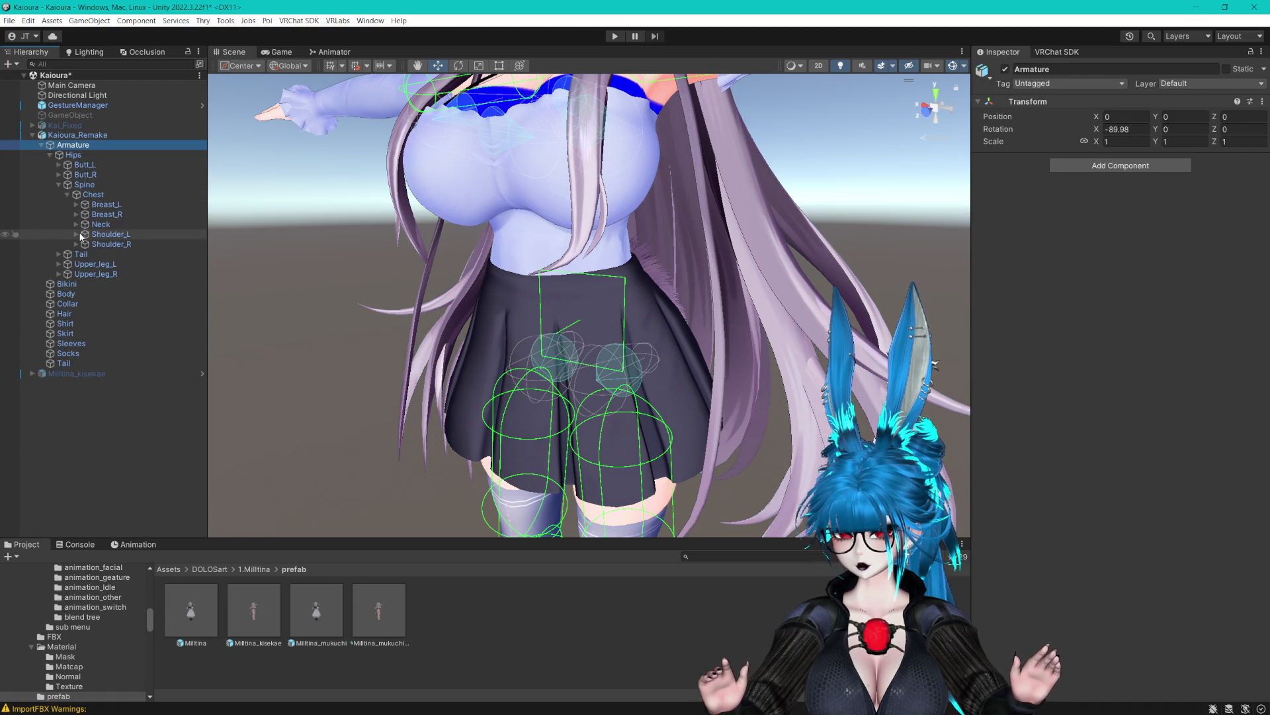
pyautogui.click(86, 234)
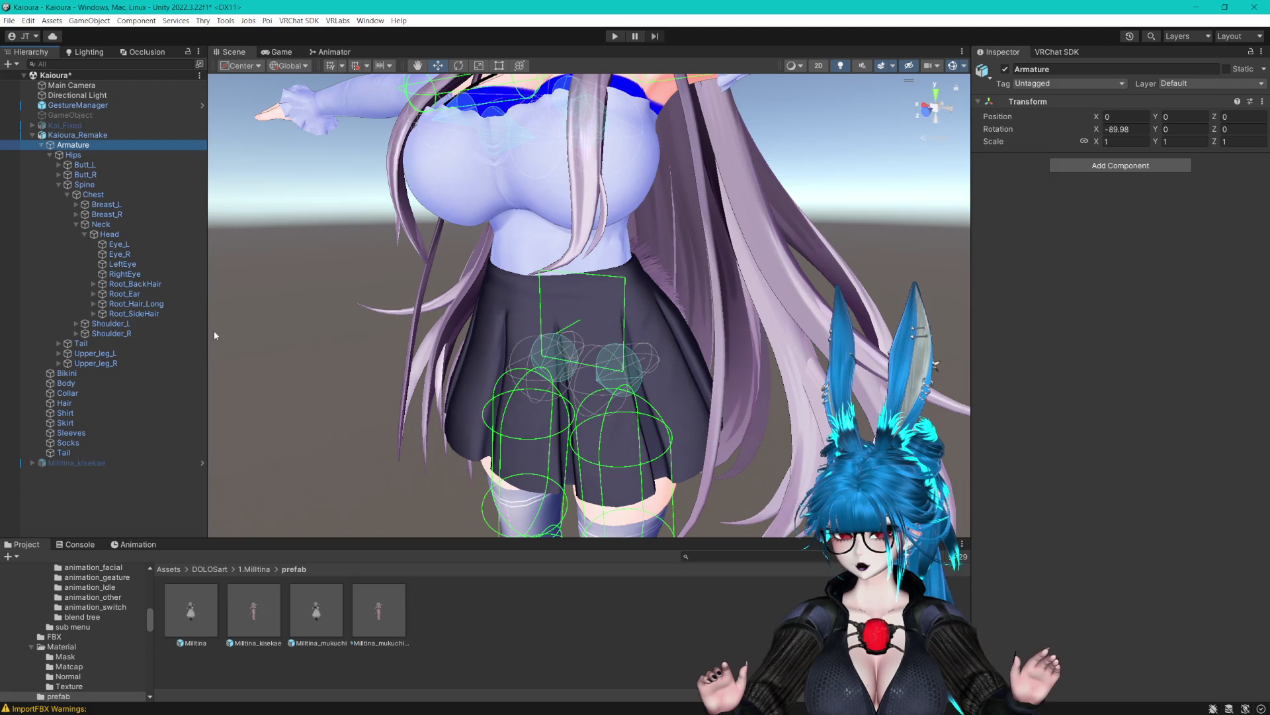
pyautogui.moveTo(209, 331); pyautogui.dragTo(254, 330)
pyautogui.moveTo(406, 277); pyautogui.dragTo(482, 311)
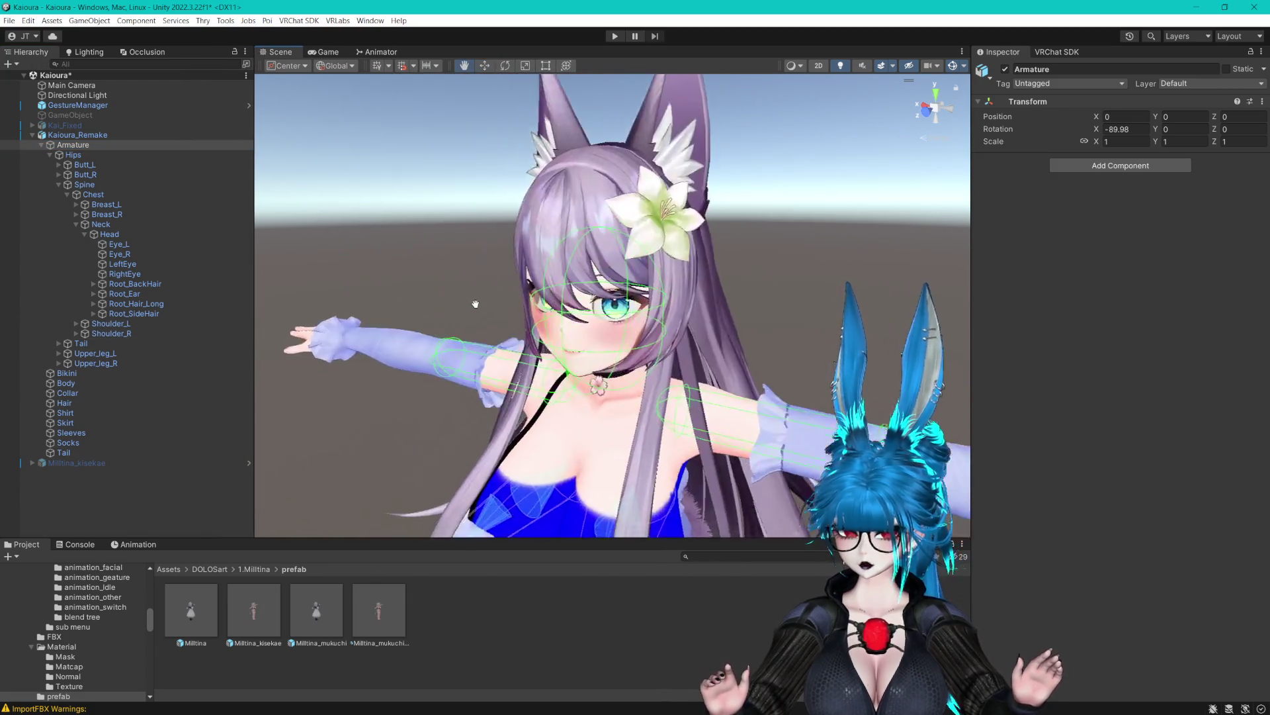
pyautogui.scroll(3, 482, 311)
pyautogui.scroll(4, 571, 280)
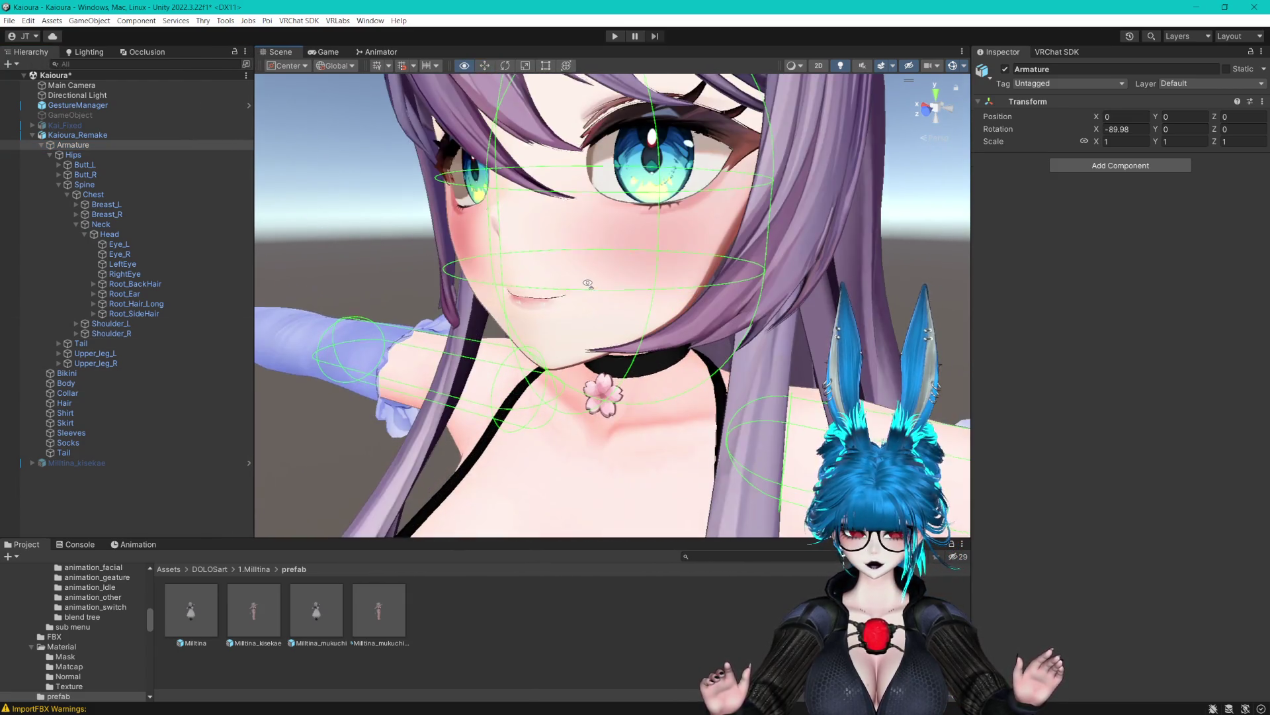
# Drag LeftEye and RightEye into the Left and Right Eye Bone fields on Kaioura_Remake.
pyautogui.click(79, 135)
pyautogui.scroll(-10, 992, 361)
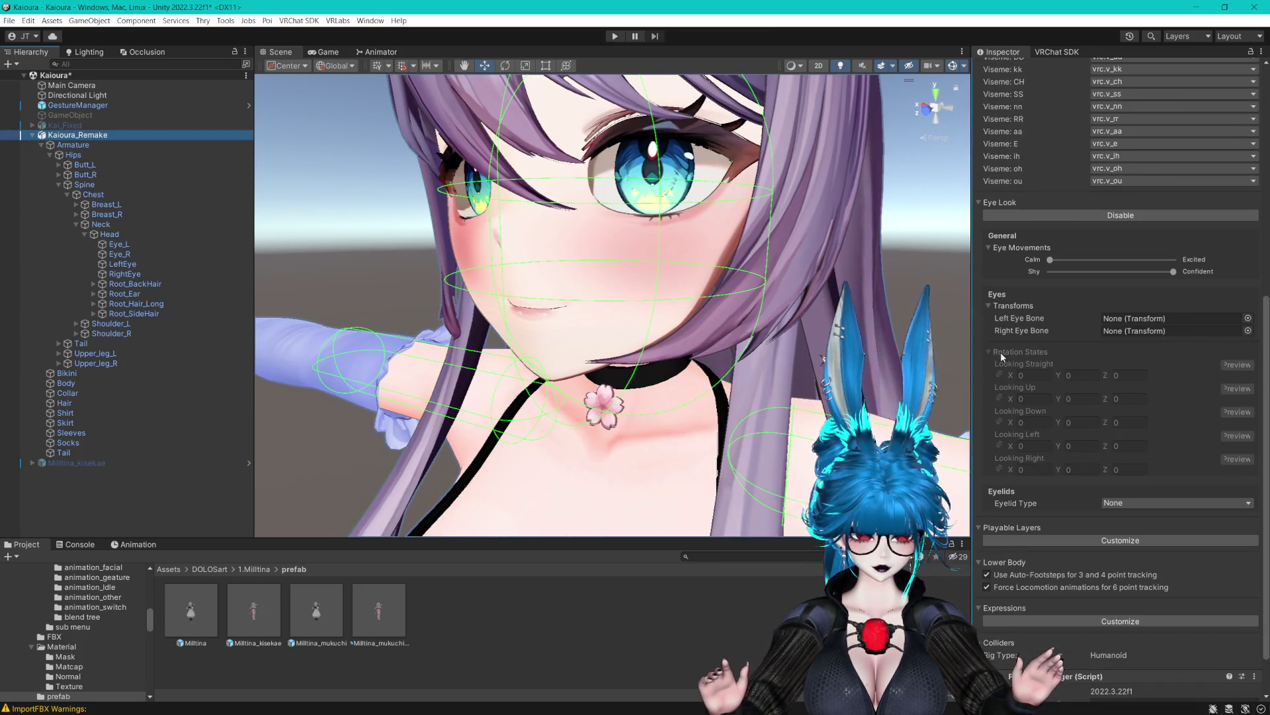
pyautogui.moveTo(128, 245); pyautogui.dragTo(1076, 354)
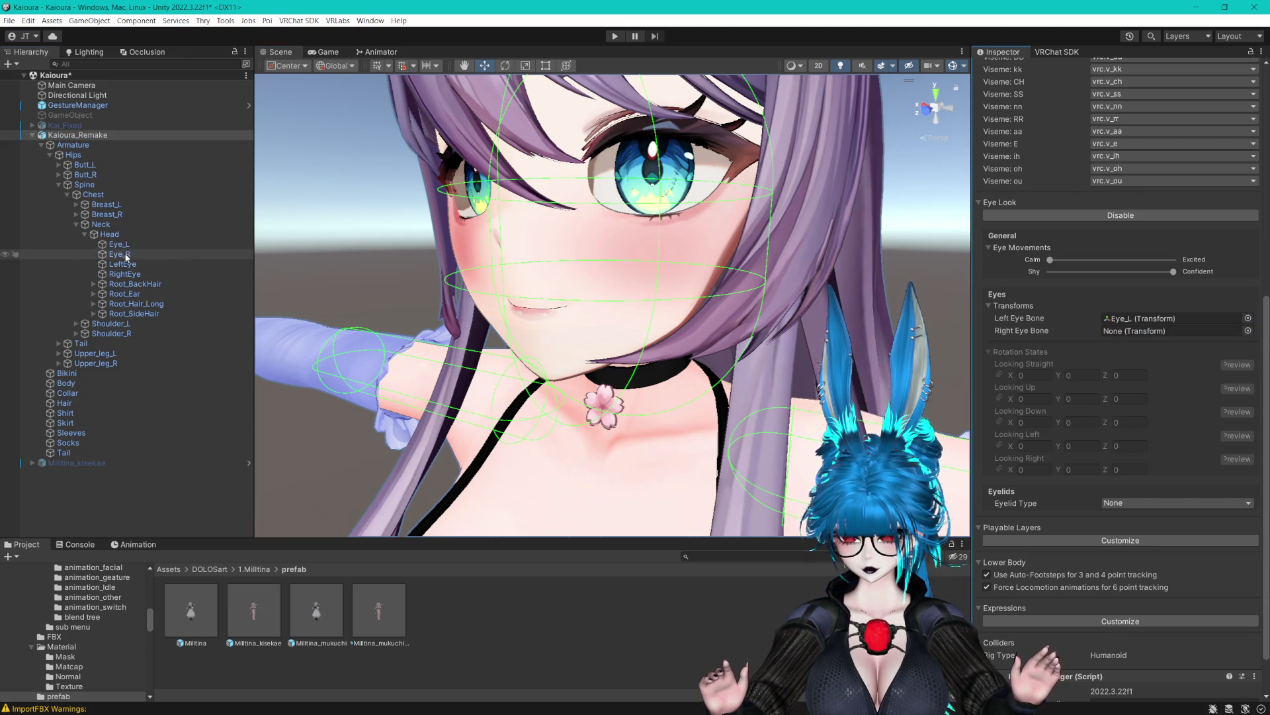
pyautogui.moveTo(219, 277); pyautogui.dragTo(655, 302)
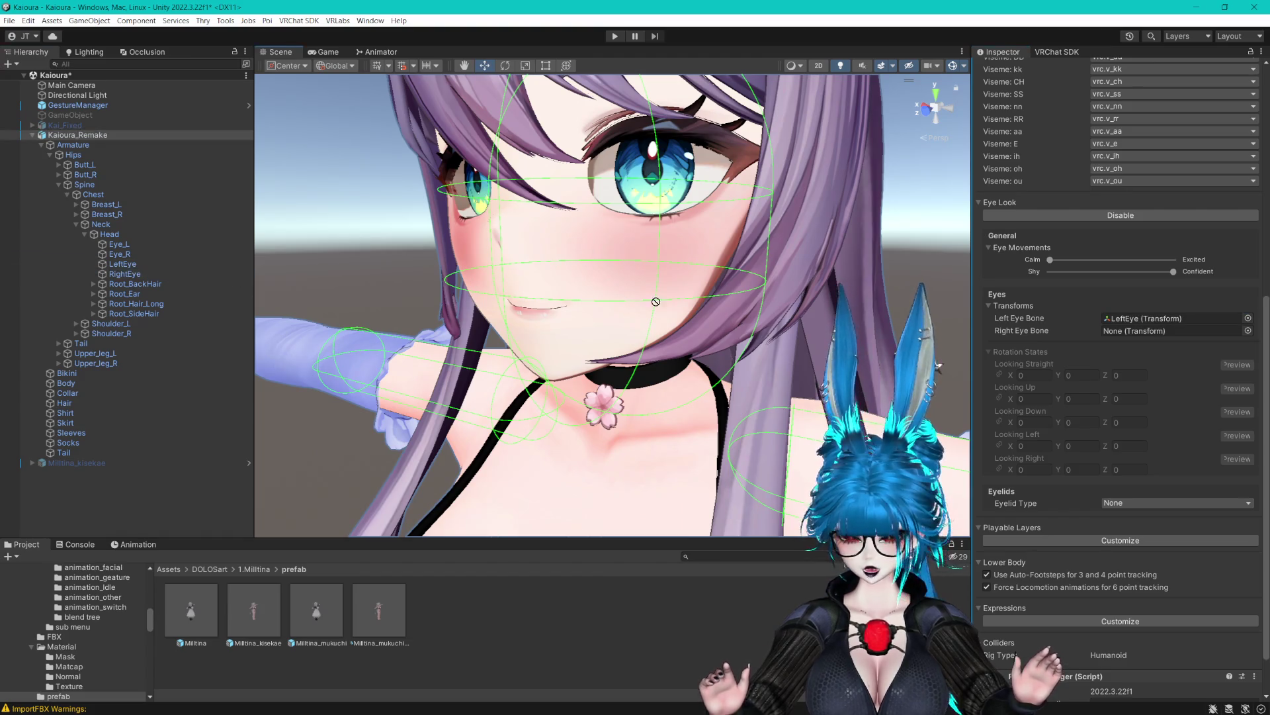
pyautogui.moveTo(1142, 327); pyautogui.dragTo(1141, 328)
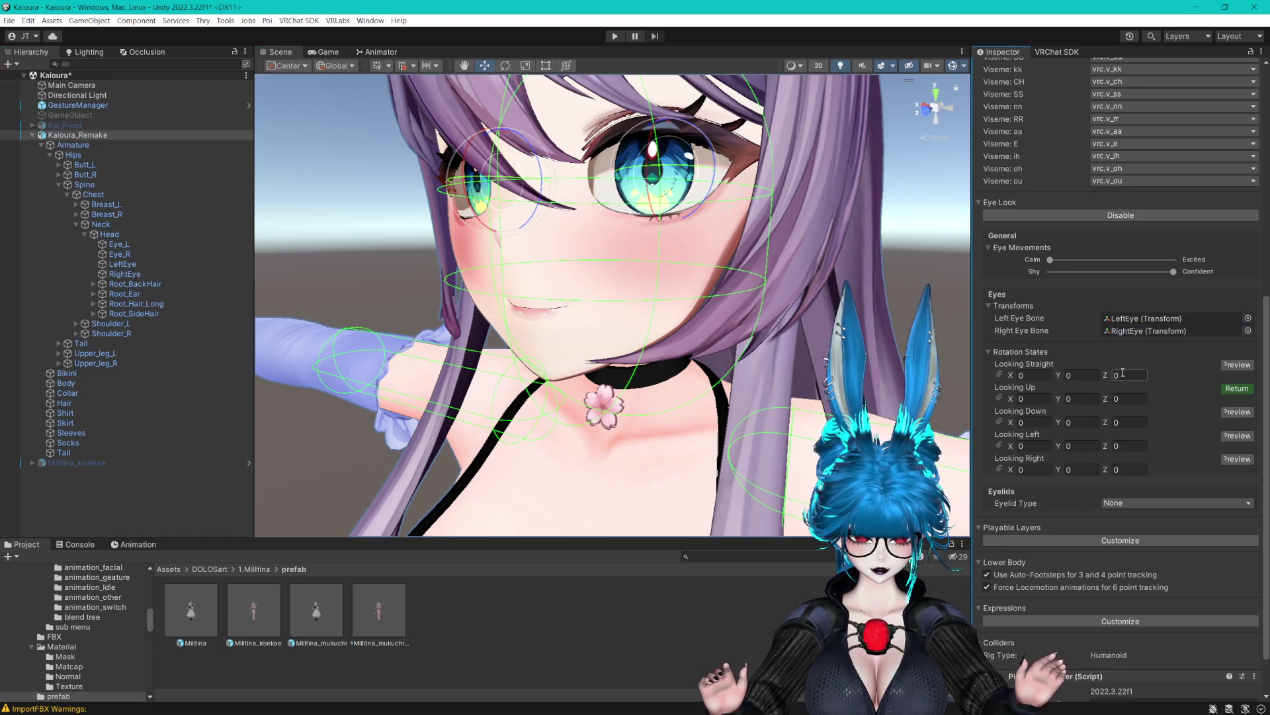
# Set Looking Up X rotation to -22 and Looking Down X rotation to 22.
pyautogui.moveTo(651, 148)
pyautogui.mouseDown()
pyautogui.moveTo(656, 113)
pyautogui.moveTo(648, 126)
pyautogui.mouseUp()
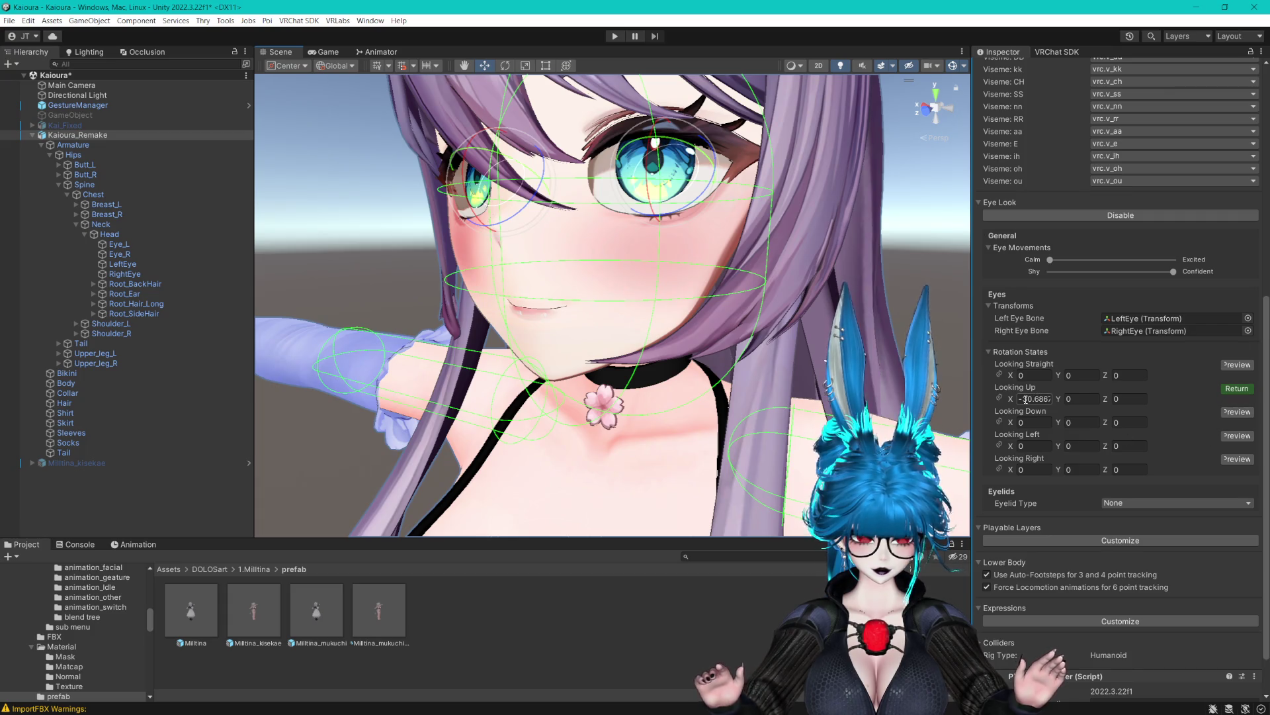
pyautogui.write('-22')
pyautogui.click(1229, 413)
pyautogui.moveTo(651, 140); pyautogui.dragTo(650, 155)
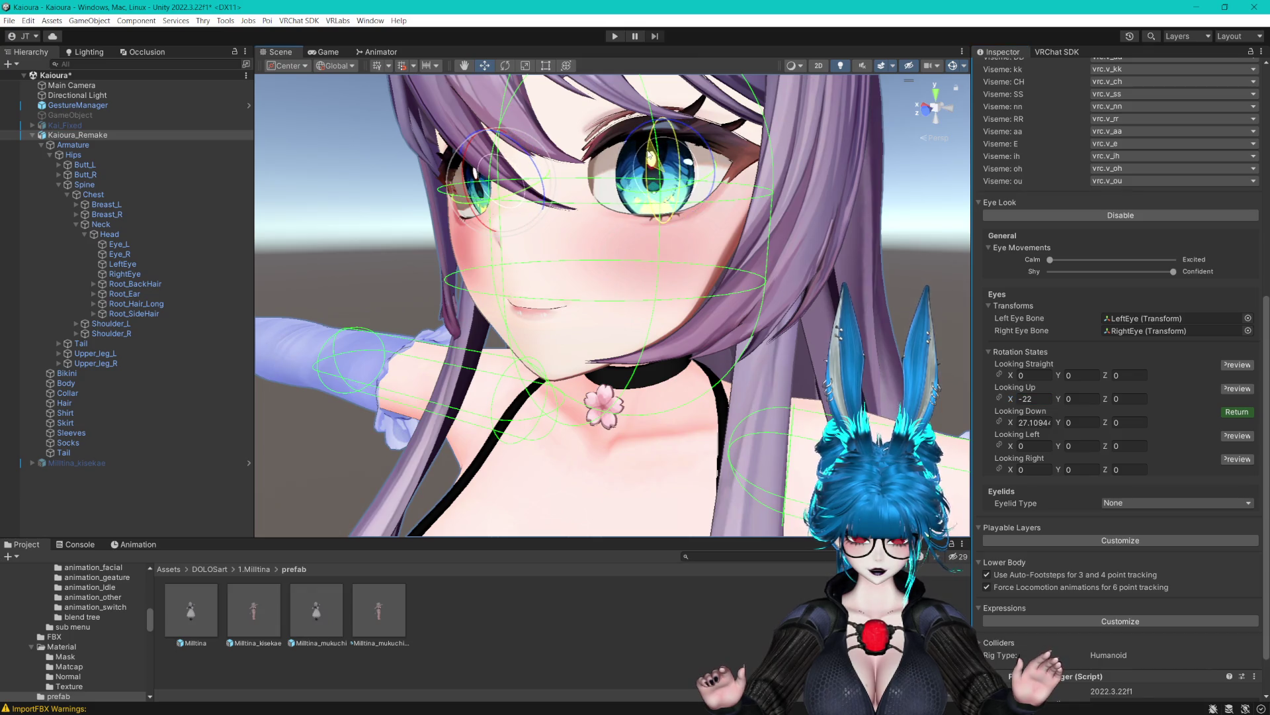
pyautogui.write('222')
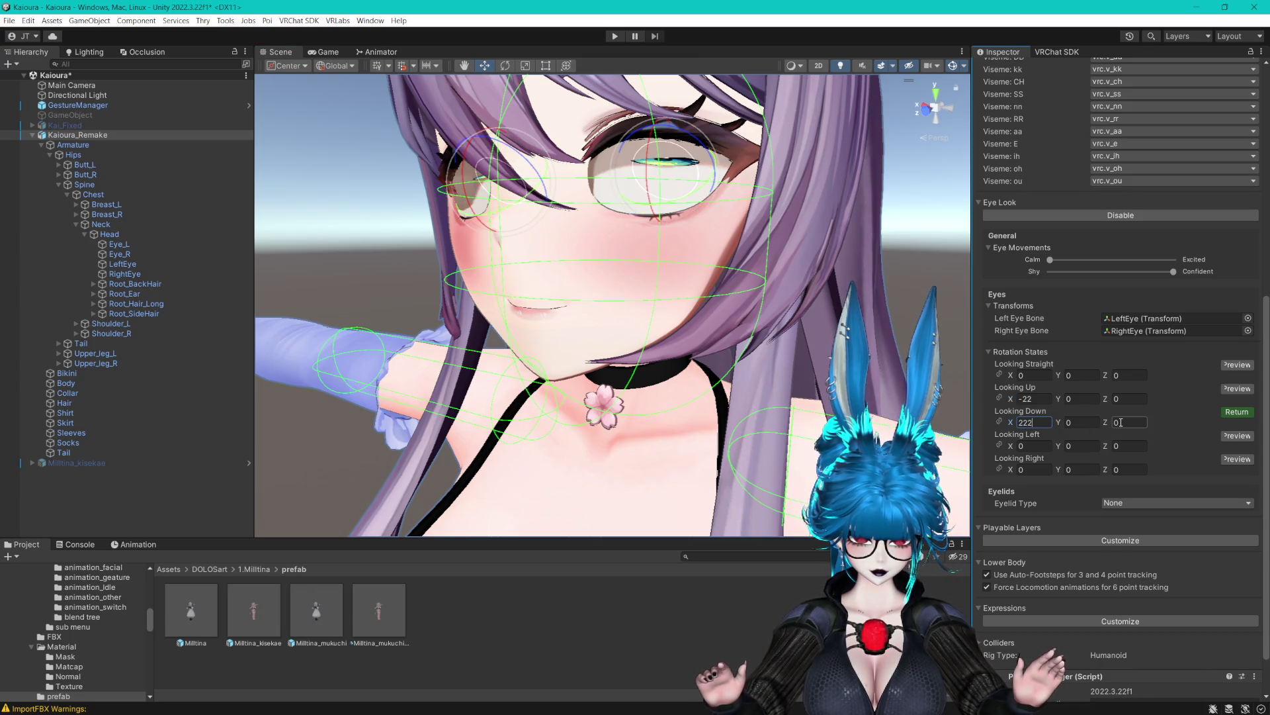
pyautogui.write('22')
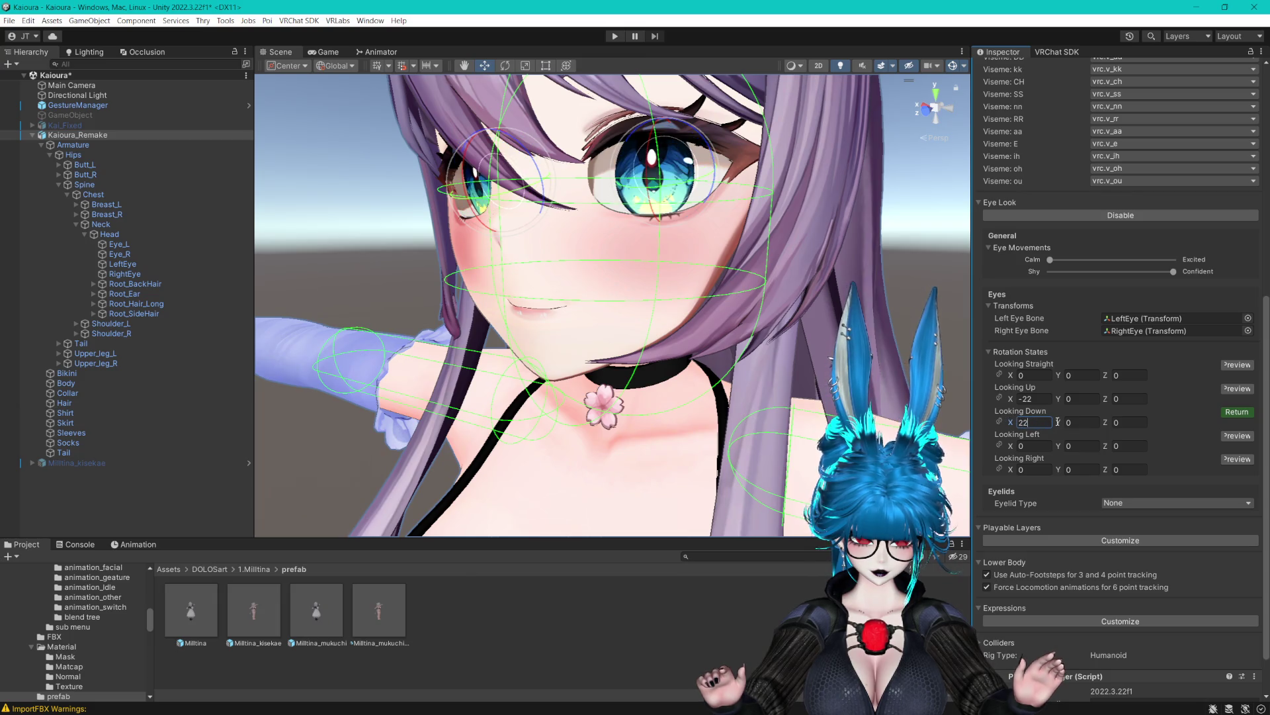
# Preview the Looking Left pose and set its Y rotation to -22.
pyautogui.click(1229, 440)
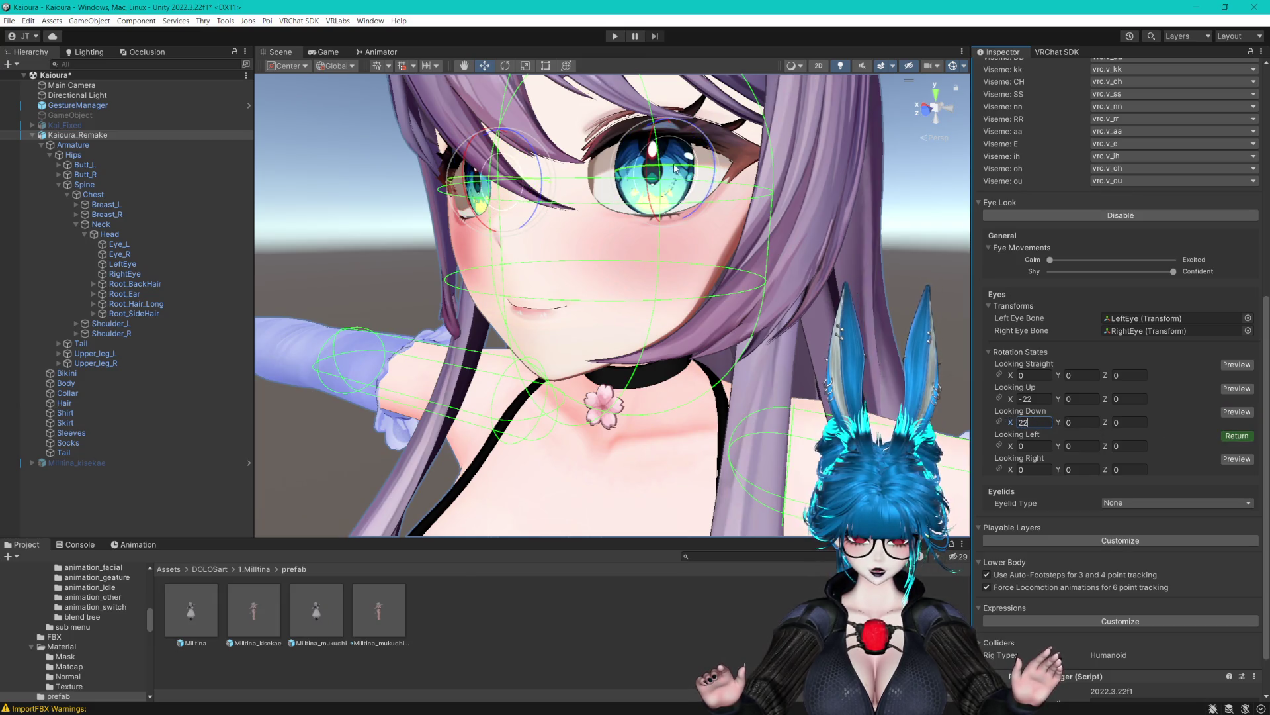
pyautogui.moveTo(693, 169); pyautogui.dragTo(713, 172)
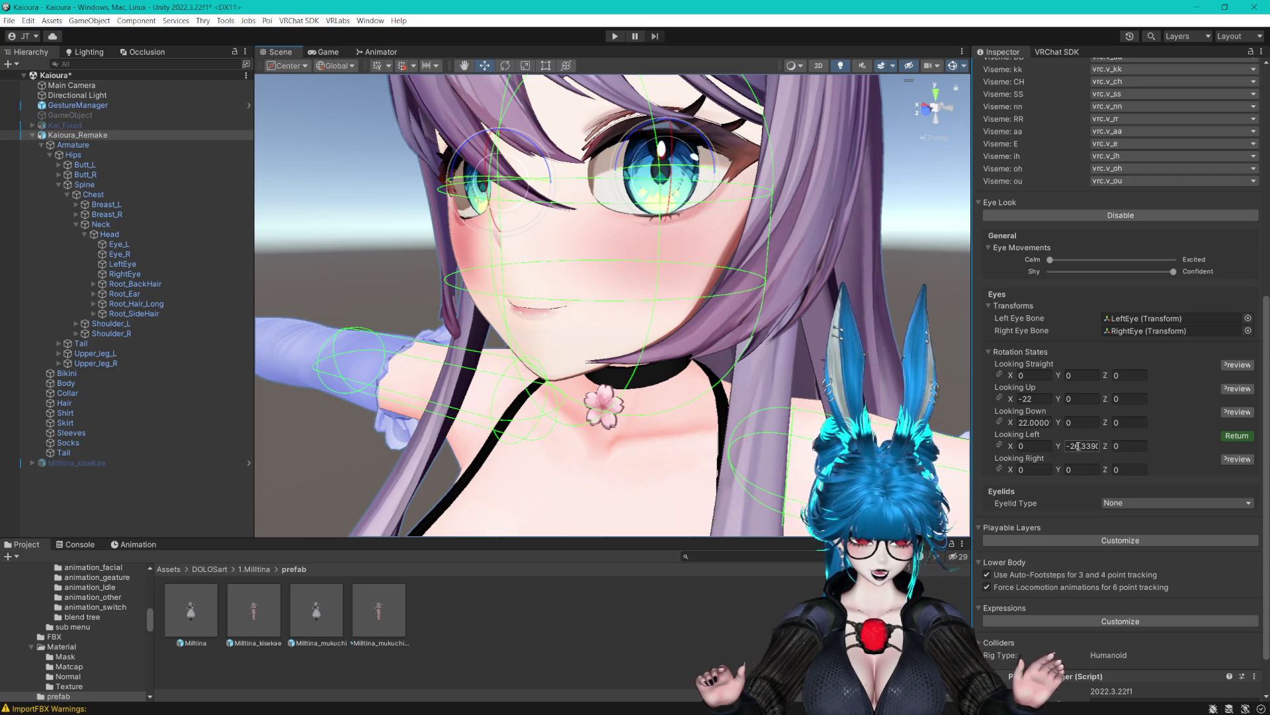
pyautogui.write('22')
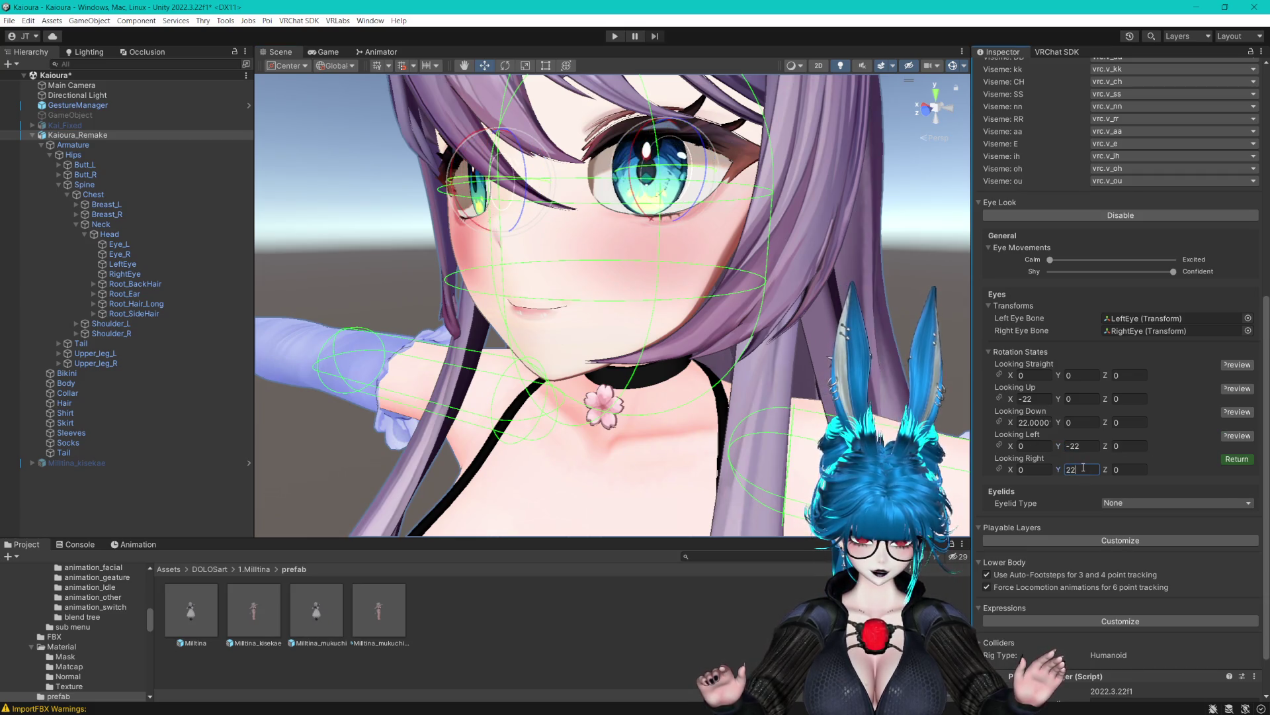
pyautogui.scroll(-3, 843, 254)
# Set Eyelid Type to Blendshapes with Body as eyelids mesh and Blink for blinking.
pyautogui.click(1239, 460)
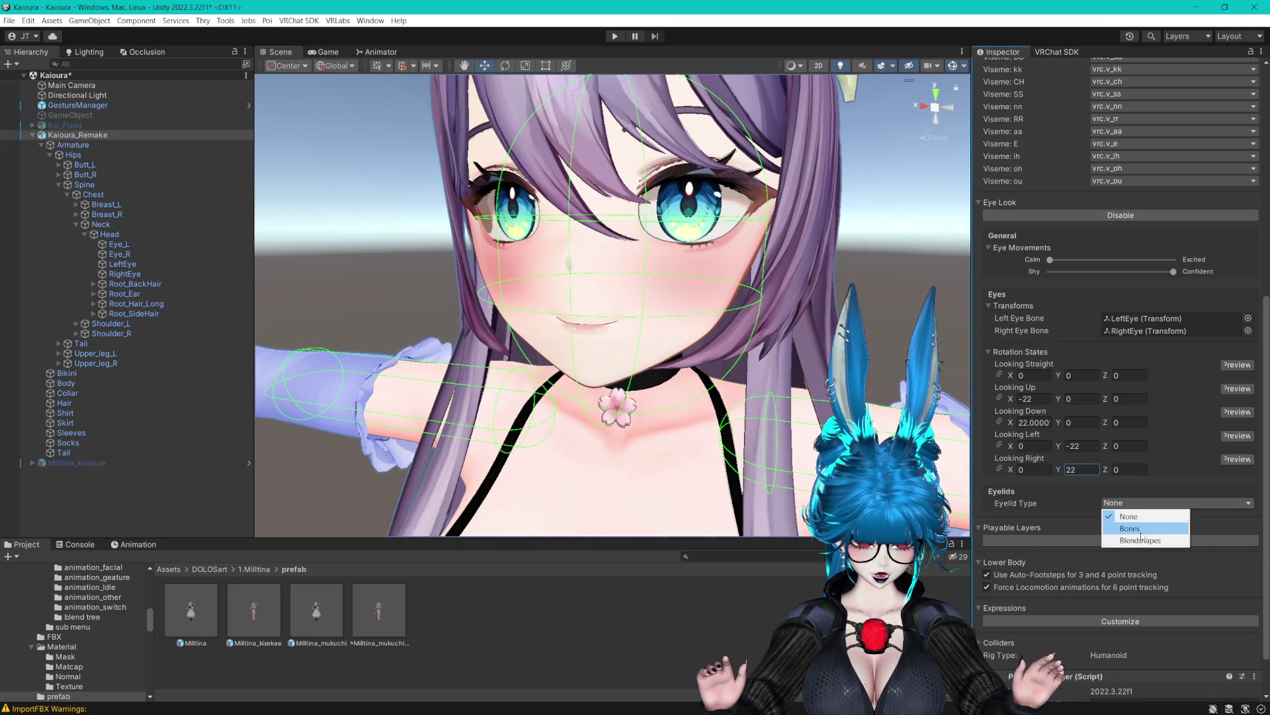
pyautogui.click(1140, 540)
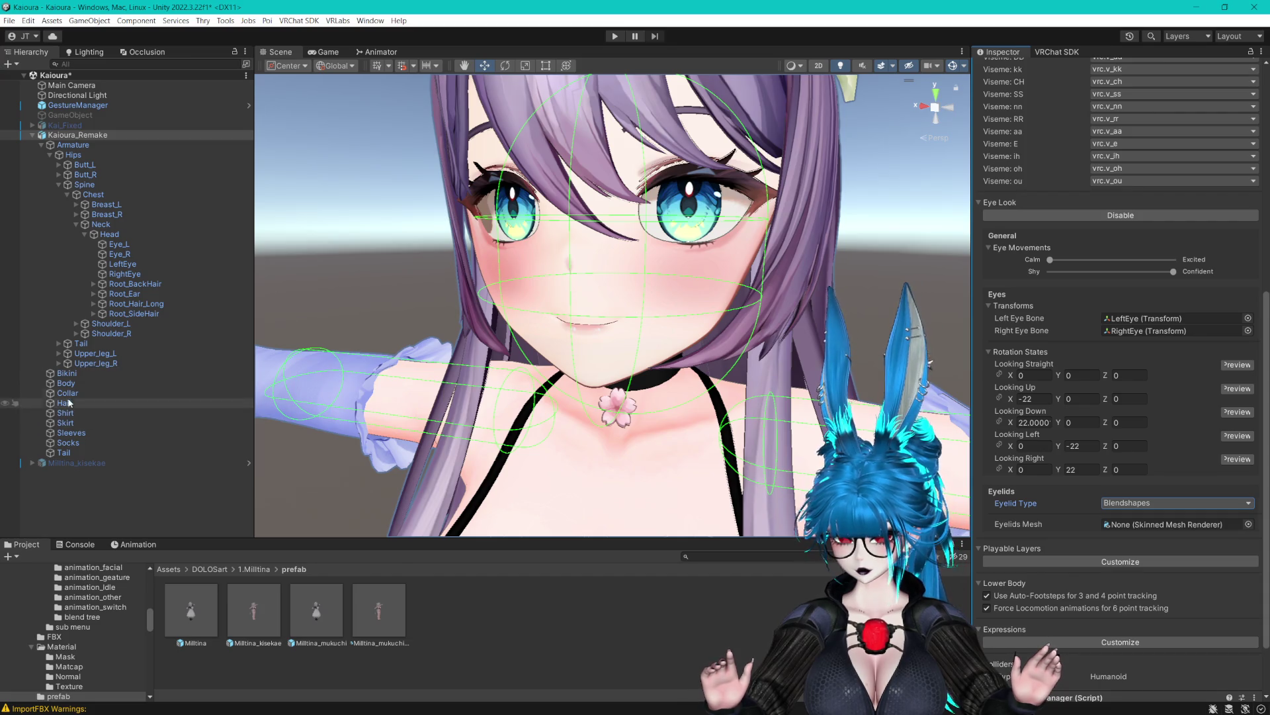
pyautogui.moveTo(1132, 528); pyautogui.dragTo(1130, 526)
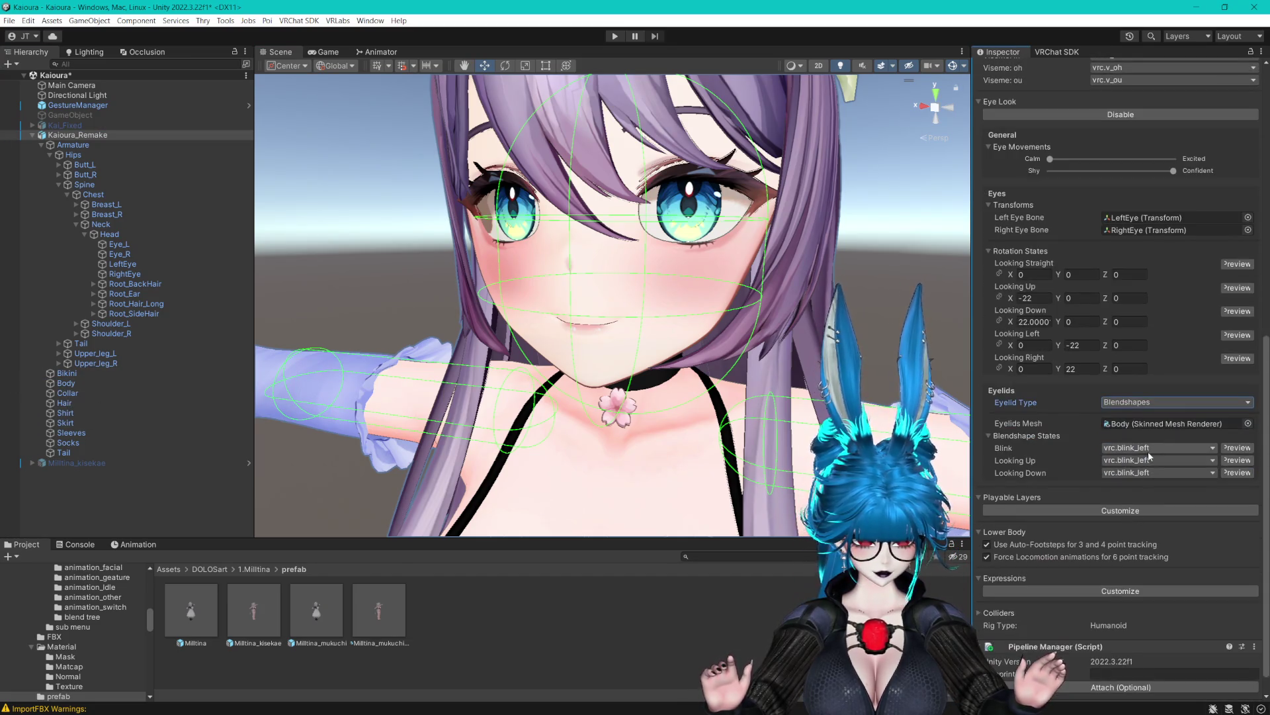
pyautogui.click(1146, 450)
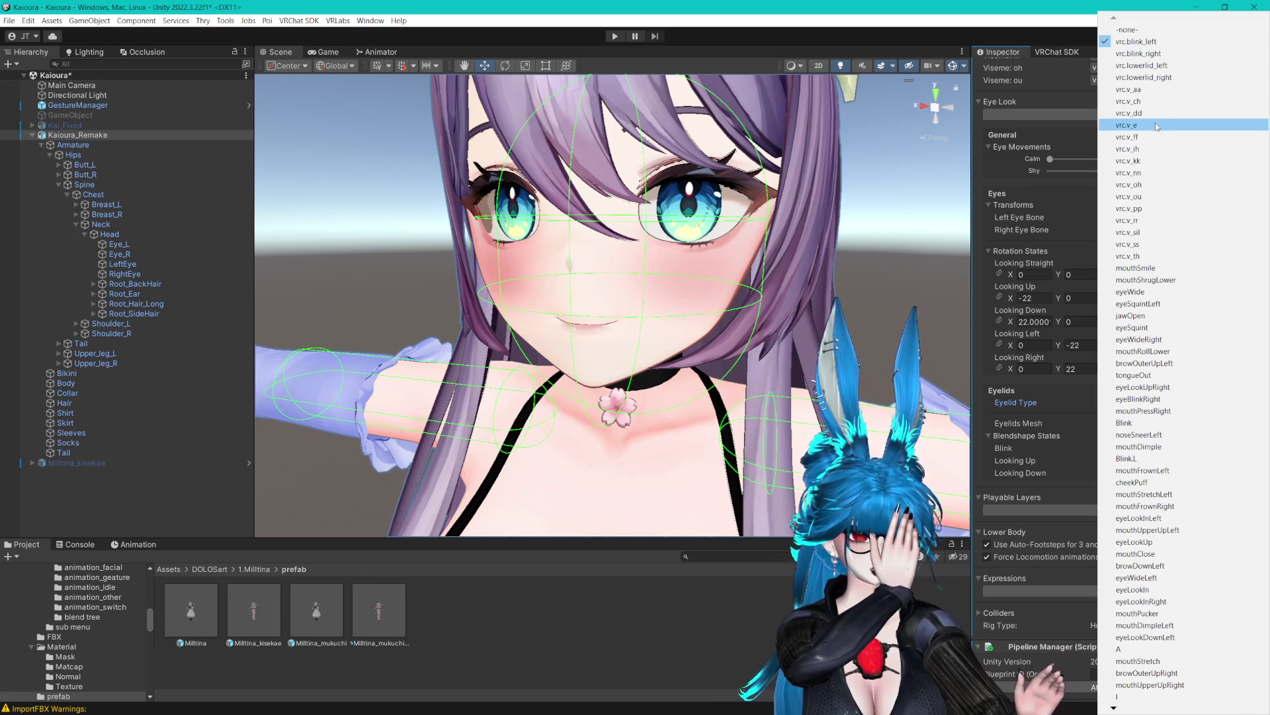
pyautogui.click(1133, 422)
pyautogui.click(1239, 449)
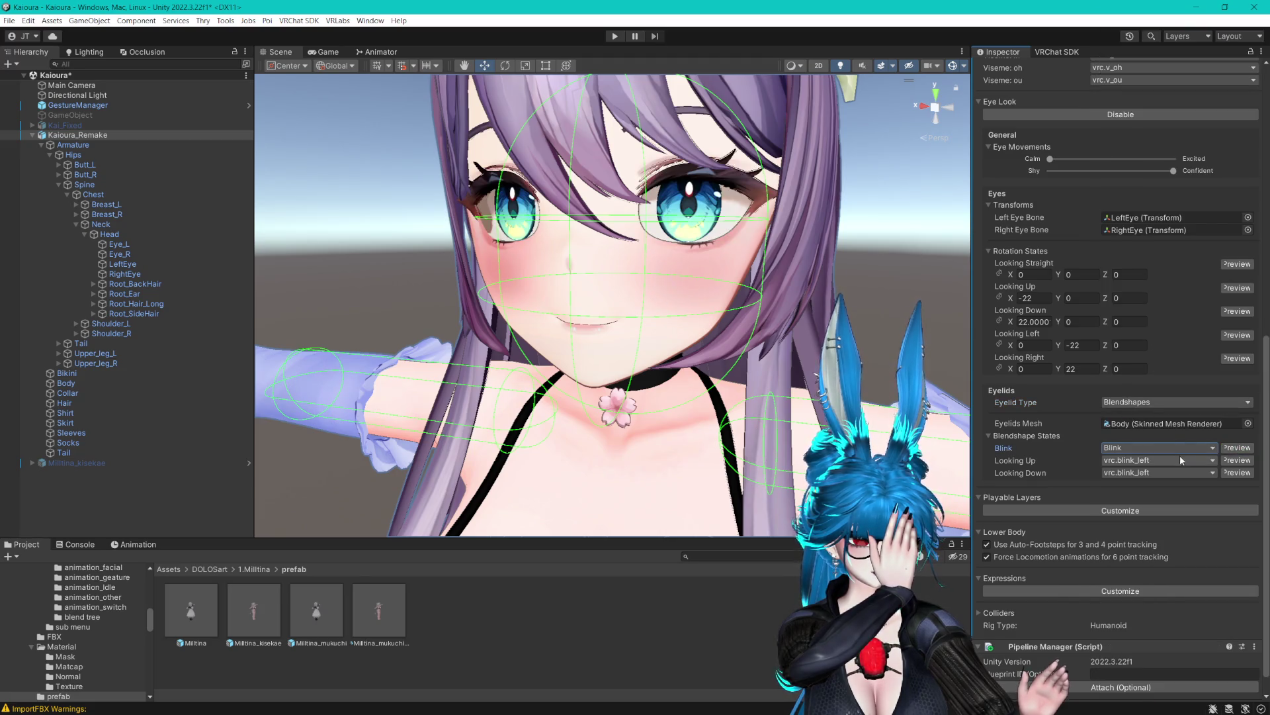
# Set the Looking Up and Looking Down eyelid blendshapes to -none- and hide bone wireframes.
pyautogui.click(1178, 462)
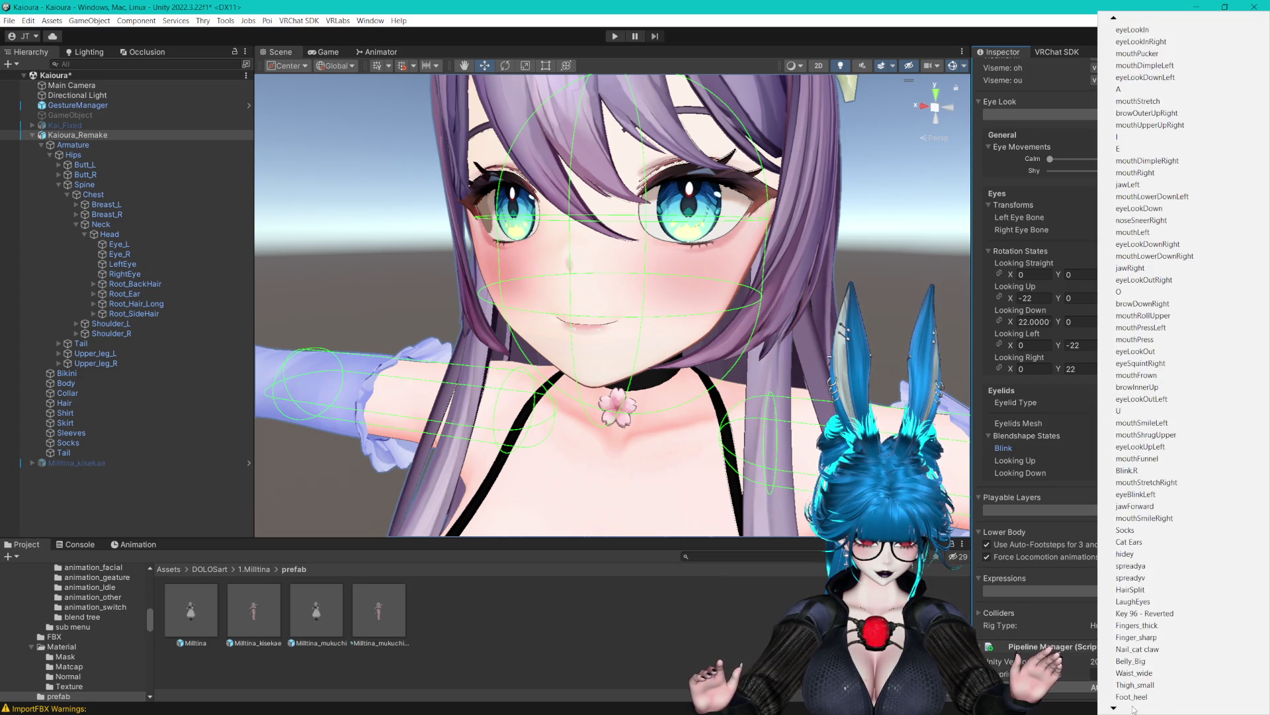
pyautogui.click(1040, 495)
pyautogui.click(1158, 460)
pyautogui.click(1127, 40)
pyautogui.hotkey('ctrl', 'z')
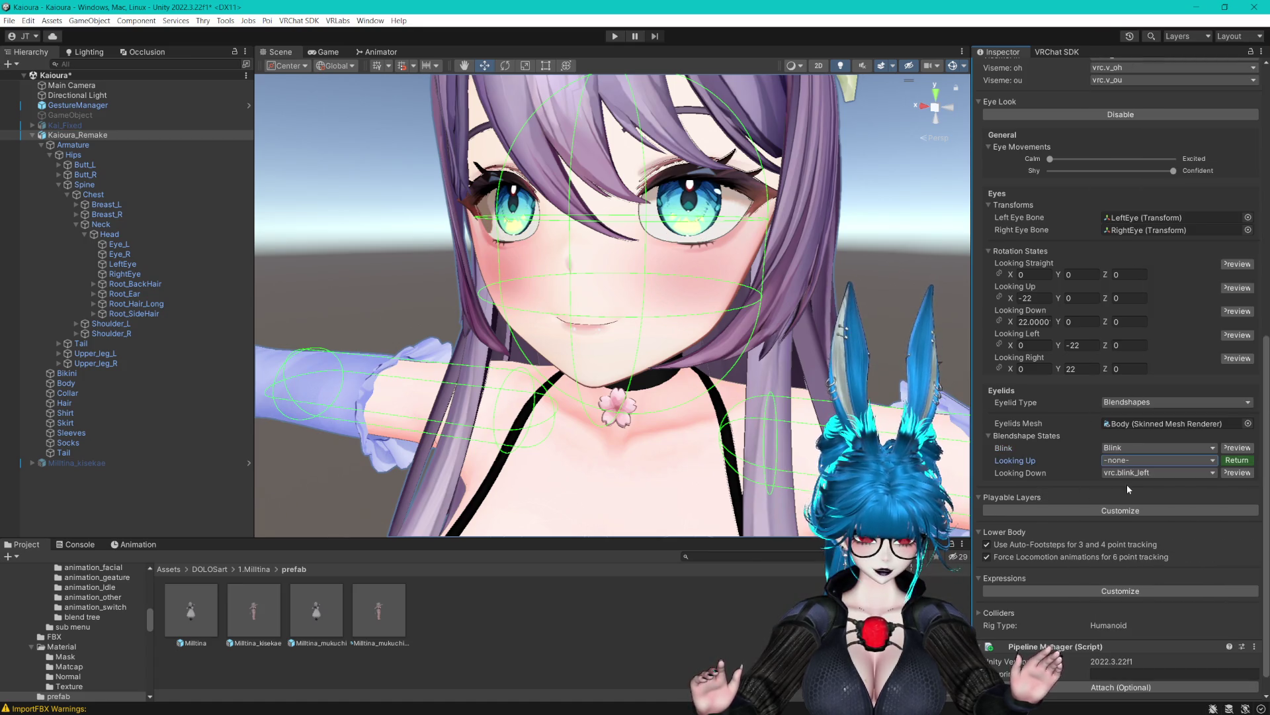
pyautogui.hotkey('ctrl', 'z')
pyautogui.click(1125, 471)
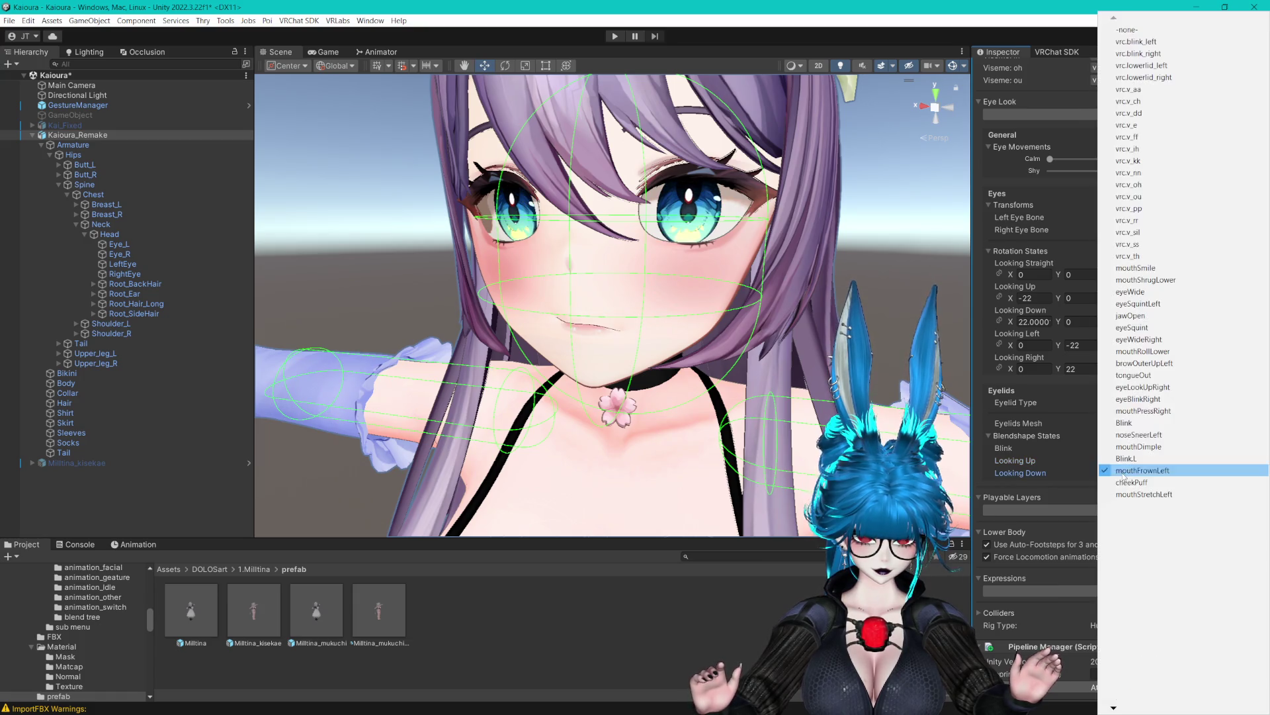
pyautogui.click(1125, 30)
pyautogui.click(1241, 474)
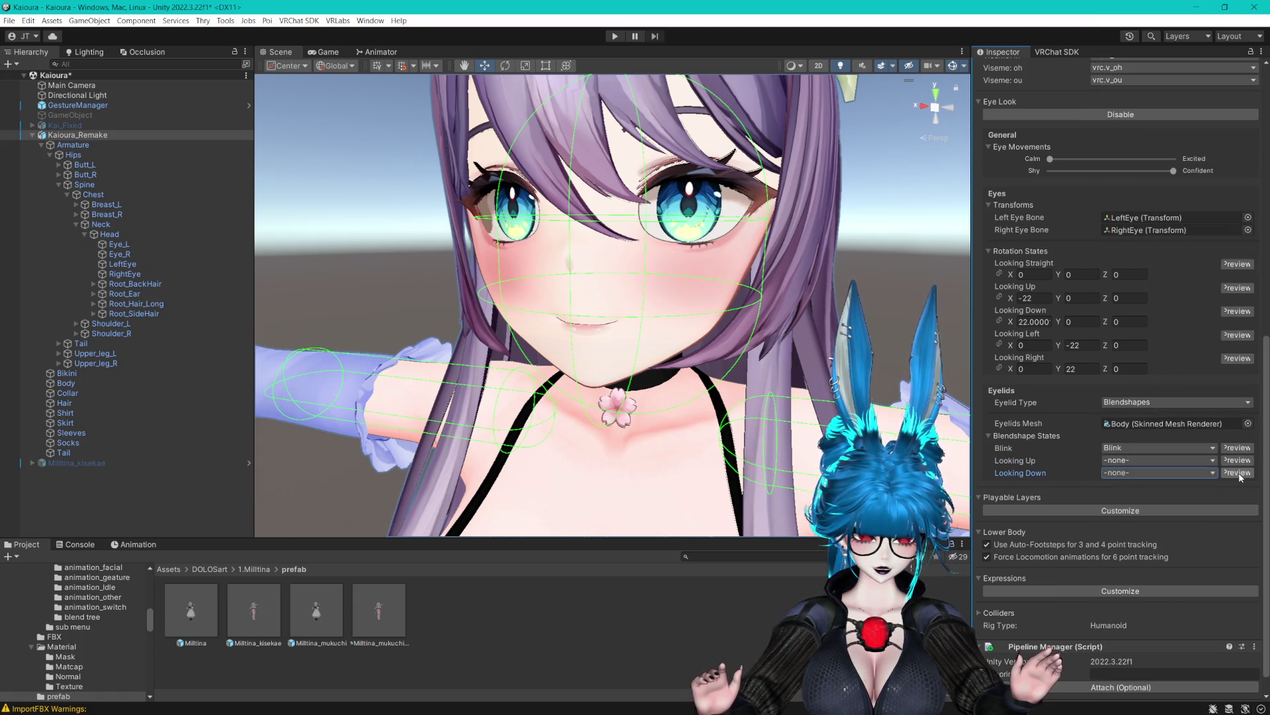
pyautogui.moveTo(905, 361); pyautogui.dragTo(832, 256)
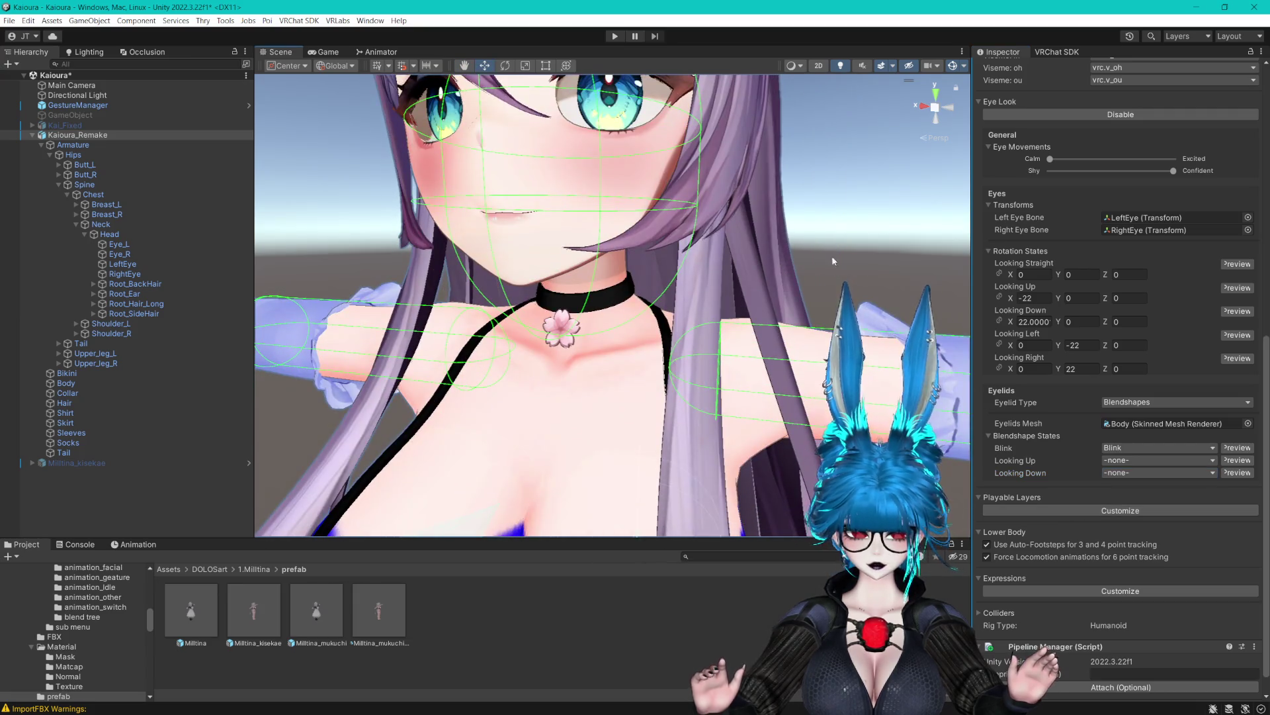
pyautogui.click(954, 68)
pyautogui.scroll(-3, 789, 155)
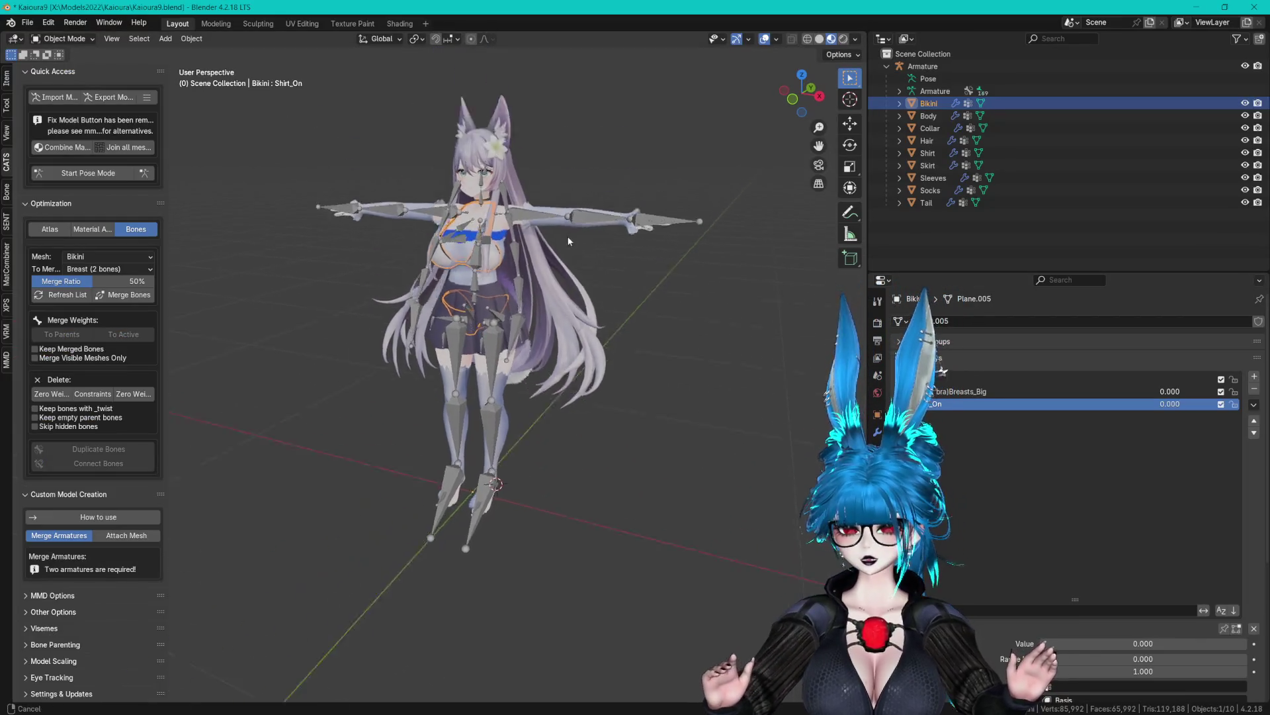
# In Pose Mode, select the LeftEye, RightEye and Eye_R bones to inspect them.
pyautogui.scroll(10, 559, 347)
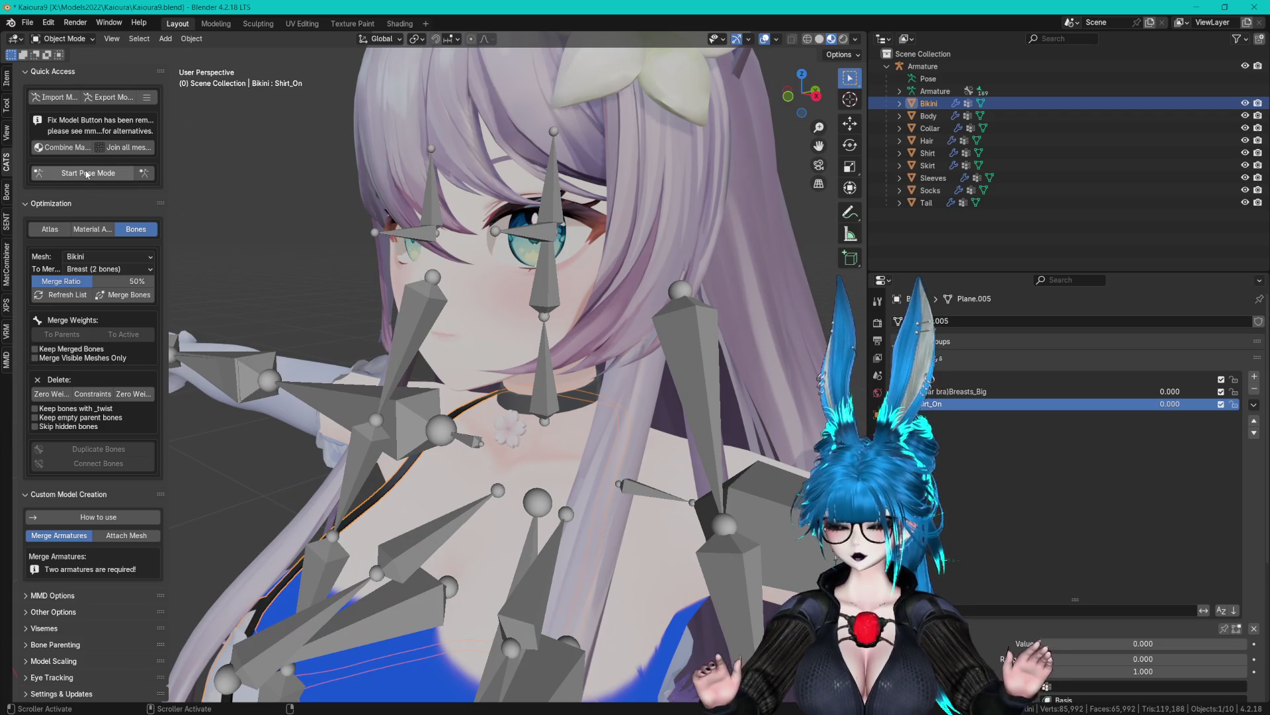
pyautogui.click(87, 174)
pyautogui.click(554, 184)
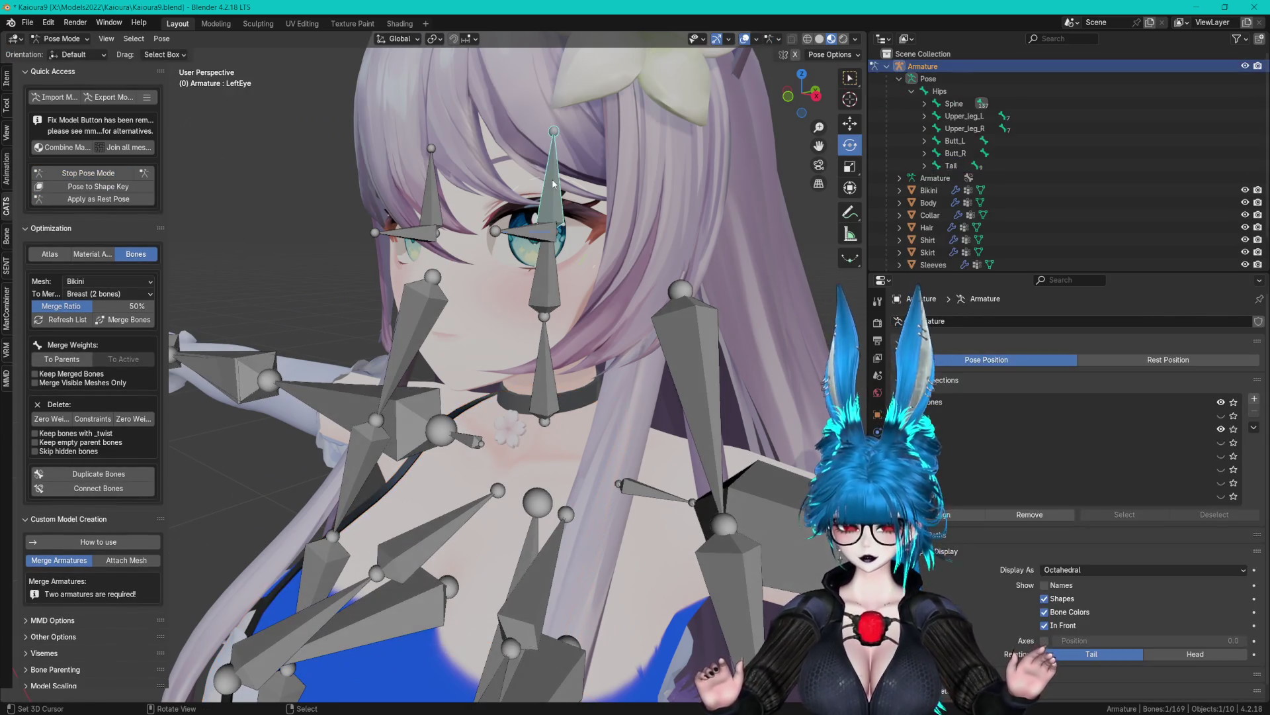
pyautogui.click(426, 196)
pyautogui.click(414, 232)
pyautogui.scroll(2, 450, 232)
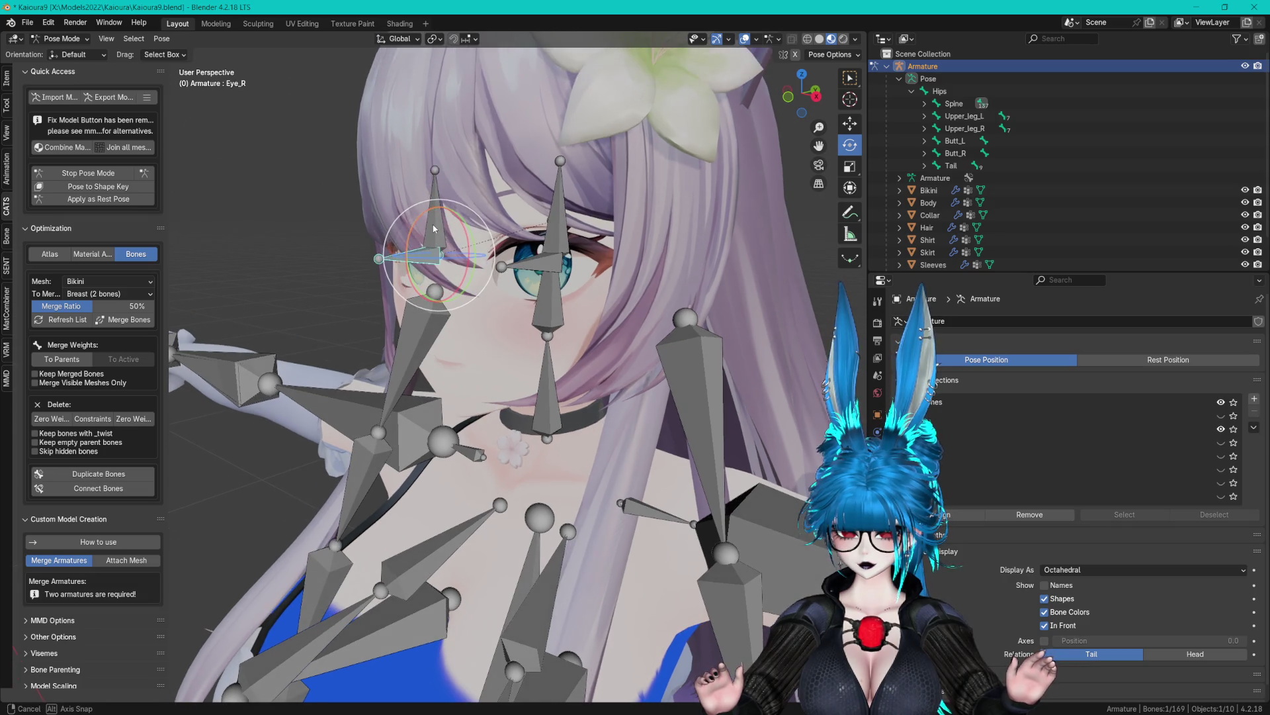
pyautogui.scroll(4, 472, 240)
pyautogui.click(489, 166)
pyautogui.scroll(-2, 504, 185)
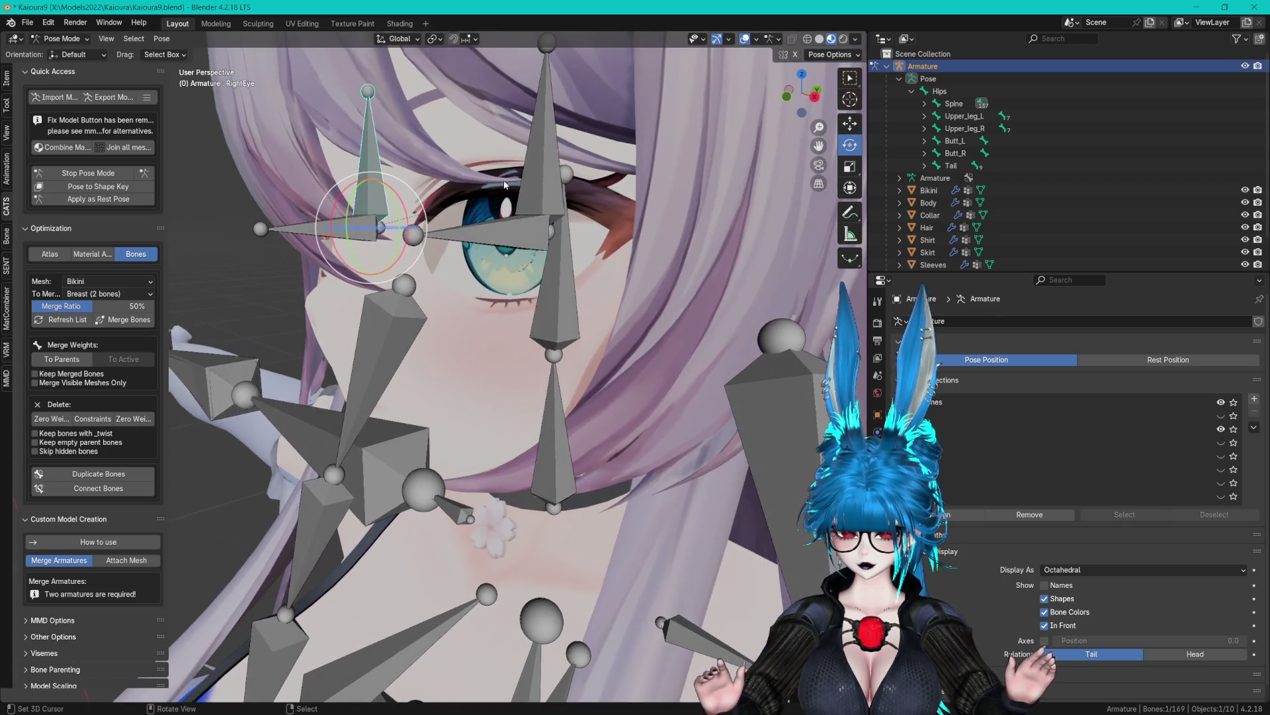
# In Edit Mode, lower the LeftEye bone slightly along Z.
pyautogui.click(106, 173)
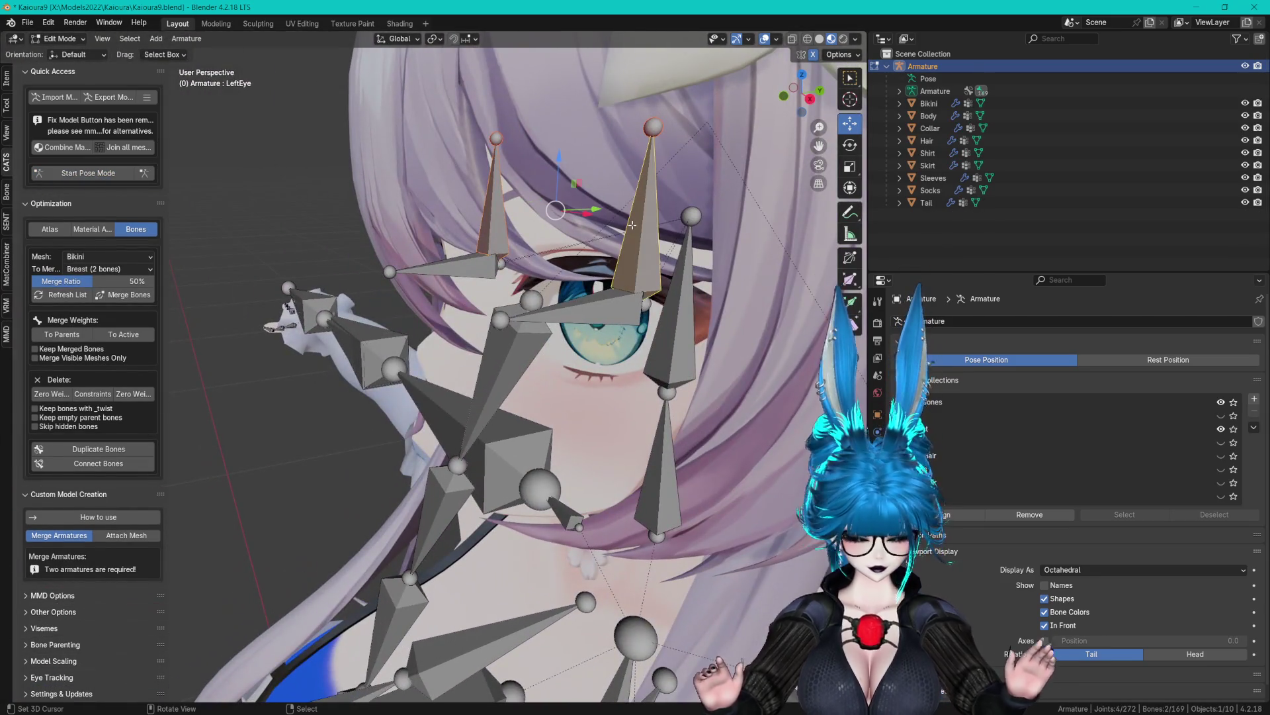
pyautogui.scroll(5, 632, 225)
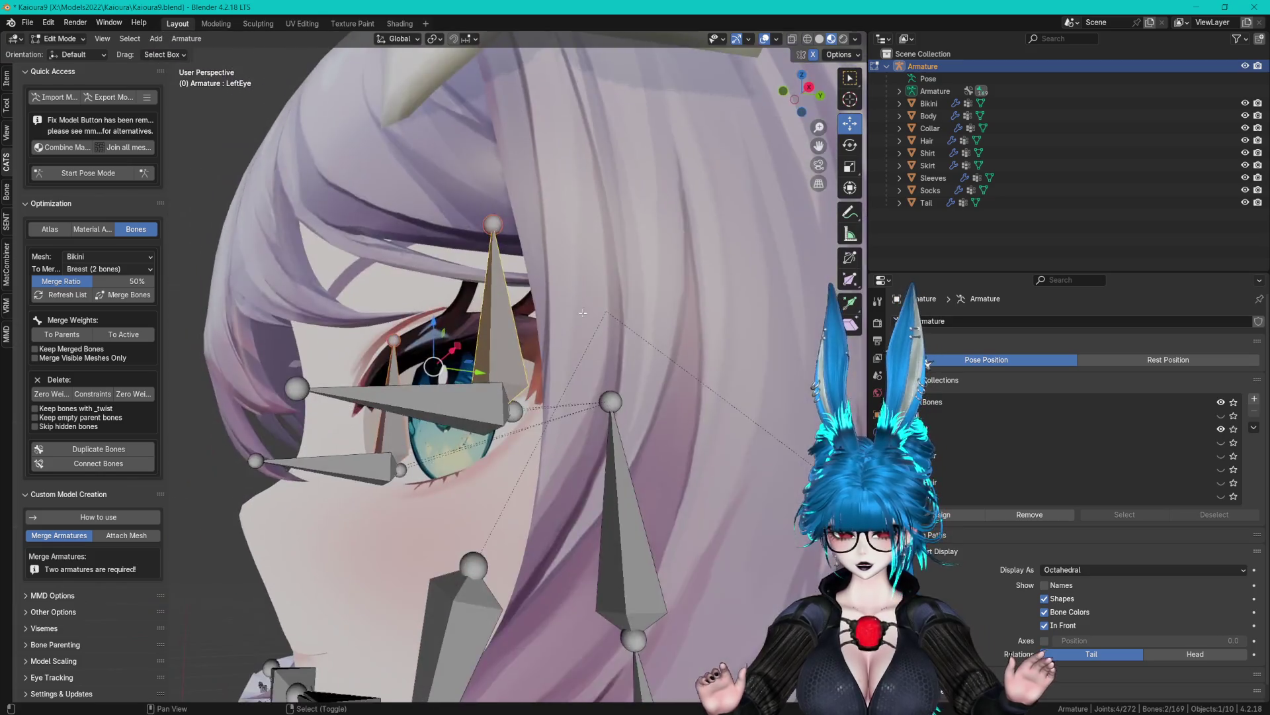
pyautogui.scroll(-5, 582, 312)
pyautogui.moveTo(524, 167); pyautogui.dragTo(529, 139)
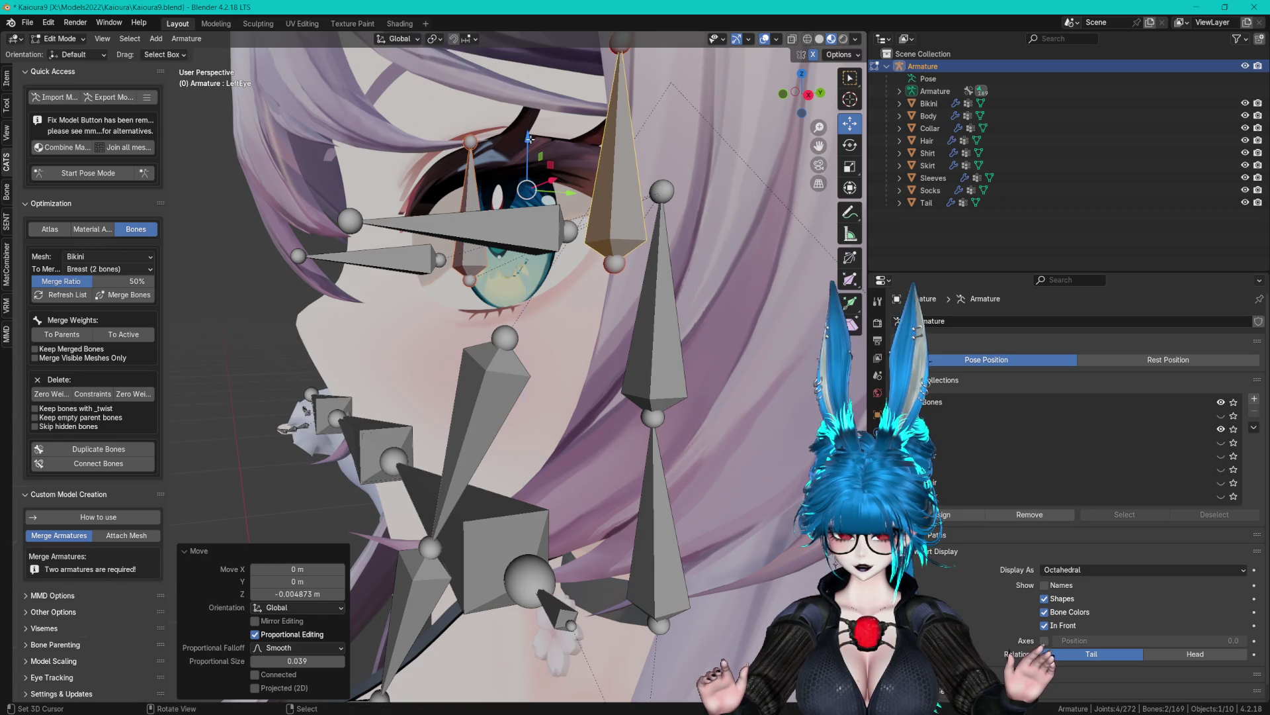
# Rotate the eye bone in Pose Mode to test the look, then return to Object Mode.
pyautogui.click(106, 171)
pyautogui.moveTo(610, 250); pyautogui.dragTo(641, 228)
pyautogui.scroll(2, 616, 265)
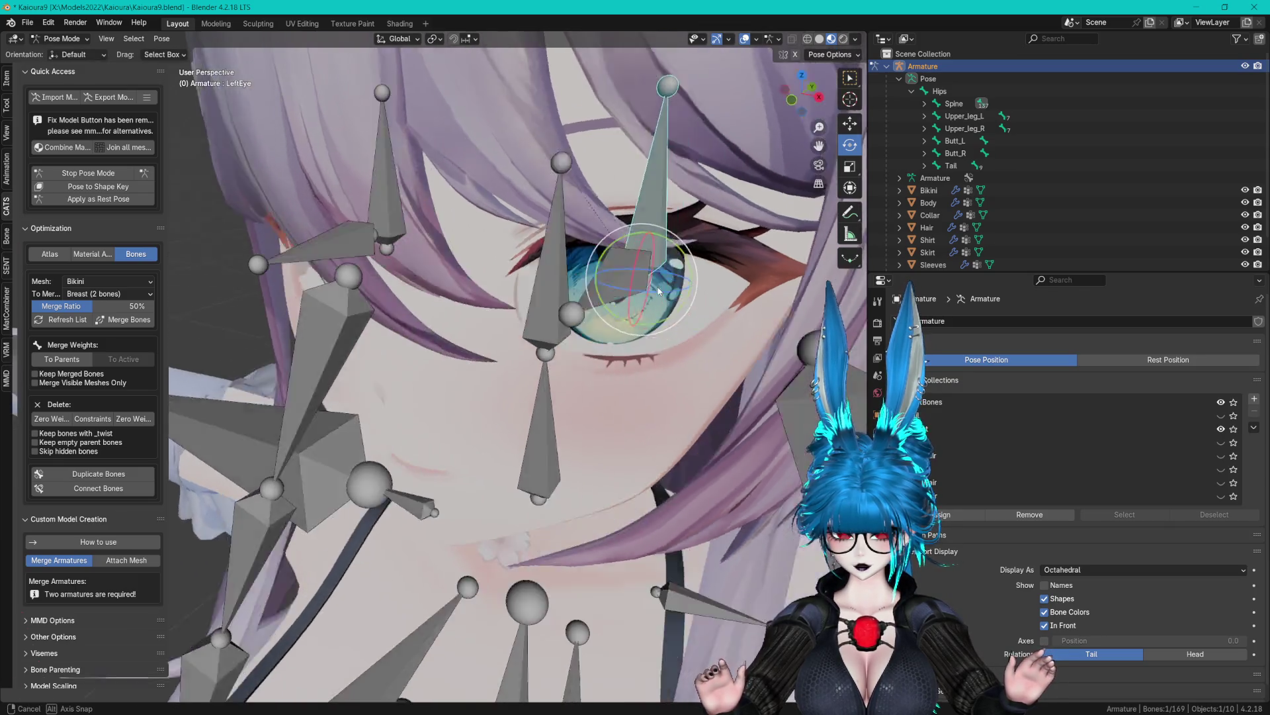
pyautogui.scroll(-3, 615, 265)
pyautogui.moveTo(640, 270)
pyautogui.mouseDown()
pyautogui.moveTo(616, 298)
pyautogui.moveTo(657, 301)
pyautogui.moveTo(602, 291)
pyautogui.mouseUp()
pyautogui.scroll(-3, 616, 298)
pyautogui.scroll(3, 616, 285)
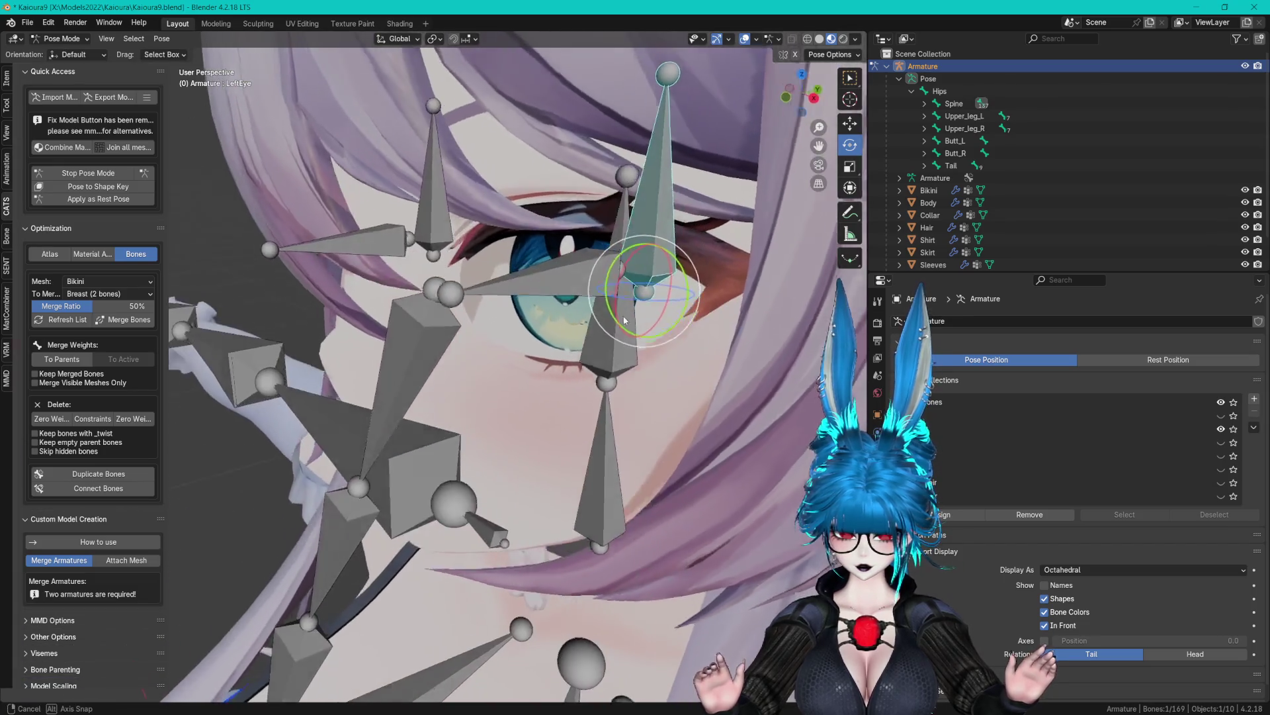
pyautogui.hotkey('ctrl', 'Tab')
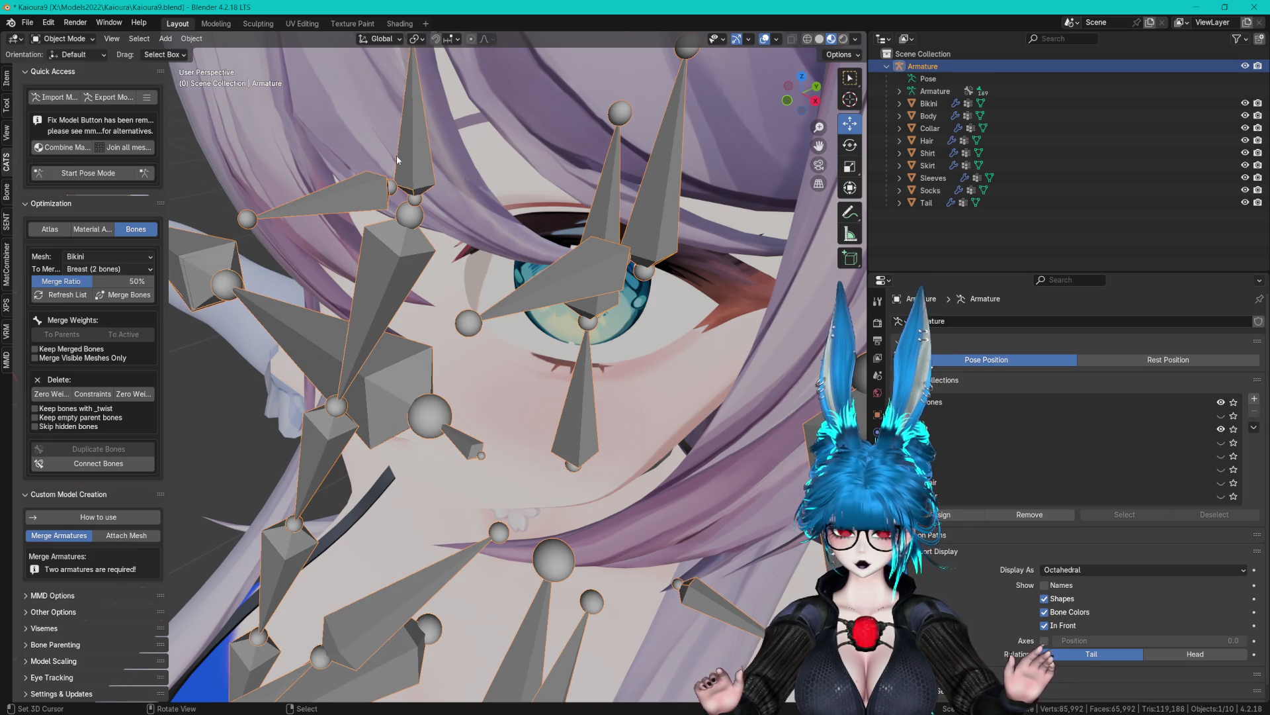
# In Edit Mode, shift the eye bone slightly along Y and scale it wider on X.
pyautogui.press('Tab')
pyautogui.click(399, 159)
pyautogui.moveTo(653, 208)
pyautogui.mouseDown()
pyautogui.moveTo(697, 188)
pyautogui.moveTo(628, 230)
pyautogui.mouseUp()
pyautogui.moveTo(530, 215)
pyautogui.mouseDown()
pyautogui.moveTo(622, 139)
pyautogui.moveTo(609, 215)
pyautogui.moveTo(599, 202)
pyautogui.mouseUp()
pyautogui.press('s')
pyautogui.press('x')
pyautogui.click(609, 214)
# Test the eye bone's Z rotation (about 23.1°) in Pose Mode, then leave posing.
pyautogui.hotkey('ctrl', 'Tab')
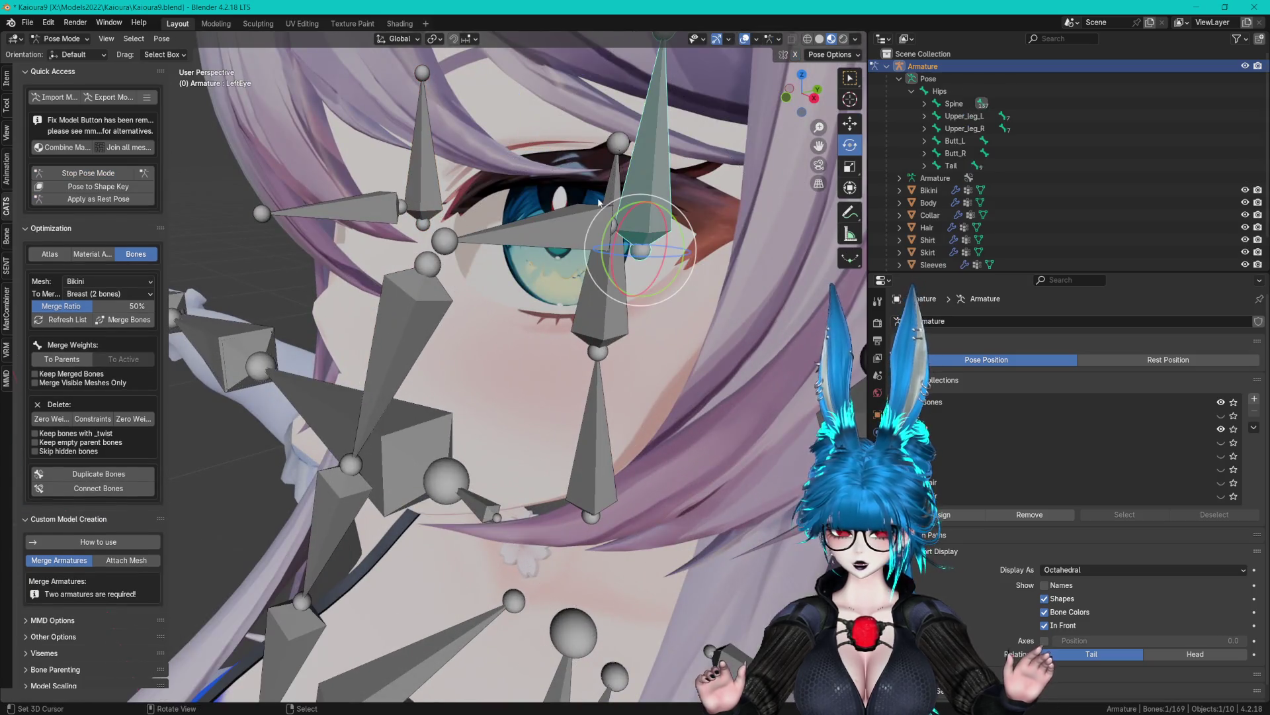
pyautogui.moveTo(637, 259); pyautogui.dragTo(676, 236)
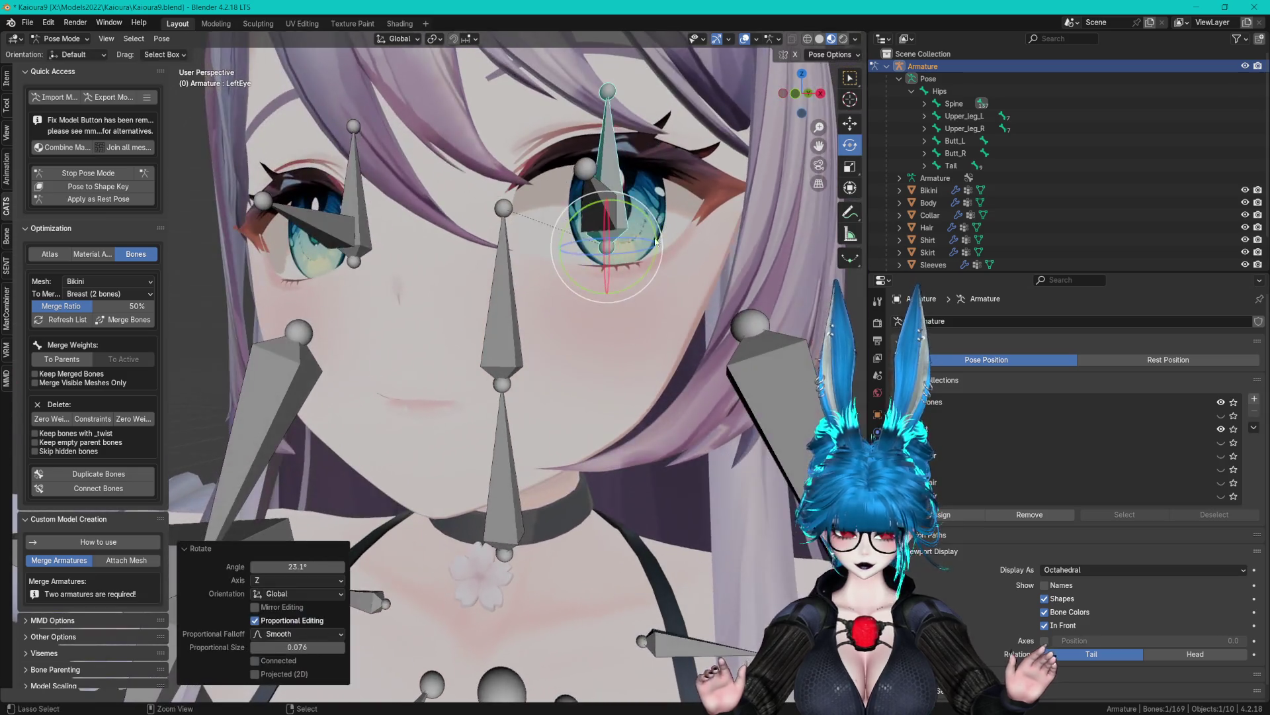
pyautogui.press('r')
pyautogui.press('z')
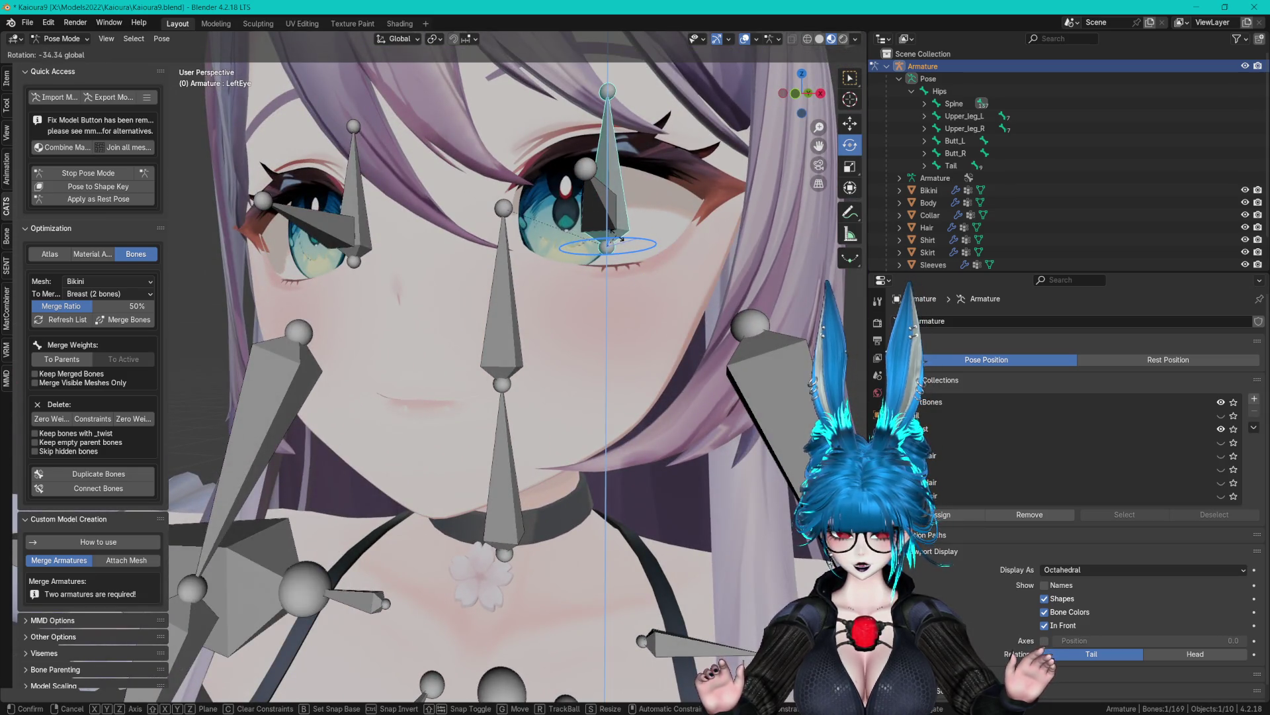
pyautogui.click(623, 227)
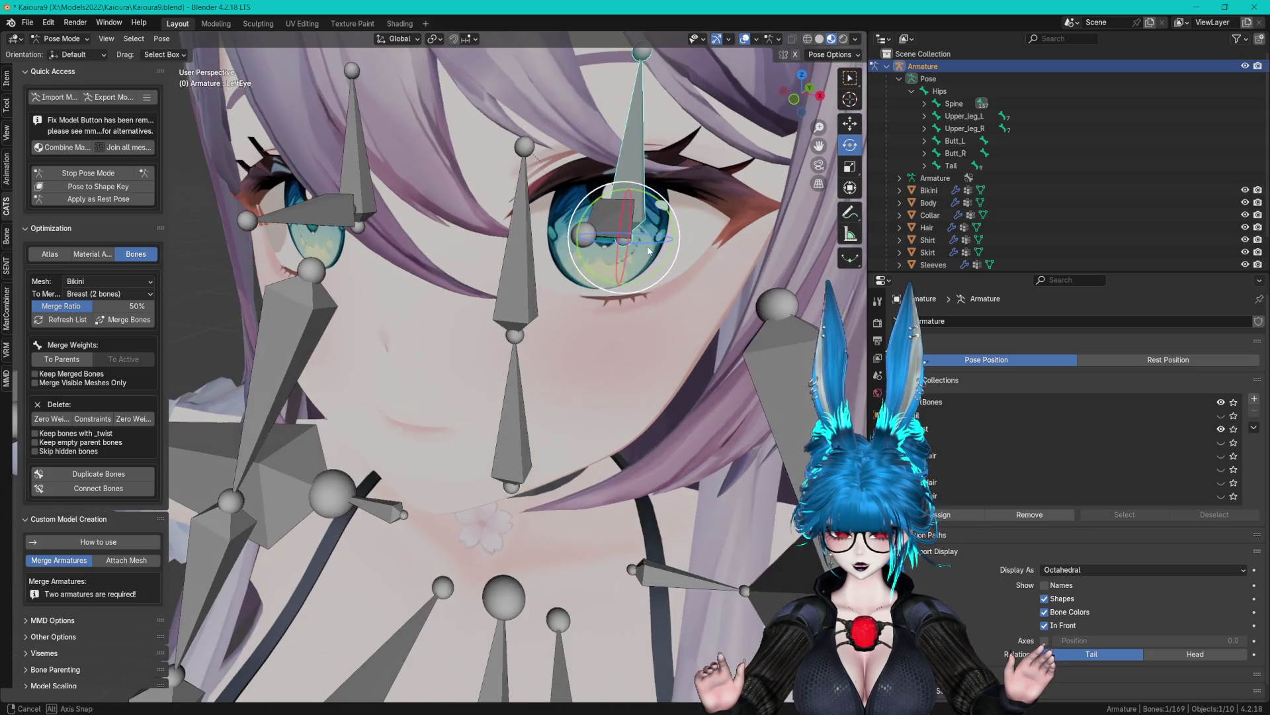
pyautogui.click(119, 173)
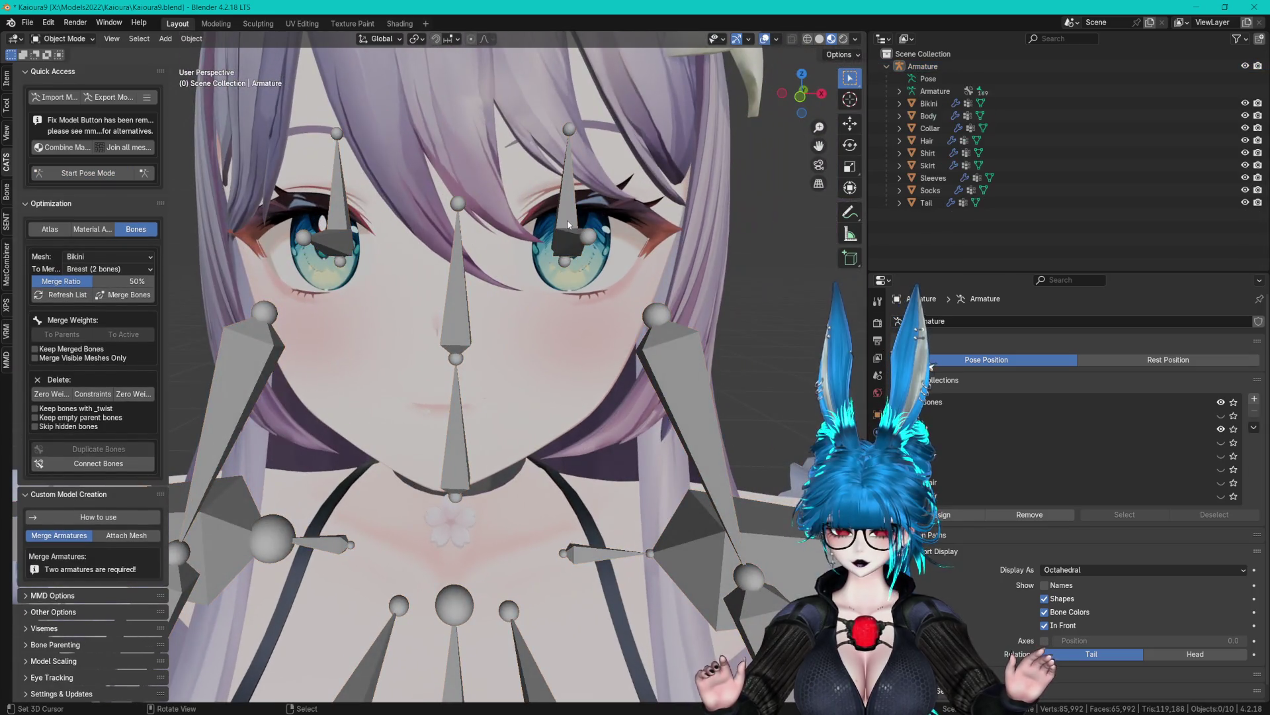
pyautogui.moveTo(598, 208)
pyautogui.mouseDown()
pyautogui.moveTo(608, 238)
pyautogui.moveTo(329, 199)
pyautogui.mouseUp()
# In Edit Mode, nudge the LeftEye bone back along Y and narrow the eye bones to 0.963 on X.
pyautogui.click(585, 238)
pyautogui.press('Tab')
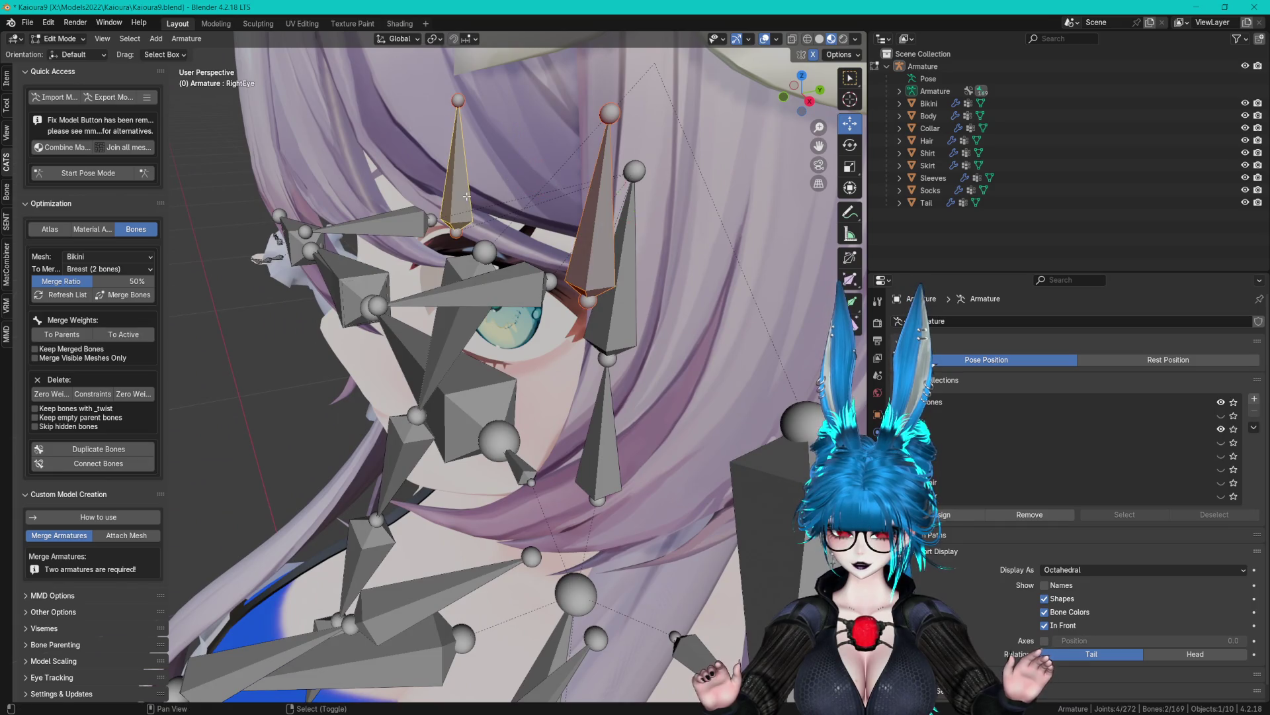
pyautogui.moveTo(561, 187); pyautogui.dragTo(643, 181)
pyautogui.press('x')
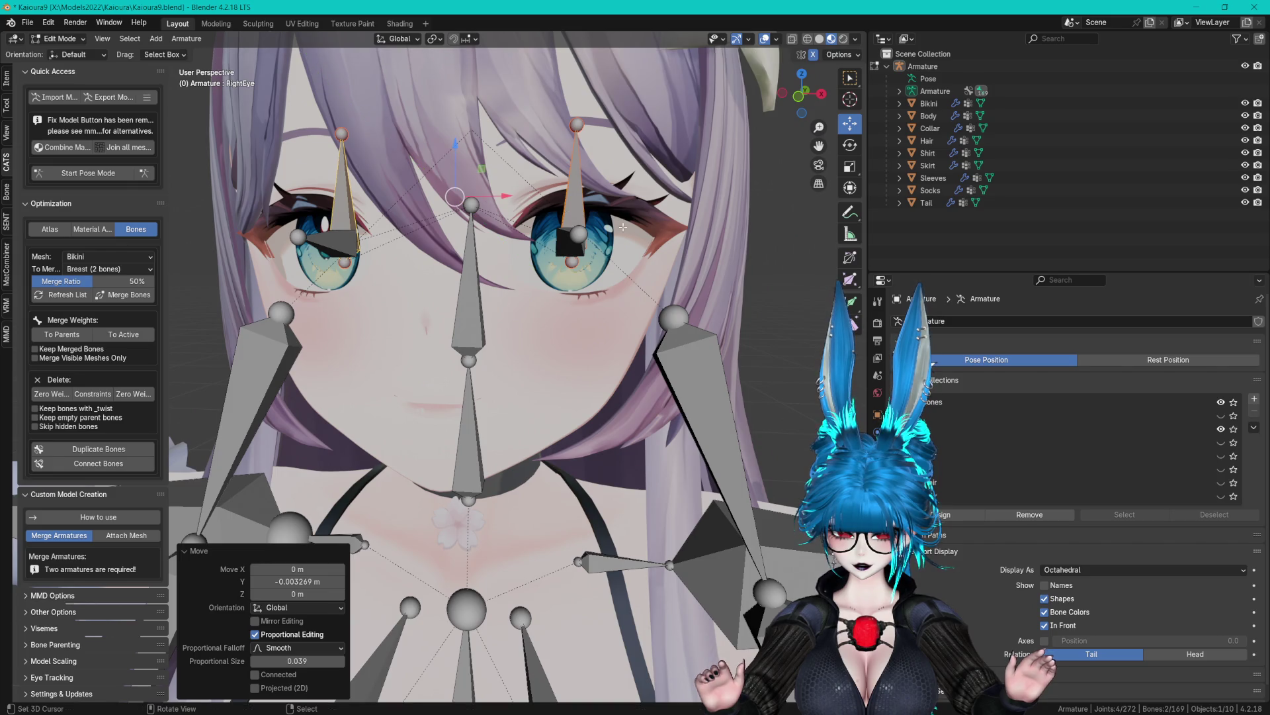
pyautogui.click(624, 257)
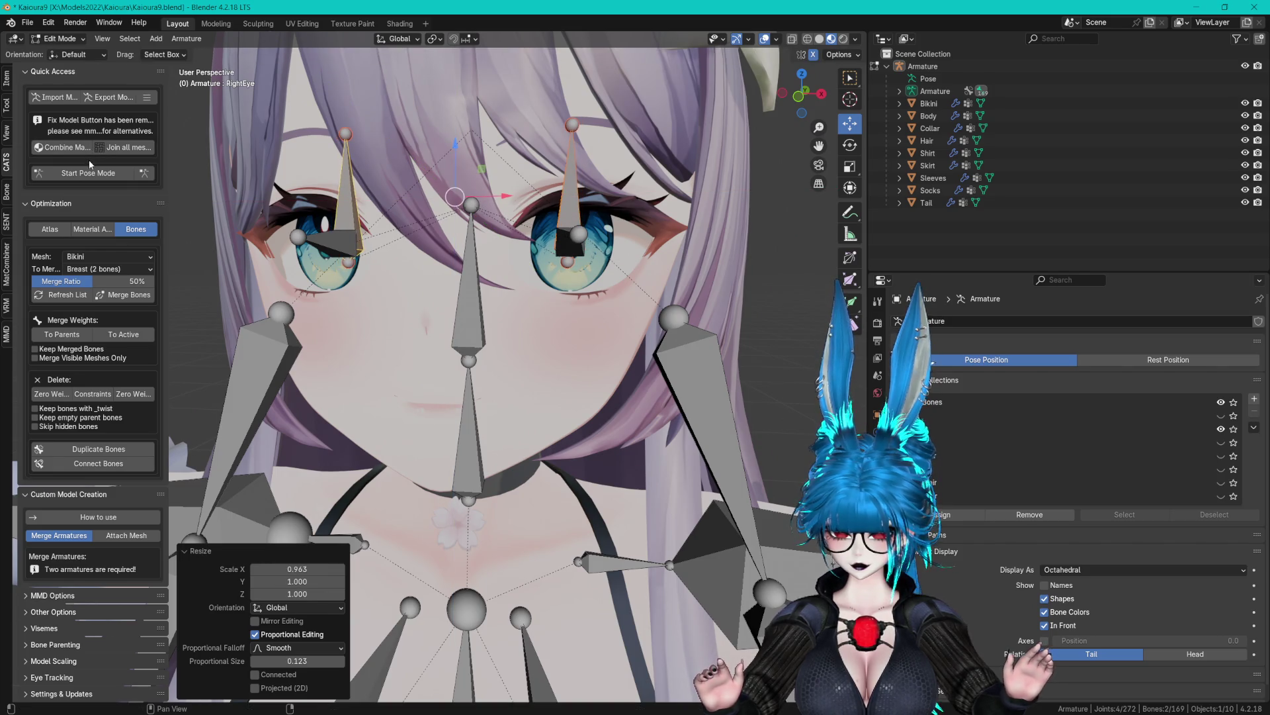
# In Pose Mode, test-rotate the RightEye bone about the Z axis, then the X axis.
pyautogui.click(88, 173)
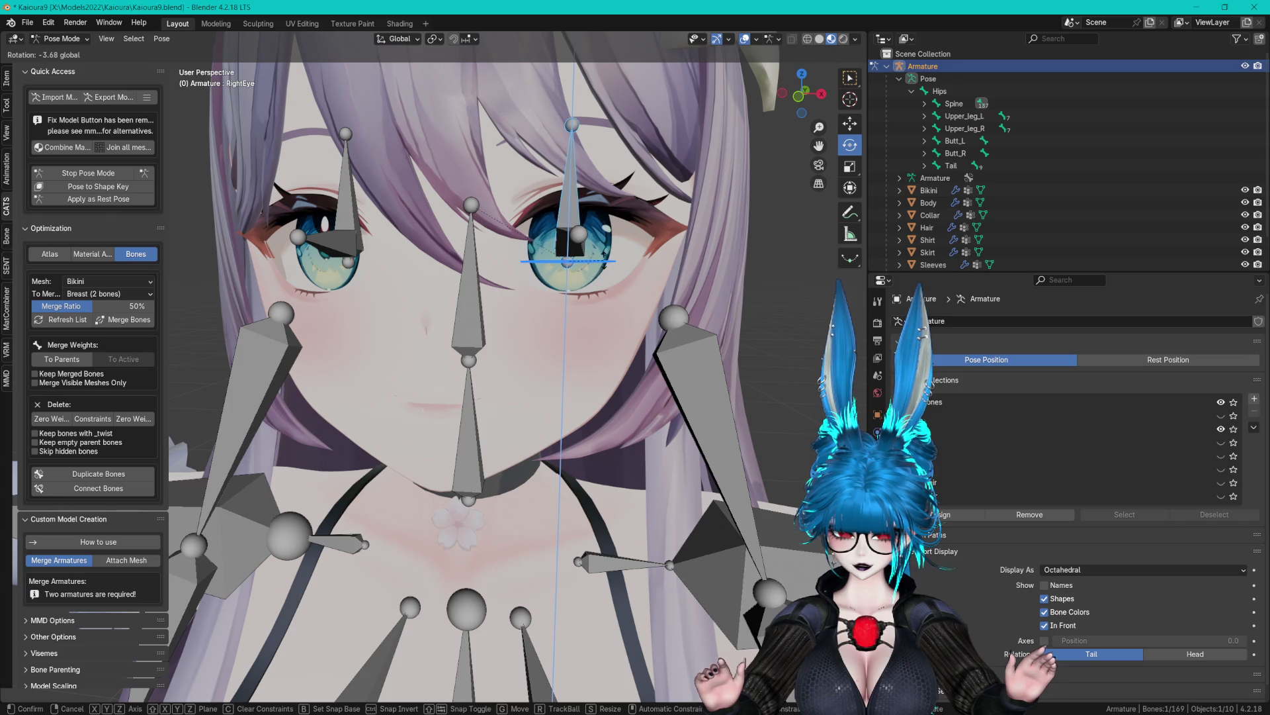
pyautogui.click(583, 266)
pyautogui.press('r')
pyautogui.press('z')
pyautogui.moveTo(588, 270); pyautogui.dragTo(604, 266)
pyautogui.click(638, 259)
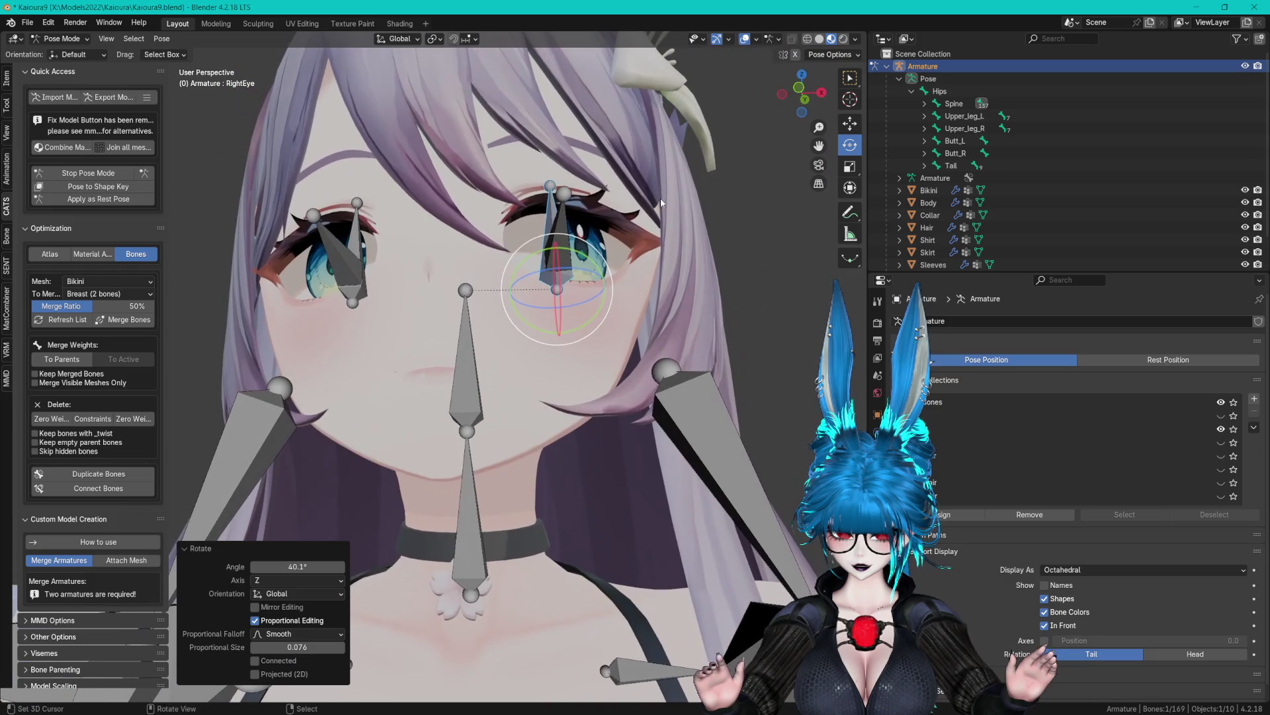
pyautogui.press('r')
pyautogui.press('x')
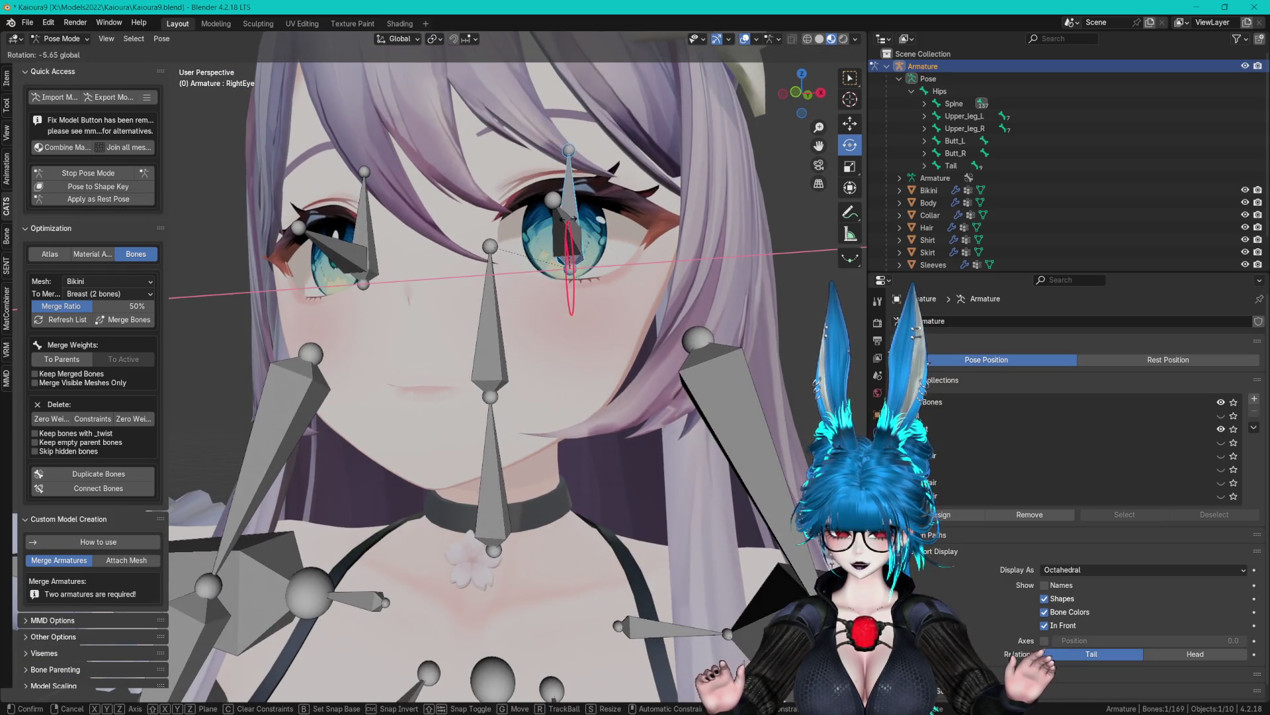
pyautogui.click(582, 236)
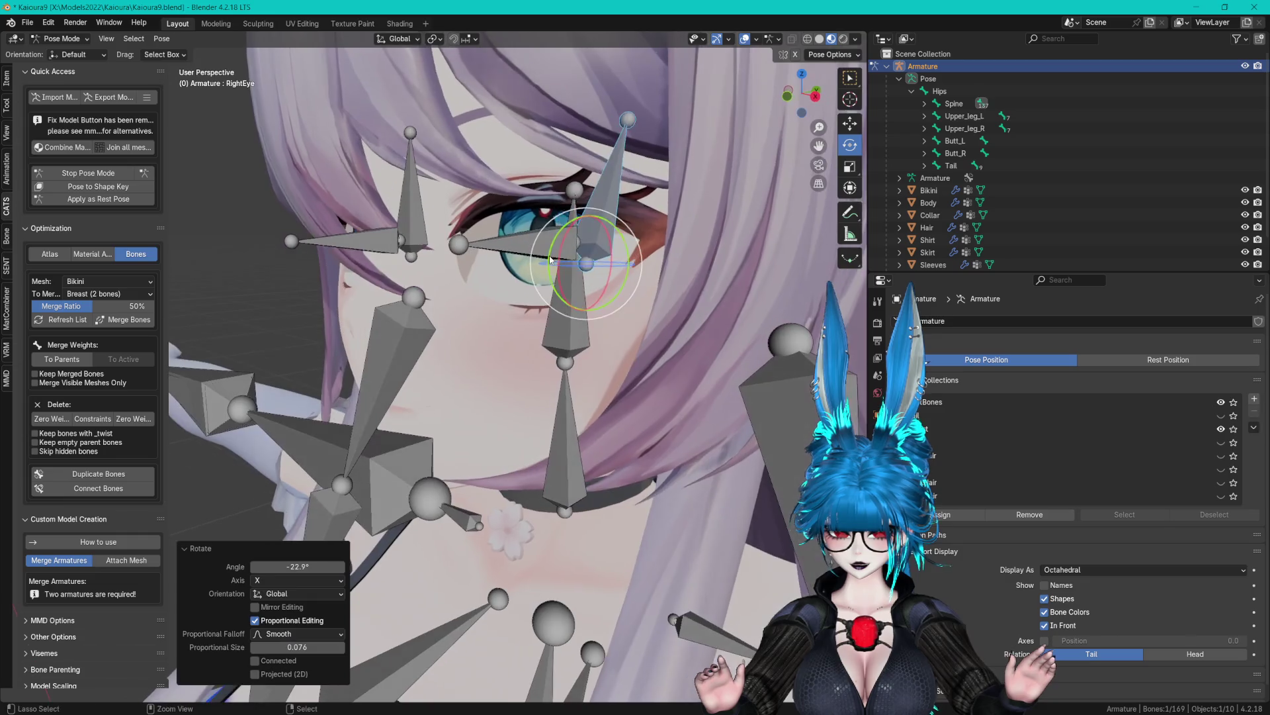
# Return to Object Mode, select the Body mesh and save Kaioura9.blend.
pyautogui.click(120, 173)
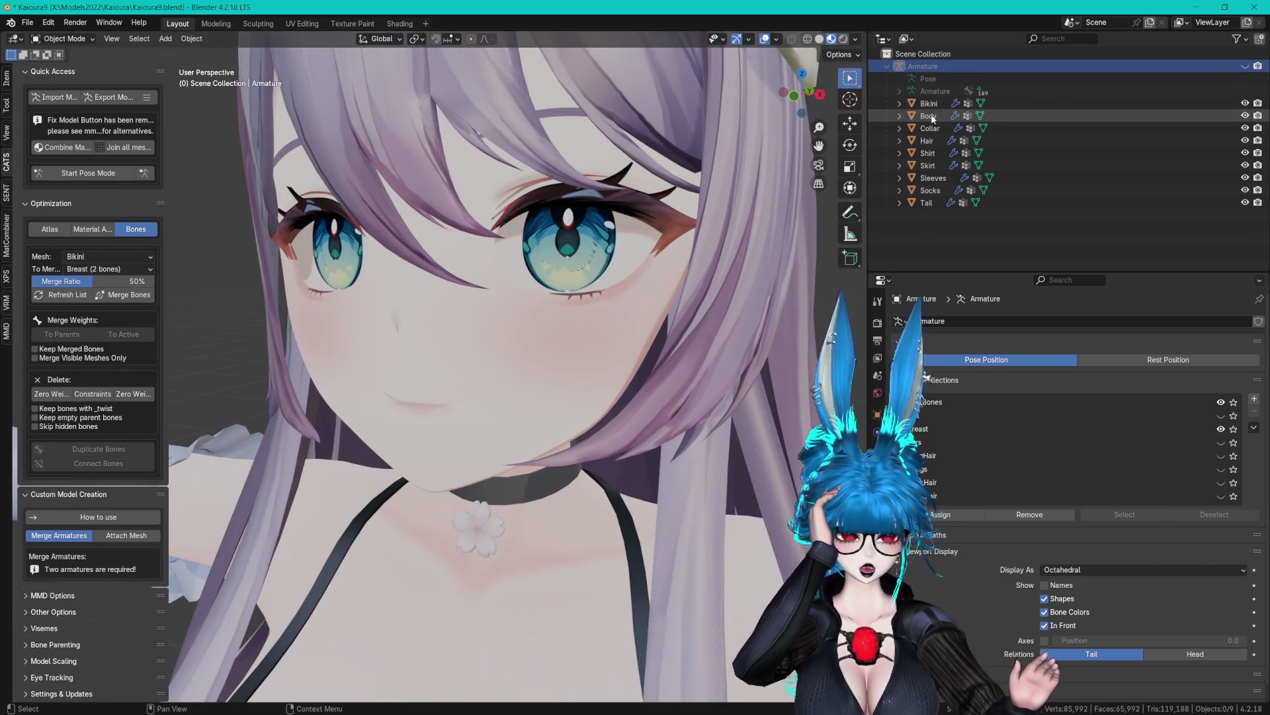
pyautogui.click(1045, 116)
pyautogui.hotkey('ctrl', 's')
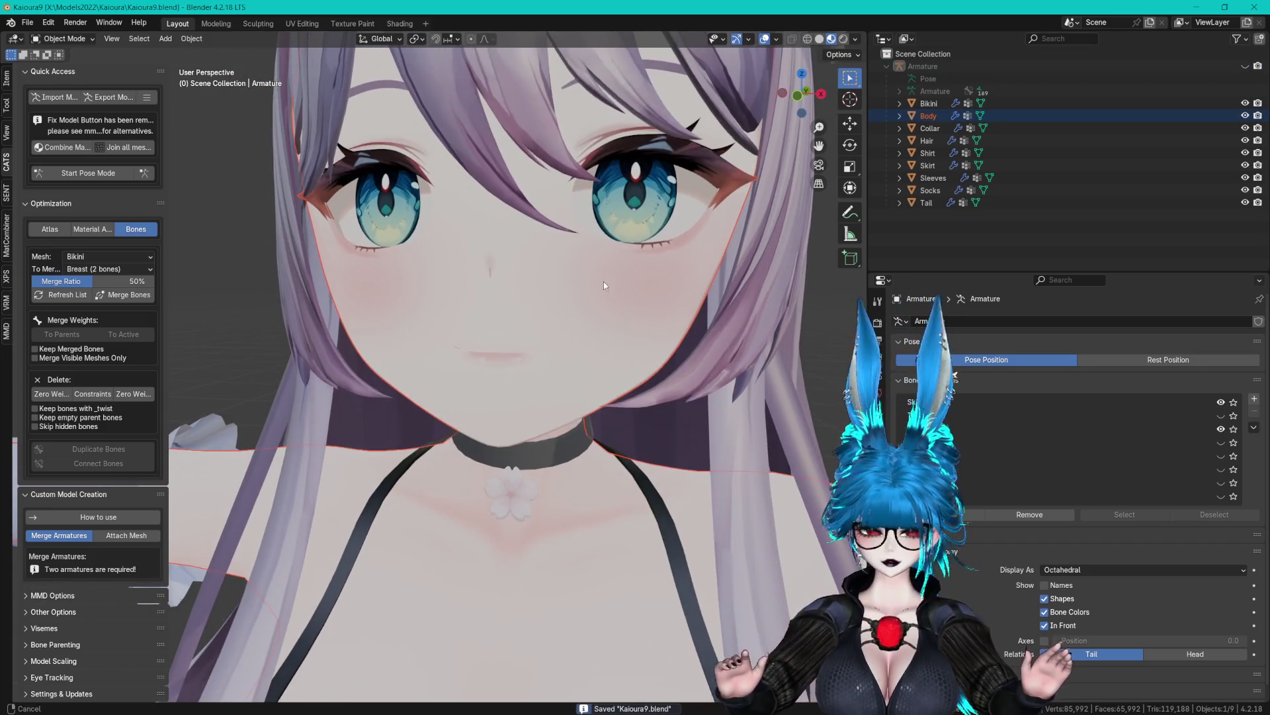
pyautogui.click(950, 381)
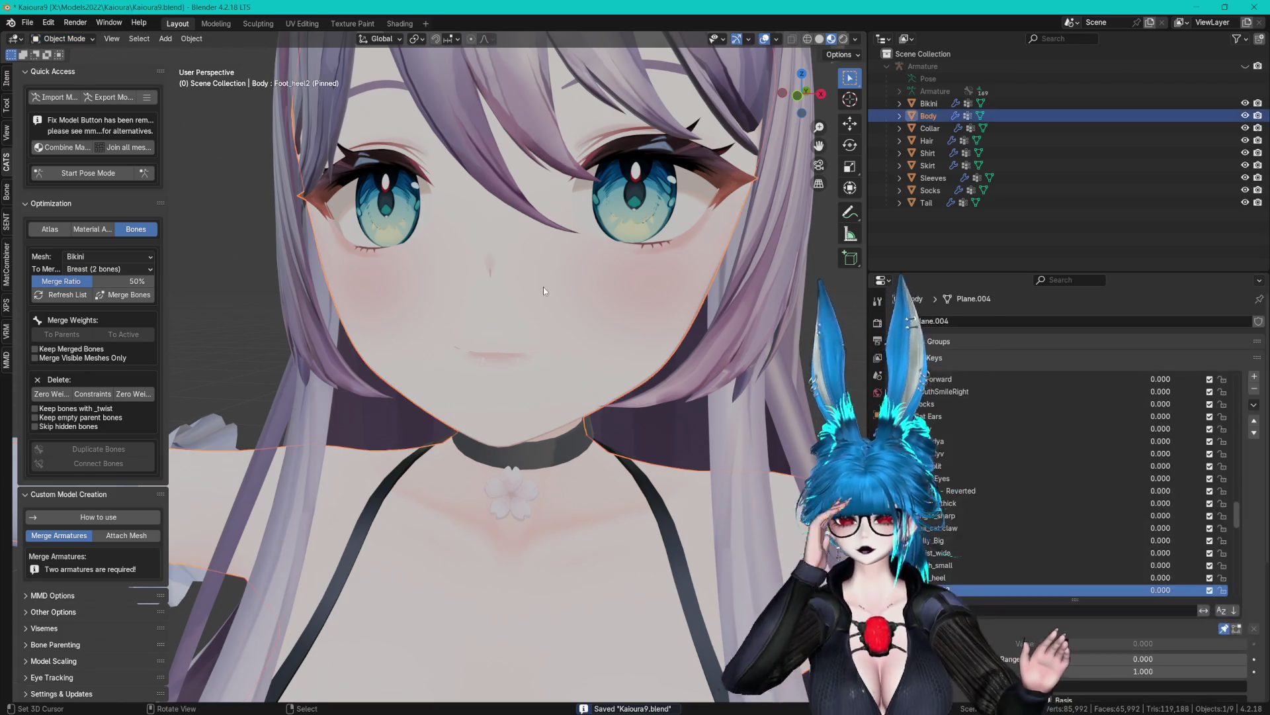
# Select Body and preview its eyeLookDown shape key, briefly checking noseSneerRight.
pyautogui.click(569, 317)
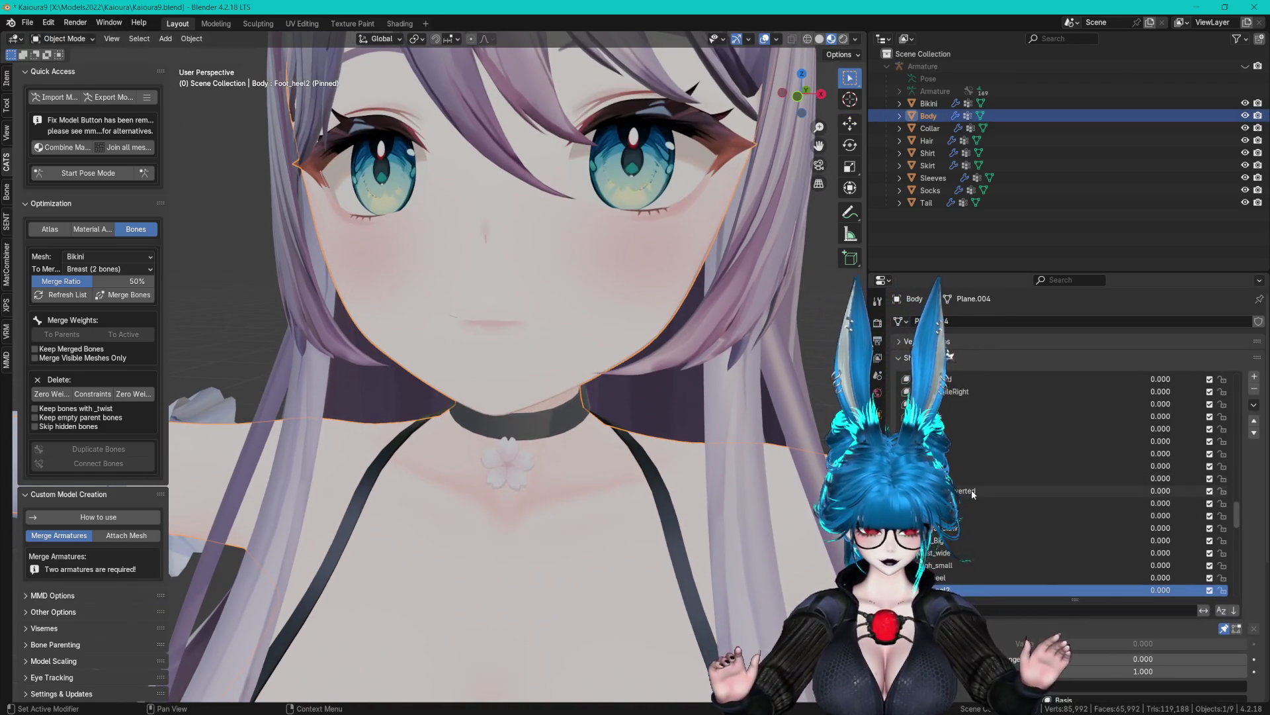
pyautogui.scroll(5, 966, 477)
pyautogui.scroll(5, 960, 468)
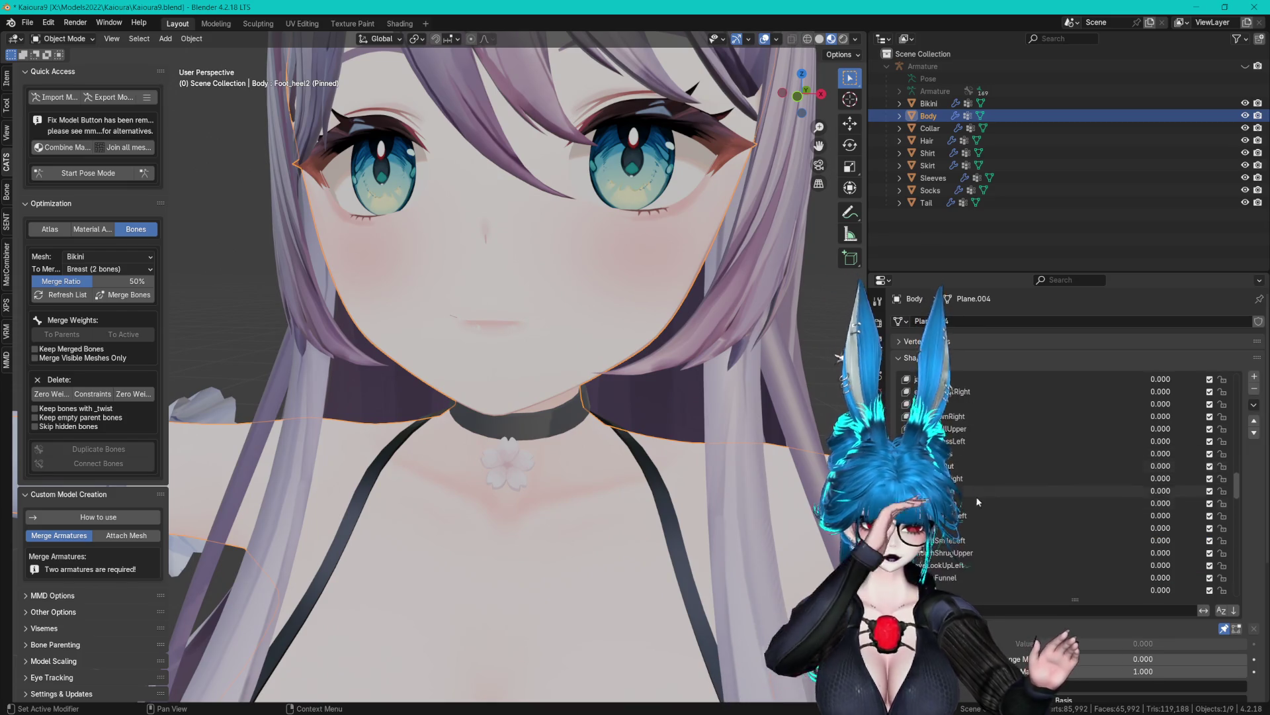
pyautogui.scroll(5, 1005, 450)
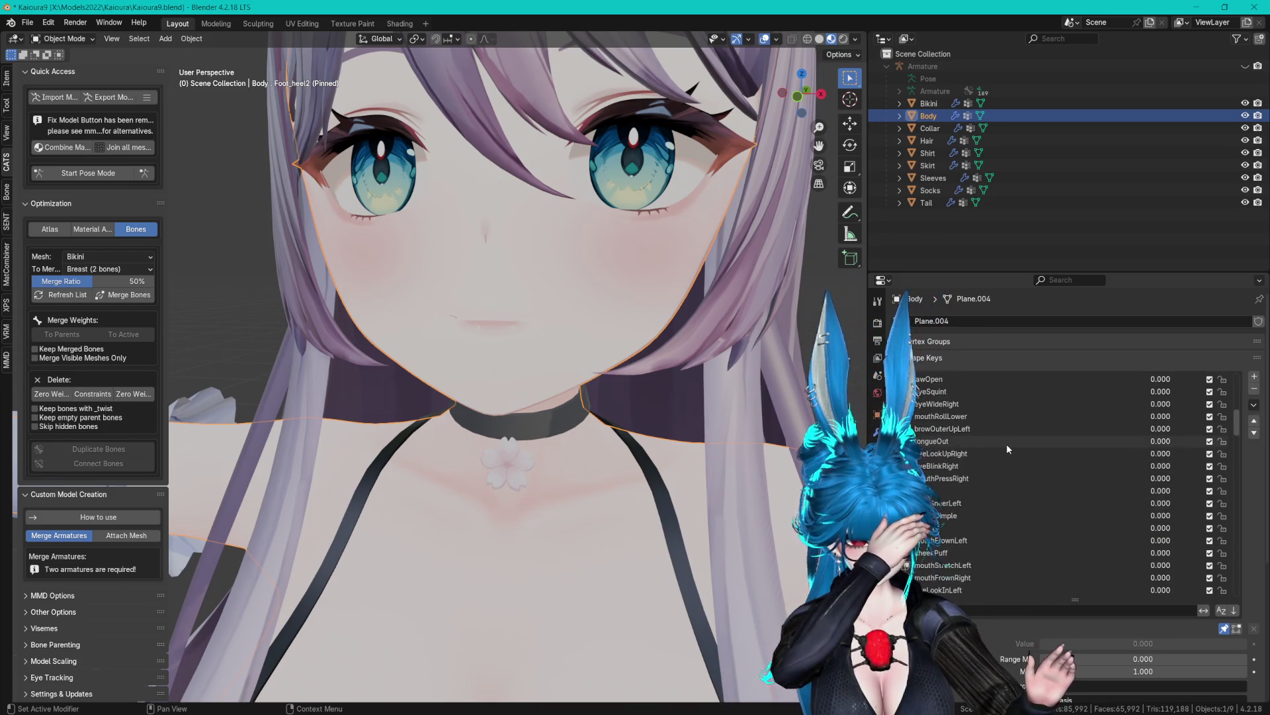
pyautogui.scroll(-5, 1027, 467)
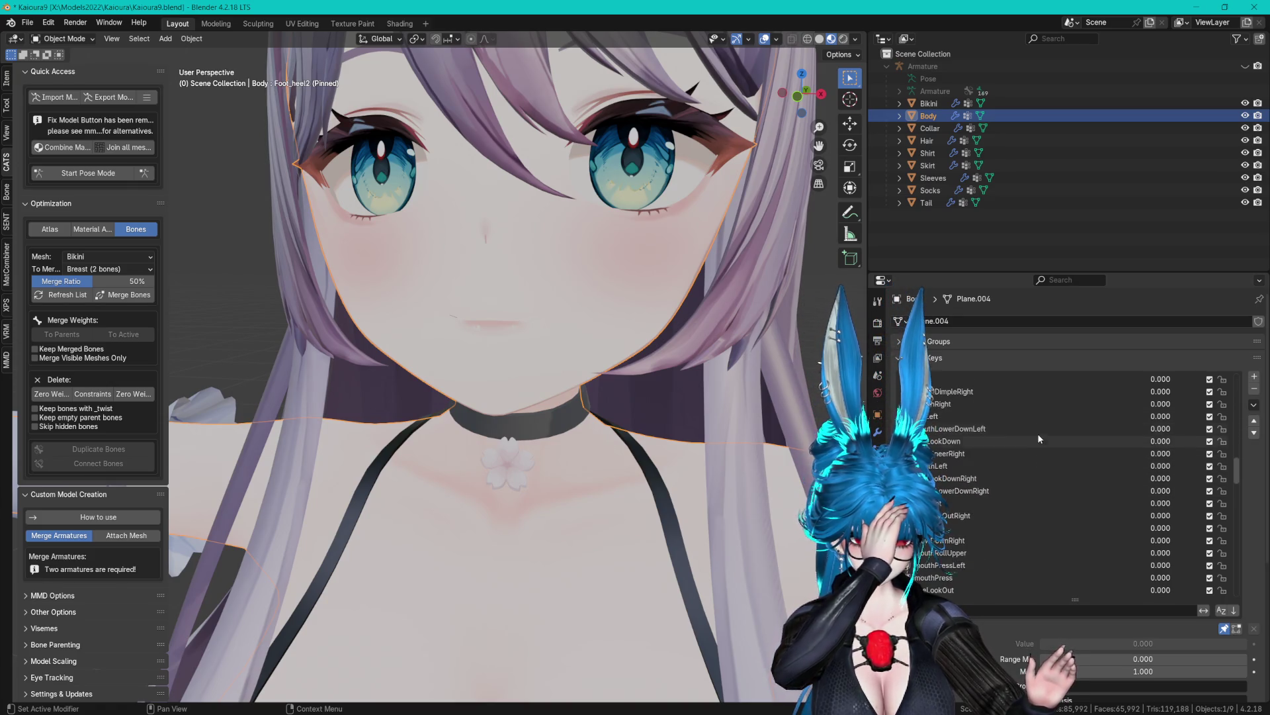
pyautogui.scroll(-3, 1032, 443)
pyautogui.click(980, 442)
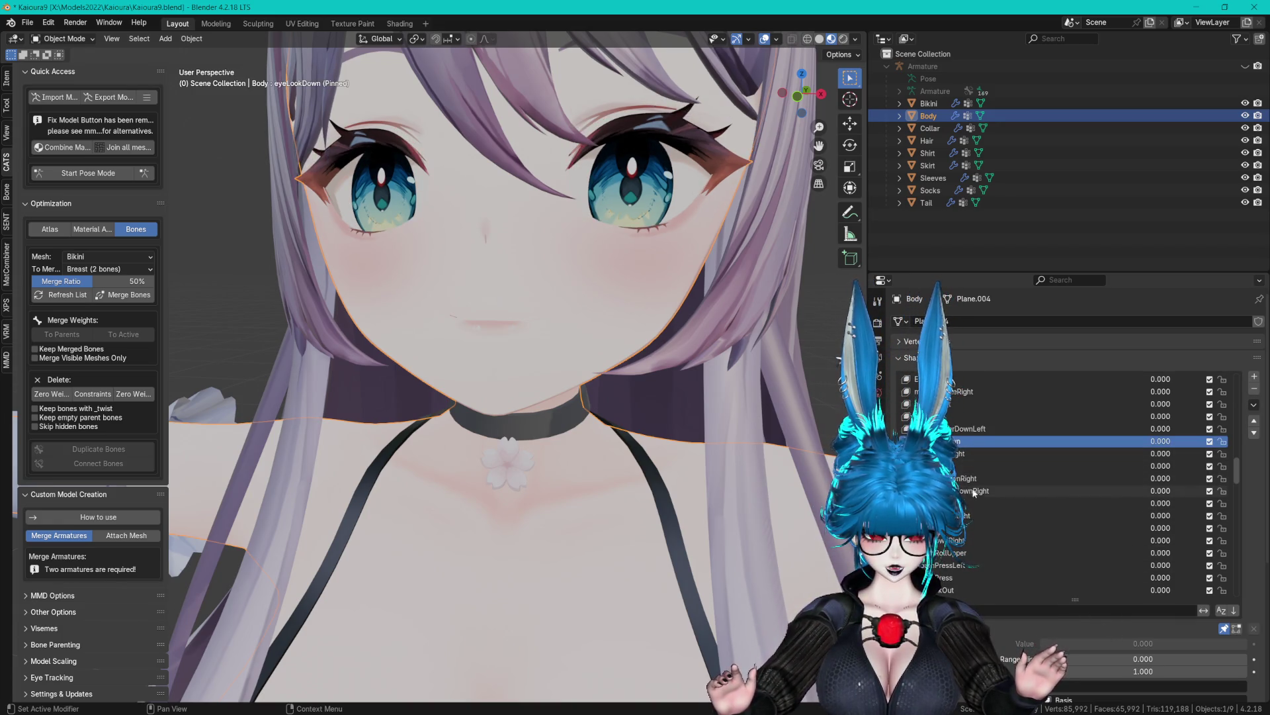
pyautogui.click(957, 453)
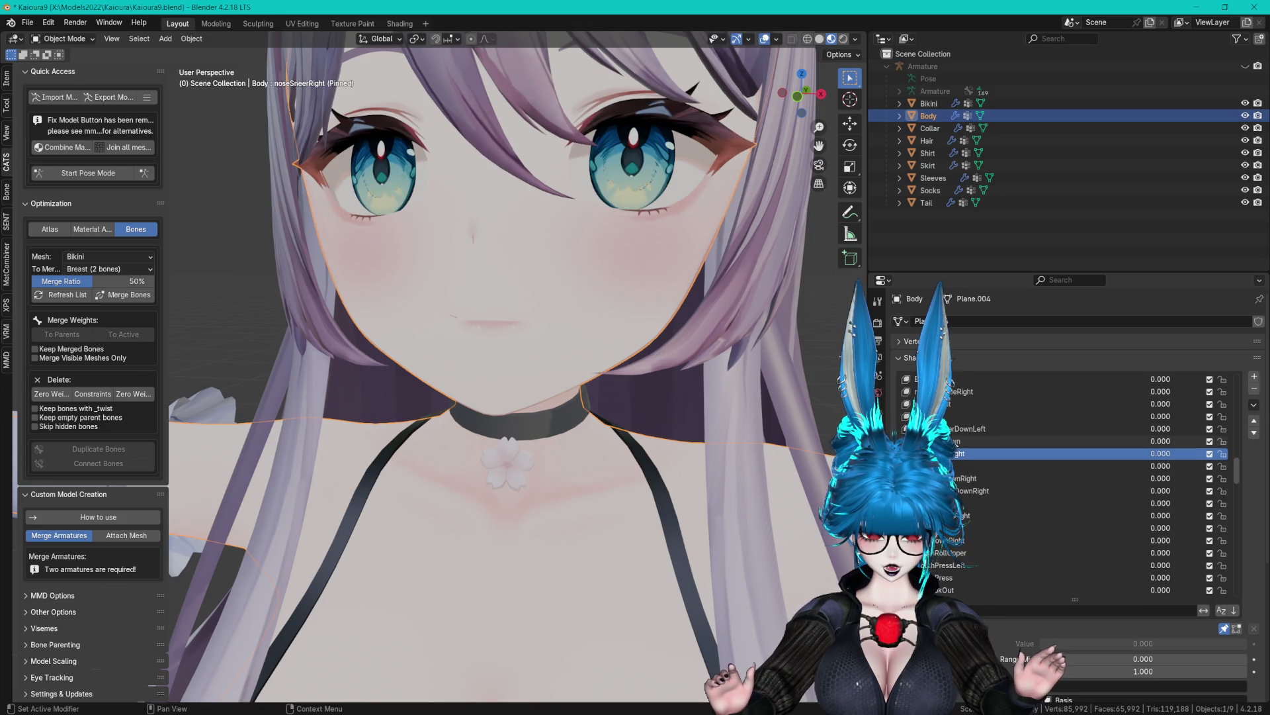
pyautogui.click(955, 441)
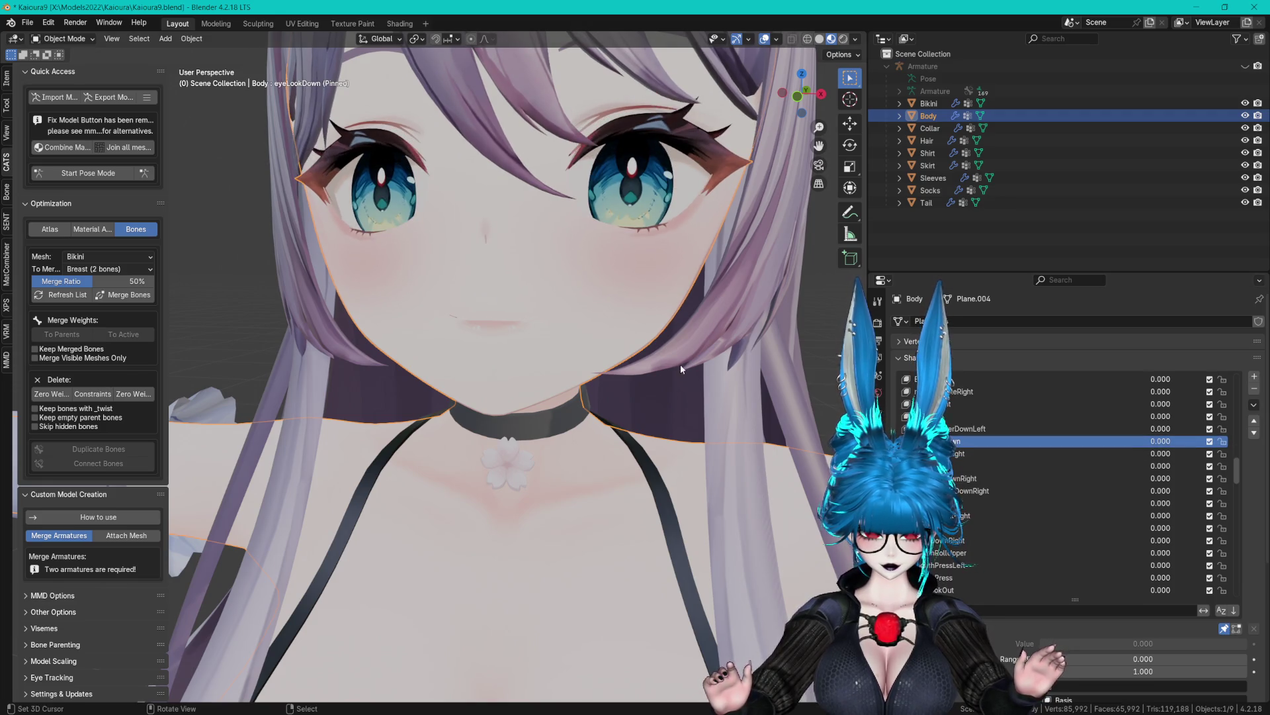
pyautogui.scroll(4, 680, 364)
pyautogui.scroll(-4, 680, 394)
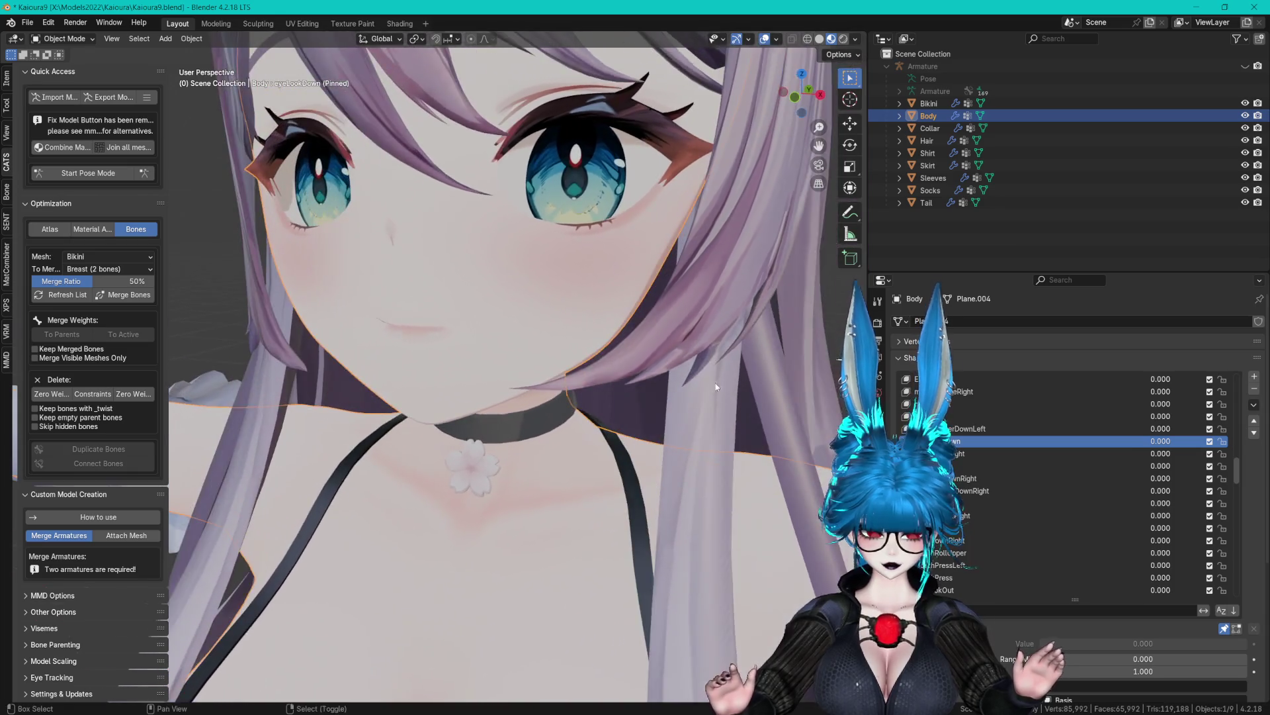
# In Edit Mode, circle-select part of an iris and grow it with Ctrl+L to the whole connected iris.
pyautogui.press('Tab')
pyautogui.press('c')
pyautogui.click(609, 162)
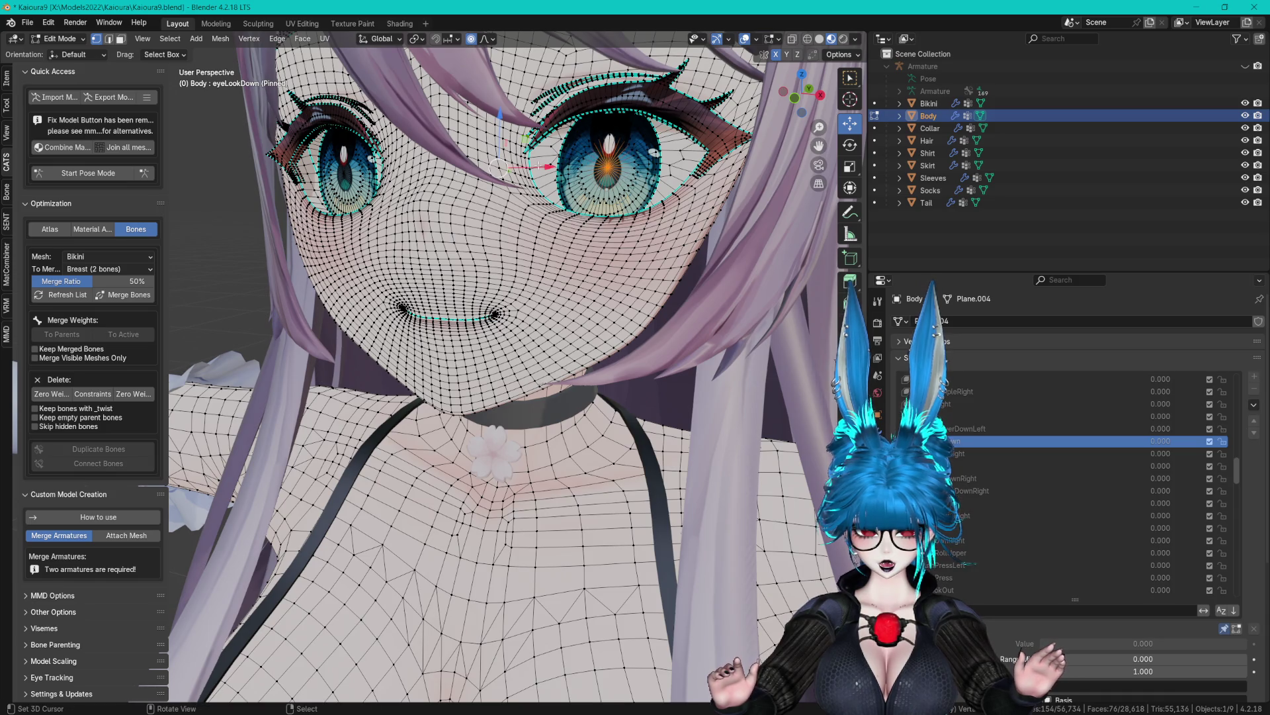
pyautogui.rightClick(609, 161)
pyautogui.hotkey('ctrl', 'l')
pyautogui.moveTo(365, 165)
pyautogui.mouseDown()
pyautogui.moveTo(609, 165)
pyautogui.moveTo(574, 179)
pyautogui.moveTo(688, 180)
pyautogui.moveTo(635, 206)
pyautogui.mouseUp()
pyautogui.scroll(5, 573, 180)
pyautogui.scroll(-5, 573, 180)
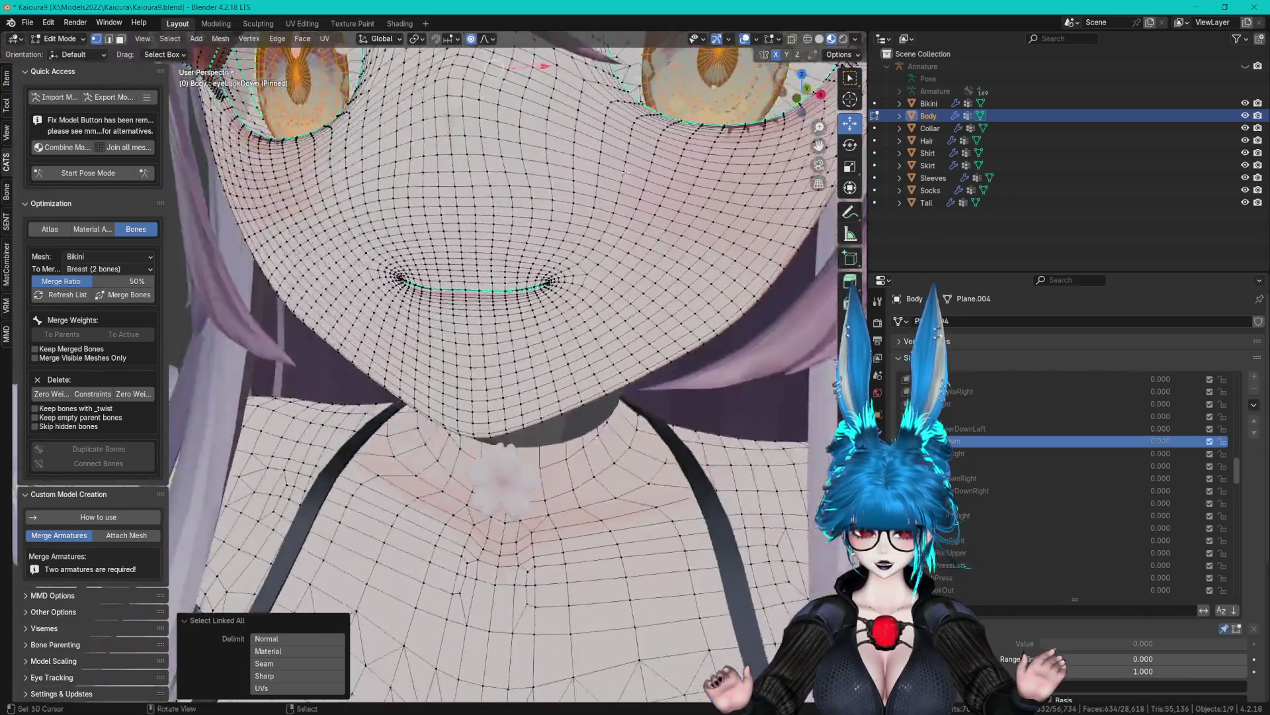
pyautogui.scroll(-3, 624, 221)
pyautogui.press('Tab')
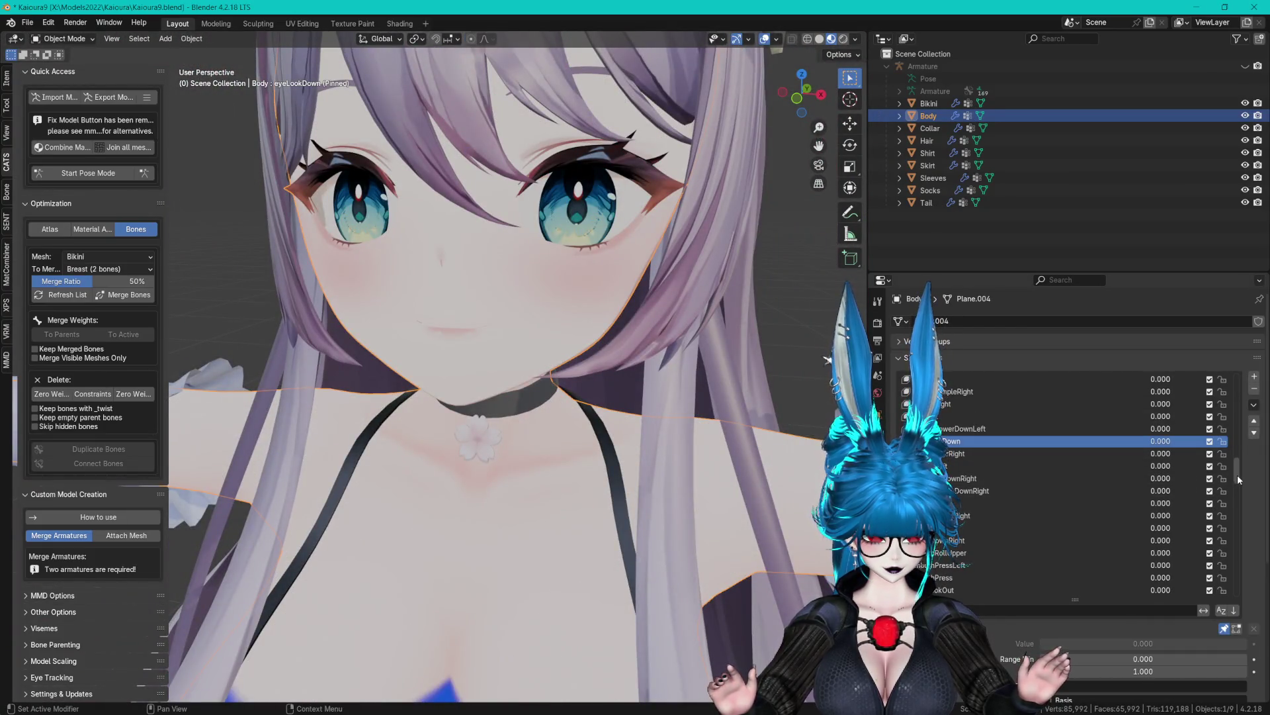
# Unpin the shape key and add a new vertex group on Body named EyeSelect.
pyautogui.click(1225, 630)
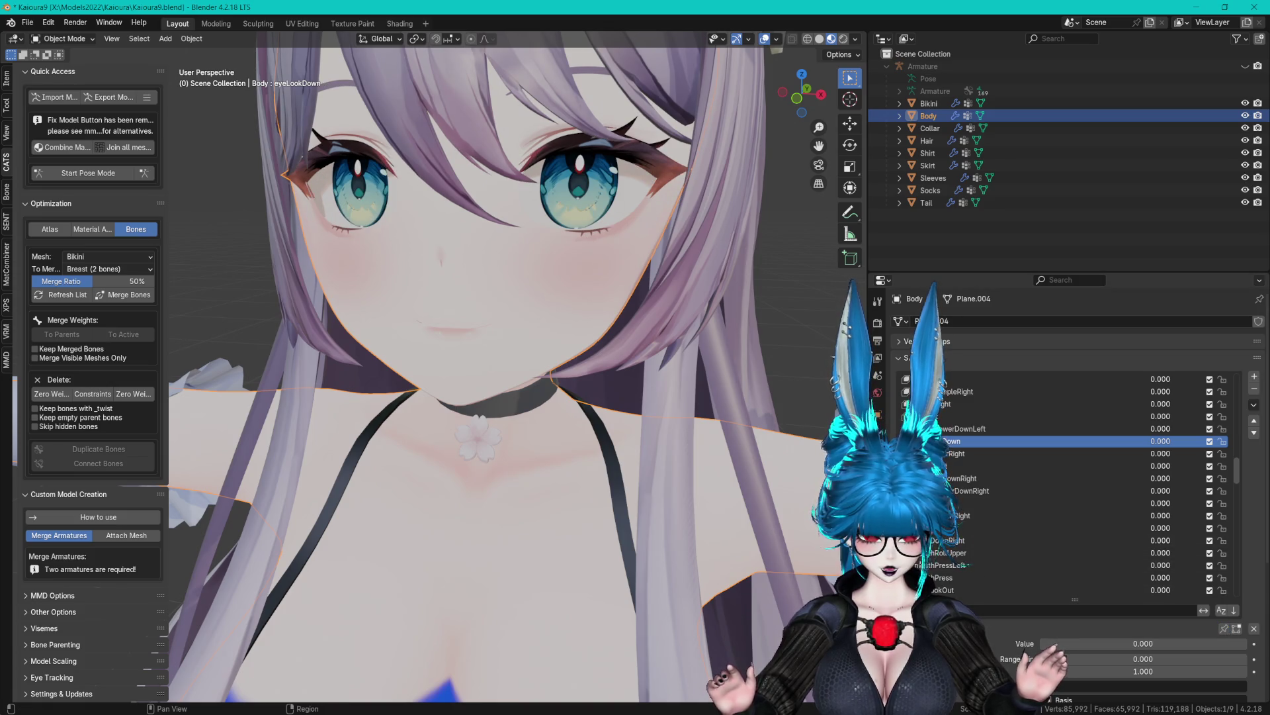
pyautogui.click(1111, 342)
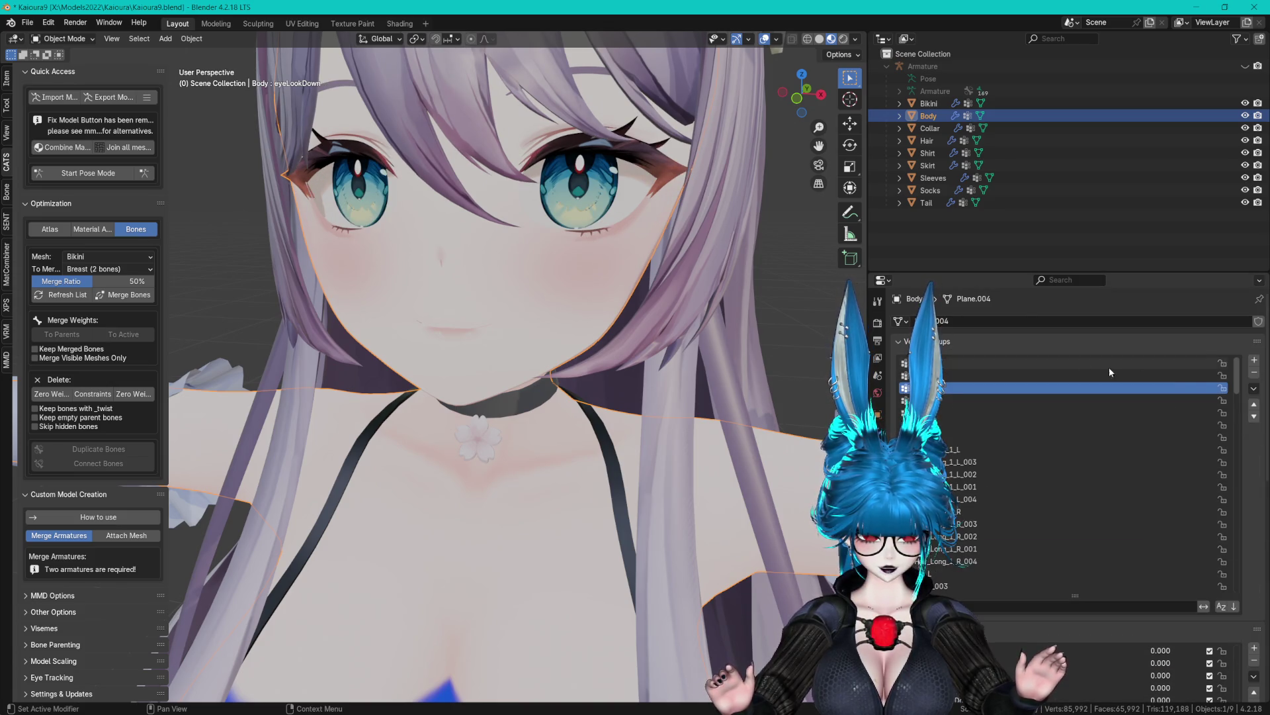
pyautogui.click(1260, 363)
pyautogui.doubleClick(976, 586)
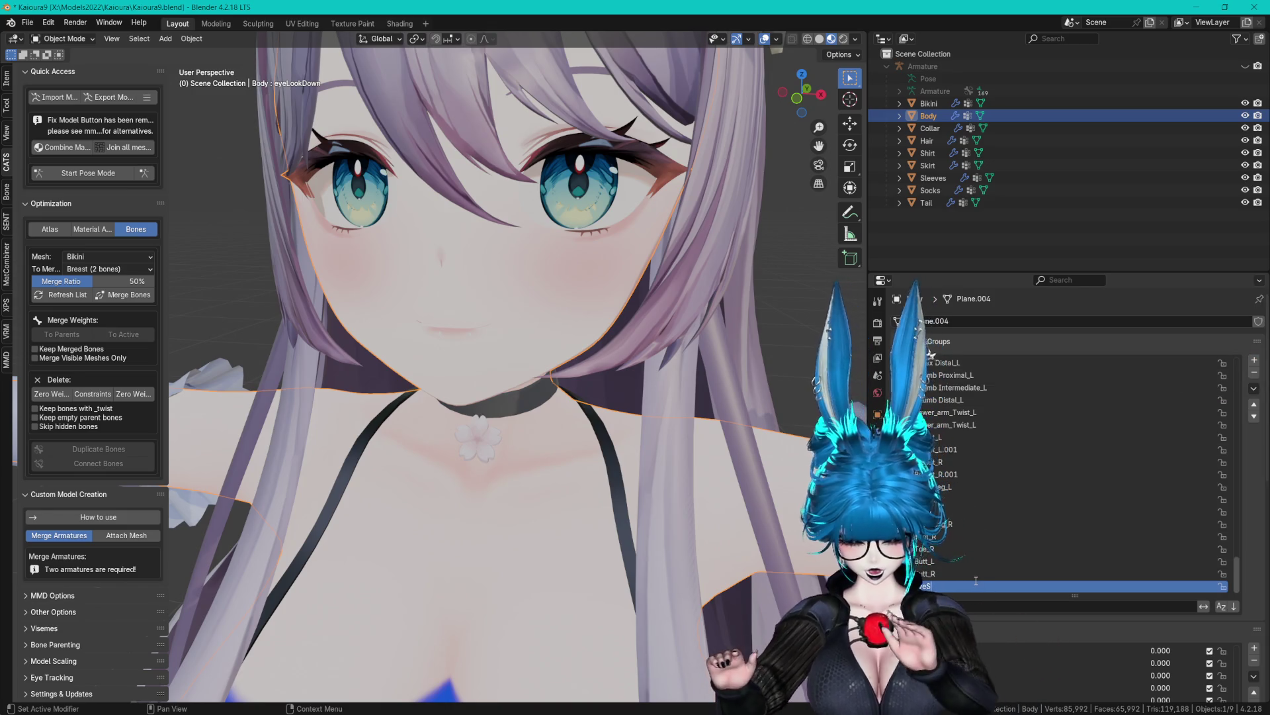
pyautogui.press('Tab')
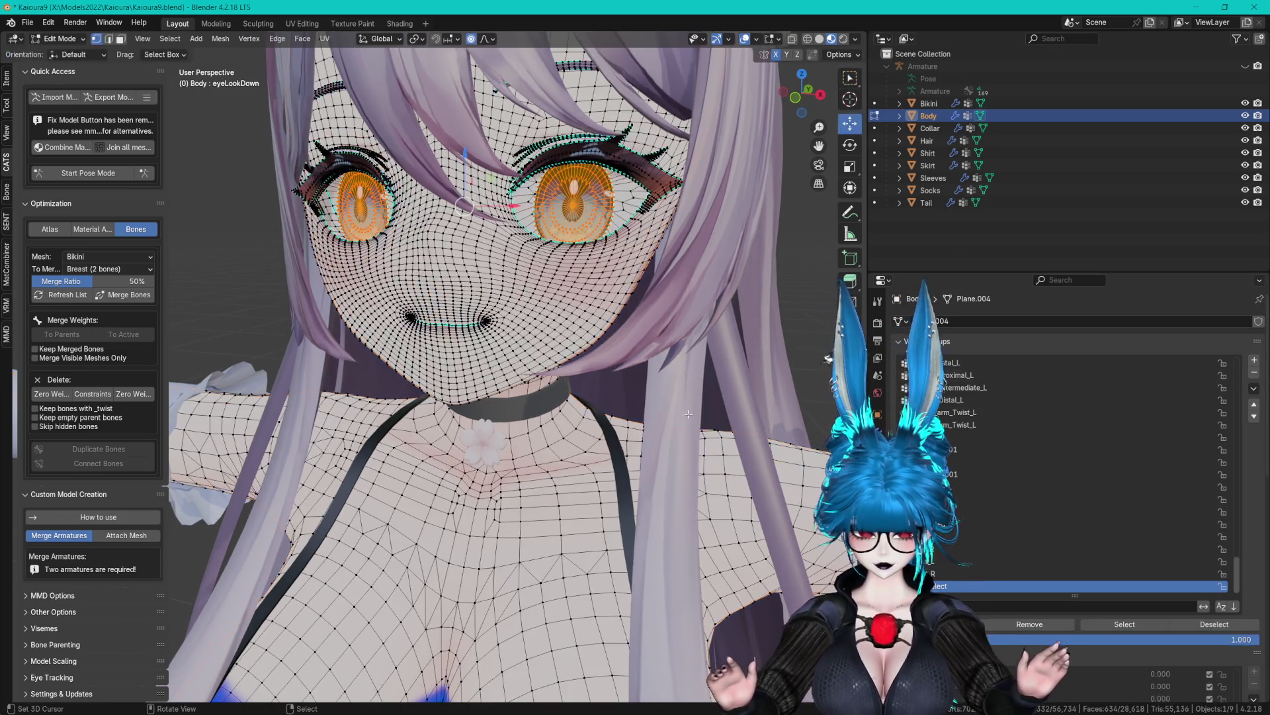
pyautogui.scroll(2, 496, 364)
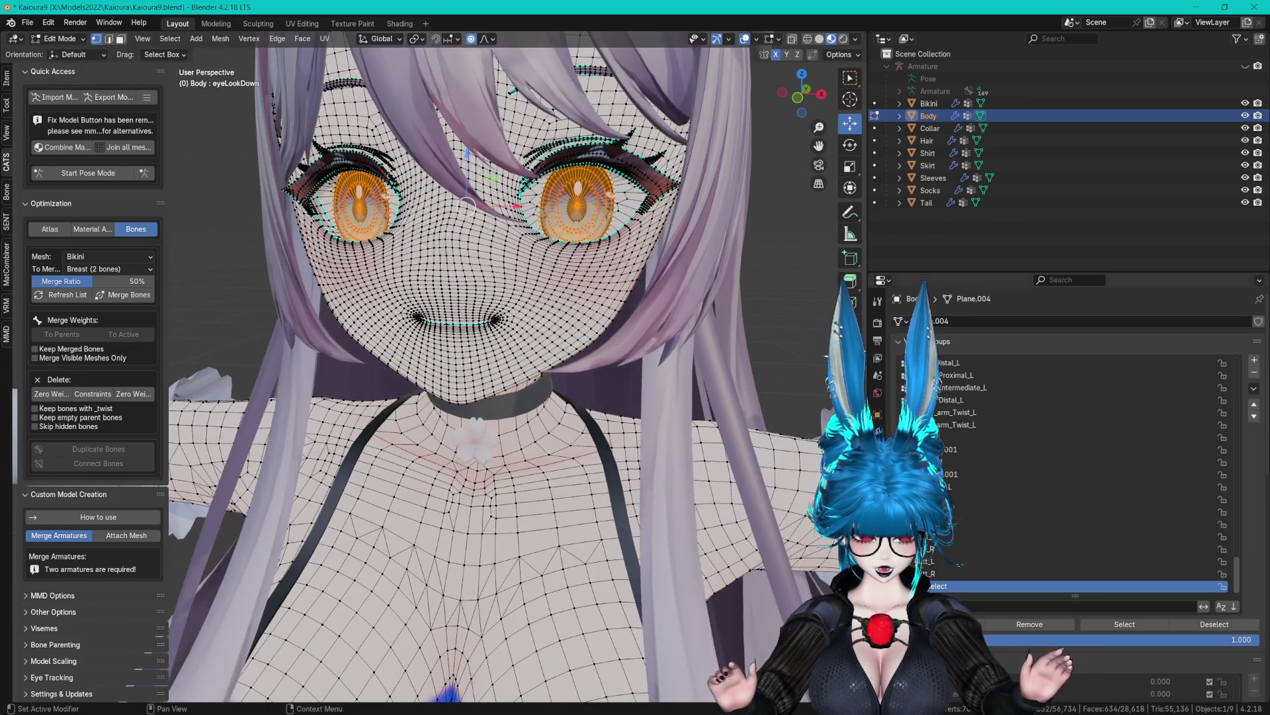
pyautogui.press('Tab')
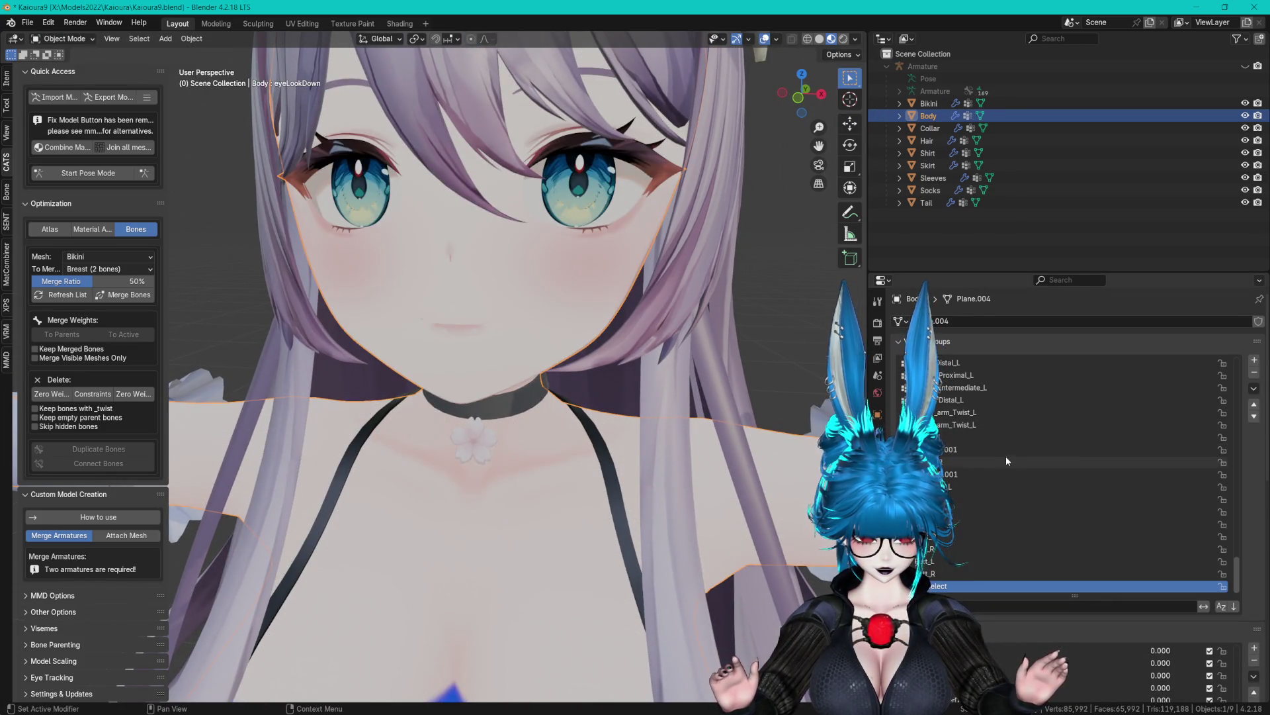
# Set the eyeLookDown shape key's Vertex Group to EyeSelect and preview it on the eyes.
pyautogui.scroll(-10, 947, 354)
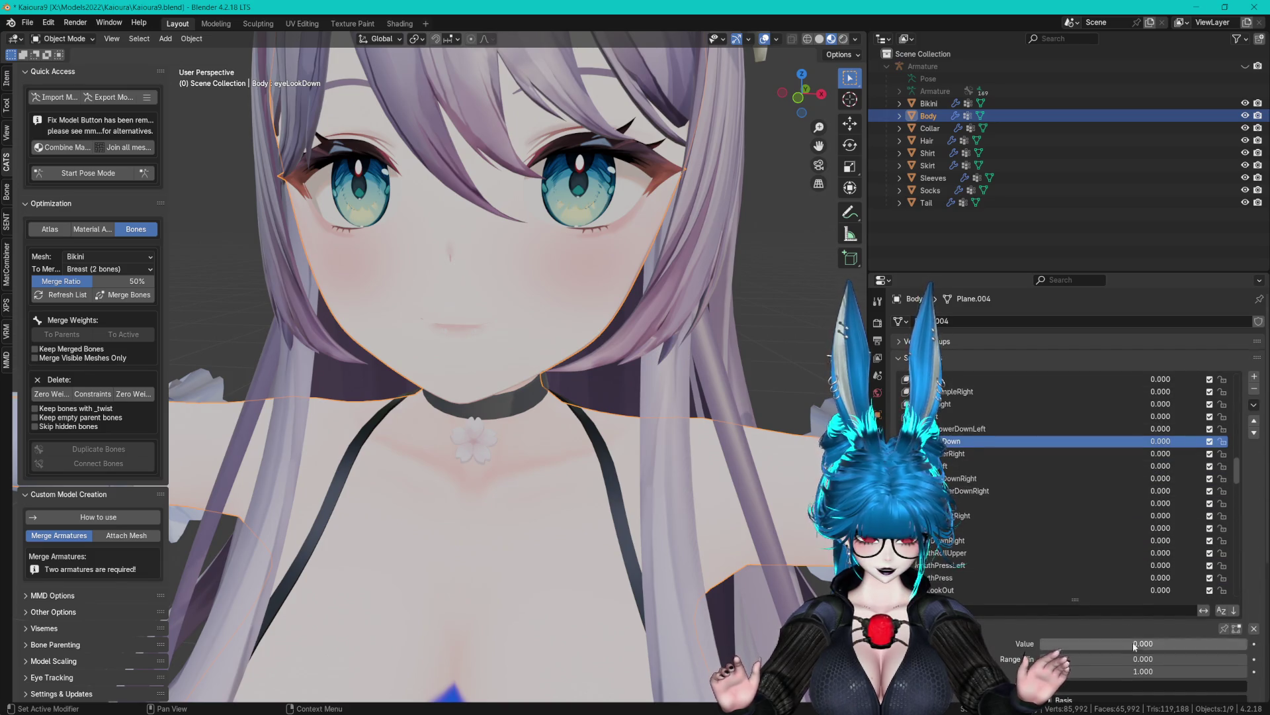
pyautogui.scroll(-4, 1093, 636)
pyautogui.click(1105, 487)
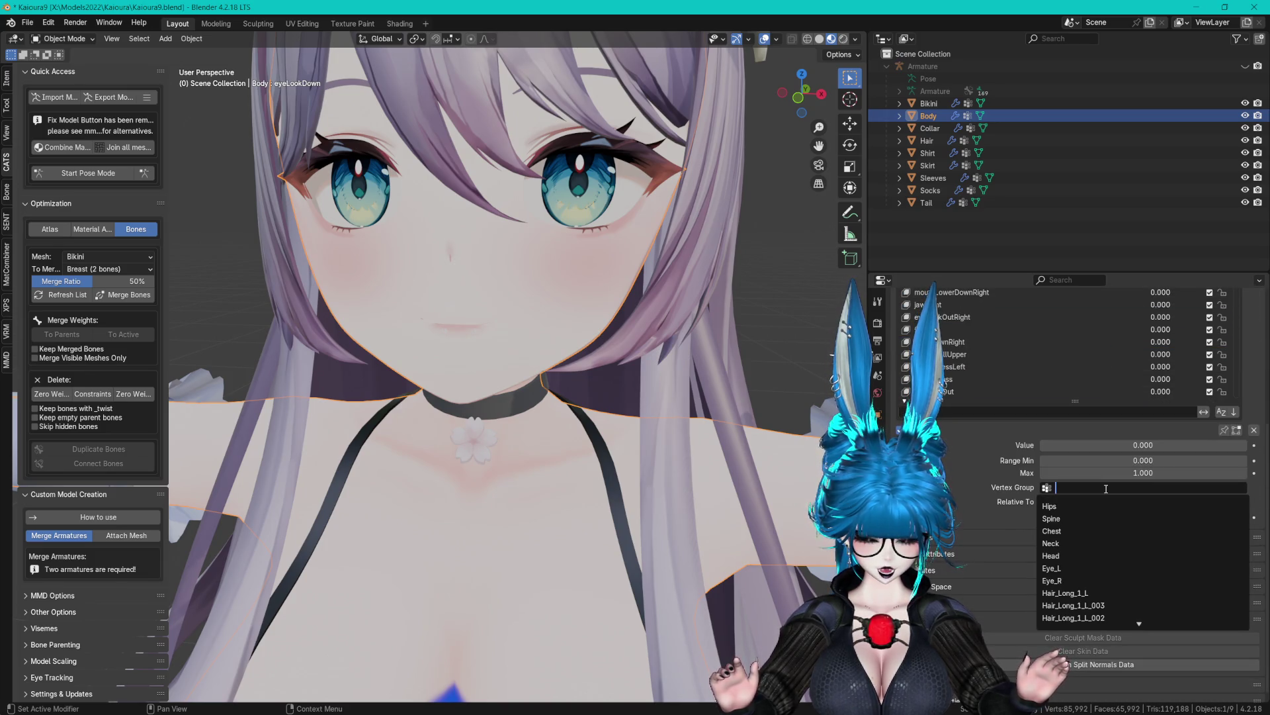
pyautogui.write('eye')
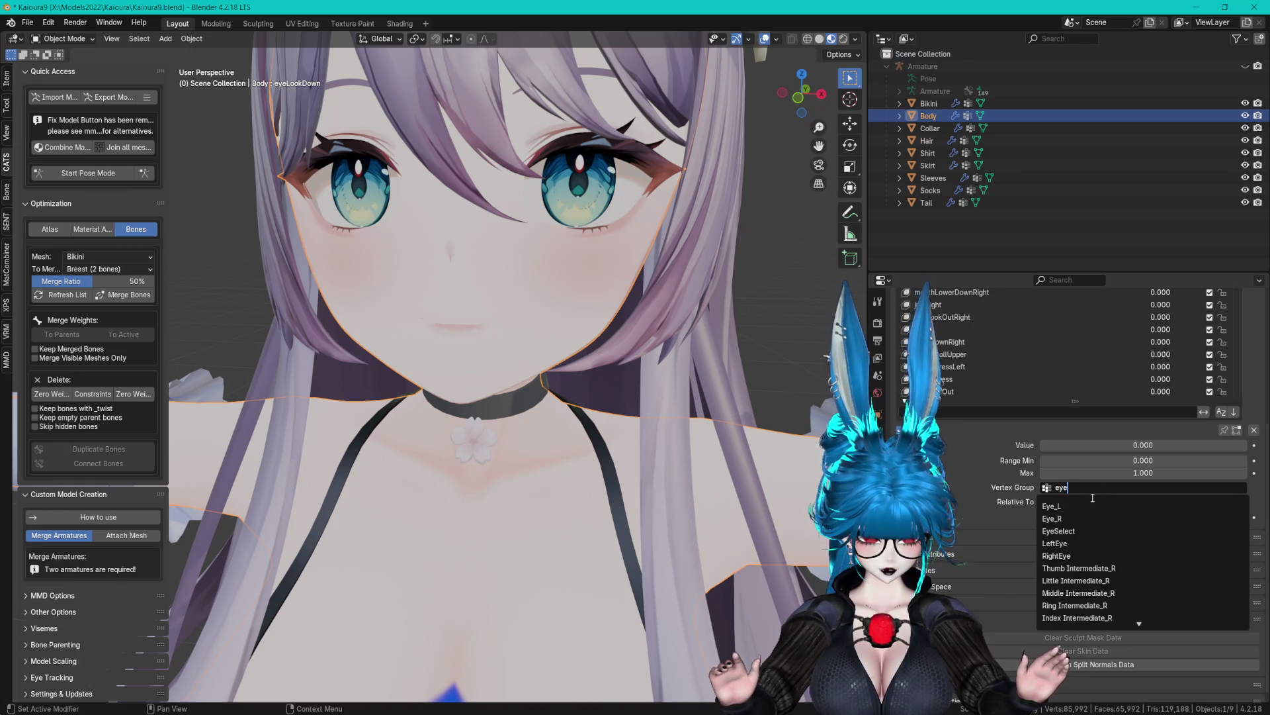
pyautogui.click(1063, 527)
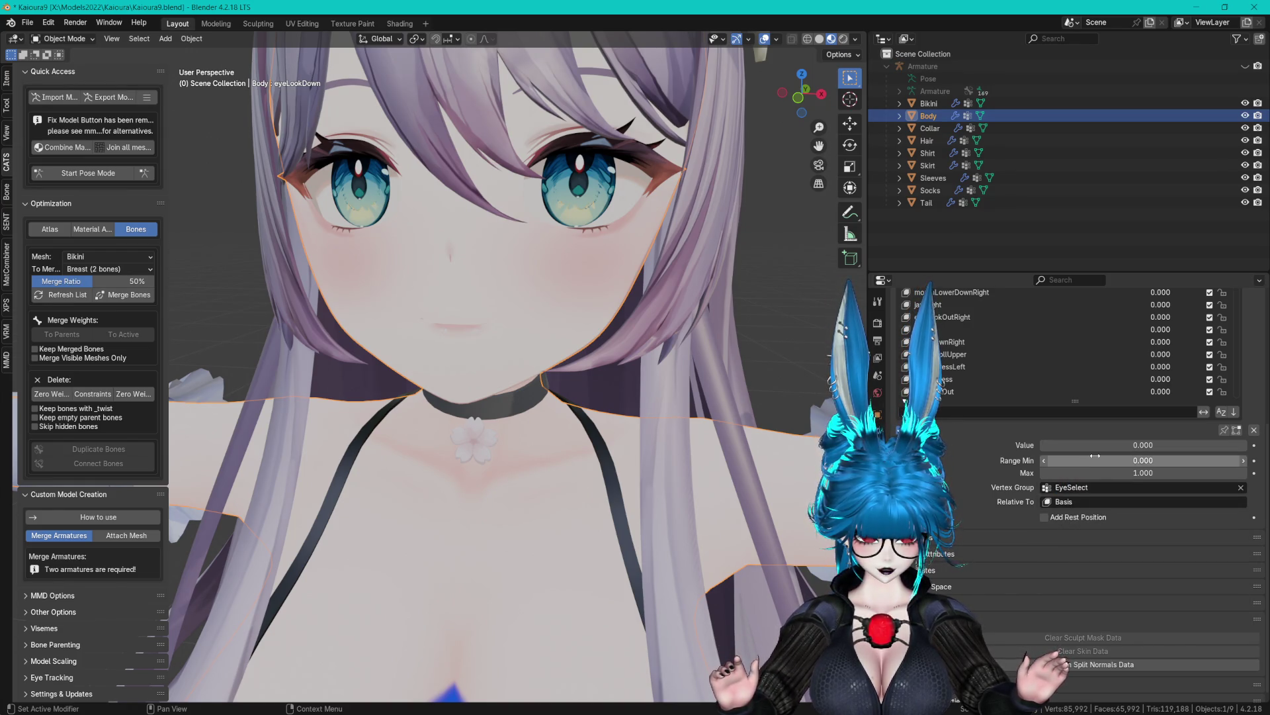
pyautogui.moveTo(1091, 446)
pyautogui.mouseDown()
pyautogui.moveTo(1164, 446)
pyautogui.moveTo(1058, 446)
pyautogui.mouseUp()
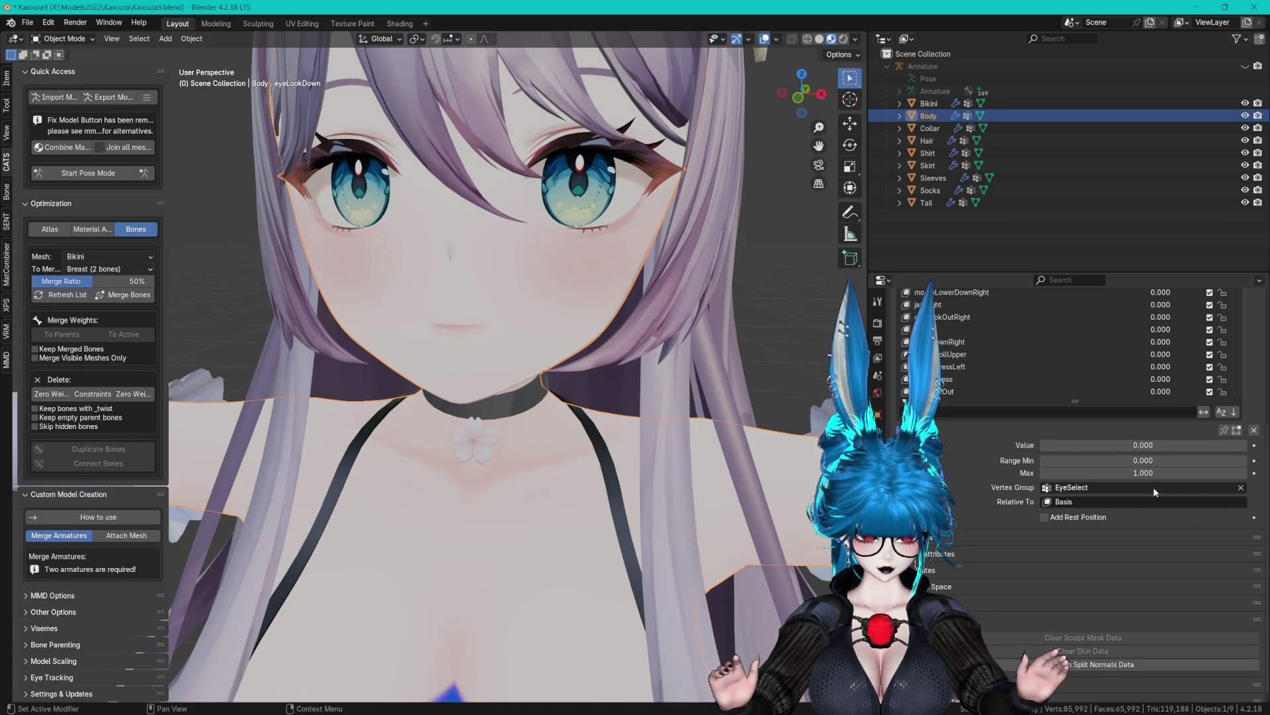
pyautogui.click(1180, 490)
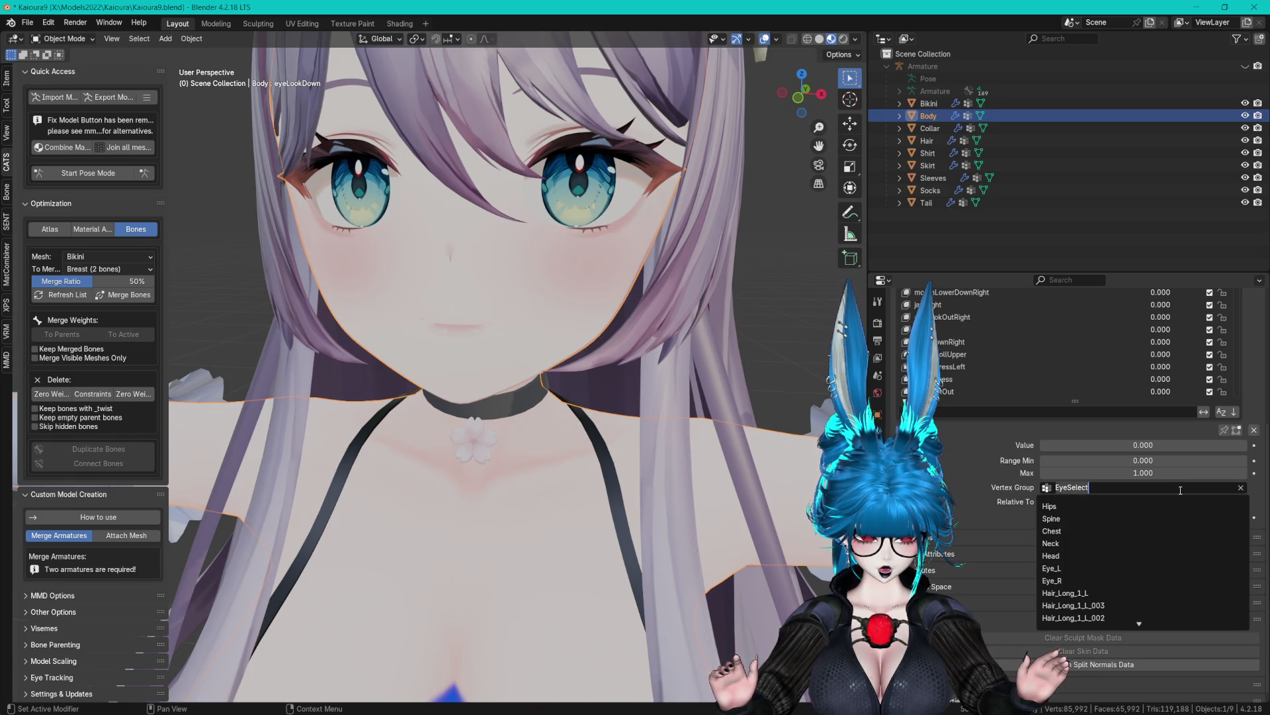
pyautogui.click(984, 487)
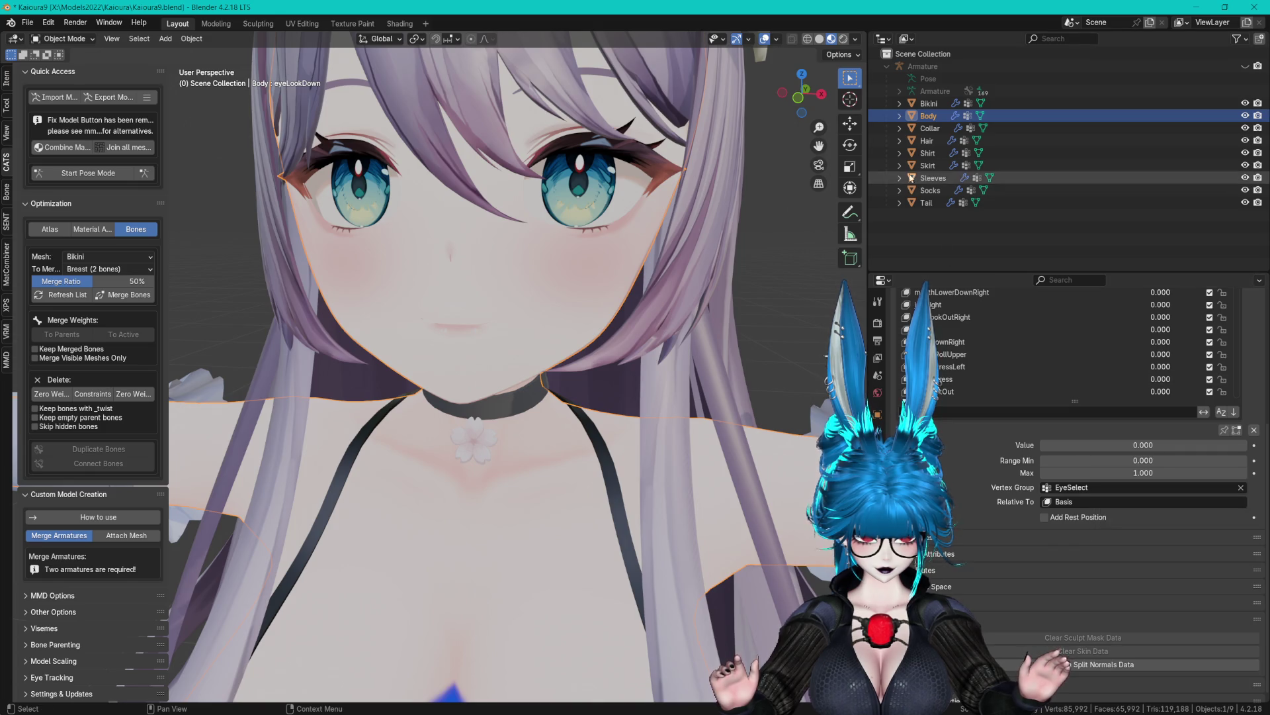
# Drag the shape key list taller to show more keys.
pyautogui.press('Tab')
pyautogui.moveTo(715, 261); pyautogui.dragTo(716, 261)
pyautogui.scroll(10, 1039, 370)
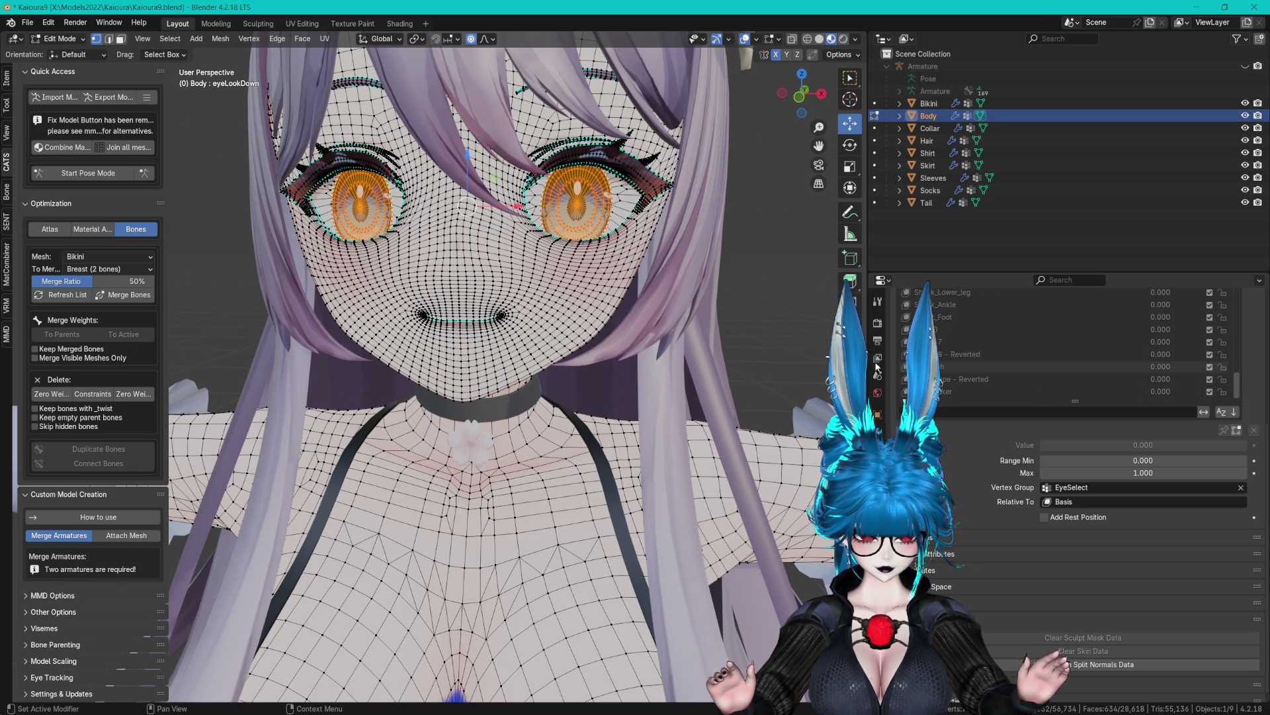
pyautogui.moveTo(976, 402); pyautogui.dragTo(991, 549)
pyautogui.press('Tab')
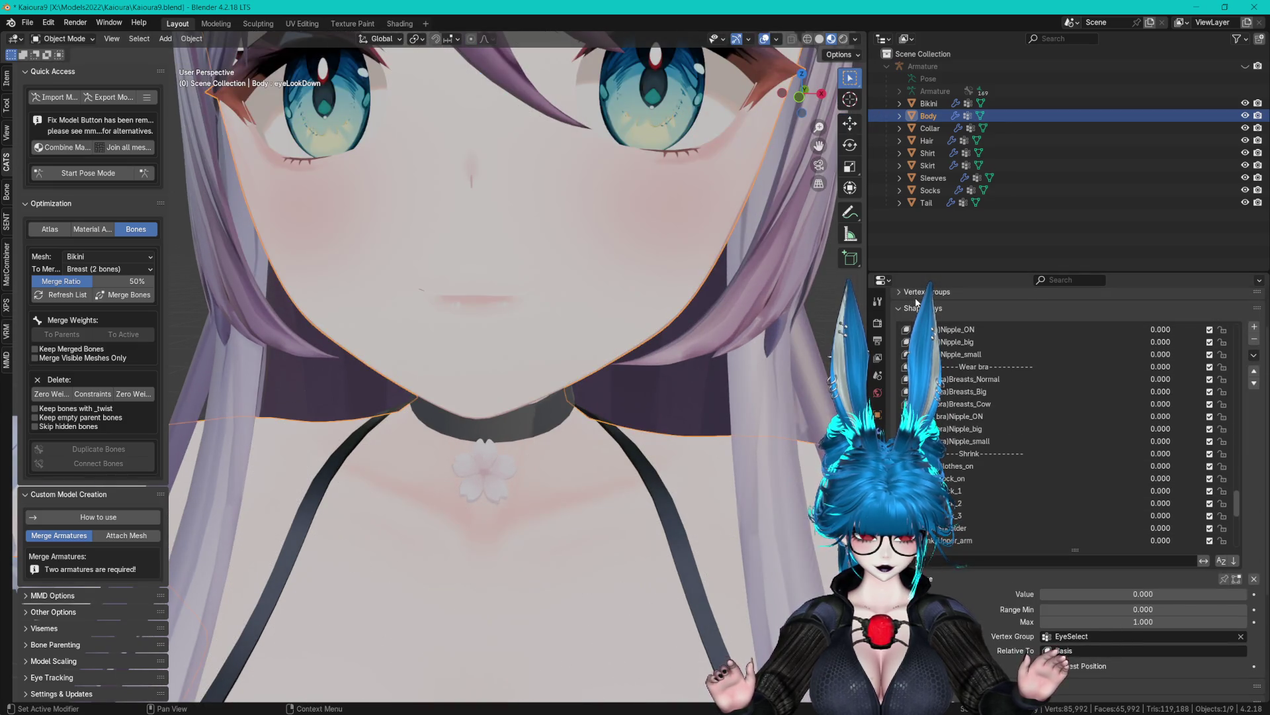
# In Edit Mode, remove the selected vertices from EyeSelect and invert the selection.
pyautogui.click(916, 293)
pyautogui.press('Tab')
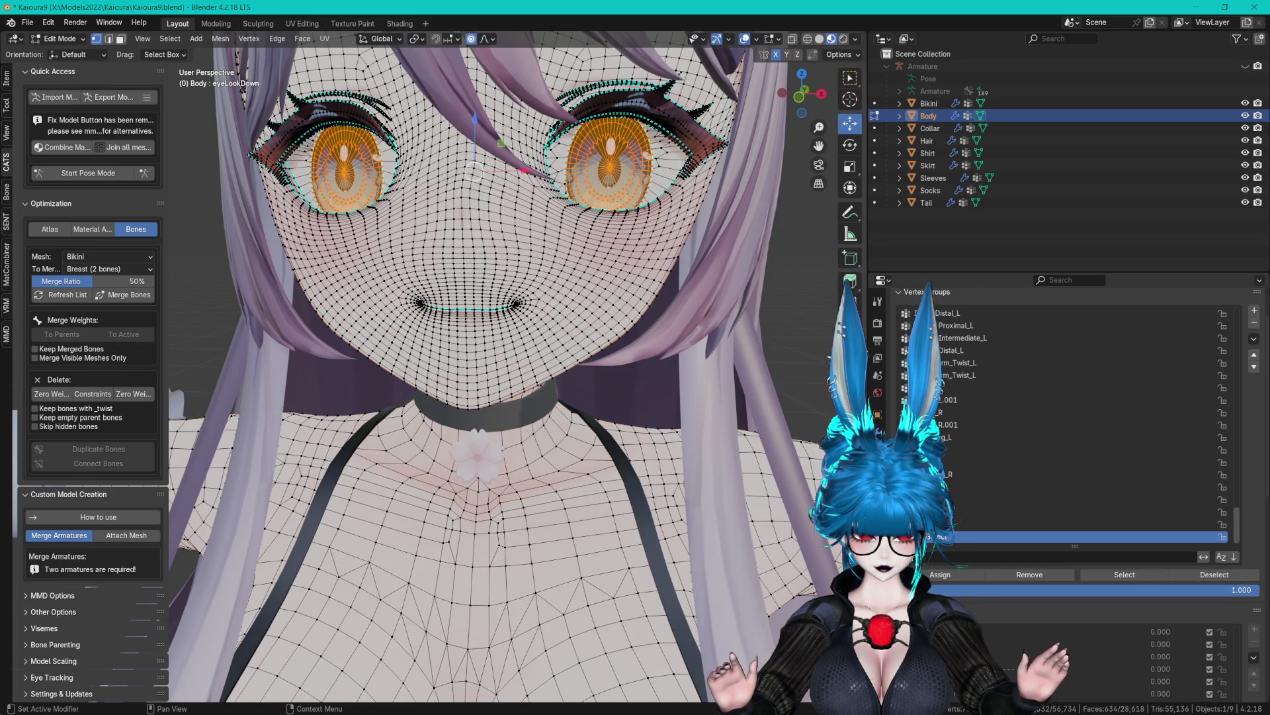
pyautogui.click(1031, 574)
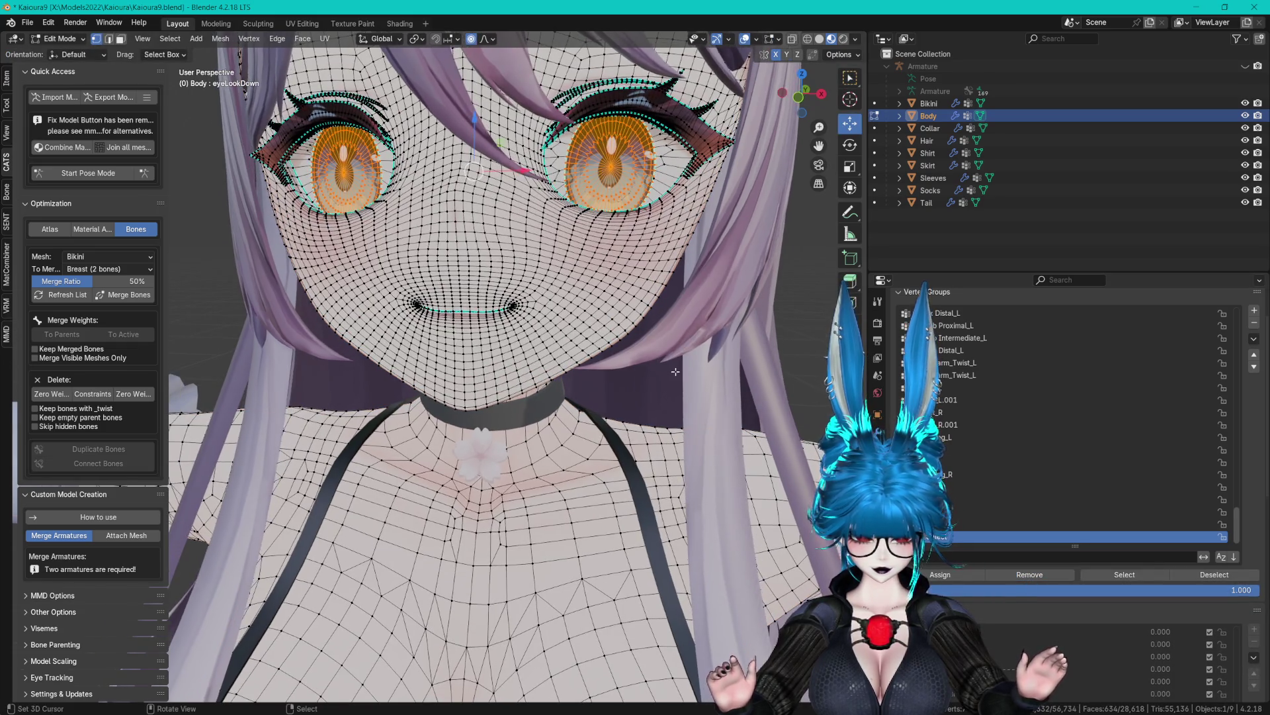
pyautogui.hotkey('ctrl', 'i')
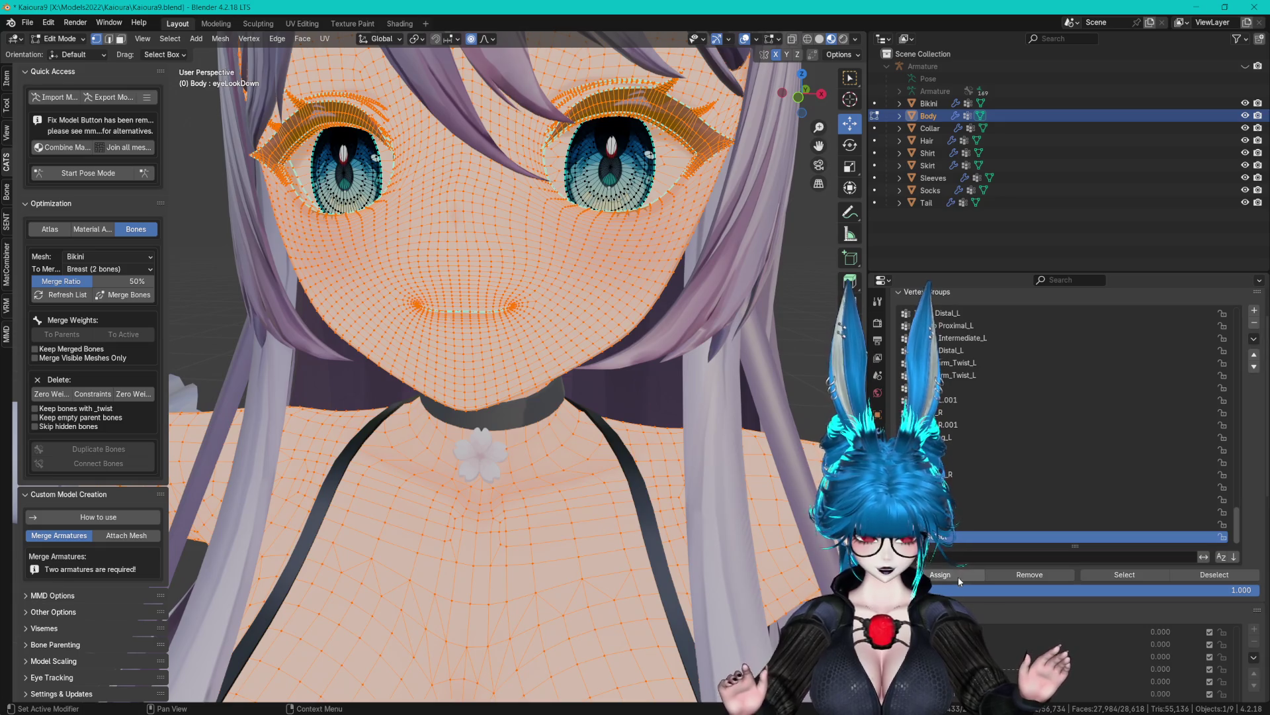
pyautogui.moveTo(678, 372); pyautogui.dragTo(697, 375)
pyautogui.press('Tab')
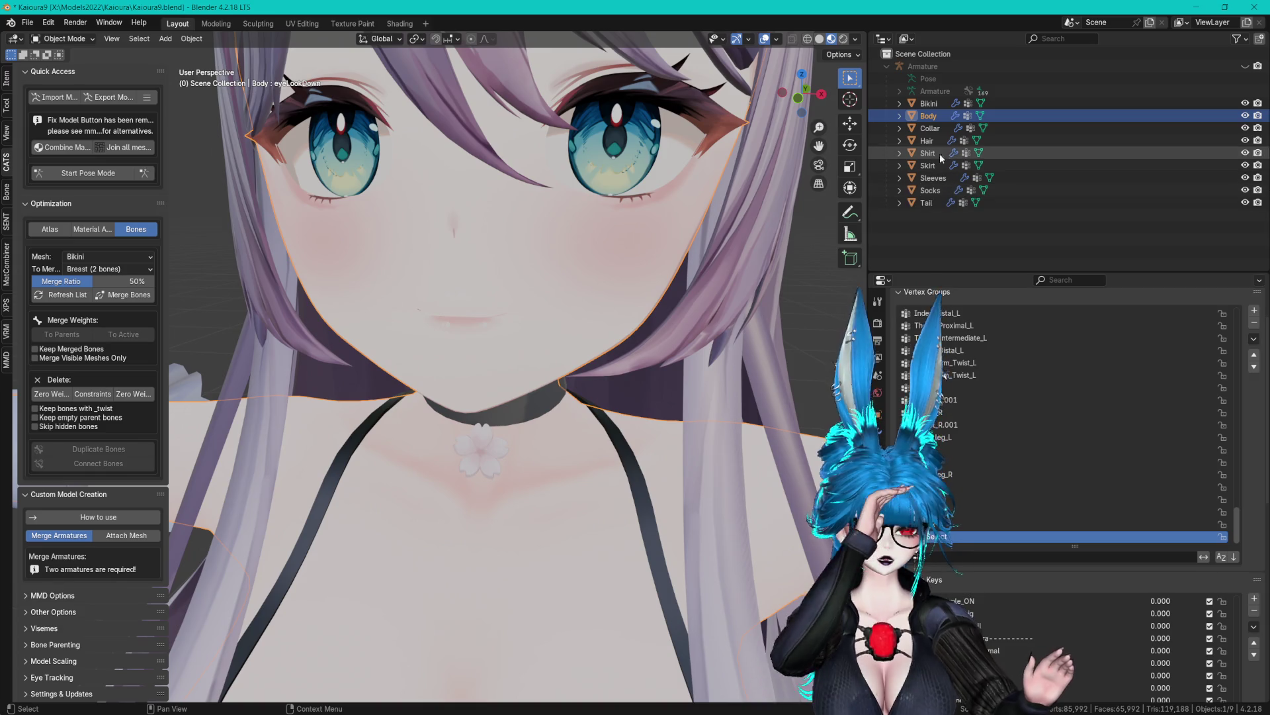
pyautogui.click(962, 292)
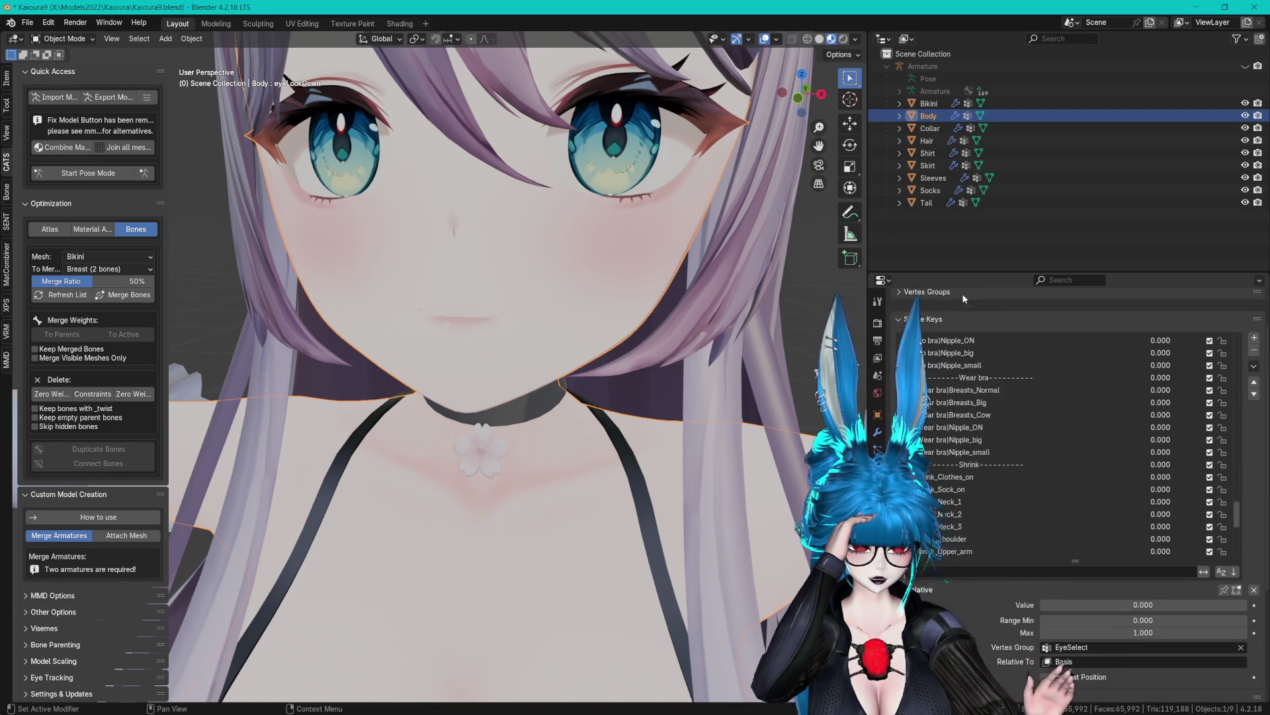
# Make Key 152 the active shape key and inspect its effect on the eyes.
pyautogui.scroll(4, 978, 505)
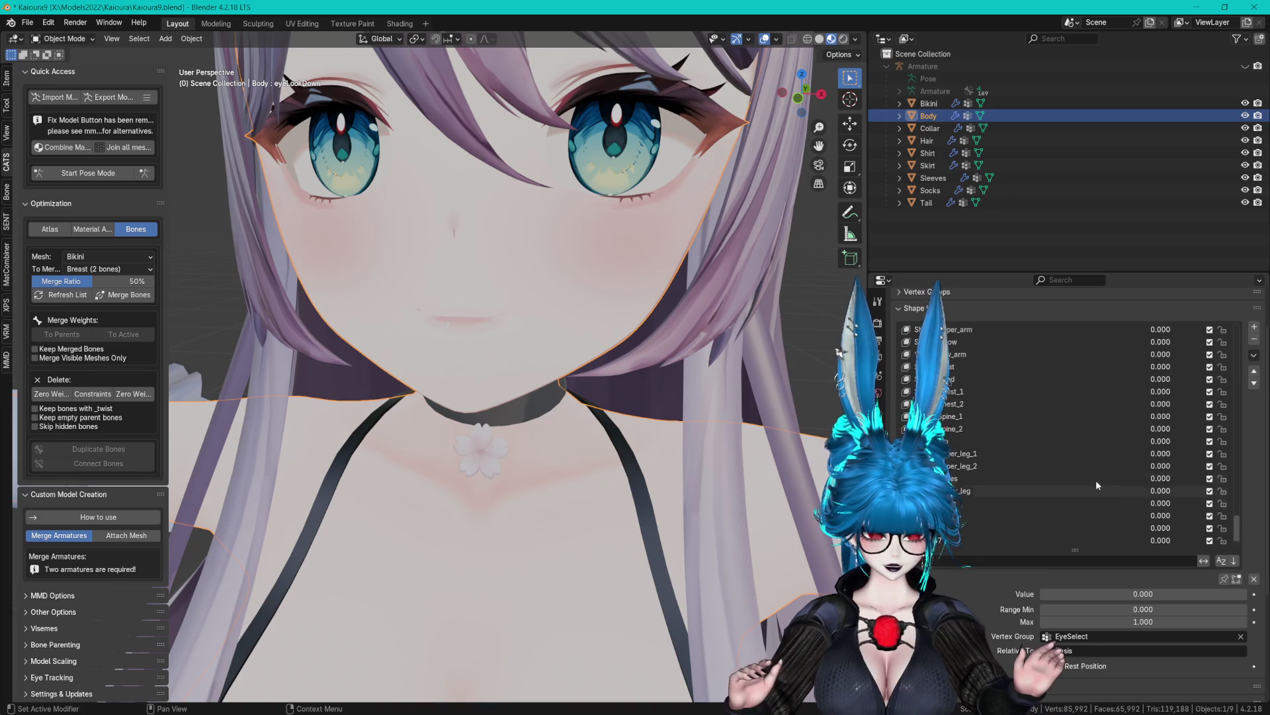
pyautogui.scroll(-10, 988, 424)
pyautogui.click(988, 527)
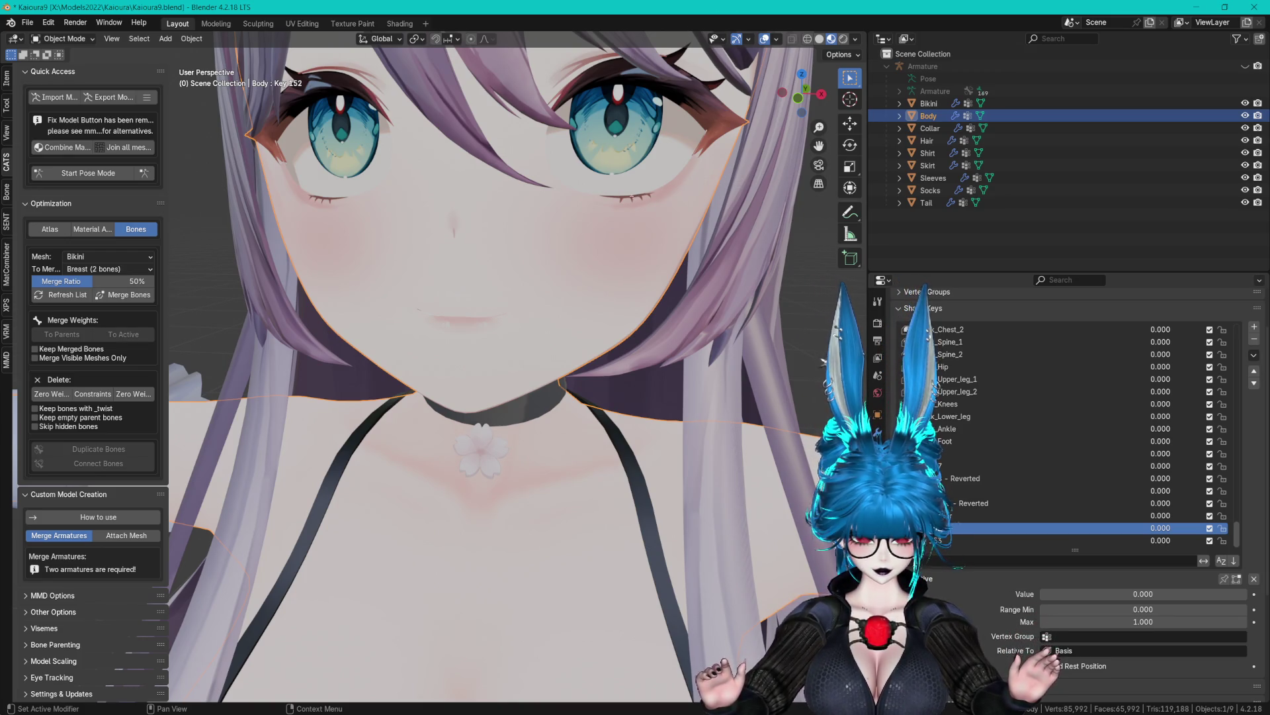
pyautogui.moveTo(662, 205)
pyautogui.mouseDown()
pyautogui.moveTo(693, 200)
pyautogui.moveTo(670, 260)
pyautogui.moveTo(681, 240)
pyautogui.mouseUp()
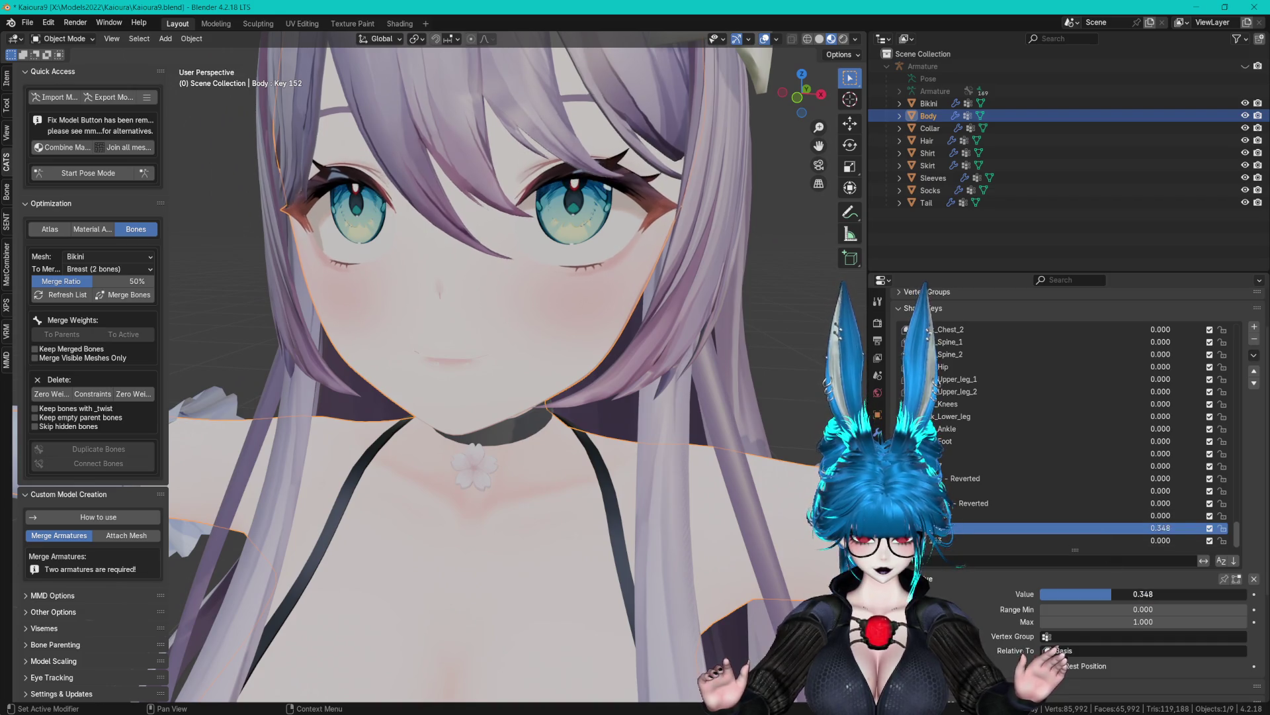
# Add shape key Key 153, set its value to 1, then slide it back down to preview.
pyautogui.click(949, 546)
pyautogui.click(1144, 593)
pyautogui.write('1')
pyautogui.press('Return')
pyautogui.moveTo(662, 305)
pyautogui.mouseDown()
pyautogui.moveTo(626, 367)
pyautogui.moveTo(662, 364)
pyautogui.mouseUp()
pyautogui.moveTo(1143, 593); pyautogui.dragTo(1041, 597)
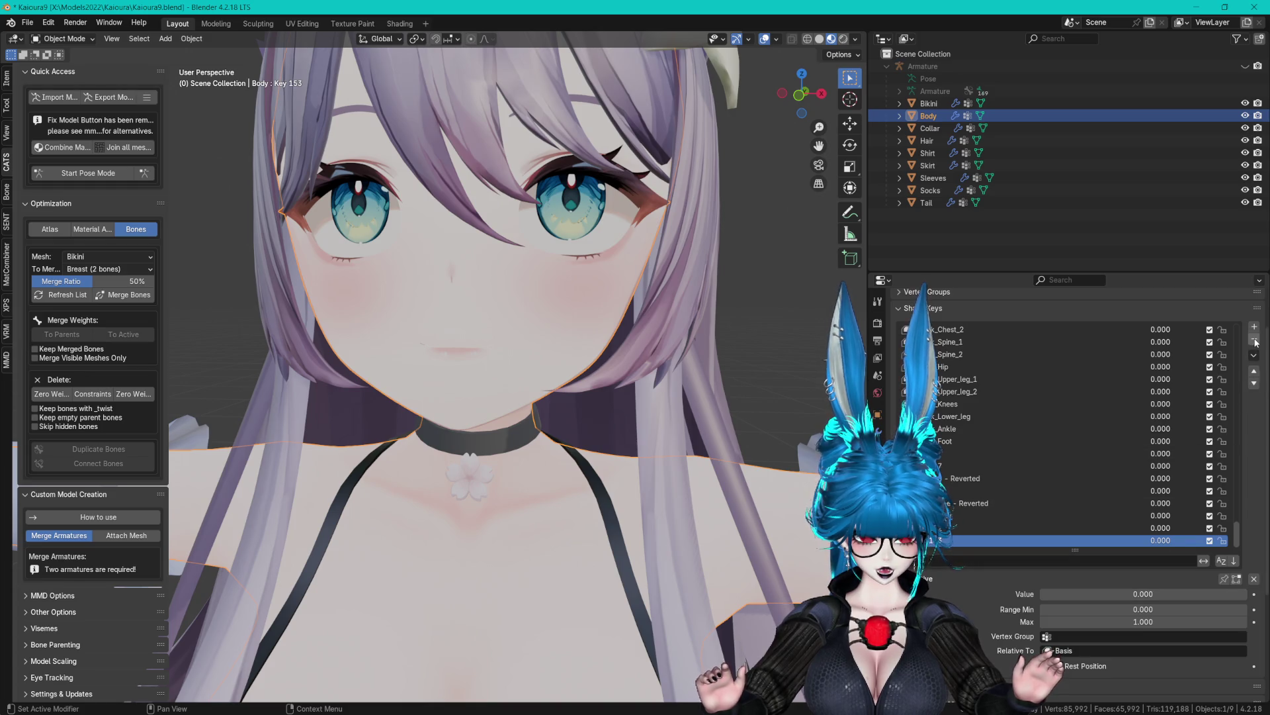
# Filter the Body shape key list by the name 'eyeLook'.
pyautogui.scroll(6, 1095, 437)
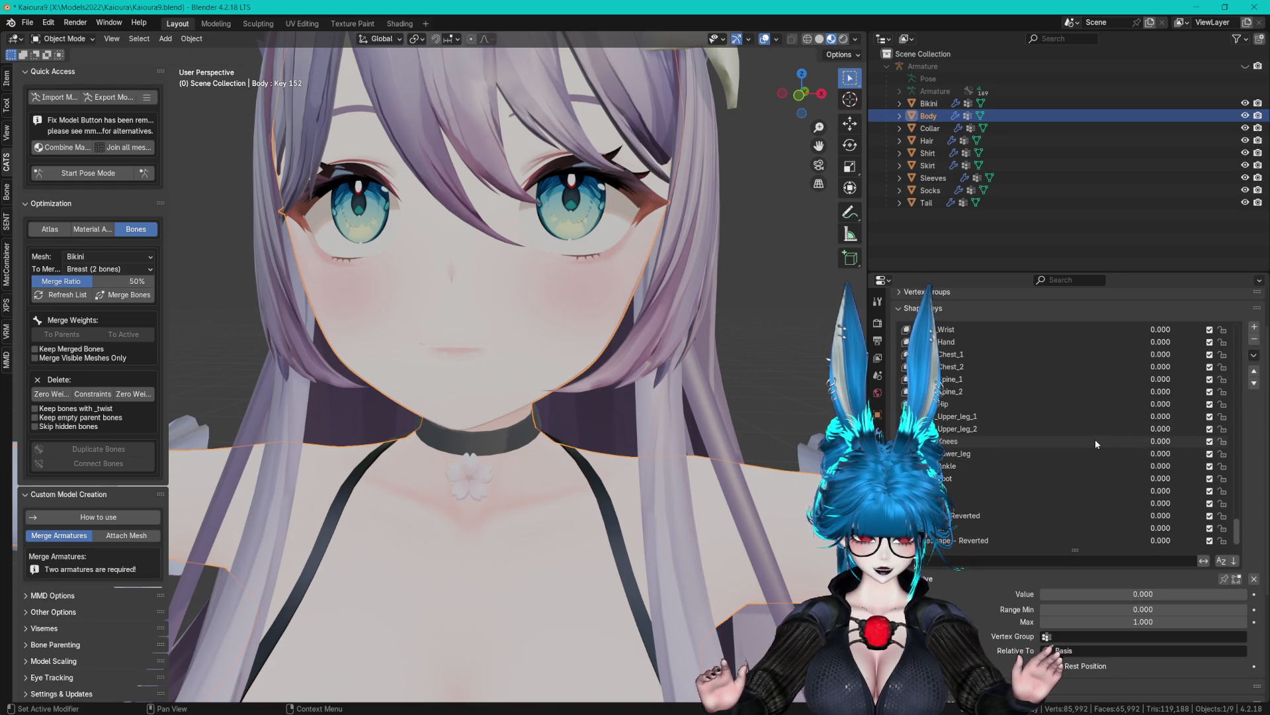
pyautogui.scroll(20, 1085, 432)
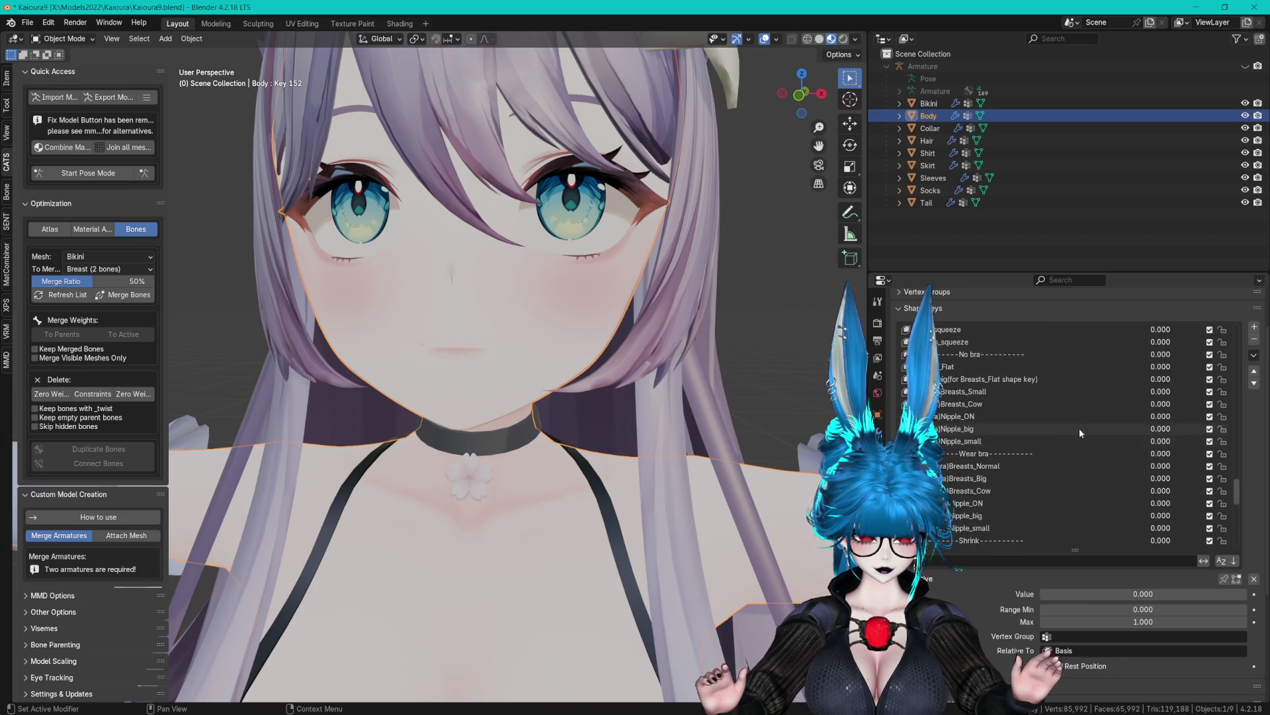
pyautogui.scroll(15, 1058, 420)
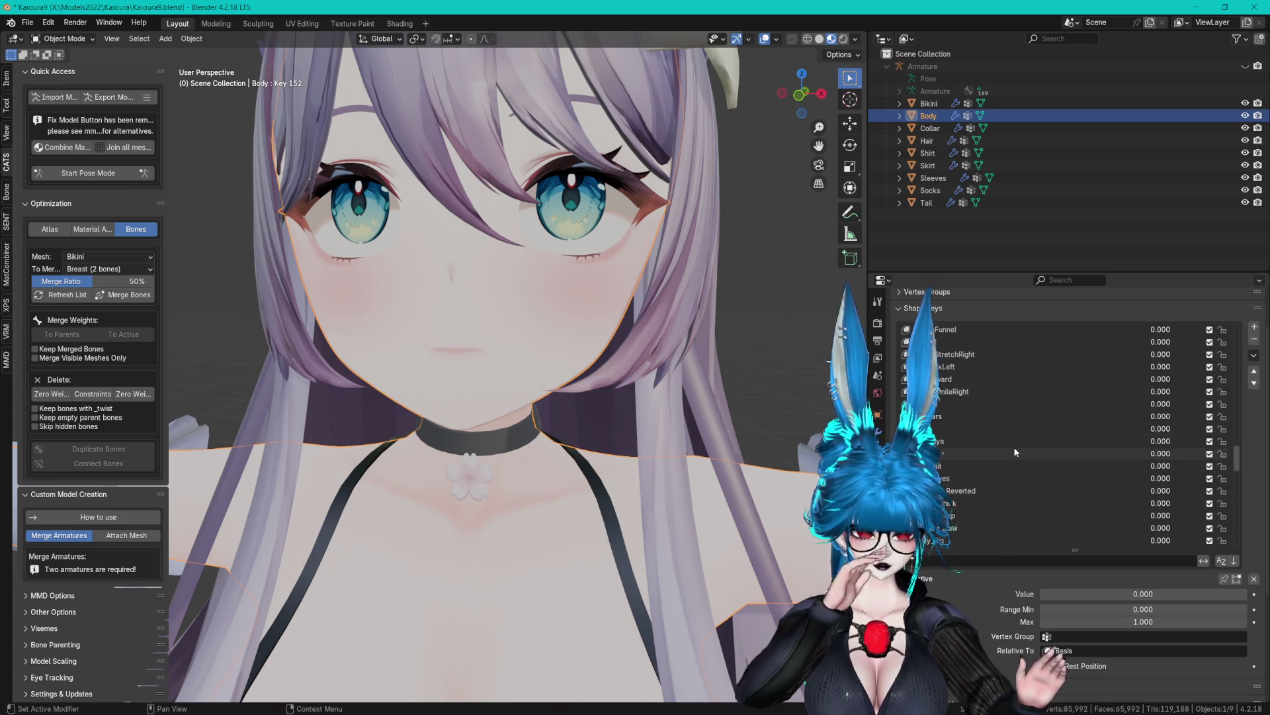
pyautogui.click(959, 562)
pyautogui.write('eye')
pyautogui.press('Return')
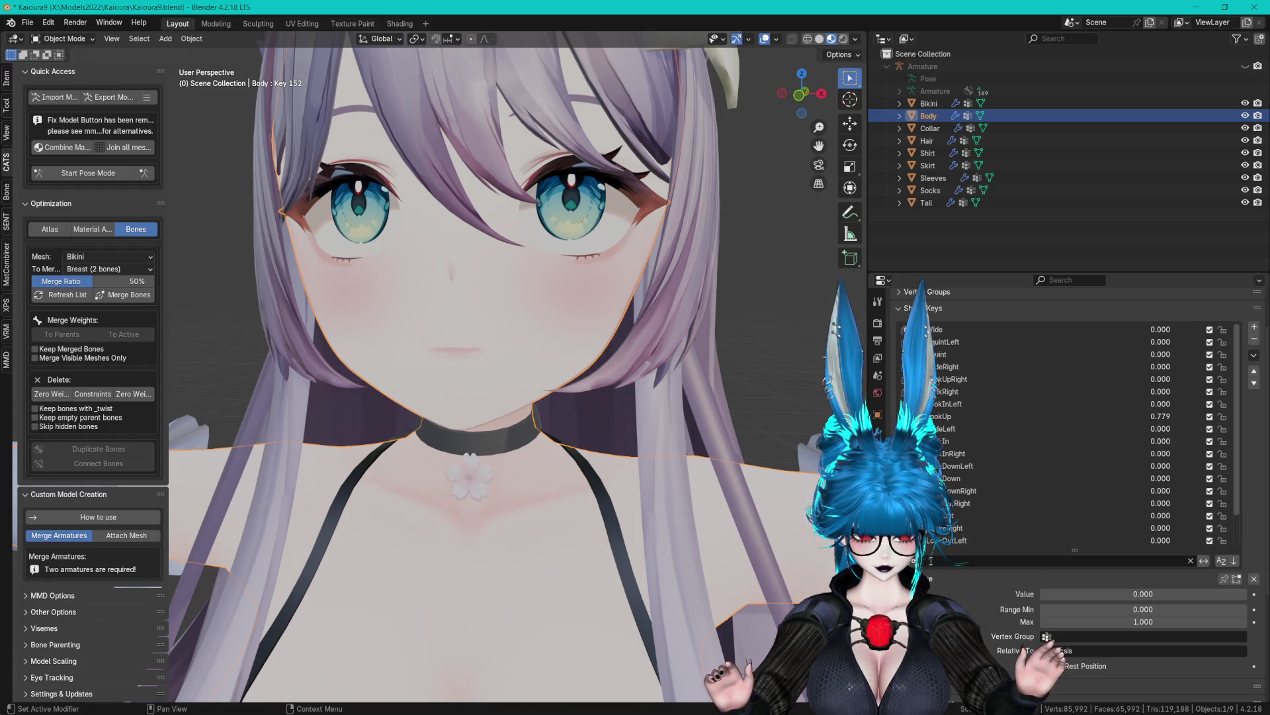
pyautogui.write('Look')
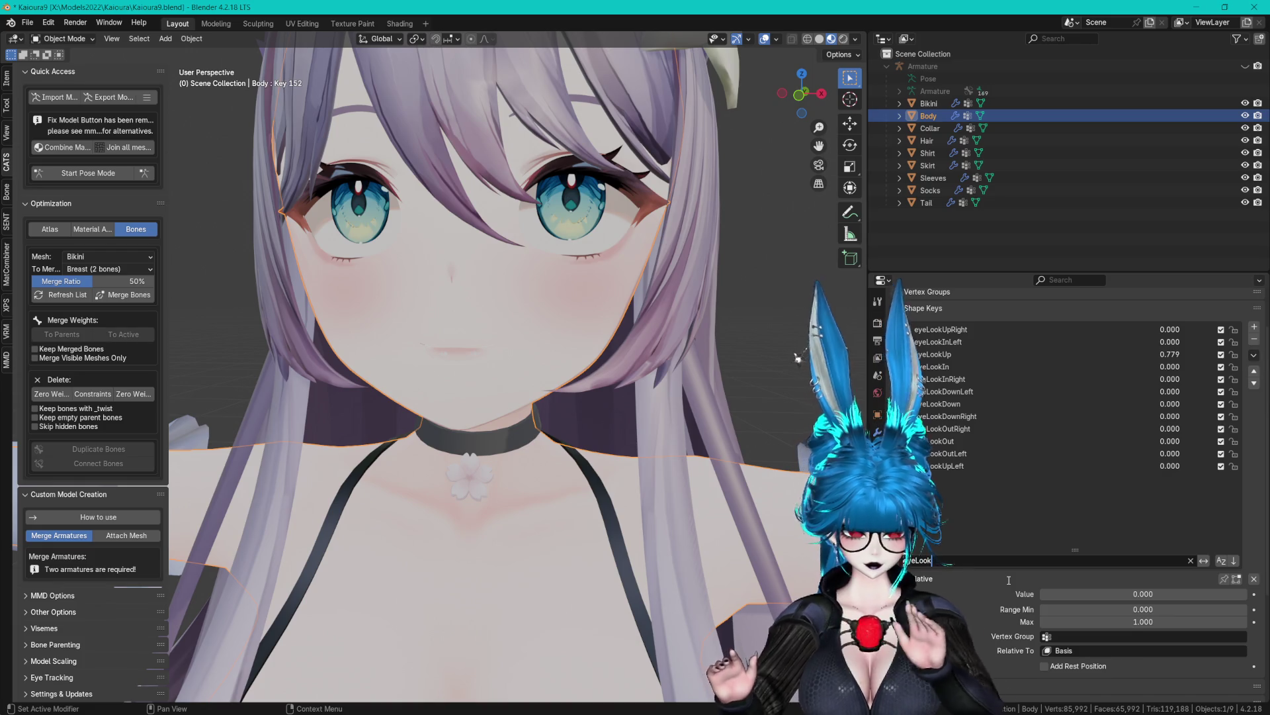
# Make eyeLookUp the active shape key and open its Vertex Group field.
pyautogui.click(1032, 403)
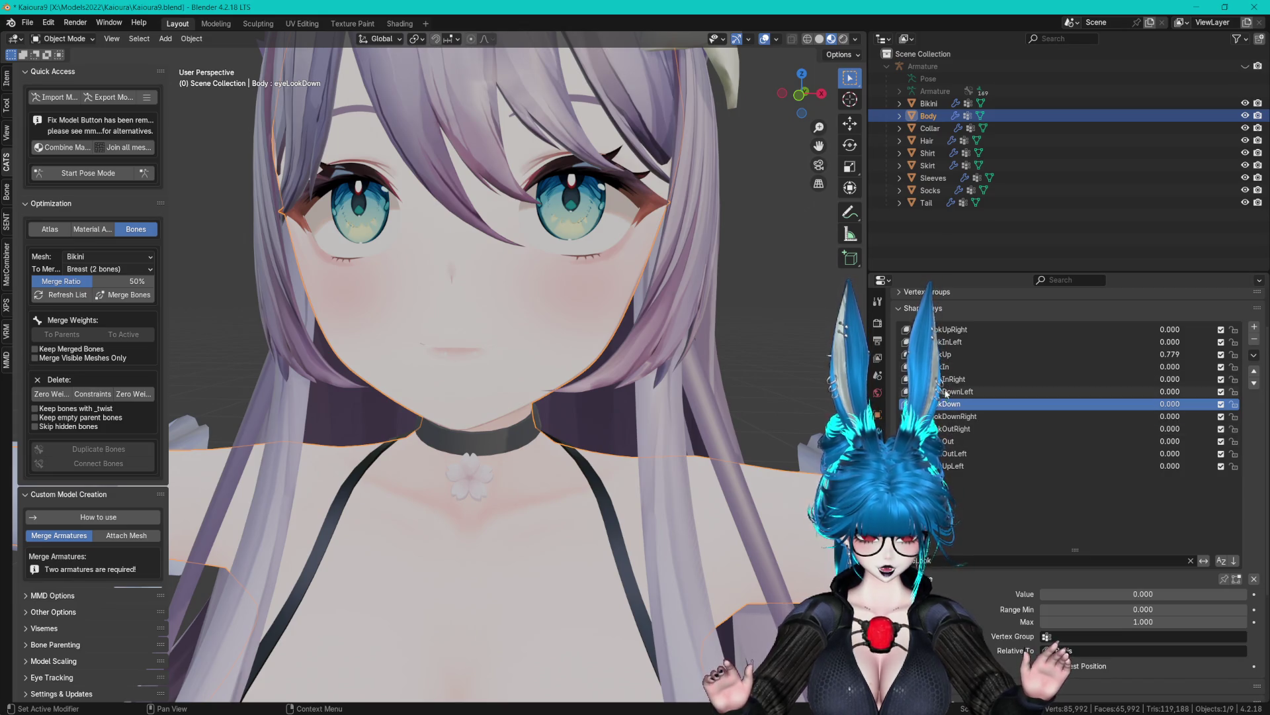
pyautogui.click(993, 354)
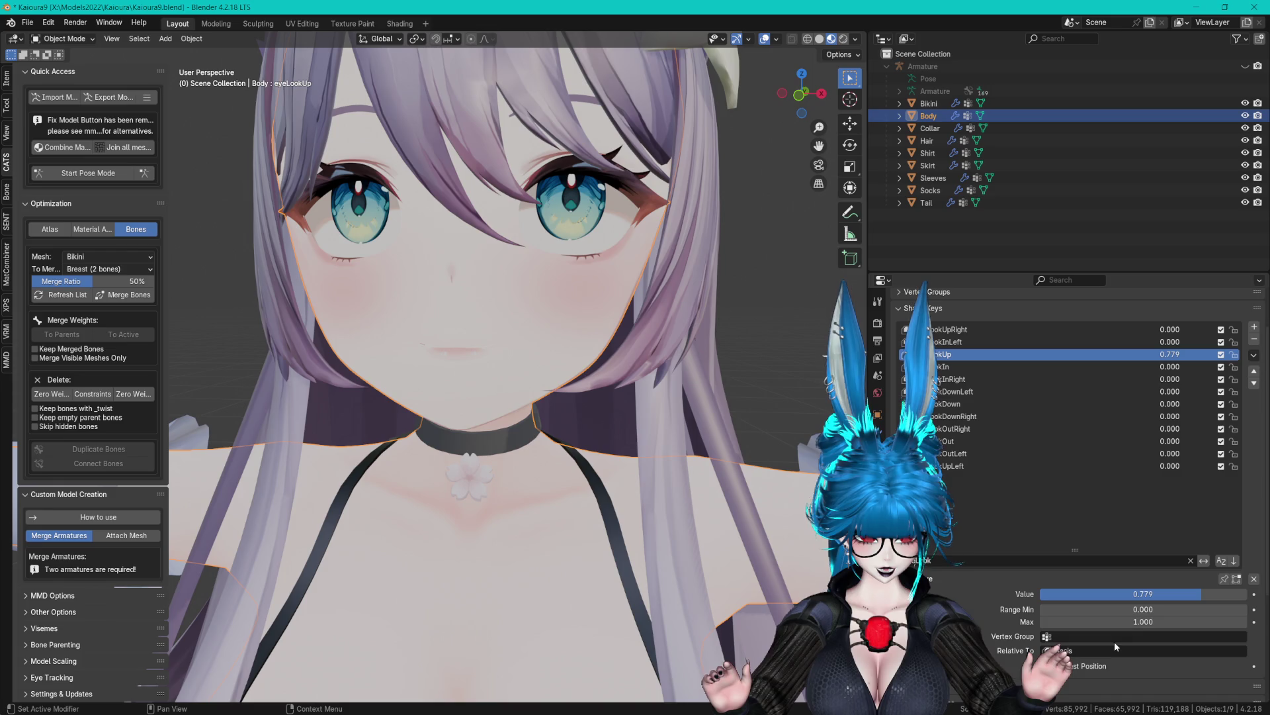
pyautogui.click(1115, 636)
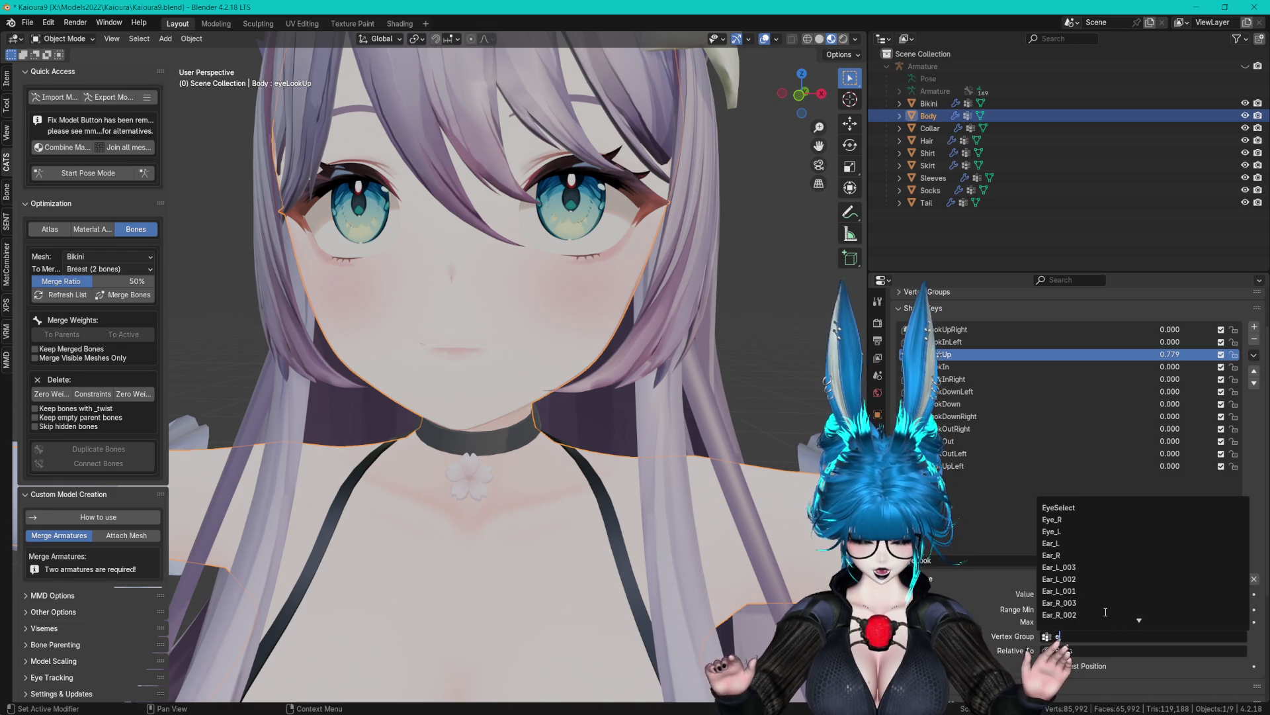
# Limit eyeLookUp to the EyeSelect vertex group and set its value to about 0.855.
pyautogui.write('eyes')
pyautogui.click(1066, 508)
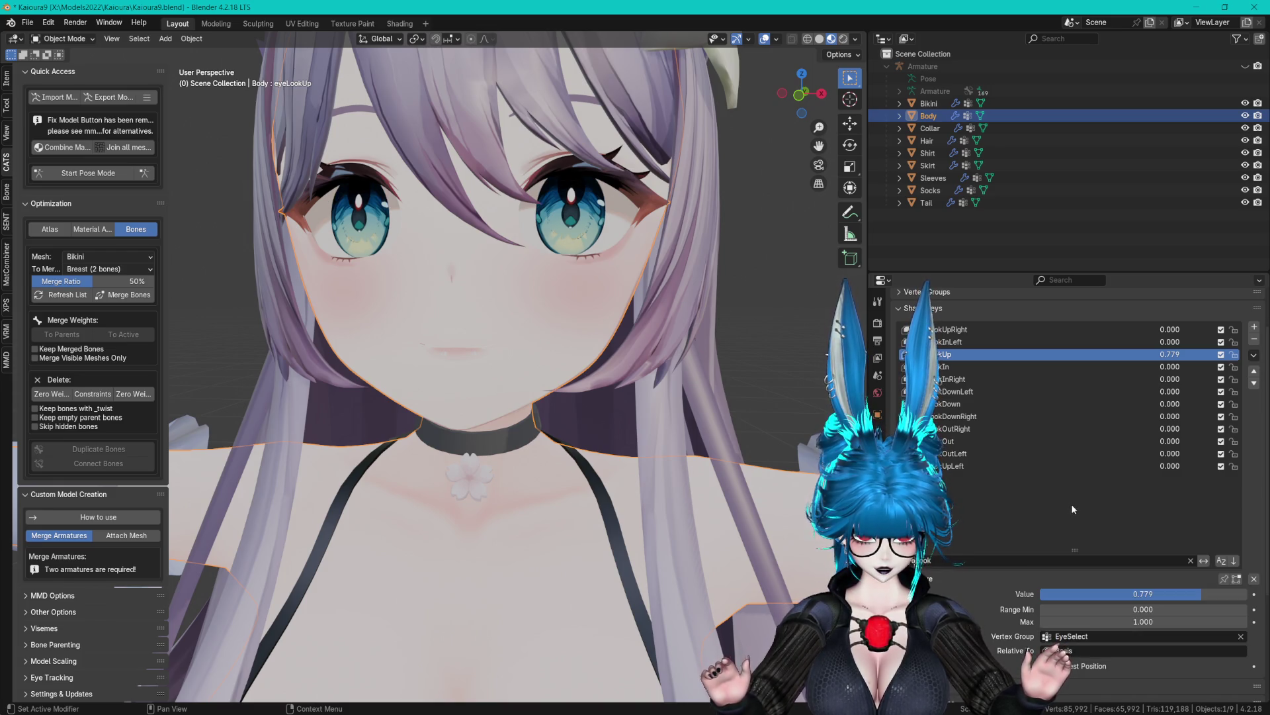
pyautogui.moveTo(1155, 594); pyautogui.dragTo(1247, 594)
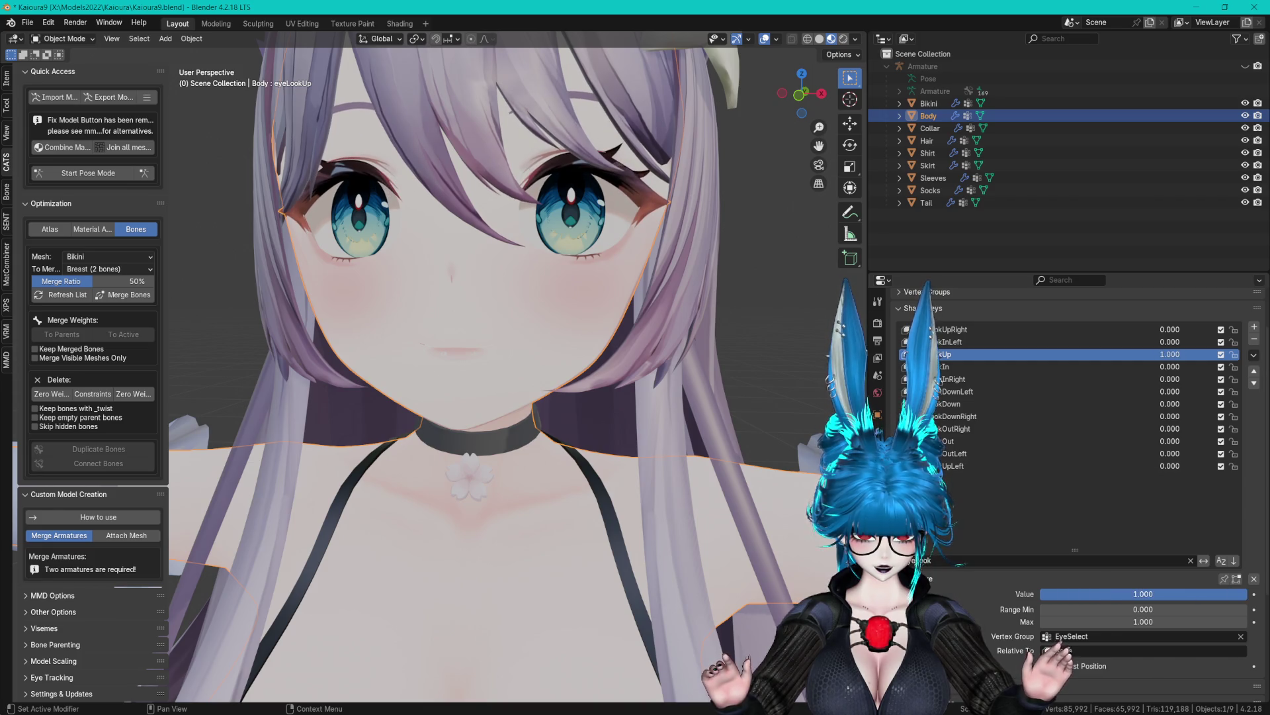
pyautogui.moveTo(522, 372); pyautogui.dragTo(493, 323)
pyautogui.moveTo(1248, 593)
pyautogui.mouseDown()
pyautogui.moveTo(1158, 593)
pyautogui.moveTo(1247, 593)
pyautogui.moveTo(1177, 593)
pyautogui.mouseUp()
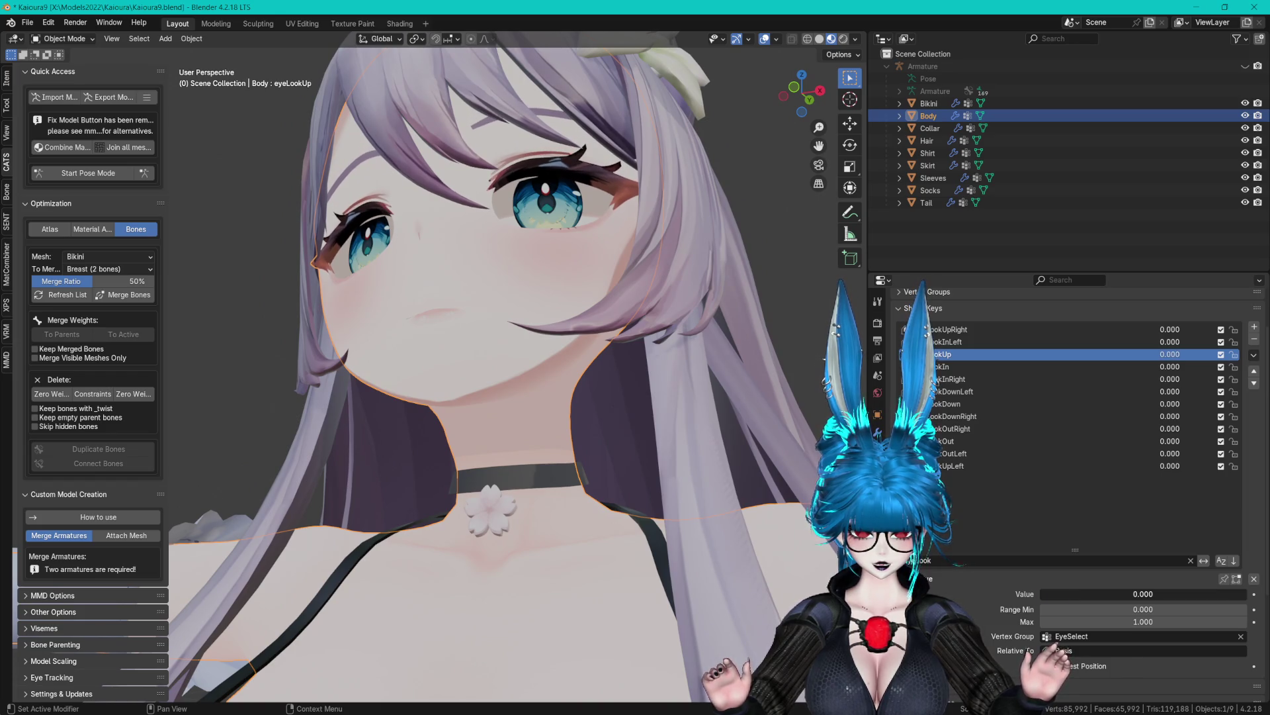
pyautogui.moveTo(652, 380); pyautogui.dragTo(701, 382)
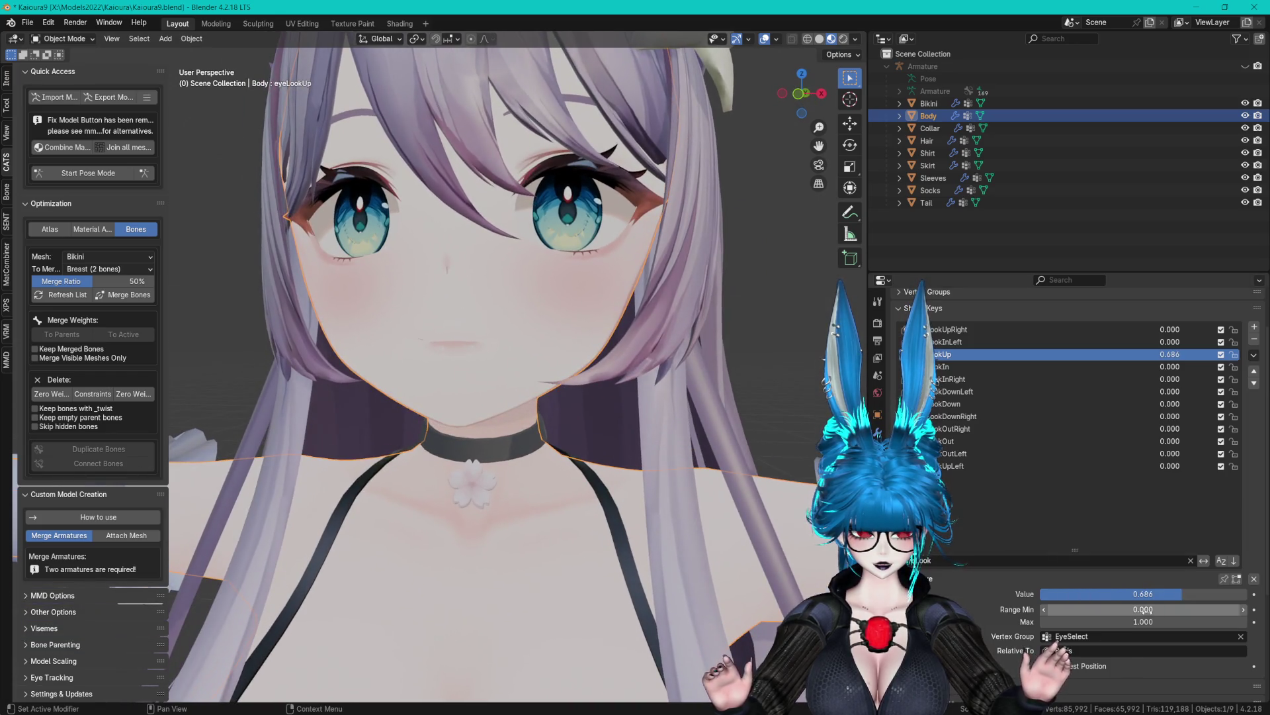
pyautogui.moveTo(1170, 600)
pyautogui.mouseDown()
pyautogui.moveTo(1201, 579)
pyautogui.moveTo(1181, 583)
pyautogui.moveTo(1208, 585)
pyautogui.mouseUp()
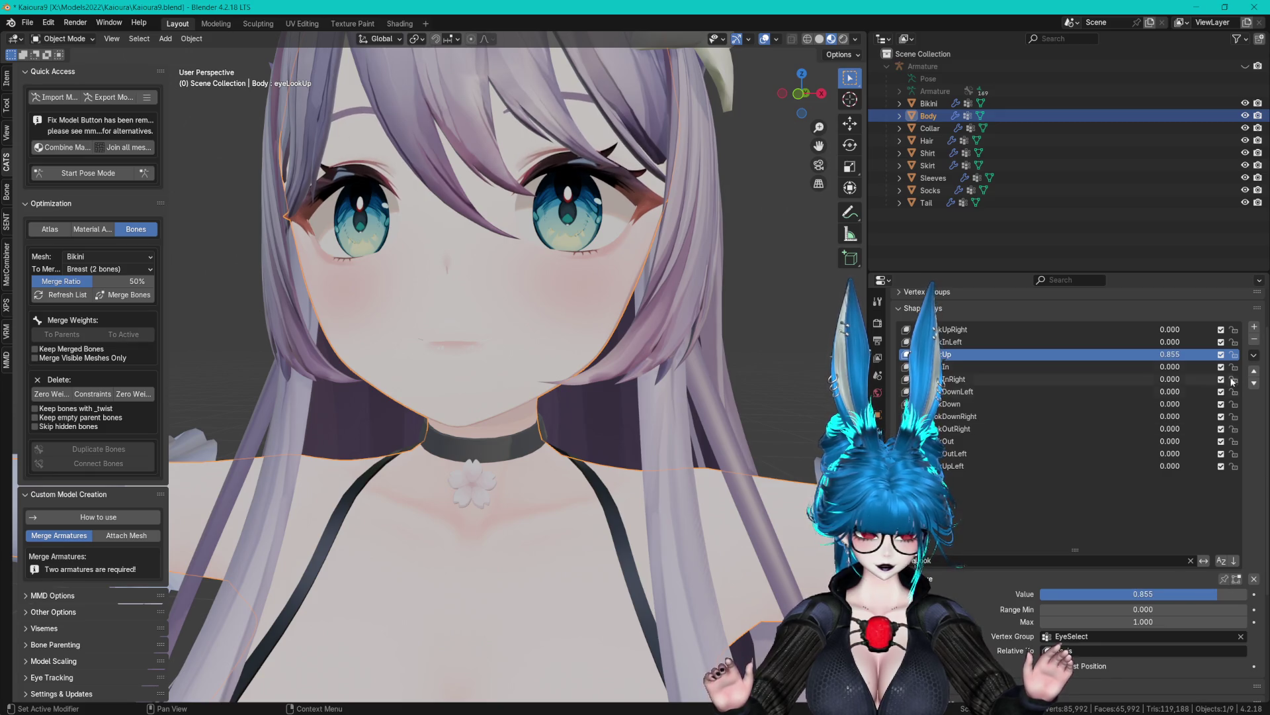
pyautogui.click(1254, 355)
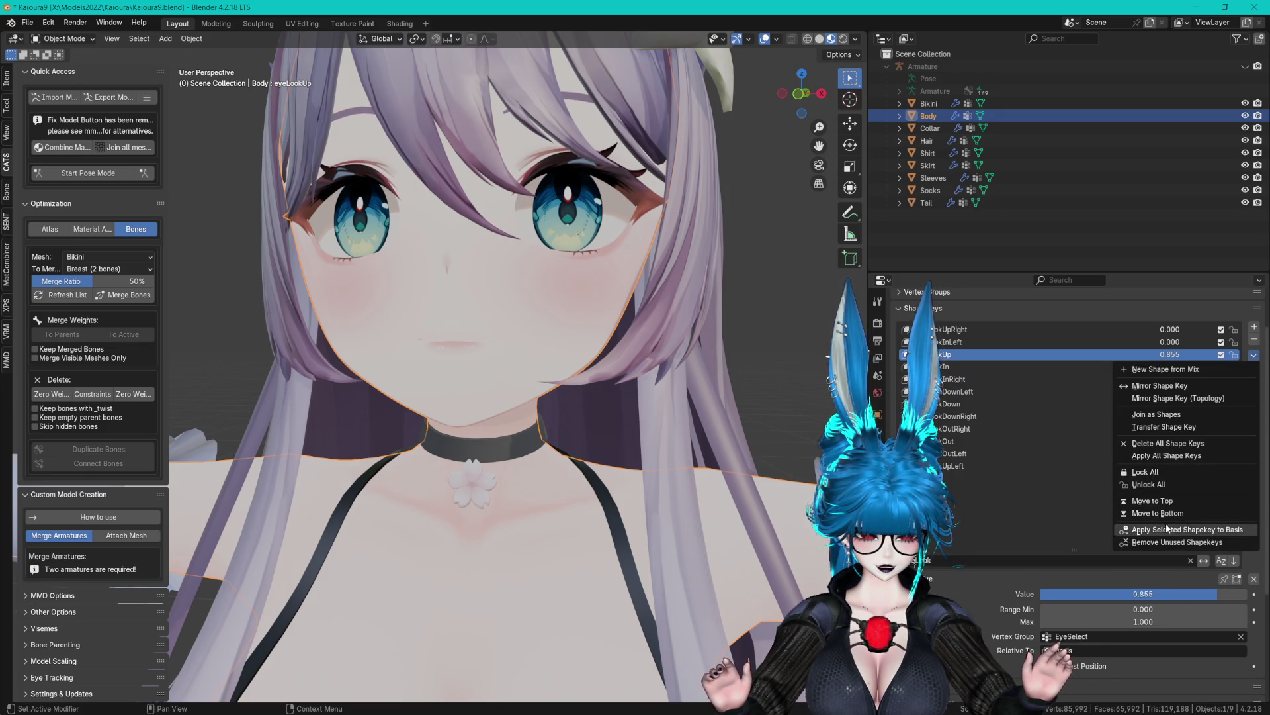
# Create a new shape key from the current eyeLook mix.
pyautogui.click(1157, 370)
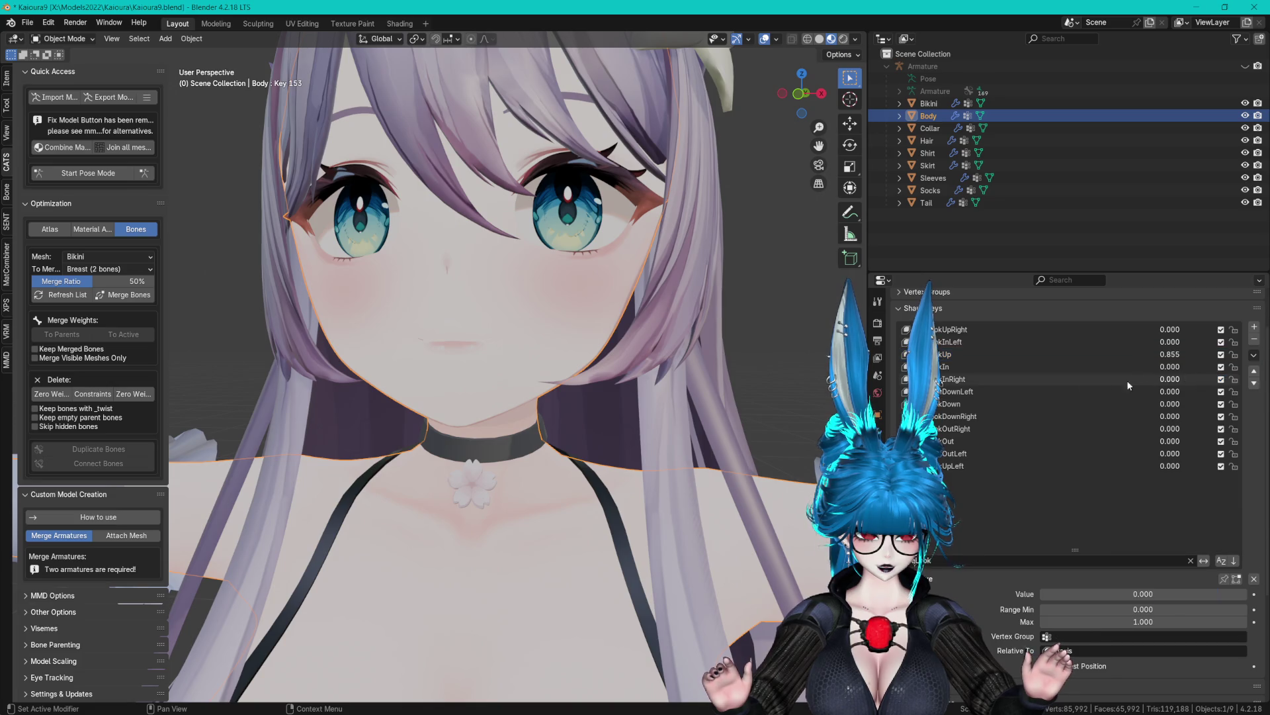
pyautogui.click(1017, 358)
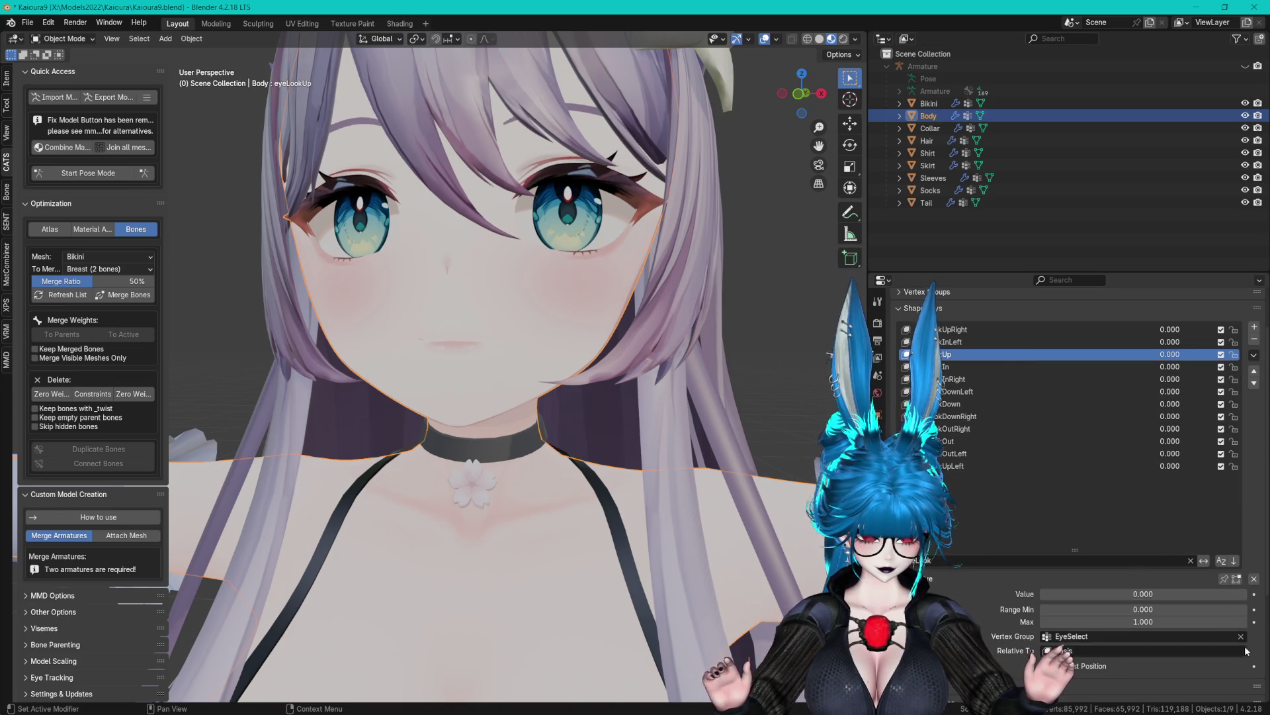
pyautogui.click(953, 403)
# Clear the filter and rename Key 152 to vrc.LookDown and Key 153 to vrc.LookUp.
pyautogui.click(1190, 562)
pyautogui.scroll(-5, 1107, 465)
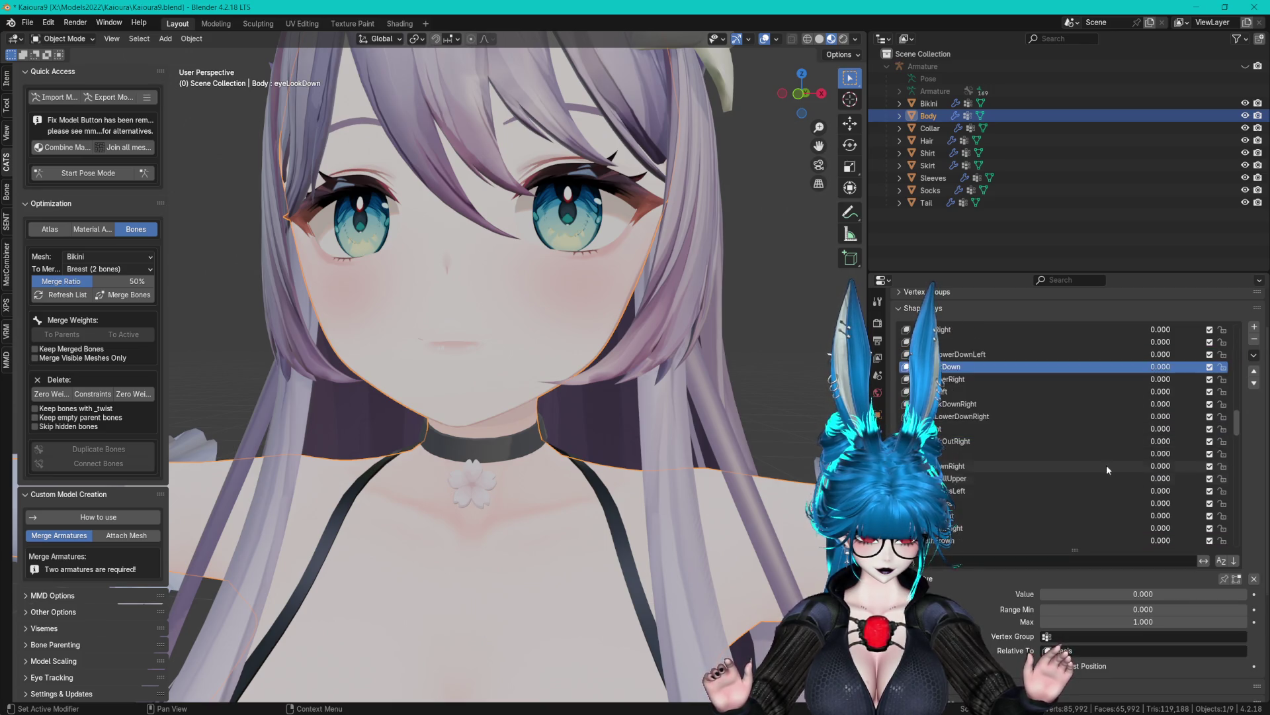
pyautogui.click(1059, 528)
pyautogui.write('vrc.LookDown')
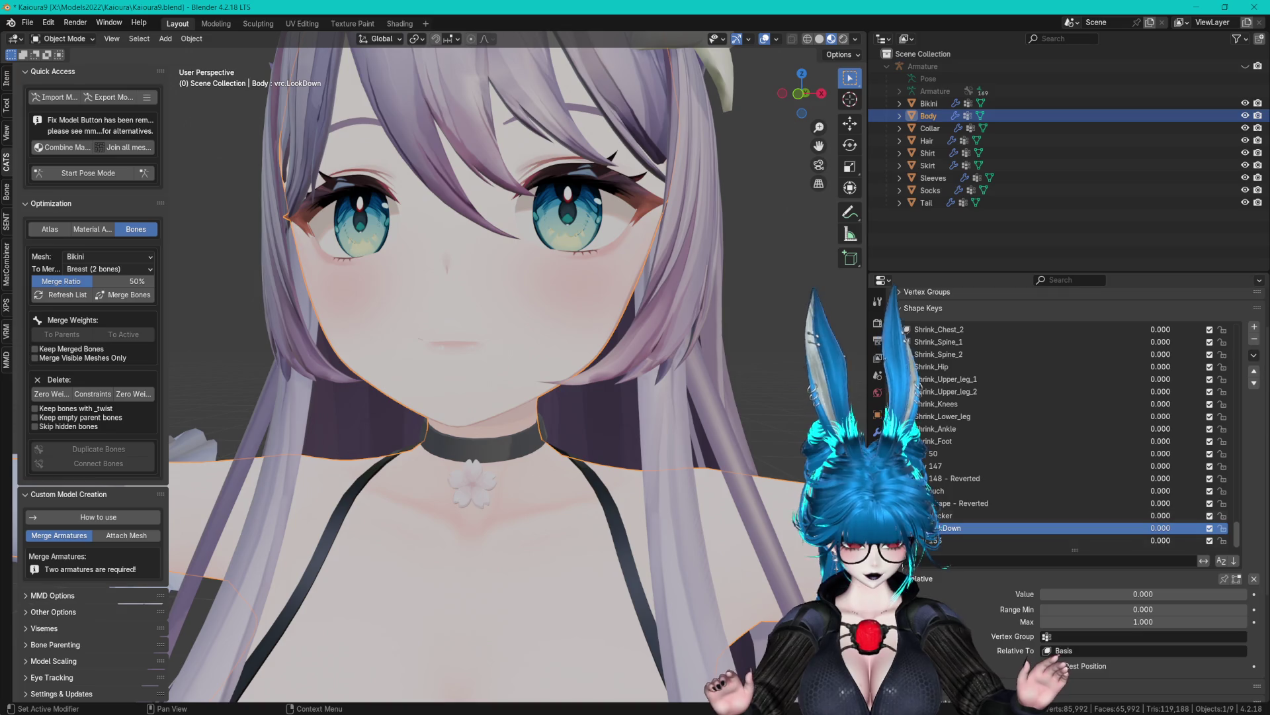
pyautogui.click(1059, 540)
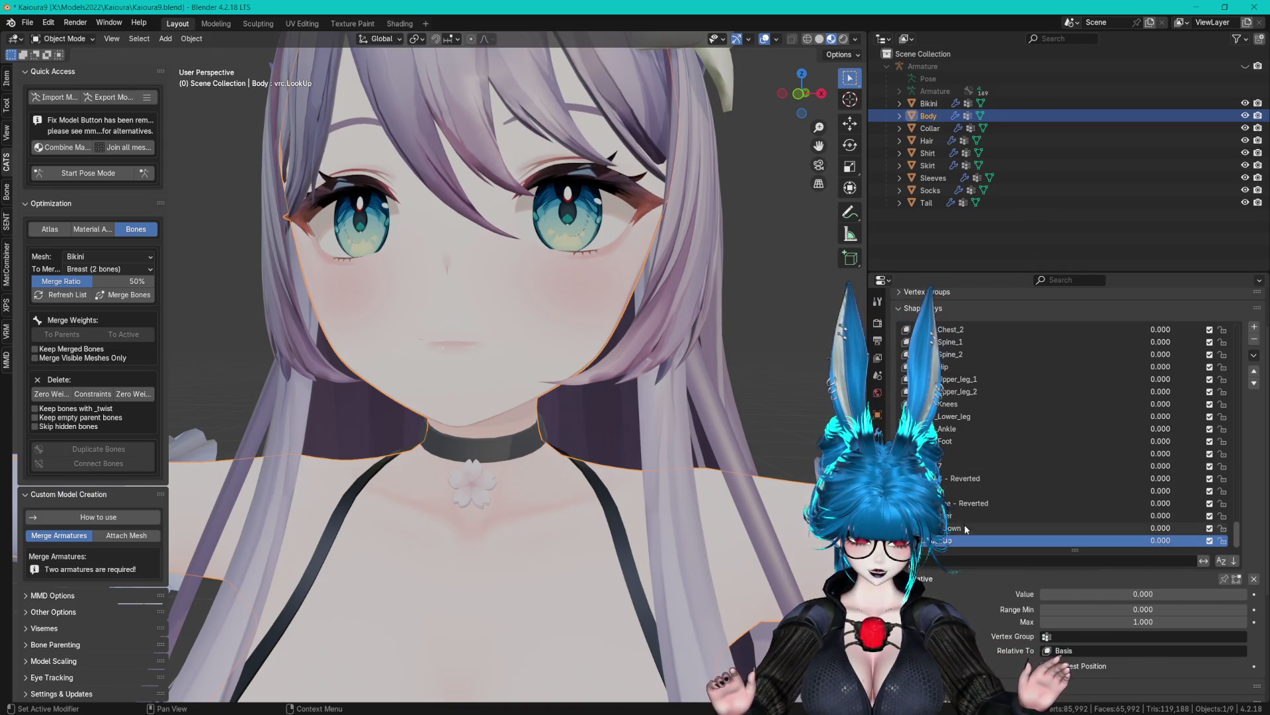
pyautogui.click(1059, 527)
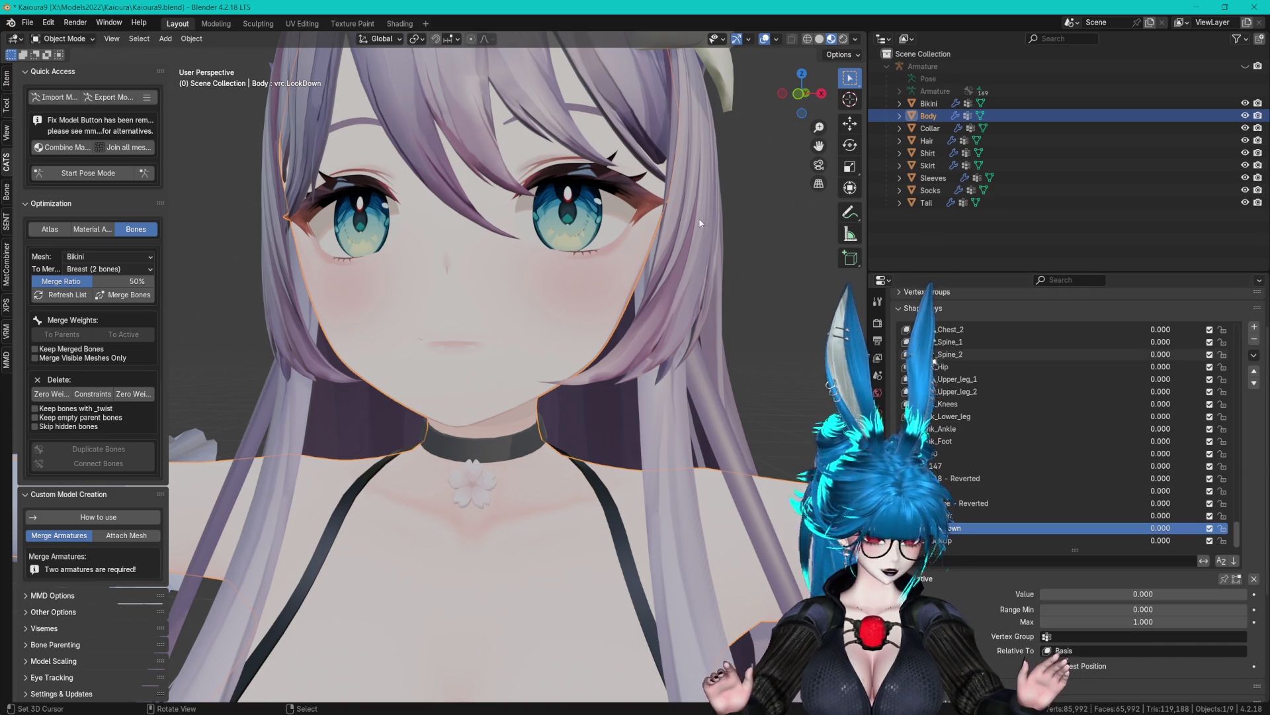
pyautogui.scroll(1, 564, 228)
pyautogui.click(106, 97)
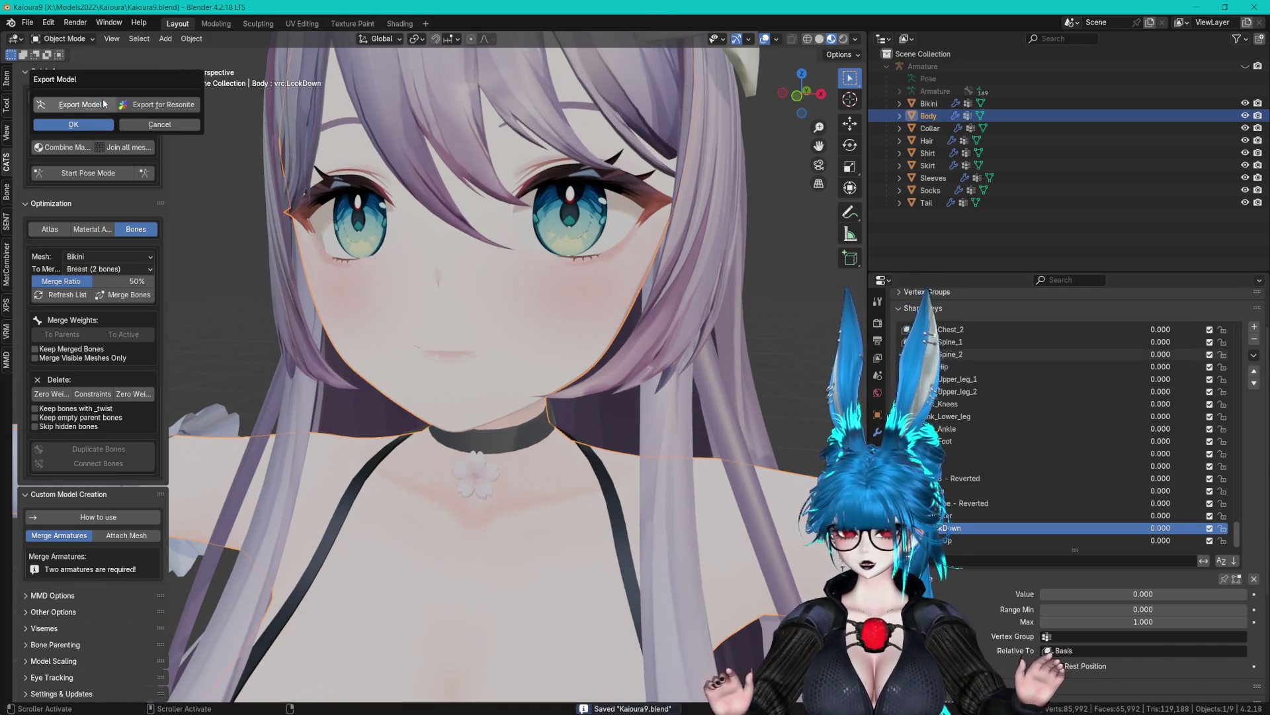
# Export the model via CATS as FBX, overwriting Kaioura_Remake.fbx in the Kai folder.
pyautogui.click(97, 106)
pyautogui.click(188, 233)
pyautogui.click(334, 463)
pyautogui.click(466, 238)
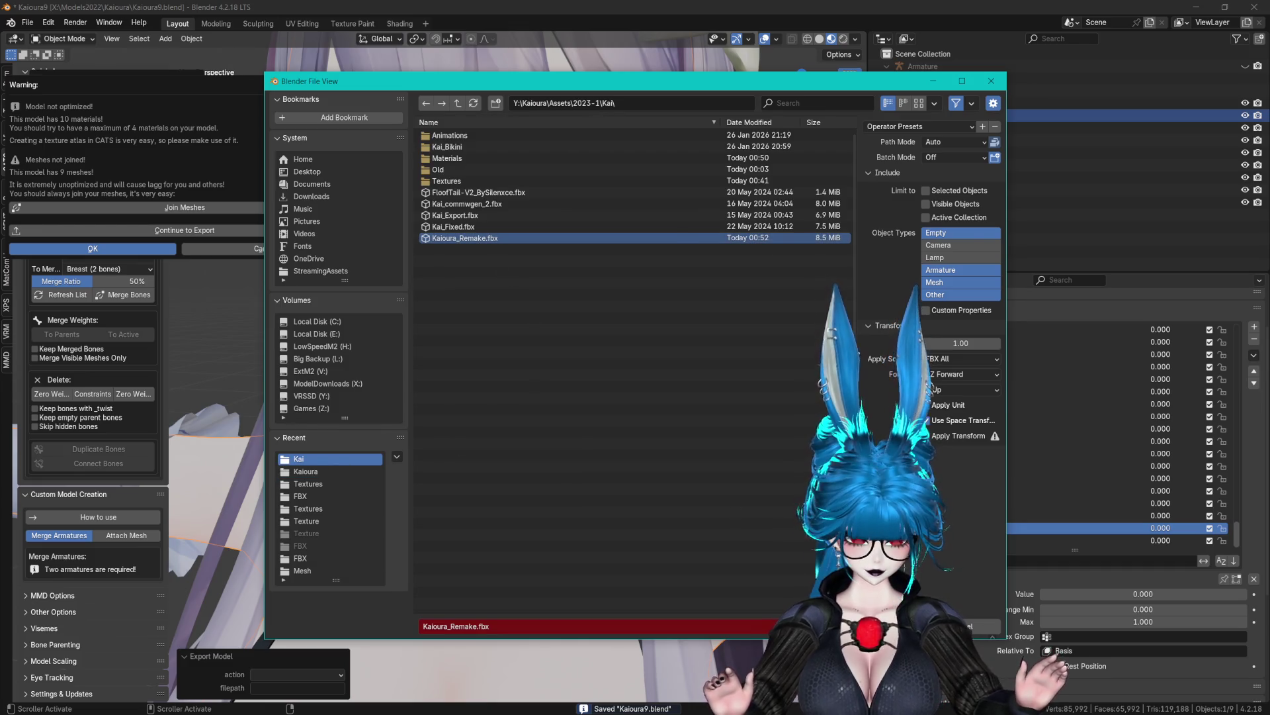
pyautogui.press('Return')
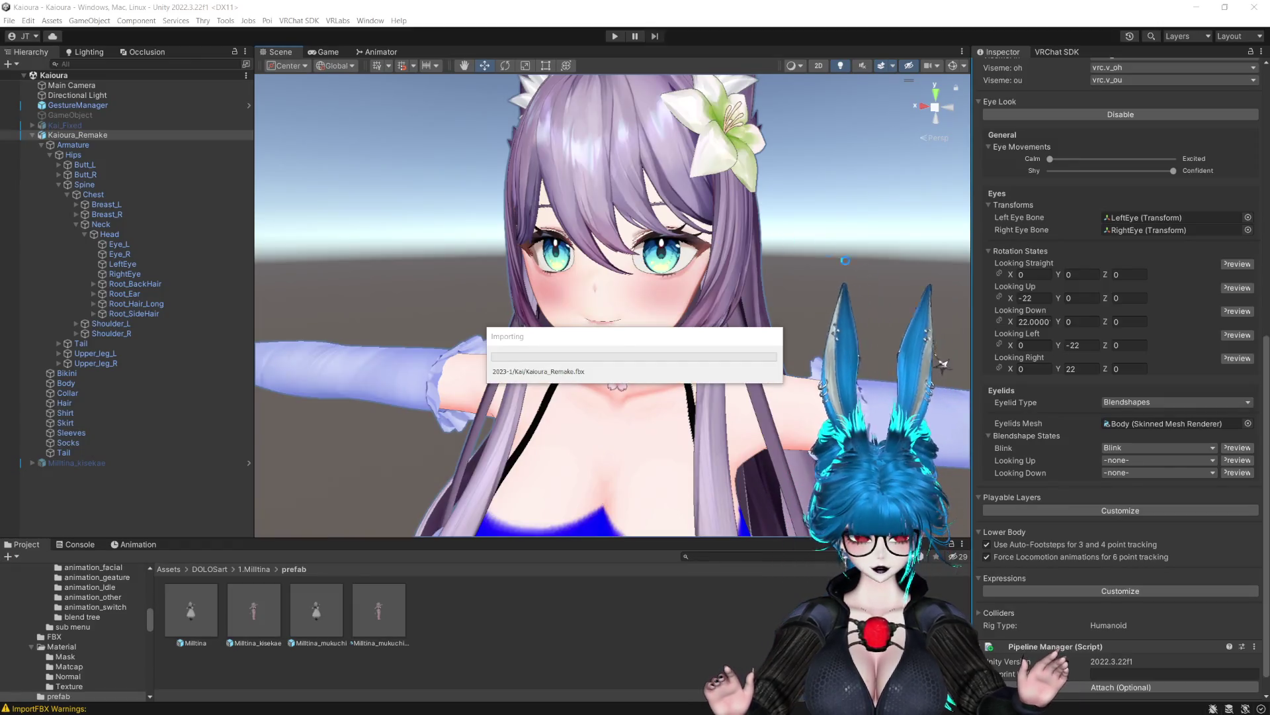
# Try Blink.L as the Looking Up eyelid blendshape, then leave it at -none-.
pyautogui.click(1144, 462)
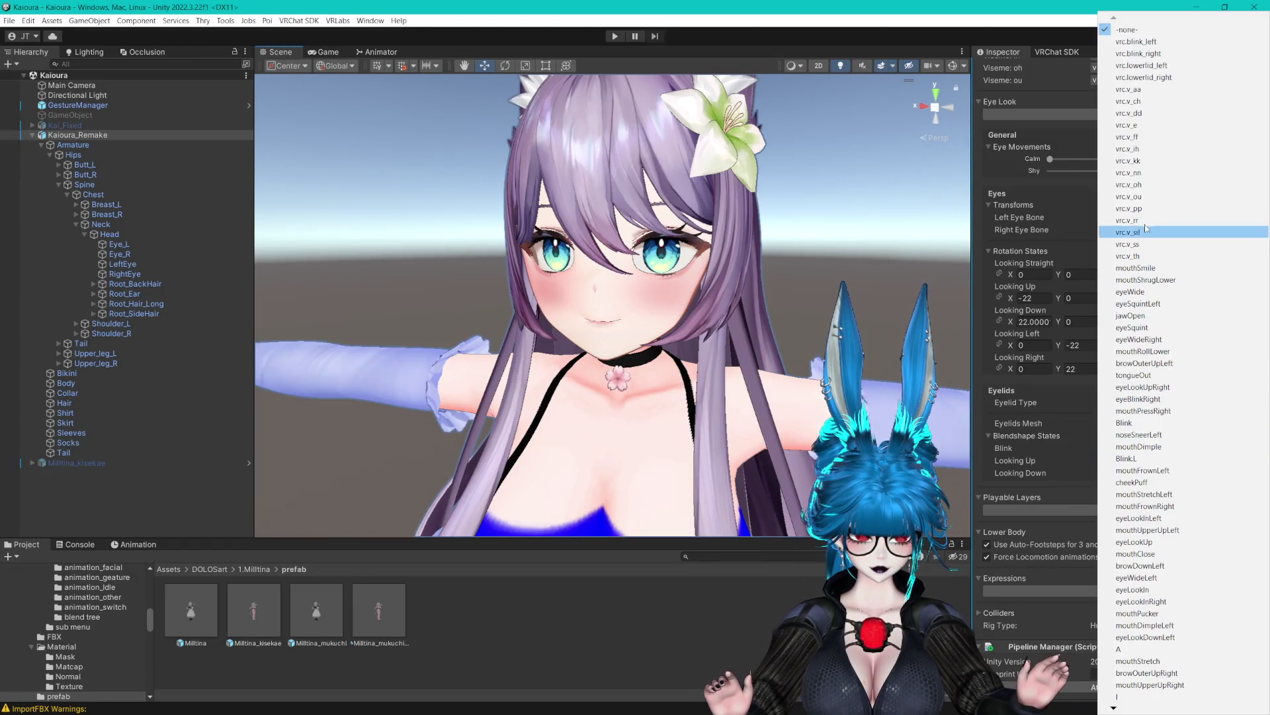
pyautogui.scroll(-10, 1176, 691)
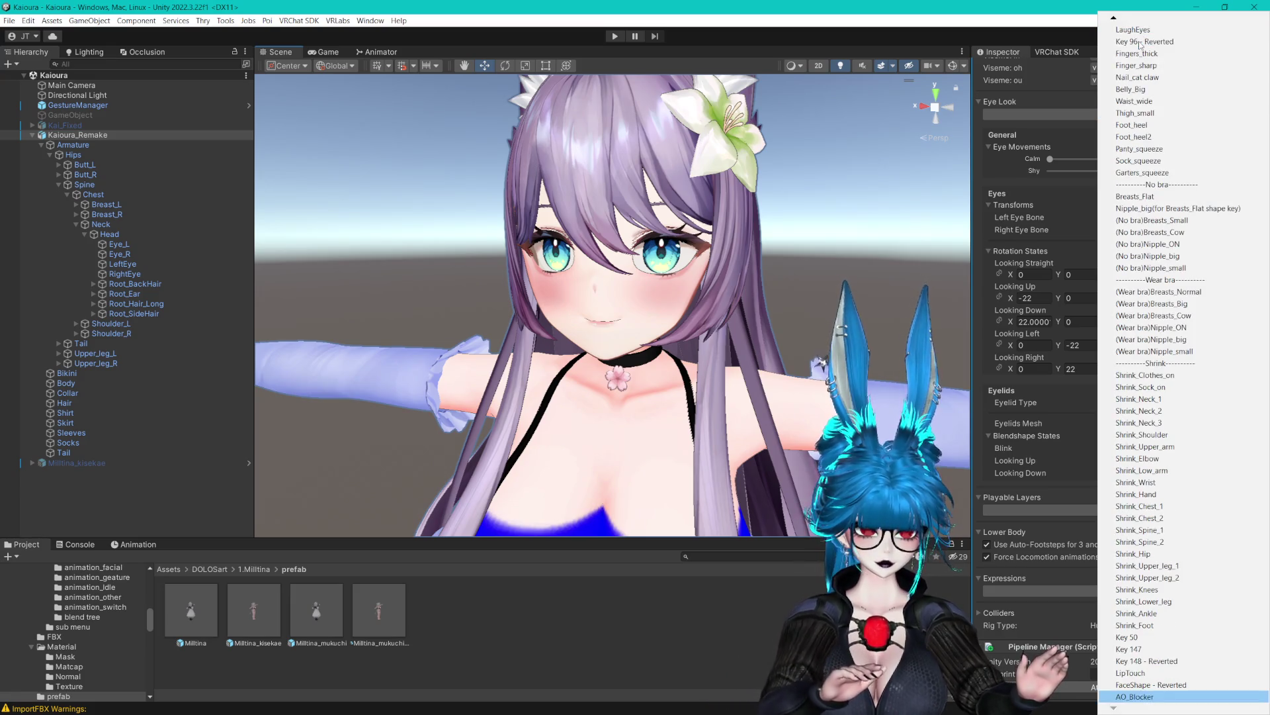
pyautogui.click(901, 235)
pyautogui.click(1130, 456)
pyautogui.click(1135, 464)
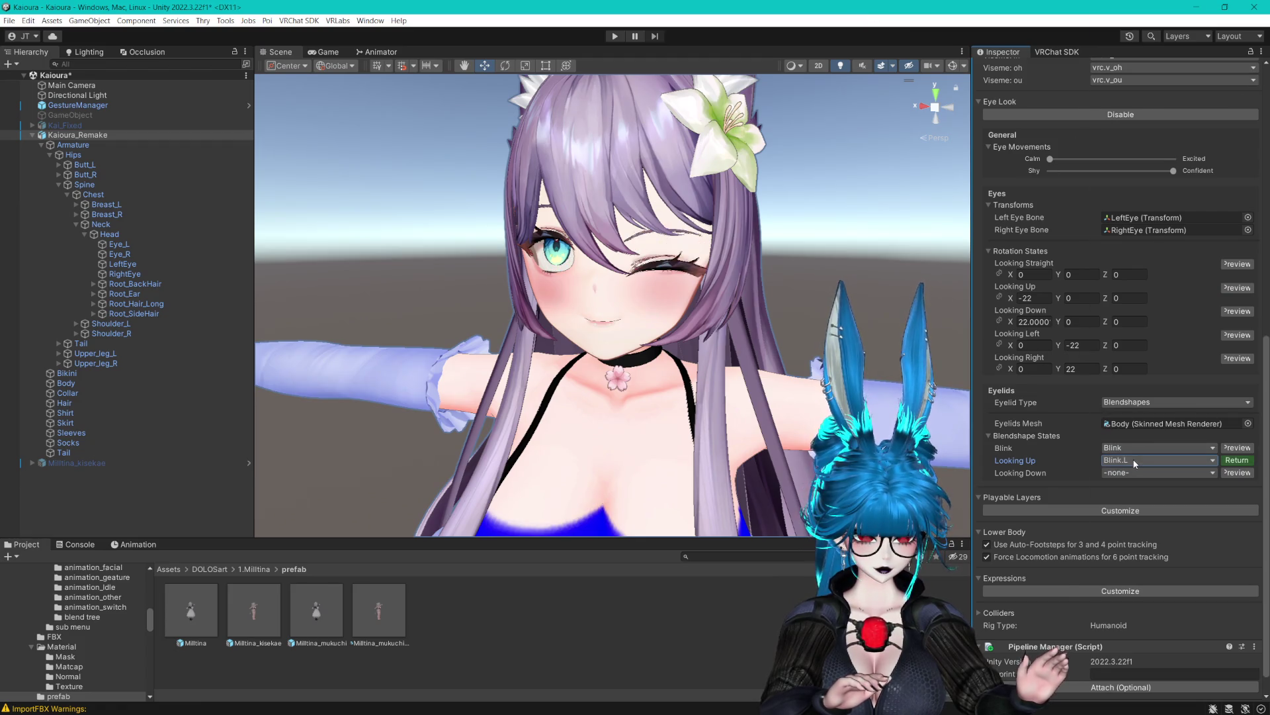
pyautogui.click(1136, 462)
pyautogui.click(1135, 30)
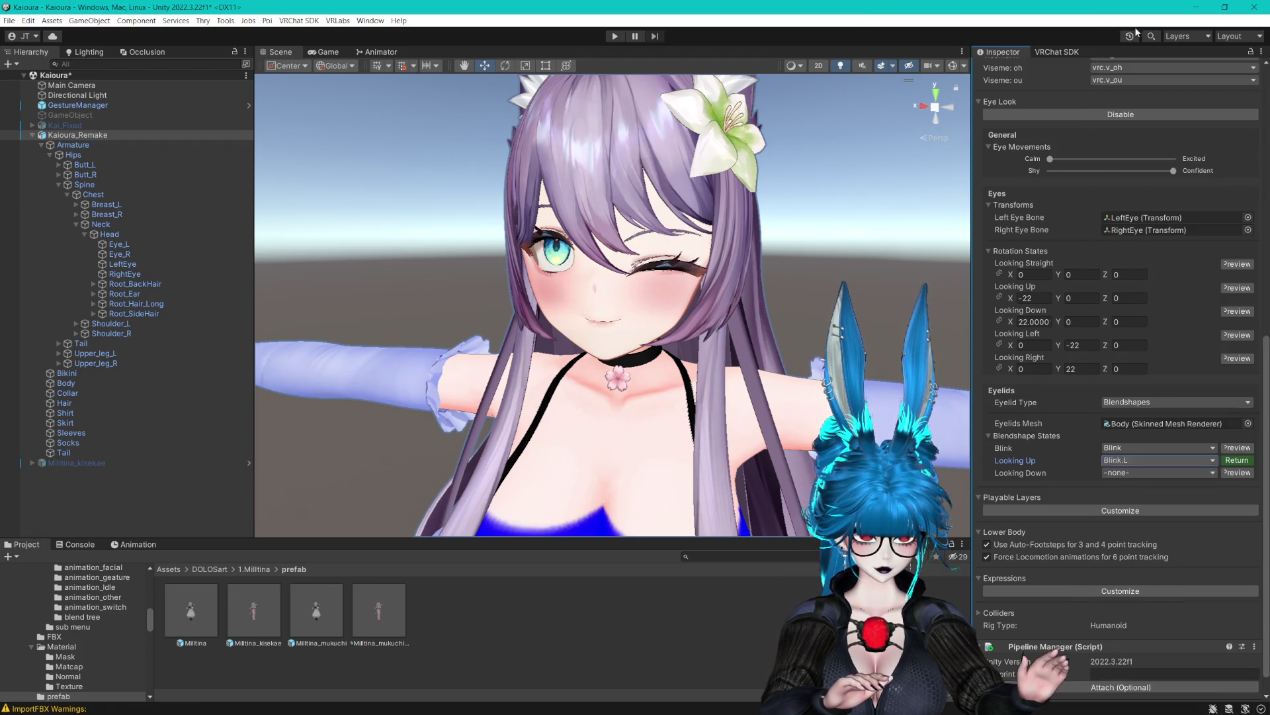
pyautogui.click(1138, 464)
pyautogui.scroll(-15, 1138, 225)
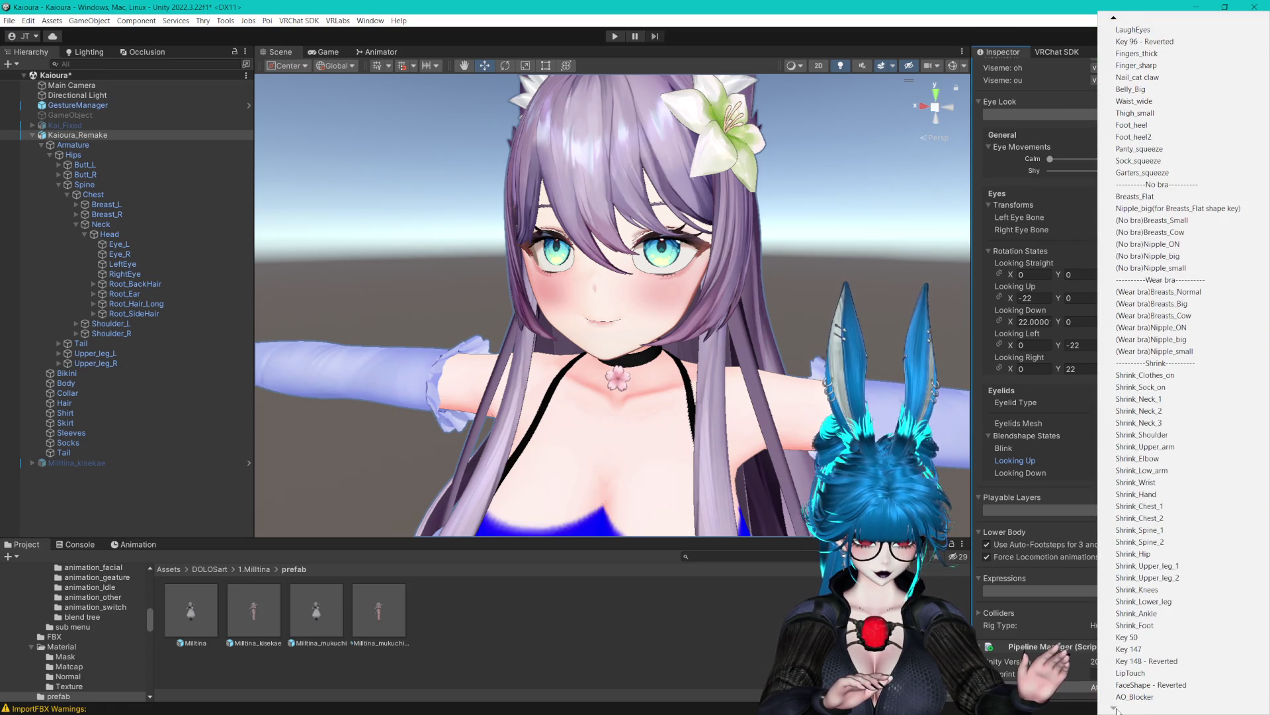
pyautogui.press('Down')
pyautogui.press('Up')
pyautogui.press('Up')
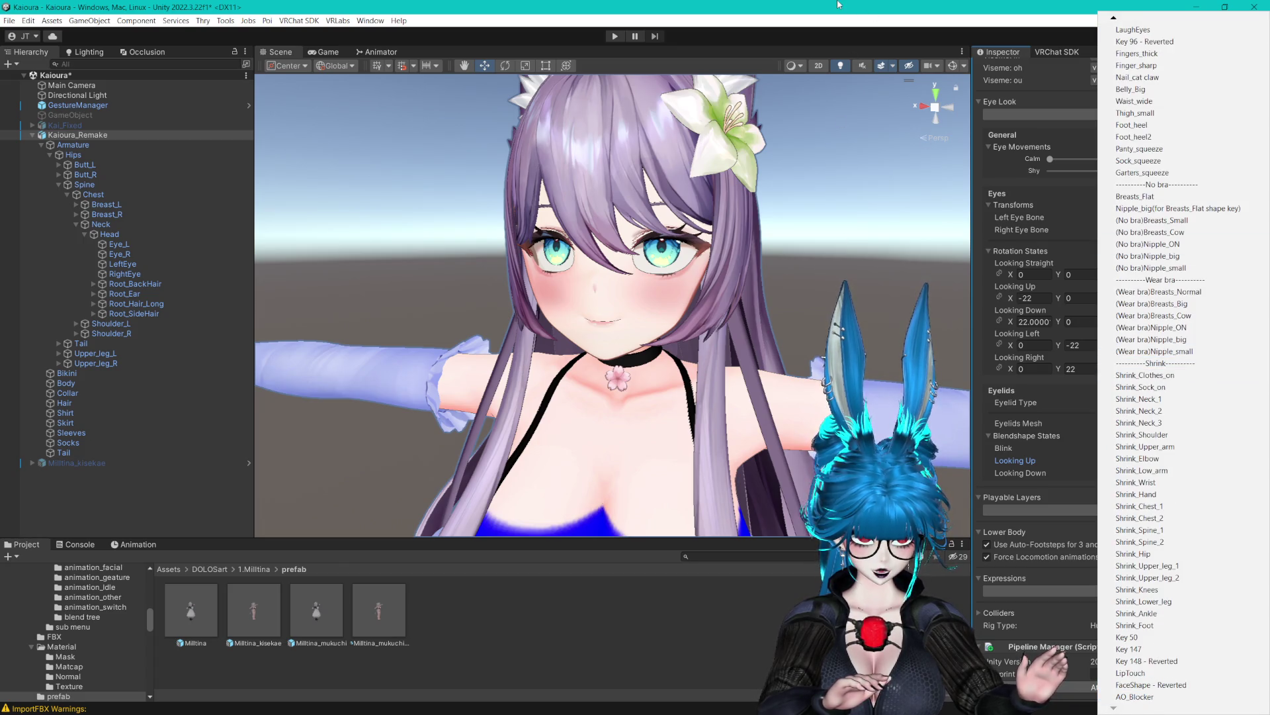
pyautogui.click(804, 225)
# Select the Kai_Fixed avatar and toggle its visibility on and off.
pyautogui.moveTo(804, 225)
pyautogui.mouseDown()
pyautogui.moveTo(780, 231)
pyautogui.moveTo(802, 228)
pyautogui.mouseUp()
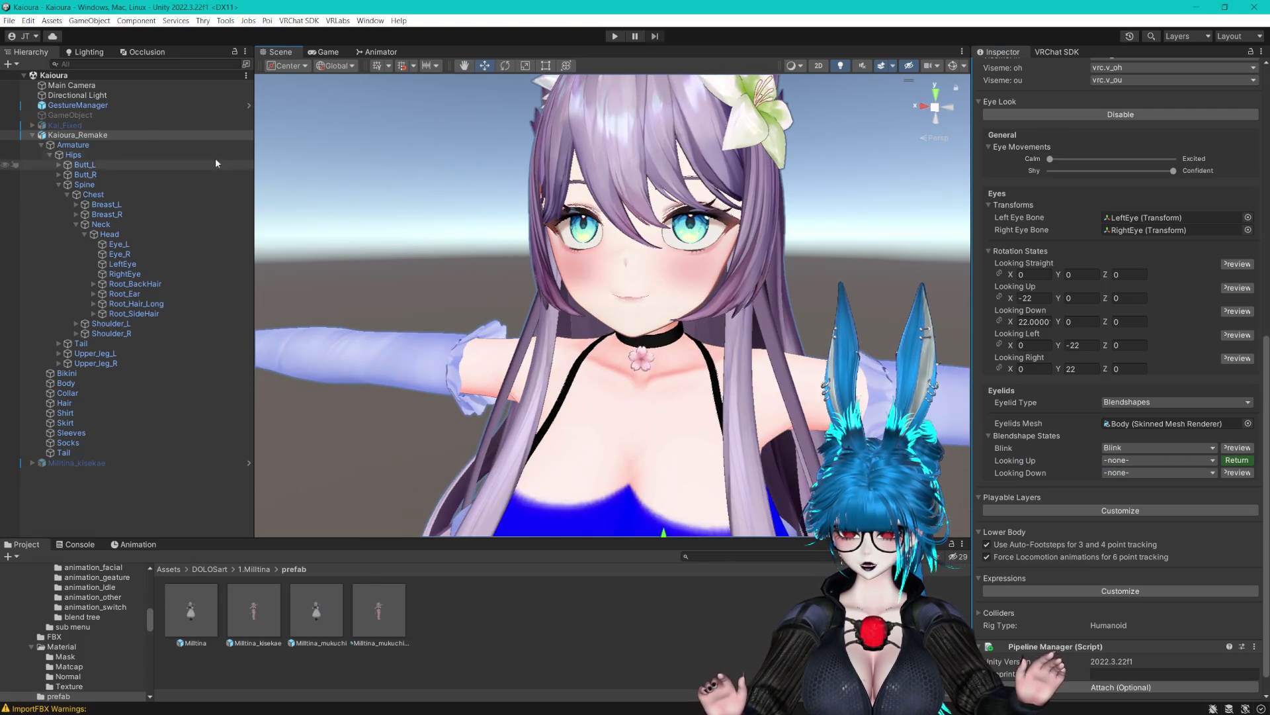
pyautogui.click(65, 125)
pyautogui.scroll(10, 1019, 133)
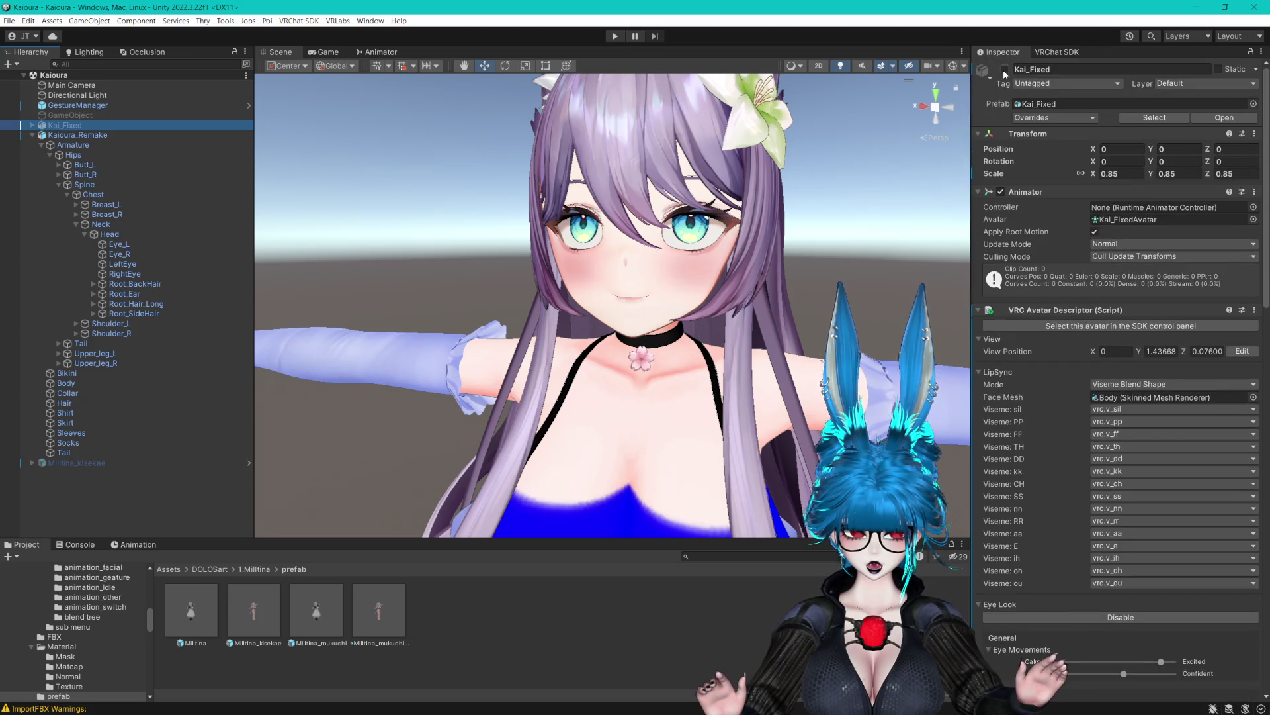
pyautogui.click(1005, 69)
pyautogui.click(1005, 69)
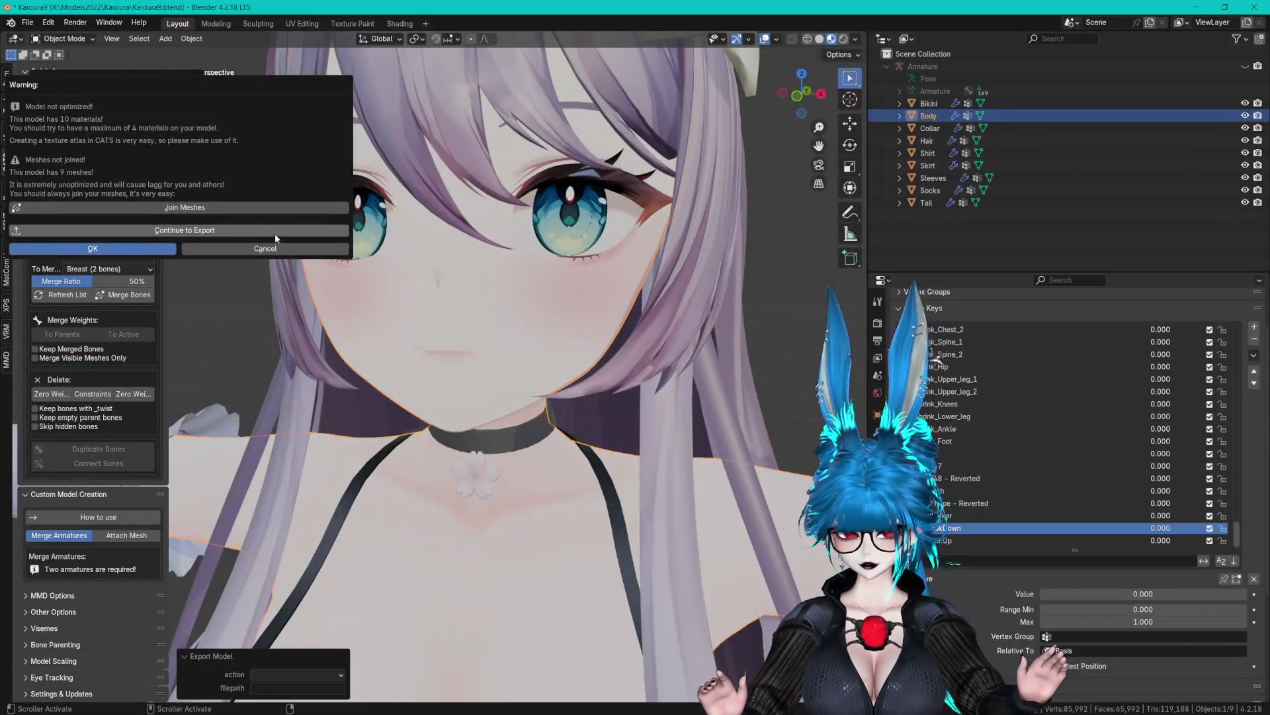
# Export over Kaioura_Remake.fbx in the Kai assets folder despite the optimization warning.
pyautogui.click(256, 235)
pyautogui.click(331, 459)
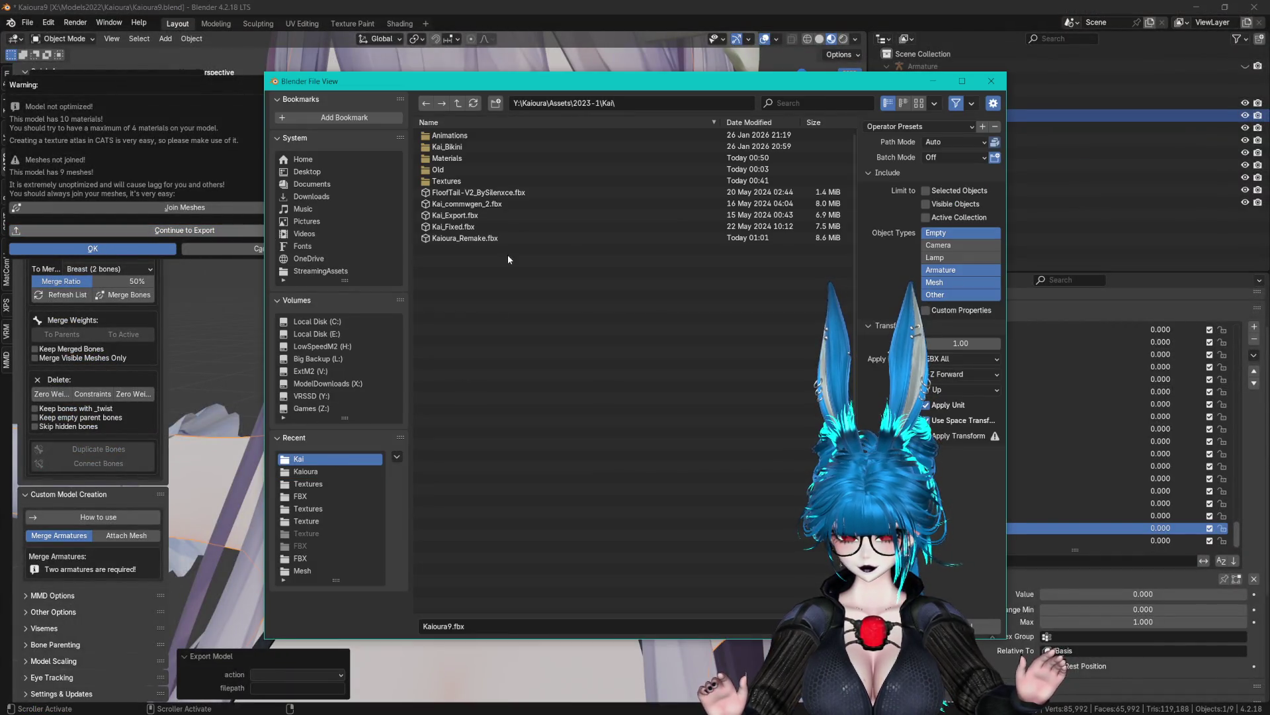
pyautogui.click(493, 238)
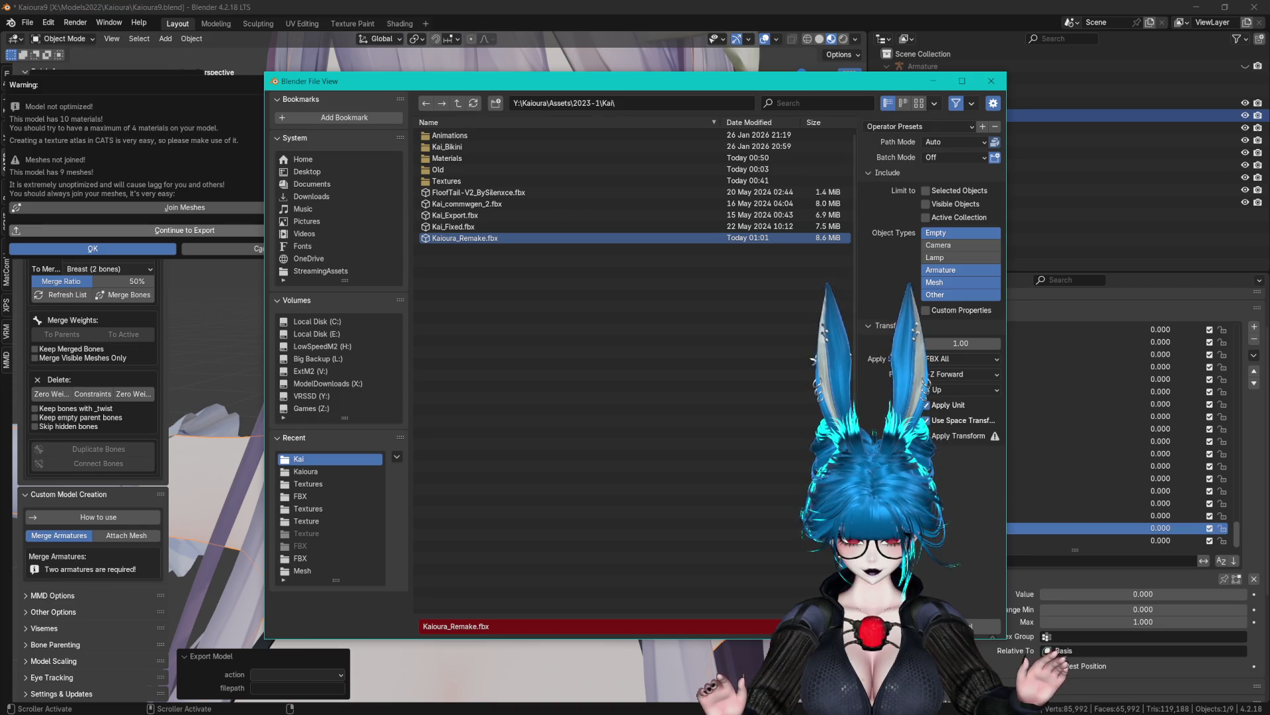
pyautogui.press('Return')
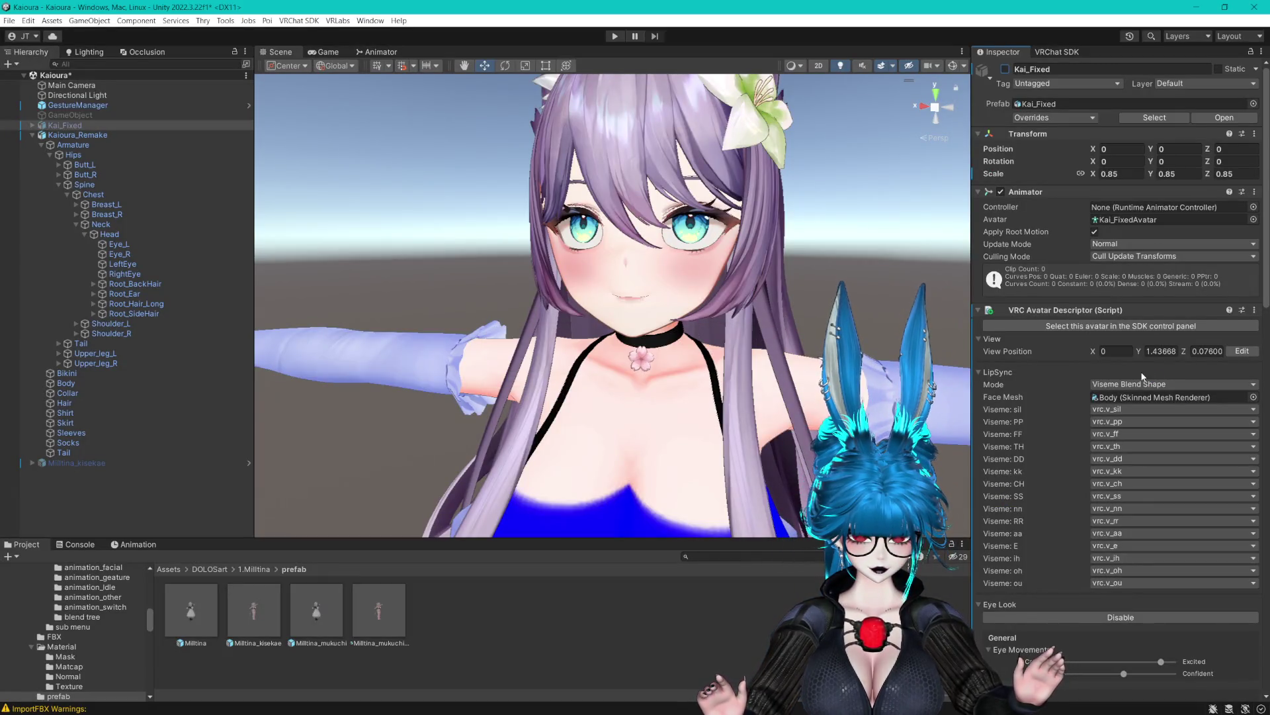
# Select Kaioura_Remake and assign vrc.LookUp as the Looking Up eyelid blendshape.
pyautogui.scroll(-10, 1121, 483)
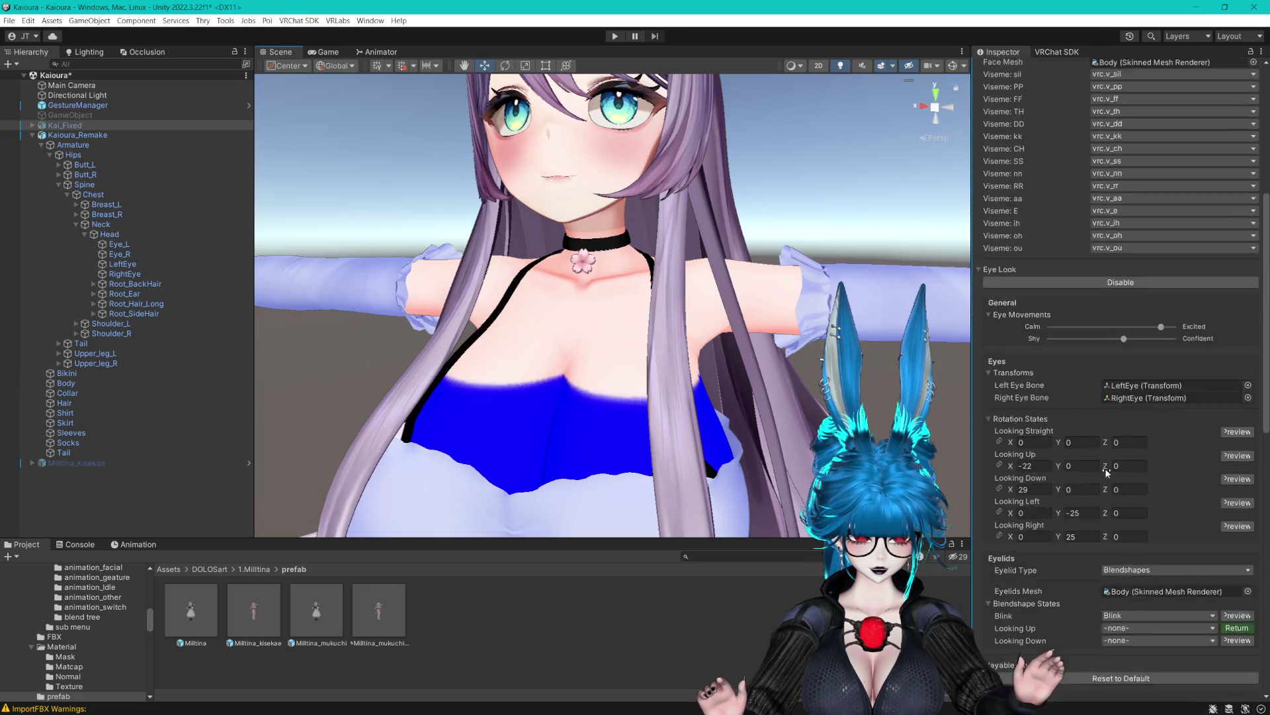
pyautogui.click(1149, 439)
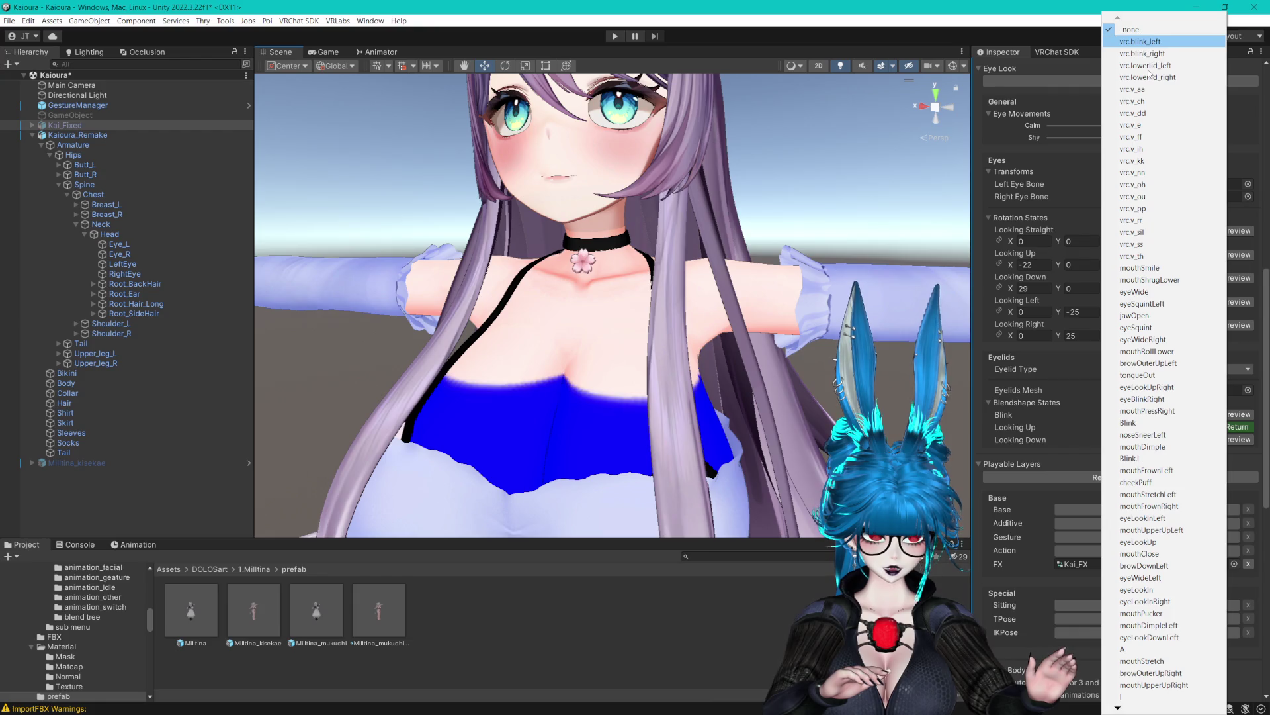
pyautogui.press('Up')
pyautogui.press('Up')
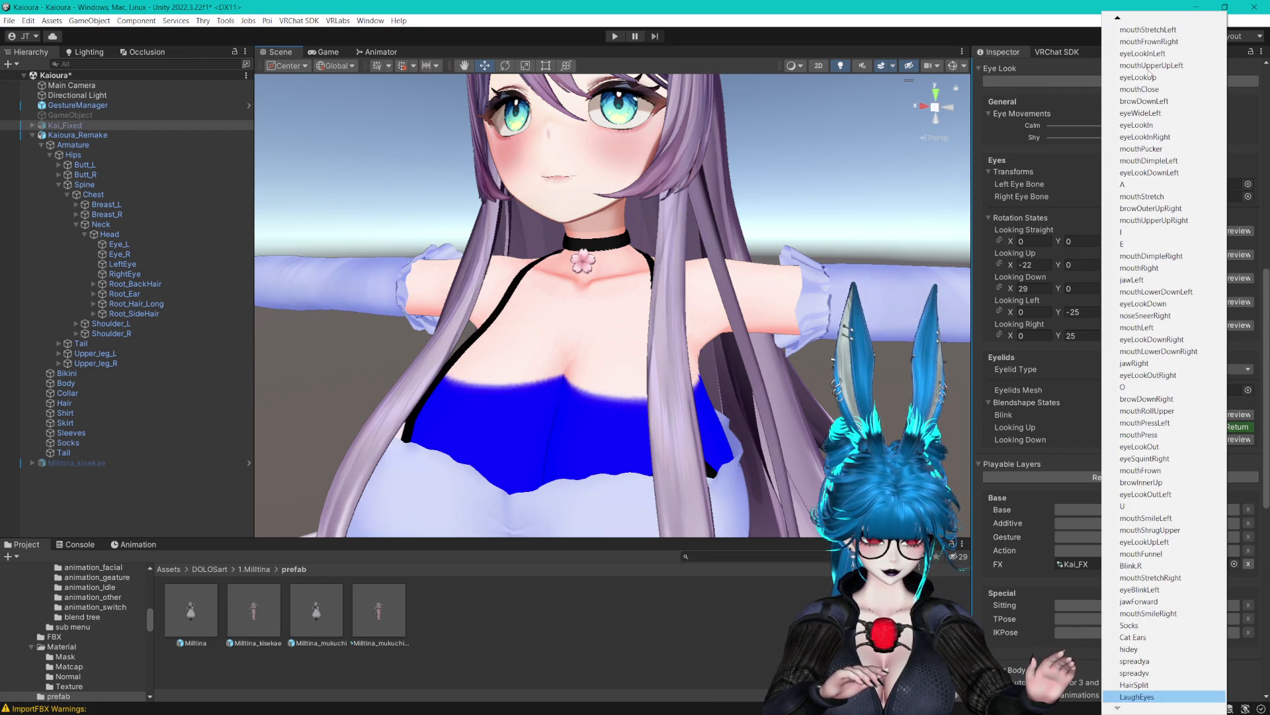
pyautogui.press('Up')
pyautogui.press('Up')
pyautogui.press('Up')
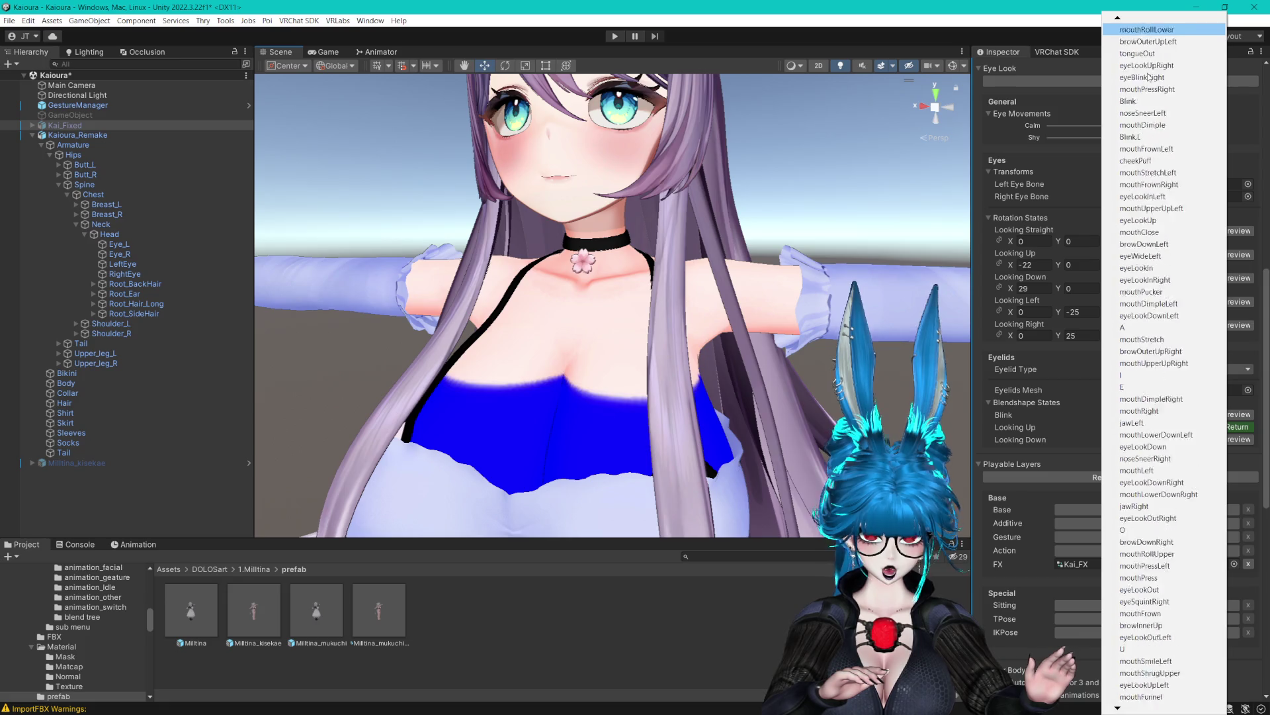
pyautogui.click(146, 127)
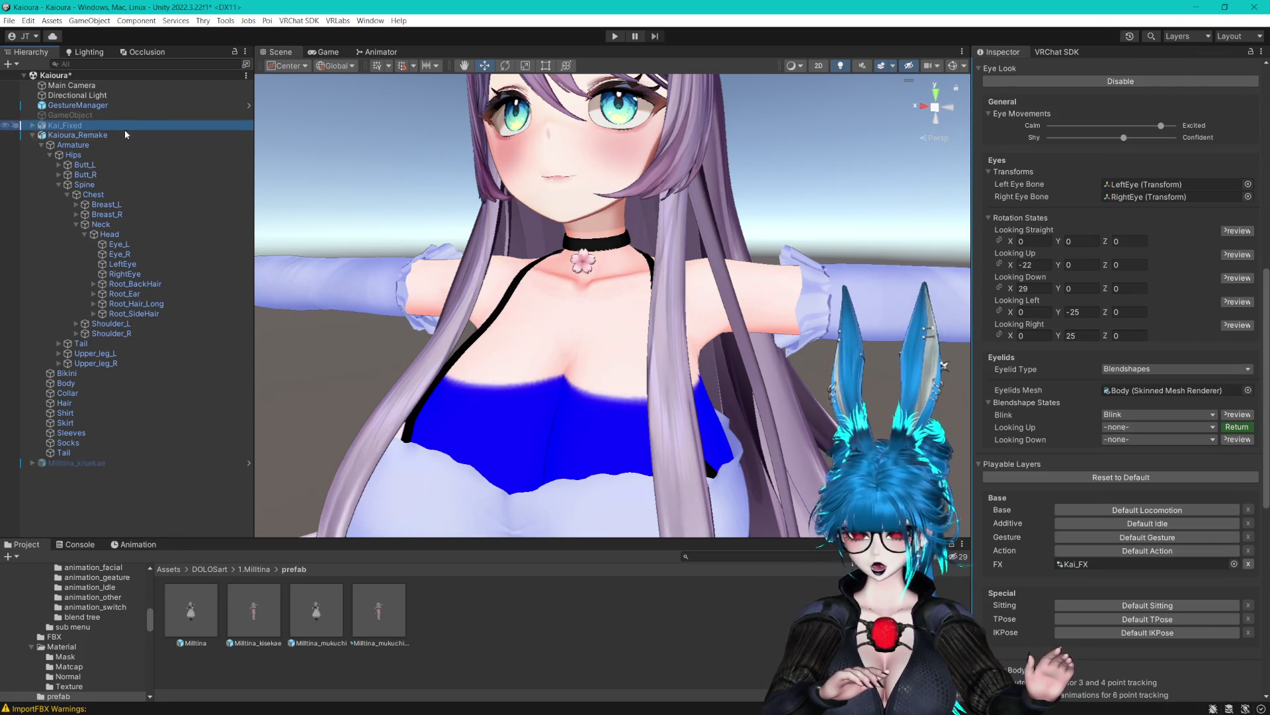
pyautogui.click(125, 134)
pyautogui.click(1124, 435)
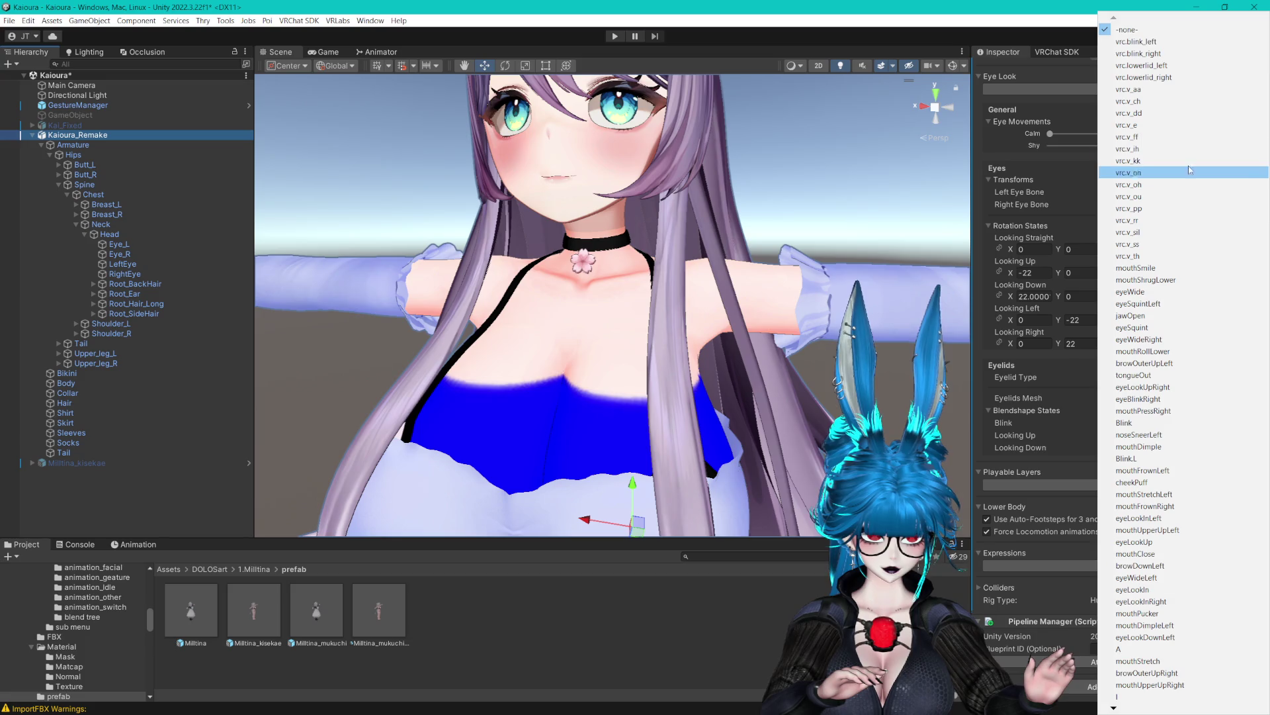
pyautogui.press('Escape')
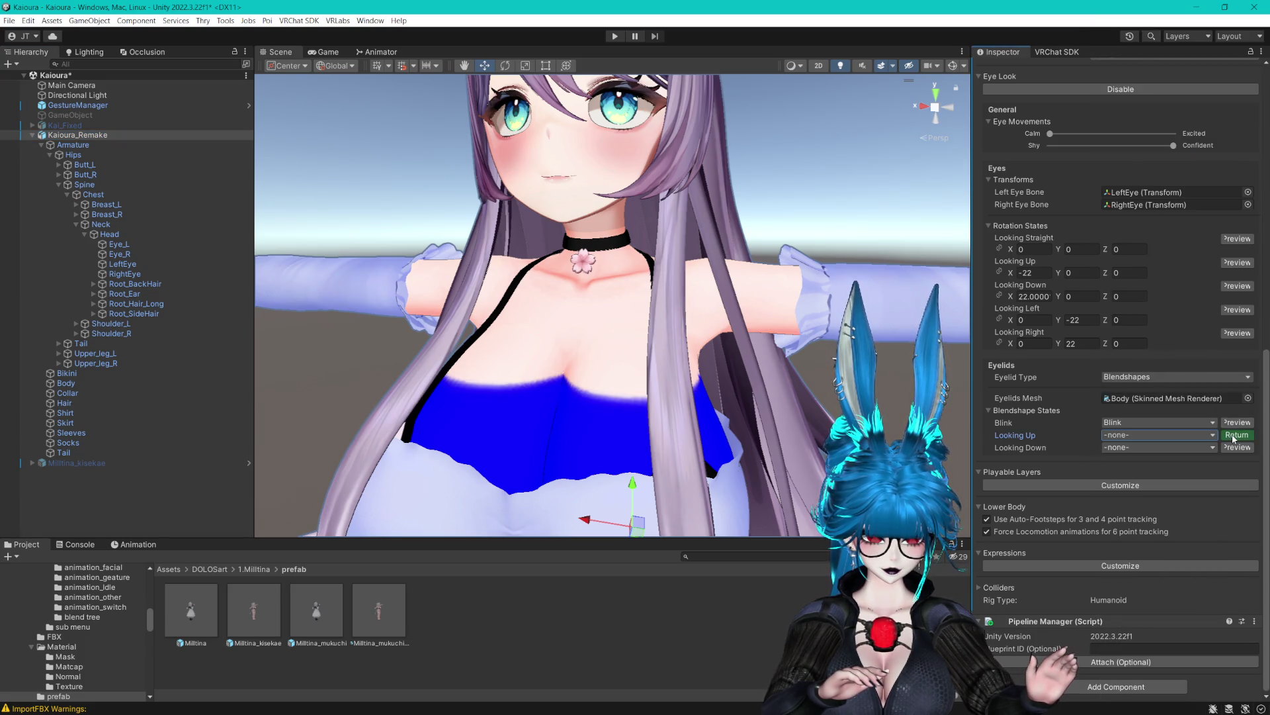
pyautogui.click(1150, 435)
pyautogui.click(1156, 418)
pyautogui.click(1155, 435)
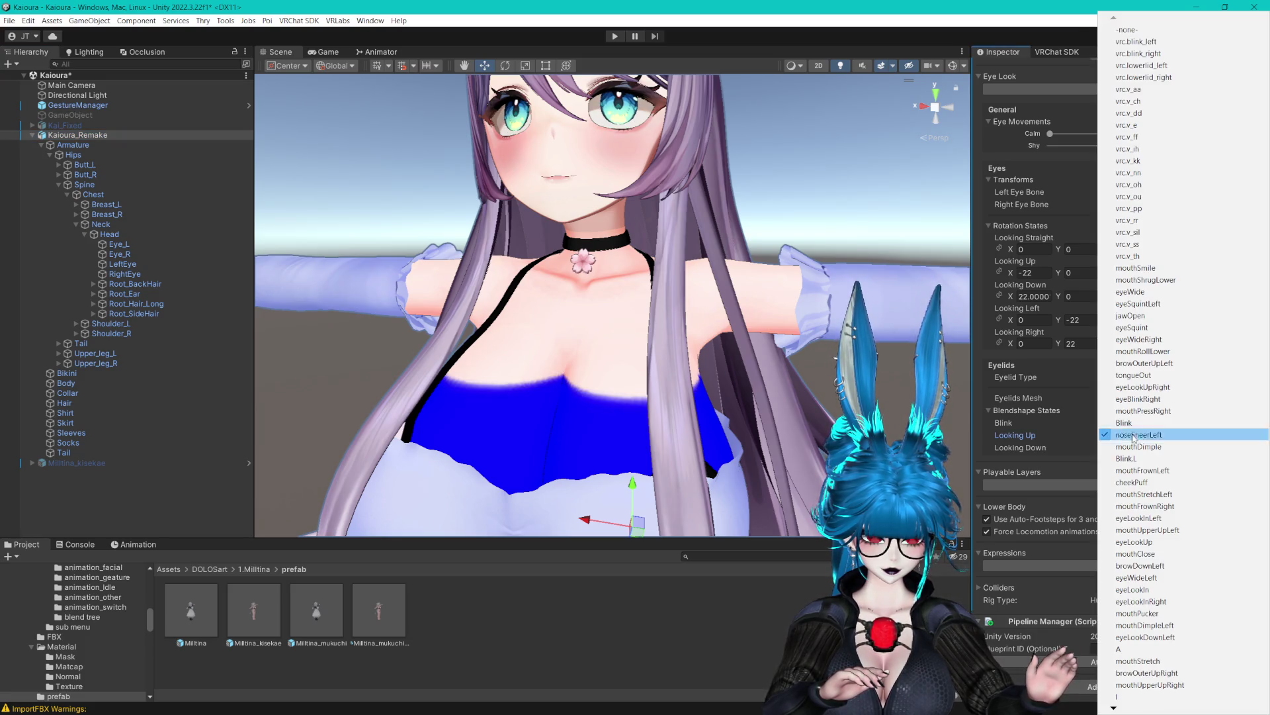
pyautogui.click(1129, 30)
pyautogui.click(1129, 436)
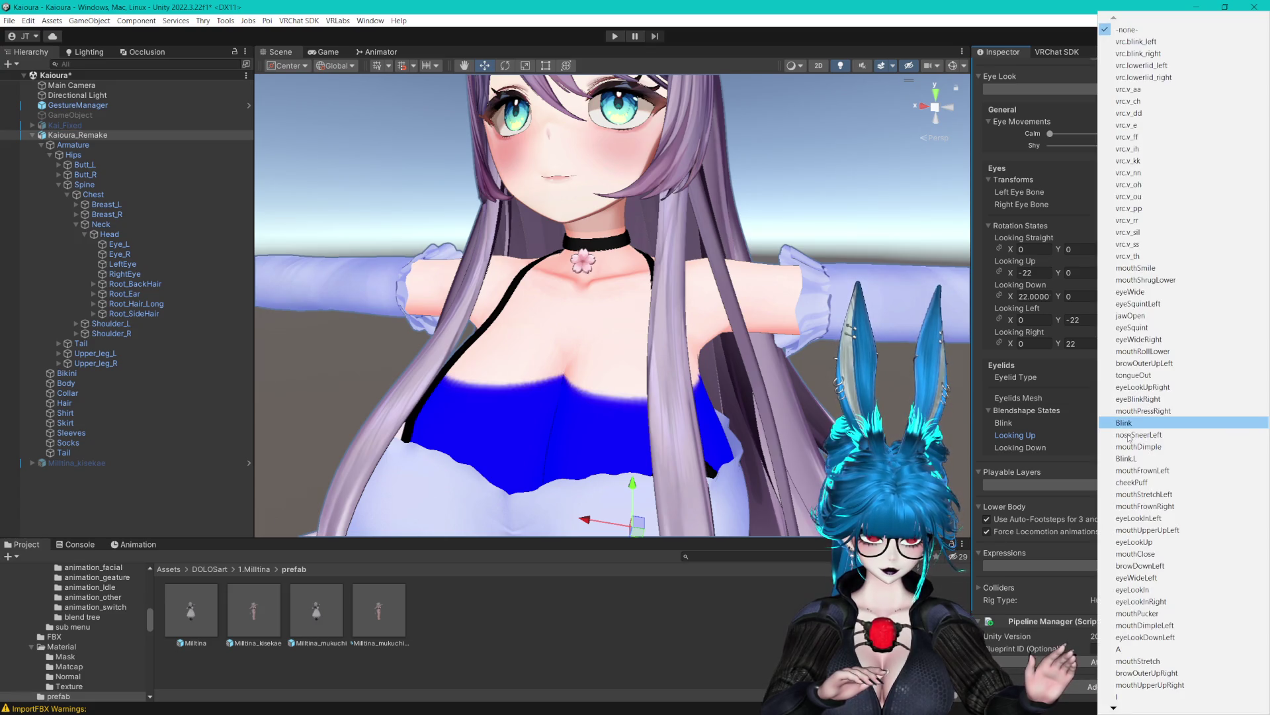
pyautogui.scroll(-10, 1131, 42)
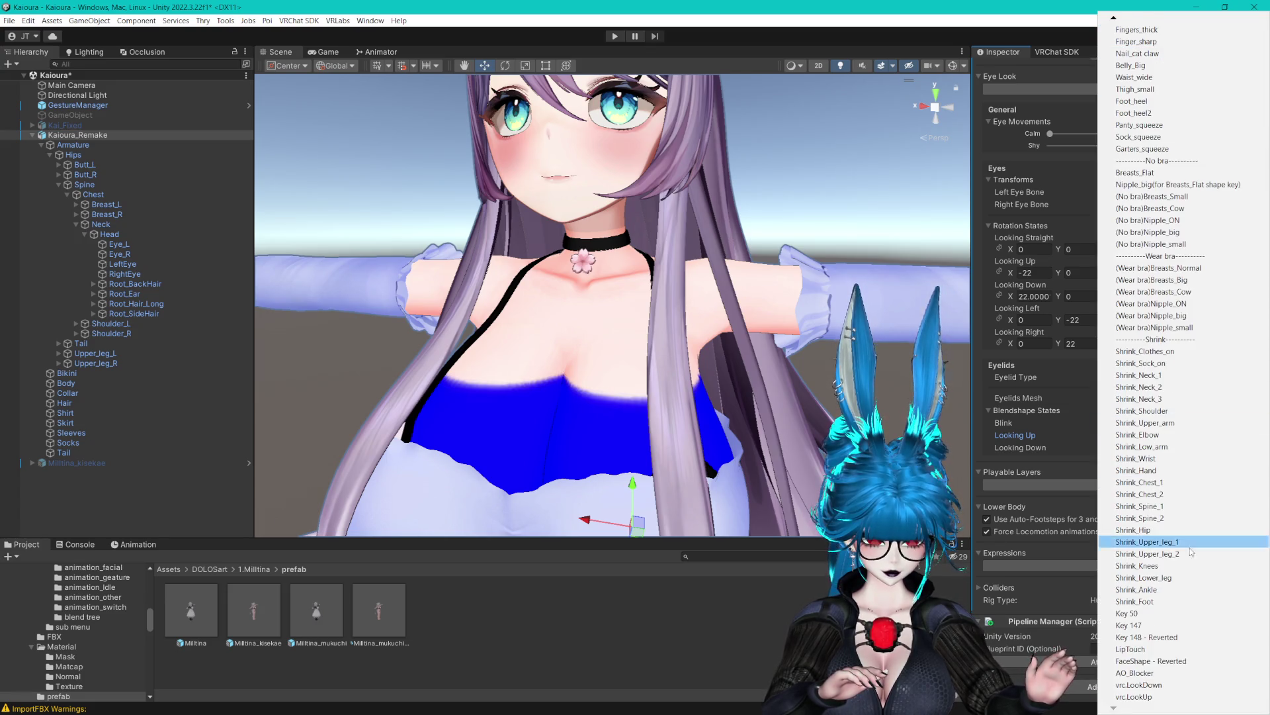
pyautogui.click(1150, 696)
# Assign vrc.LookDown as the Looking Down eyelid blendshape.
pyautogui.click(1117, 449)
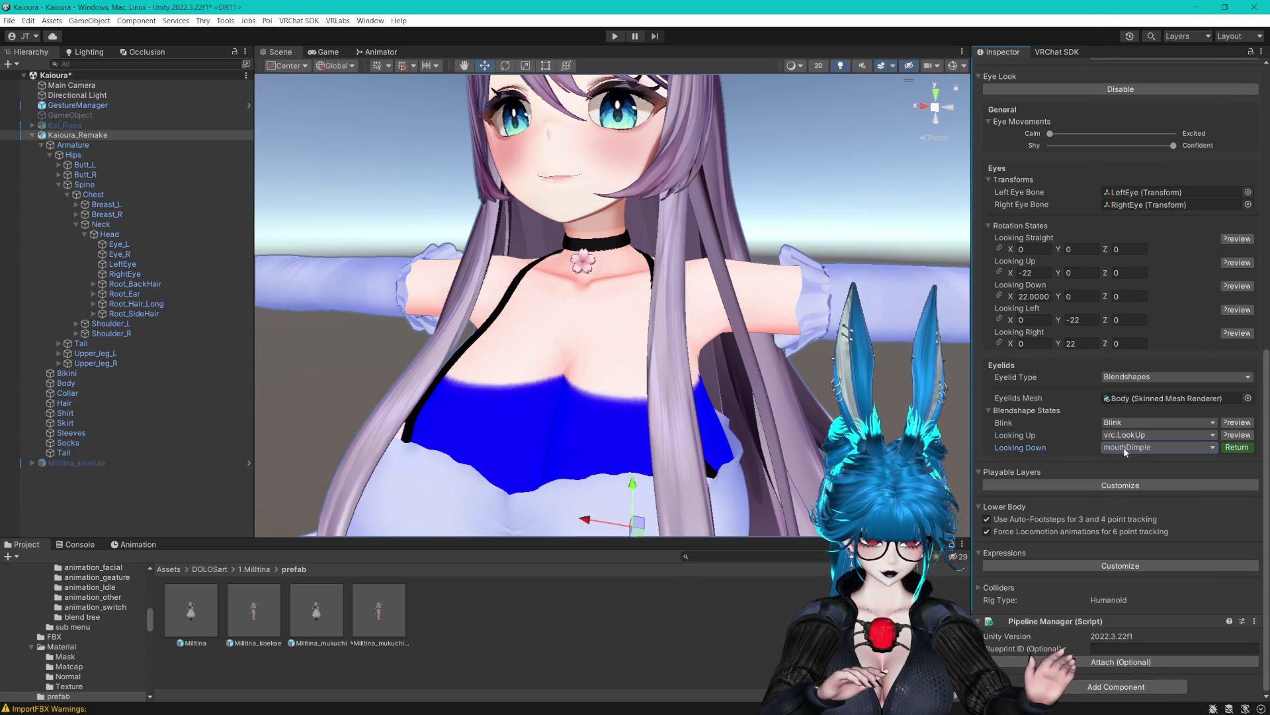
pyautogui.click(1125, 448)
pyautogui.click(1149, 33)
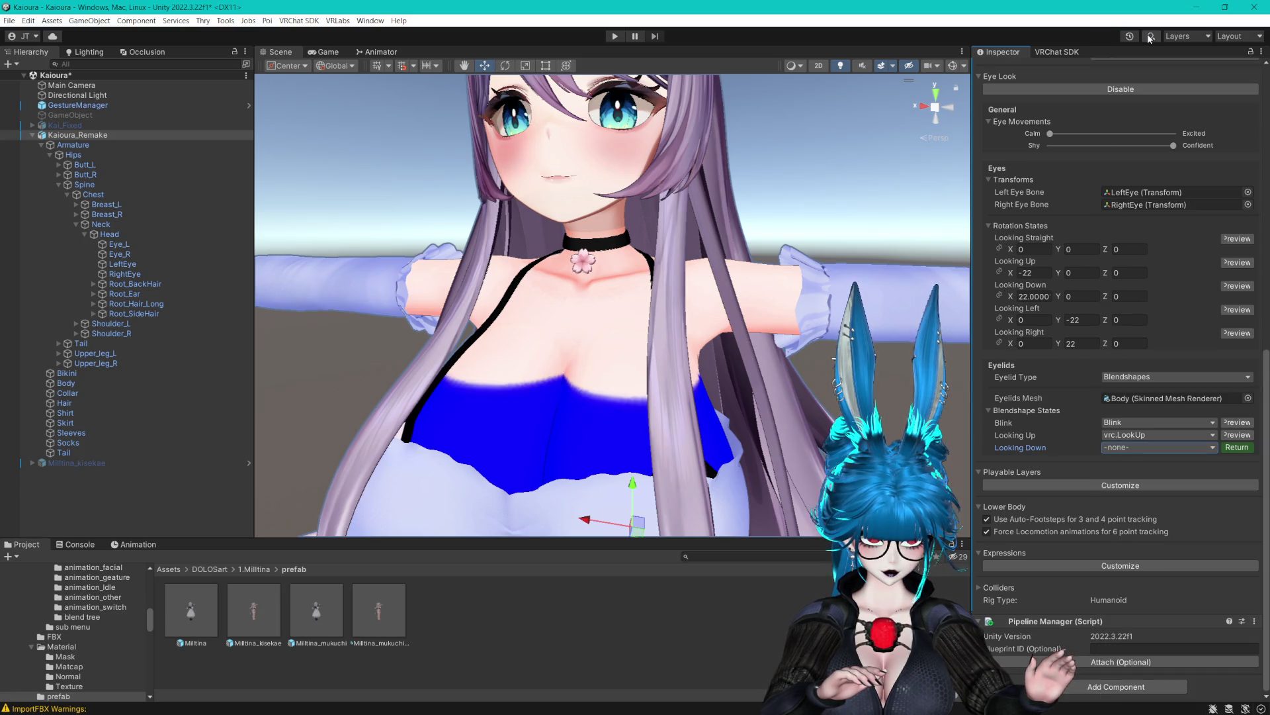
pyautogui.click(1140, 448)
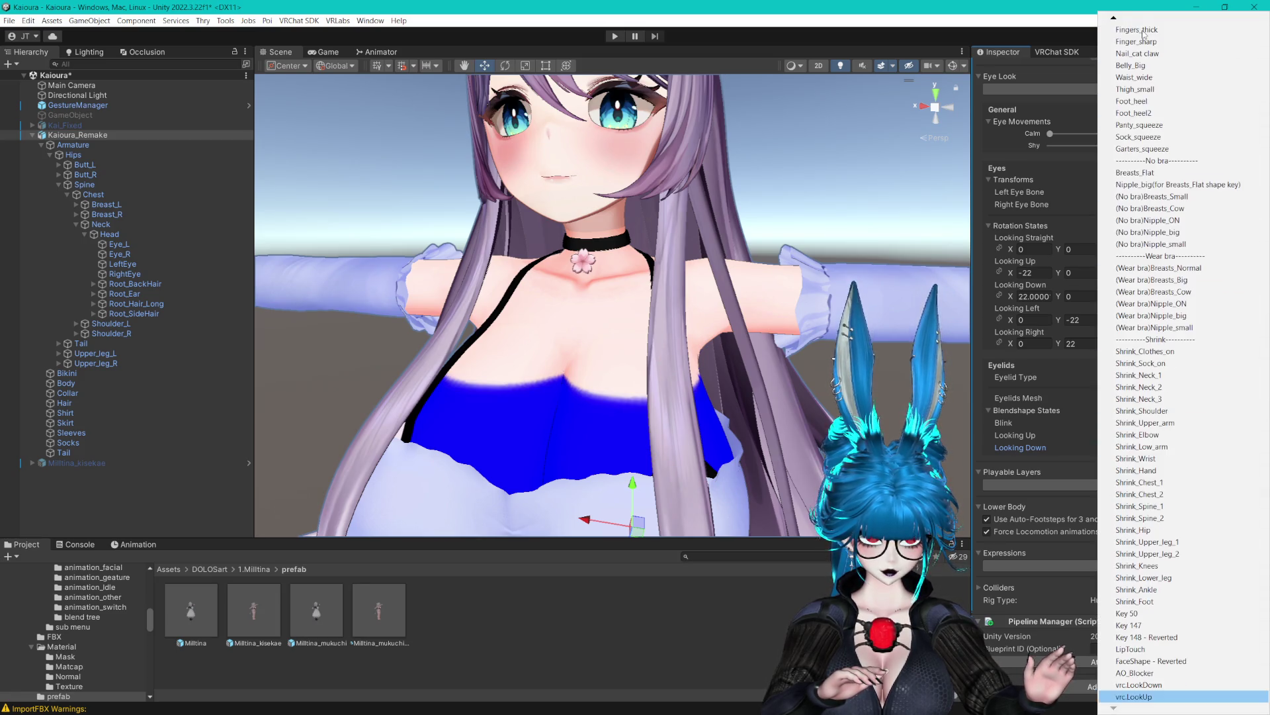
pyautogui.click(1177, 681)
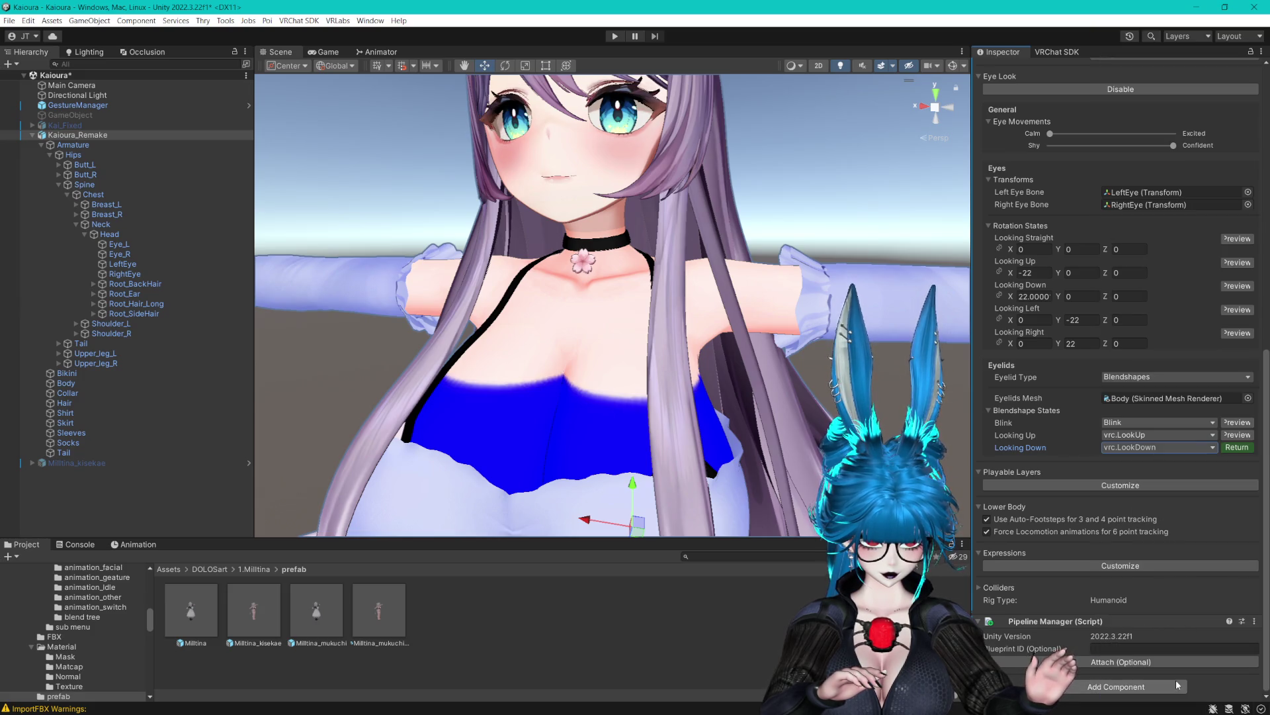
# Set the eye rotation X to -25 looking up and 27 looking down, previewing each.
pyautogui.scroll(5, 884, 287)
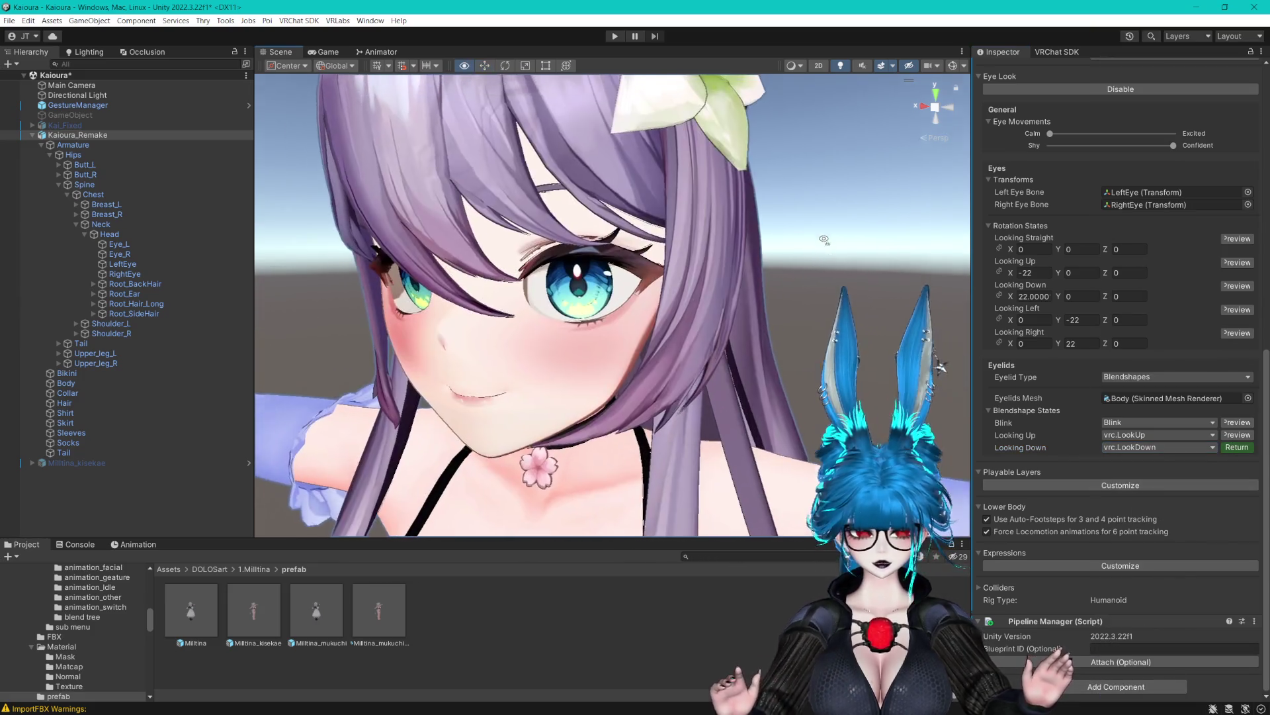
pyautogui.click(1236, 286)
pyautogui.click(1236, 286)
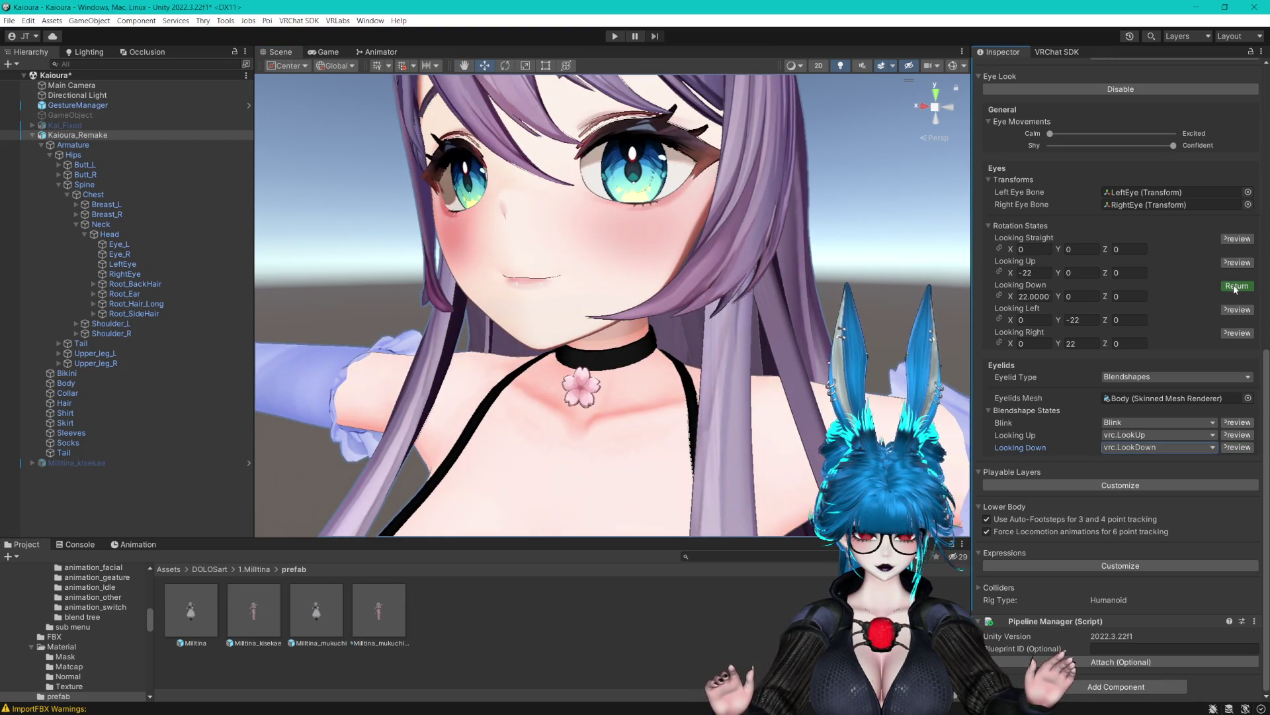
pyautogui.moveTo(1016, 296)
pyautogui.mouseDown()
pyautogui.moveTo(1257, 298)
pyautogui.moveTo(14, 283)
pyautogui.moveTo(1148, 300)
pyautogui.mouseUp()
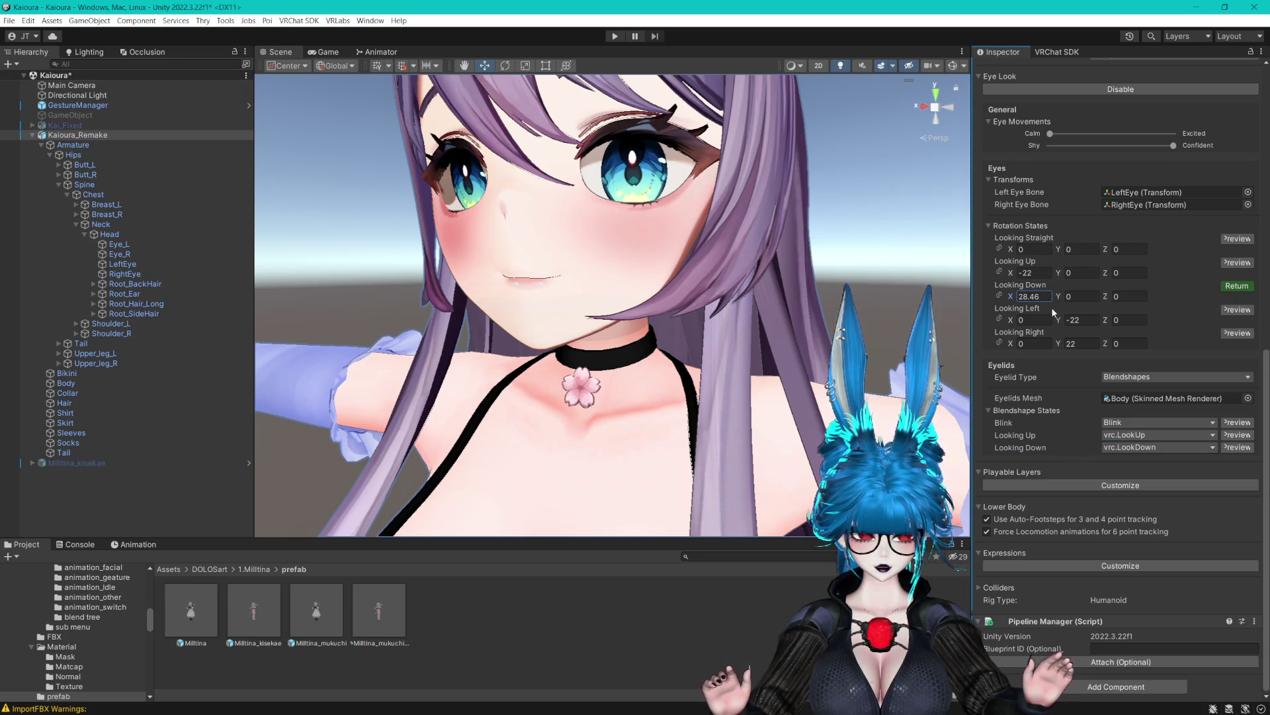
pyautogui.write('30')
pyautogui.click(1235, 263)
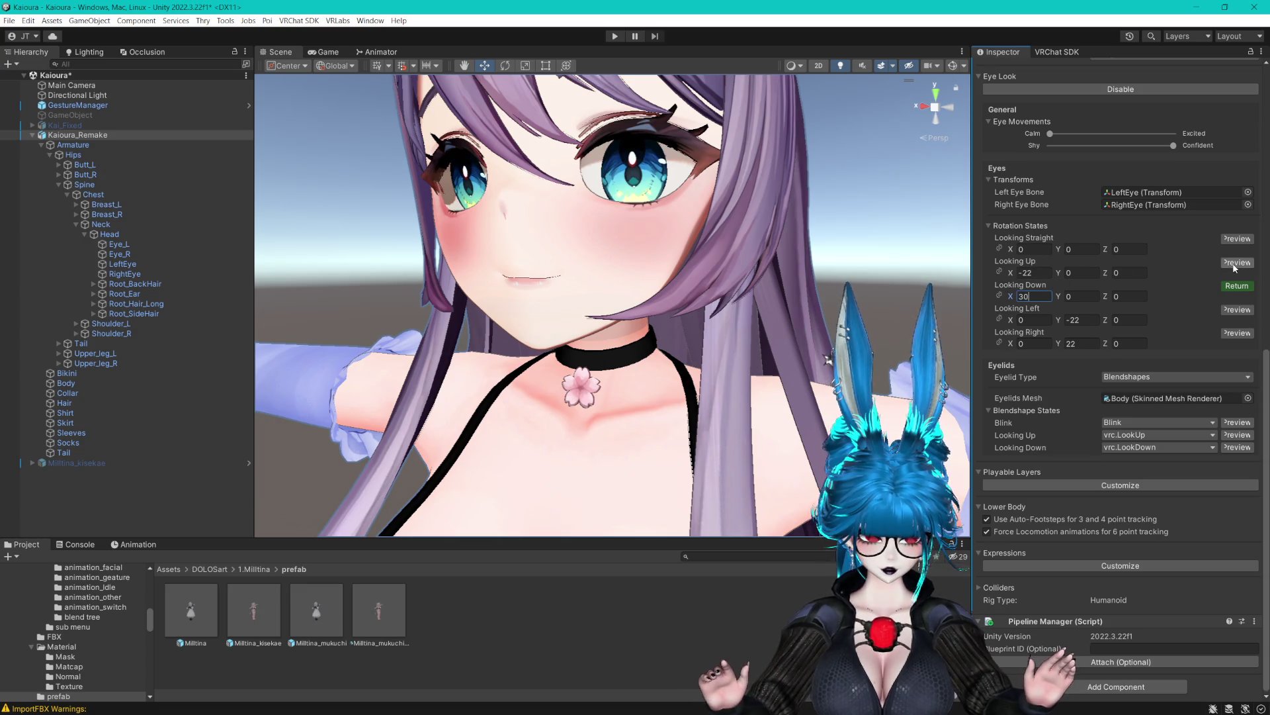
pyautogui.moveTo(726, 199)
pyautogui.mouseDown()
pyautogui.moveTo(695, 212)
pyautogui.moveTo(794, 225)
pyautogui.mouseUp()
pyautogui.moveTo(1015, 278); pyautogui.dragTo(997, 268)
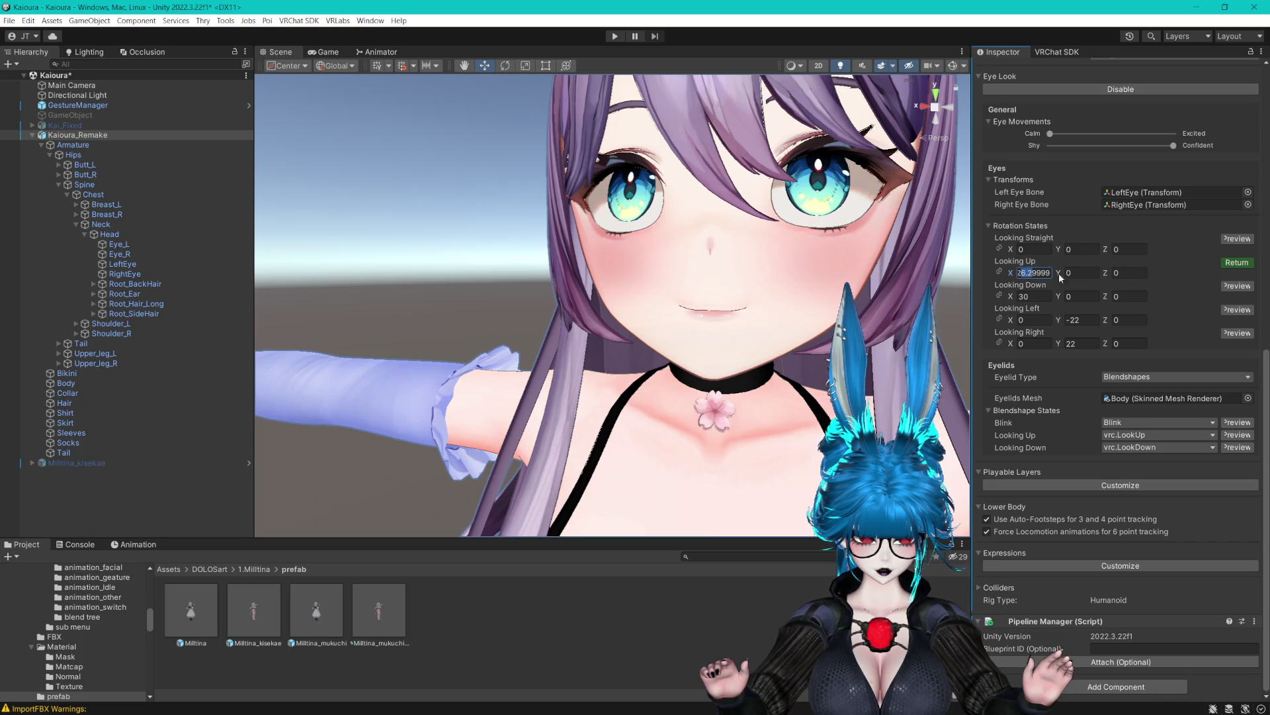
pyautogui.write('2')
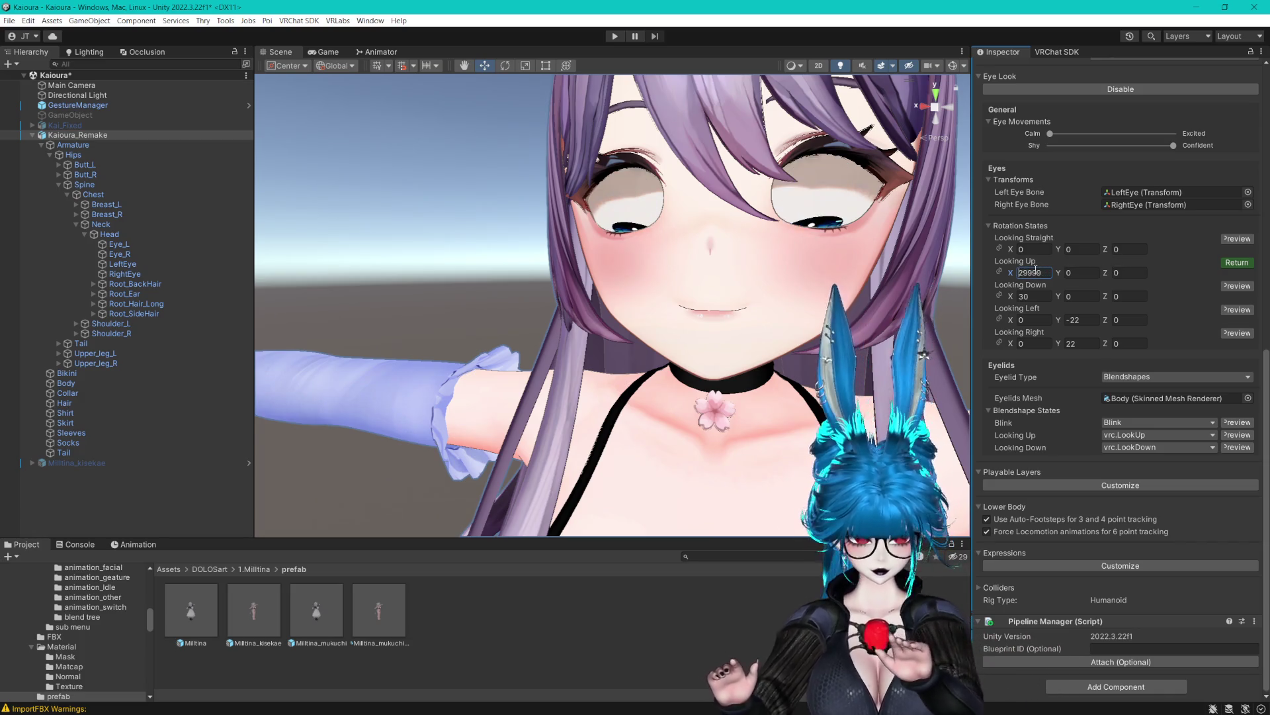
pyautogui.press('BackSpace')
pyautogui.press('BackSpace')
pyautogui.press('BackSpace')
pyautogui.write('-')
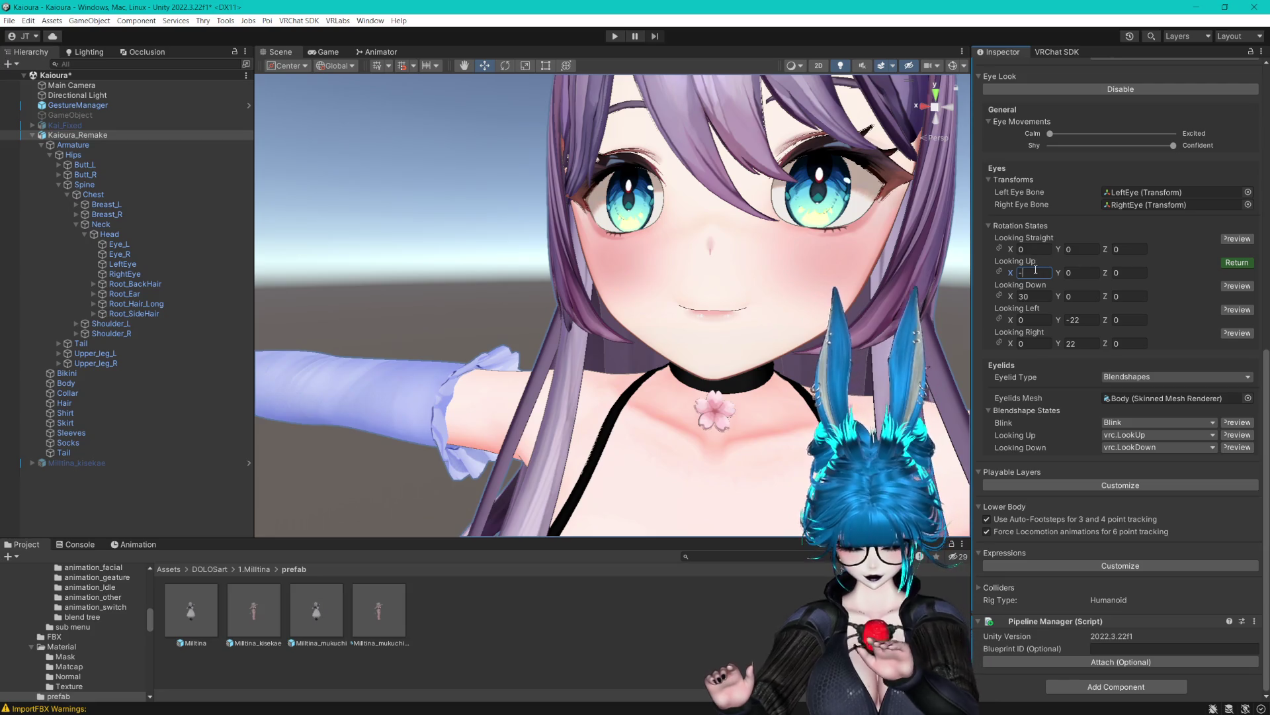
pyautogui.write('25')
pyautogui.click(1027, 296)
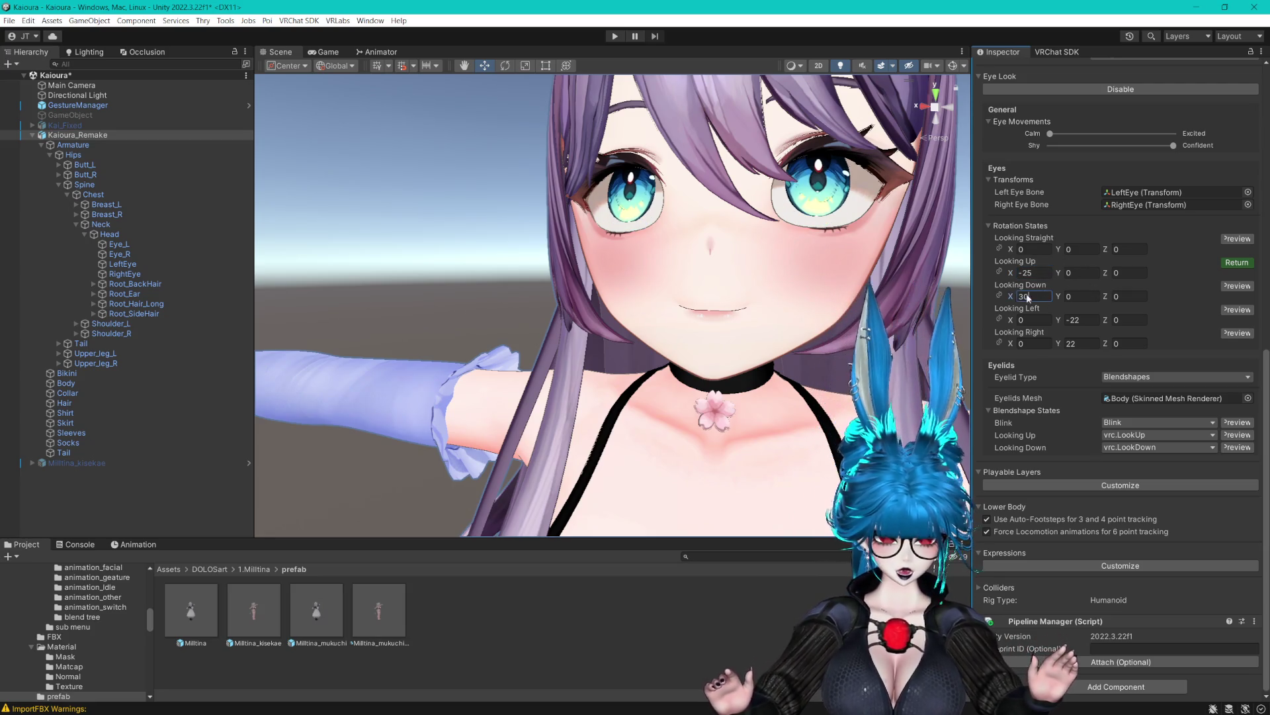
pyautogui.write('27')
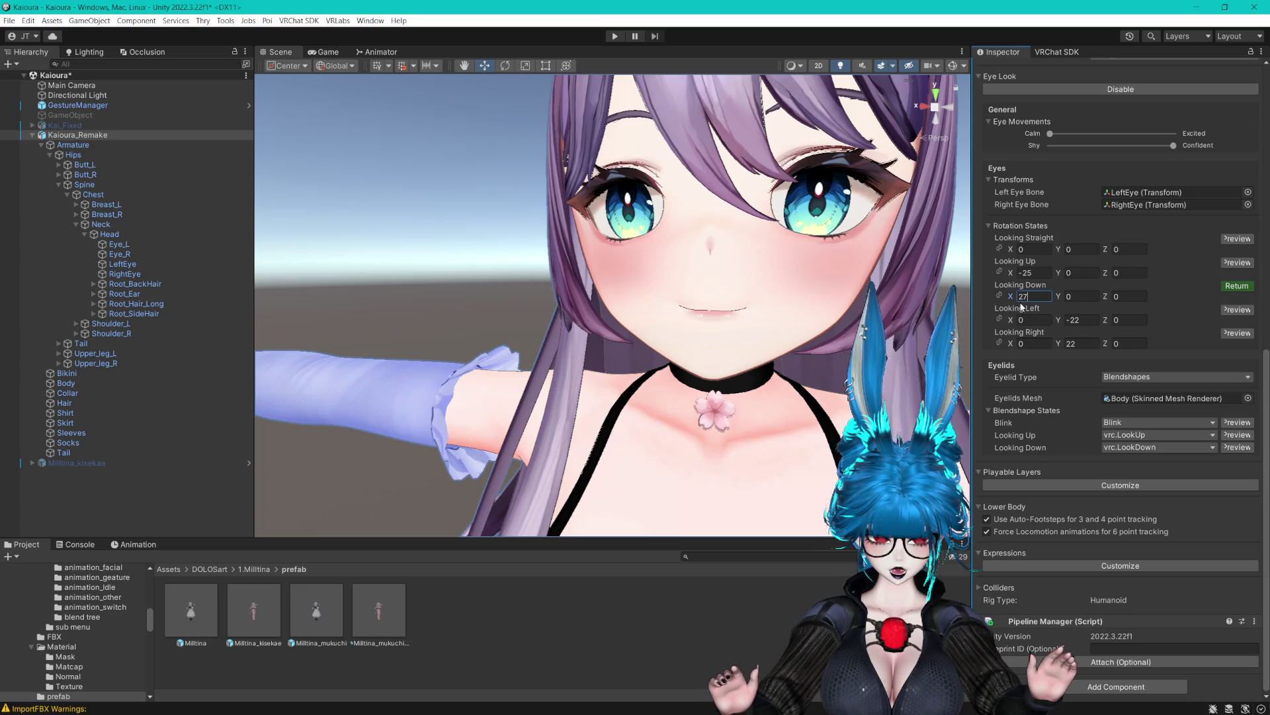
# Preview the looking-down and blink eyelid blendshapes, then save the scene.
pyautogui.click(1237, 447)
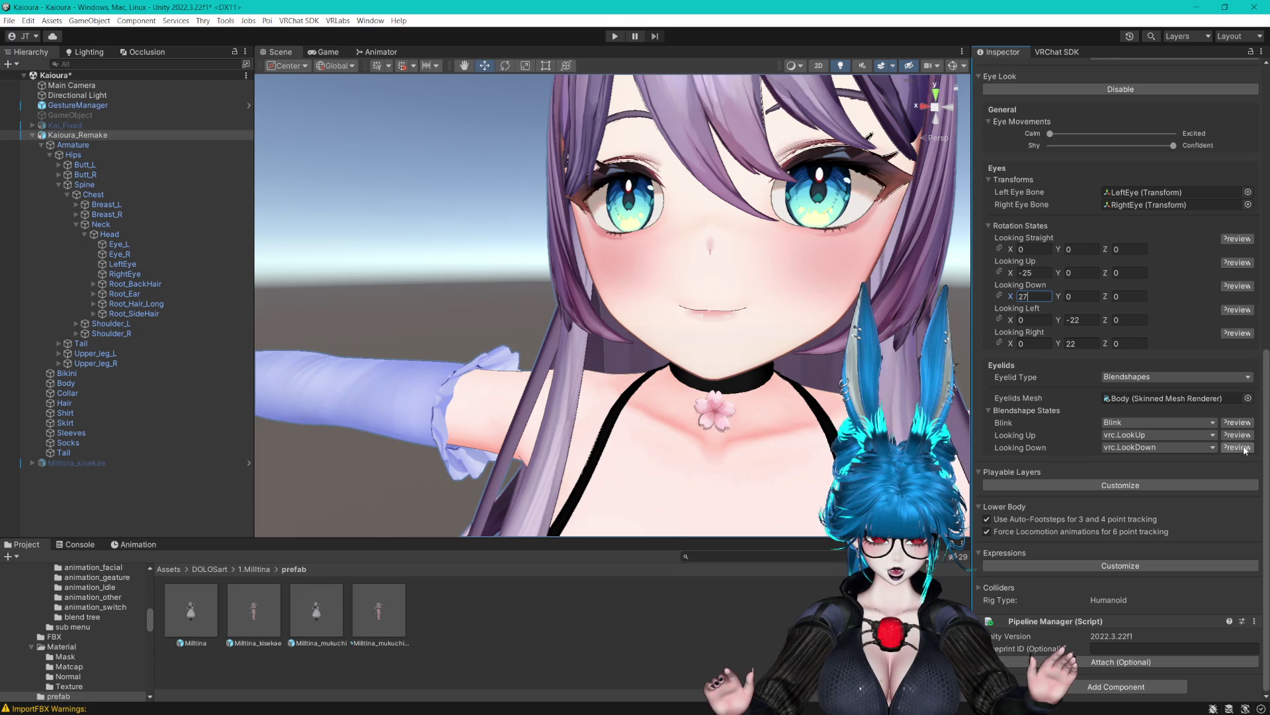
pyautogui.click(1236, 423)
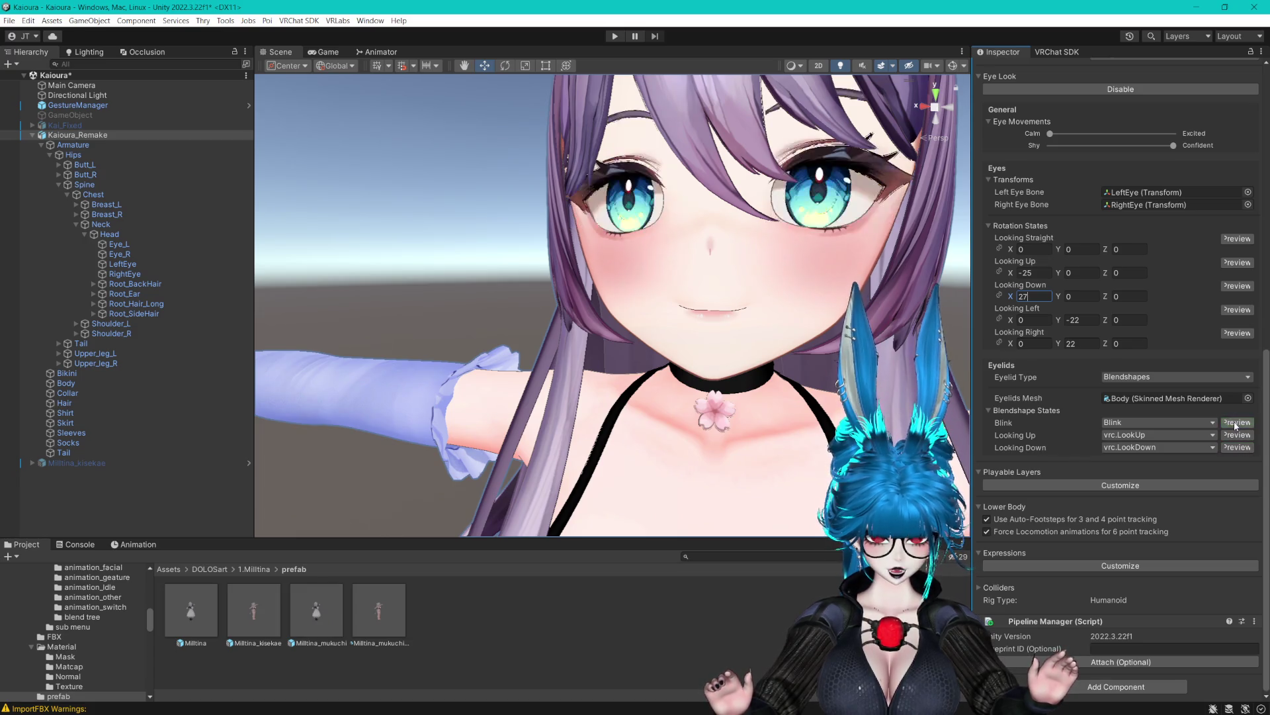
pyautogui.hotkey('ctrl', 's')
pyautogui.scroll(-3, 796, 367)
# Expand Milltina_kisekae's Armature down to Head and inspect its hair PhysBones.
pyautogui.moveTo(796, 367); pyautogui.dragTo(827, 358)
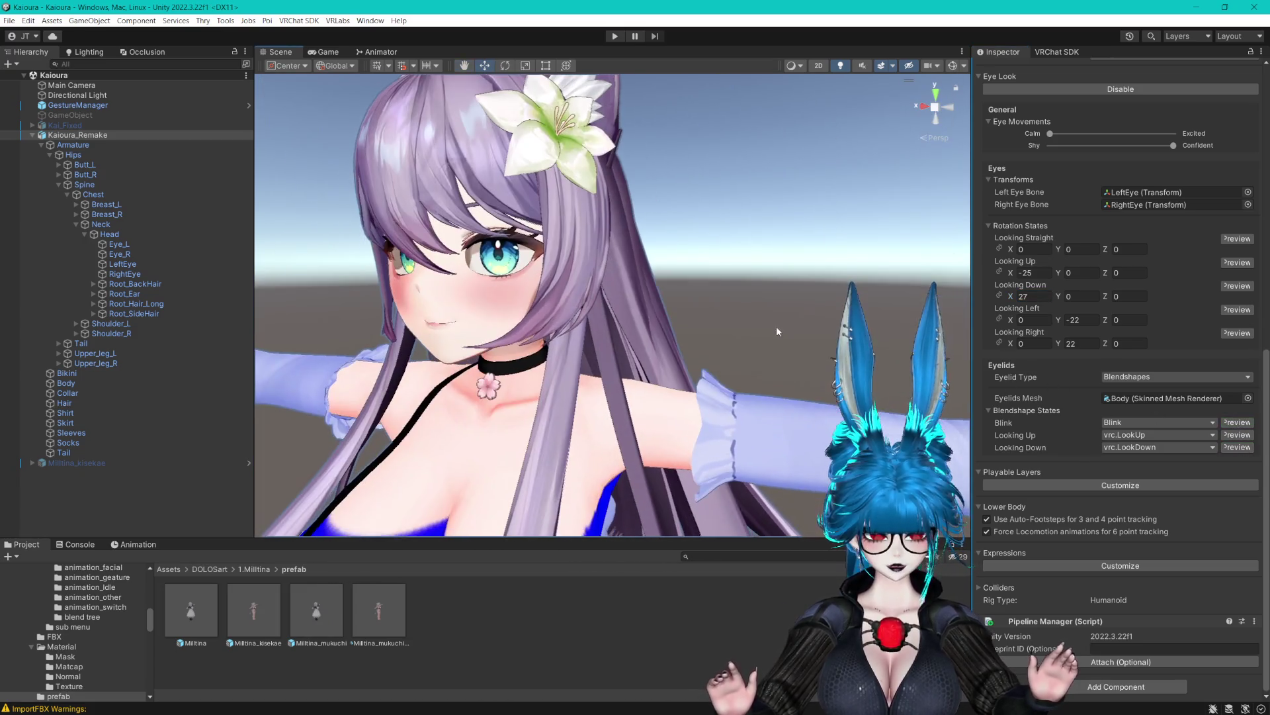
pyautogui.scroll(3, 1125, 252)
pyautogui.scroll(5, 1125, 252)
pyautogui.scroll(-6, 1091, 352)
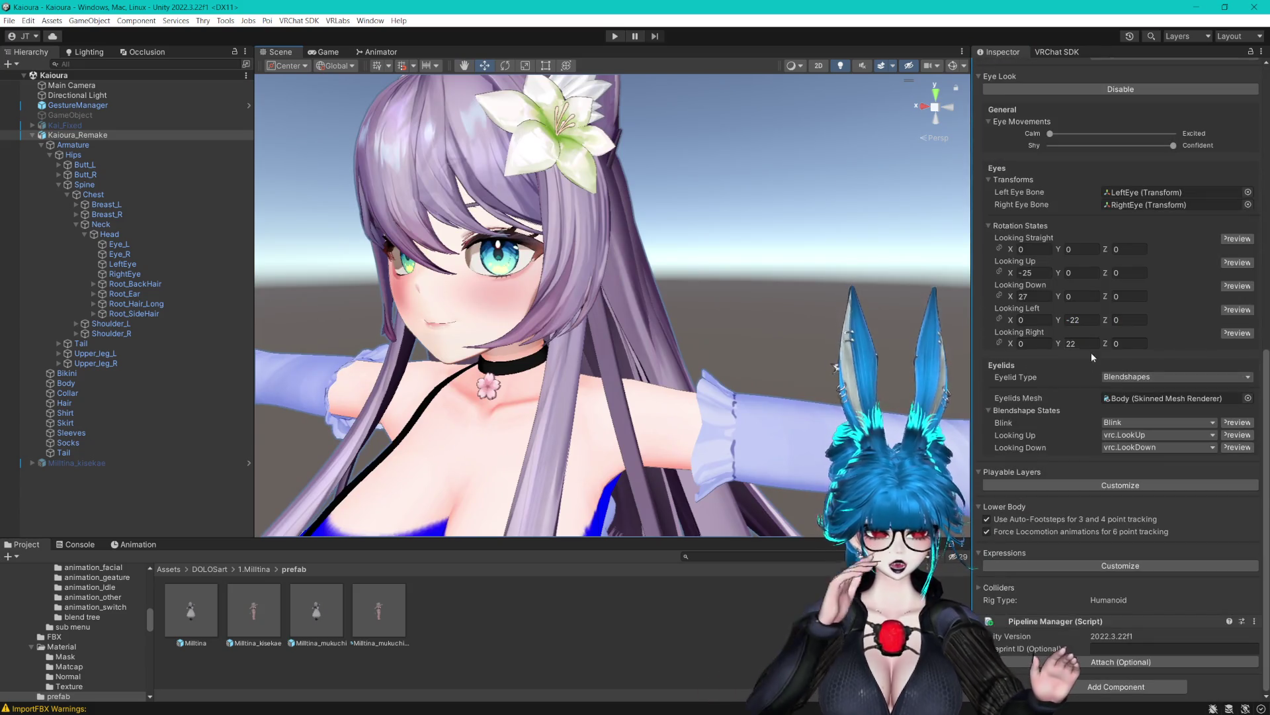
pyautogui.scroll(-3, 796, 292)
pyautogui.moveTo(795, 292); pyautogui.dragTo(410, 371)
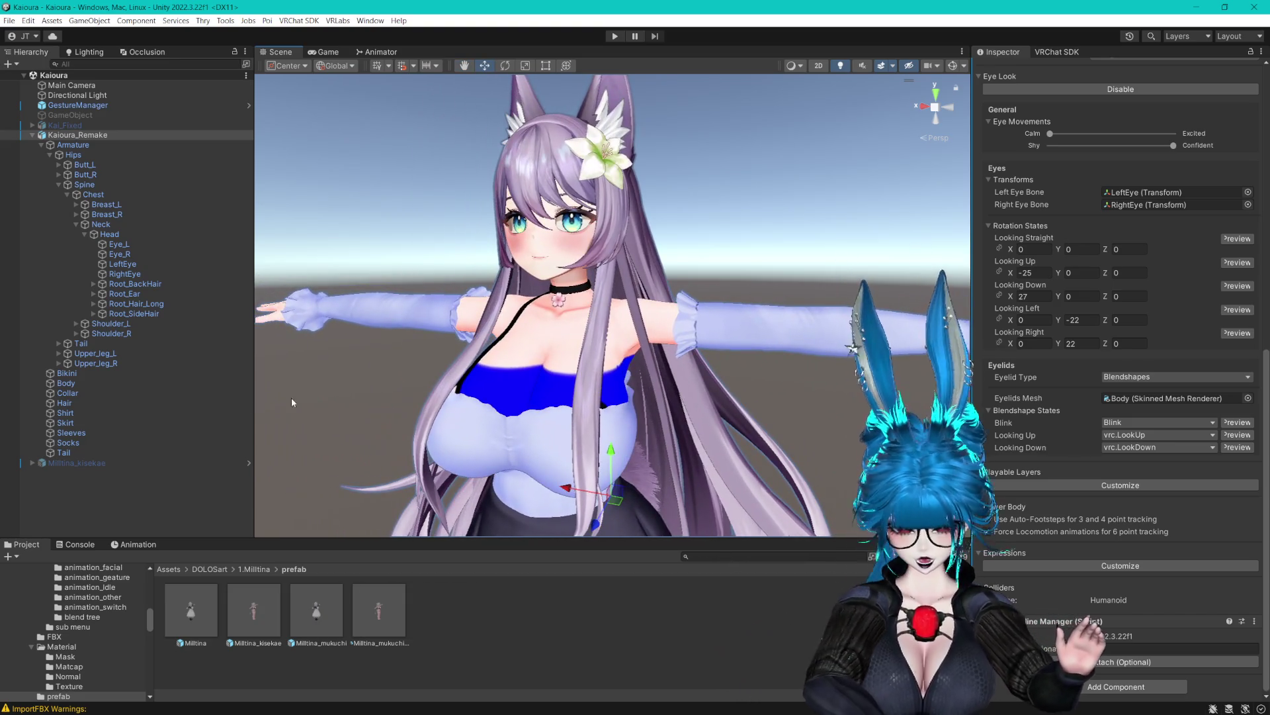
pyautogui.click(30, 457)
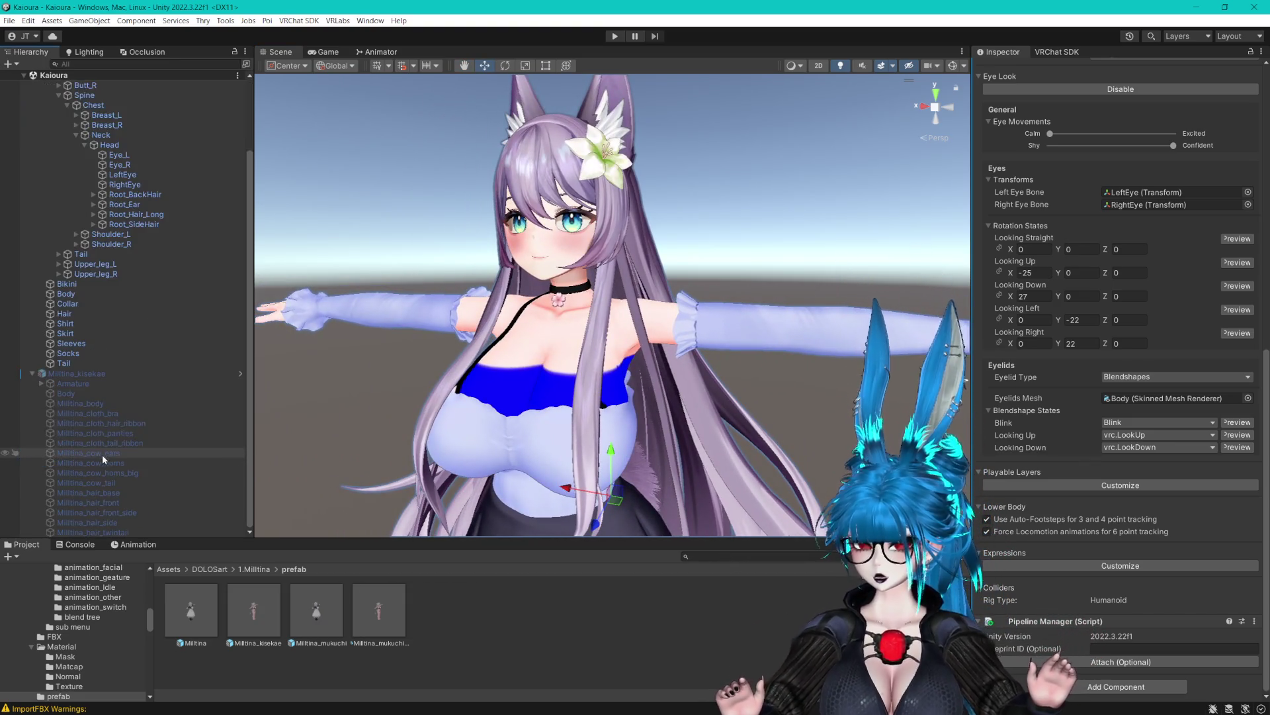
pyautogui.click(39, 381)
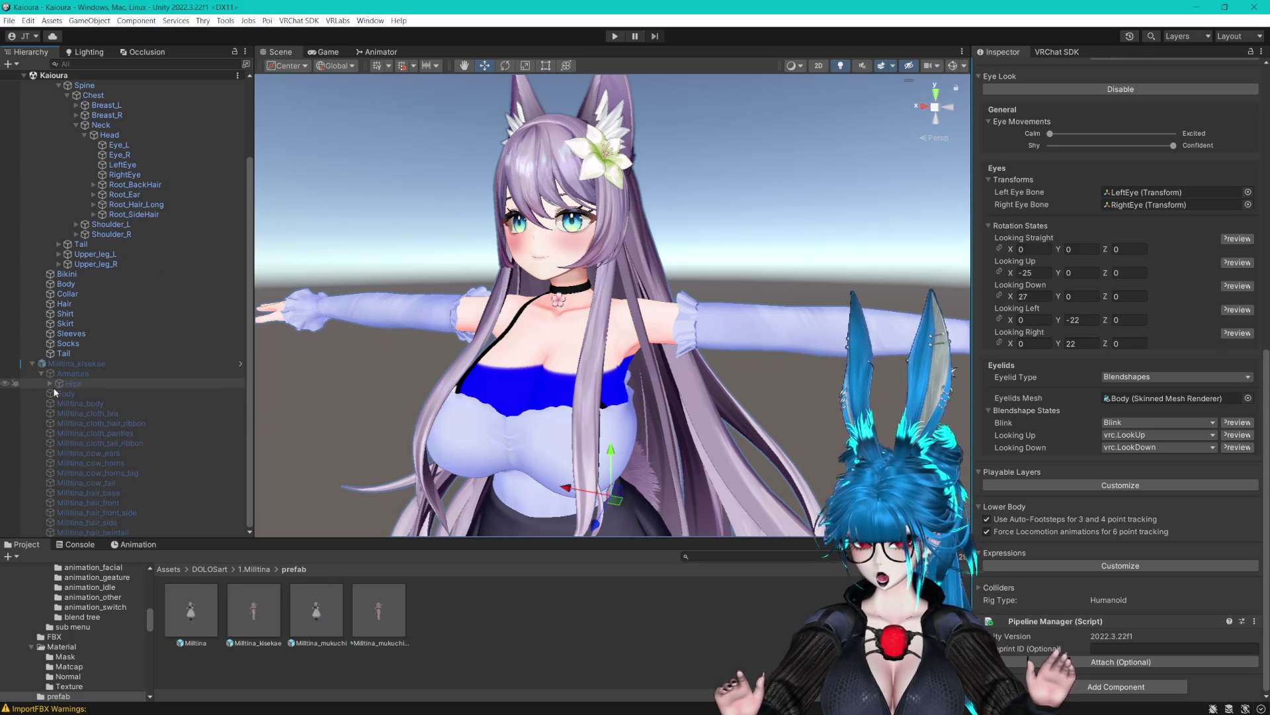
pyautogui.click(49, 384)
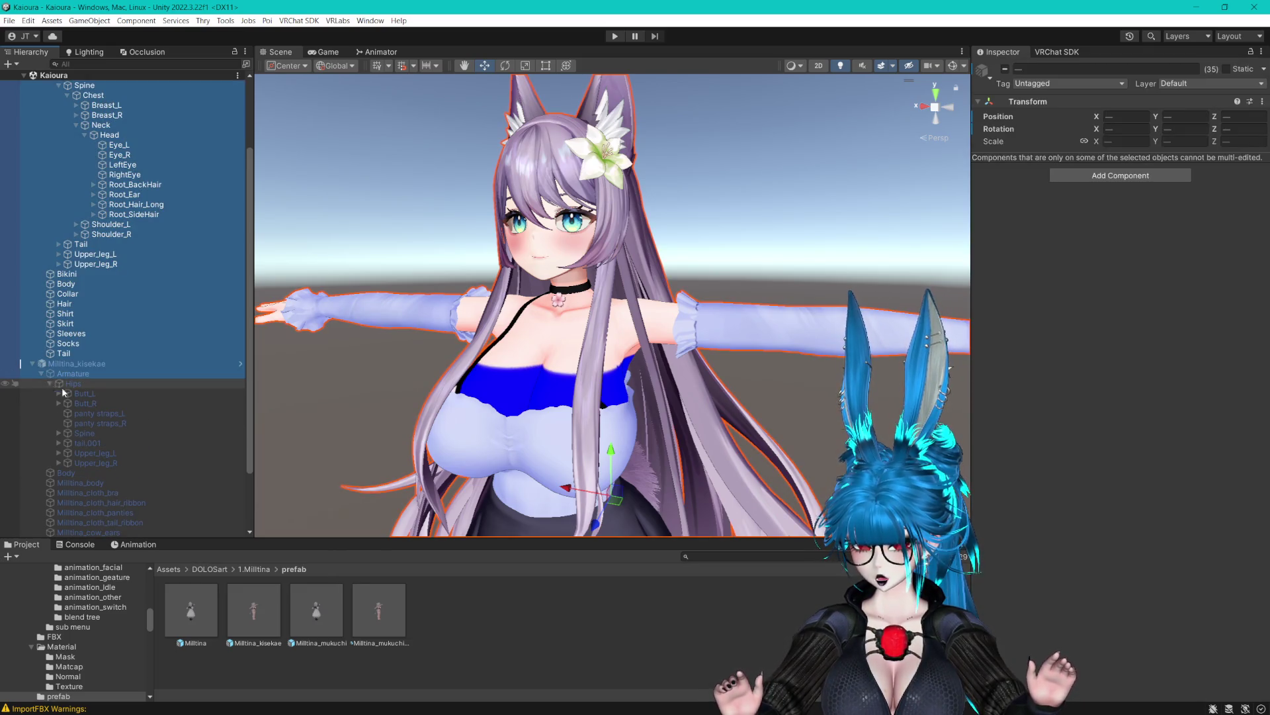
pyautogui.press('Right')
pyautogui.press('Down')
pyautogui.press('Down')
pyautogui.click(59, 433)
pyautogui.click(67, 442)
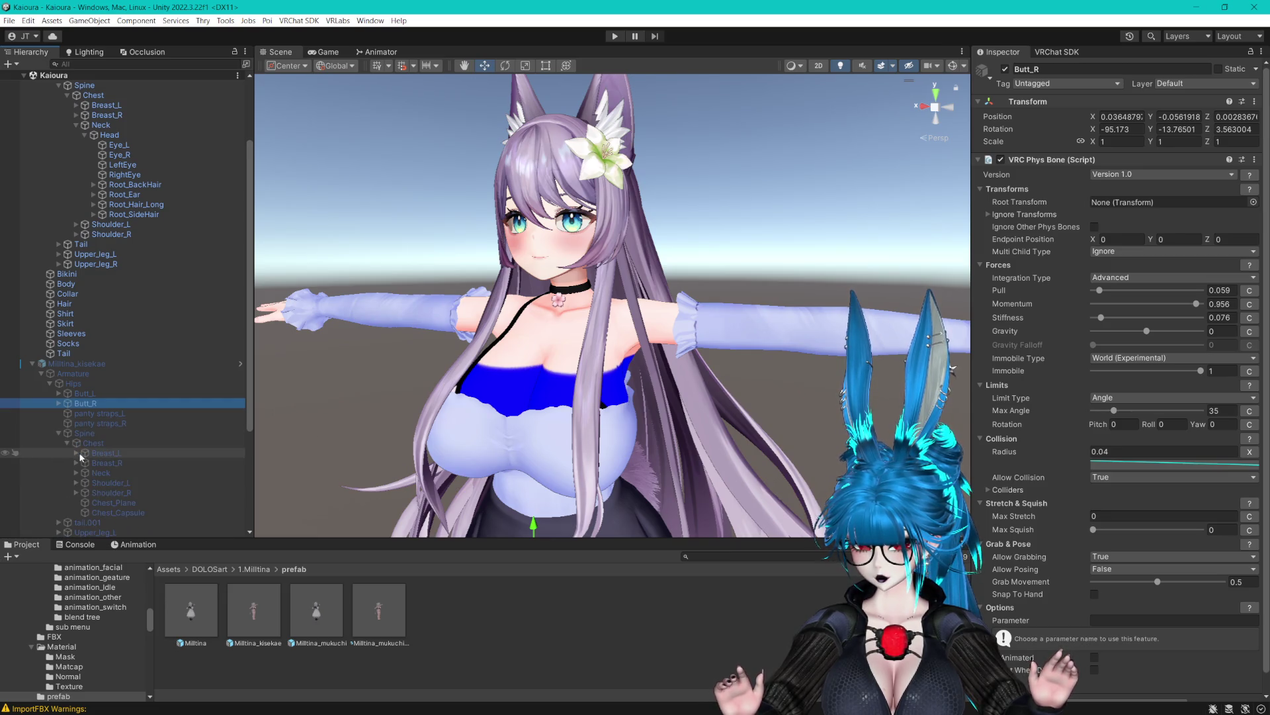
pyautogui.click(75, 473)
pyautogui.click(87, 483)
pyautogui.click(84, 481)
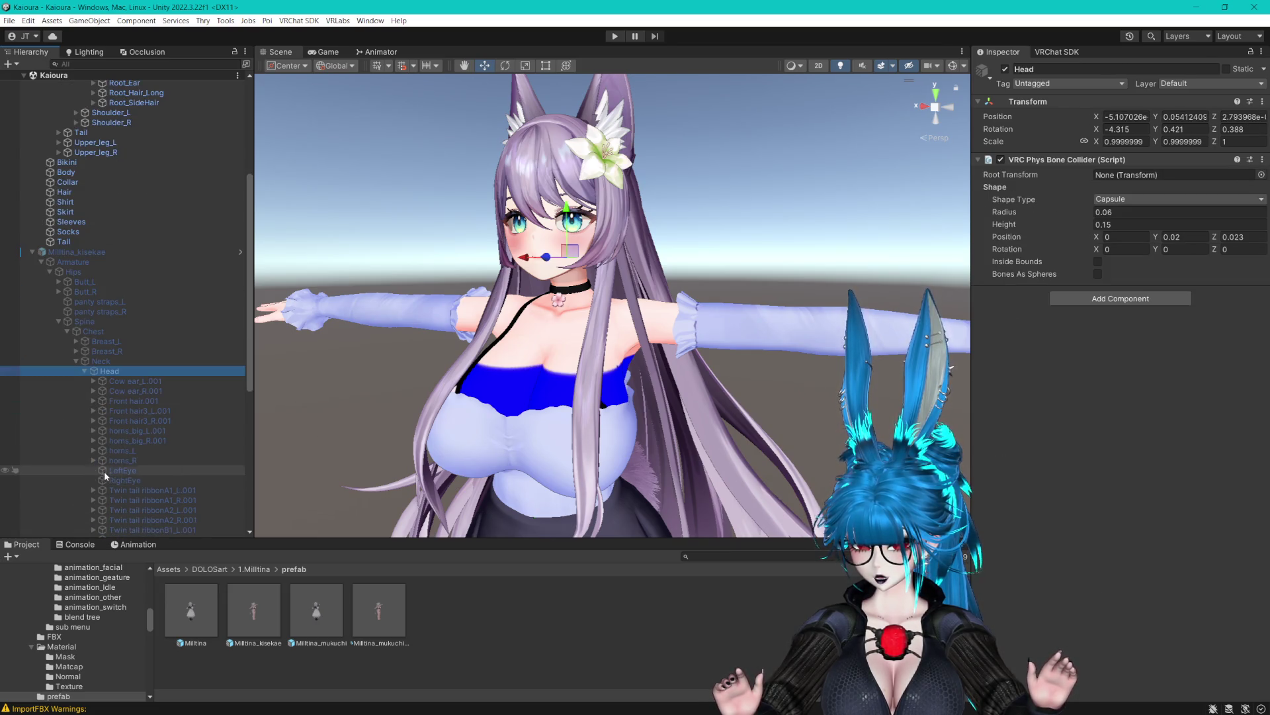
pyautogui.scroll(-3, 159, 445)
pyautogui.click(134, 254)
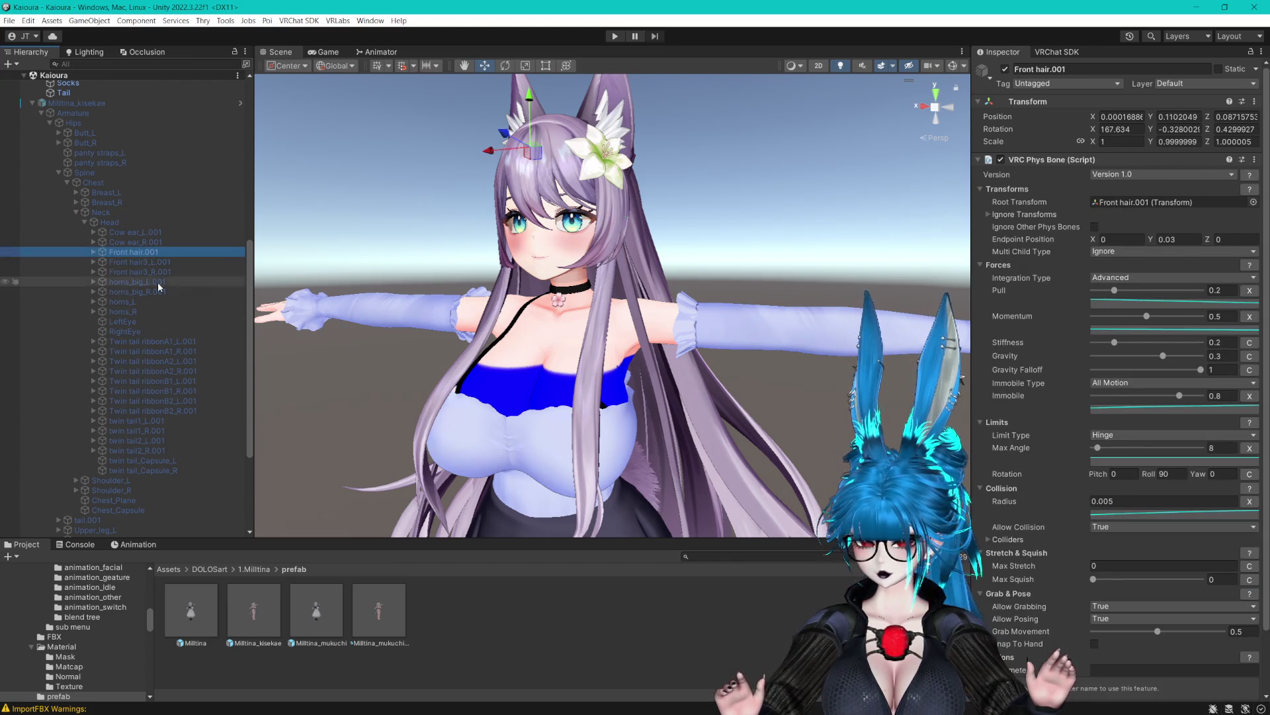
# Copy twin tail1_L.001's VRC Phys Bone component, then select Root_BackHair on the avatar.
pyautogui.click(153, 421)
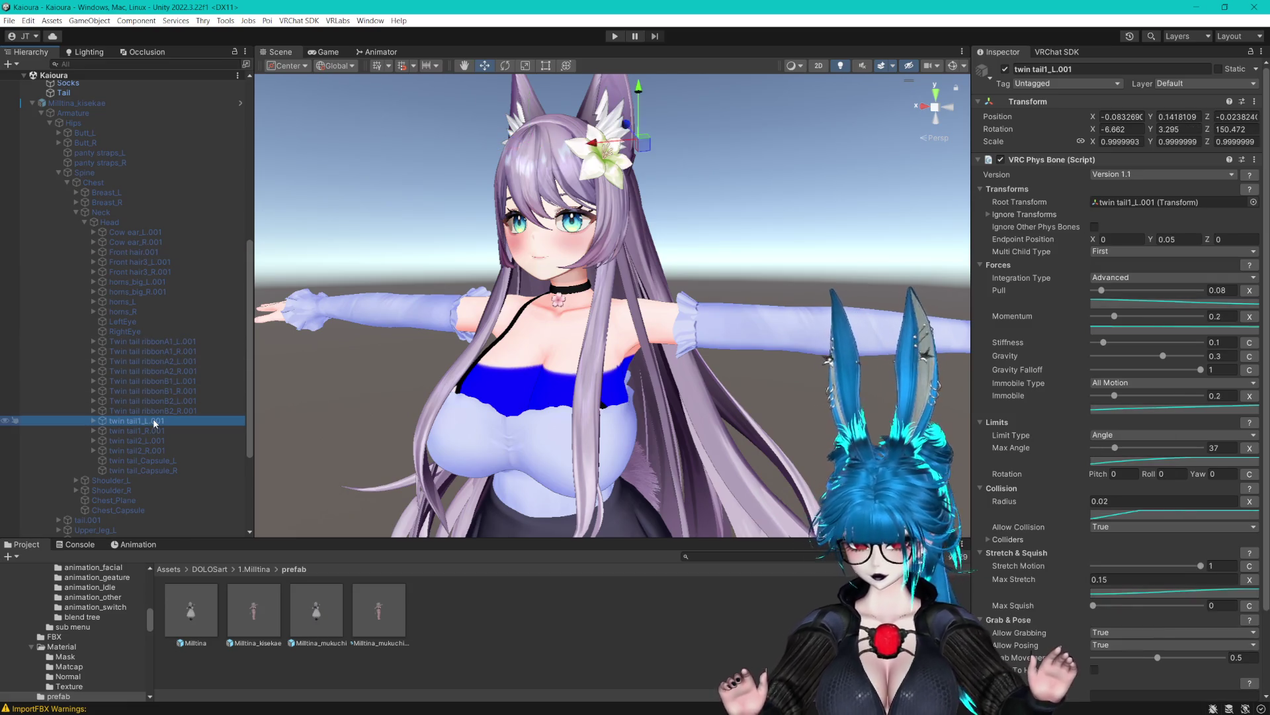
pyautogui.click(1255, 161)
pyautogui.click(1179, 223)
pyautogui.scroll(1, 100, 265)
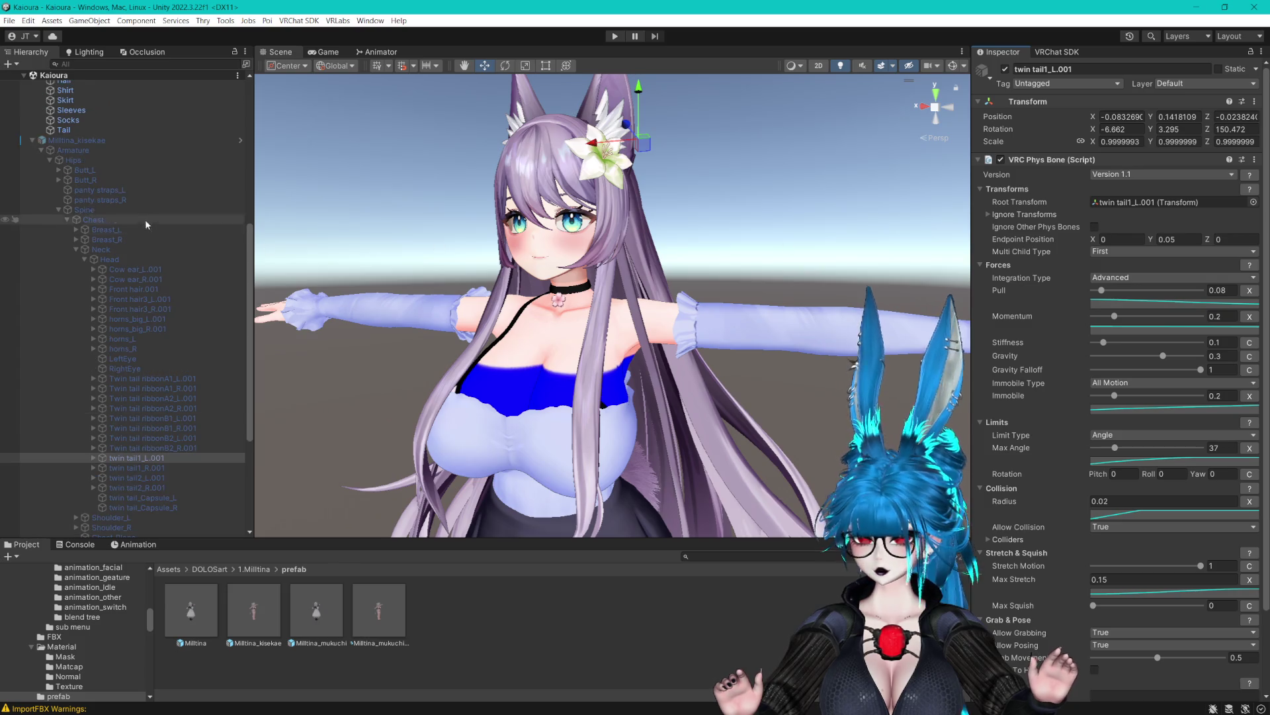
pyautogui.click(35, 143)
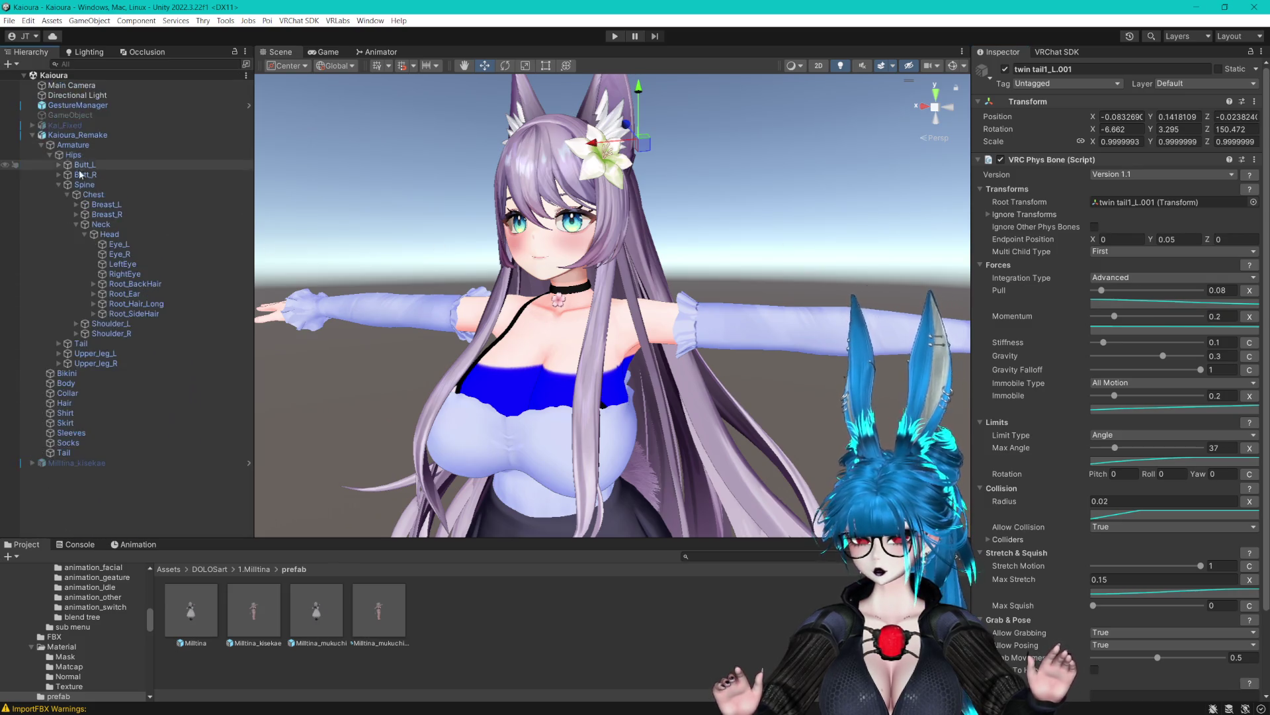
pyautogui.click(153, 286)
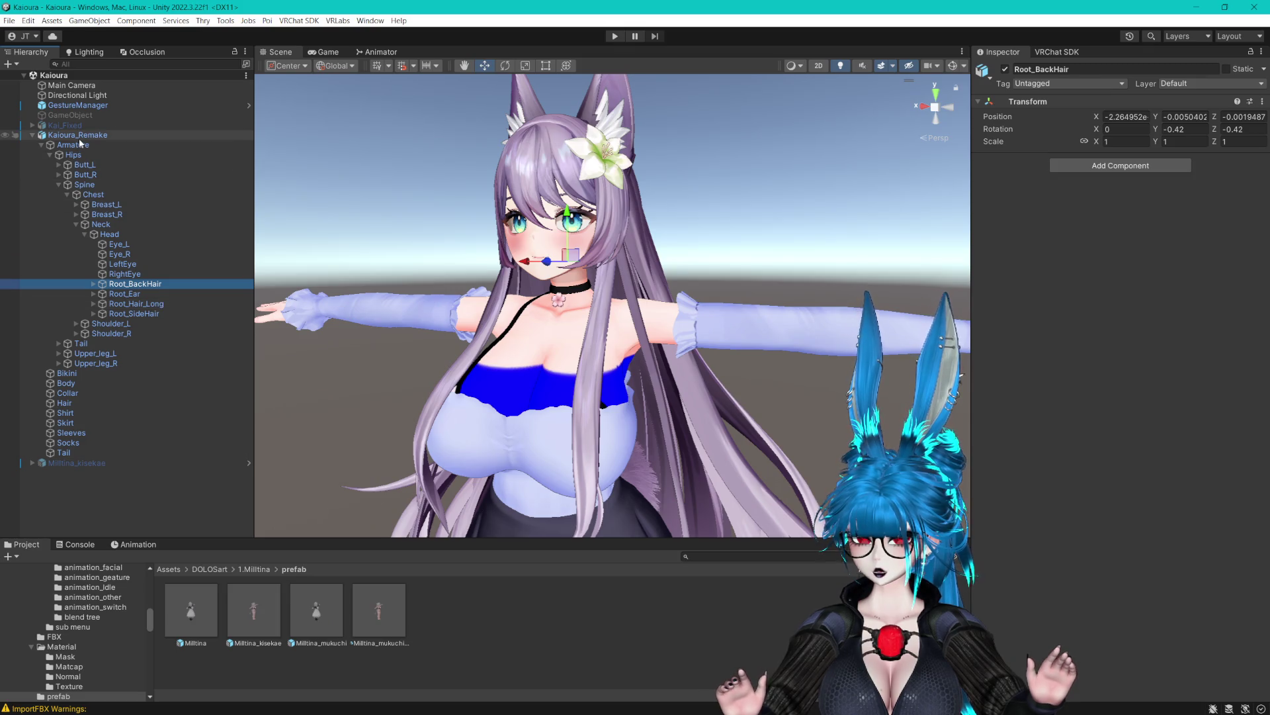
# Create an empty child object named Physbones under Kaioura_Remake.
pyautogui.click(85, 135)
pyautogui.rightClick(86, 135)
pyautogui.click(125, 311)
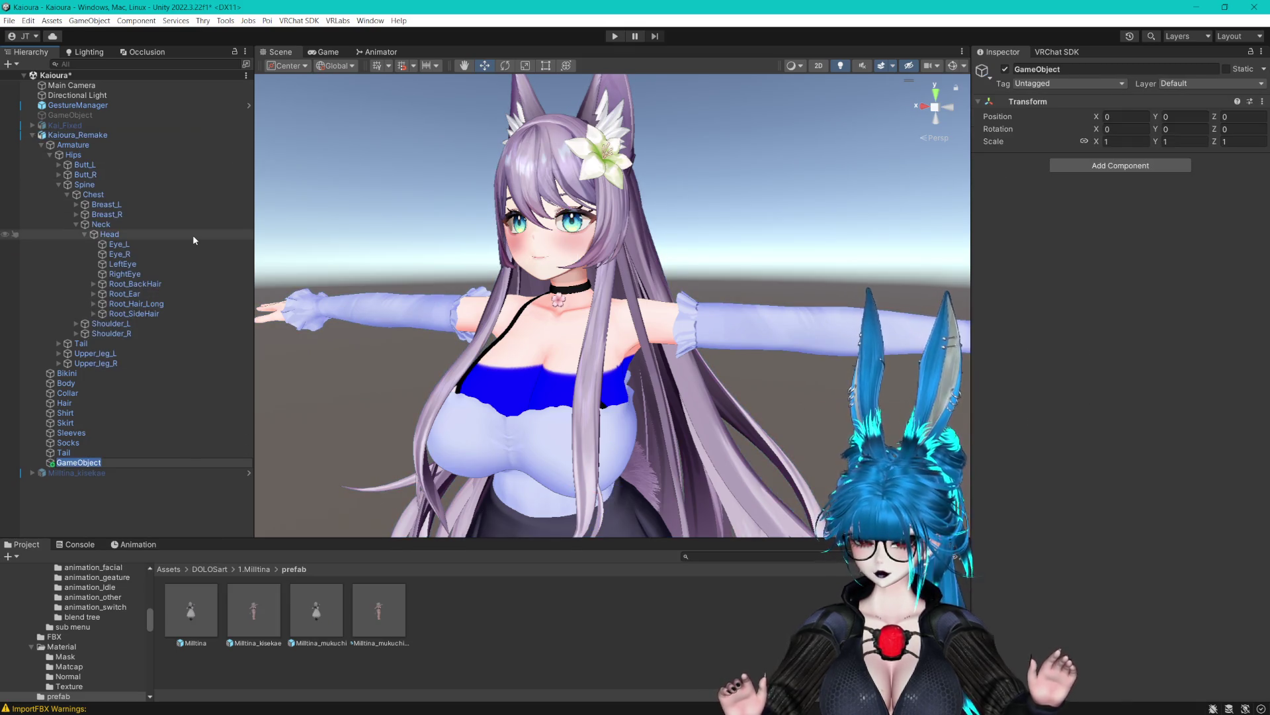
pyautogui.write('Physbone')
pyautogui.press('Return')
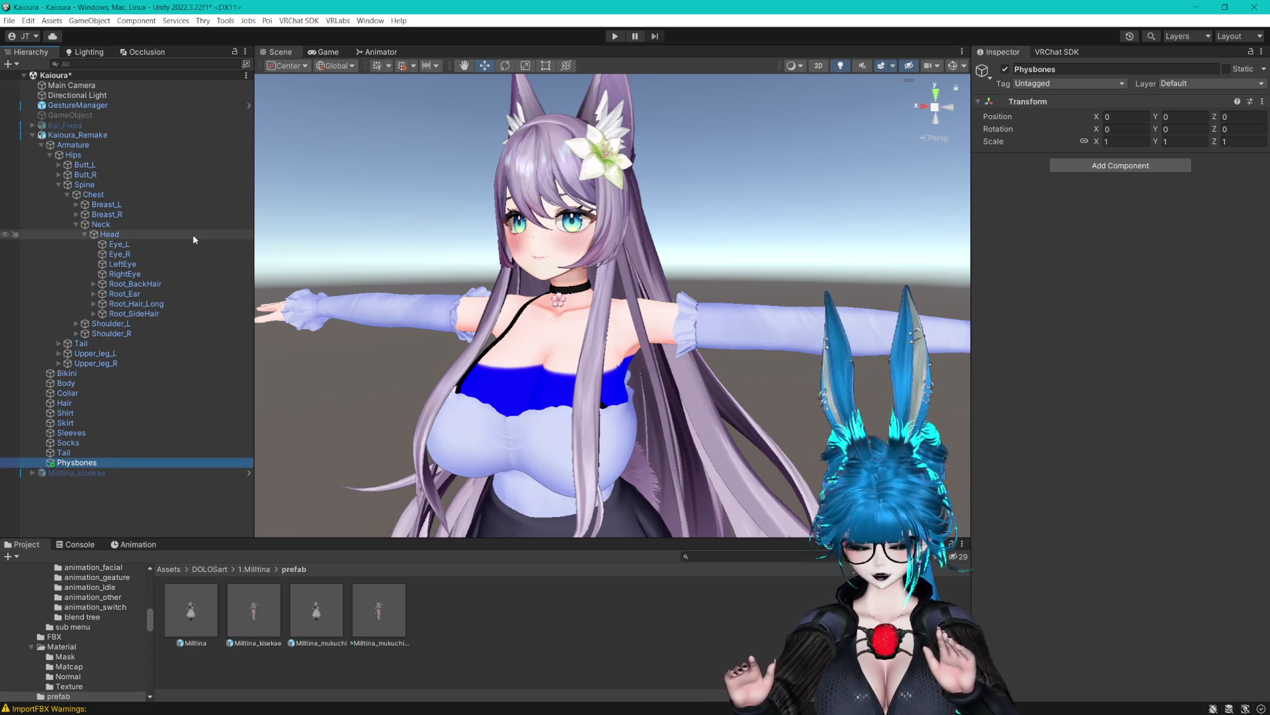
# Add a BackHair child under Physbones and paste the copied PhysBone as a new component.
pyautogui.rightClick(106, 464)
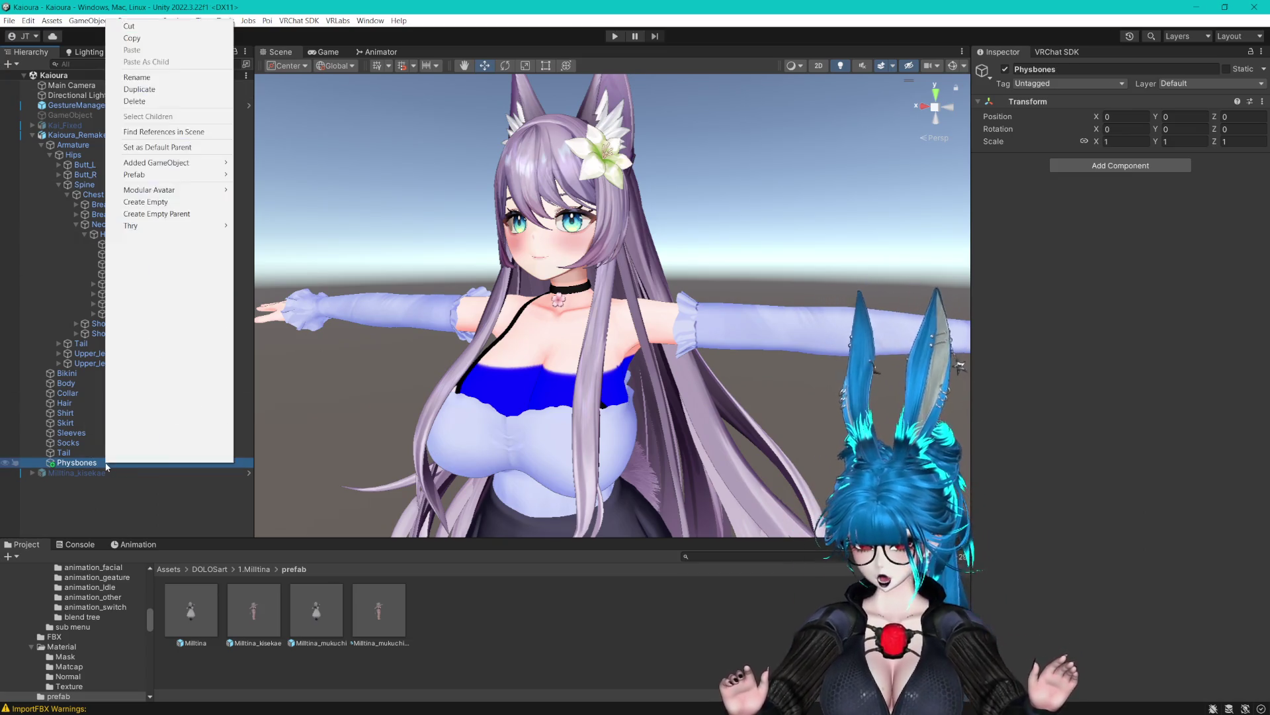
pyautogui.click(152, 201)
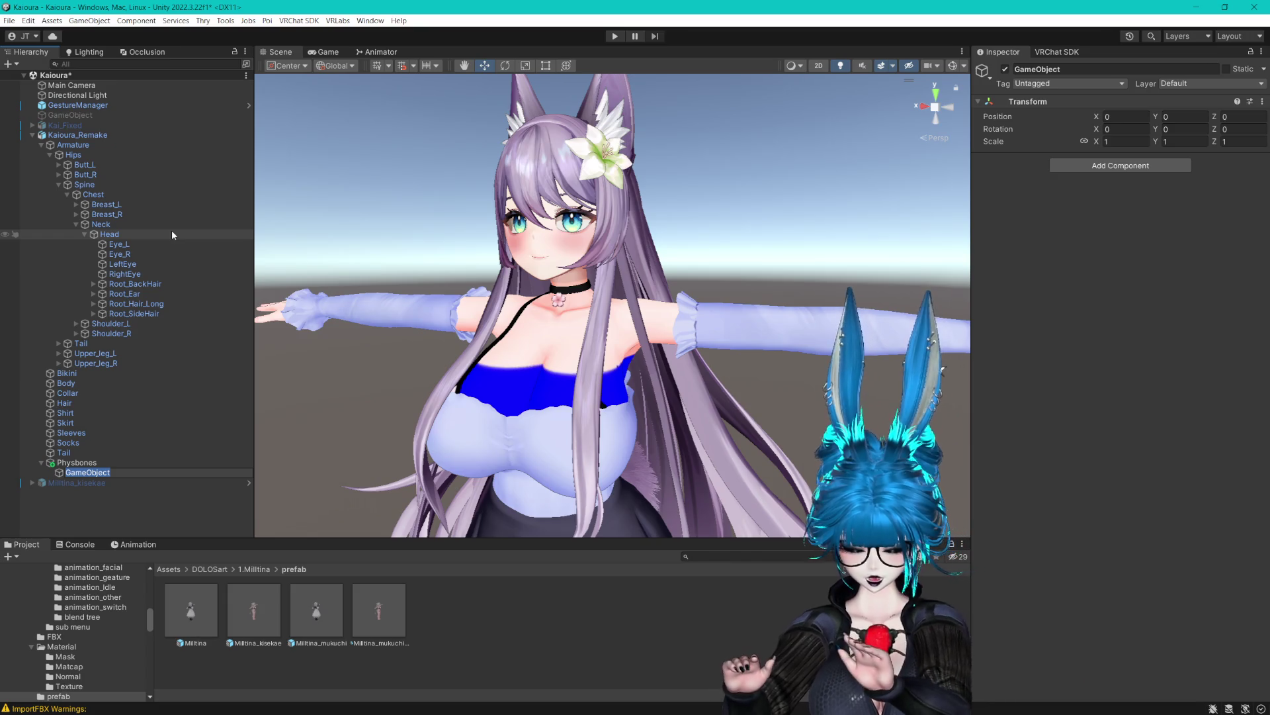
pyautogui.write('BackHair')
pyautogui.press('Return')
pyautogui.hotkey('ctrl', 's')
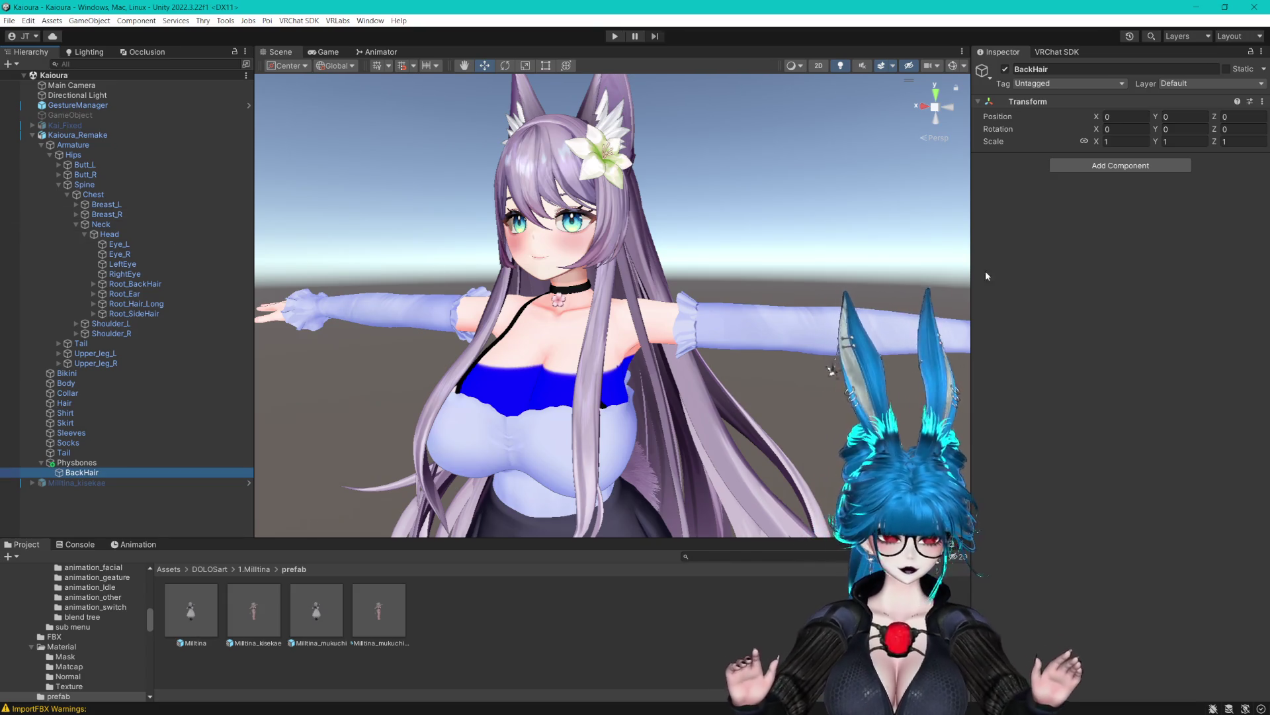
pyautogui.click(1262, 102)
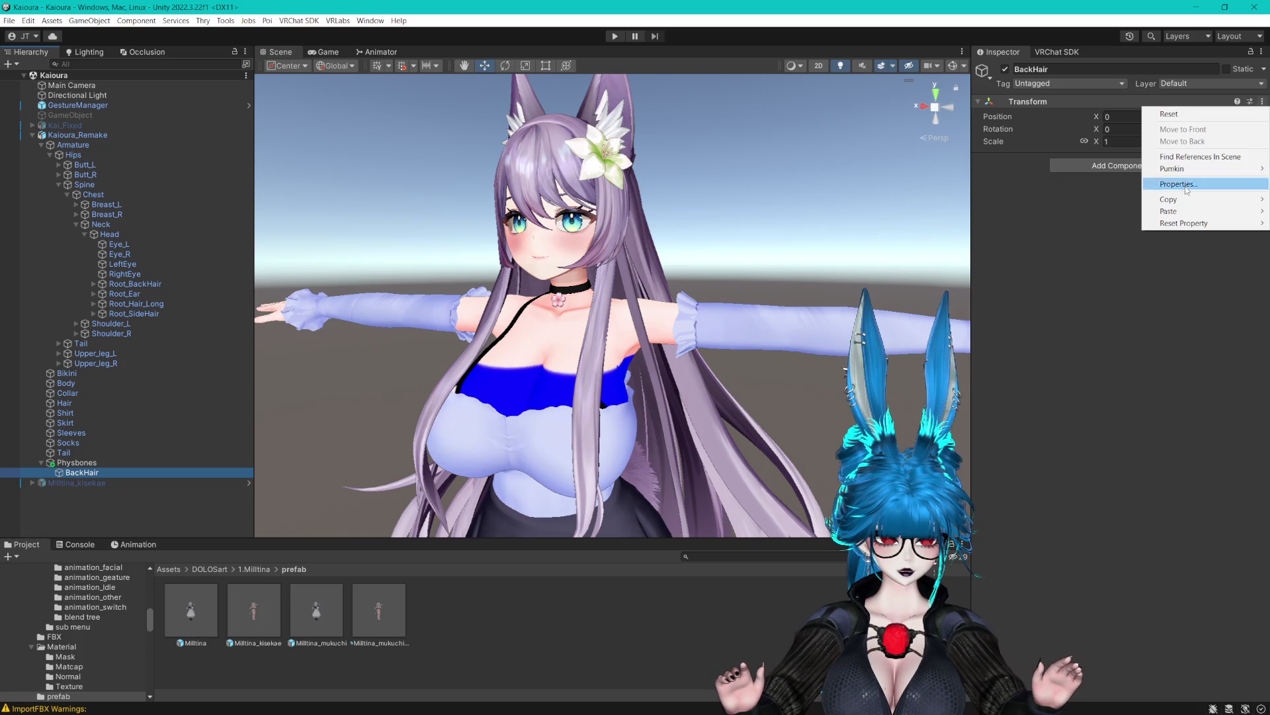
pyautogui.moveTo(1184, 211)
pyautogui.click(1093, 262)
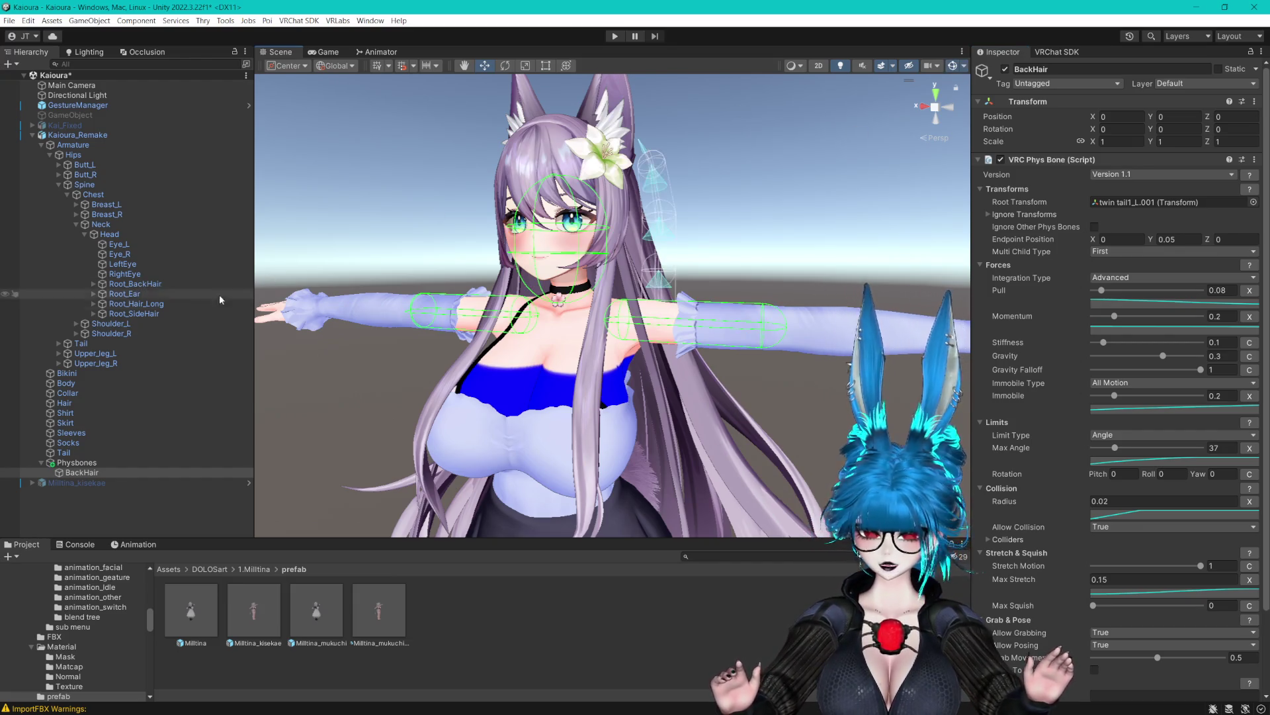
# Set Root_BackHair as the PhysBone root and add Head, Upper_arm_L and Upper_arm_R colliders.
pyautogui.moveTo(143, 284); pyautogui.dragTo(1172, 201)
pyautogui.moveTo(761, 252)
pyautogui.mouseDown()
pyautogui.moveTo(678, 192)
pyautogui.moveTo(688, 119)
pyautogui.moveTo(719, 349)
pyautogui.moveTo(629, 351)
pyautogui.moveTo(729, 253)
pyautogui.moveTo(682, 316)
pyautogui.moveTo(701, 318)
pyautogui.mouseUp()
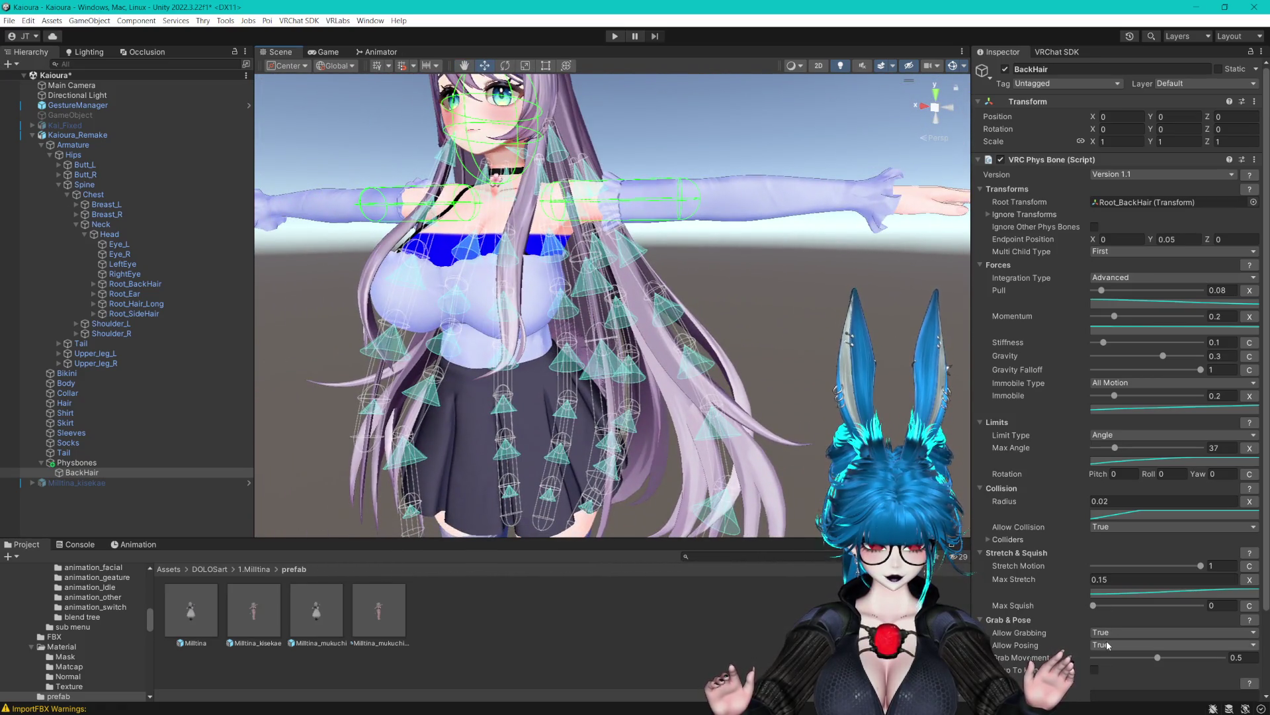
pyautogui.click(990, 538)
pyautogui.scroll(-3, 987, 532)
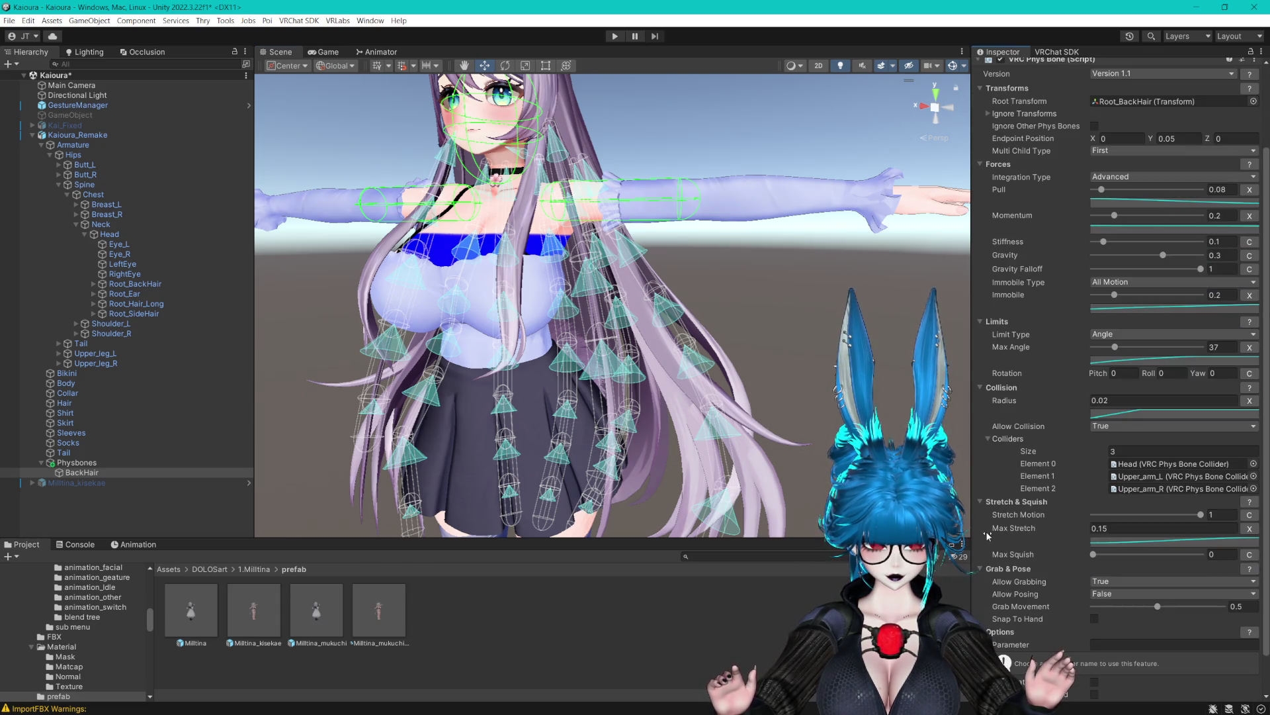
pyautogui.click(1140, 466)
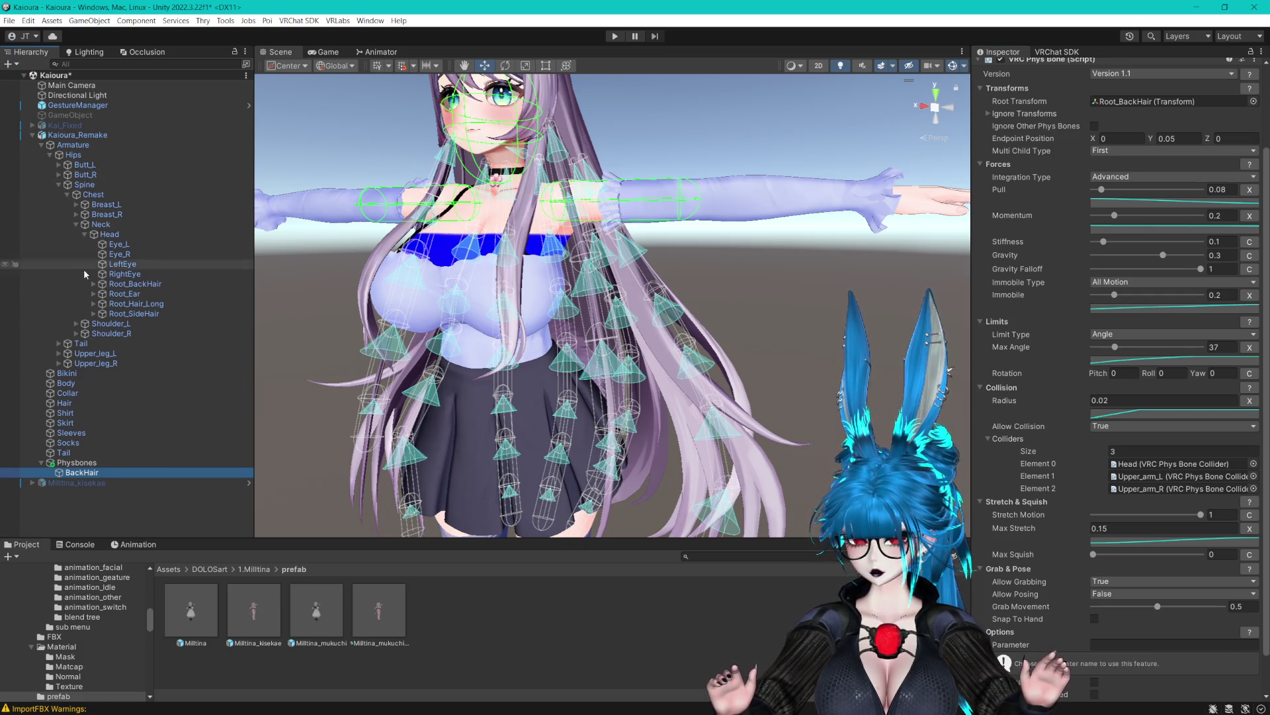
pyautogui.click(77, 332)
pyautogui.click(76, 323)
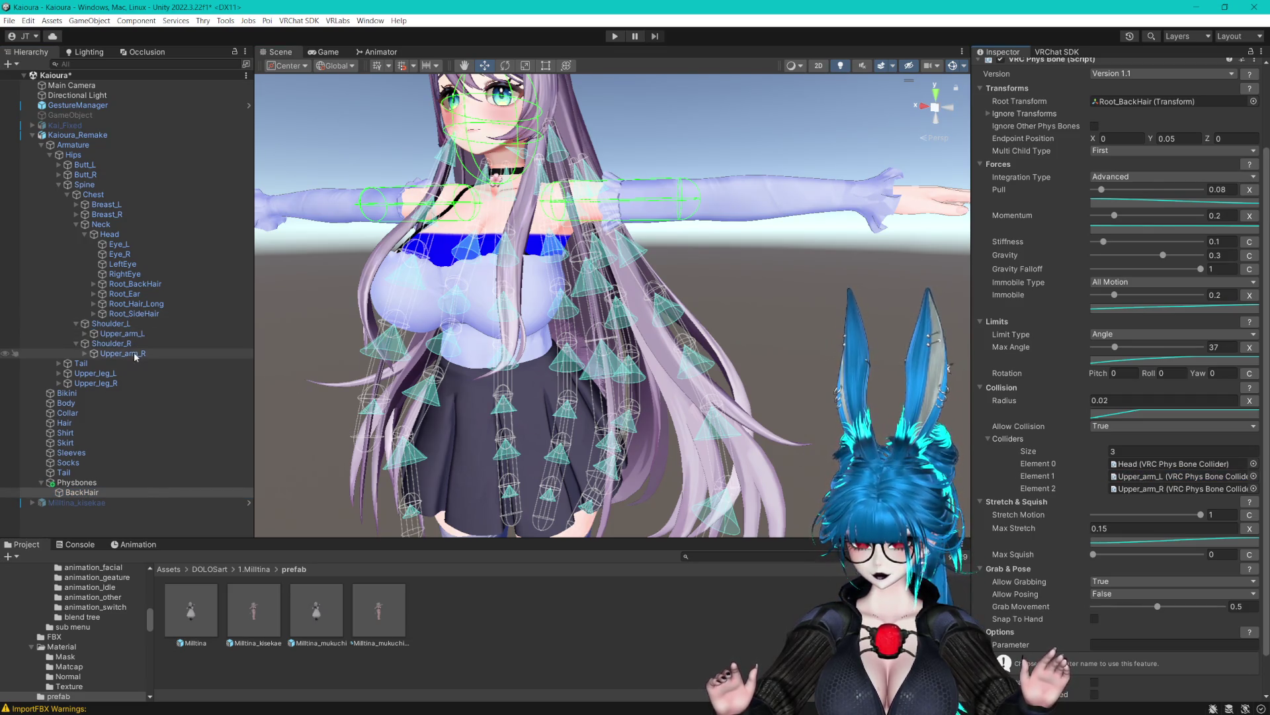
pyautogui.click(1184, 489)
pyautogui.click(1158, 476)
pyautogui.click(1132, 466)
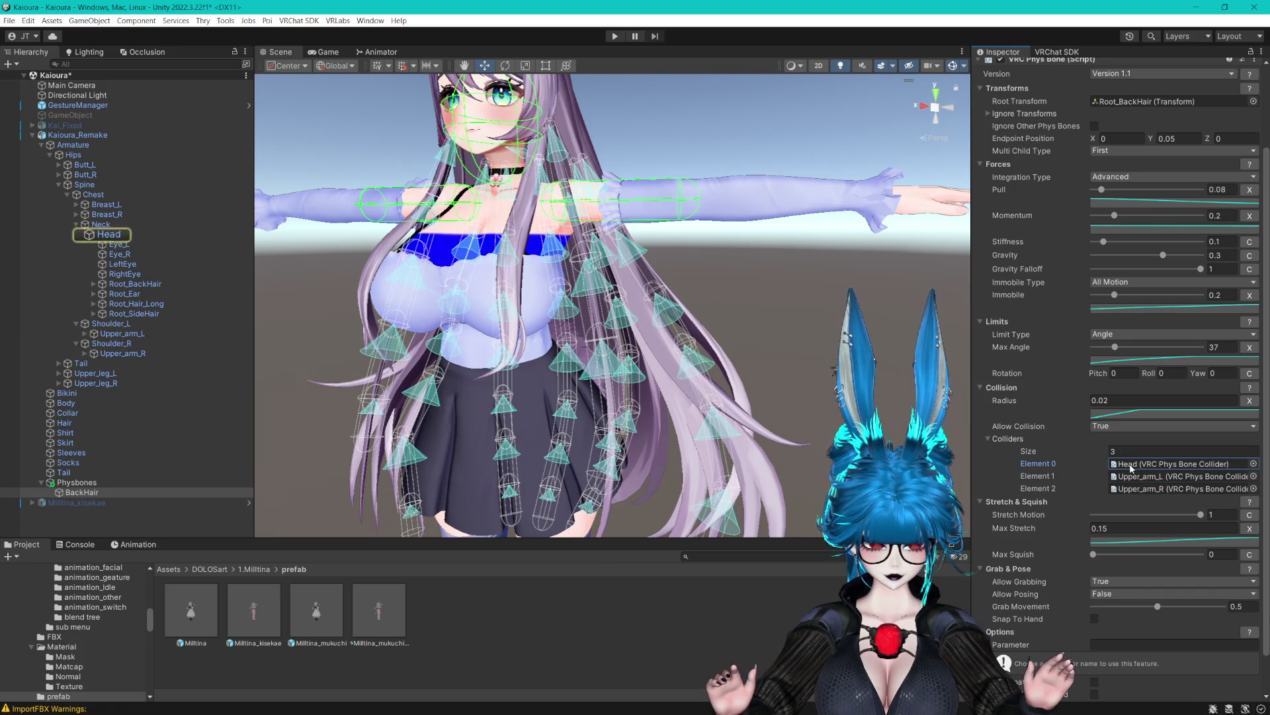
# Set the Ignore Transforms list size to 0.
pyautogui.click(986, 113)
pyautogui.click(1141, 126)
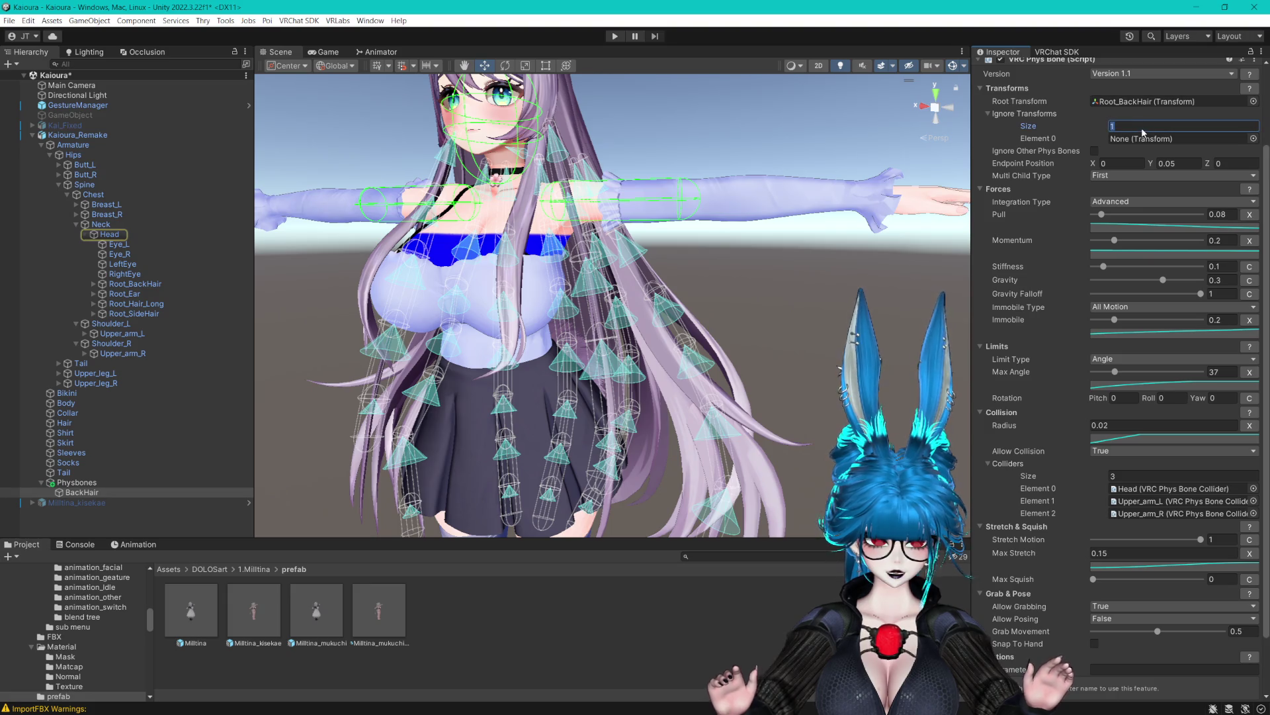
pyautogui.write('0')
pyautogui.press('Return')
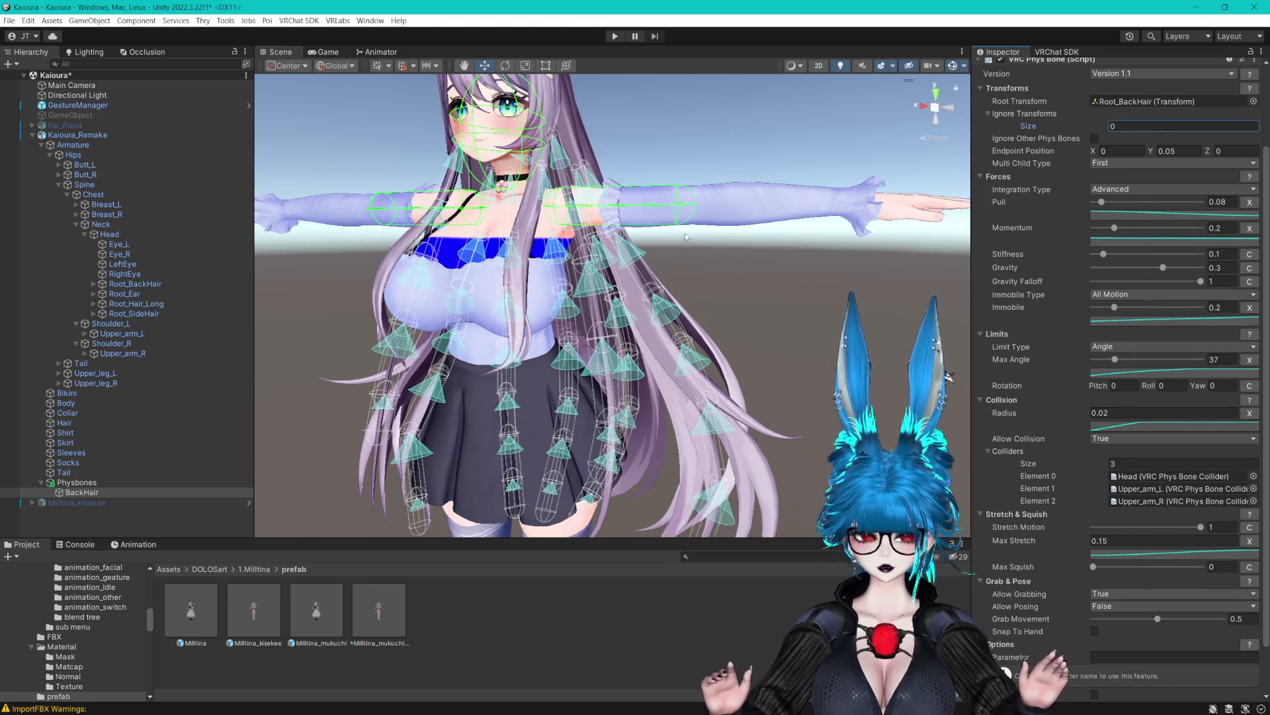